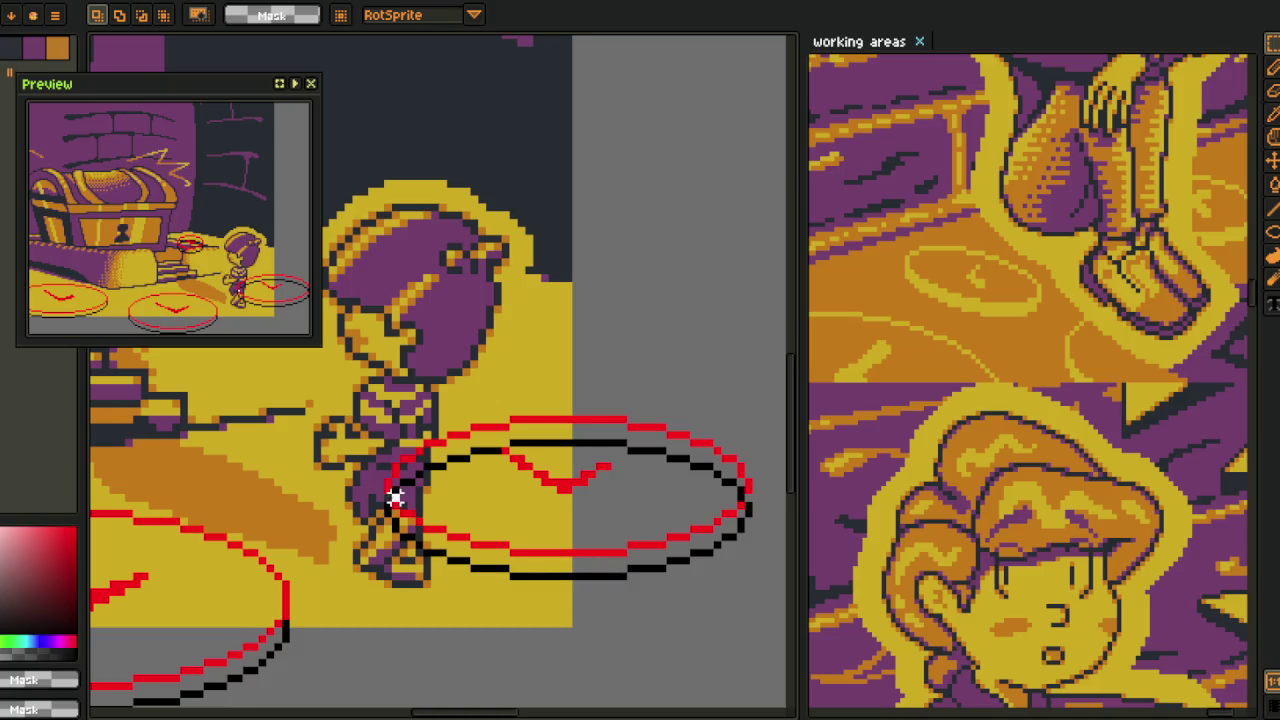
- Zoom and pan to bring the whole chest scene into view
scroll(390, 420, "down", 2)
scroll(470, 440, "up", 2)
scroll(487, 443, "up", 1)
scroll(487, 443, "up", 1)
scroll(577, 390, "down", 2)
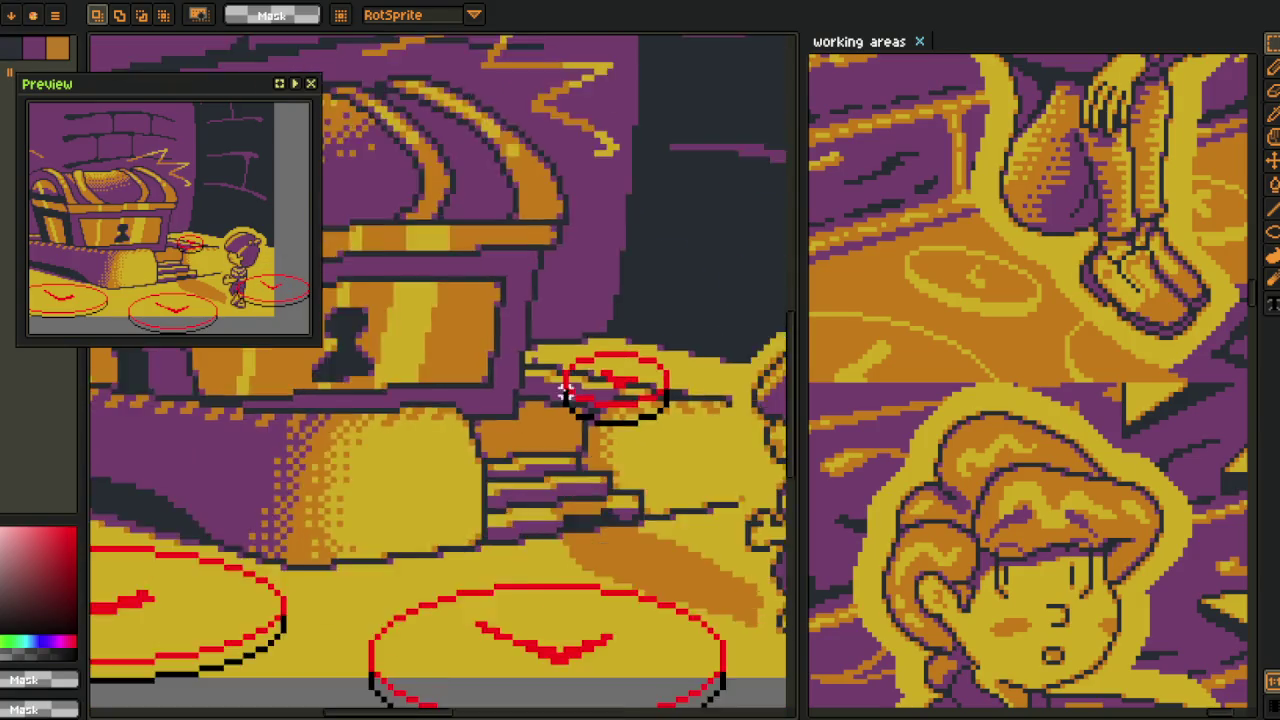
scroll(577, 390, "down", 2)
left_click_drag(580, 430, 509, 440)
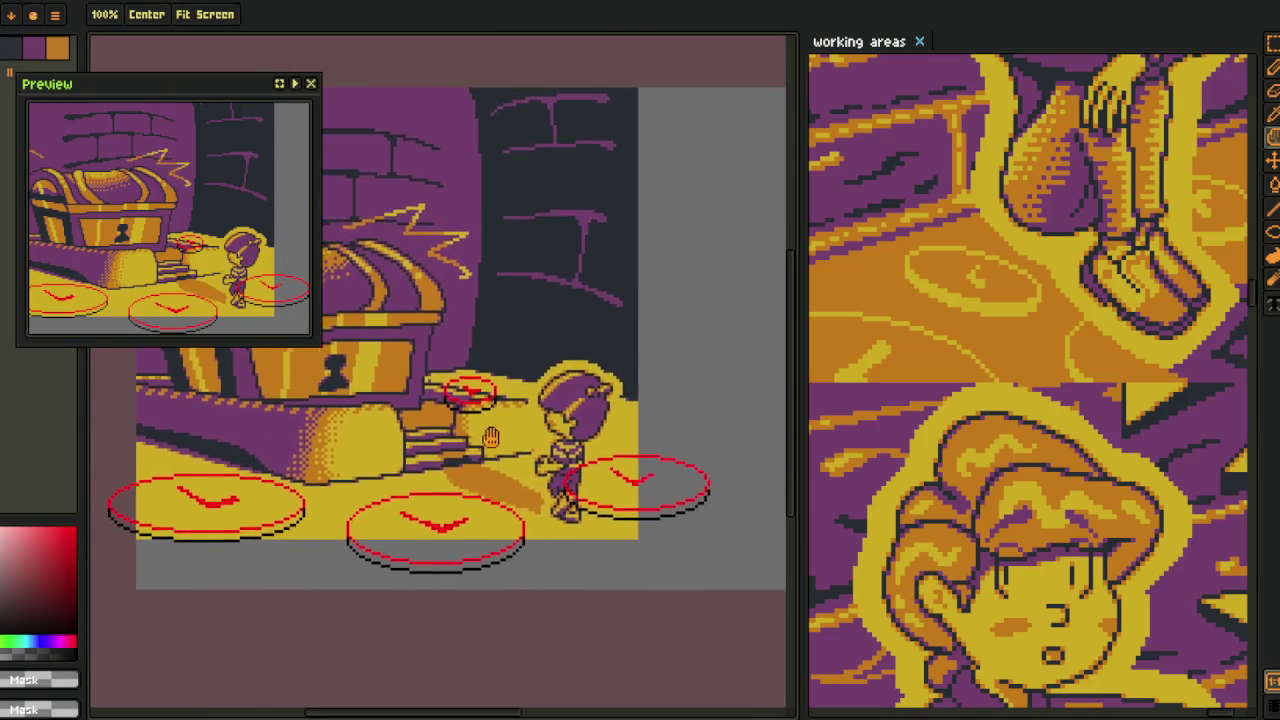
scroll(450, 405, "up", 1)
scroll(393, 388, "up", 1)
- Marquee the areas around the red ellipses, then clear the selection
left_click_drag(345, 340, 614, 457)
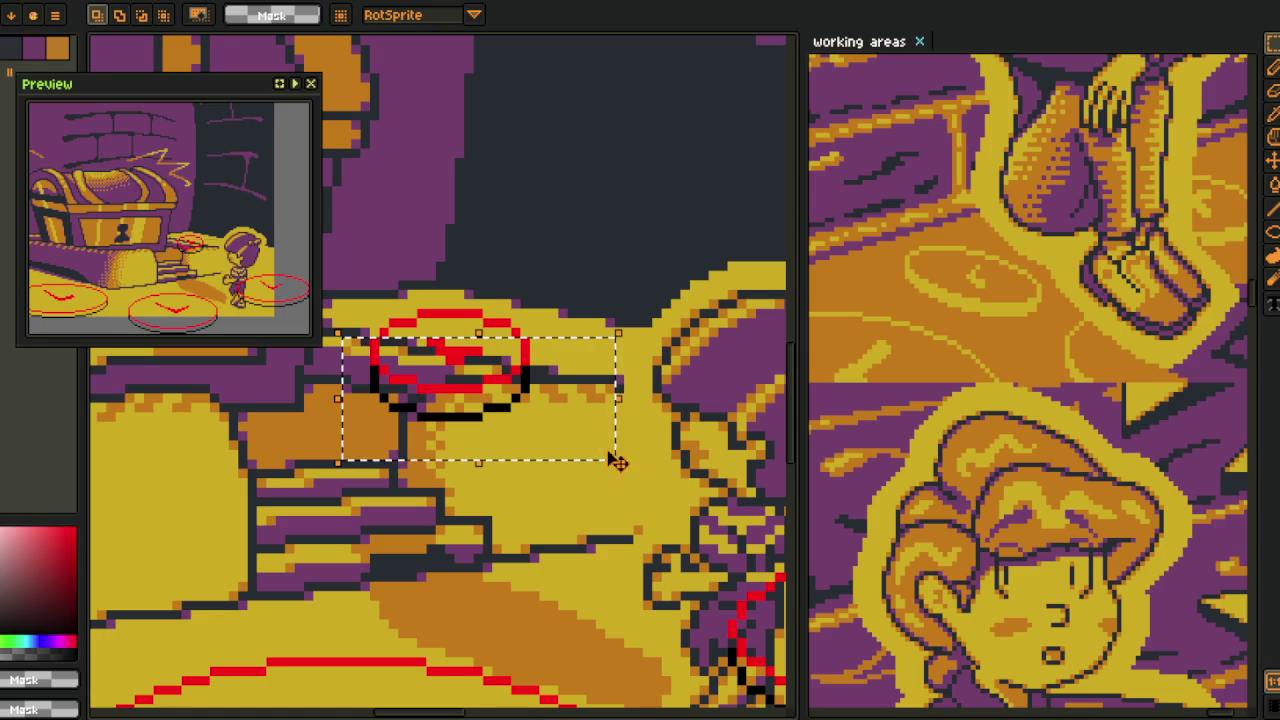
scroll(610, 337, "down", 2)
left_click_drag(722, 456, 475, 460)
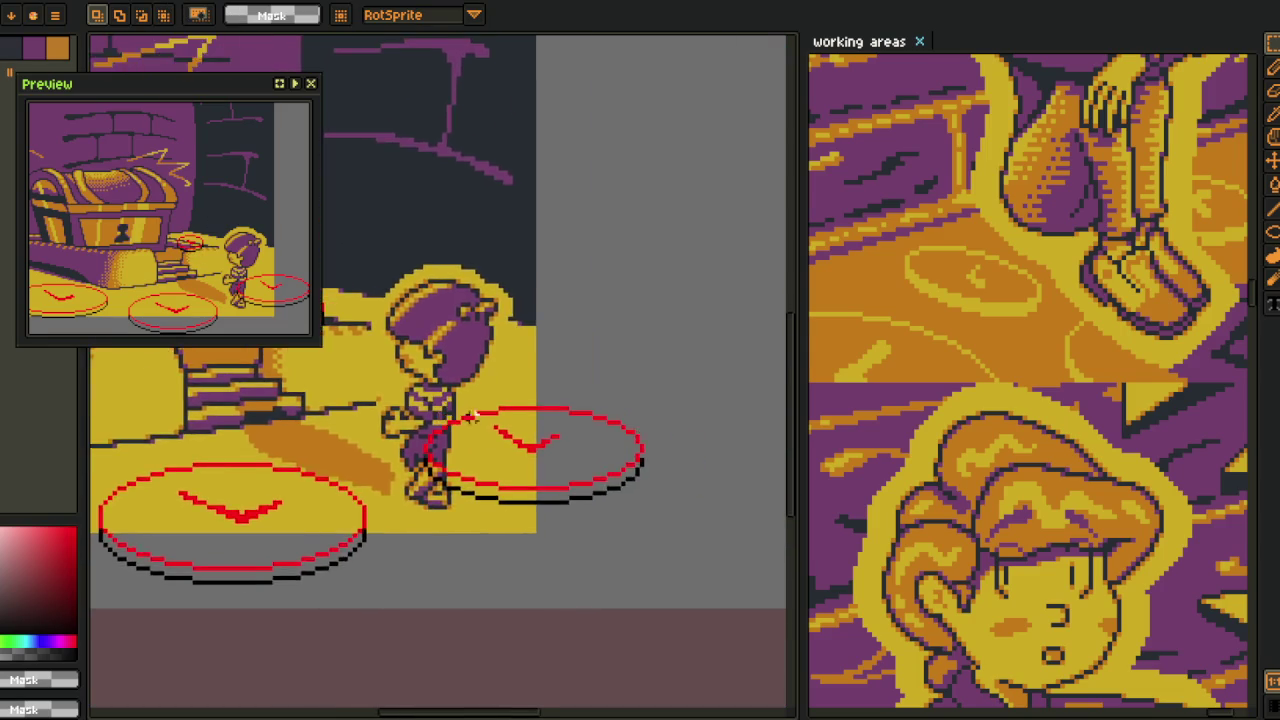
scroll(480, 470, "up", 1)
left_click_drag(323, 395, 780, 551)
key("ctrl+d")
scroll(416, 462, "down", 2)
scroll(517, 422, "up", 1)
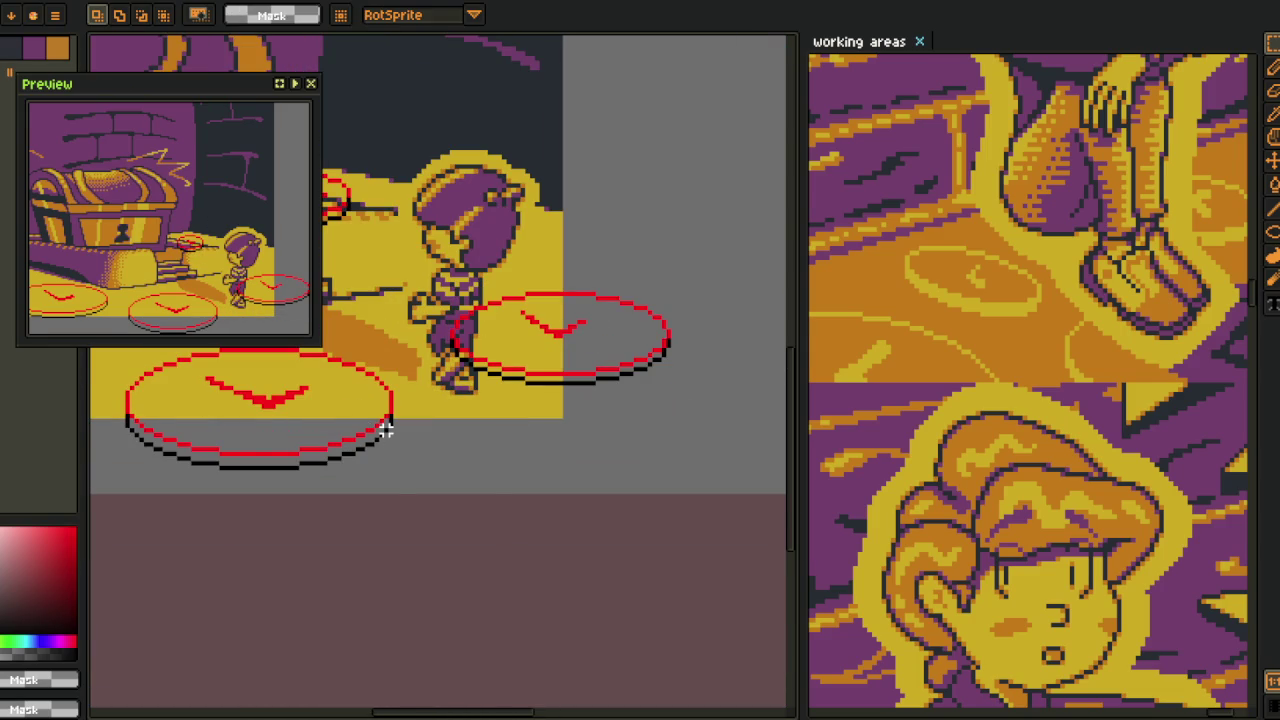
scroll(428, 451, "down", 2)
scroll(517, 514, "up", 1)
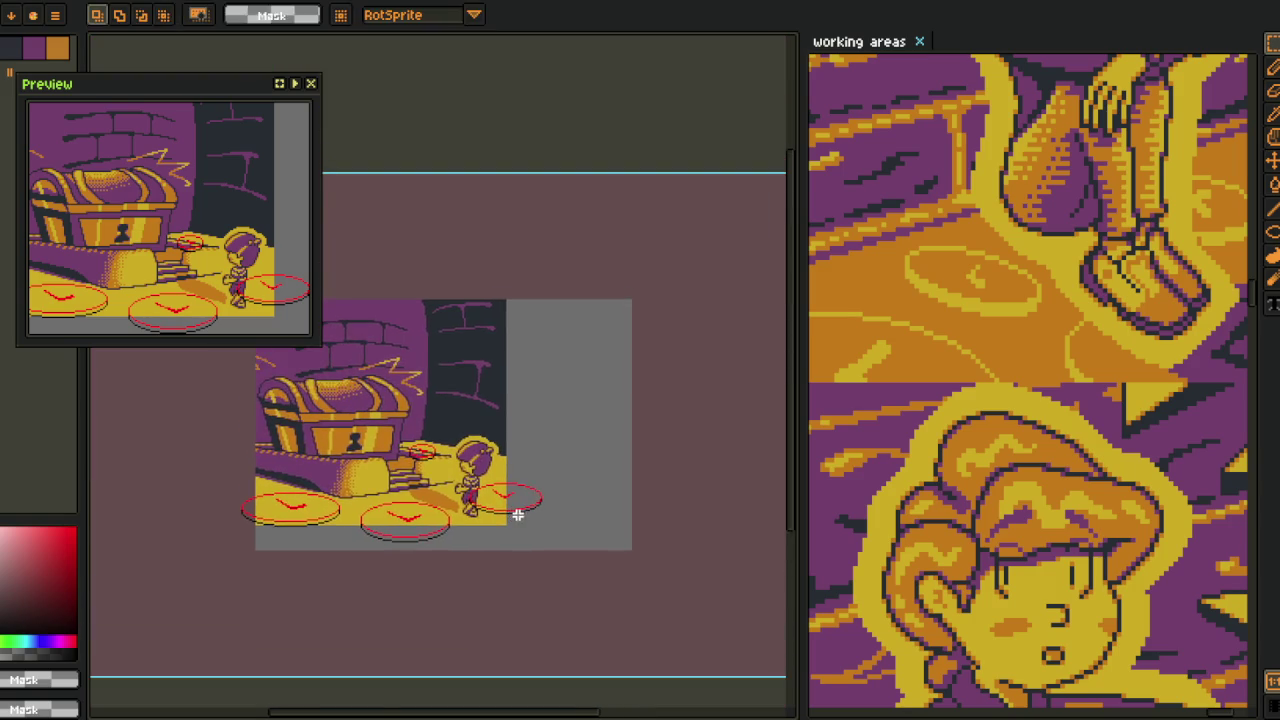
scroll(517, 517, "up", 1)
scroll(517, 517, "up", 1)
scroll(589, 457, "up", 1)
- Merge the clocks Copy layer down into clocks
key("Tab")
left_click(186, 568)
right_click(195, 575)
left_click(250, 675)
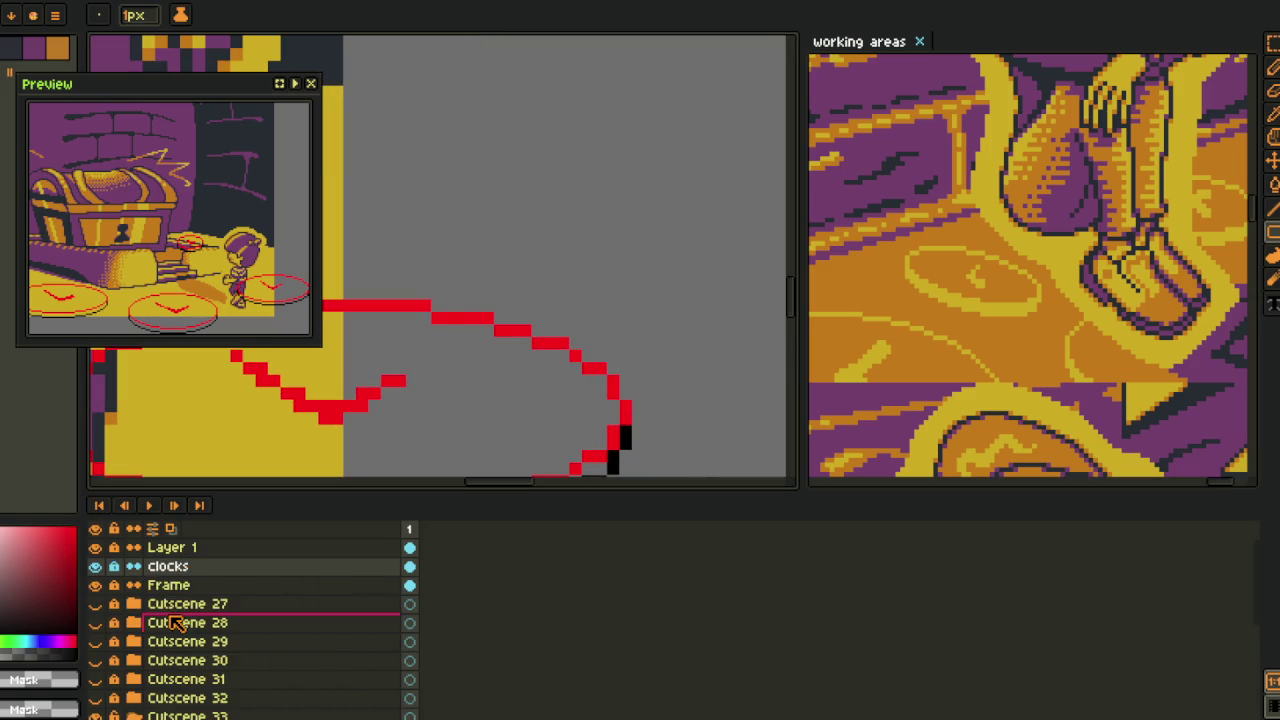
key("Tab")
key("Tab")
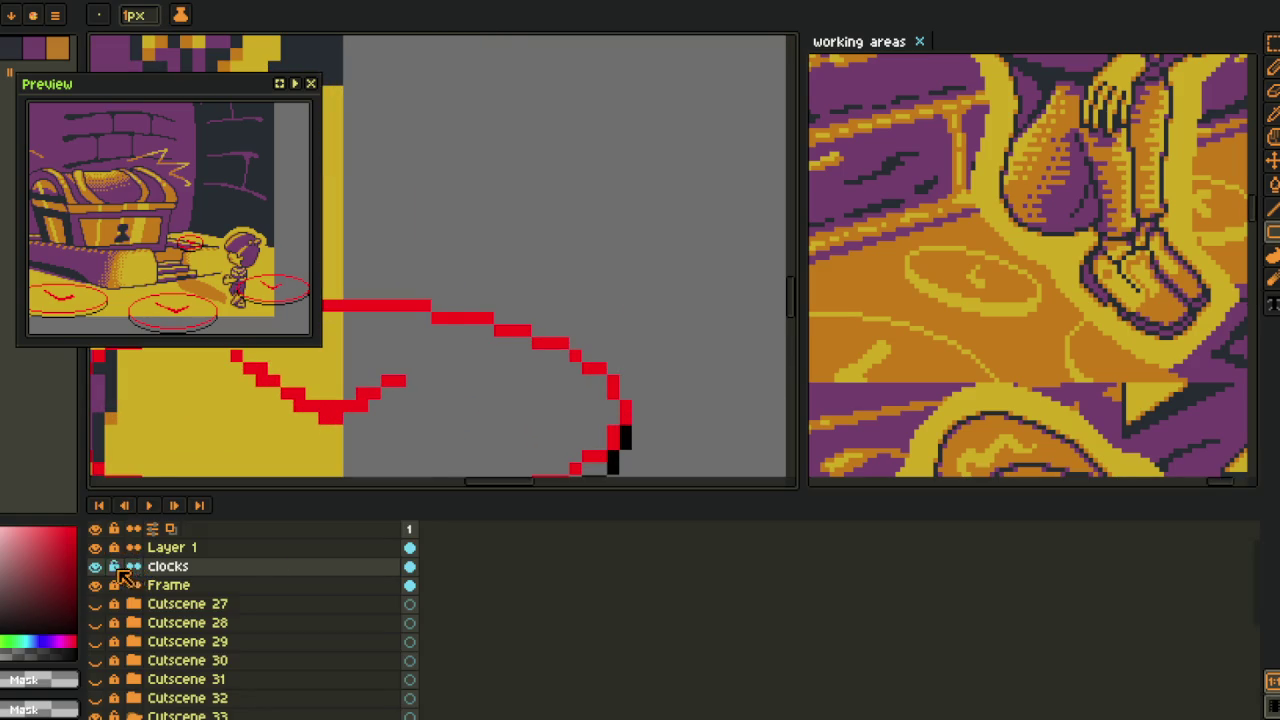
key("Tab")
- Pencil black shadow pixels along the lower edges of the red discs
scroll(610, 480, "up", 2)
left_click(617, 460)
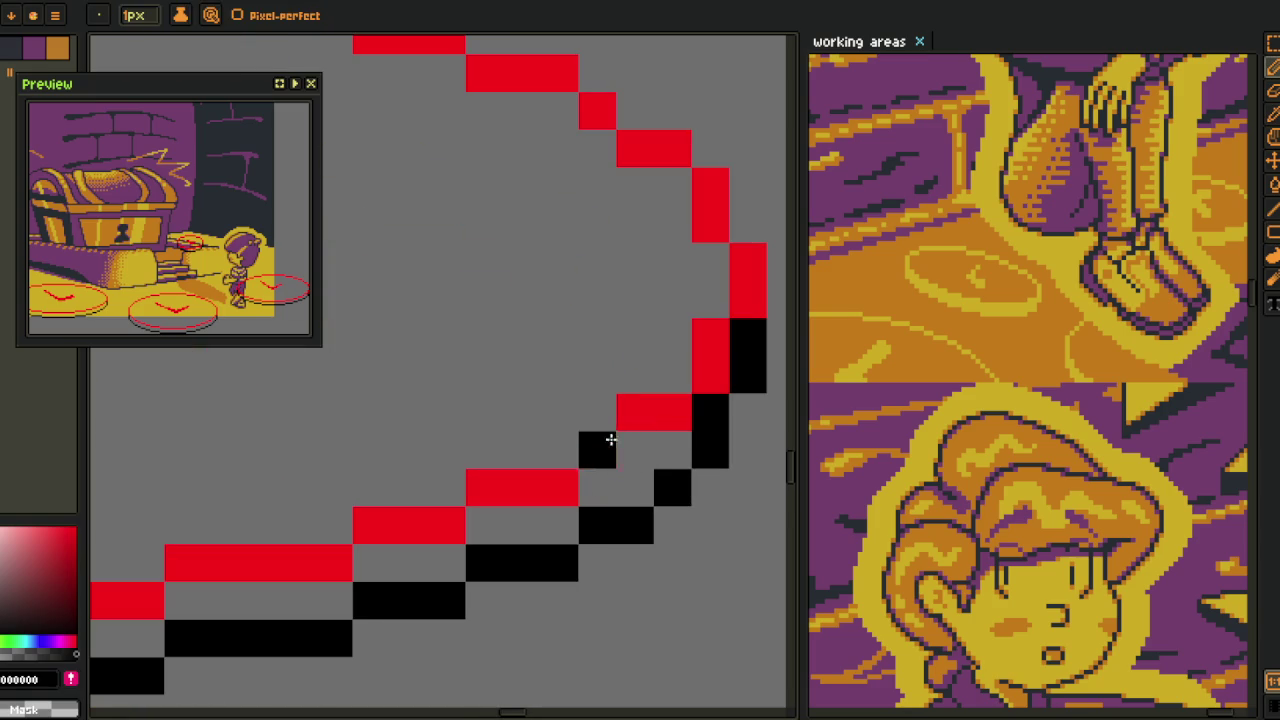
scroll(594, 417, "down", 2)
left_click_drag(594, 417, 505, 510)
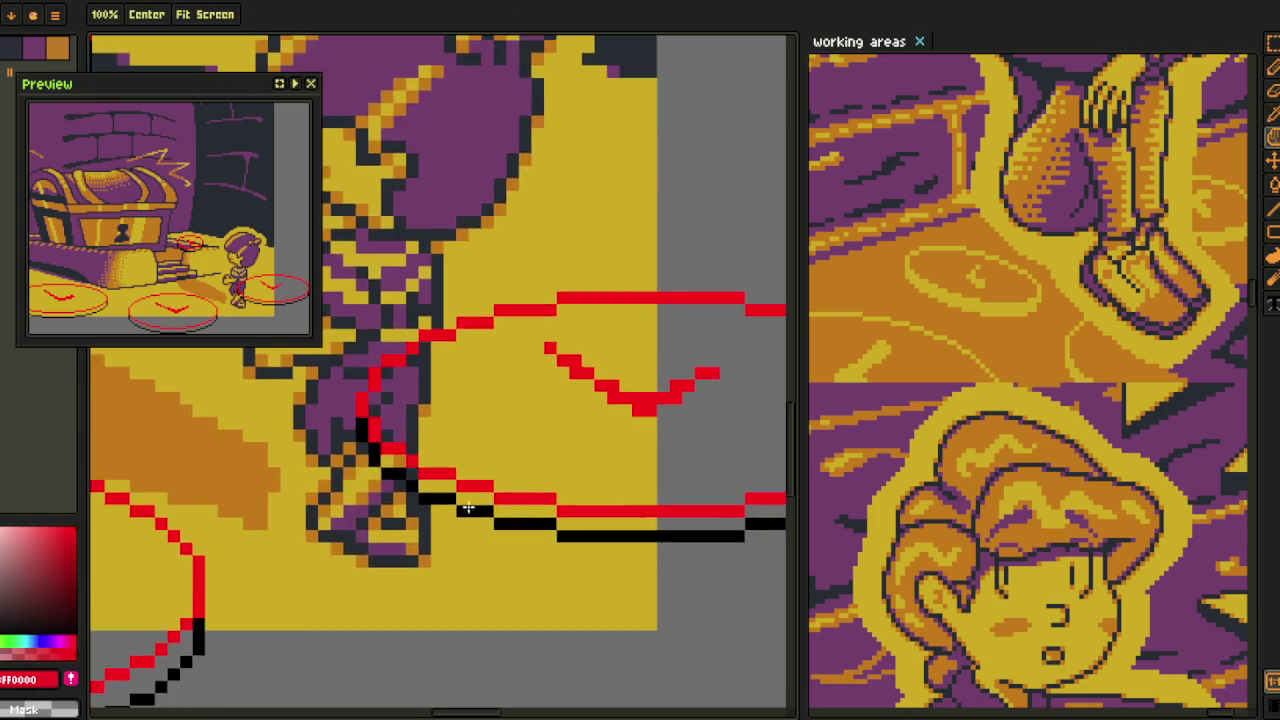
scroll(505, 510, "up", 3)
left_click(337, 343)
left_click_drag(337, 360, 335, 335)
scroll(335, 335, "down", 5)
left_click_drag(357, 571, 477, 513)
- Make a rectangular selection around the lower-left discs
scroll(477, 513, "down", 2)
scroll(357, 586, "down", 2)
scroll(436, 355, "up", 2)
scroll(436, 355, "up", 2)
scroll(251, 491, "down", 1)
scroll(251, 491, "down", 2)
scroll(405, 500, "down", 1)
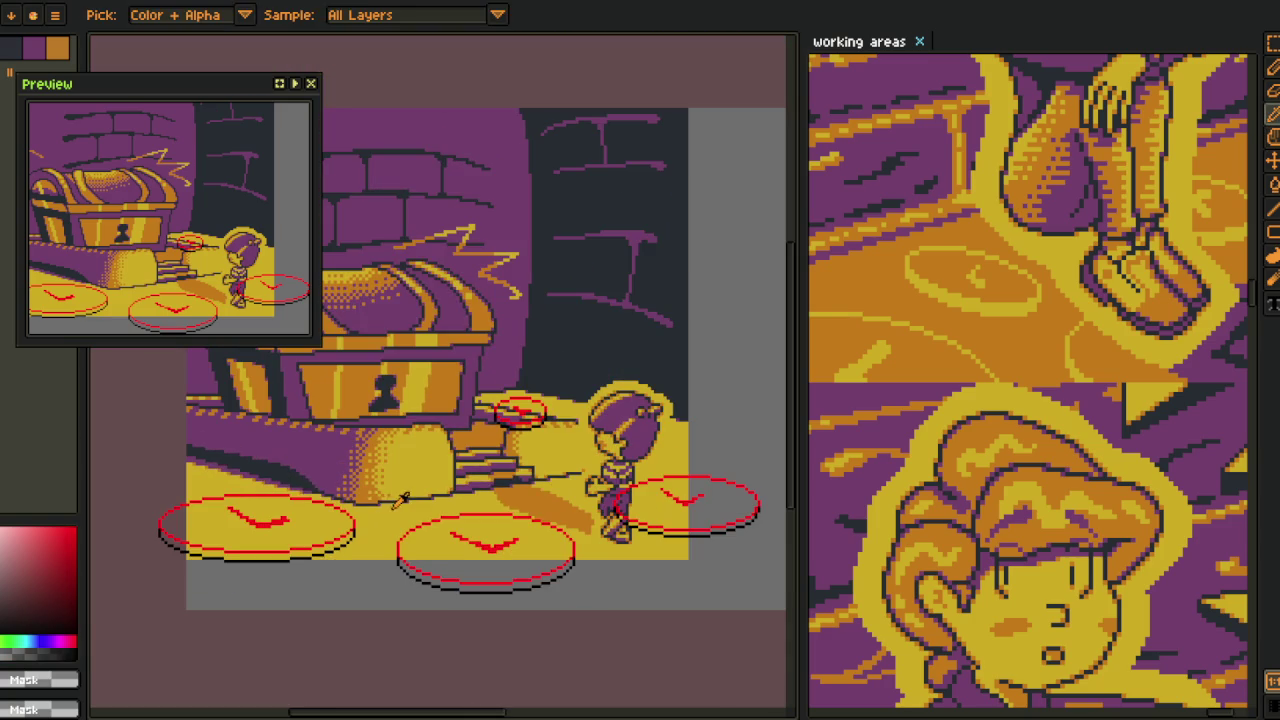
key("m")
left_click_drag(172, 445, 566, 632)
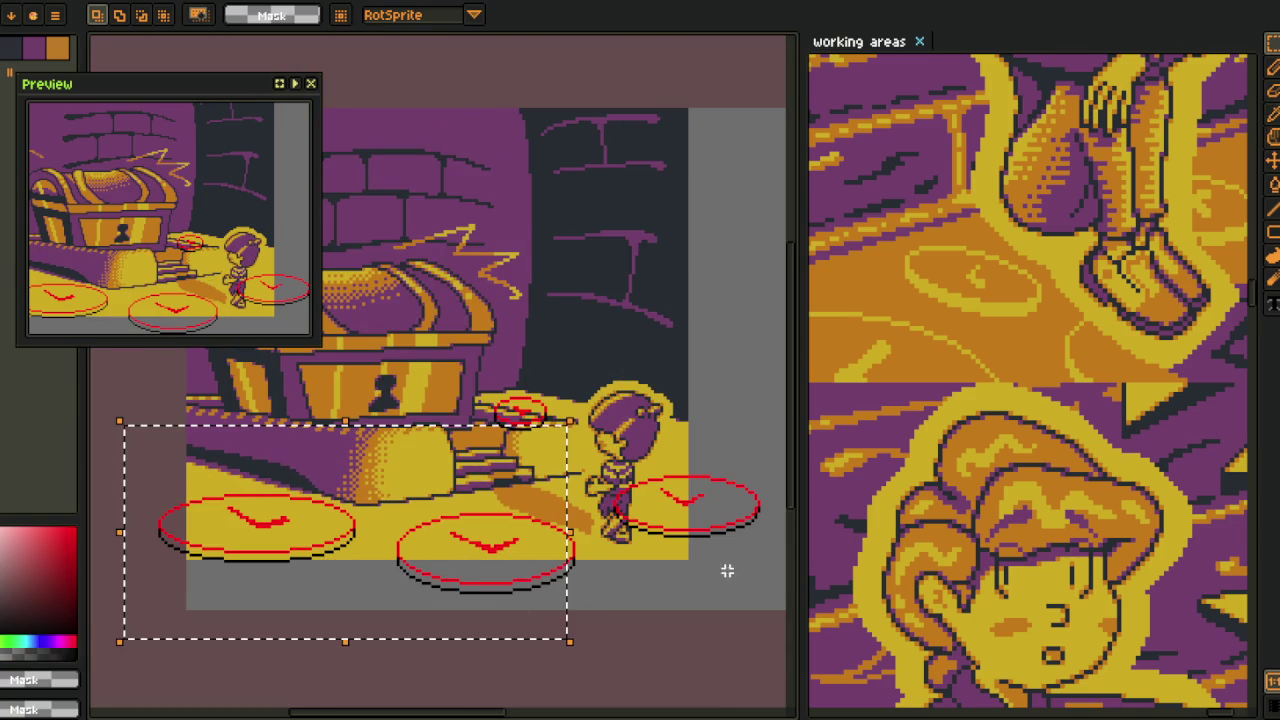
- Undo the trial move of the lower discs and delete Layer 1
mouse_move(734, 476)
left_mouse_down()
mouse_move(651, 476)
mouse_move(92, 647)
left_mouse_up()
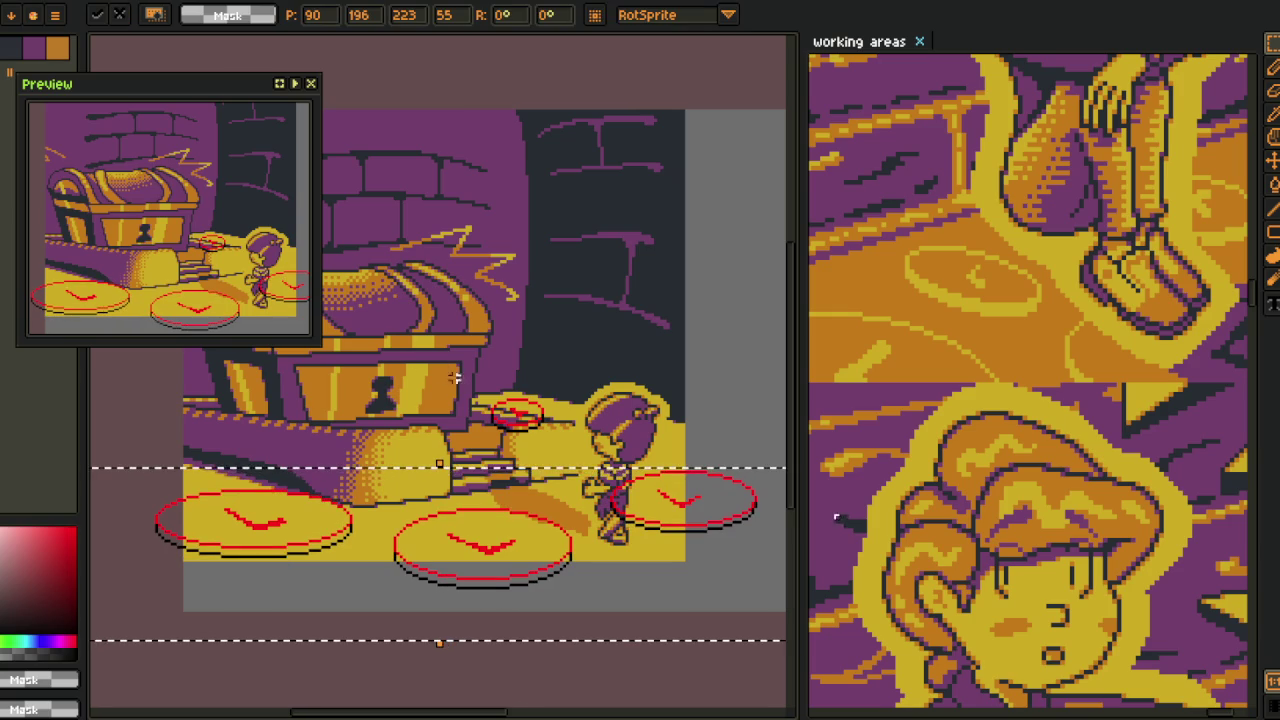
key("ctrl+z")
key("Tab")
right_click(236, 536)
left_click(286, 657)
- Turn the selection into a transform, hide the timeline, and drop the selection
scroll(477, 346, "down", 2)
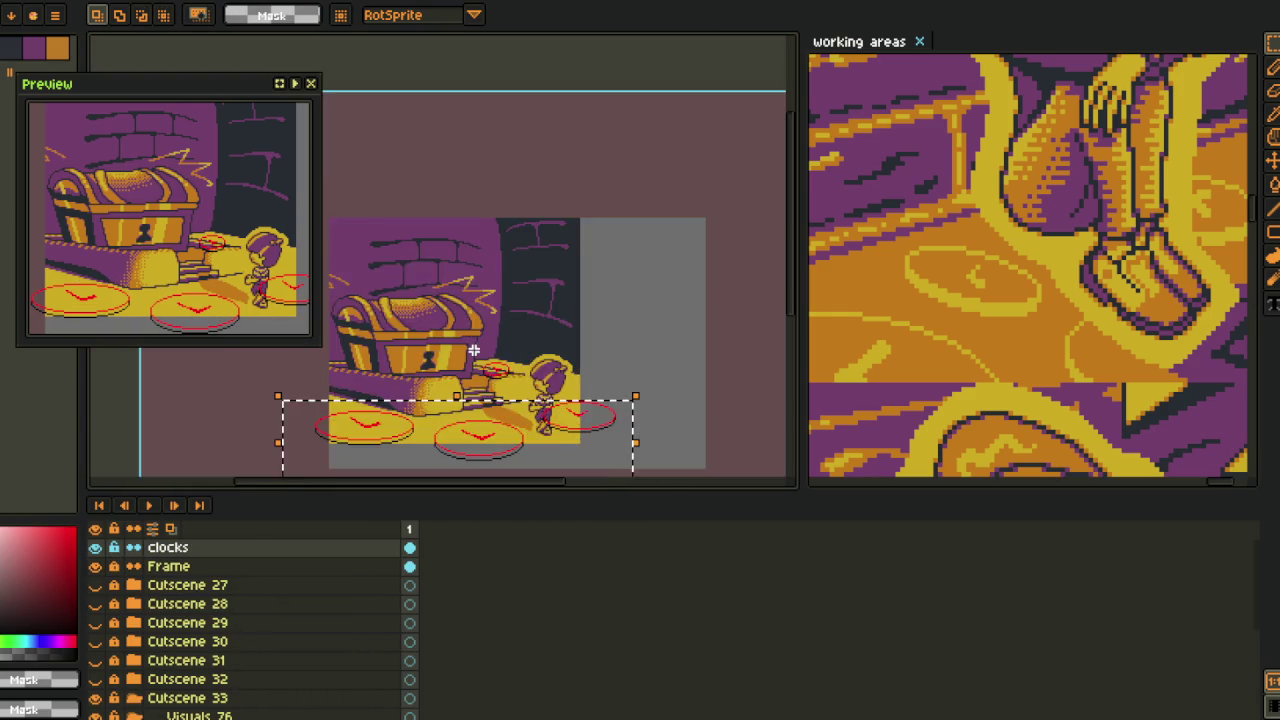
key("ctrl+t")
scroll(475, 349, "up", 2)
scroll(481, 363, "down", 2)
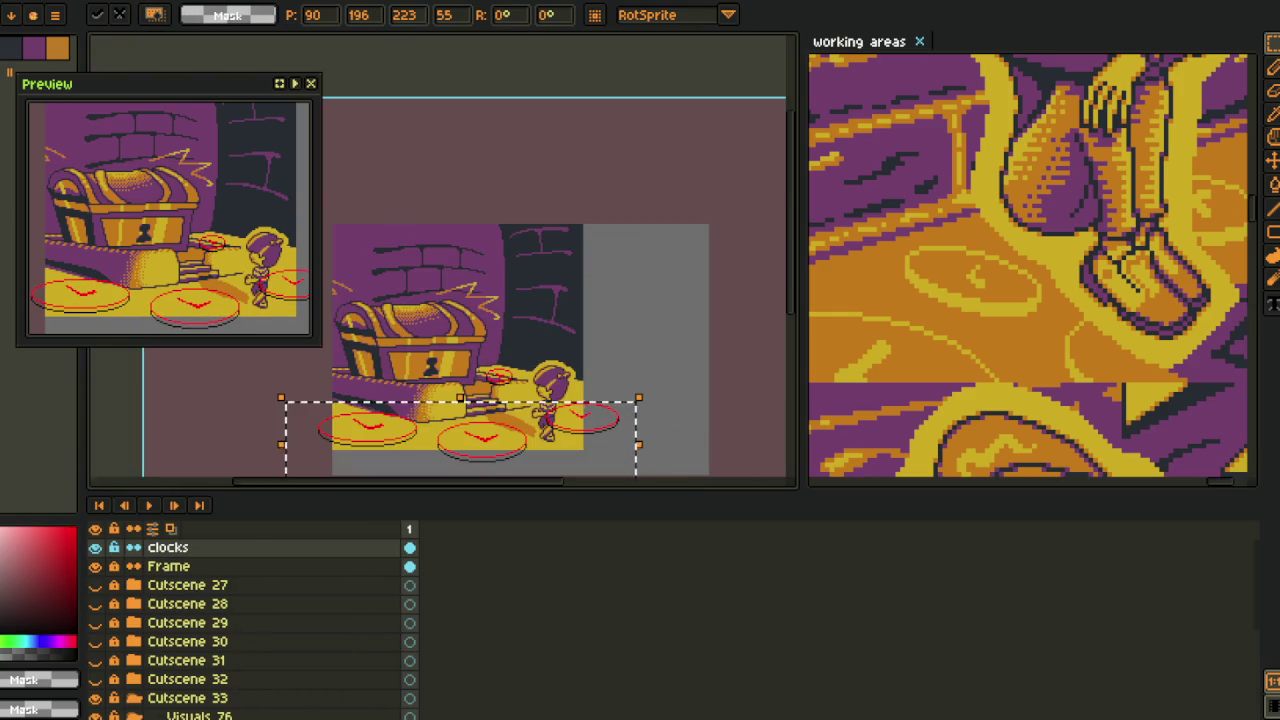
key("Tab")
scroll(421, 463, "up", 1)
key("ctrl+d")
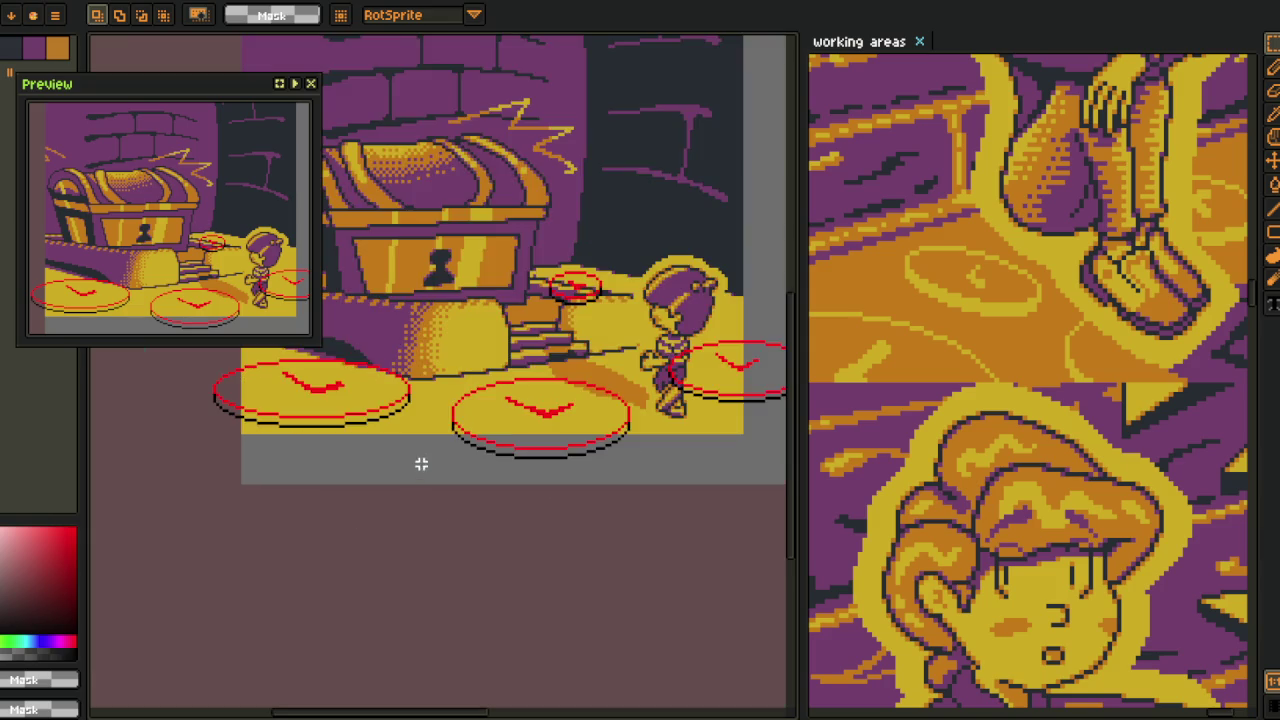
- Zoom in on the coins and briefly check the layers panel
scroll(421, 463, "up", 1)
scroll(383, 471, "up", 1)
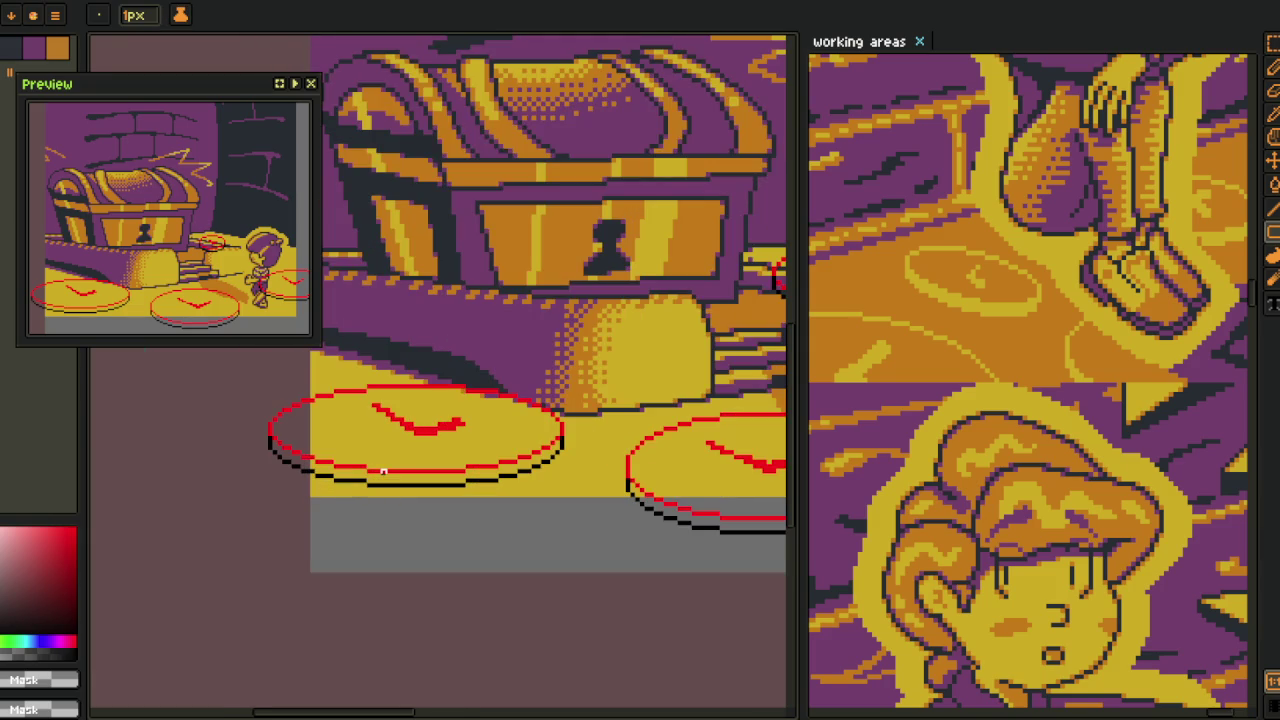
scroll(223, 358, "up", 1)
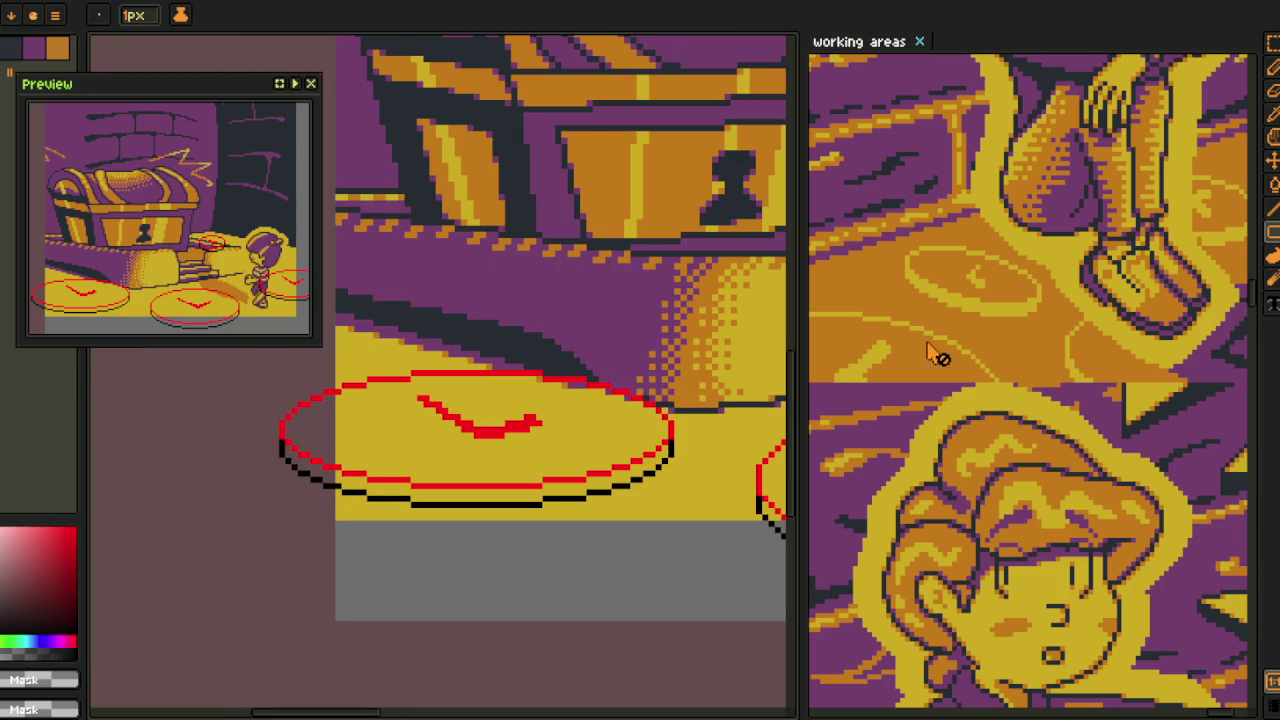
scroll(396, 431, "down", 2)
scroll(410, 440, "down", 2)
key("Tab")
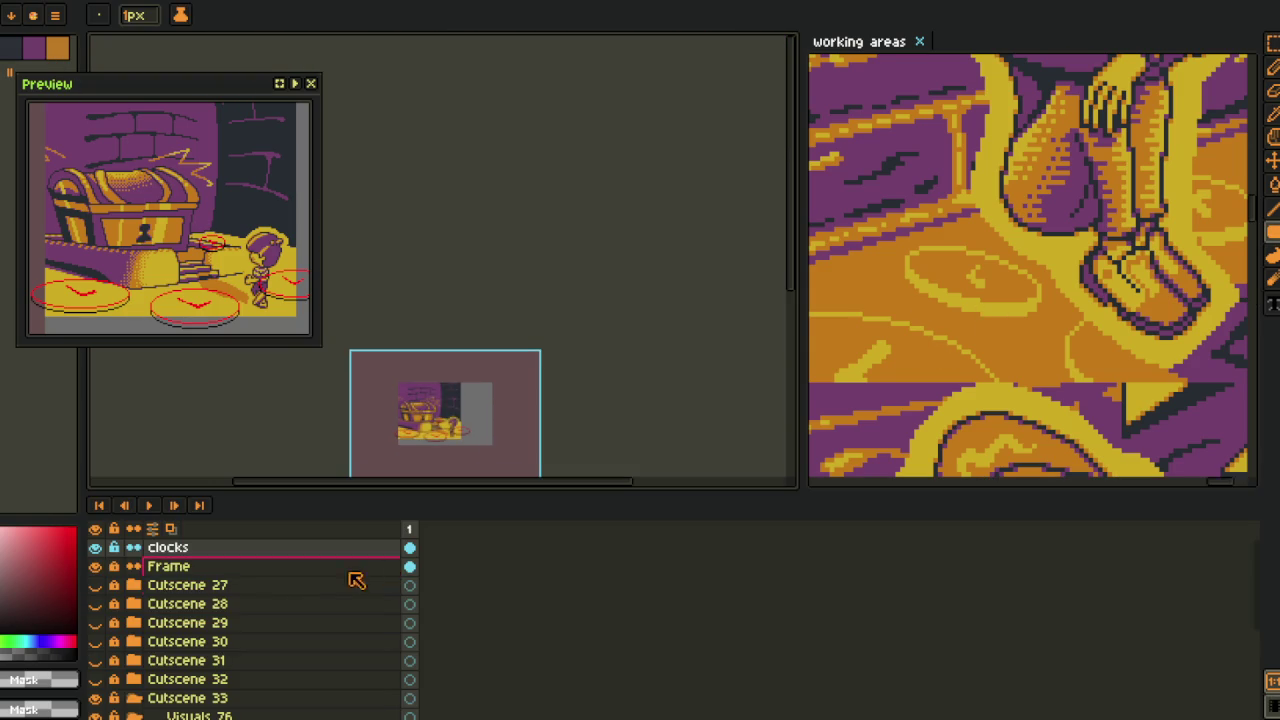
key("Tab")
- Eyedrop the orange colour from the coins
key("i")
scroll(406, 475, "up", 2)
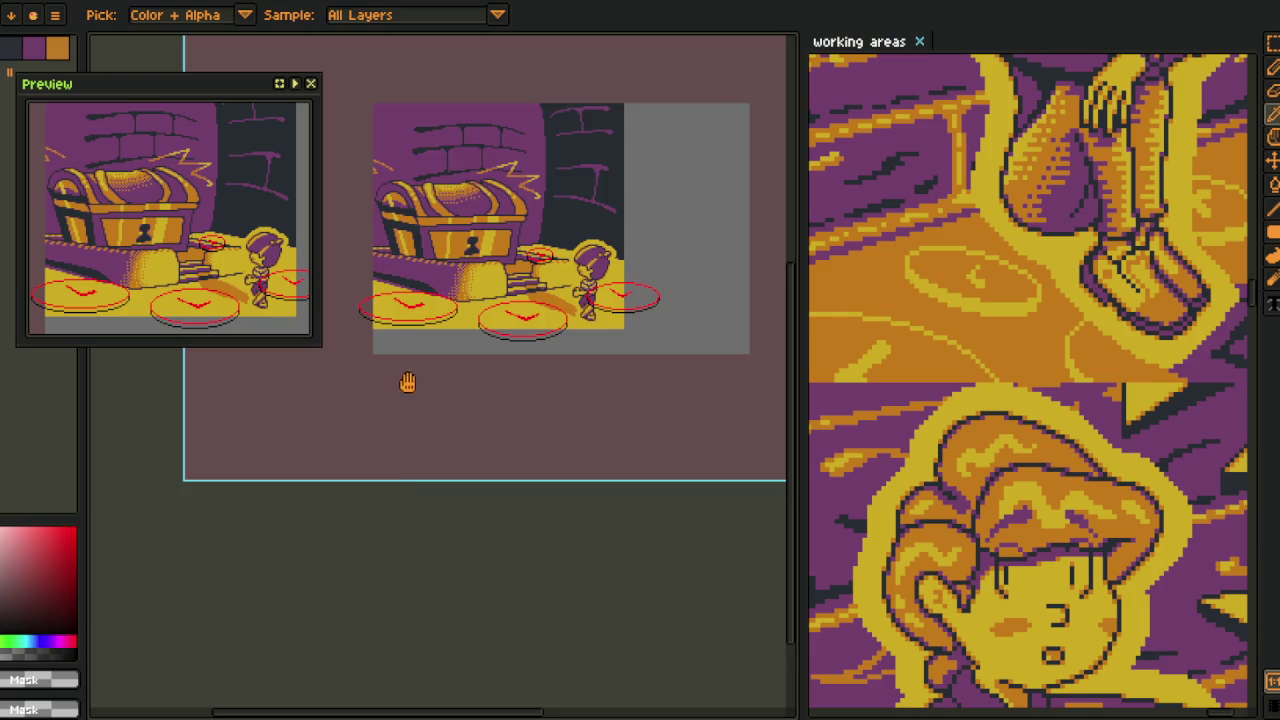
left_click_drag(397, 395, 407, 498)
key("Tab")
key("Tab")
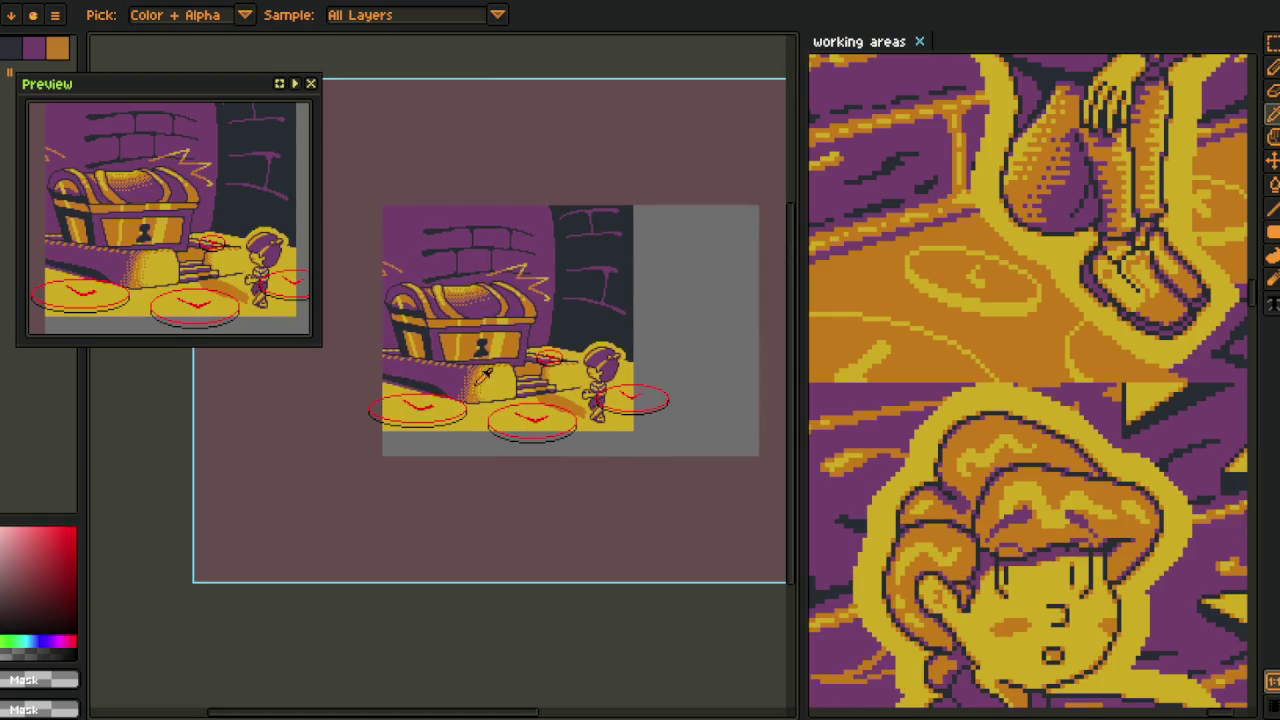
scroll(479, 375, "up", 2)
scroll(487, 357, "up", 2)
scroll(480, 363, "down", 2)
scroll(420, 386, "up", 2)
left_click(414, 392)
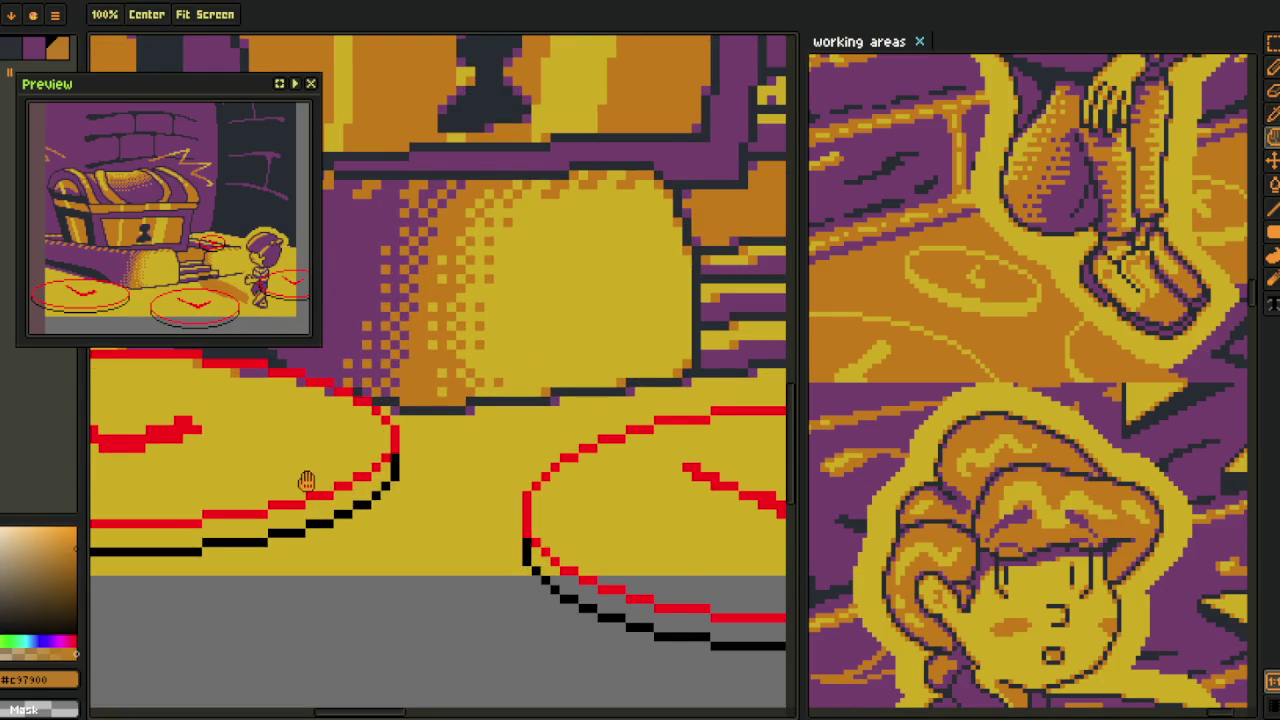
- Flood-fill the bands under the left disc with orange
left_click_drag(225, 517, 478, 507)
key("g")
left_click(440, 528)
scroll(314, 500, "down", 1)
scroll(270, 510, "up", 2)
left_click(270, 510)
scroll(400, 500, "down", 2)
scroll(400, 500, "up", 2)
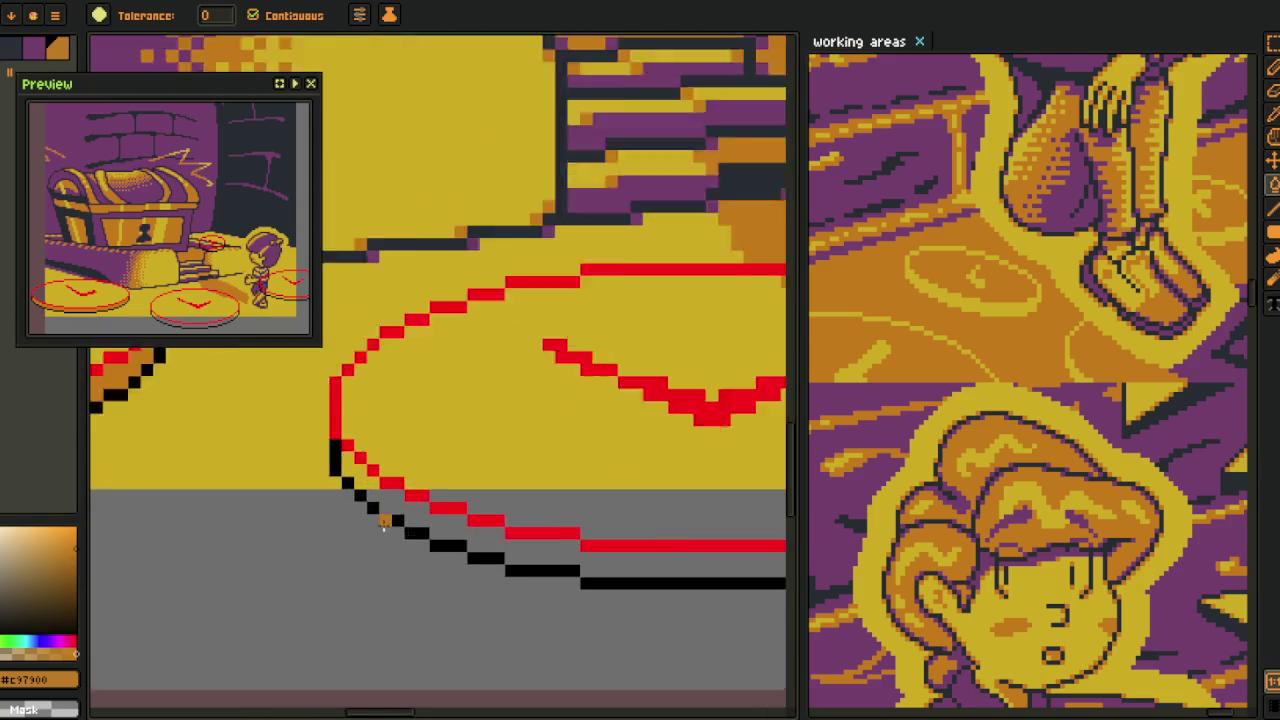
scroll(396, 494, "up", 1)
left_click(396, 494)
scroll(396, 494, "down", 3)
scroll(496, 470, "up", 3)
scroll(496, 470, "up", 1)
scroll(496, 470, "down", 1)
scroll(496, 470, "up", 2)
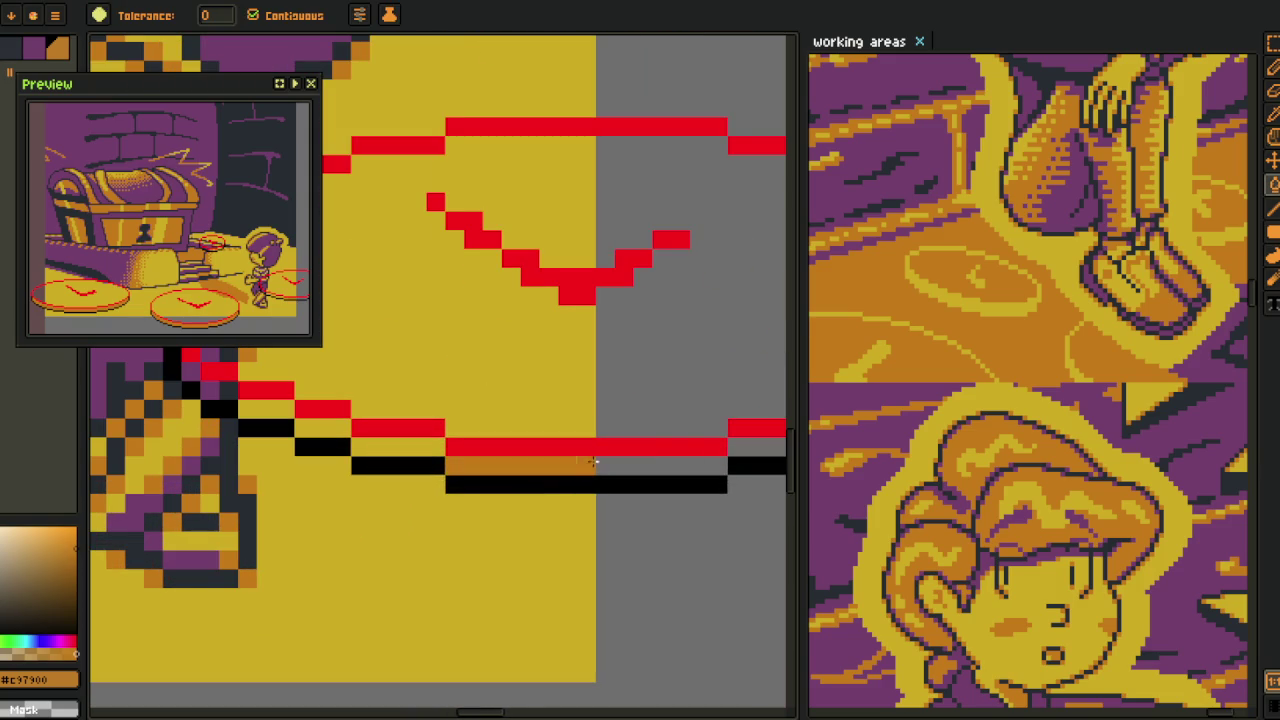
- Fill the remaining bands between the red and black lines with orange
left_click(592, 462)
left_click_drag(683, 443, 266, 503)
left_click(228, 524)
left_click(388, 506)
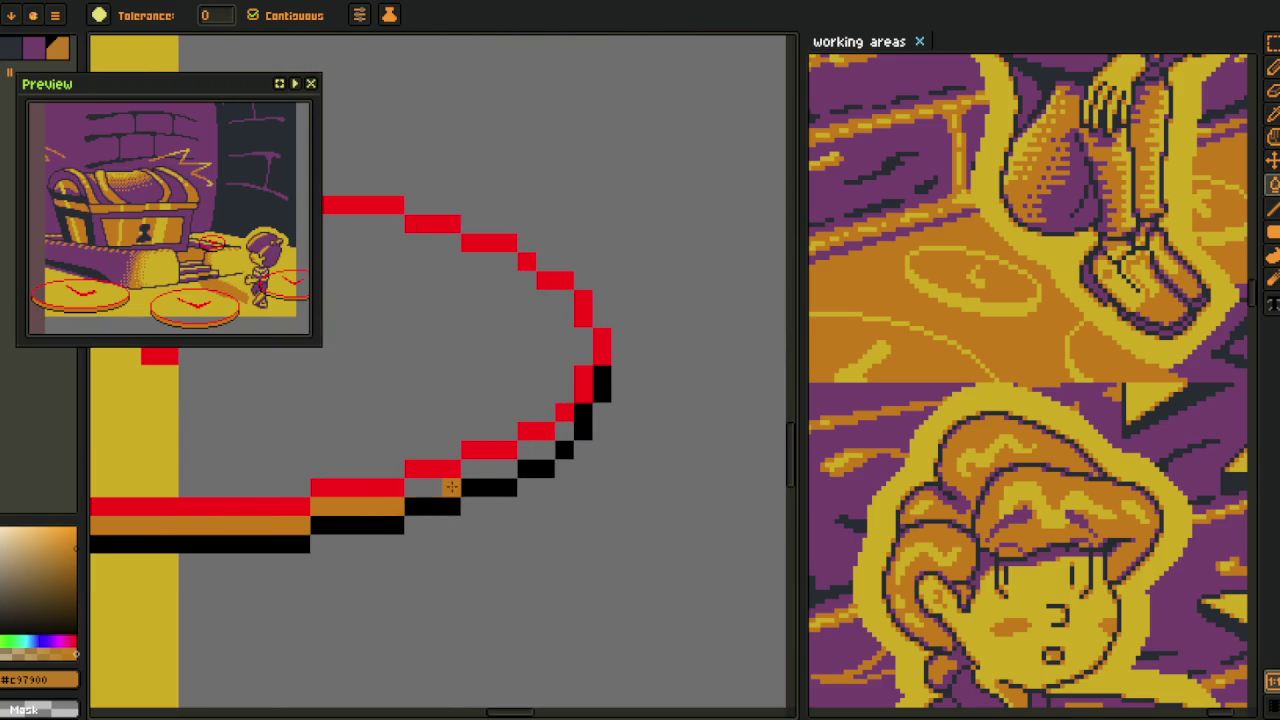
scroll(565, 432, "down", 2)
scroll(529, 494, "up", 2)
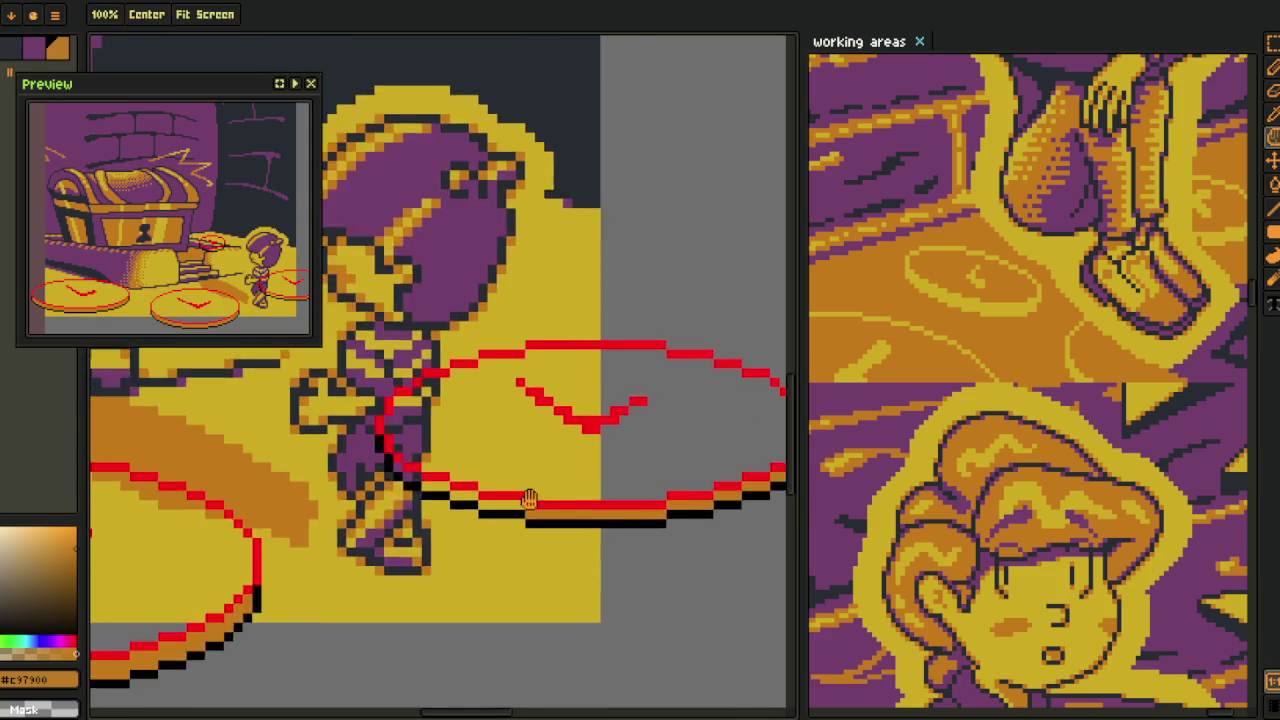
scroll(509, 494, "up", 2)
left_click(509, 496)
left_click(428, 470)
left_click(323, 438)
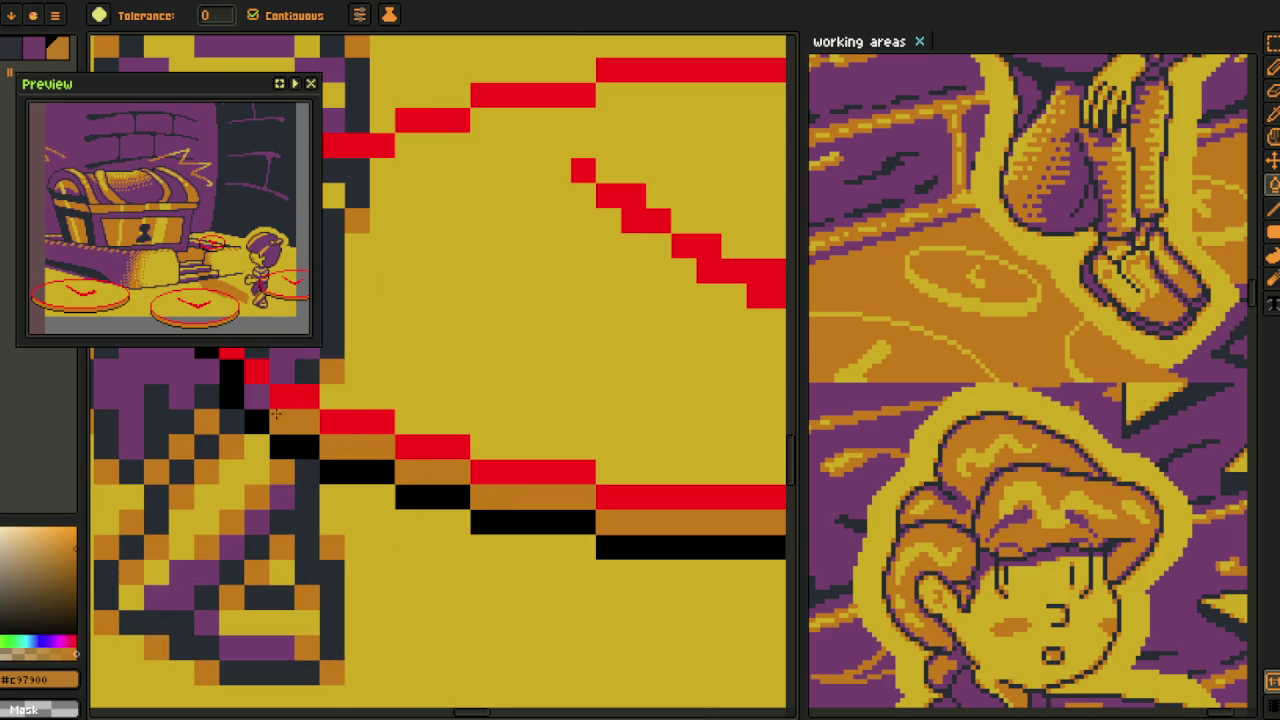
scroll(281, 416, "down", 3)
scroll(300, 450, "down", 2)
scroll(330, 500, "down", 2)
scroll(360, 560, "down", 2)
- Open Replace Color to swap red #FF0000 for orange #C37900
key("i")
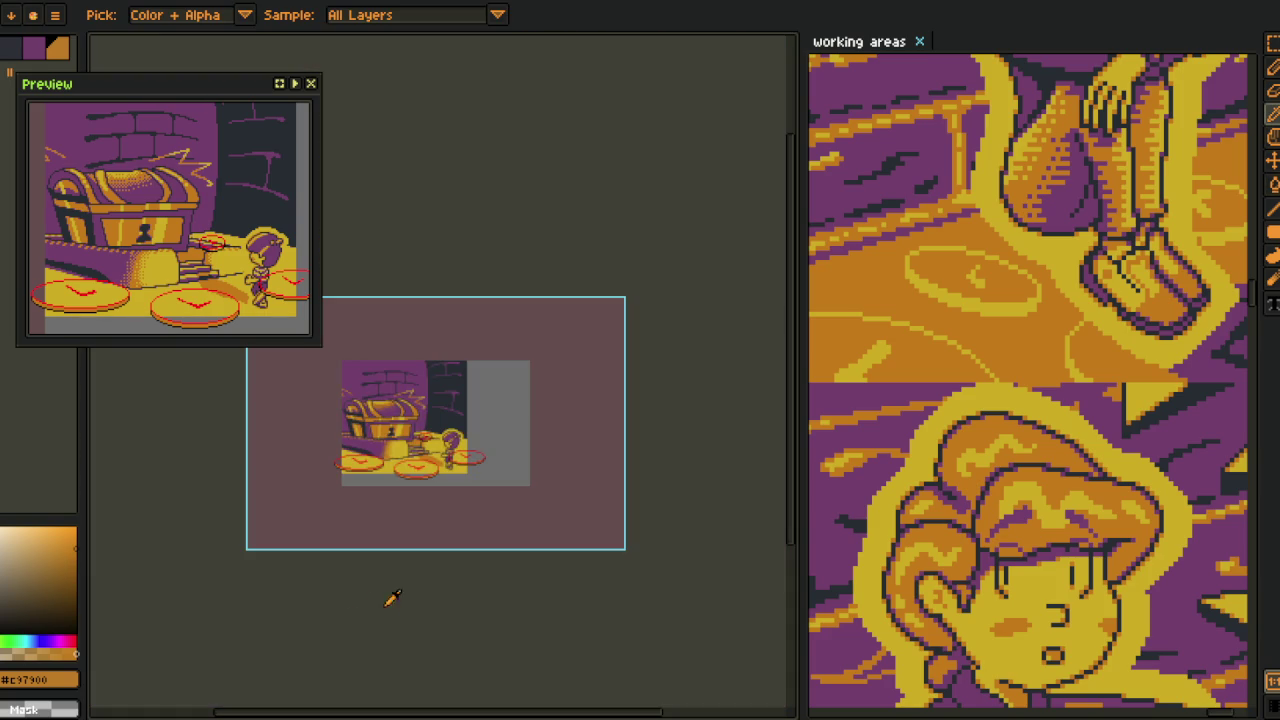
scroll(391, 480, "up", 2)
scroll(427, 500, "up", 2)
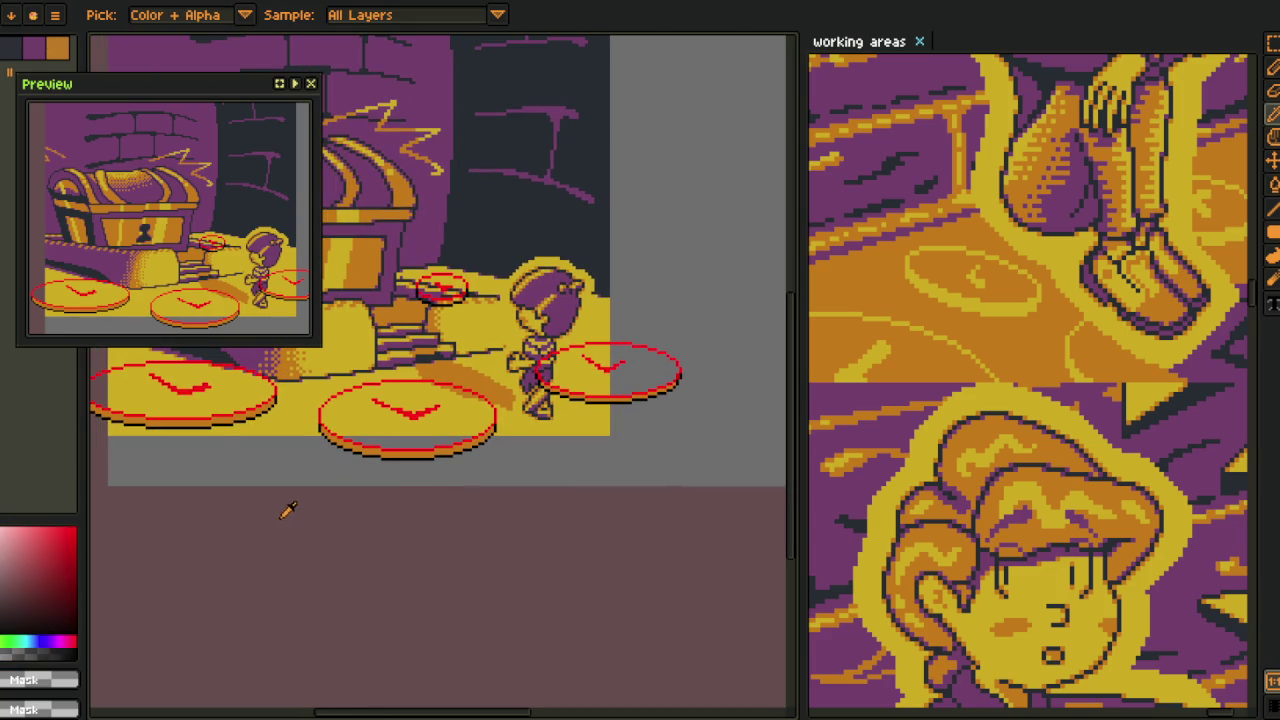
scroll(418, 530, "up", 2)
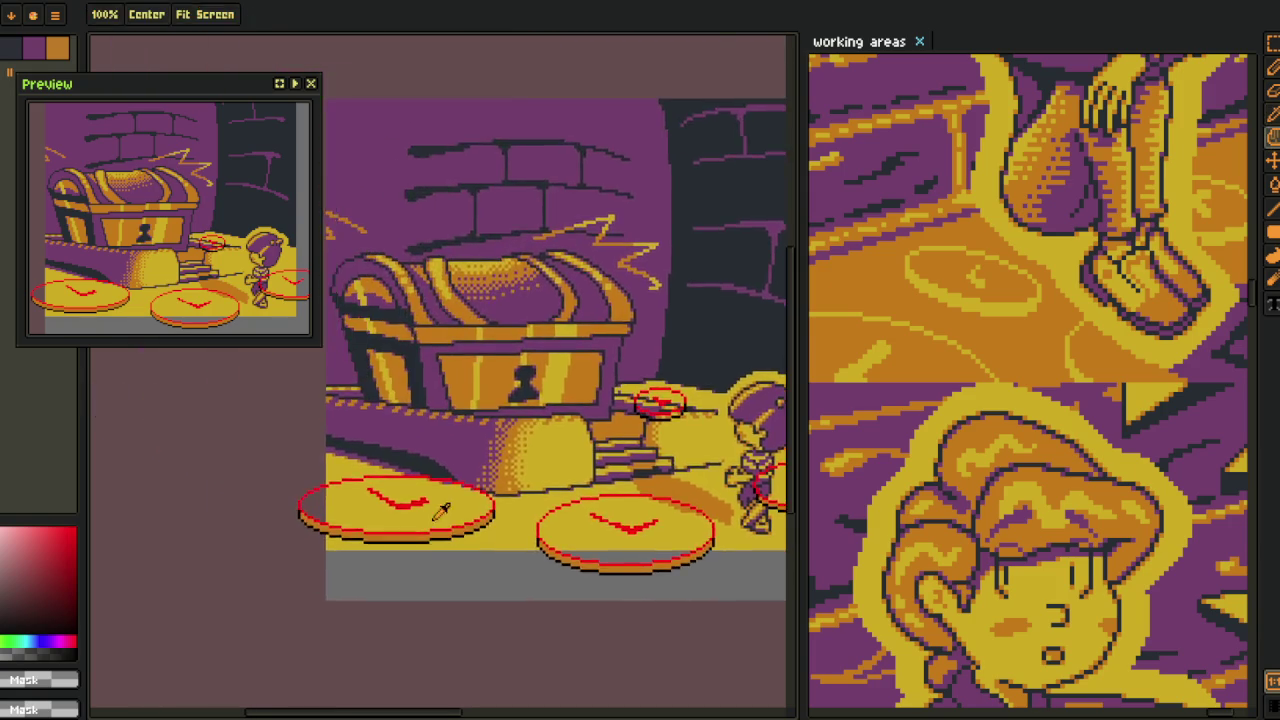
scroll(418, 530, "up", 2)
key("shift+r")
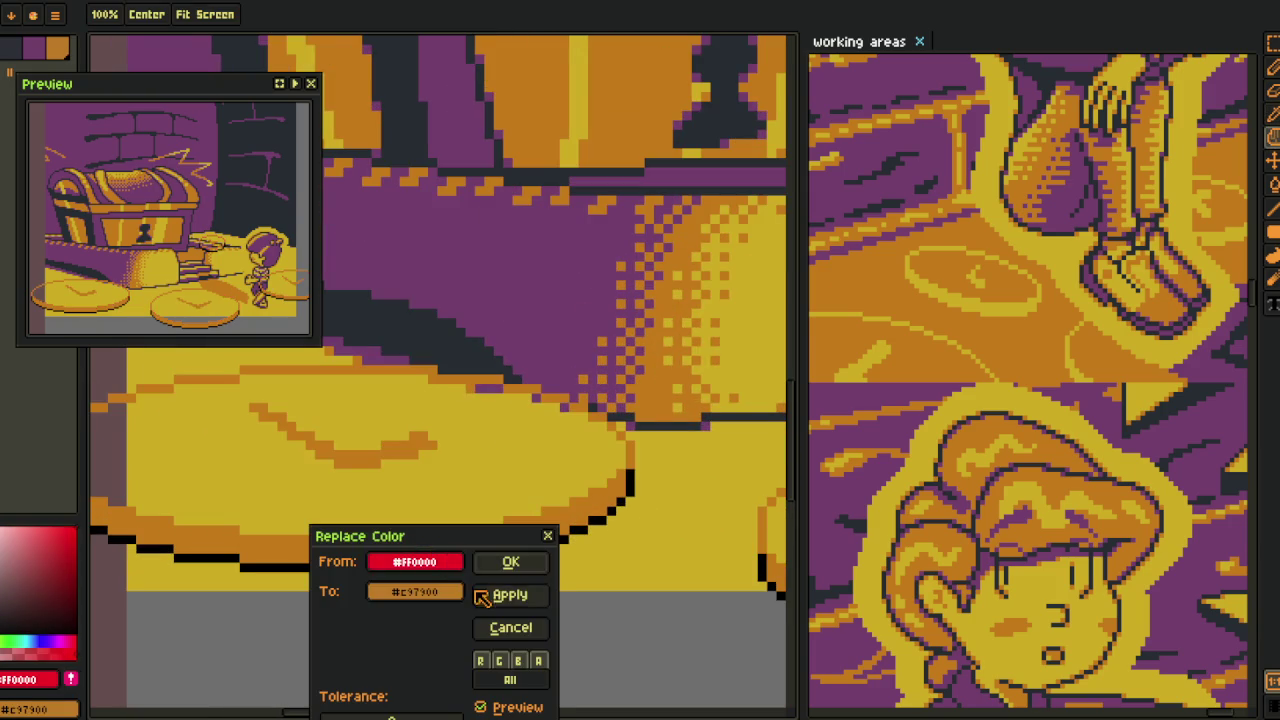
- Apply the #FF0000-to-#C37900 replacement, eyedrop black, and zoom out to the full scene
left_click(512, 563)
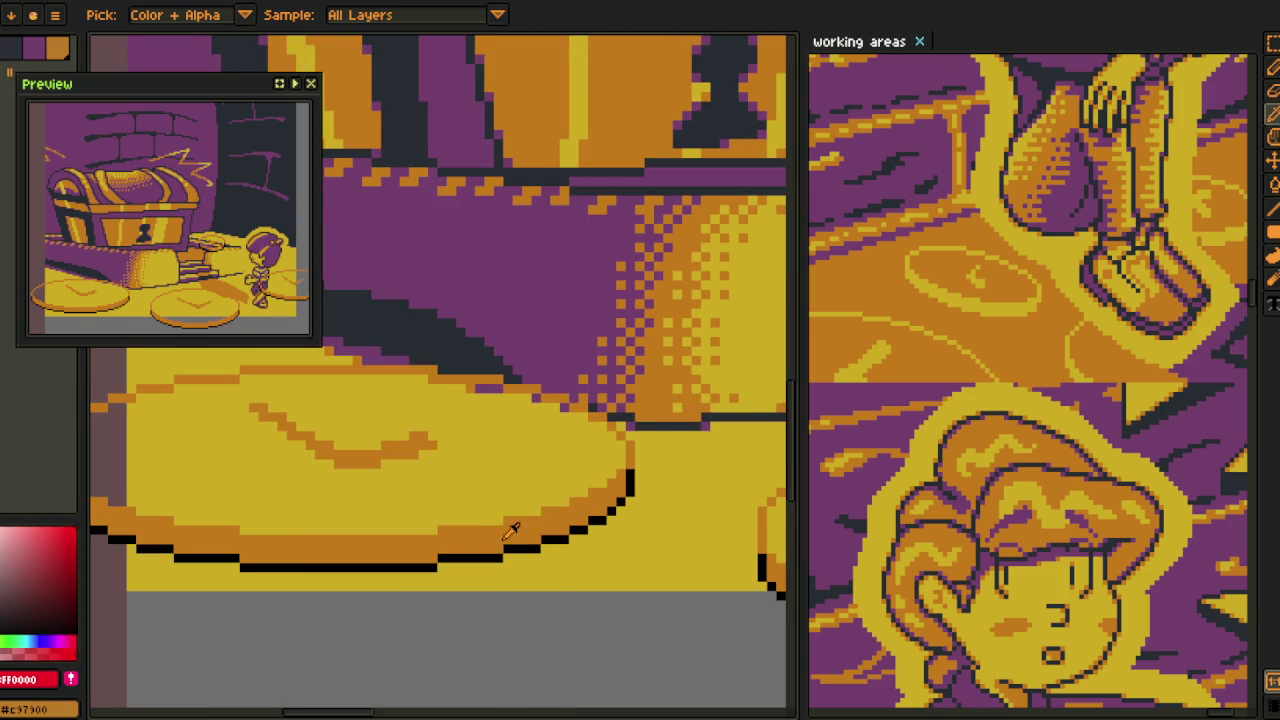
left_click(426, 560)
key("shift+r")
left_click(516, 563)
scroll(449, 512, "down", 4)
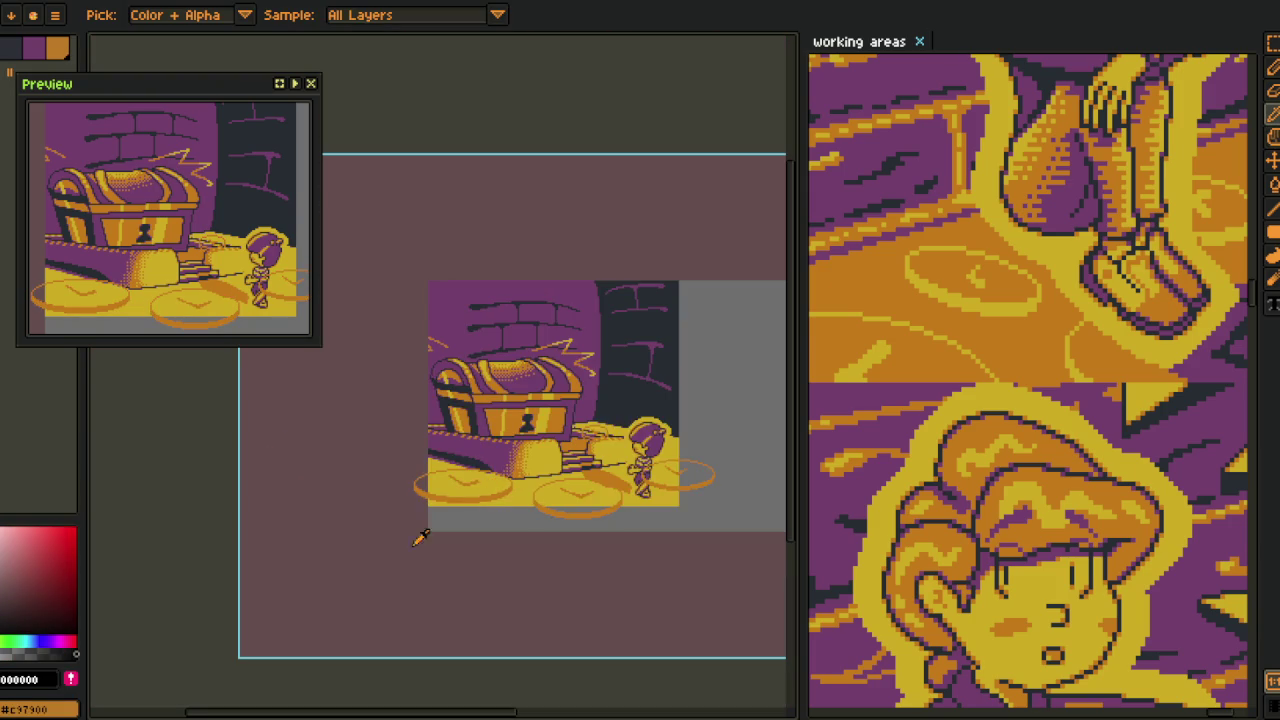
scroll(430, 460, "down", 1)
scroll(420, 480, "right", 2)
scroll(404, 494, "up", 1)
- Marquee the sitting character frame in the working area
key("v")
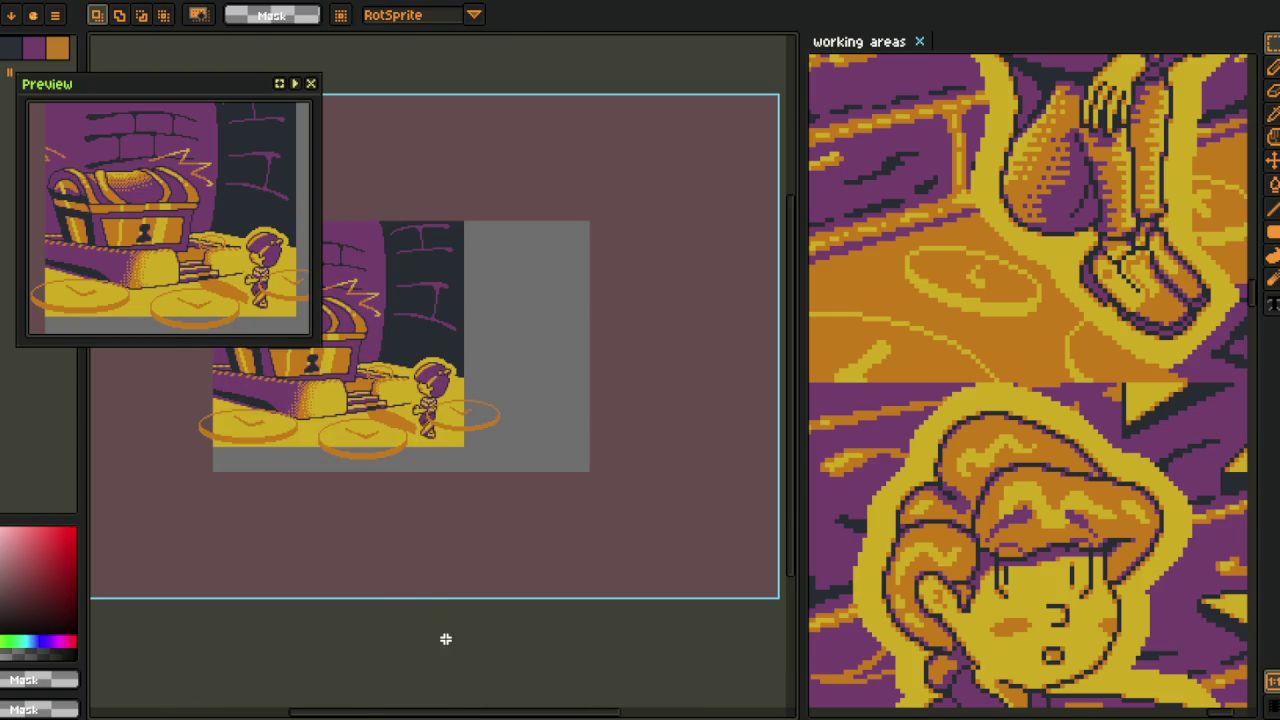
scroll(411, 560, "down", 1)
scroll(936, 310, "down", 2)
scroll(945, 358, "down", 1)
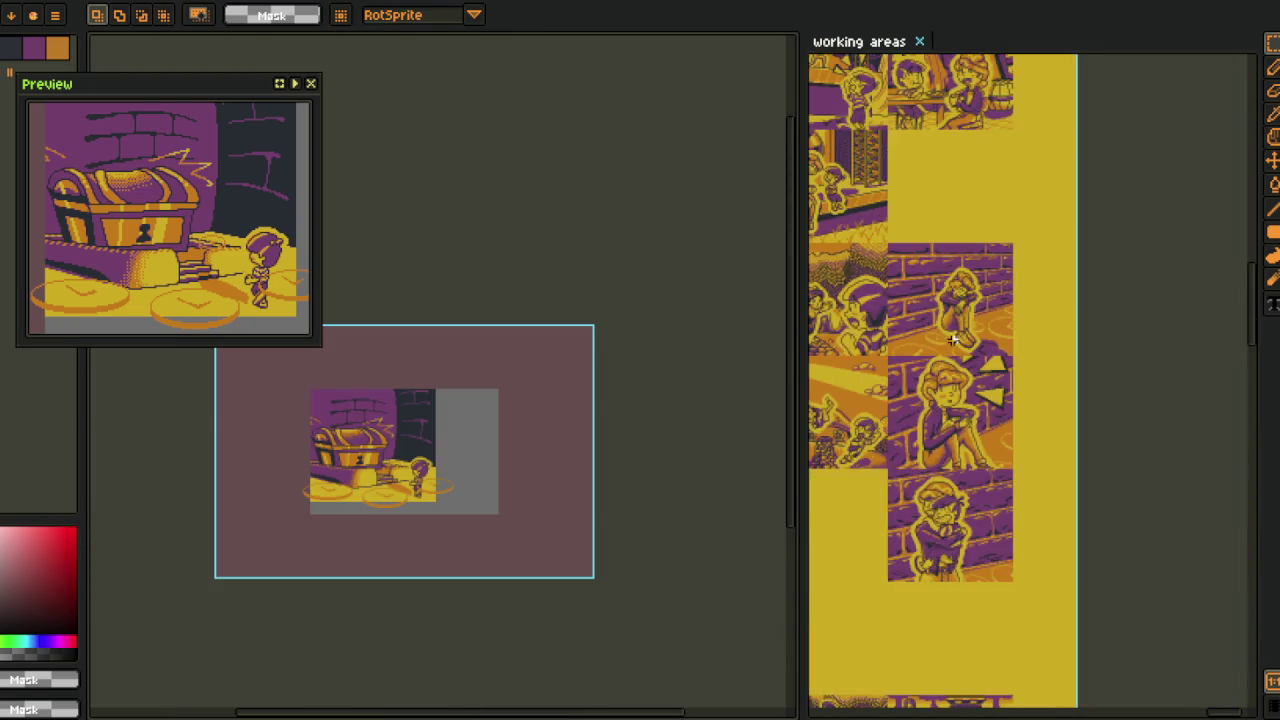
scroll(942, 325, "up", 1)
left_click_drag(846, 147, 1118, 374)
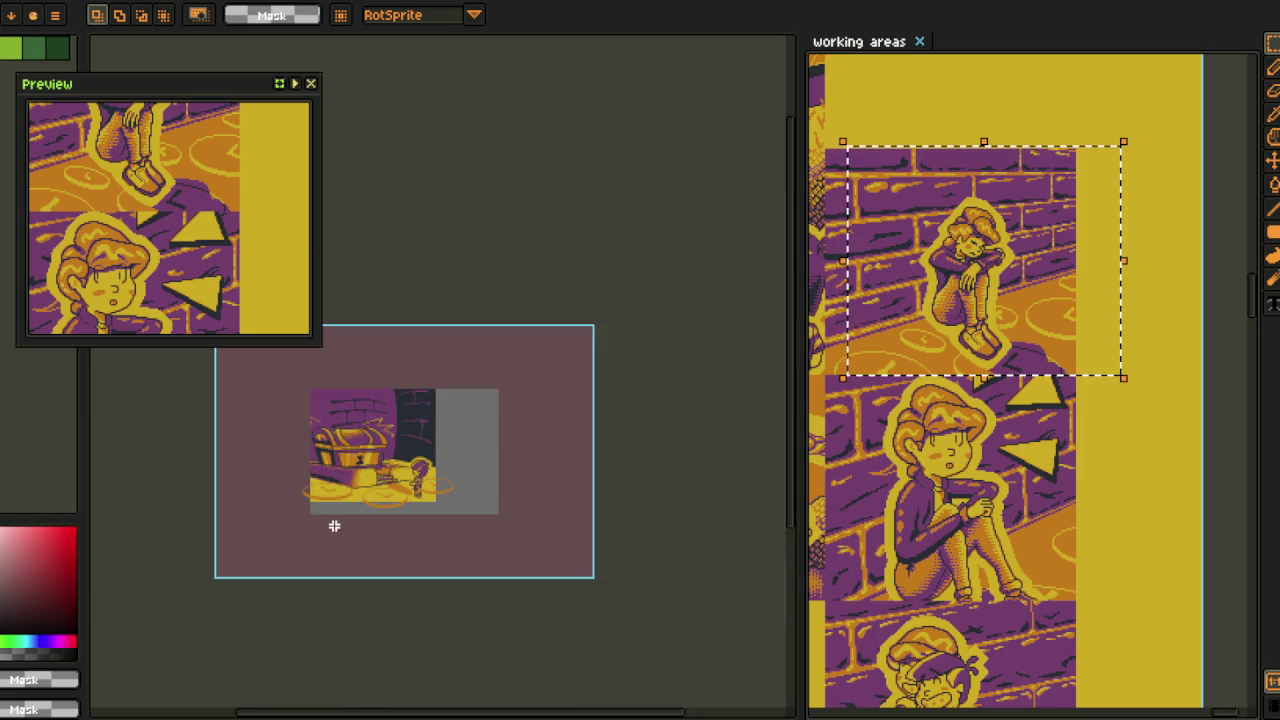
- Move the clocks layer below Cutscene 31 and collapse the room folder
scroll(334, 526, "up", 3)
scroll(409, 537, "up", 1)
scroll(443, 603, "up", 1)
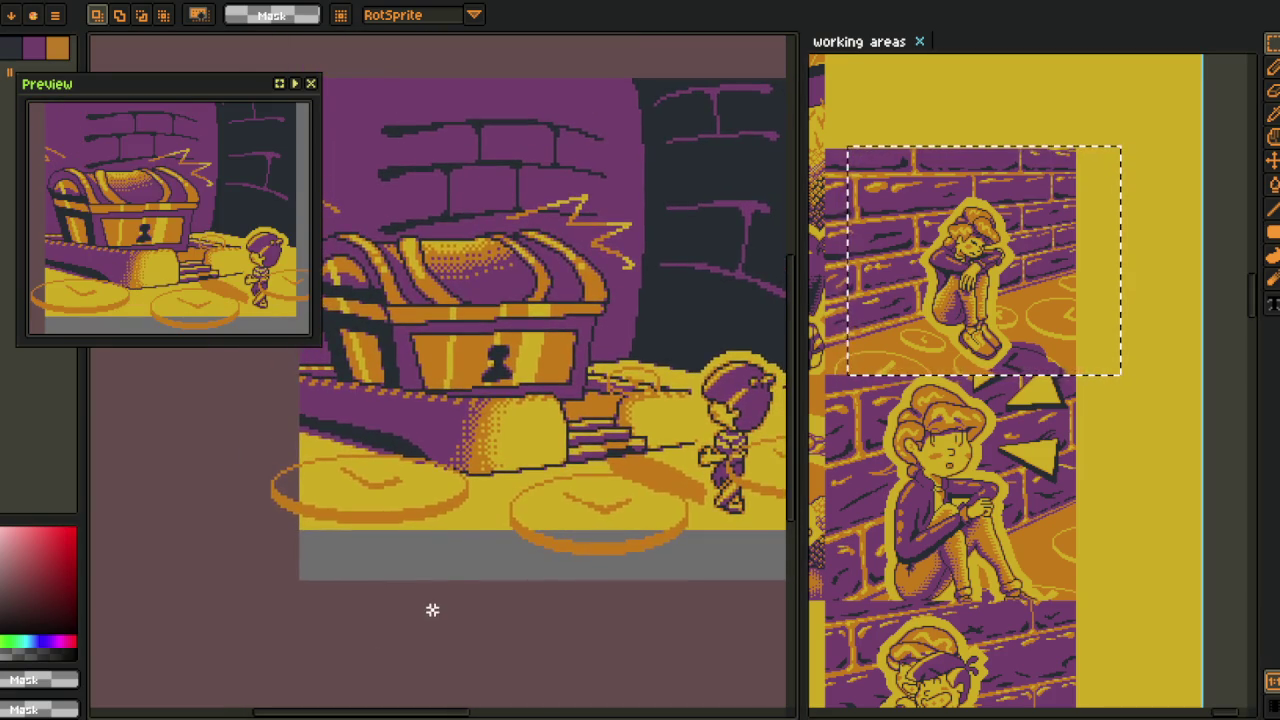
scroll(450, 575, "down", 2)
left_click_drag(513, 560, 425, 505)
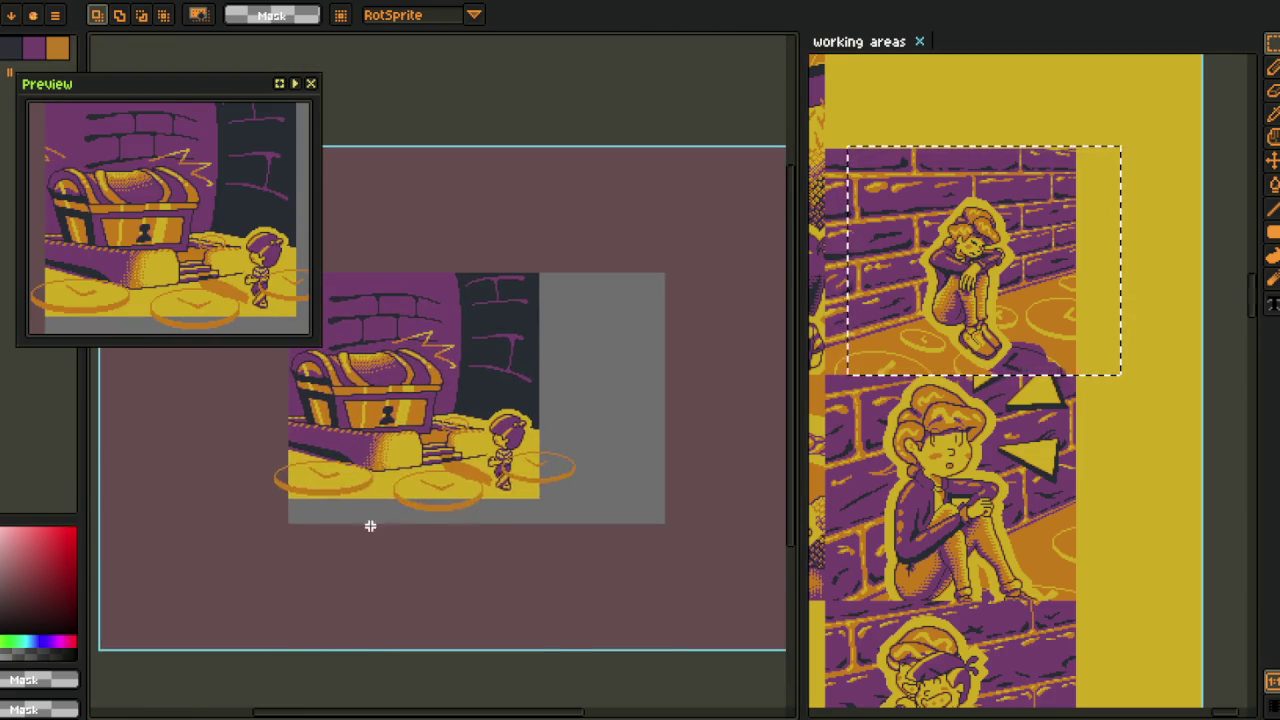
key("Tab")
mouse_move(158, 548)
left_mouse_down()
mouse_move(190, 655)
mouse_move(258, 637)
mouse_move(242, 656)
mouse_move(137, 652)
left_mouse_up()
left_click(130, 628)
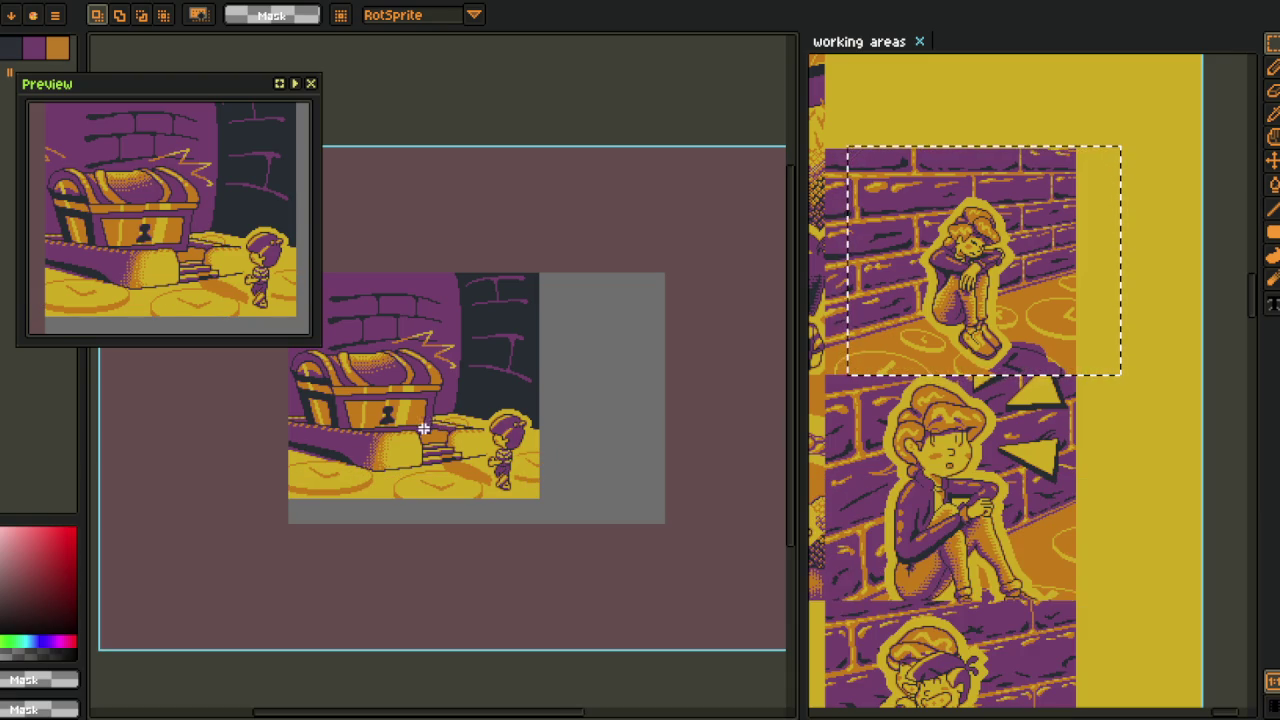
- Hide the timeline and open the File menu to reach Export
left_click_drag(183, 348, 197, 352)
key("Tab")
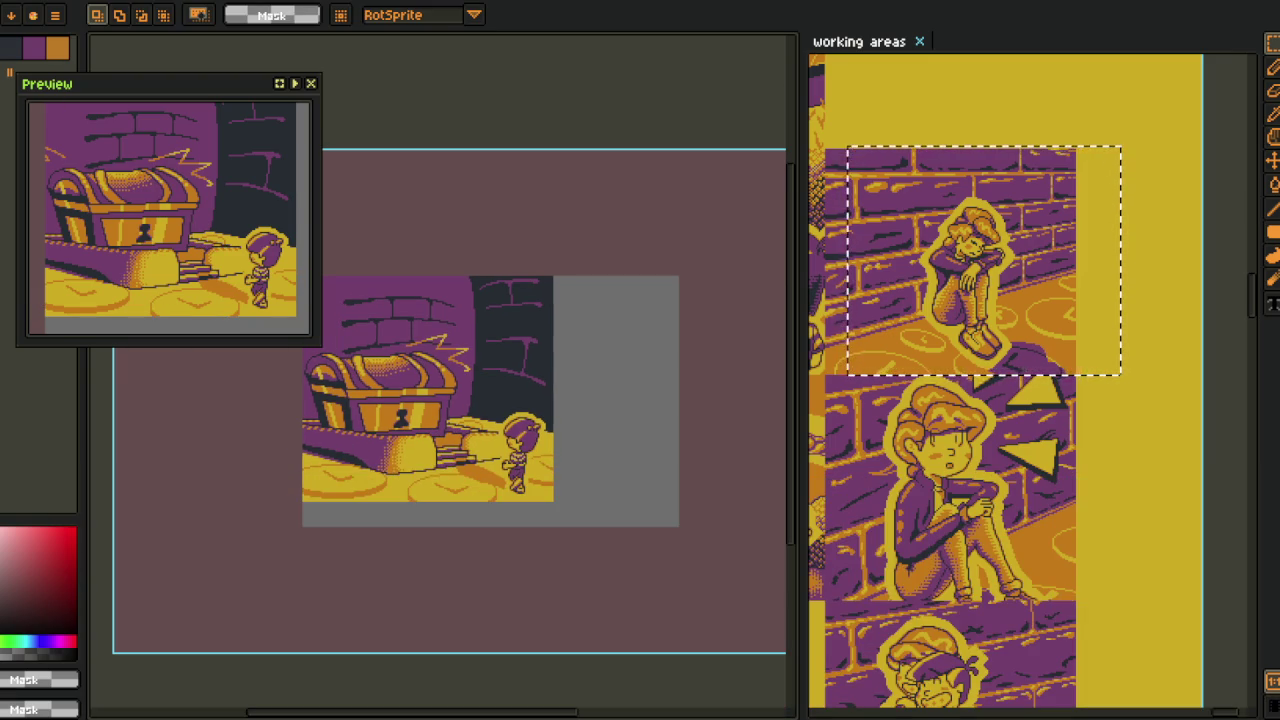
key("alt+f")
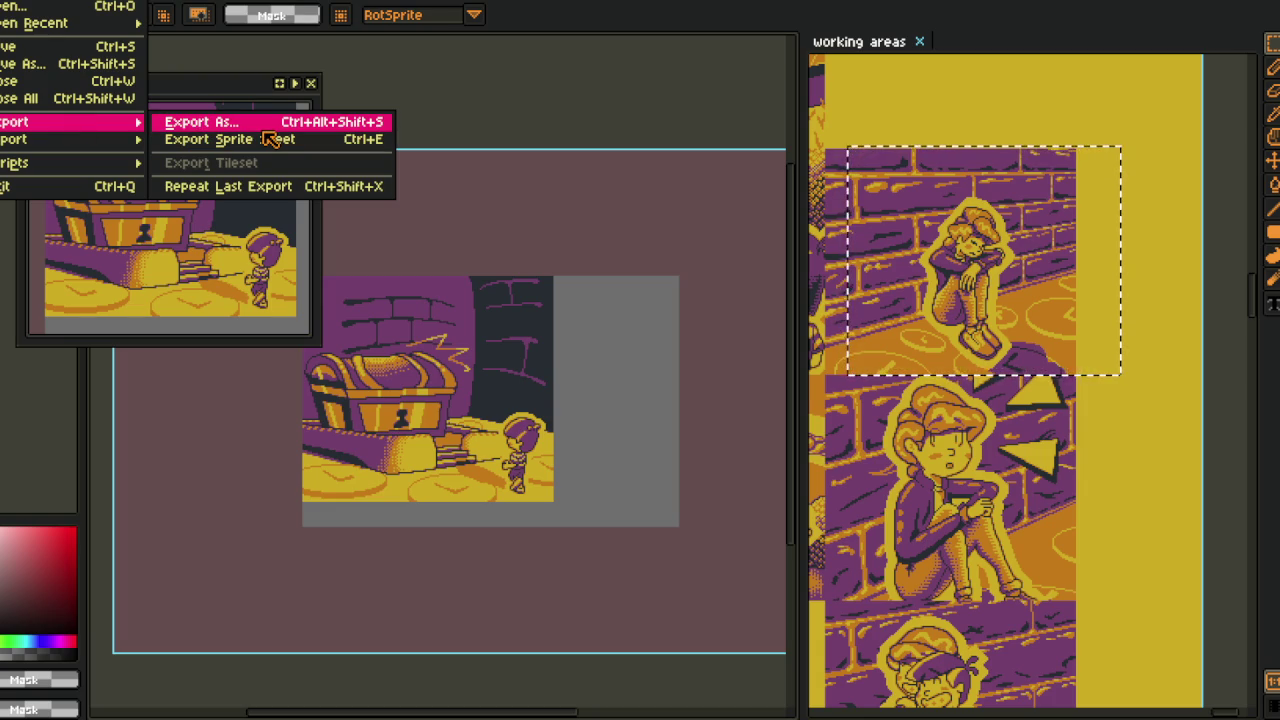
- Export the chest scene as a new sprite sheet document
left_click(280, 149)
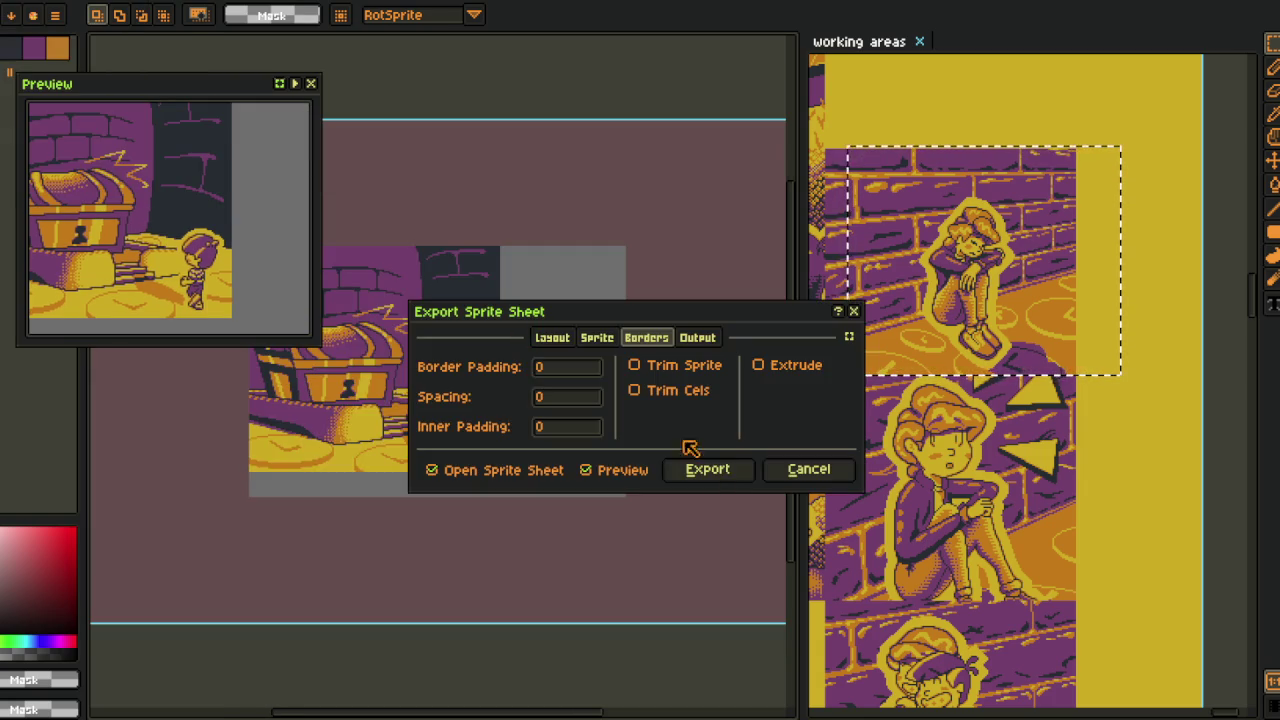
left_click(727, 469)
scroll(549, 500, "up", 2)
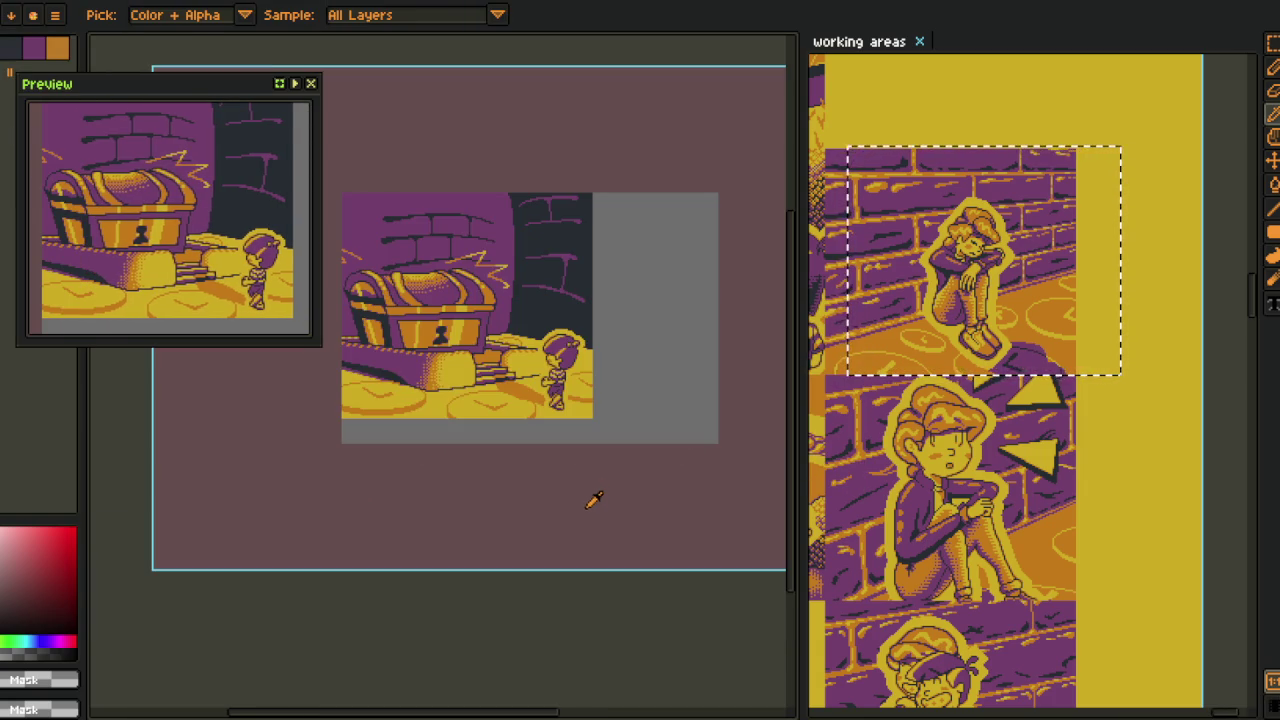
- Make the brown background and the grey block transparent using the Magic Wand
key("w")
left_click(571, 517)
key("Delete")
left_click(651, 400)
key("Delete")
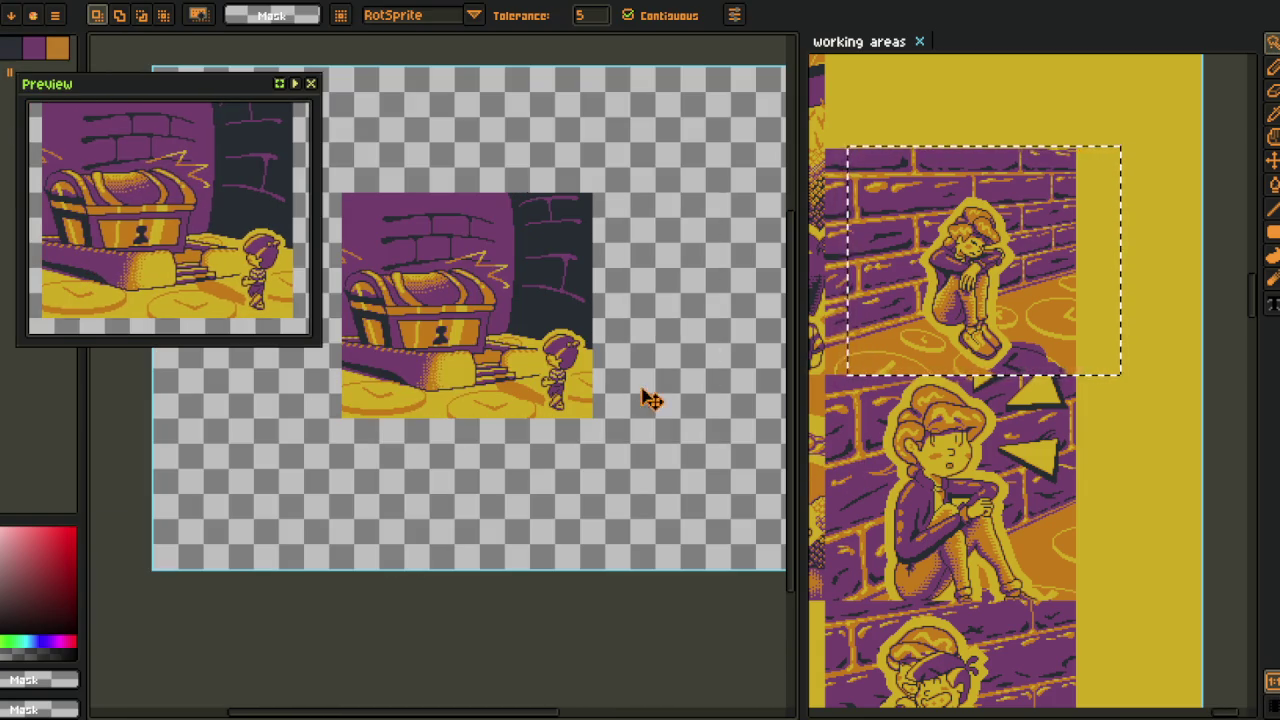
- Trim the canvas to the artwork and open the Layer 1 options in the timeline
left_click(115, 145)
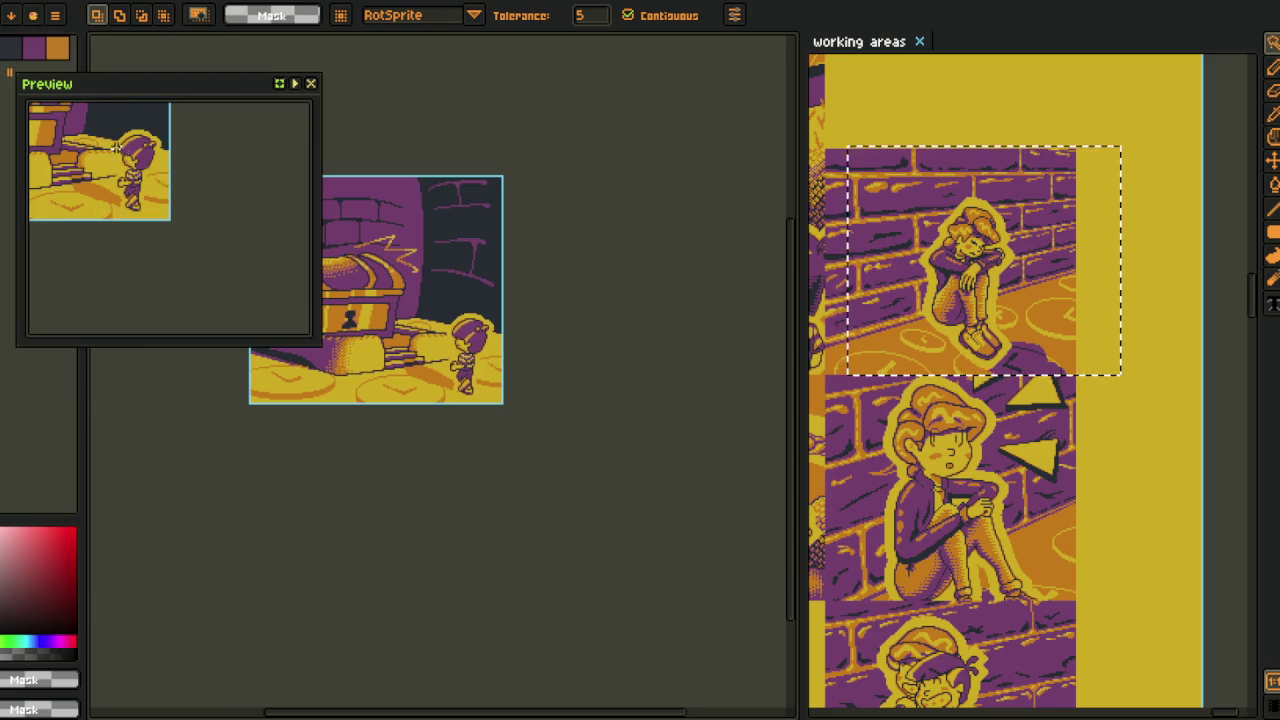
left_click_drag(513, 502, 523, 523)
key("Tab")
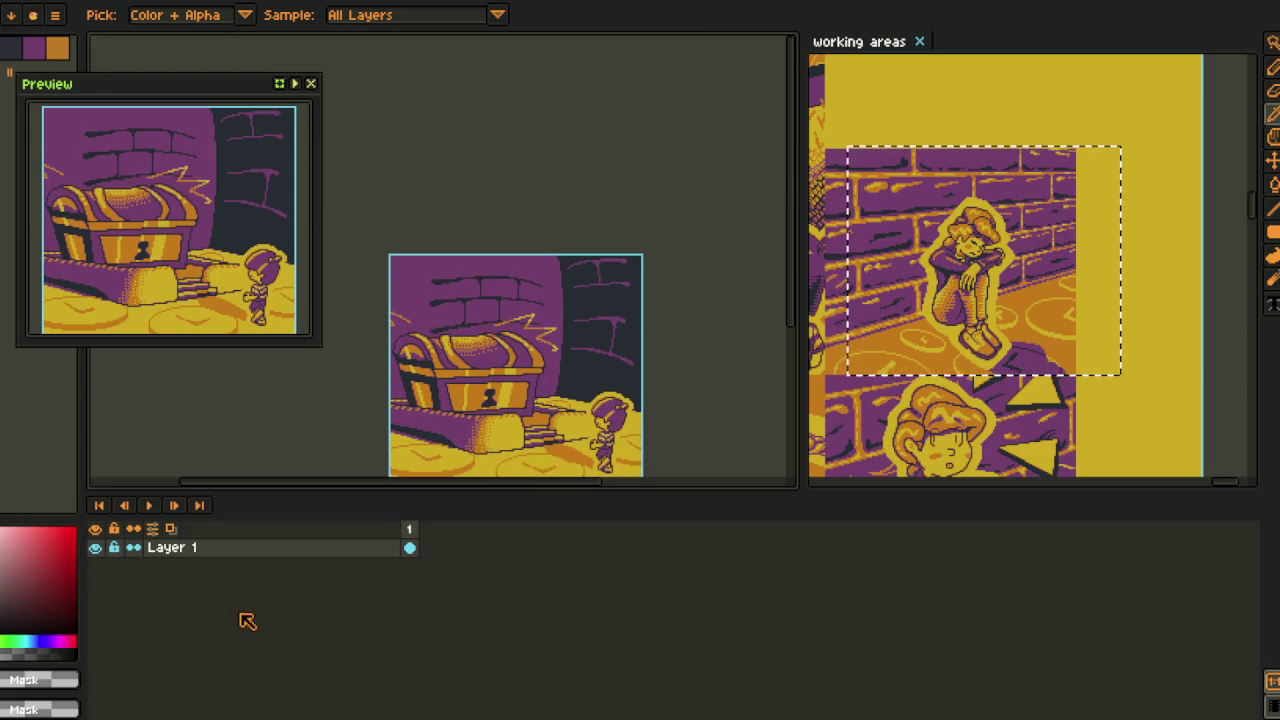
right_click(218, 557)
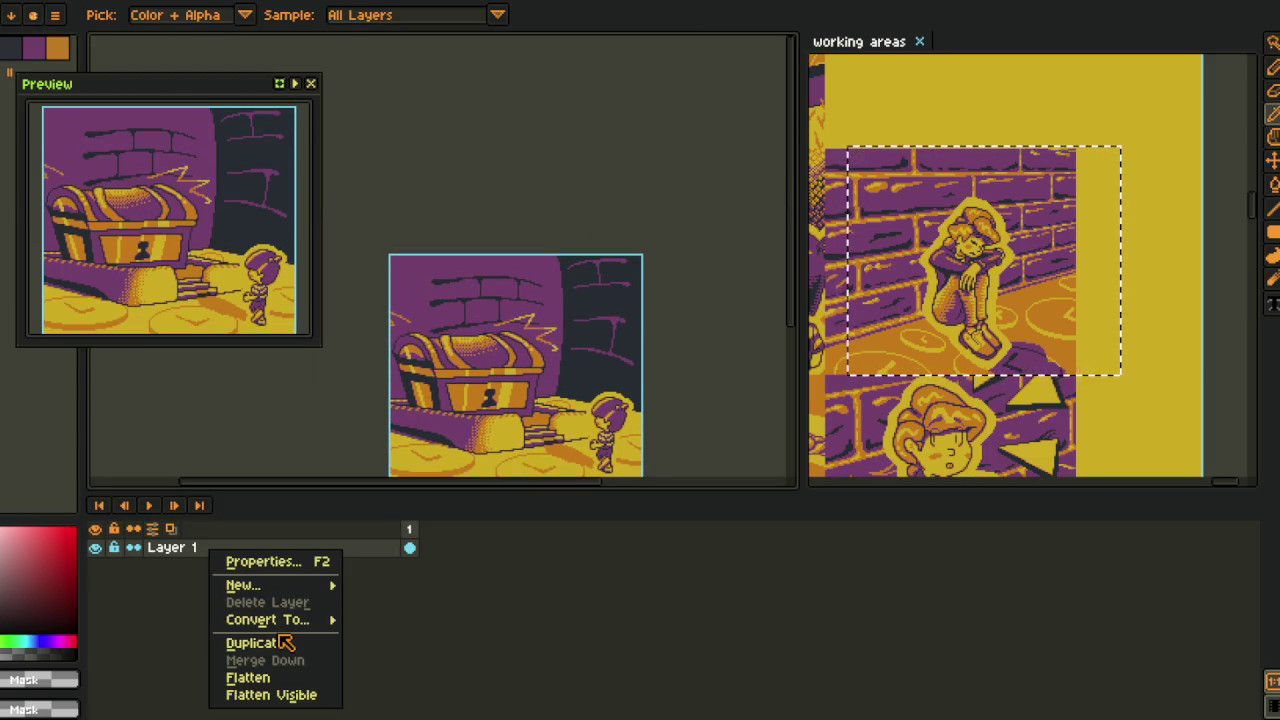
- Duplicate Layer 1 and zoom in on the coins below the chest
left_click(255, 643)
key("Tab")
key("Tab")
key("Tab")
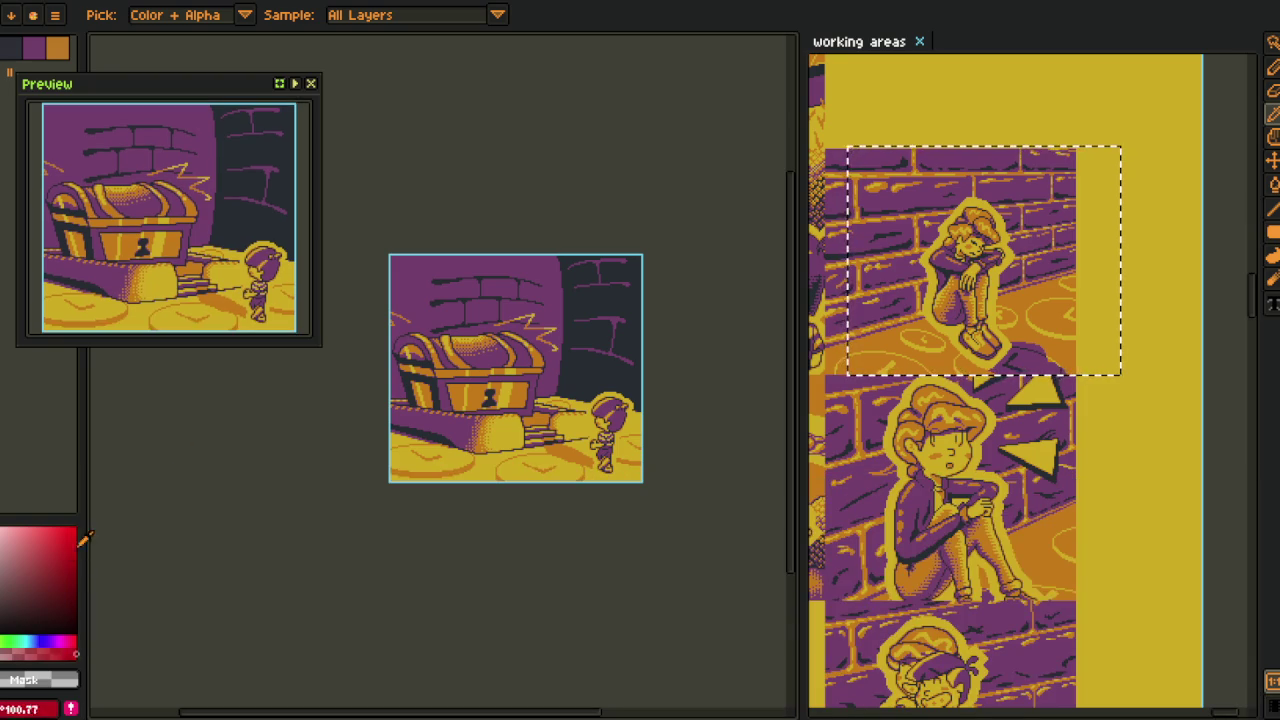
scroll(346, 463, "up", 2)
scroll(346, 463, "up", 2)
left_click_drag(346, 463, 499, 490)
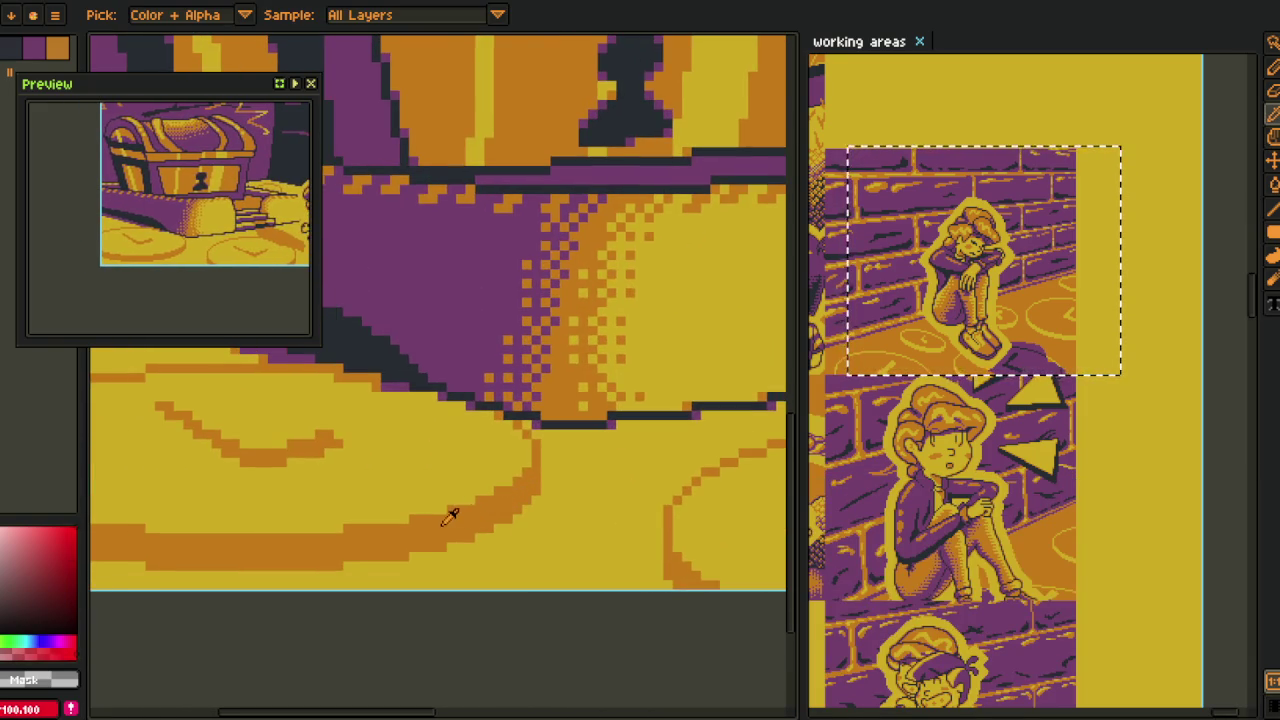
scroll(449, 514, "down", 2)
- Mark the coin rim with red pixels and fill its orange curves red
key("b")
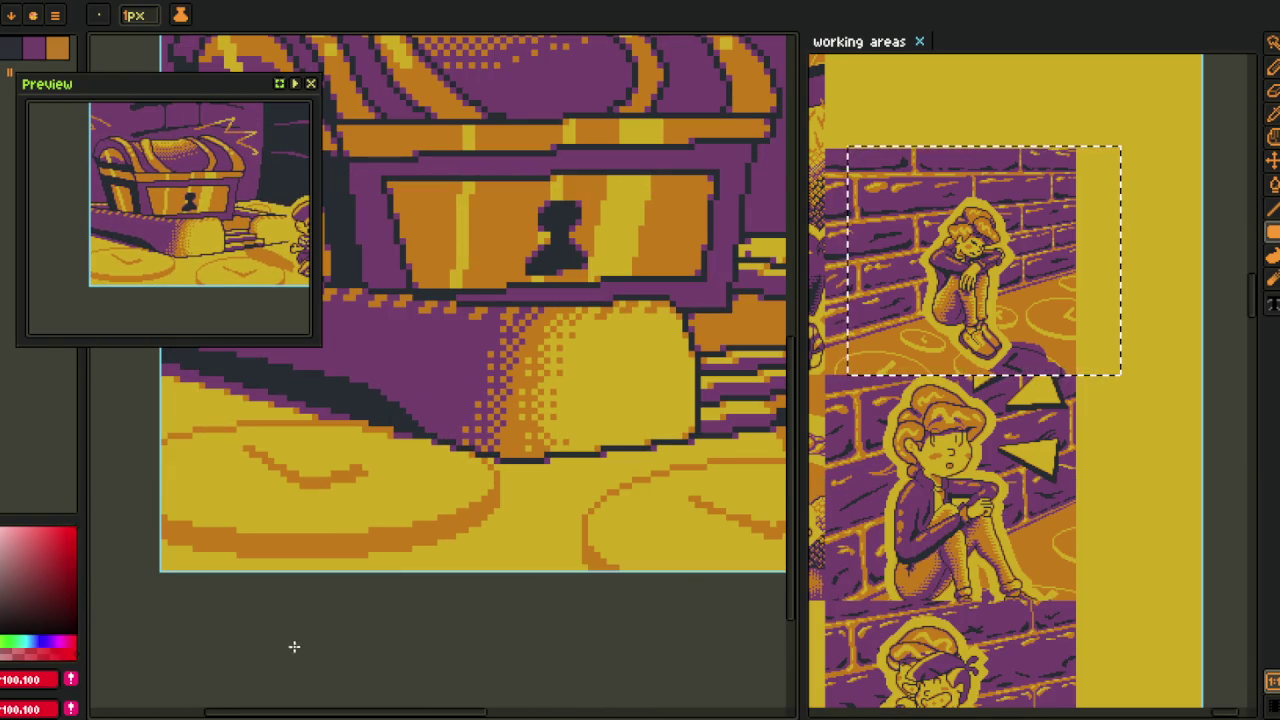
scroll(345, 527, "up", 2)
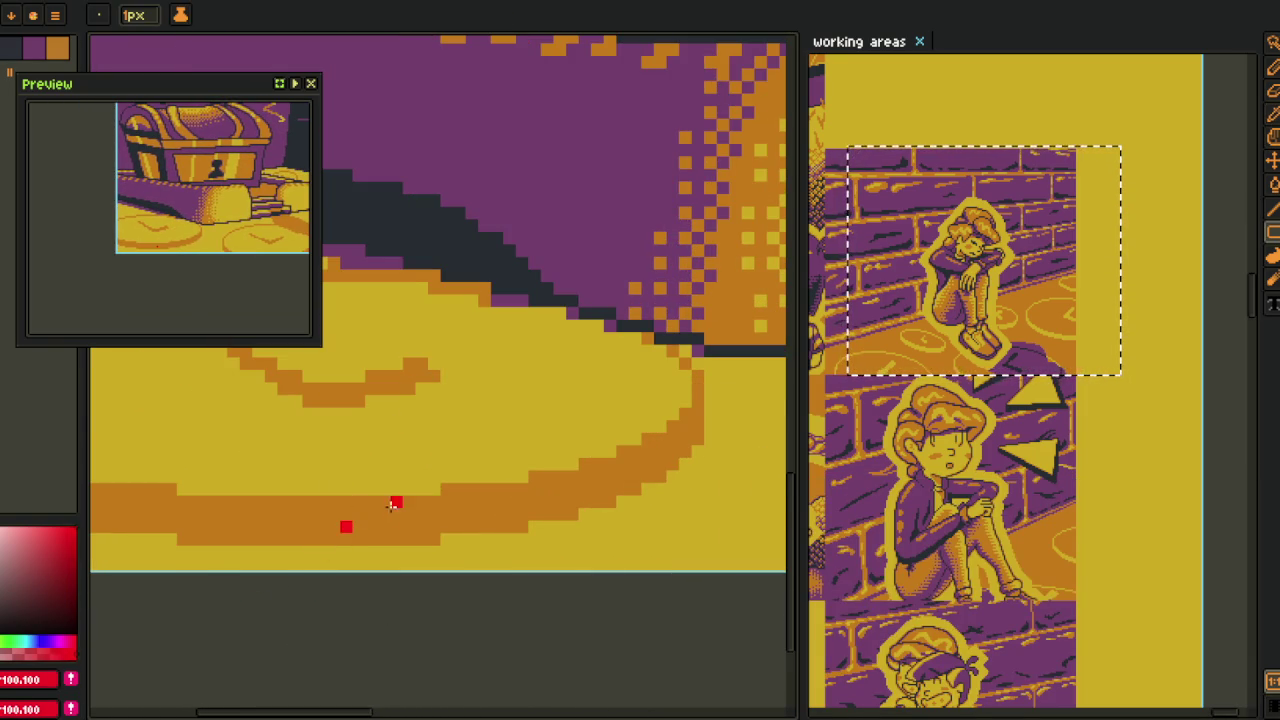
key("g")
left_click(395, 502)
scroll(390, 495, "up", 2)
left_click(409, 450)
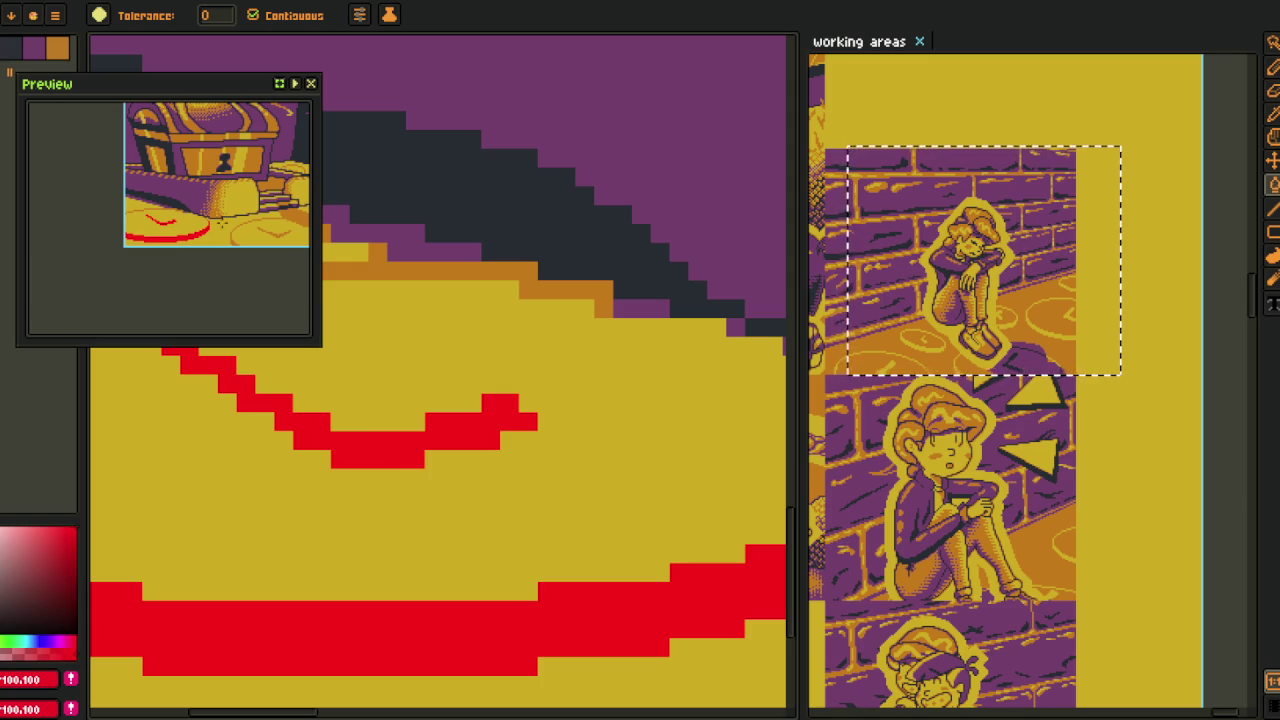
left_click(310, 83)
- Pan along the coin and bucket-fill two yellow rim pixels red
key("z")
key("m")
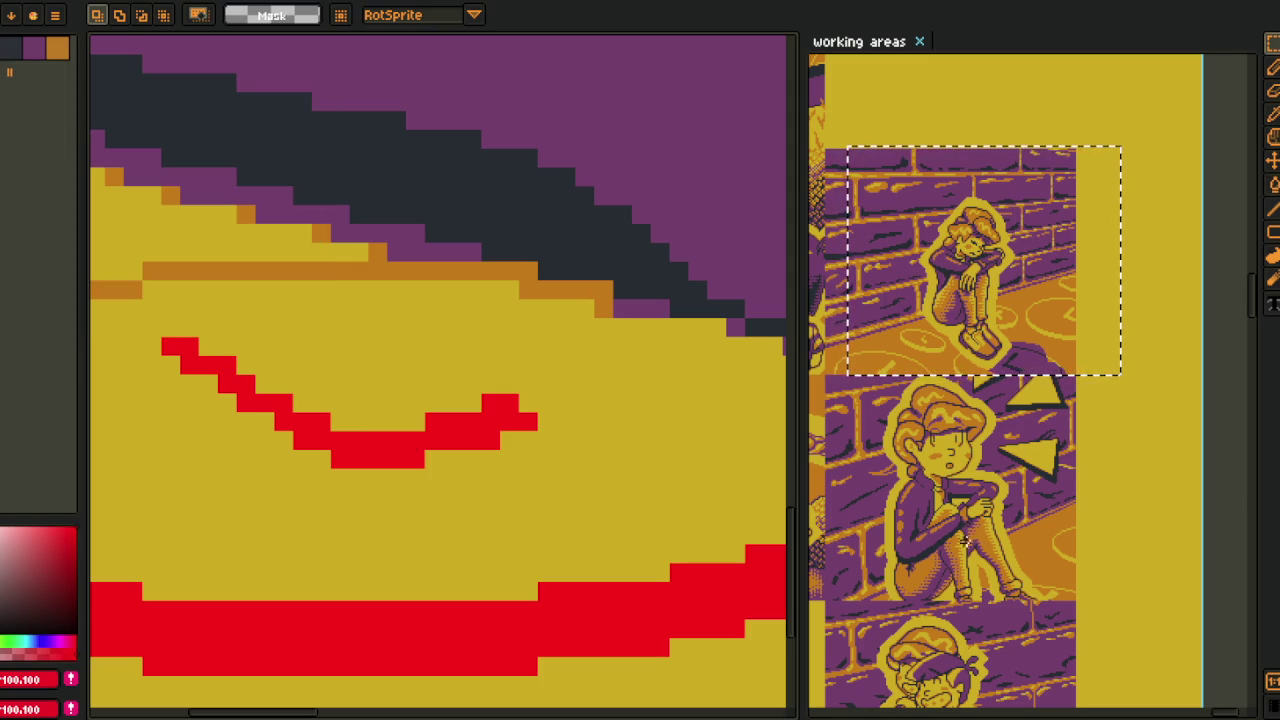
left_click_drag(426, 466, 165, 465)
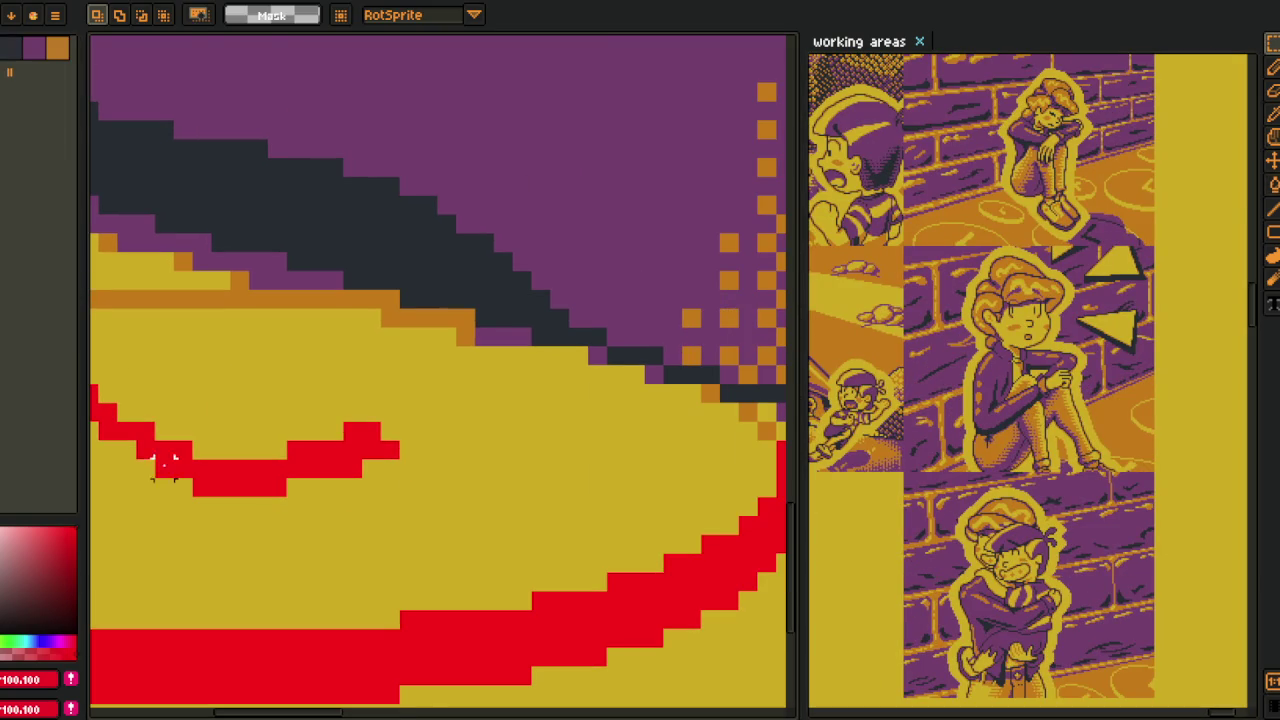
key("z")
scroll(346, 400, "up", 2)
key("g")
left_click(527, 413)
left_click(427, 363)
- Undo a red strip fill and pencil a single rim pixel red instead
key("z")
scroll(543, 480, "down", 2)
scroll(543, 386, "up", 1)
key("g")
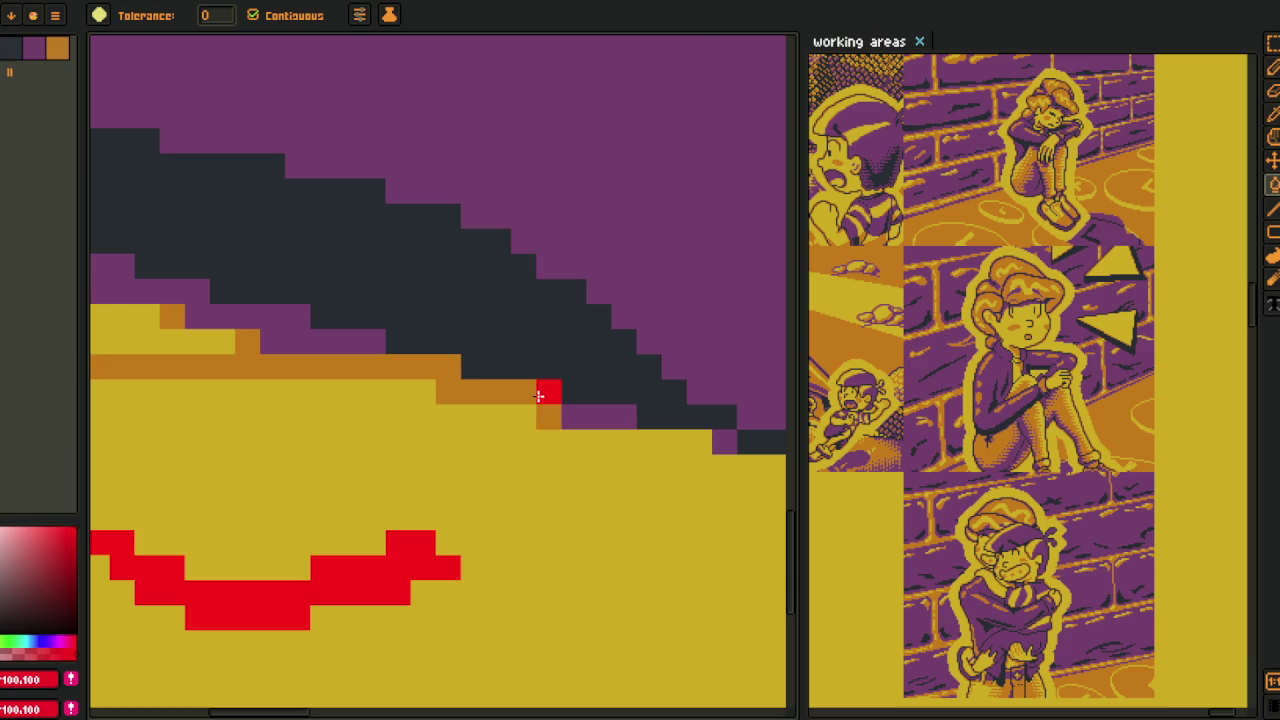
left_click(540, 395)
key("ctrl+z")
key("b")
left_click(250, 365)
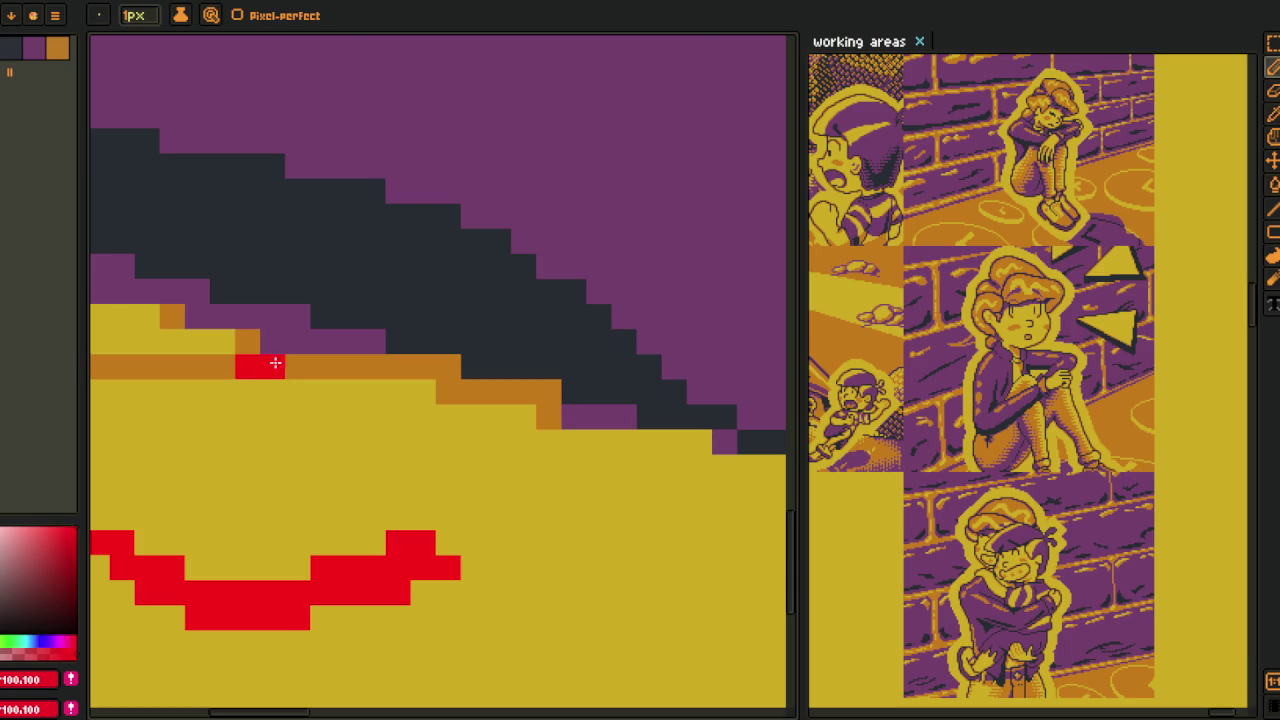
- Shrink the pencil brush to 1px while zooming in on the rim
key("z")
scroll(252, 346, "down", 2)
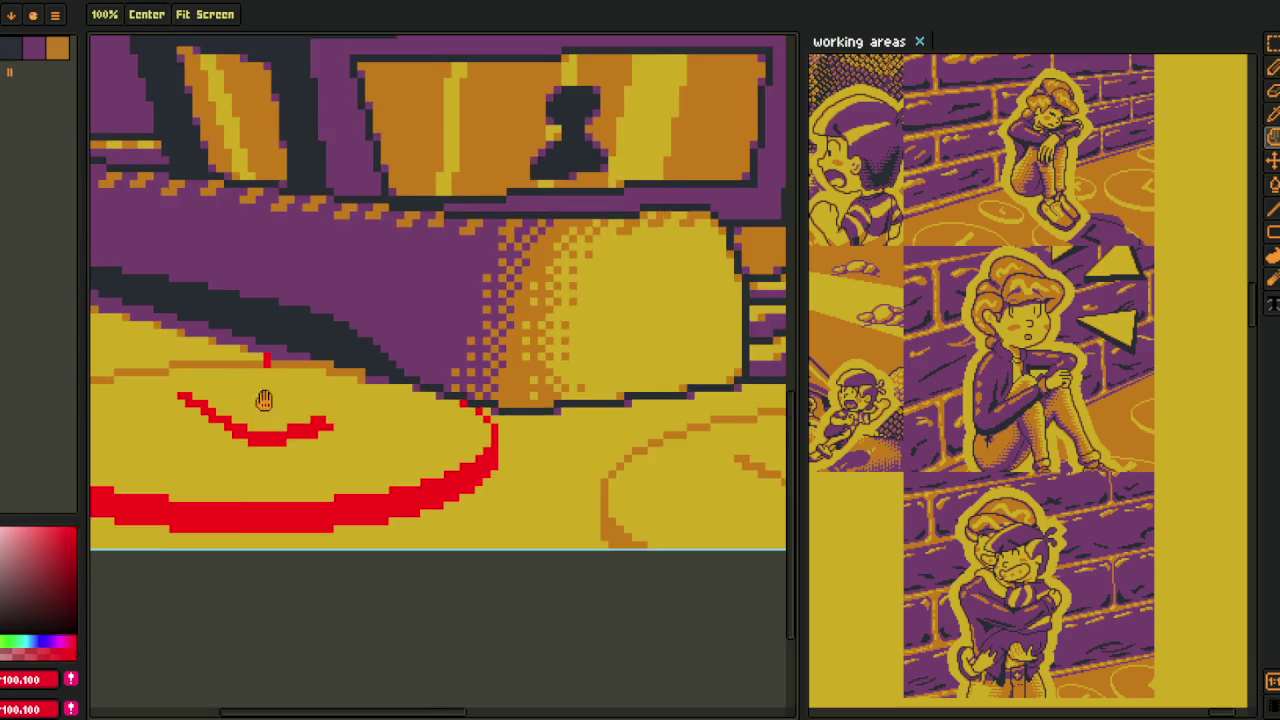
scroll(252, 346, "down", 1)
key("b")
scroll(528, 405, "up", 1)
key("minus")
key("minus")
scroll(521, 406, "up", 1)
scroll(623, 383, "up", 1)
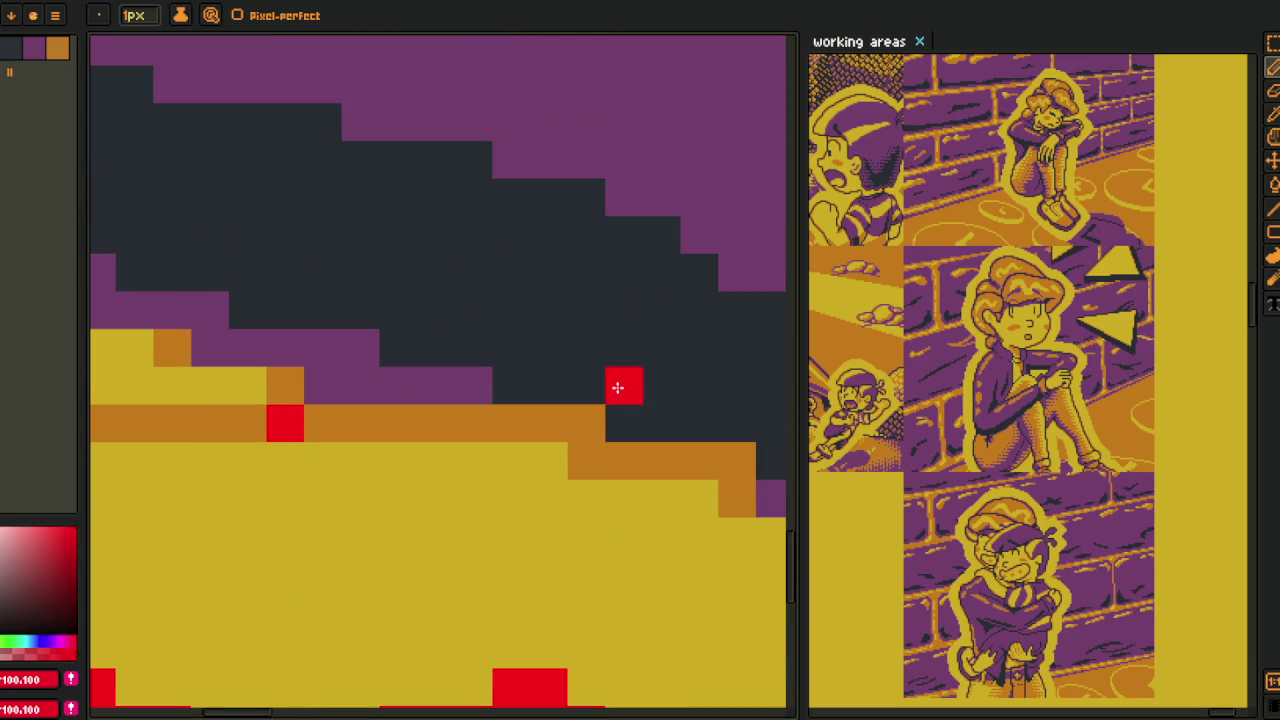
- Bucket-fill three orange rim segments red along the floor disc
key("g")
left_click(546, 420)
scroll(497, 441, "down", 2)
scroll(497, 441, "down", 1)
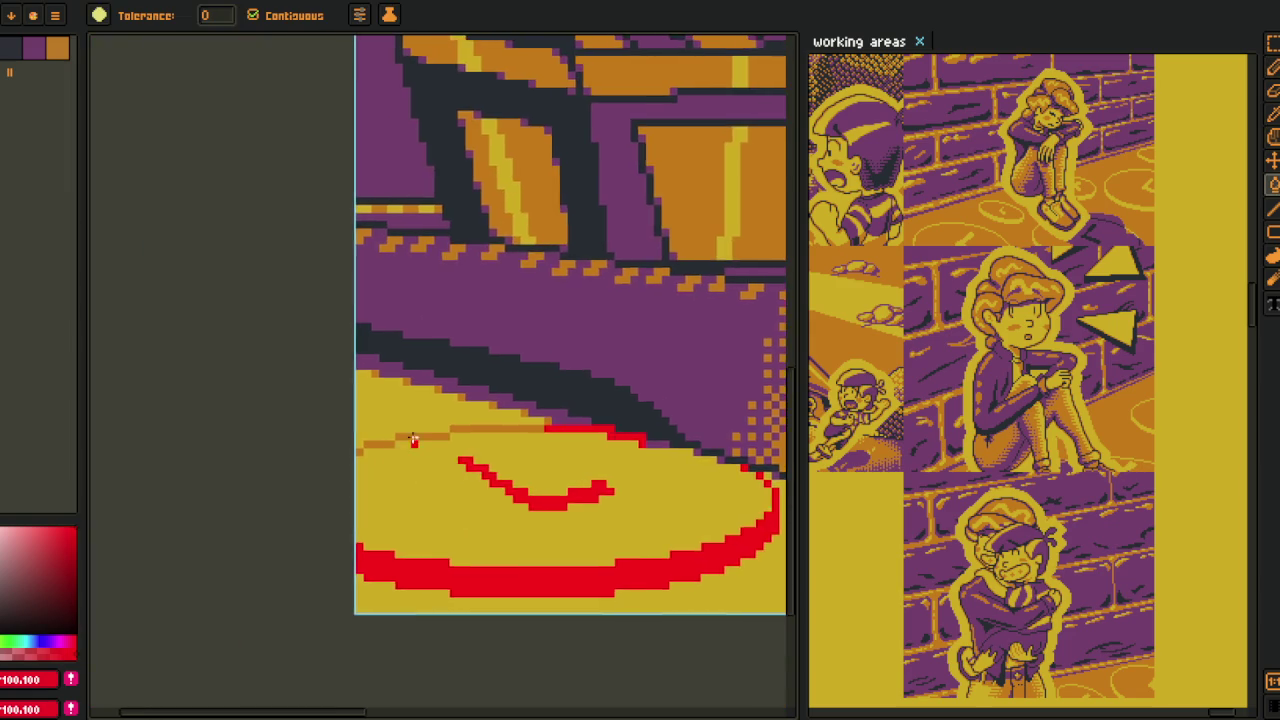
scroll(429, 434, "up", 2)
left_click(429, 434)
left_click(524, 422)
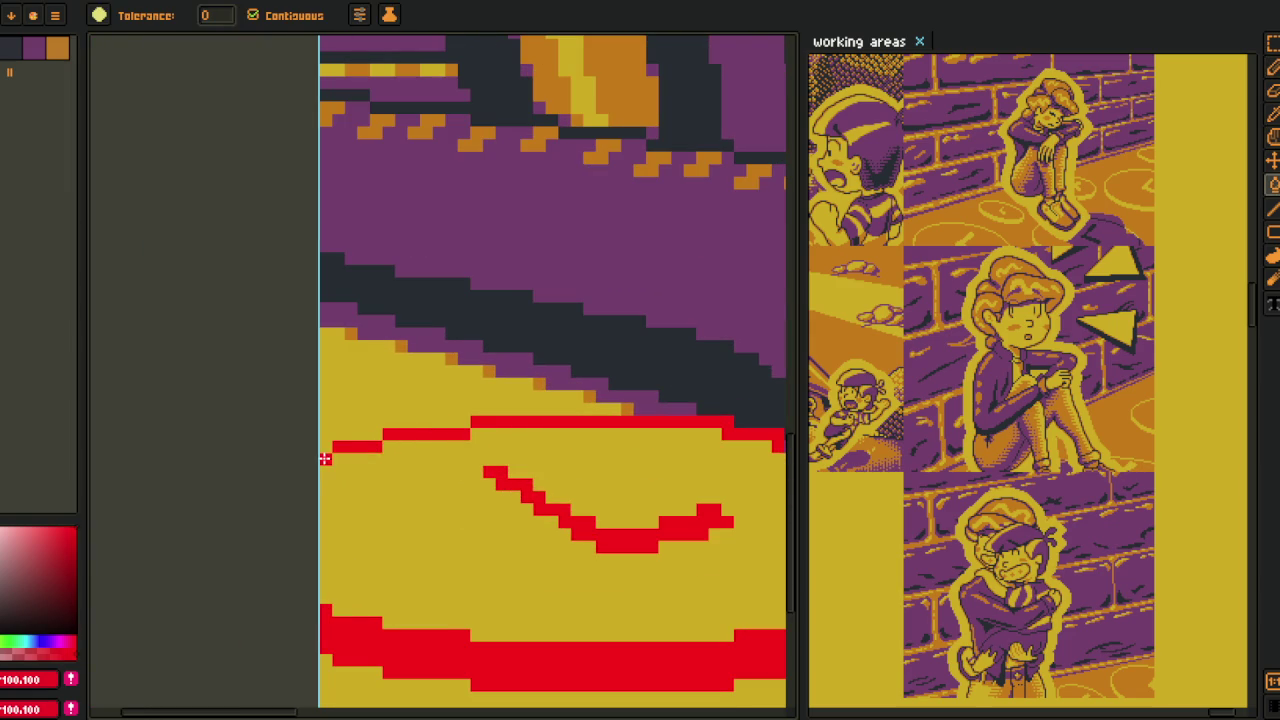
scroll(420, 449, "down", 2)
scroll(363, 423, "up", 2)
- Pick purple from the canvas for the 1px pencil
left_click(388, 412, "alt")
key("b")
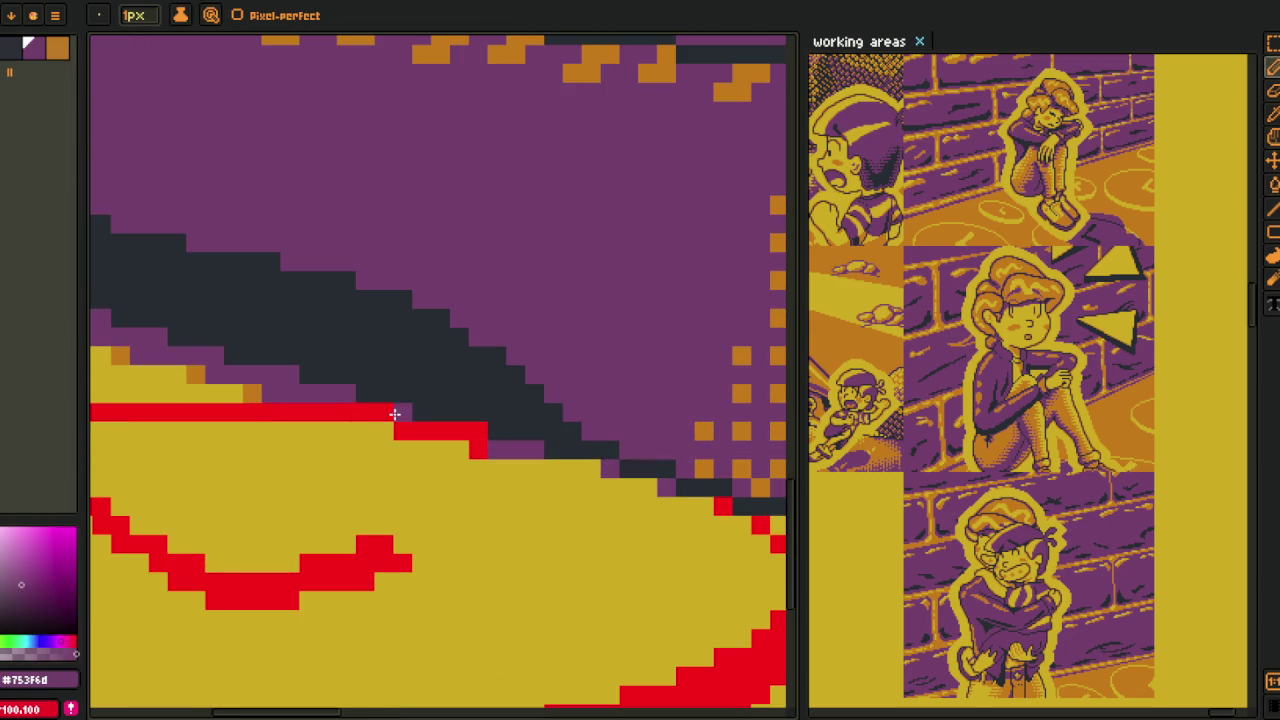
key("alt")
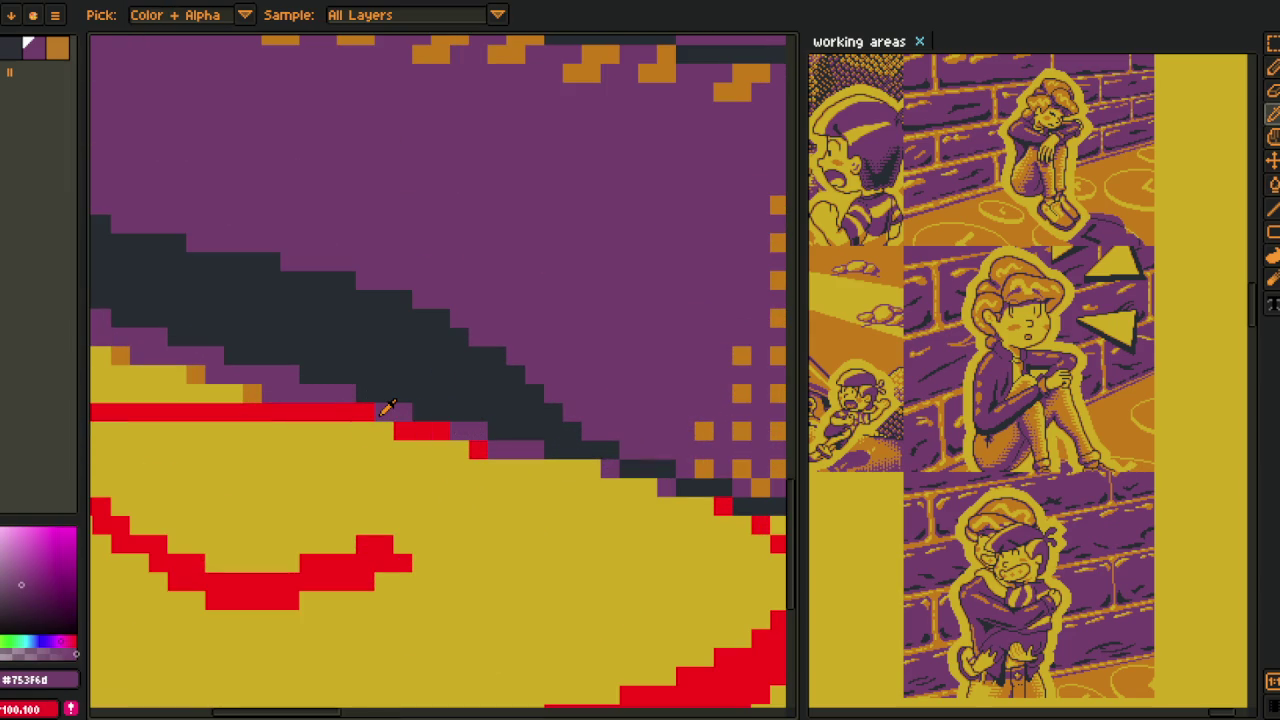
- Paint a stray red pixel purple, then pick red from the canvas again
left_click(373, 412)
left_click(360, 410, "alt")
scroll(360, 410, "down", 2)
scroll(434, 449, "up", 1)
- Bucket-fill an orange coin edge, the stair segment and the line above it red
key("g")
scroll(583, 404, "up", 1)
key("b")
scroll(510, 355, "up", 1)
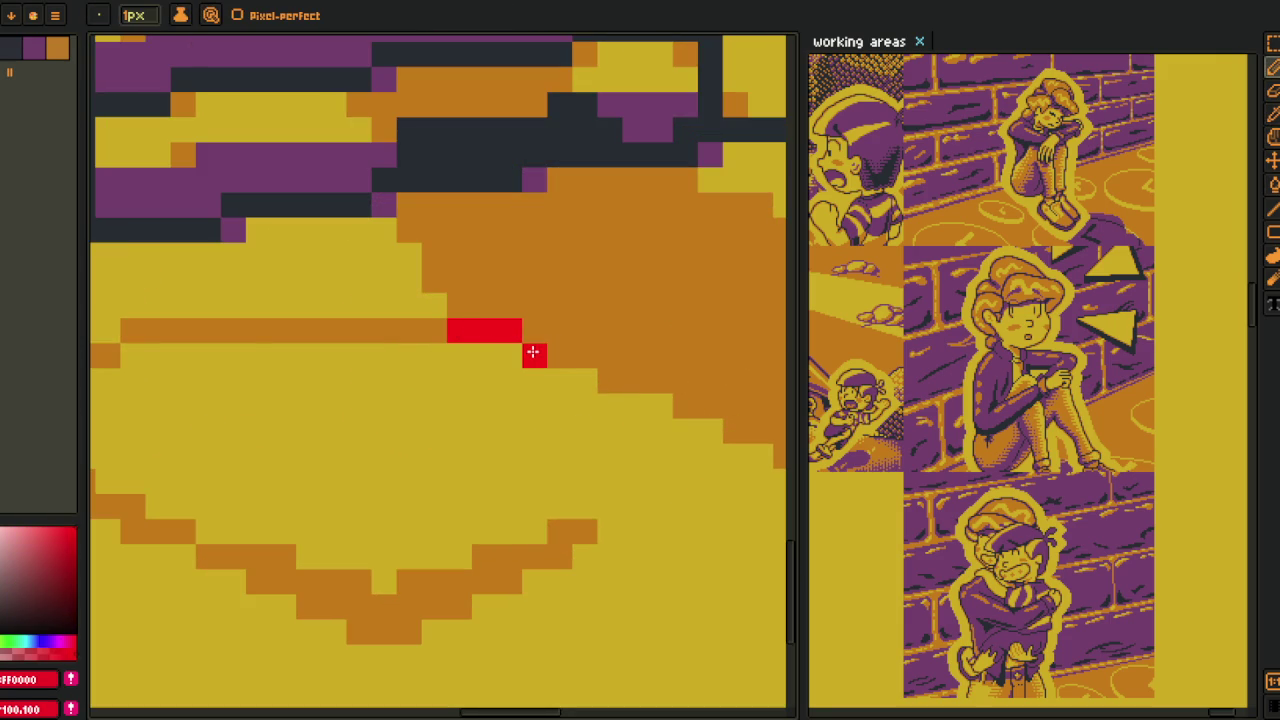
scroll(600, 420, "down", 2)
scroll(530, 432, "up", 3)
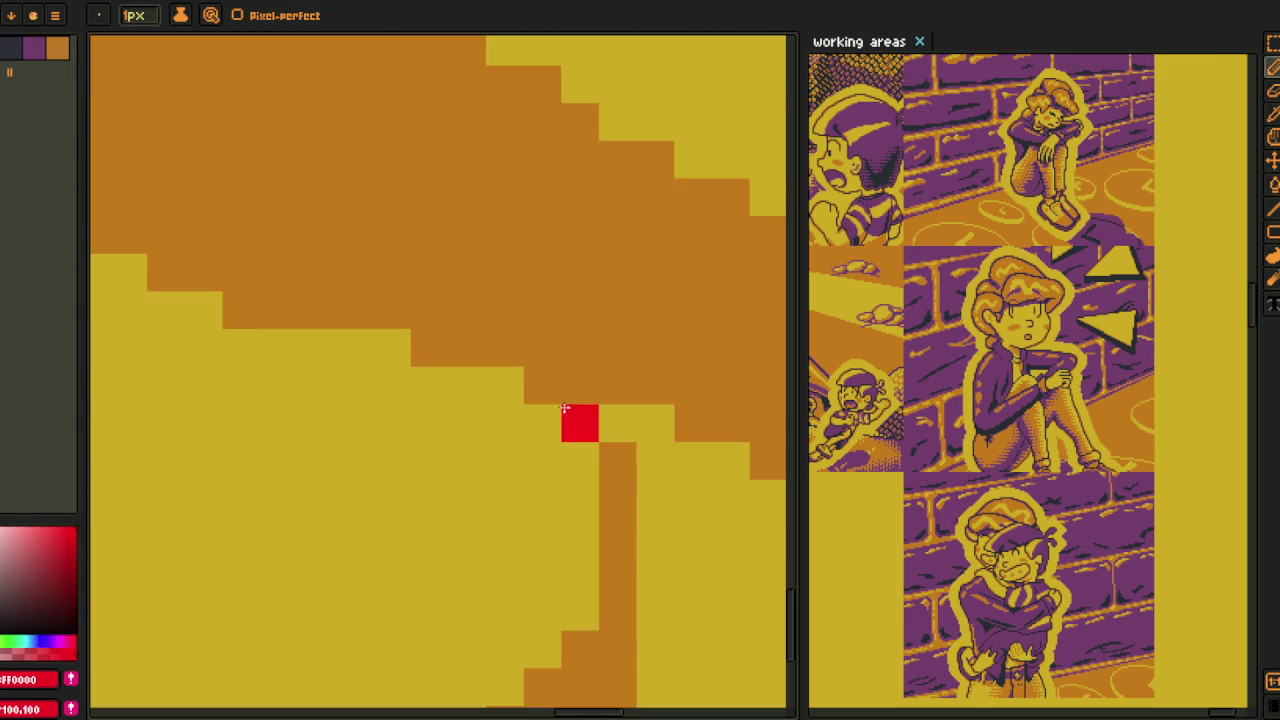
scroll(614, 494, "down", 2)
key("g")
scroll(432, 514, "up", 2)
left_click(456, 540)
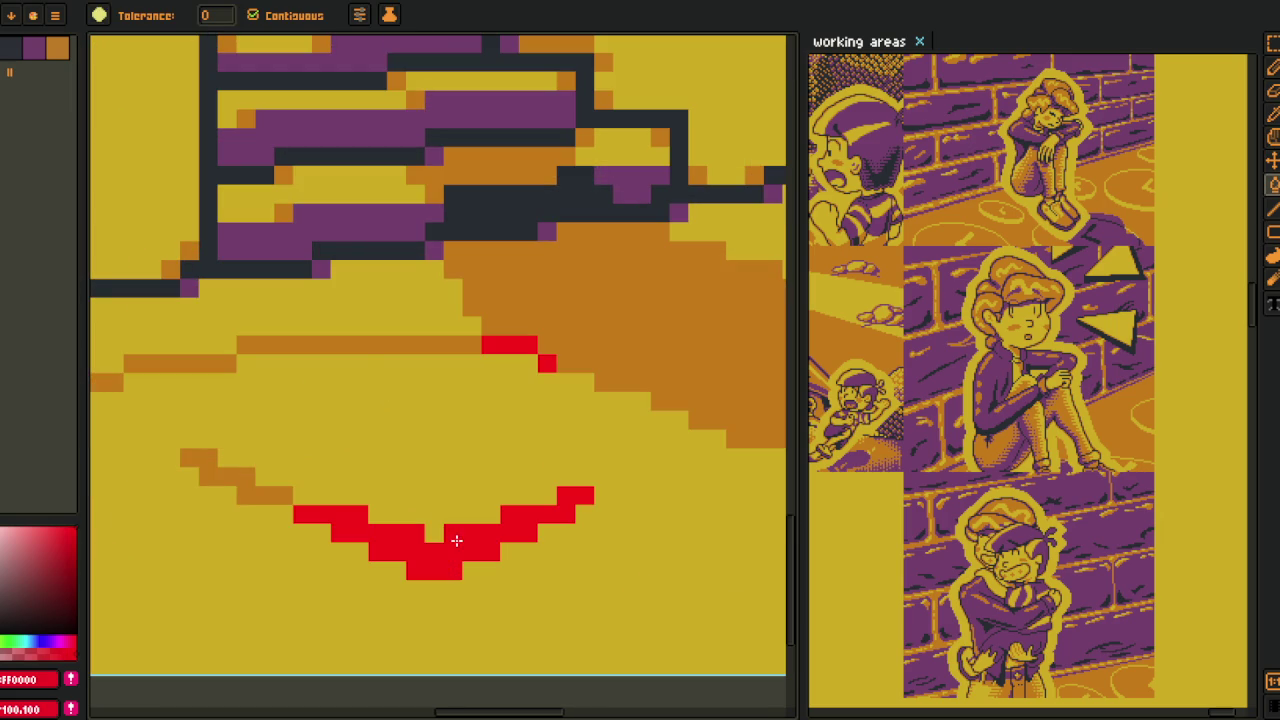
left_click(268, 495)
left_click(281, 348)
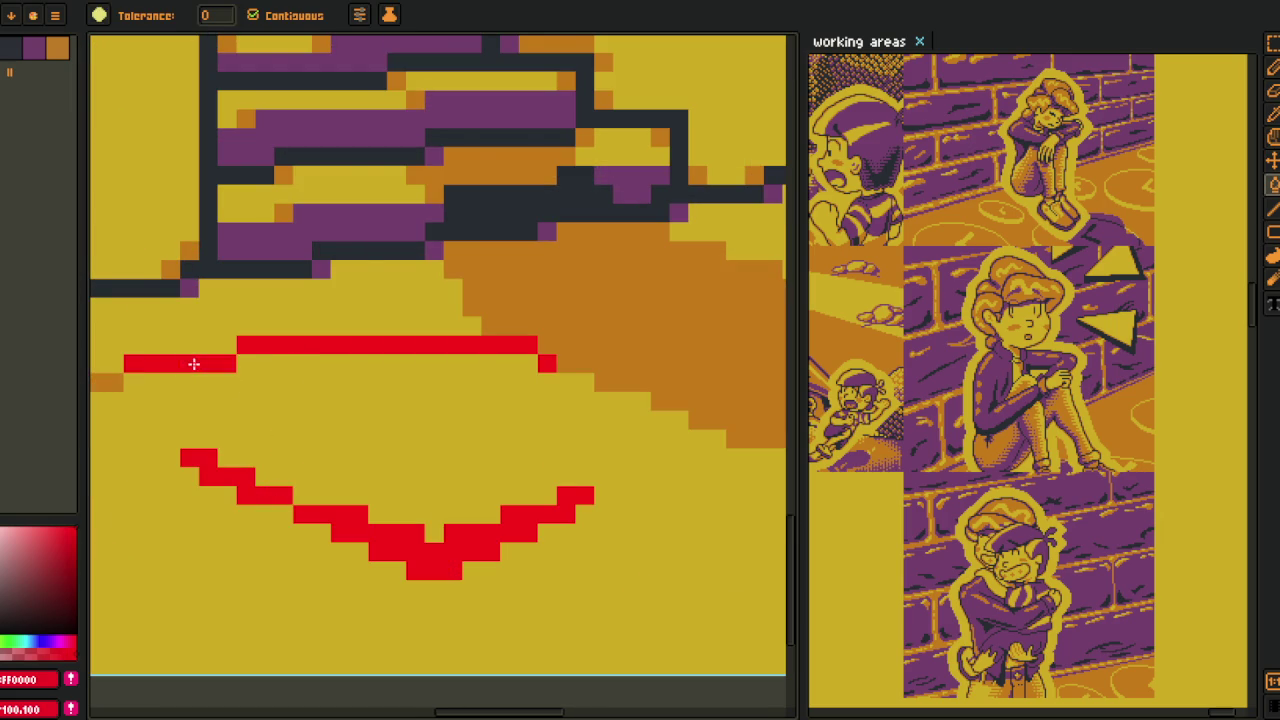
left_click(191, 363)
- Turn more coin edges and the diagonal outline red, undoing a fill that leaked over yellow
scroll(483, 351, "left", 4)
left_click(427, 345)
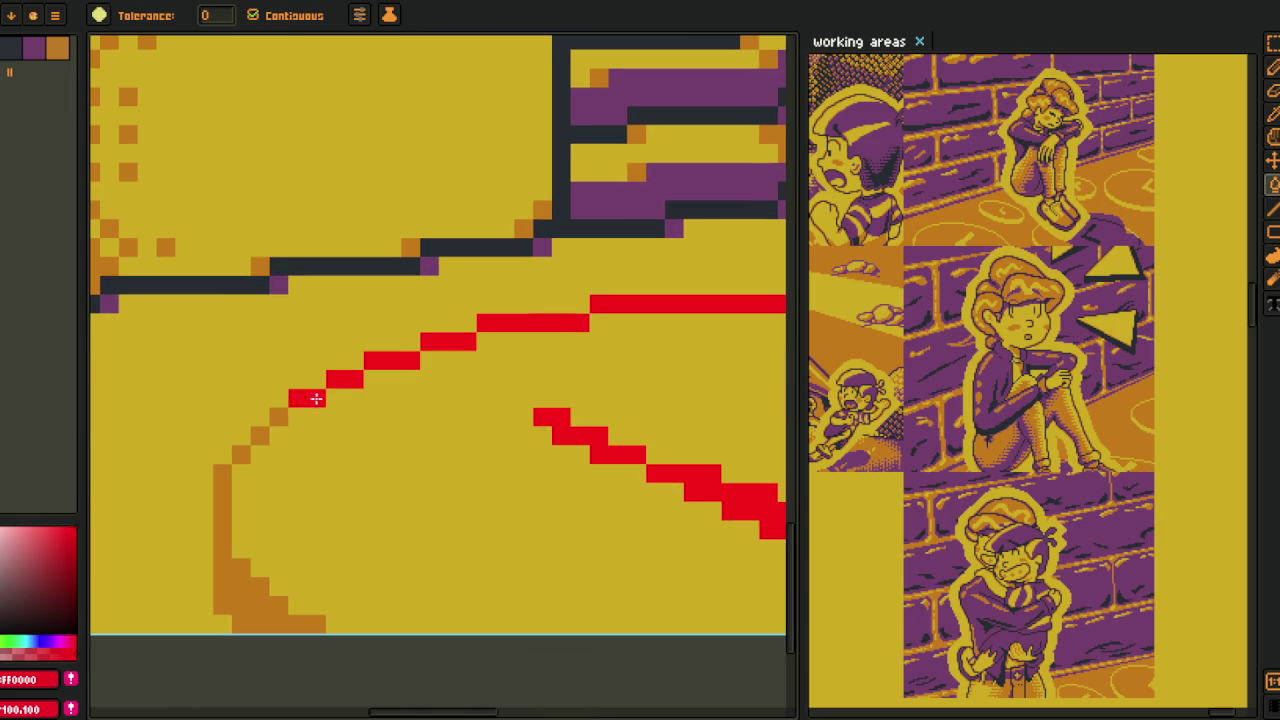
left_click(253, 448)
key("ctrl+z")
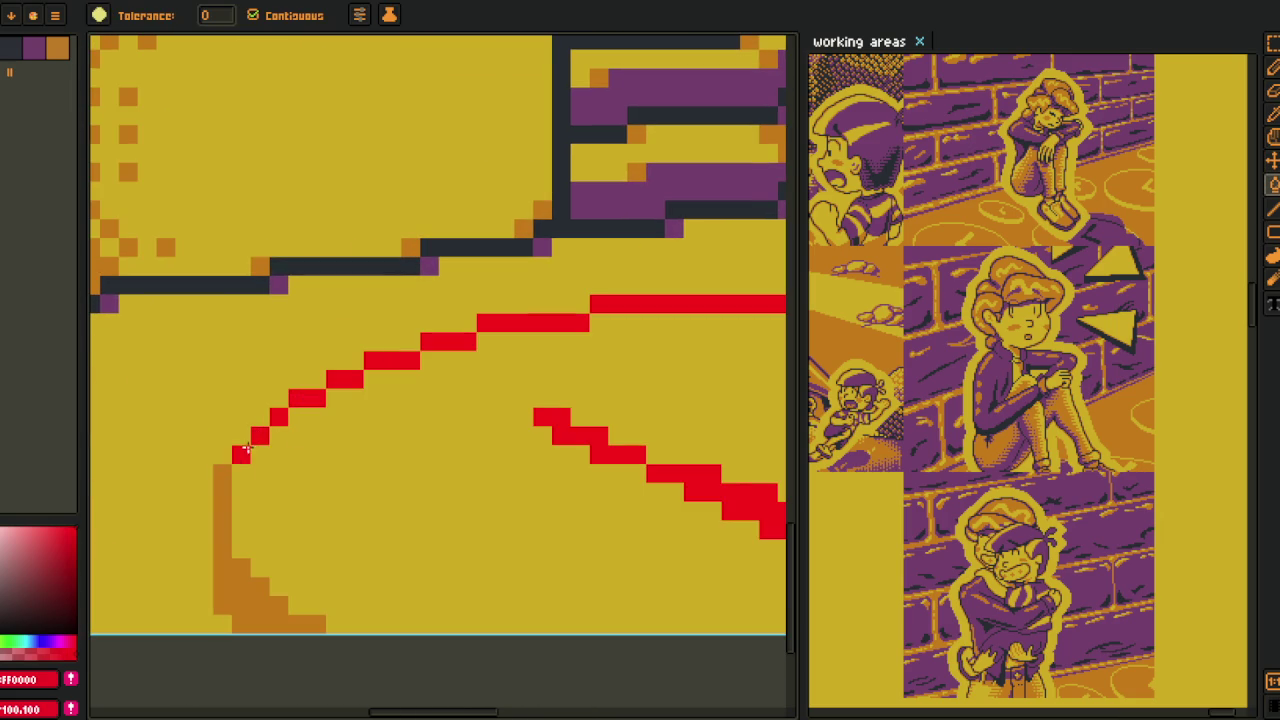
left_click(214, 537)
- Recolour another coin edge, a stair segment and the orange bar red
scroll(214, 537, "down", 3)
scroll(307, 525, "right", 4)
scroll(307, 525, "up", 3)
left_click(307, 525)
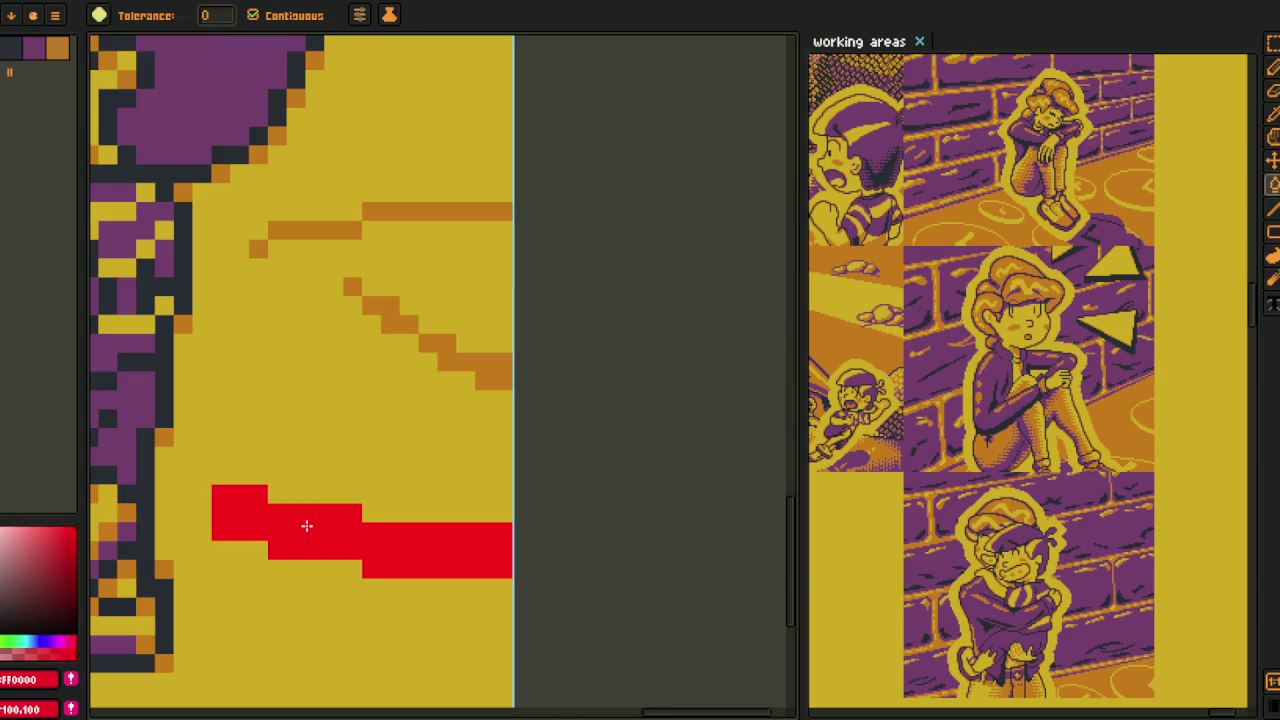
left_click(464, 378)
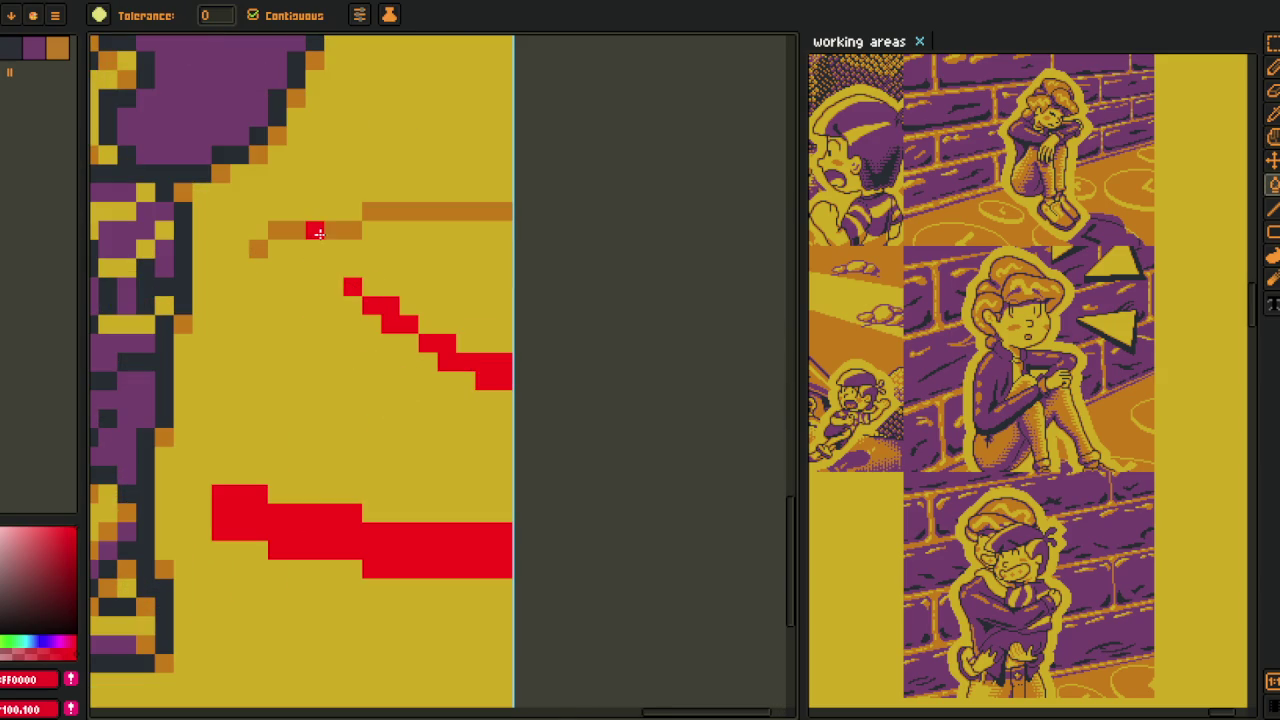
left_click(443, 216)
- Turn a small segment and the lower, left and right orange bars red
scroll(443, 226, "down", 3)
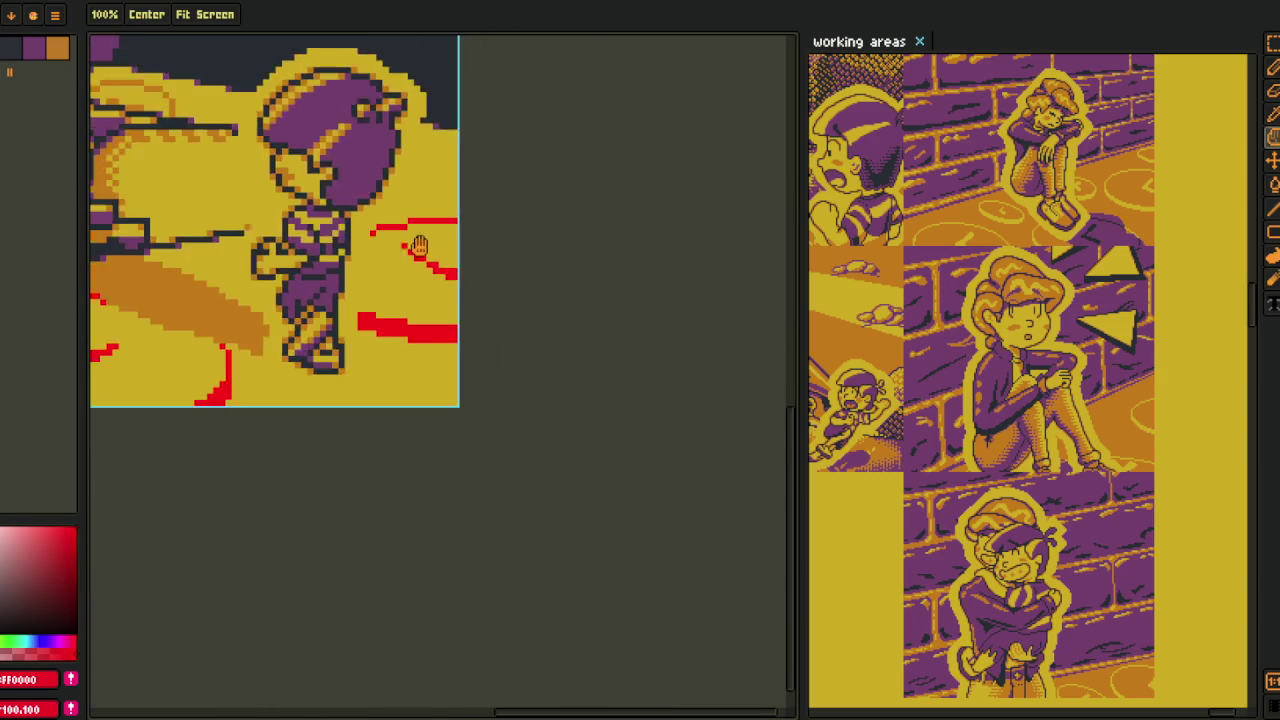
scroll(391, 476, "up", 1)
scroll(391, 476, "up", 1)
scroll(391, 476, "up", 2)
left_click(391, 476)
left_click(360, 561)
left_click(264, 523)
left_click(627, 552)
- Fill the remaining orange pixel rows red and paint a stray red pixel purple
left_click(490, 448)
left_click(363, 406)
left_click(140, 449)
left_click_drag(174, 517, 318, 480)
left_click(318, 480)
left_click(503, 525)
left_click(300, 420)
left_click(209, 461)
- Eyedrop purple and bucket-fill the diagonal shadow band purple
scroll(209, 461, "down", 5)
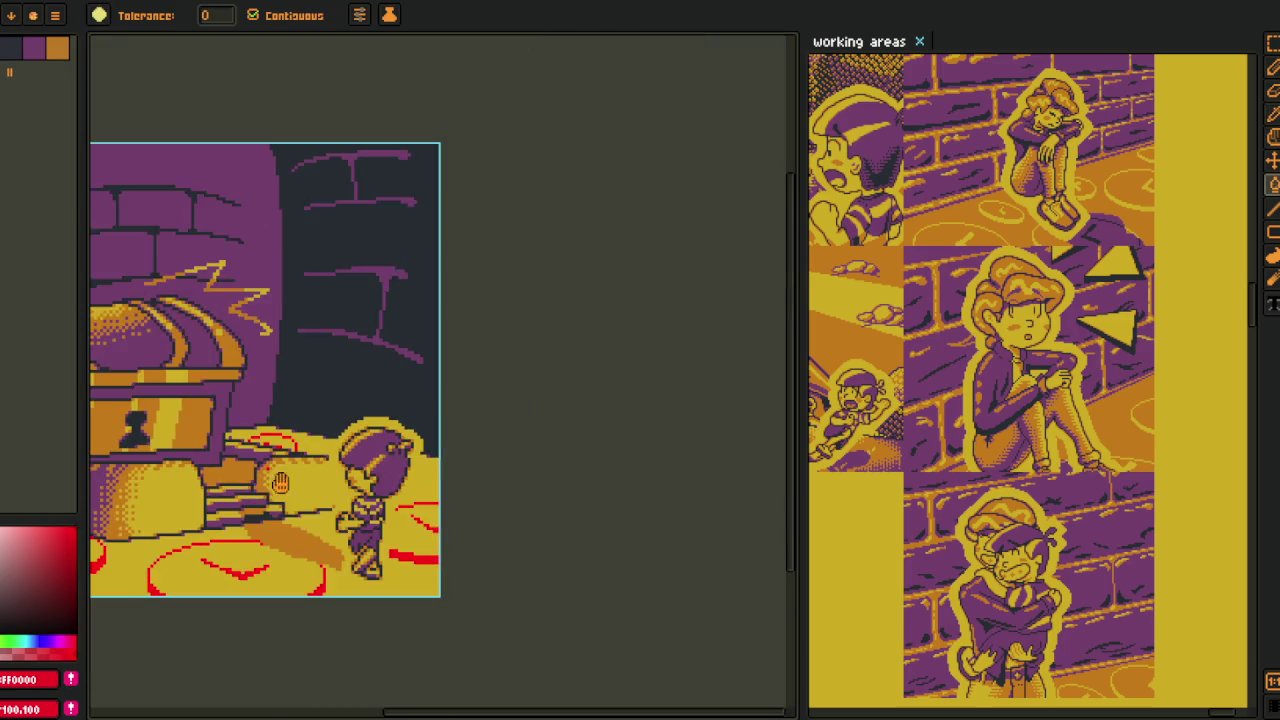
scroll(209, 461, "up", 1)
key("o")
scroll(440, 430, "up", 3)
scroll(440, 430, "up", 1)
scroll(430, 410, "up", 2)
left_click(436, 316, "alt")
left_click(400, 403)
- Zoom out to view the whole treasure-chest scene and choose orange as the colour
scroll(400, 403, "down", 1)
scroll(400, 403, "down", 2)
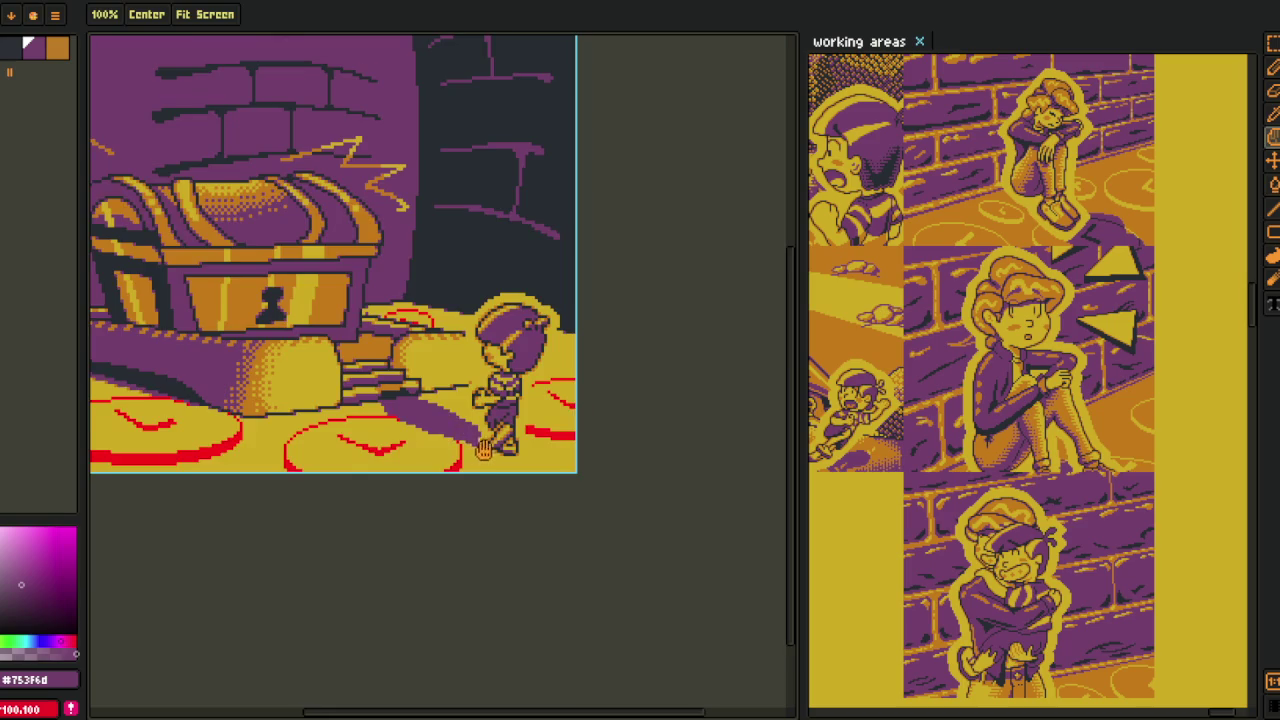
left_click_drag(377, 500, 494, 508)
left_click_drag(334, 410, 418, 404)
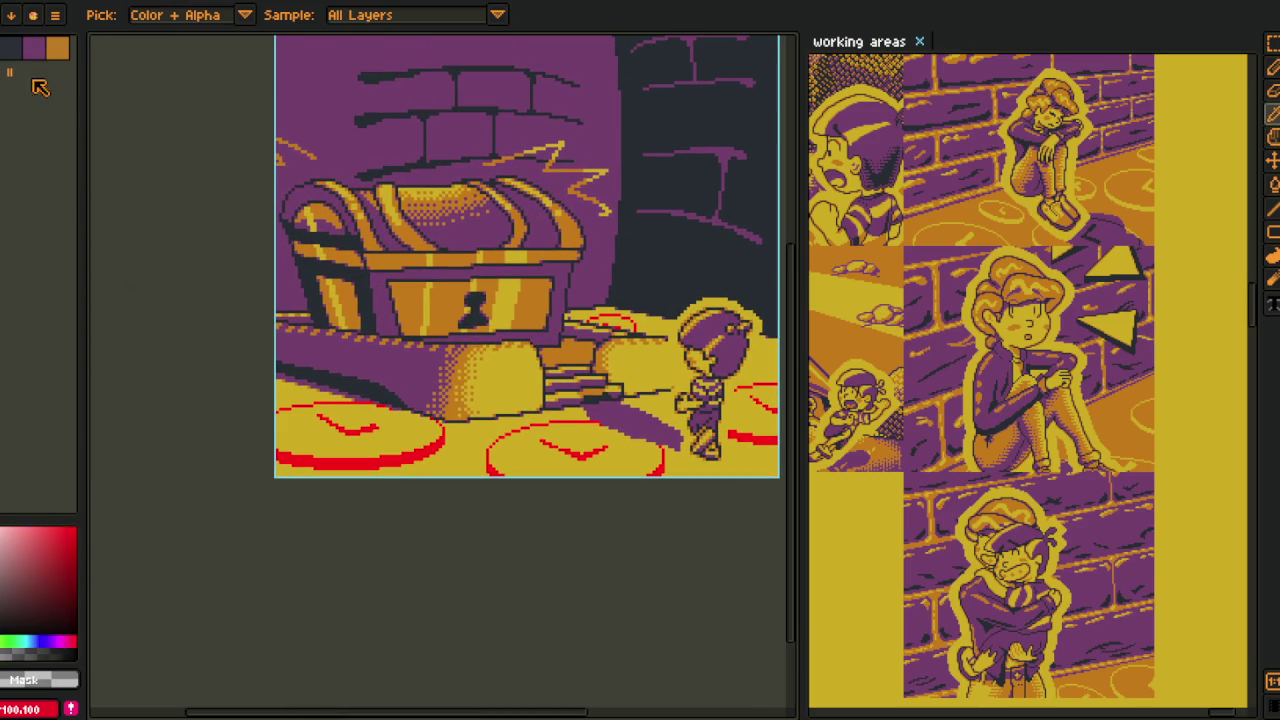
left_click(57, 50)
- Bucket-fill the yellow sliver, the coin interior and the left coins orange
key("b")
scroll(287, 390, "up", 3)
left_click(287, 390)
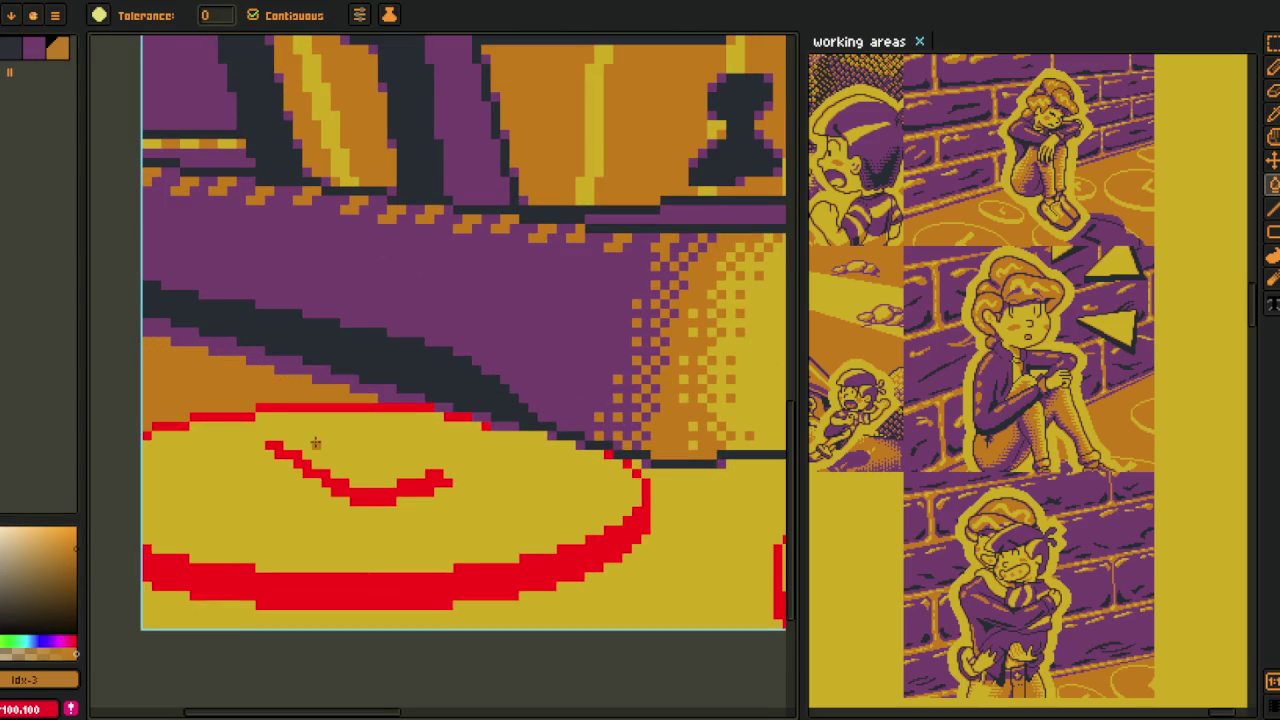
left_click(316, 443)
left_click_drag(546, 537, 381, 467)
left_click(381, 467)
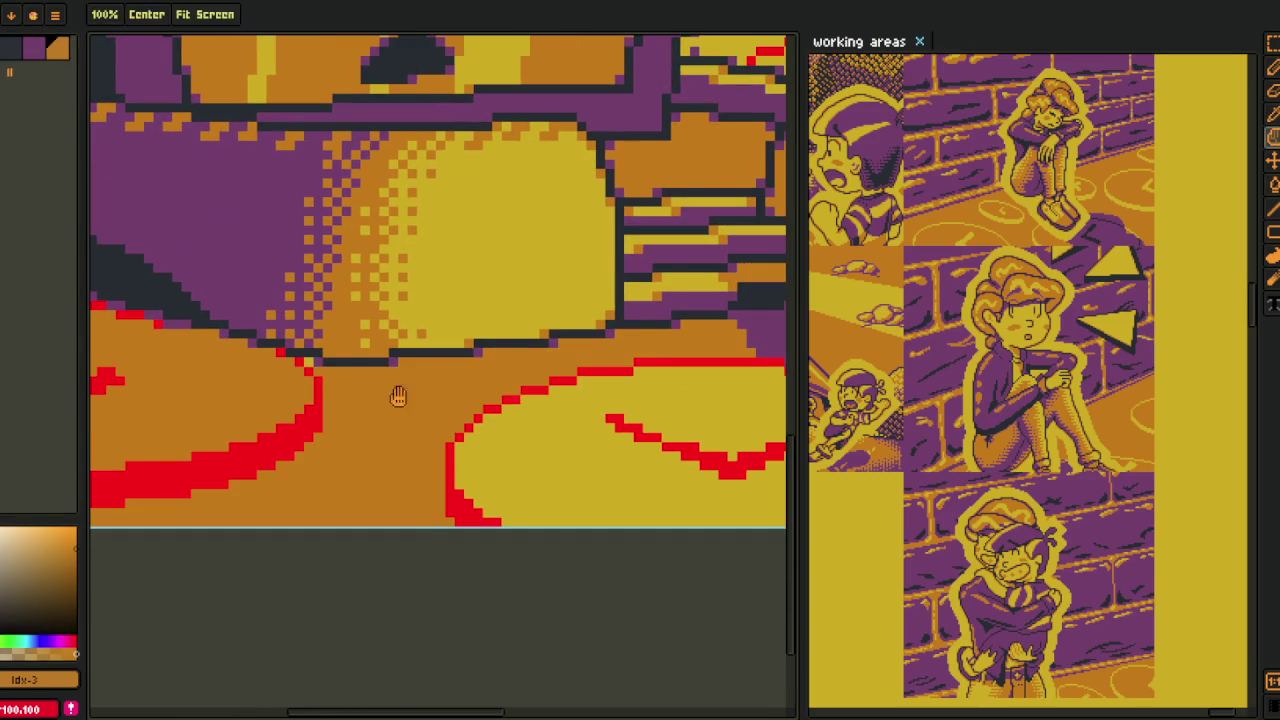
scroll(300, 364, "up", 3)
scroll(253, 476, "down", 3)
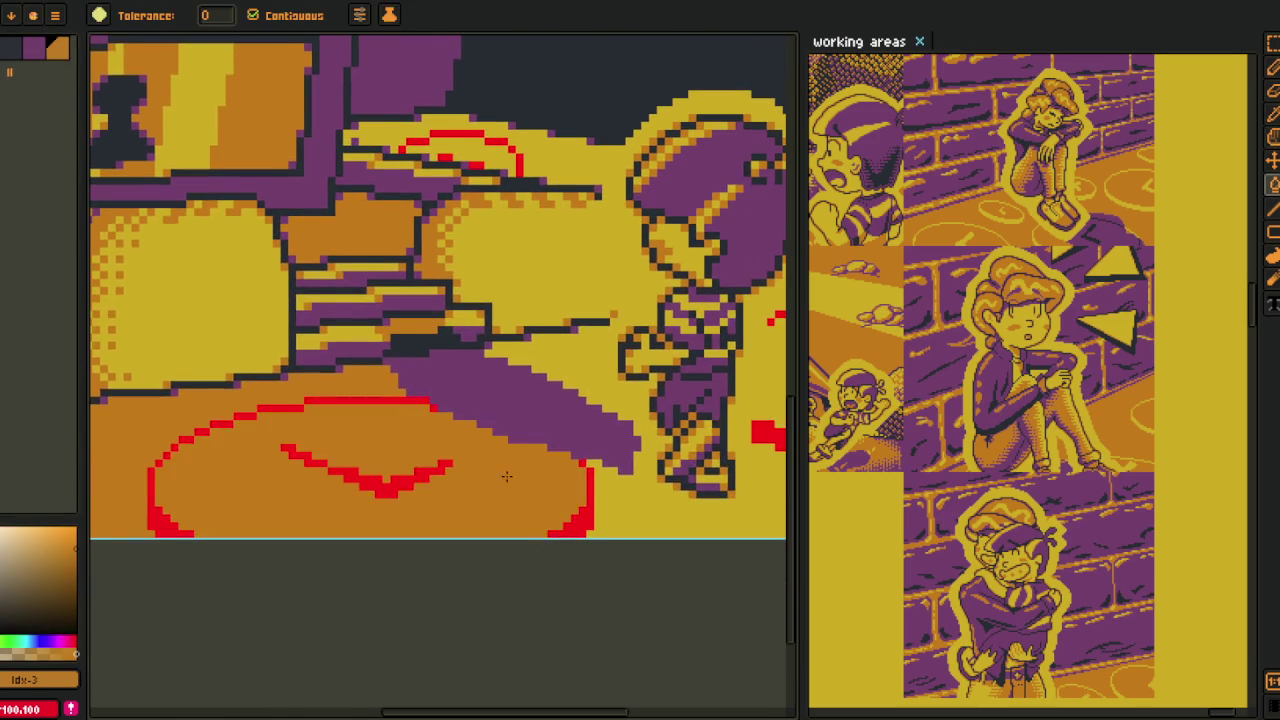
scroll(332, 508, "down", 2)
scroll(332, 508, "up", 3)
- Draw an orange diagonal and a curve below the character, then fill outside the curve orange
key("b")
scroll(332, 508, "up", 2)
mouse_move(335, 488)
left_mouse_down()
mouse_move(608, 630)
mouse_move(308, 584)
left_mouse_up()
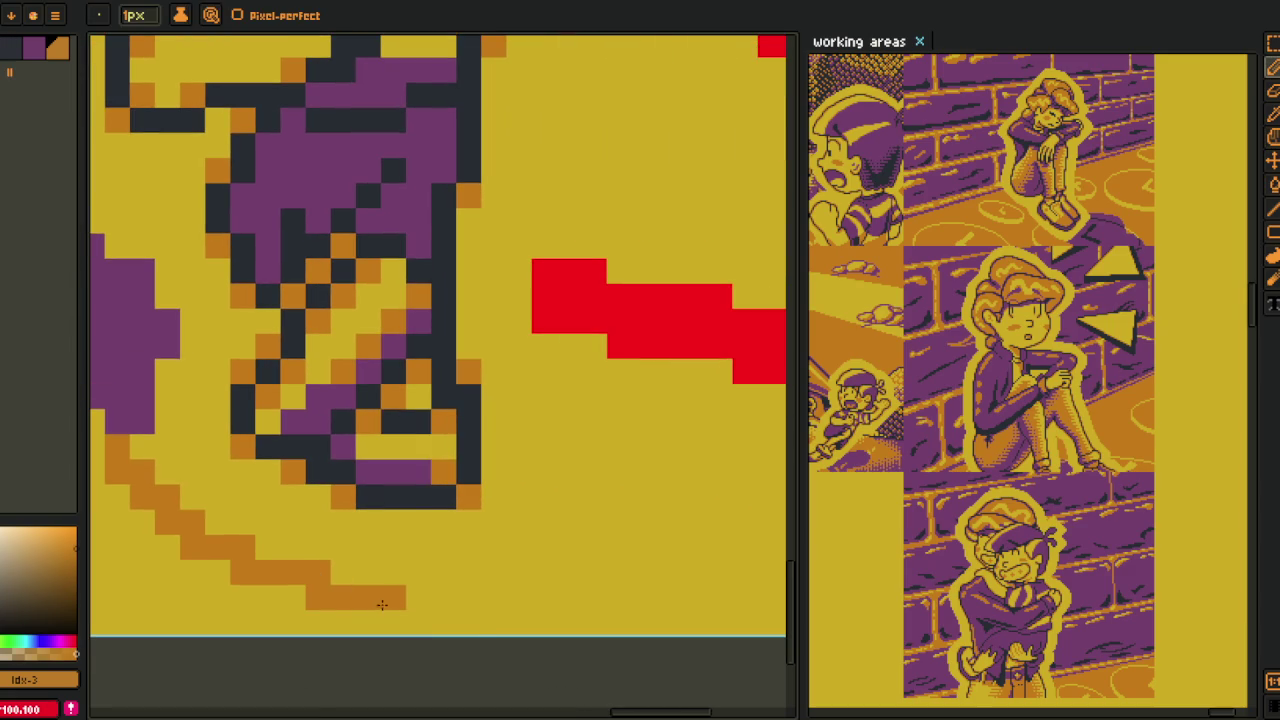
left_click_drag(385, 622, 565, 575)
left_click_drag(620, 370, 580, 562)
left_click(668, 544)
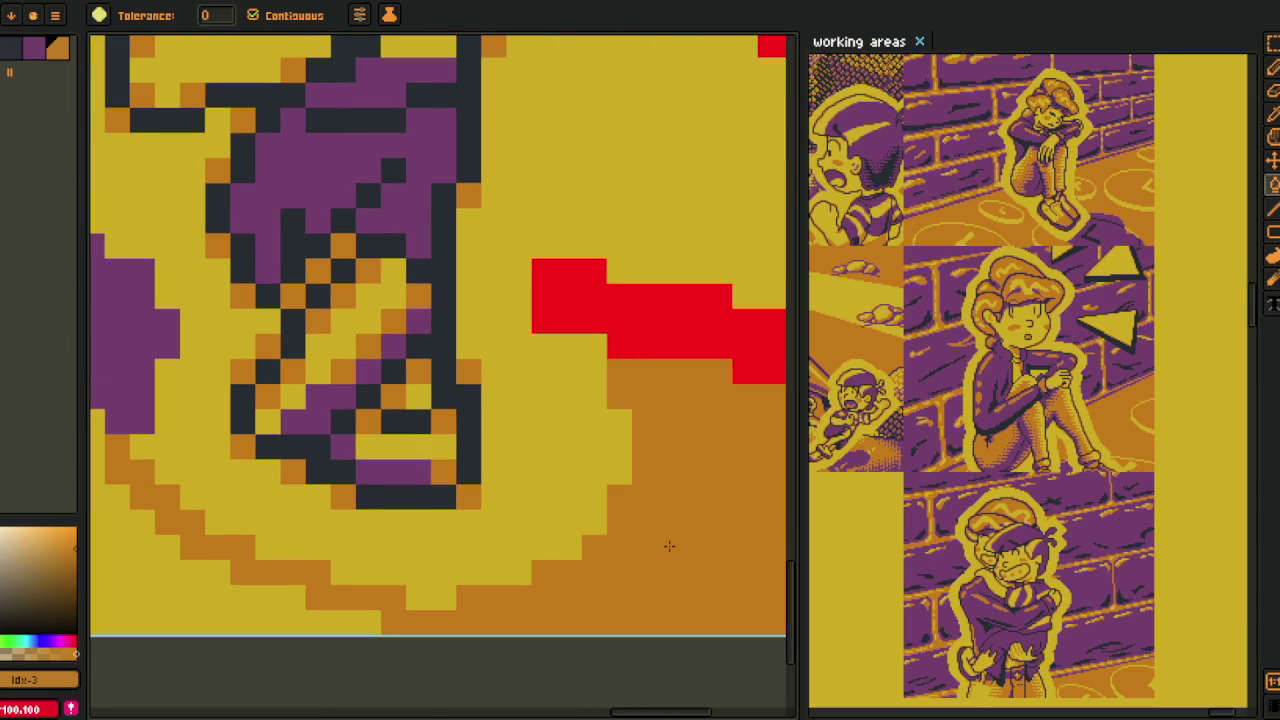
left_click(300, 594)
scroll(209, 563, "down", 2)
scroll(326, 500, "up", 1)
scroll(326, 500, "up", 2)
- Pencil an orange vertical line beside the character and extend that column downward
key("b")
mouse_move(356, 530)
left_mouse_down()
mouse_move(330, 500)
mouse_move(340, 330)
mouse_move(368, 310)
left_mouse_up()
left_click_drag(344, 404, 344, 496)
scroll(344, 410, "down", 1)
scroll(371, 557, "down", 3)
- Pick orange from the canvas and fill the yellow area beside the outline
key("i")
scroll(323, 429, "up", 2)
scroll(403, 385, "up", 1)
left_click(398, 390)
key("g")
left_click(395, 380)
mouse_move(683, 449)
left_mouse_down()
mouse_move(365, 484)
mouse_move(400, 418)
mouse_move(388, 352)
mouse_move(372, 338)
left_mouse_up()
- Fill the yellow areas right of the outline and right of the line orange
key("b")
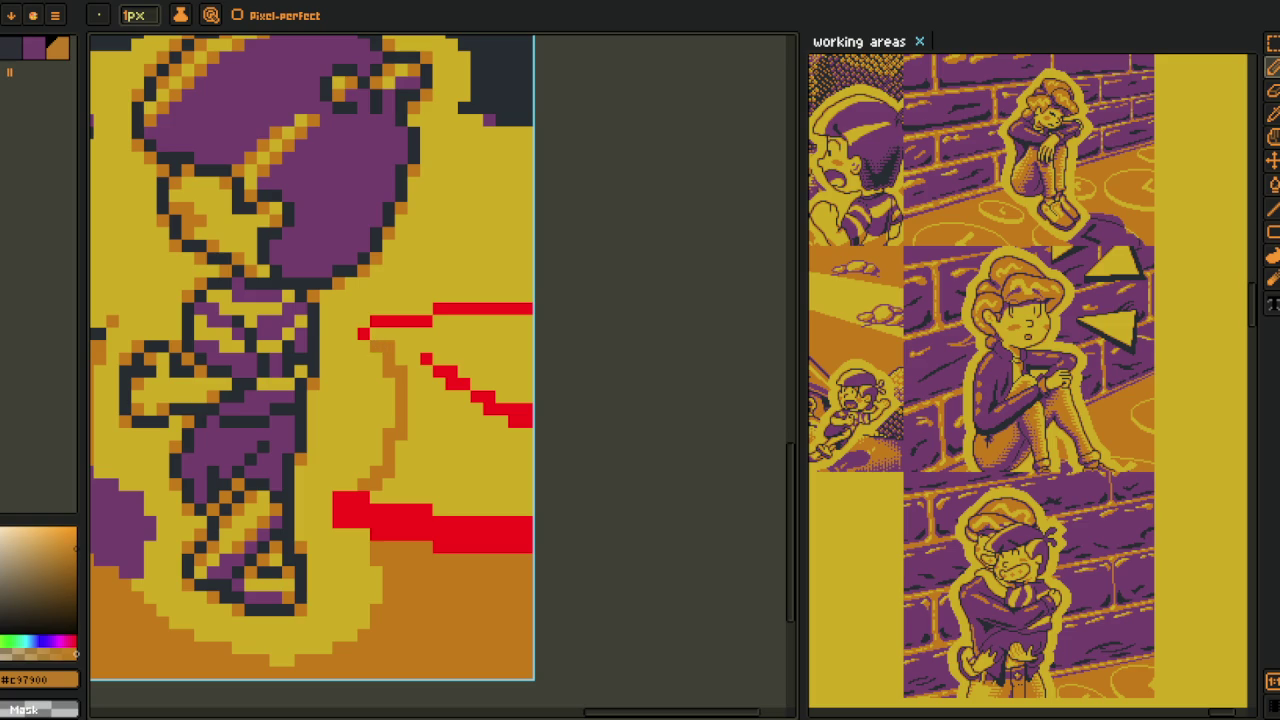
key("g")
left_click(460, 437)
mouse_move(430, 304)
left_mouse_down()
mouse_move(443, 437)
mouse_move(490, 372)
mouse_move(516, 286)
mouse_move(508, 258)
left_mouse_up()
key("b")
key("g")
left_click(524, 348)
- Draw short orange strokes beside the character's head and fill the left yellow area orange
left_click_drag(440, 440, 465, 470)
scroll(382, 344, "up", 2)
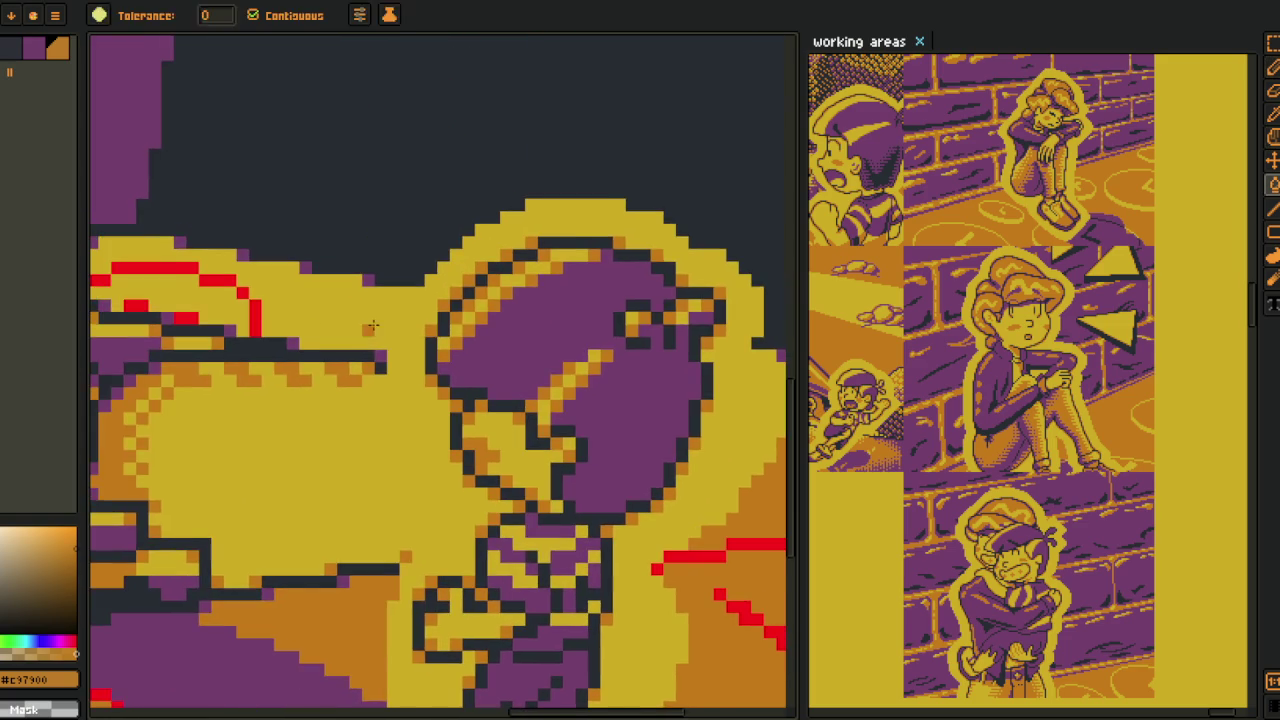
key("b")
scroll(409, 477, "down", 2)
scroll(549, 374, "up", 1)
scroll(481, 389, "up", 1)
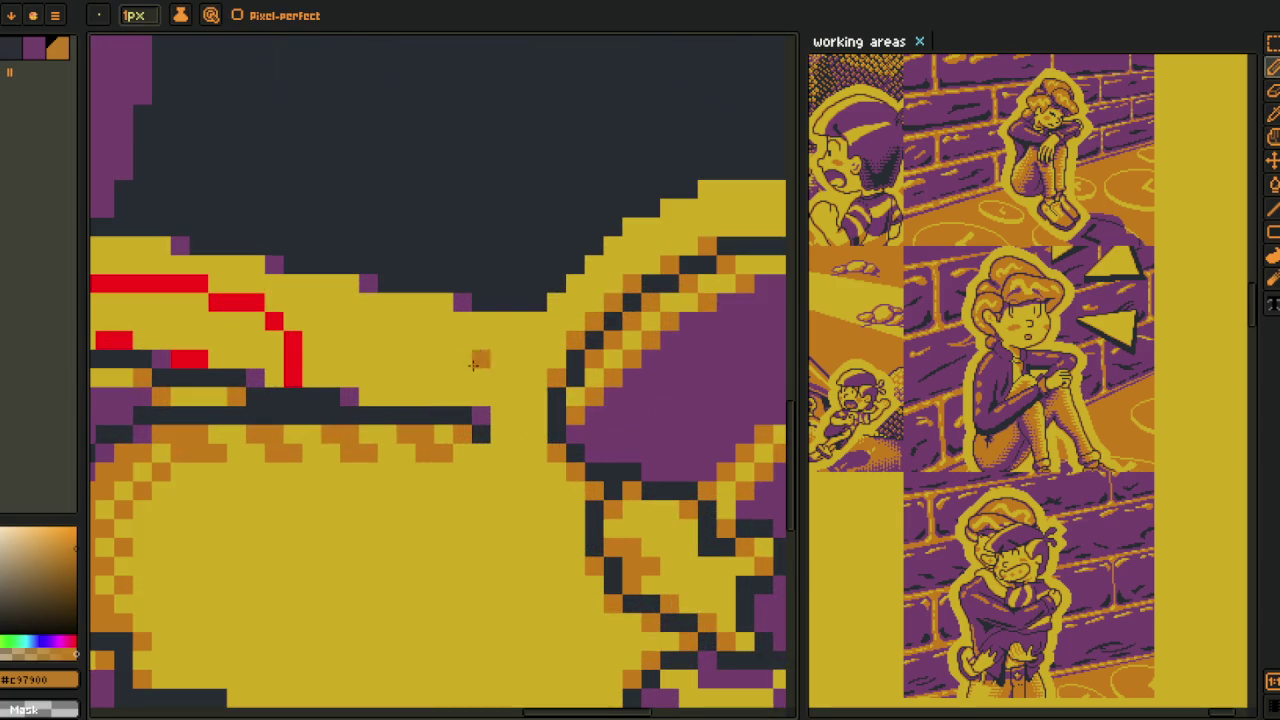
mouse_move(481, 389)
left_mouse_down()
mouse_move(505, 322)
mouse_move(524, 316)
left_mouse_up()
key("g")
left_click(449, 343)
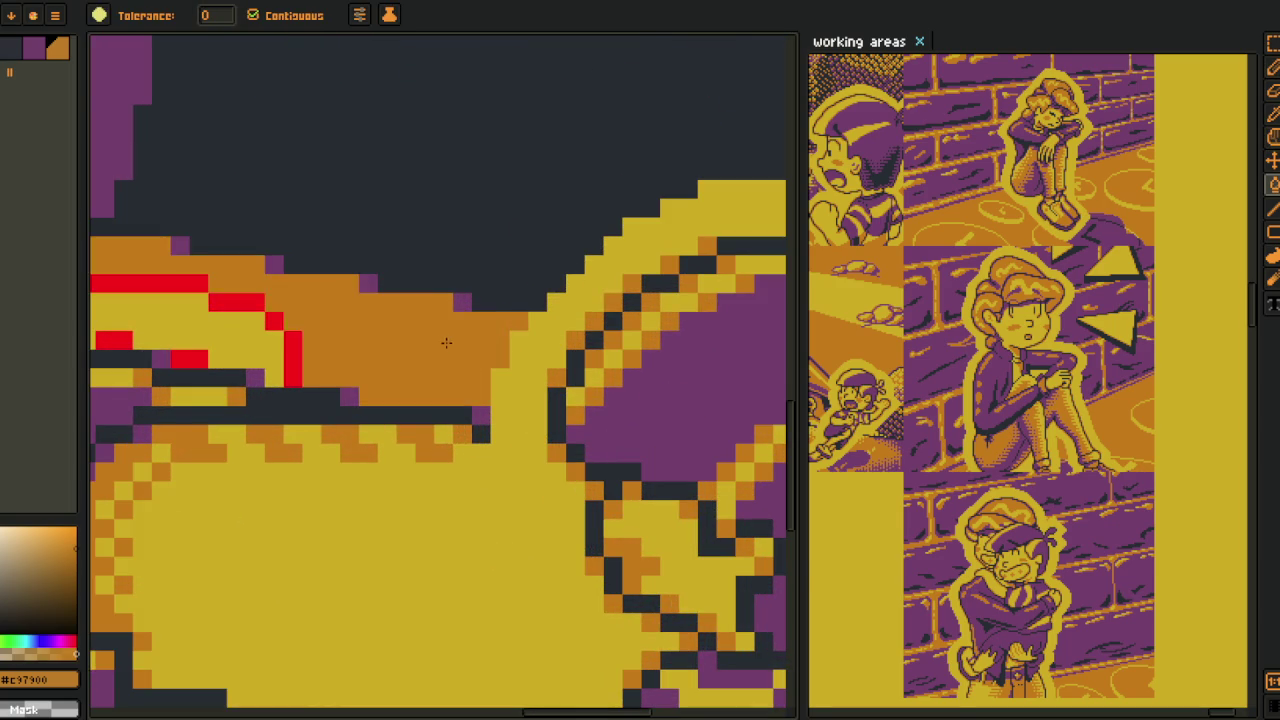
scroll(322, 322, "down", 2)
scroll(322, 322, "up", 1)
scroll(322, 330, "down", 2)
scroll(330, 400, "down", 2)
- Set red as foreground and yellow as background, then replace red with yellow
key("o")
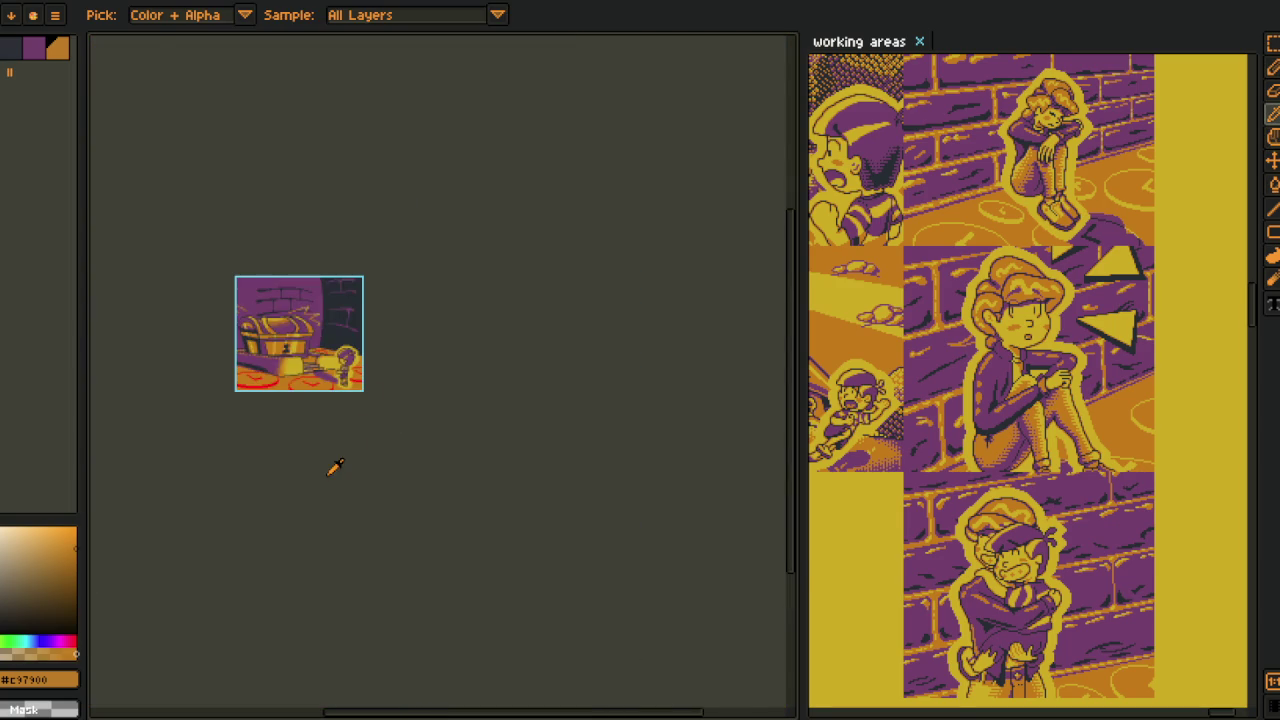
scroll(337, 463, "up", 4)
scroll(322, 352, "up", 2)
right_click(429, 537)
left_click(430, 568)
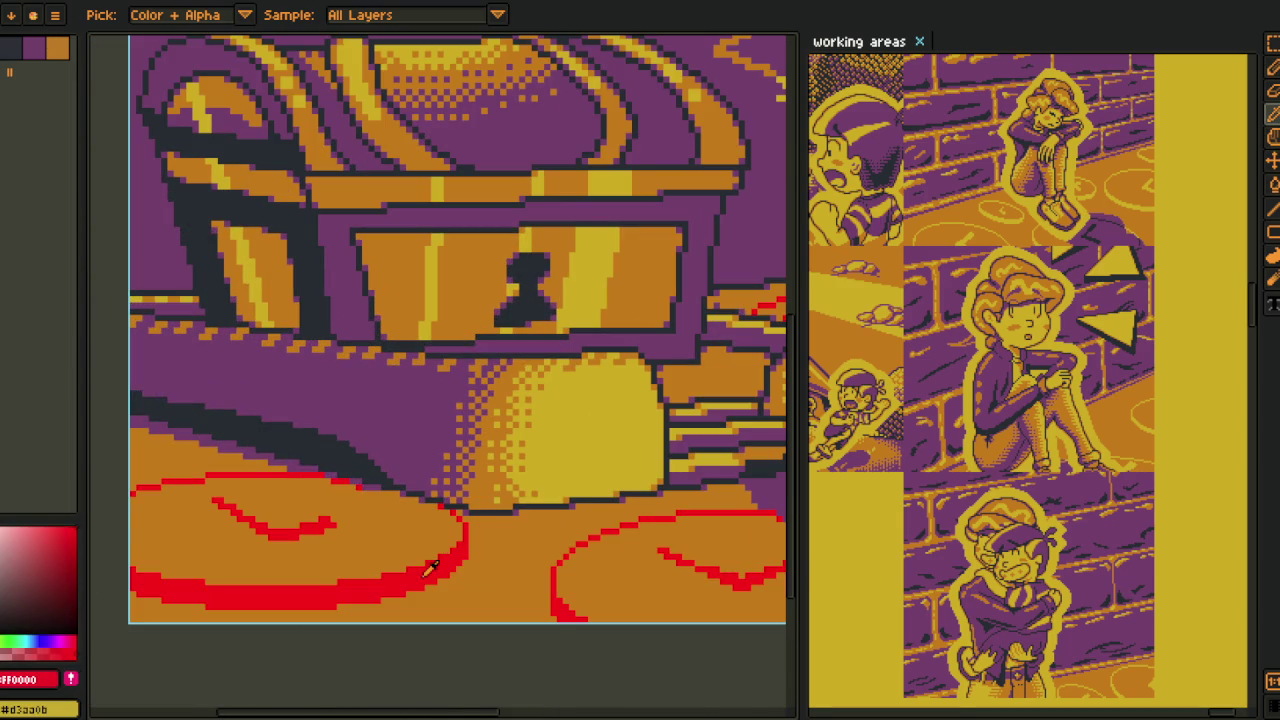
key("shift+r")
left_click(497, 592)
- Resize the canvas width to 160*2 (320 px), anchored on the left
scroll(463, 563, "down", 3)
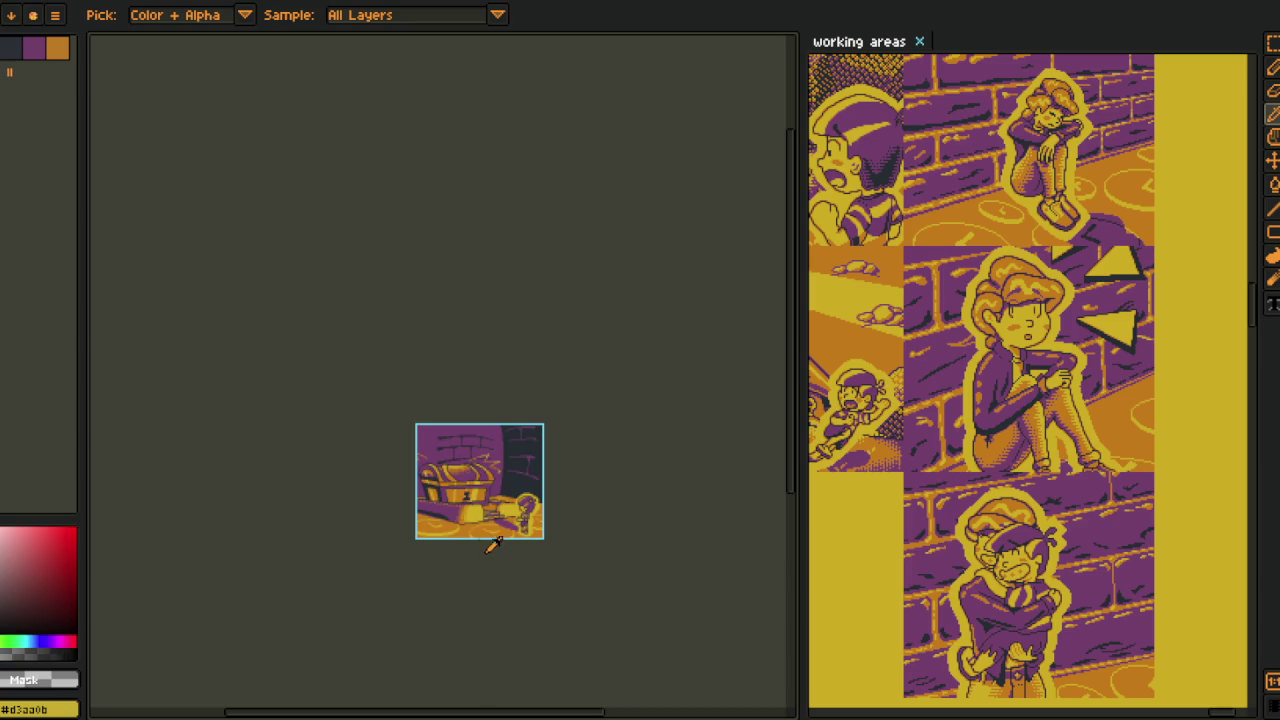
scroll(491, 560, "up", 2)
left_click_drag(328, 472, 246, 447)
key("alt+s")
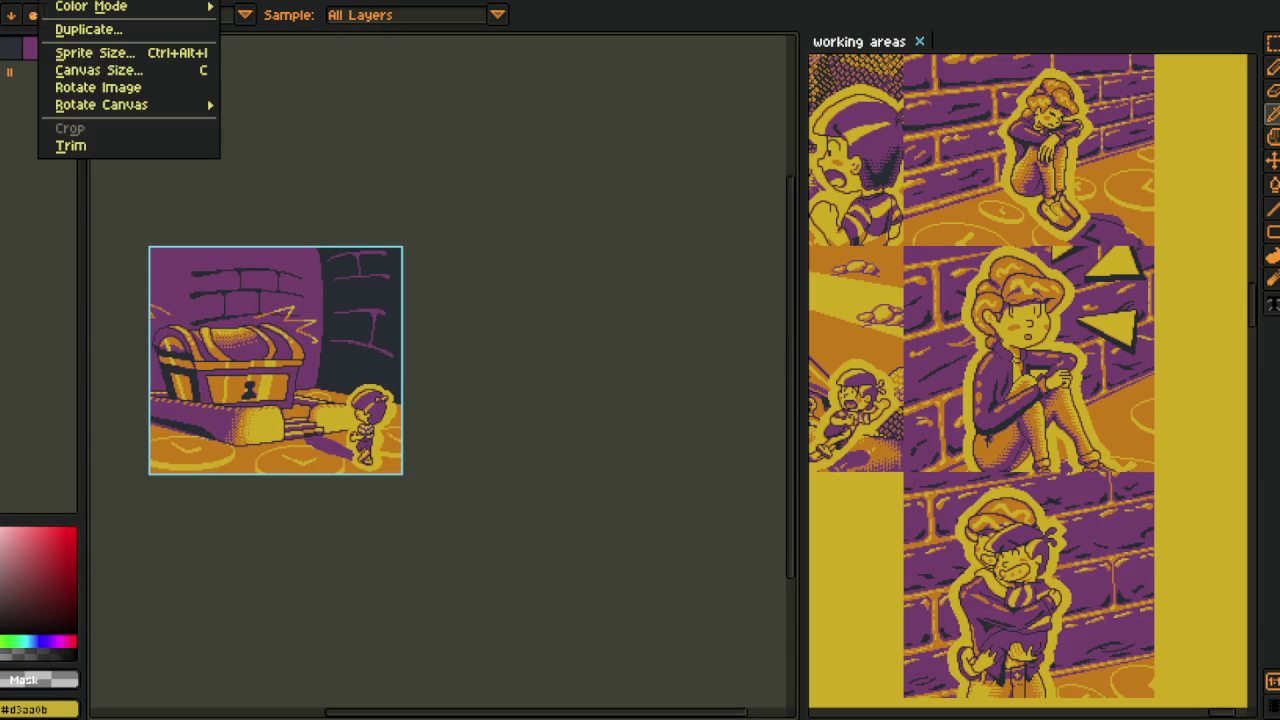
left_click(100, 72)
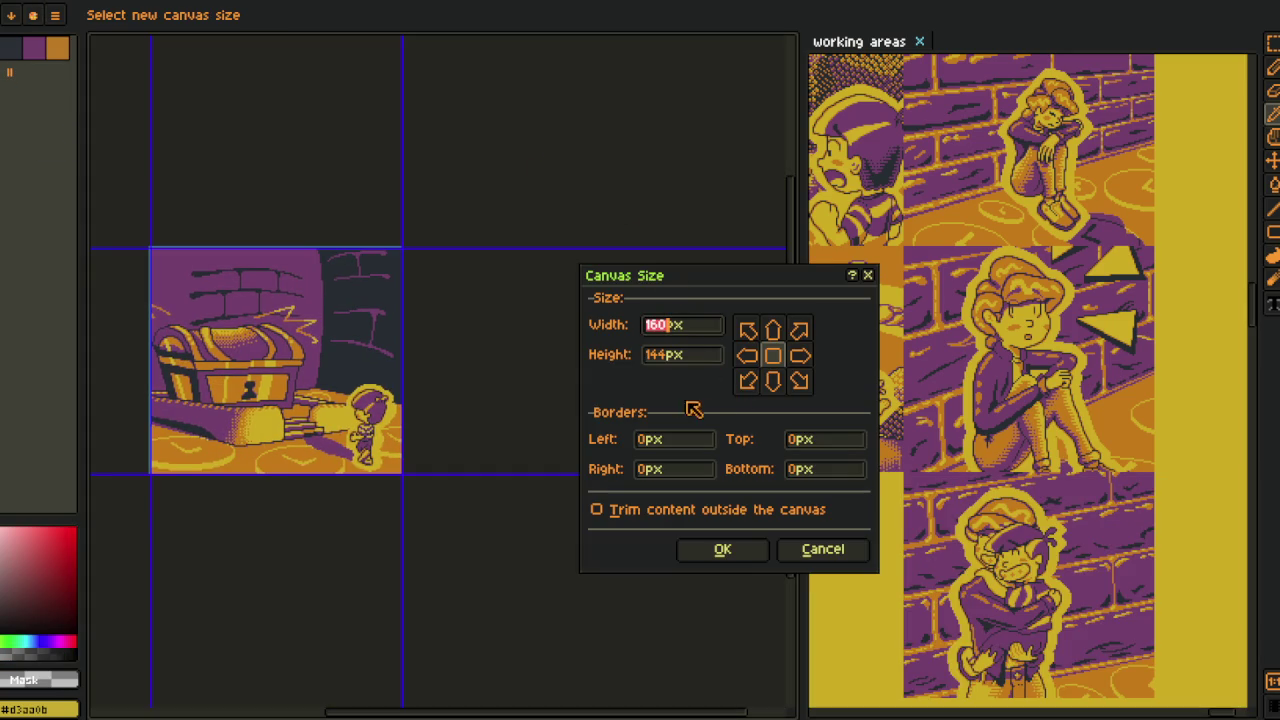
key("Right")
type("*2")
left_click(747, 355)
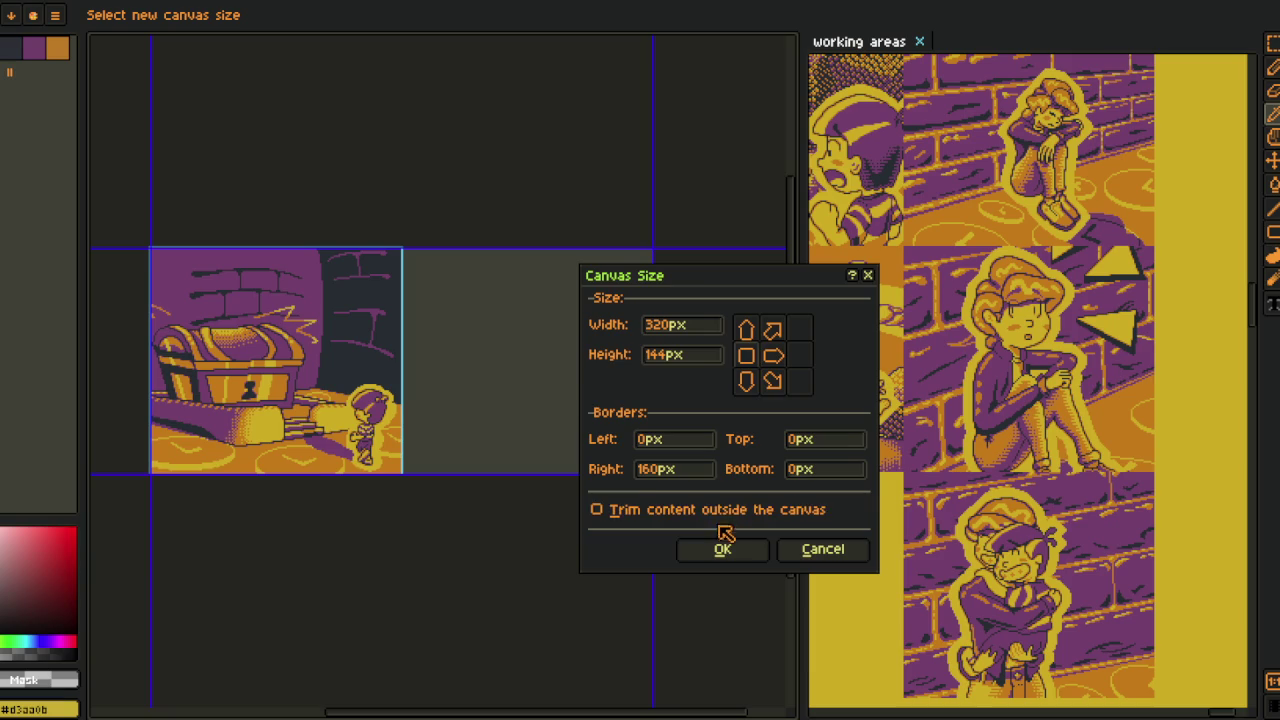
left_click(724, 550)
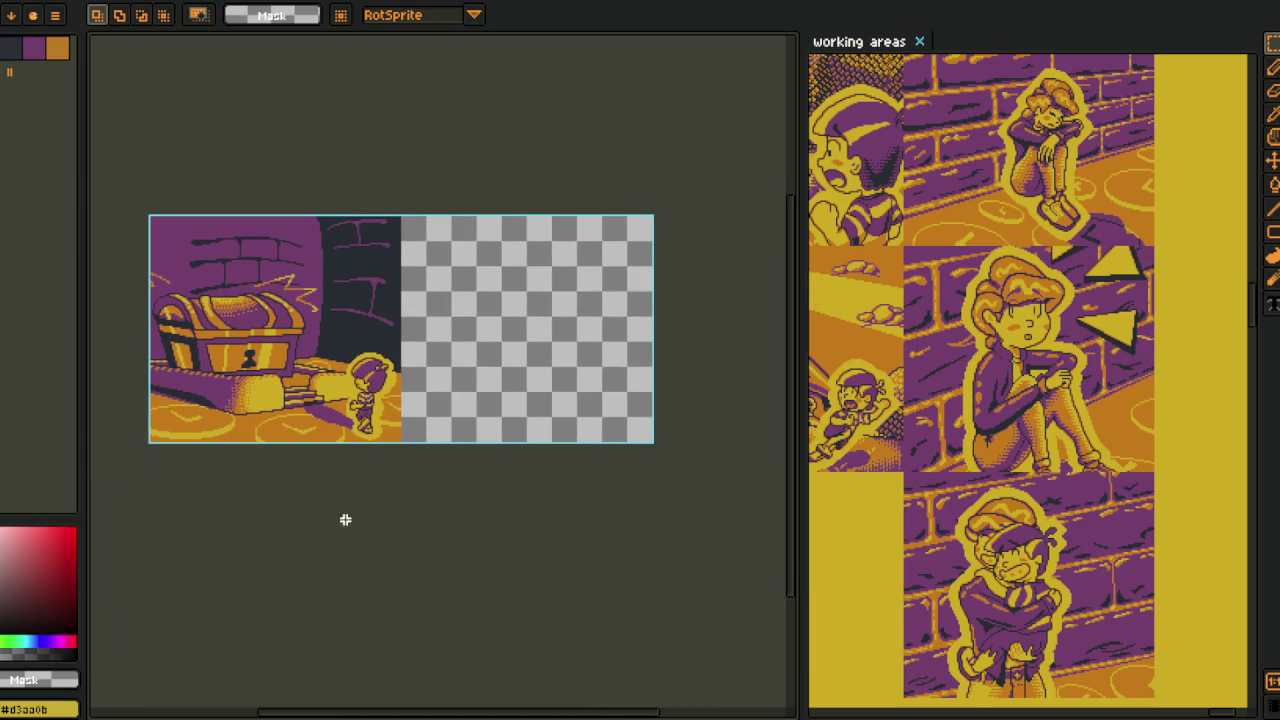
- Hide the timeline, copy the whole scene and paste the copy into the empty right half
key("Tab")
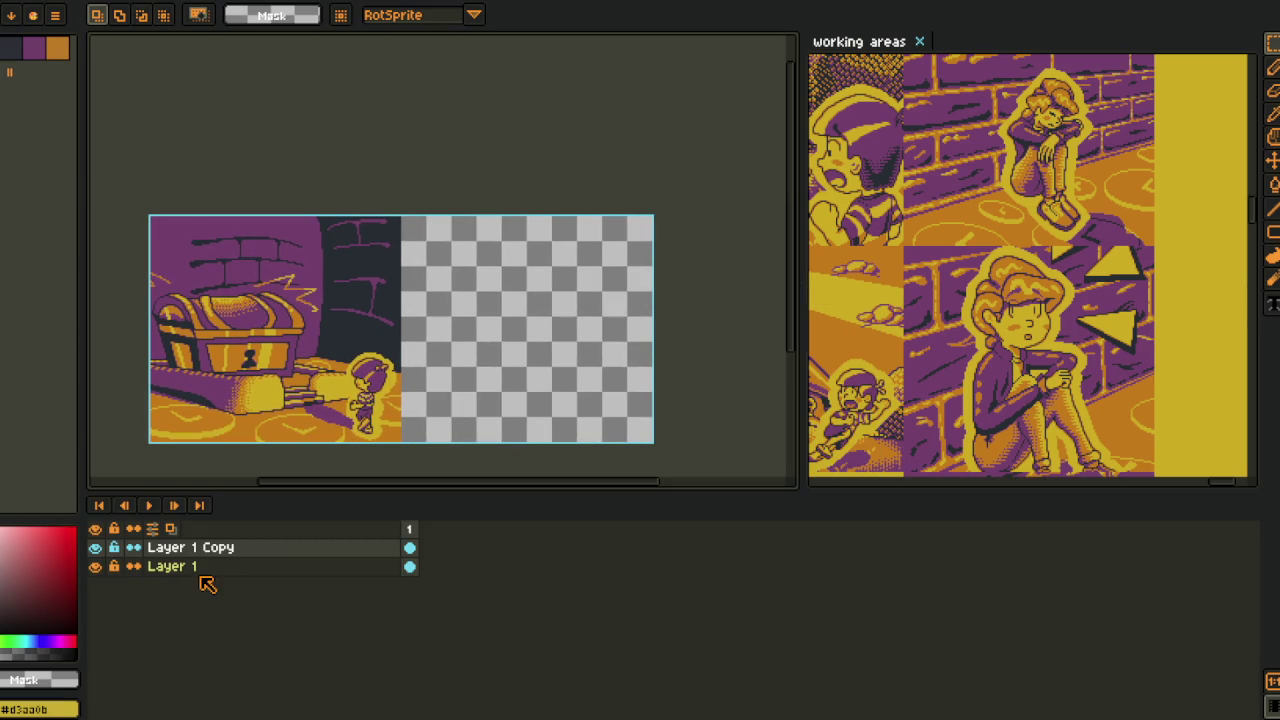
key("Tab")
key("ctrl+a")
key("ctrl+c")
key("ctrl+v")
left_click_drag(338, 408, 593, 408)
left_click(392, 485)
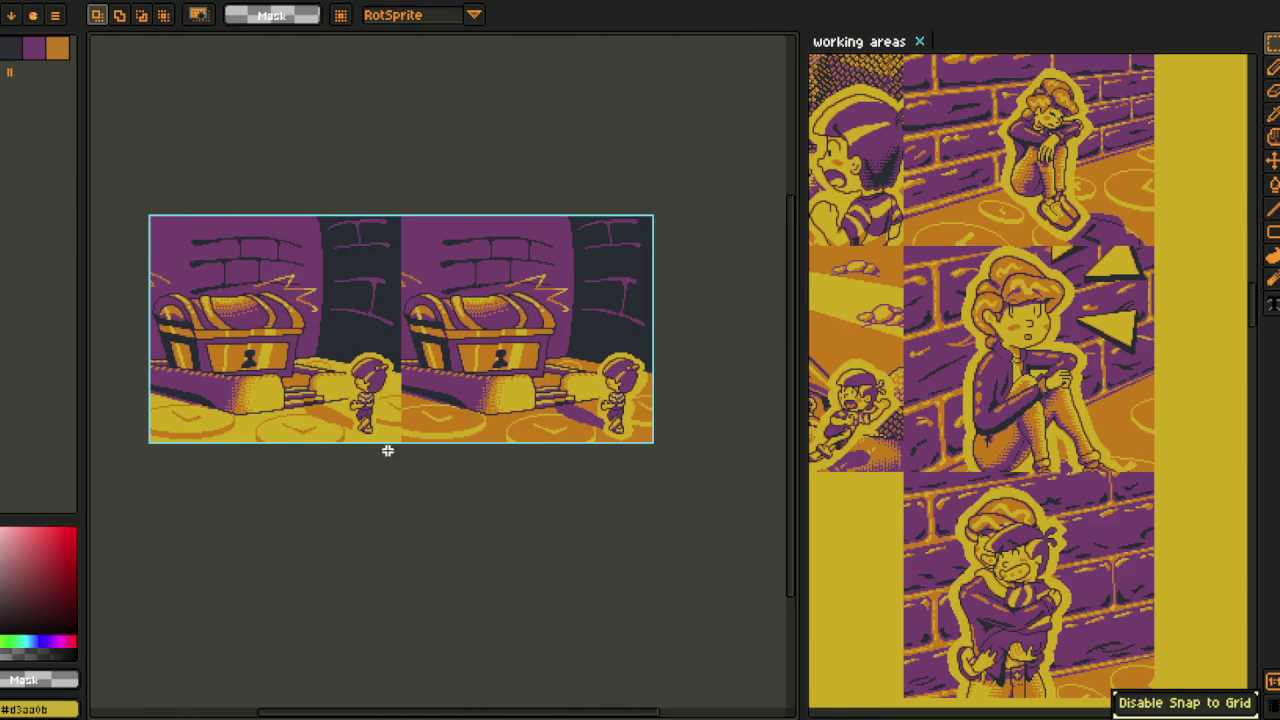
- Shrink the reference panel and pan so the doubled scene fills the view
left_click_drag(800, 150, 1130, 150)
scroll(402, 344, "up", 2)
left_click_drag(662, 324, 662, 380)
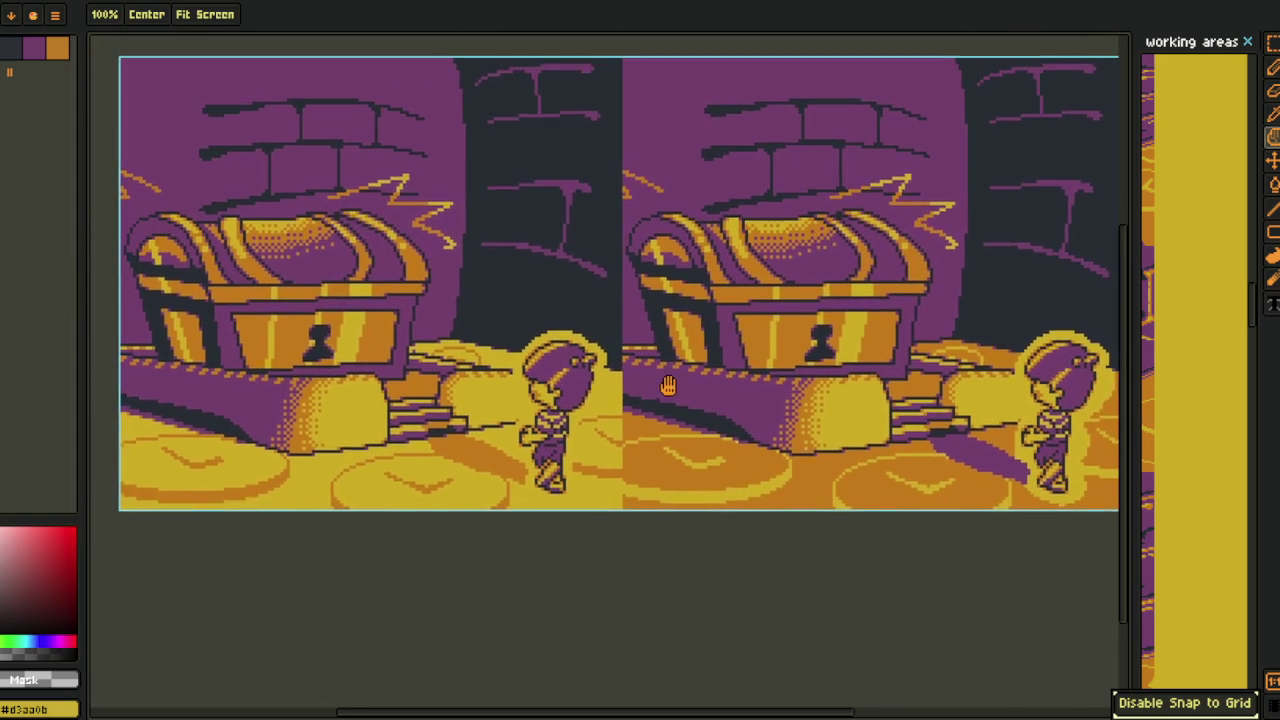
key("m")
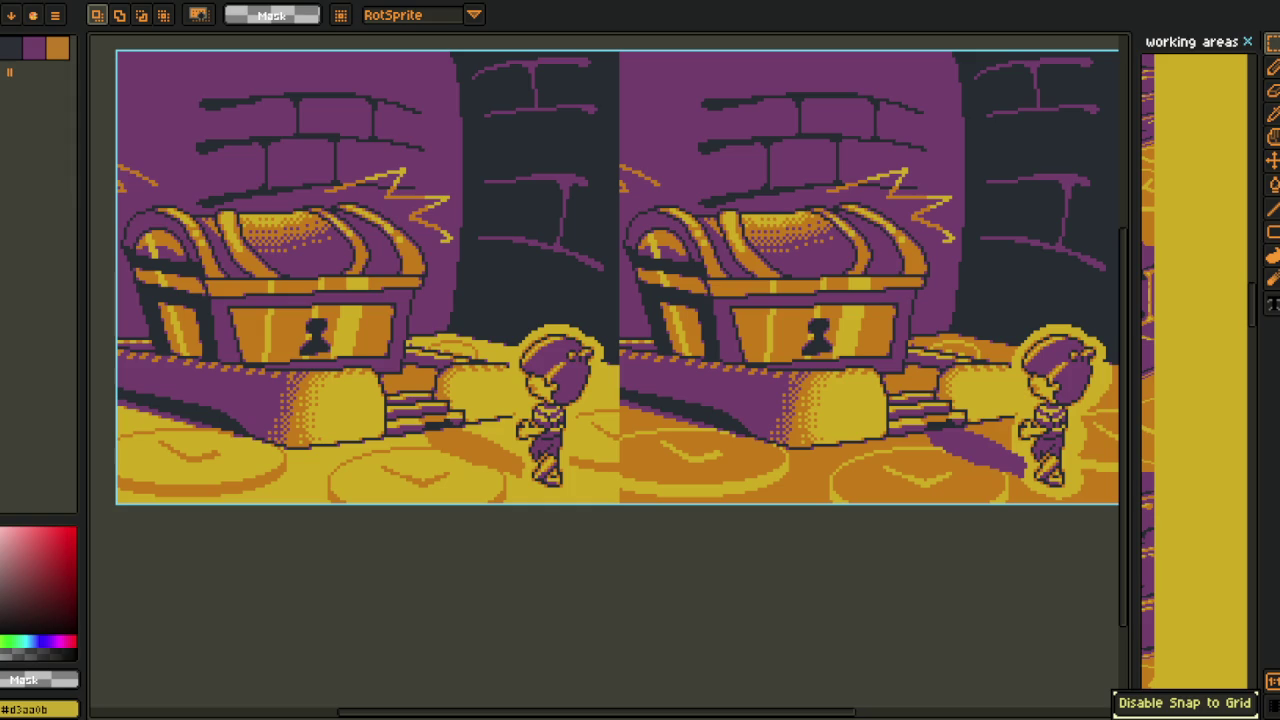
left_click_drag(327, 288, 355, 350)
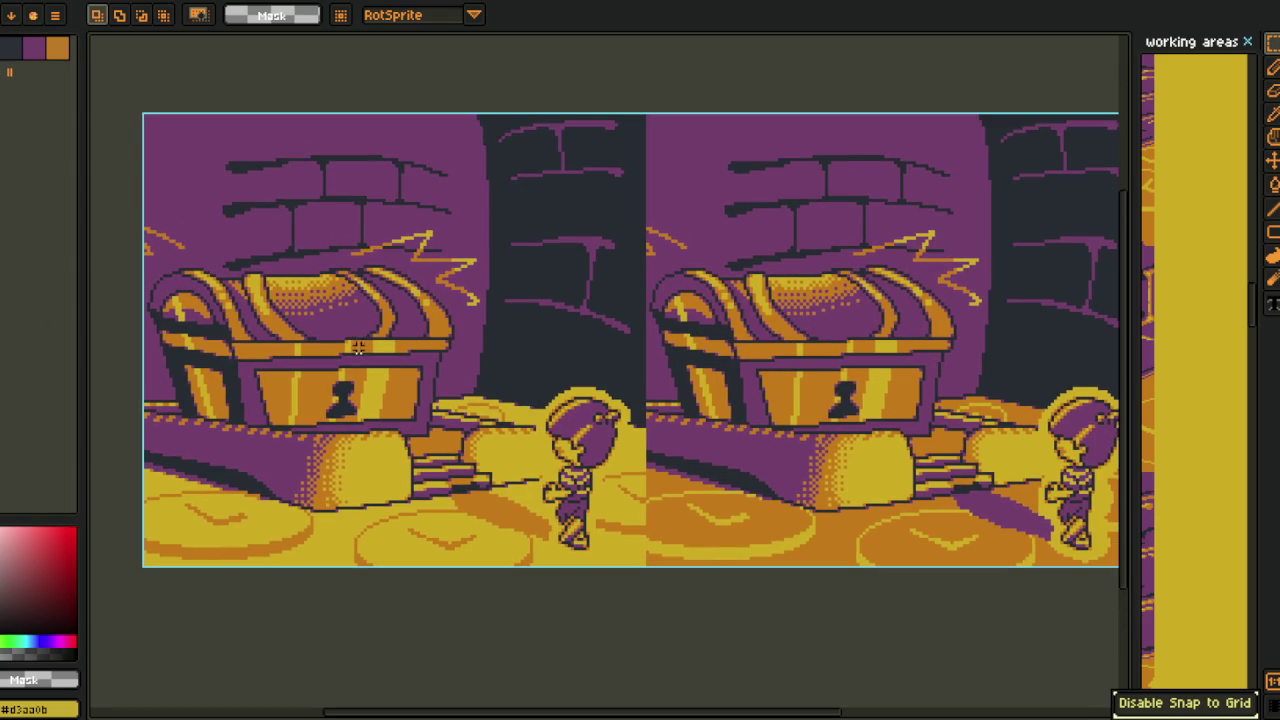
scroll(355, 350, "up", 2)
scroll(250, 280, "up", 1)
- Marquee-select a rectangle over the chest, enlarge it over the lid, then clear the selection
left_click_drag(160, 222, 768, 528)
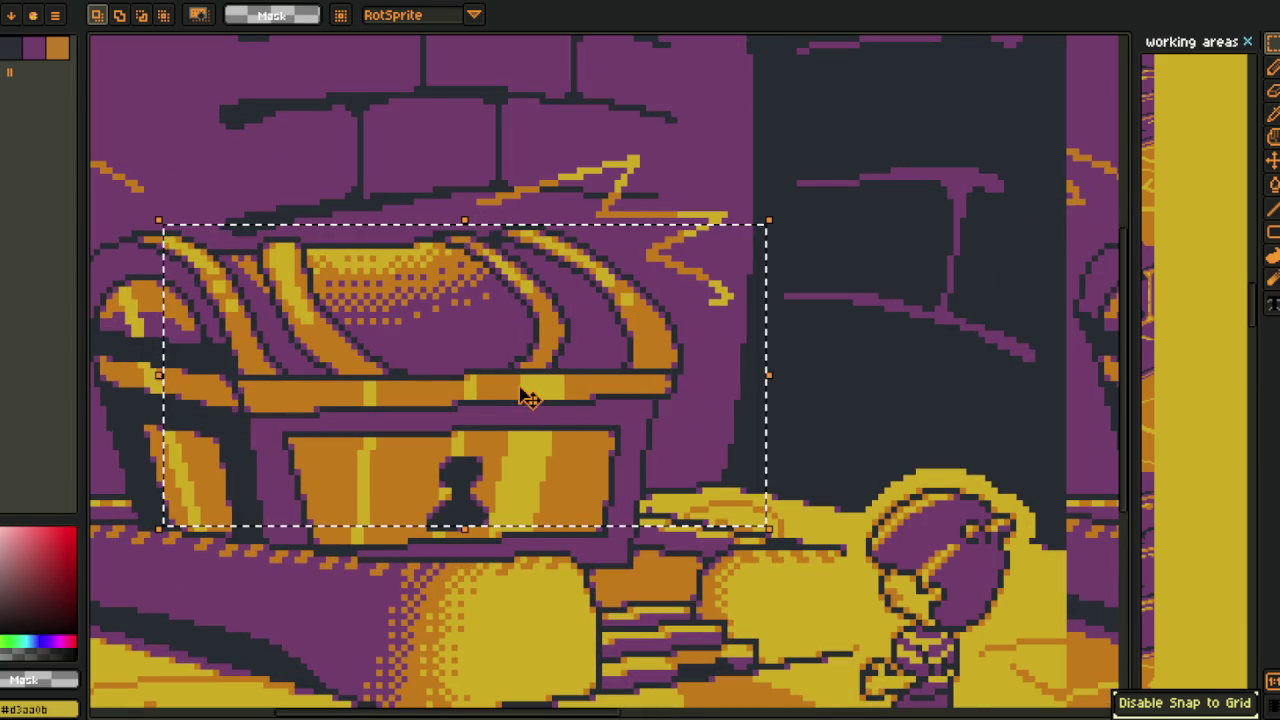
scroll(528, 397, "down", 1)
scroll(338, 232, "up", 1)
left_click_drag(355, 185, 964, 592)
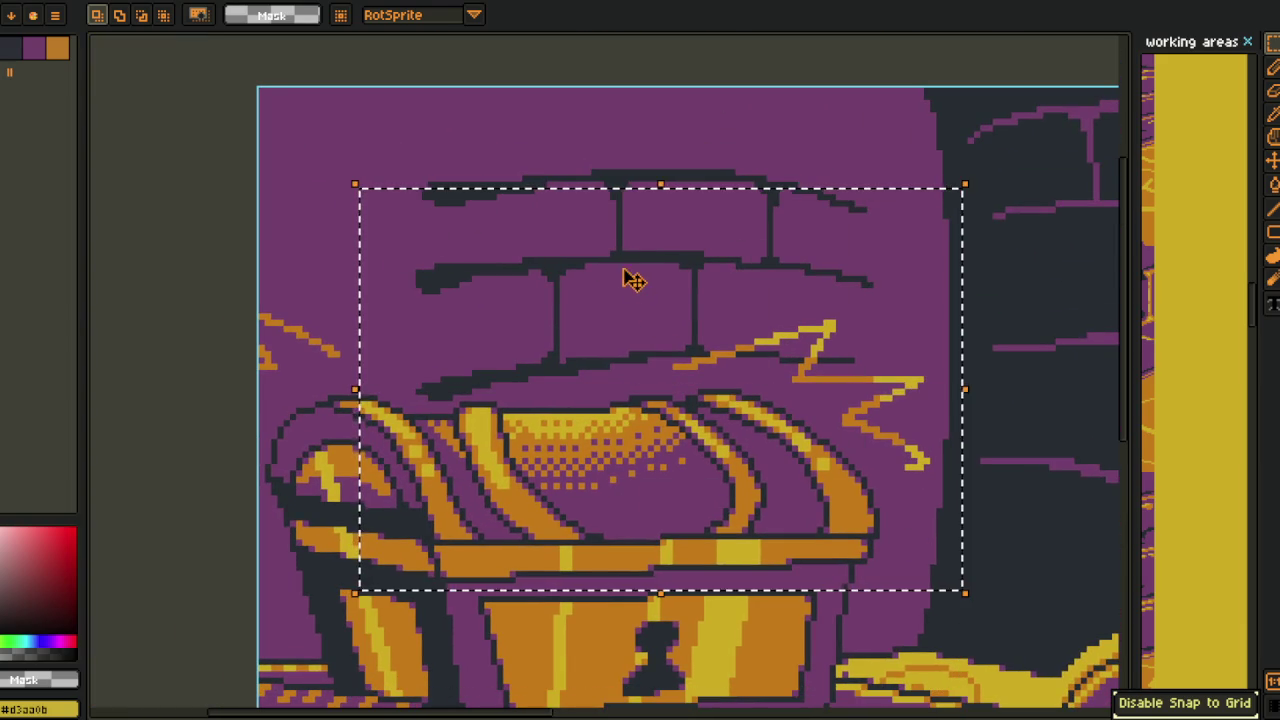
left_click(651, 160)
scroll(694, 189, "down", 1)
scroll(694, 189, "down", 1)
scroll(730, 307, "up", 1)
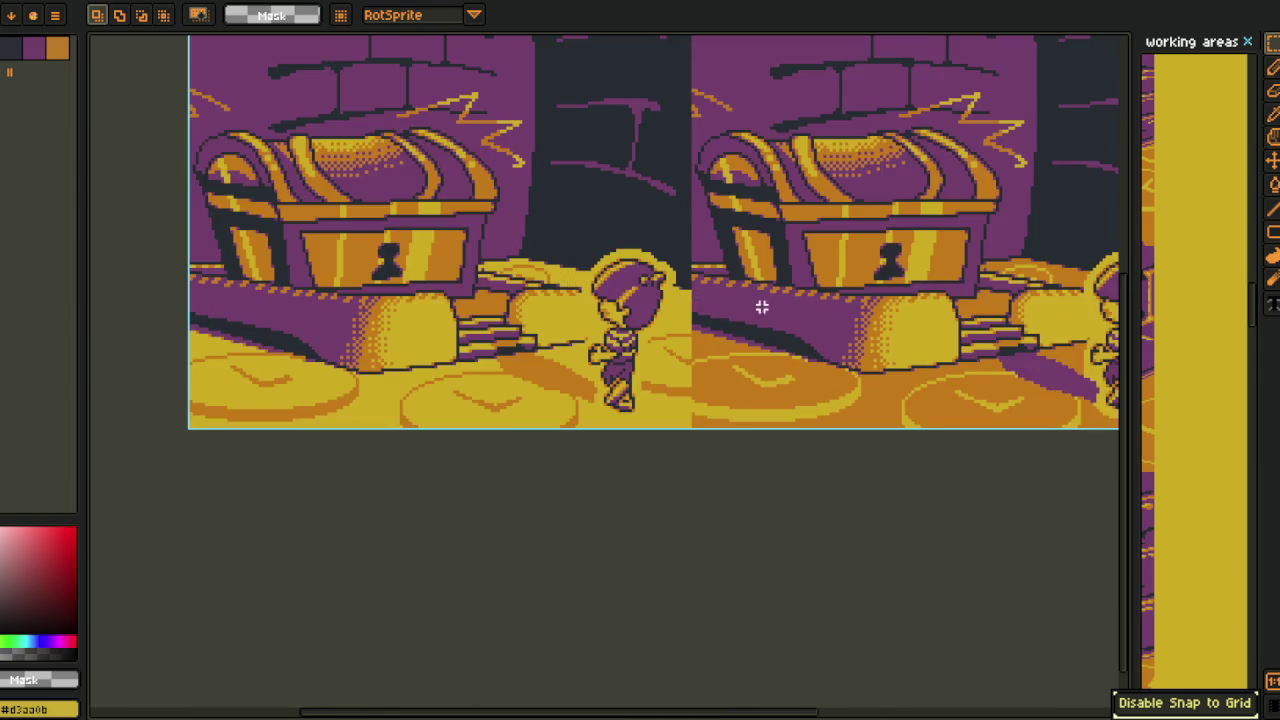
scroll(700, 330, "down", 1)
scroll(650, 360, "up", 1)
scroll(636, 374, "down", 1)
scroll(648, 372, "up", 1)
scroll(670, 380, "down", 1)
scroll(695, 398, "up", 1)
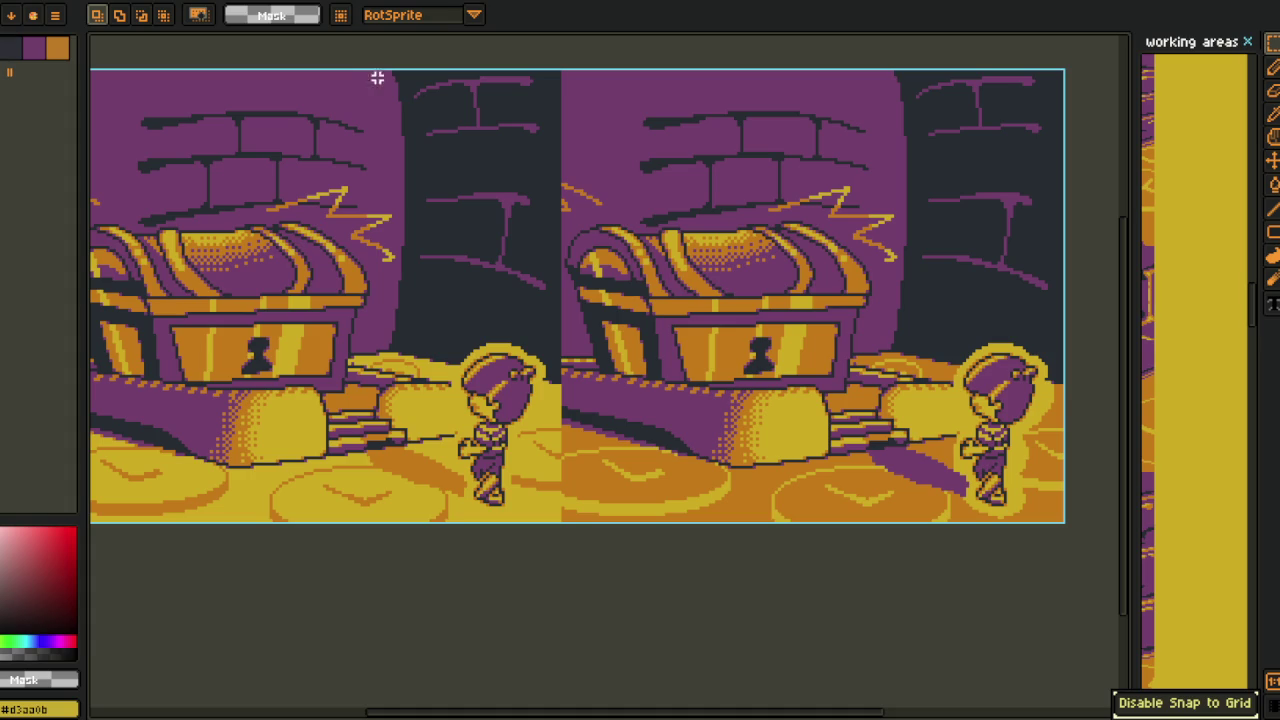
- Close G - Cutscene 15-Sheet.aseprite via the save prompt, resize the reference panel, and show the layers
key("ctrl+w")
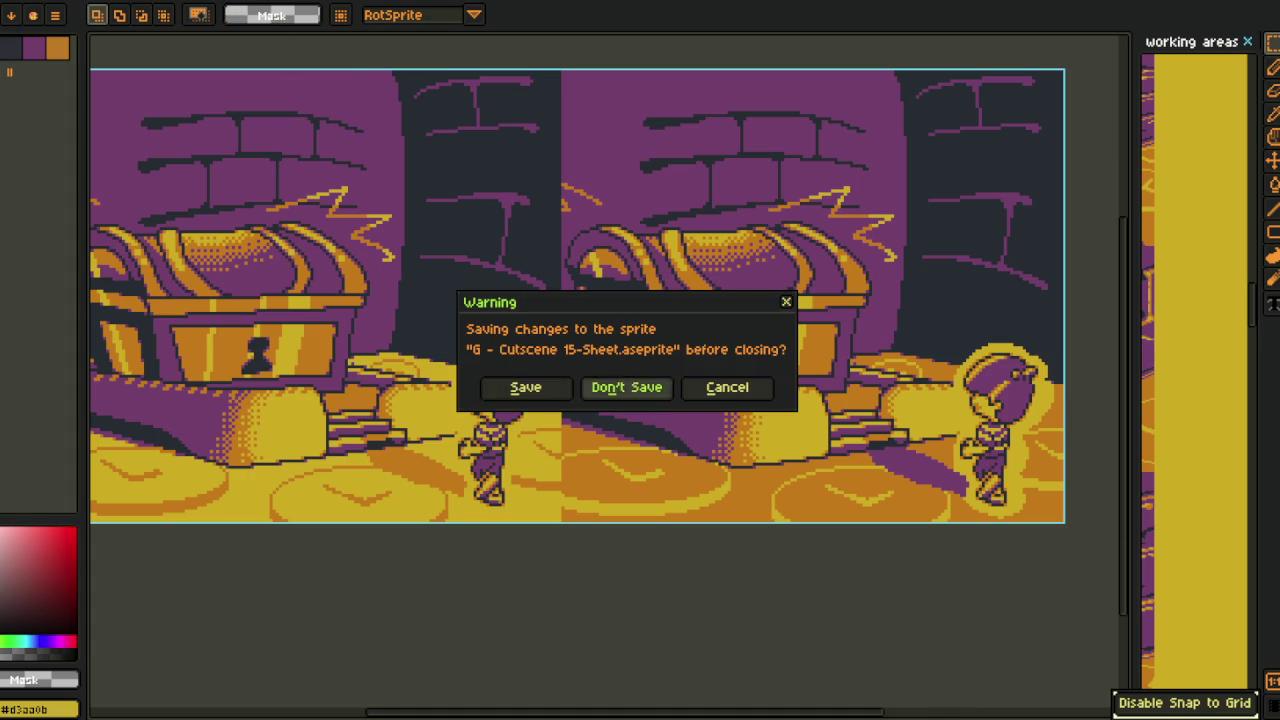
left_click(630, 388)
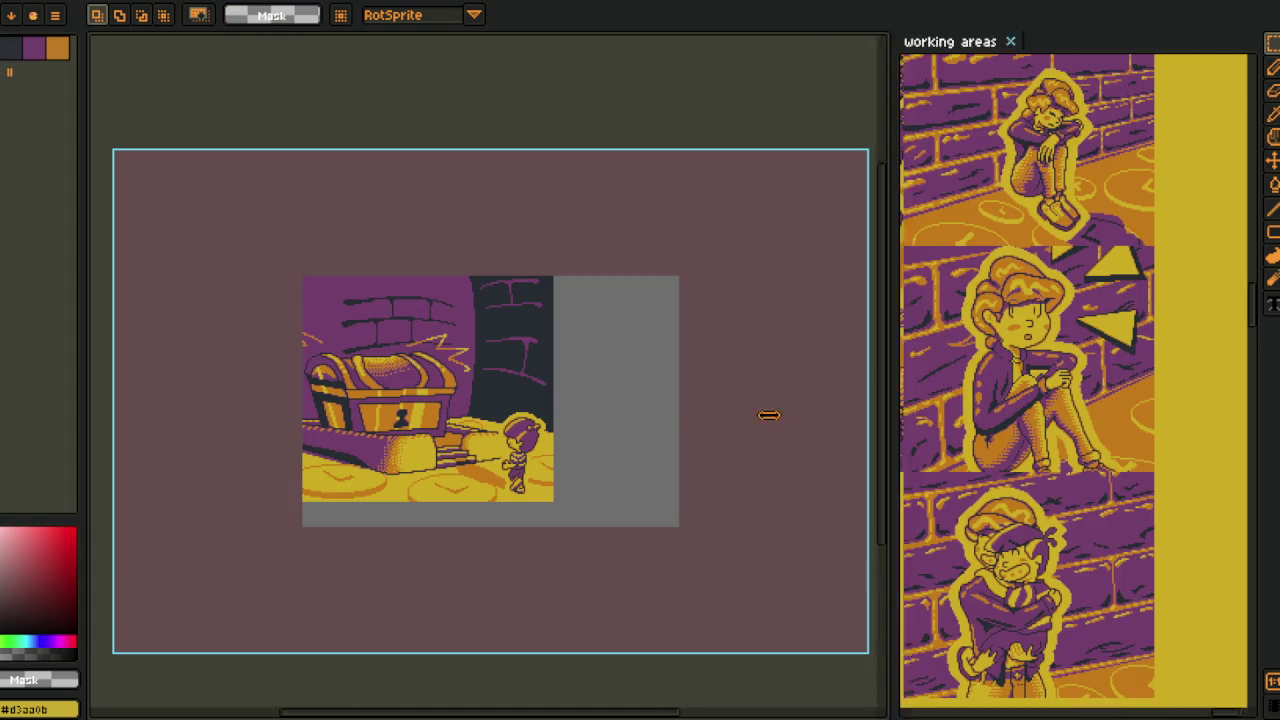
left_click_drag(1132, 390, 697, 430)
scroll(725, 455, "up", 3)
scroll(725, 455, "down", 2)
scroll(725, 455, "down", 2)
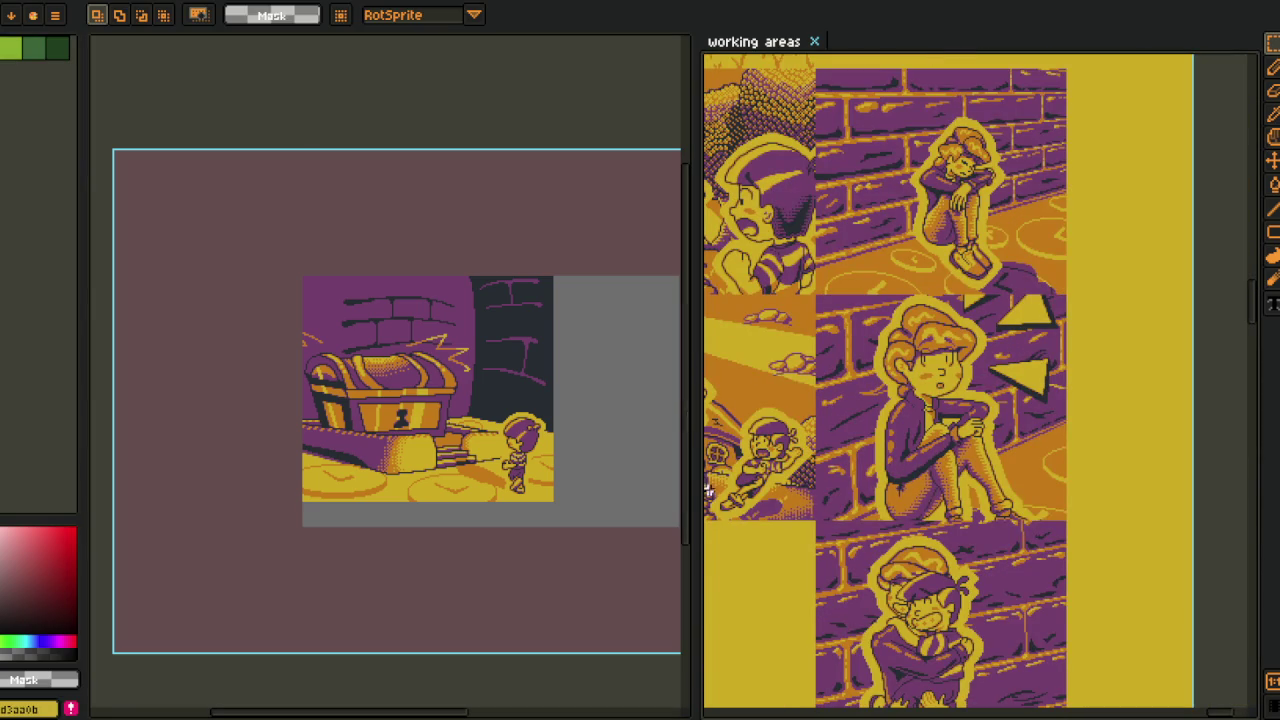
left_click_drag(695, 400, 825, 400)
scroll(1000, 300, "up", 1)
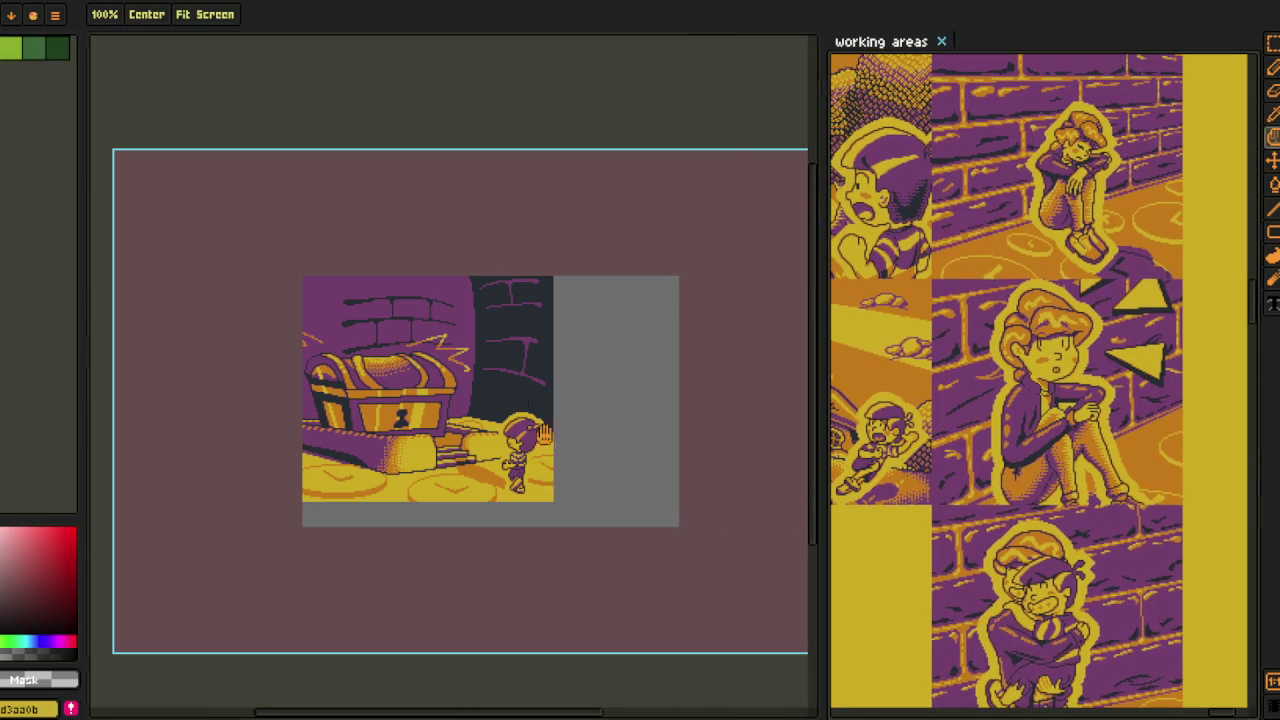
key("Tab")
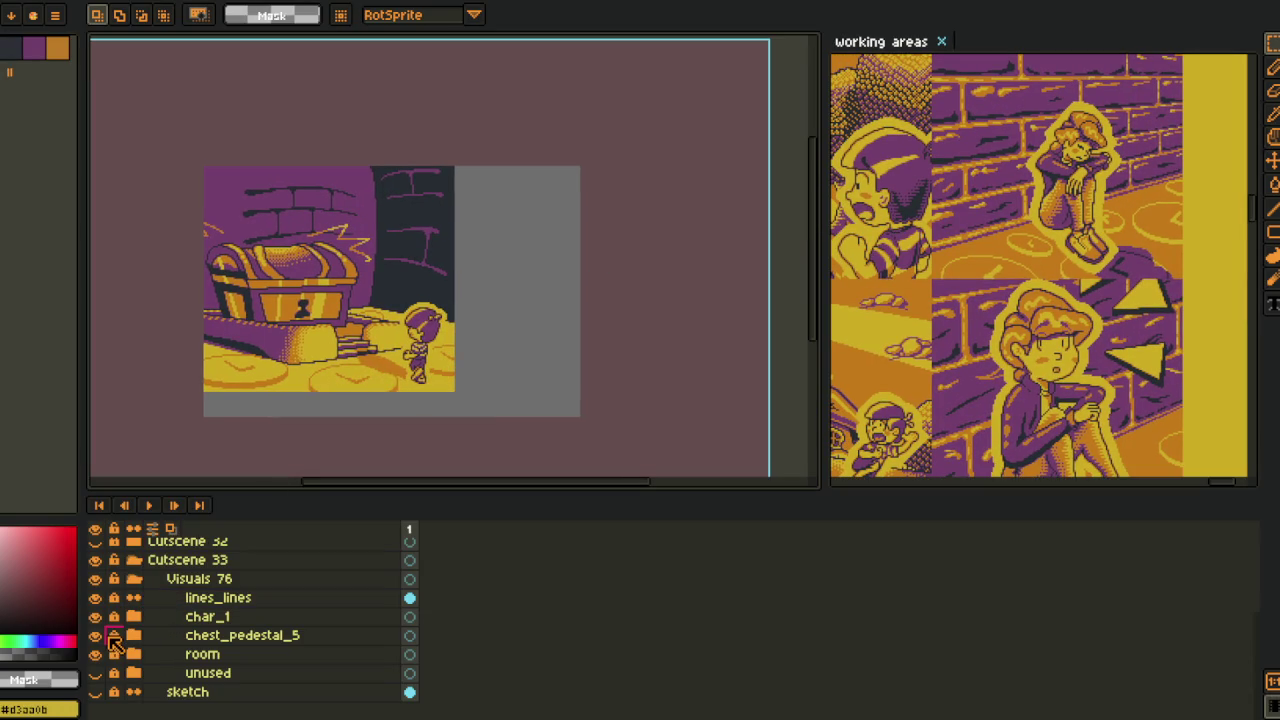
- Expand the room folder and toggle the clocks and room lines layers to check them
left_click(125, 653)
left_click(140, 668)
scroll(150, 660, "down", 1)
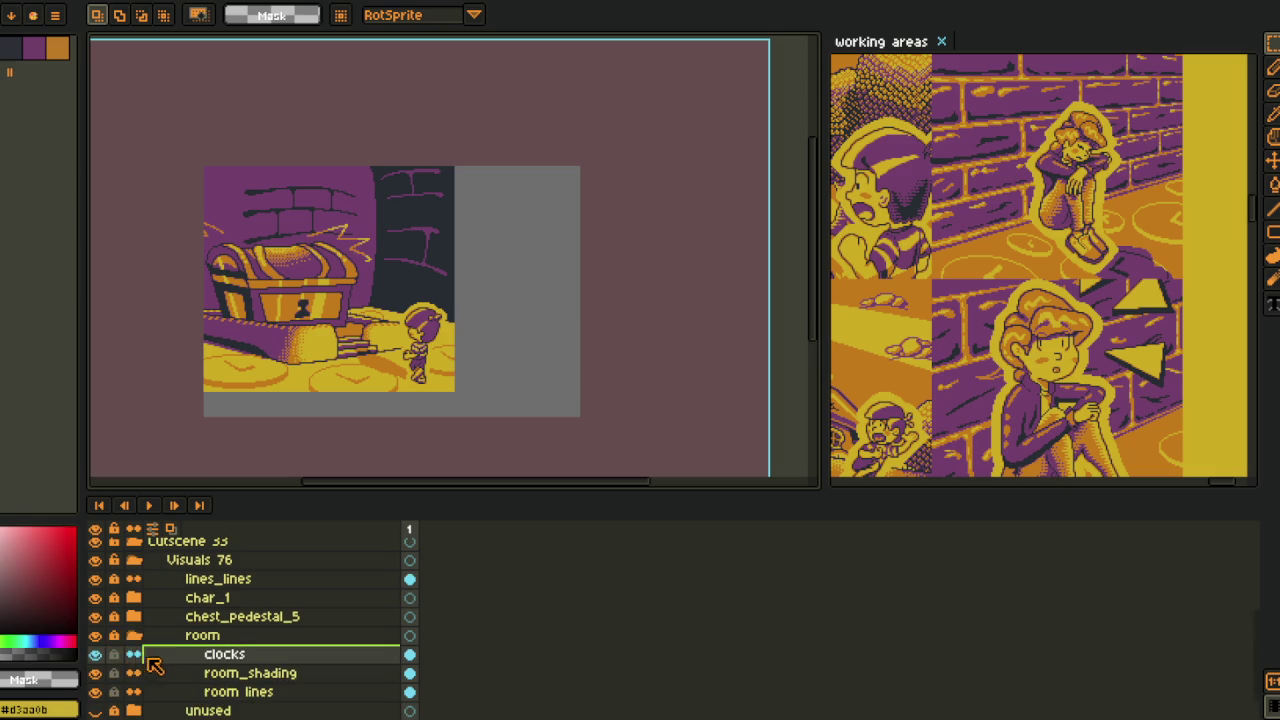
scroll(160, 658, "down", 1)
left_click(96, 637)
left_click(96, 638)
left_click(96, 674)
left_click(96, 674)
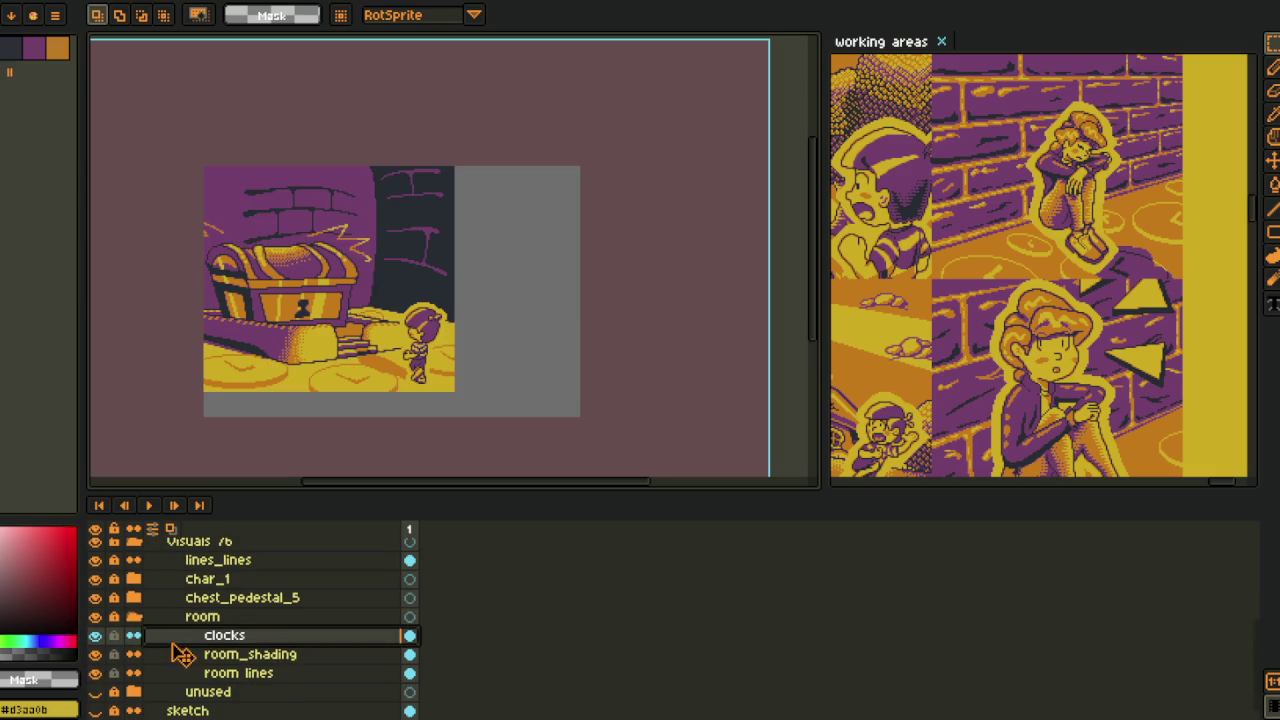
- Move clocks below room_shading, hide room_shading, clocks, chest_pedestal_5 and char_1, and select room lines
left_click_drag(172, 645, 172, 665)
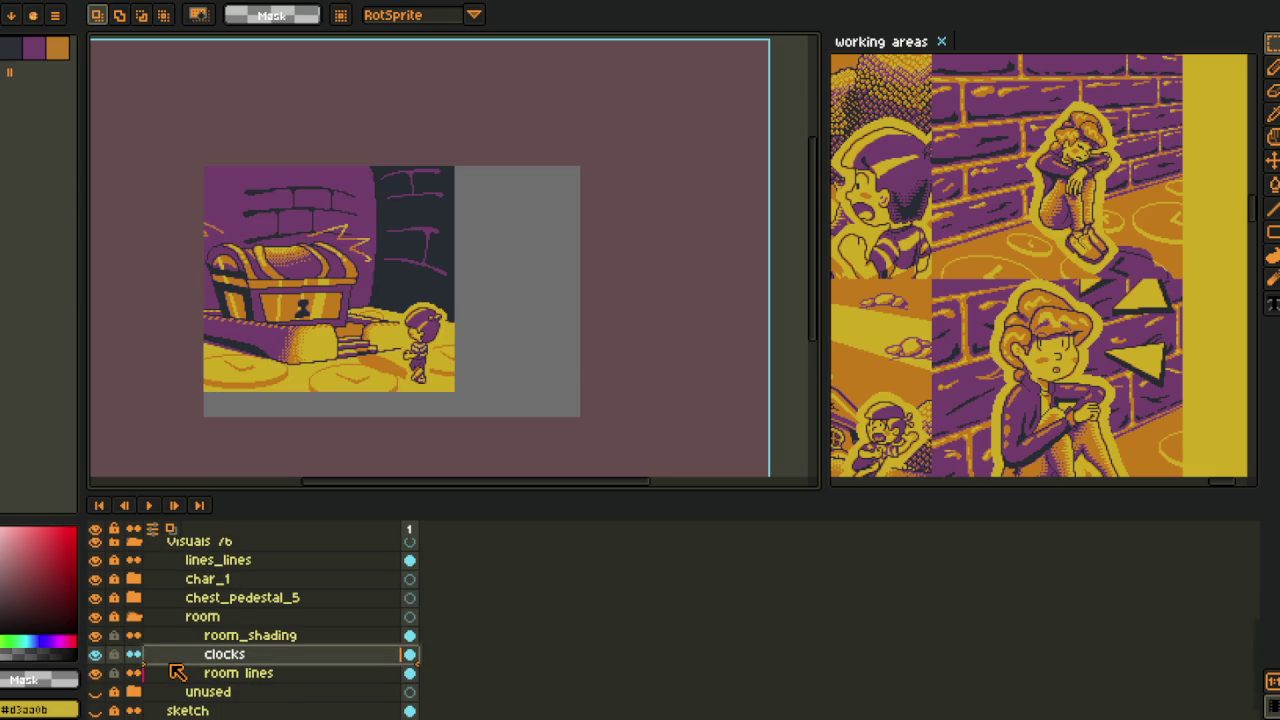
left_click_drag(96, 636, 97, 655)
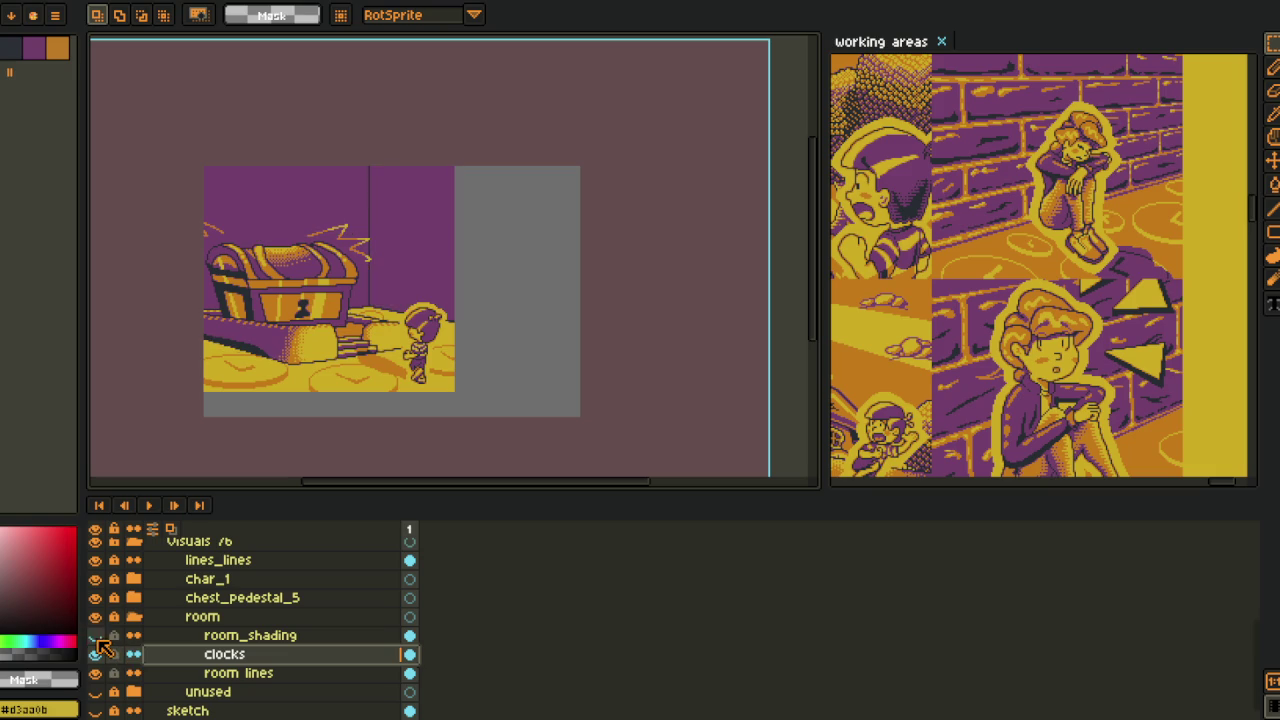
left_click_drag(96, 597, 96, 579)
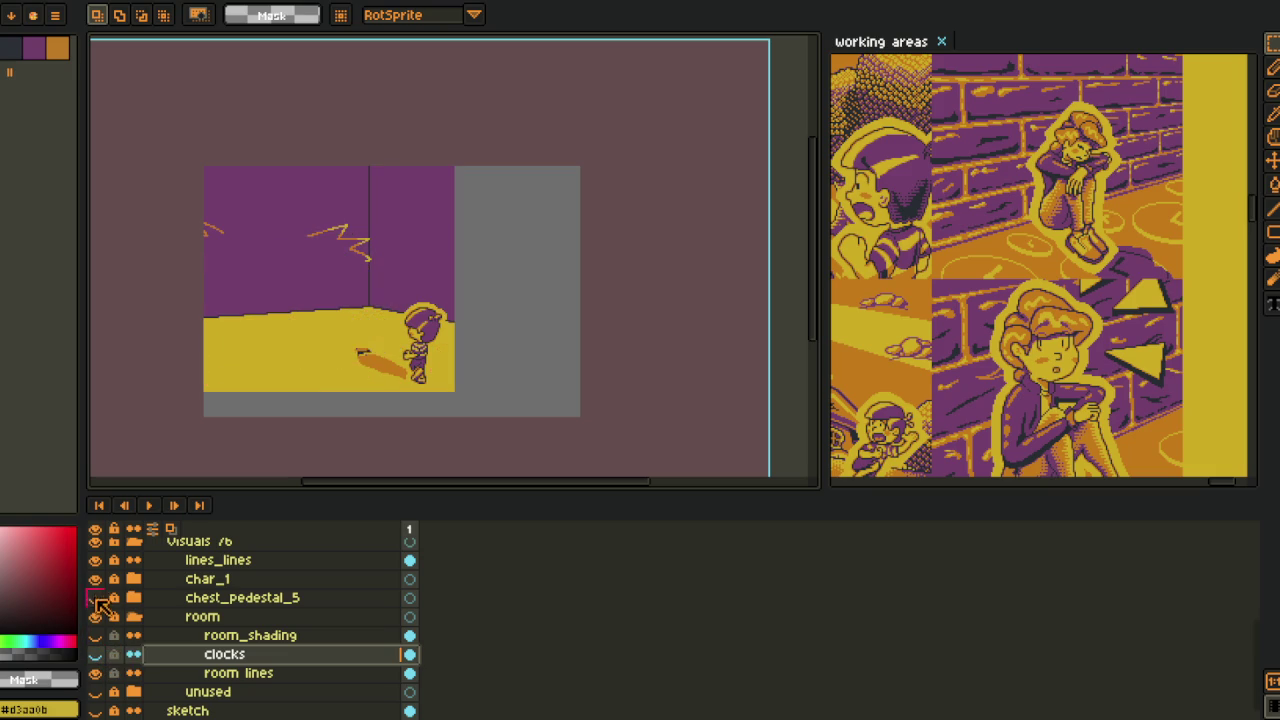
left_click(205, 673)
left_click(64, 47)
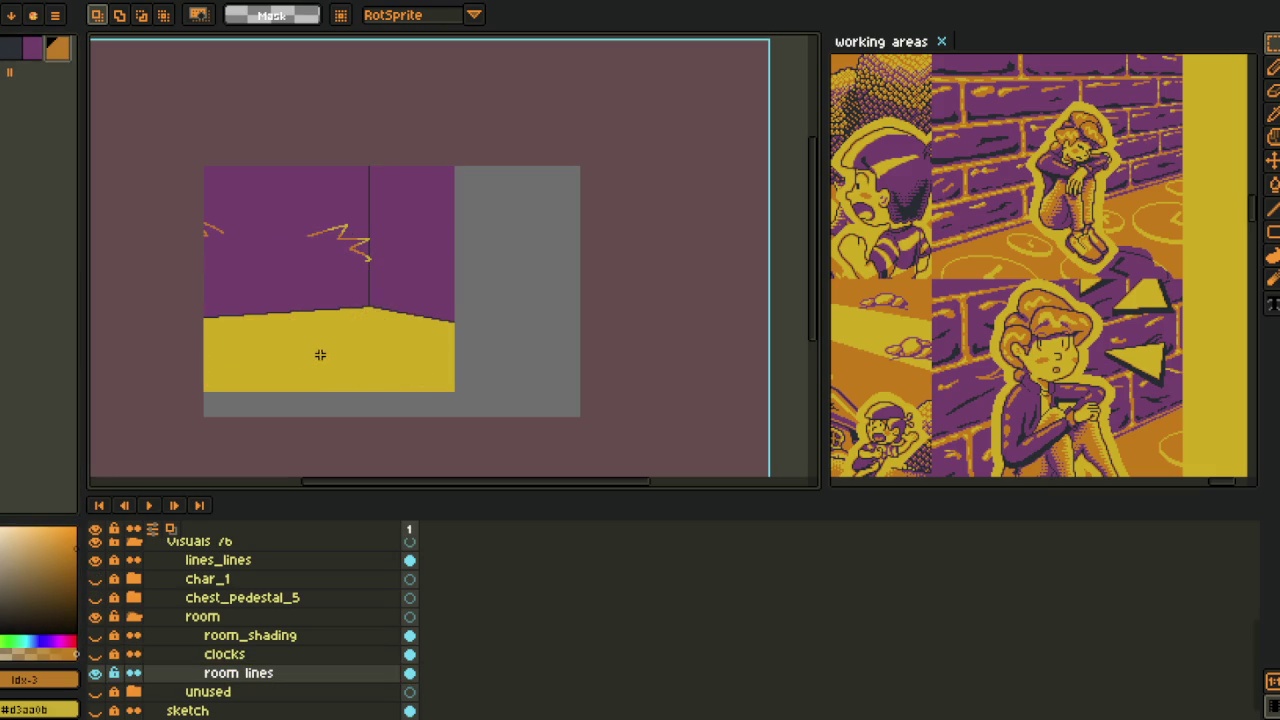
- Flood-fill the yellow floor with orange and pan the view up
key("g")
left_click(318, 354)
key("i")
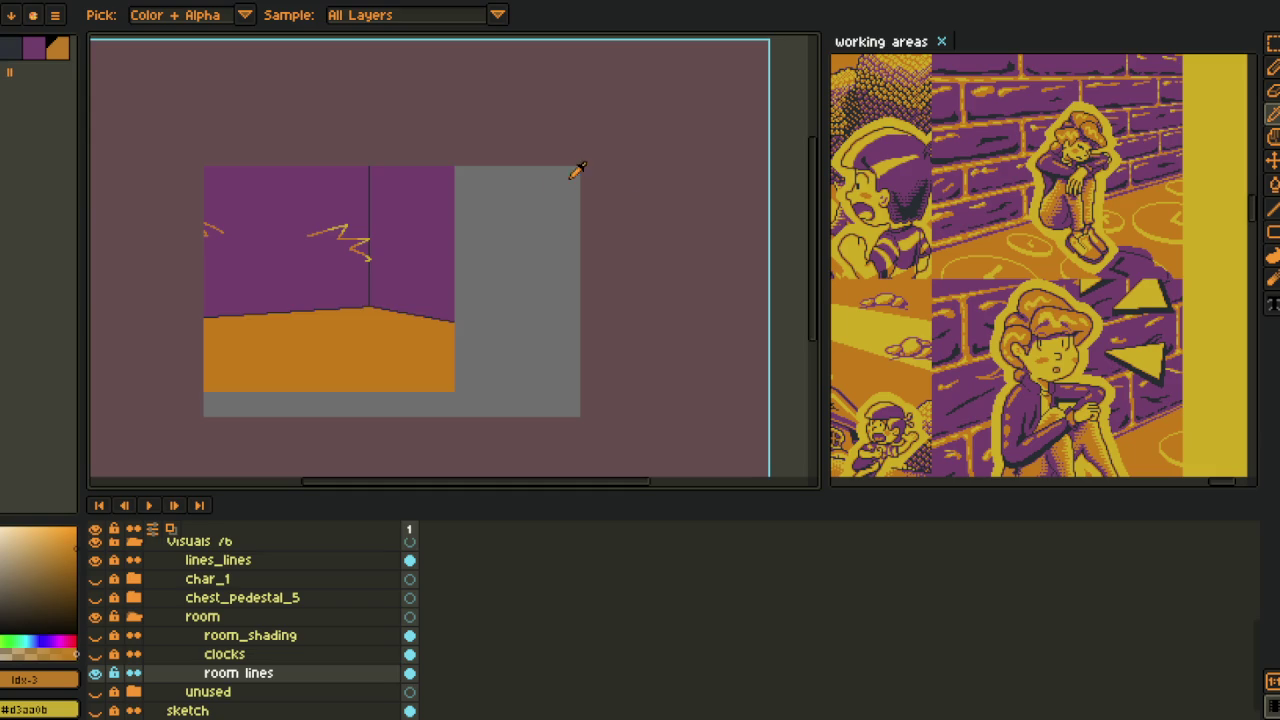
key("h")
left_click_drag(251, 512, 243, 446)
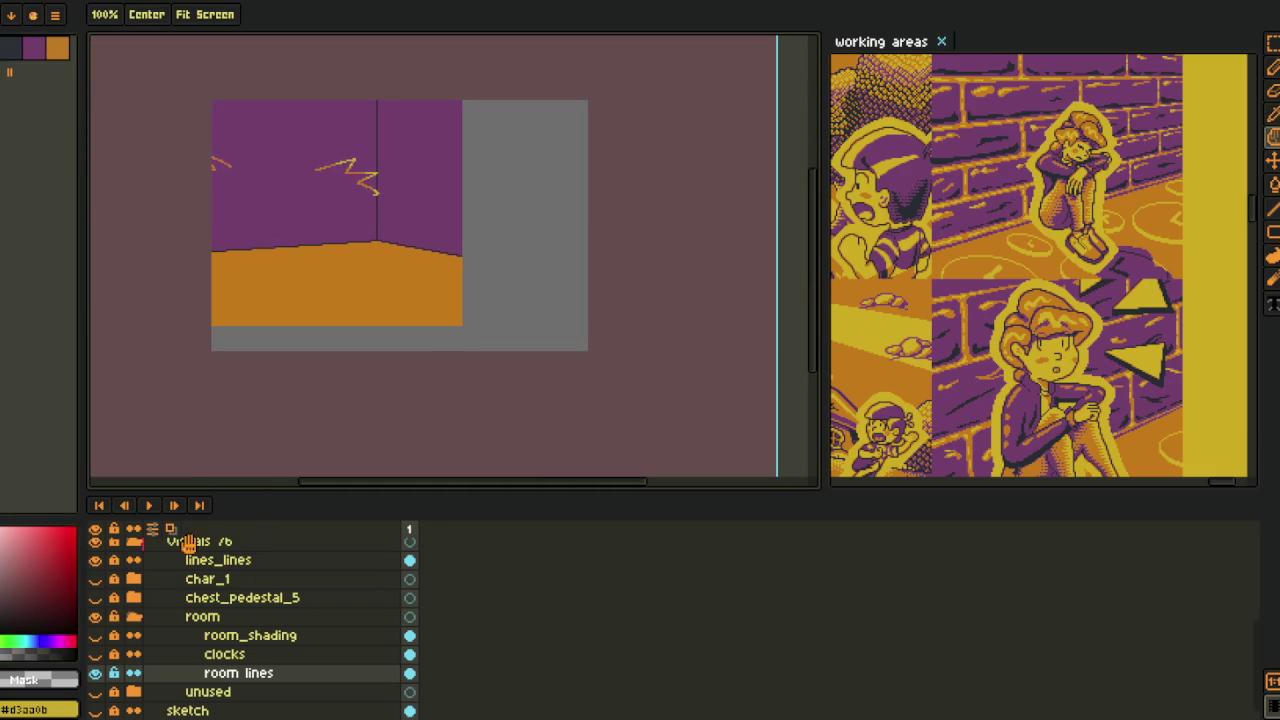
- On the clocks layer, apply Replace Color using the sampled orange floor colour, then save
left_click(102, 658)
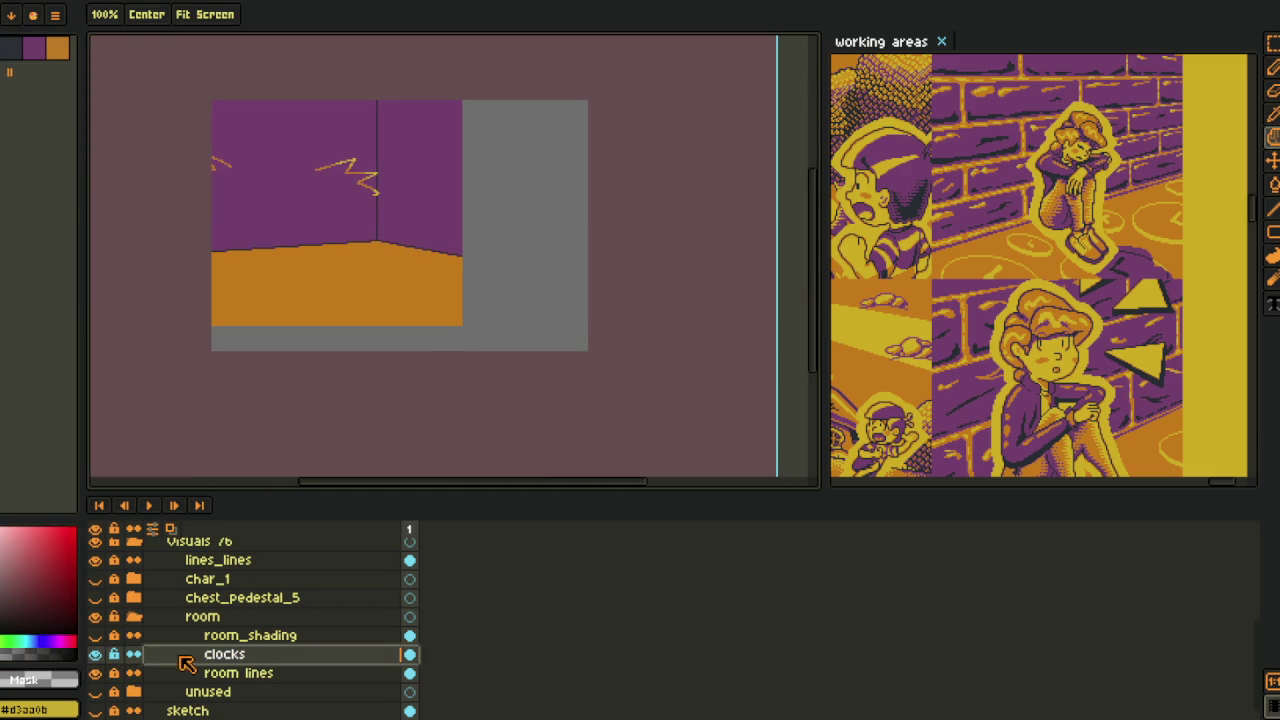
key("i")
left_click(66, 43)
key("shift+r")
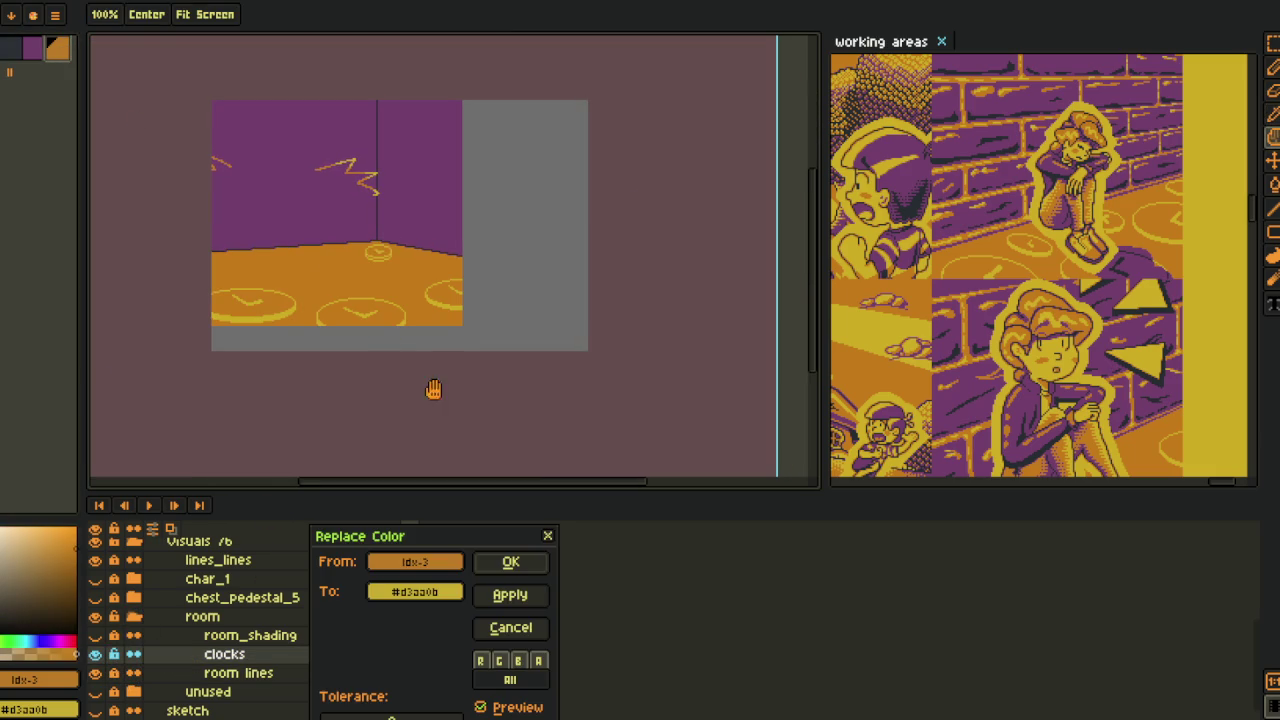
left_click(512, 564)
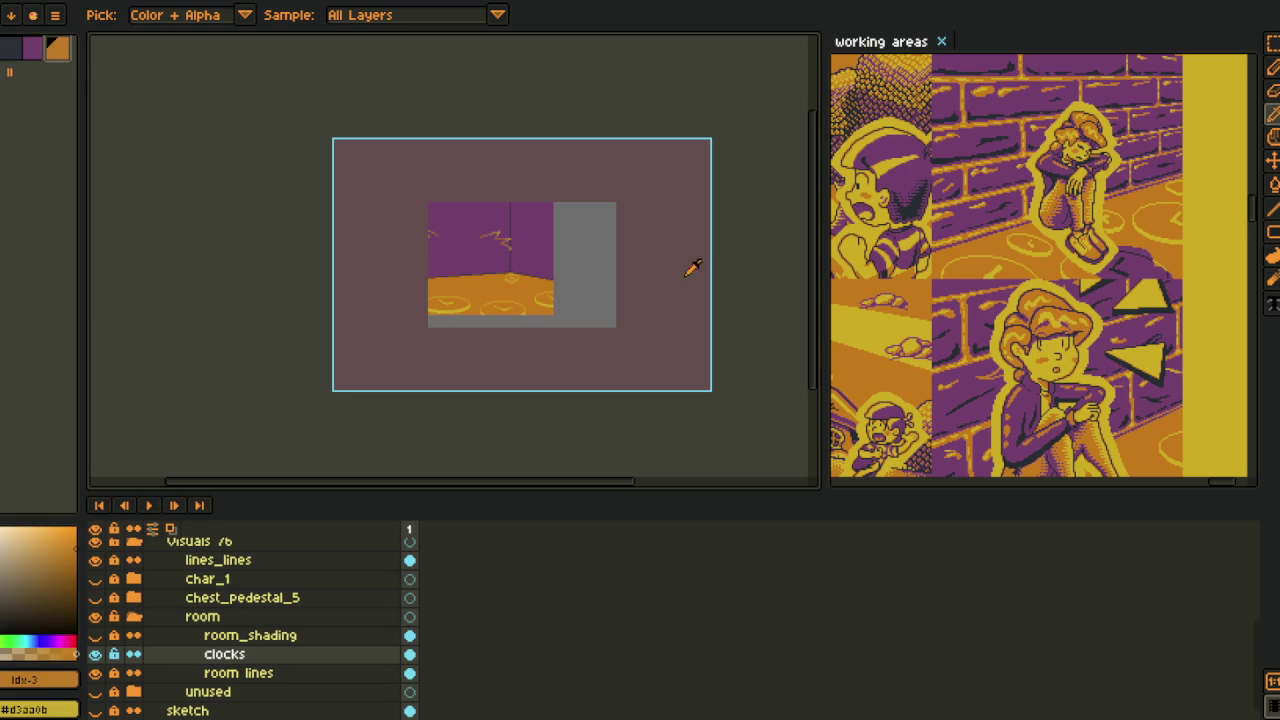
scroll(668, 282, "down", 1)
scroll(511, 311, "up", 1)
key("ctrl+s")
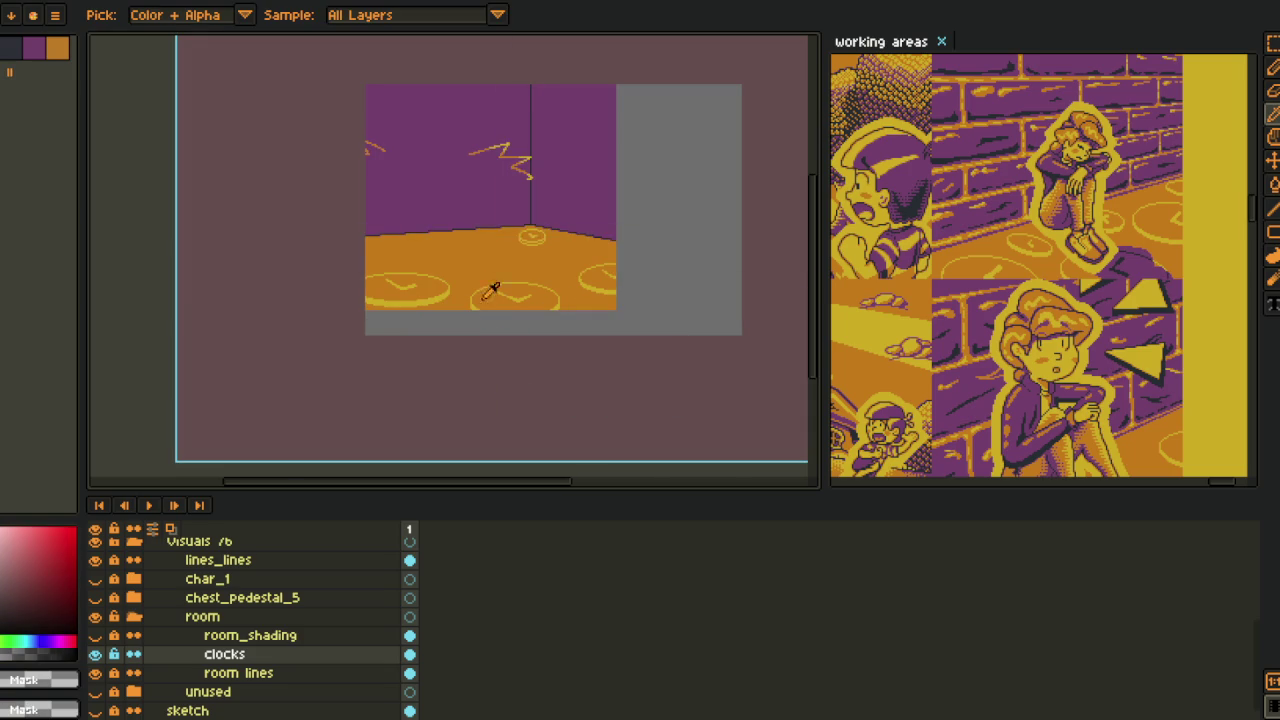
- Sample the clock's yellow and fill the stripe below the clock and the remaining orange gap yellow
scroll(487, 259, "up", 1)
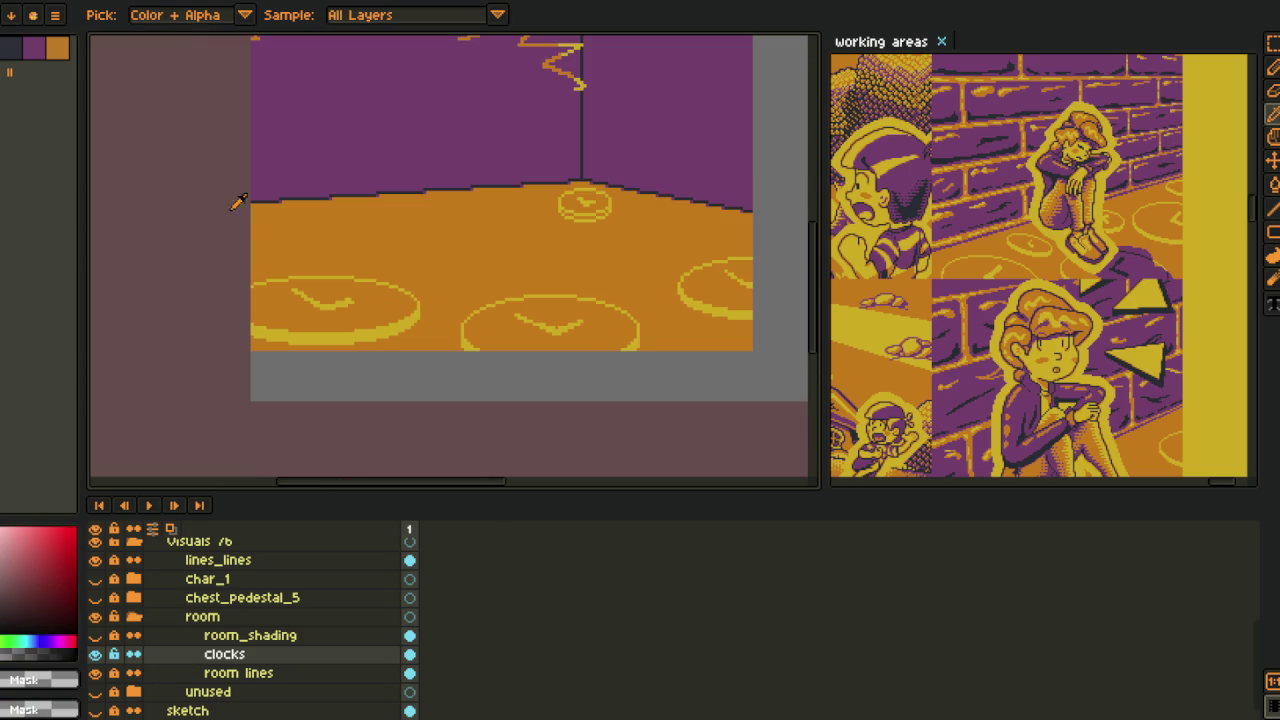
scroll(632, 212, "up", 1)
scroll(570, 220, "up", 2)
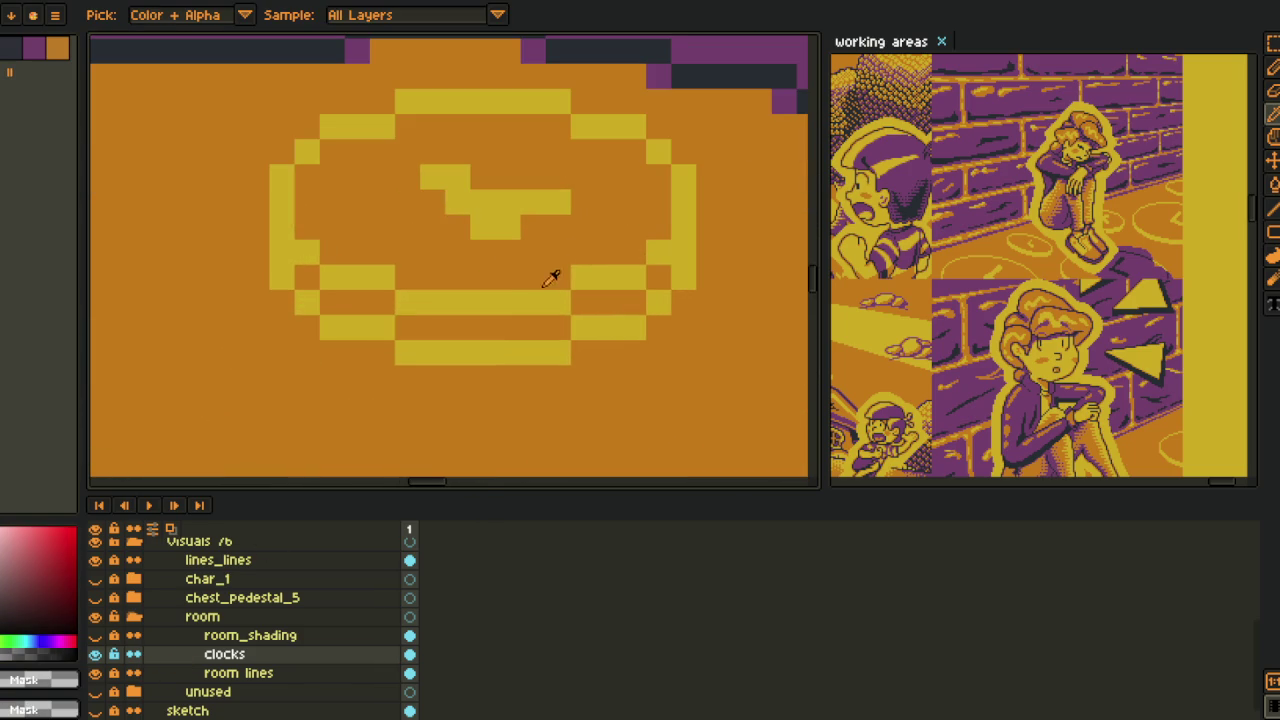
left_click(534, 295)
key("g")
left_click(517, 324)
left_click(612, 303)
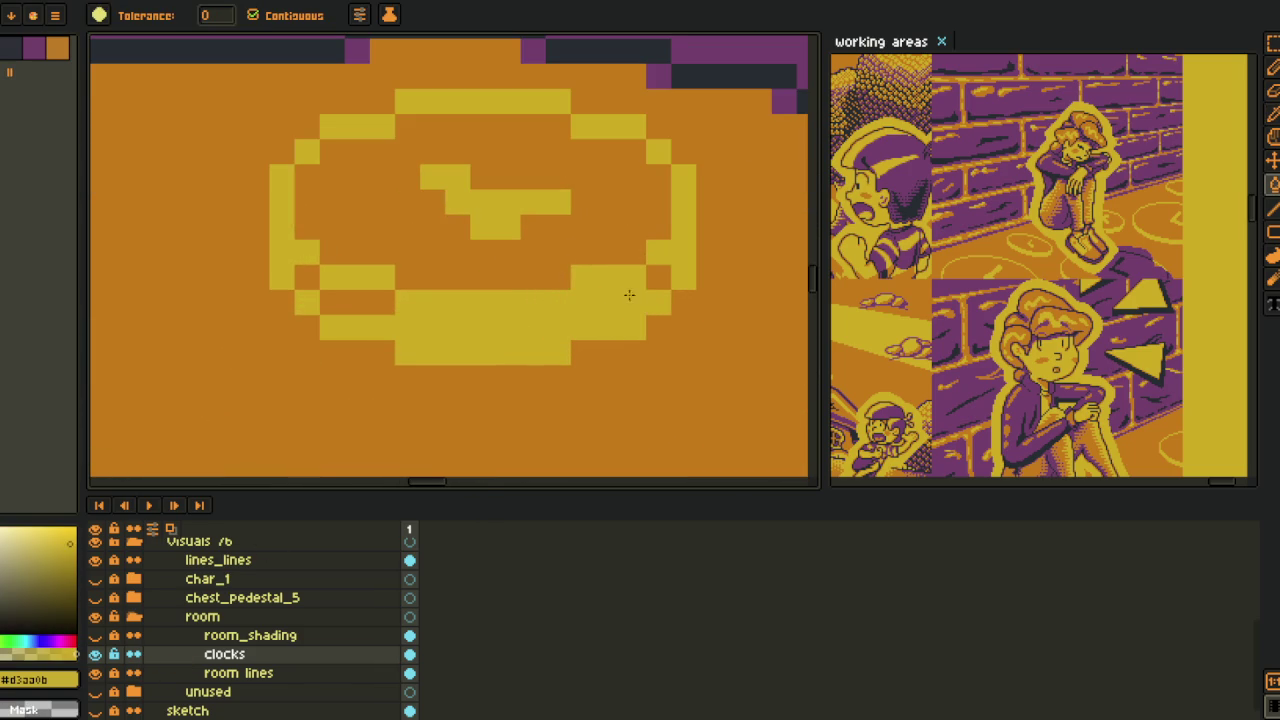
- Pan across the room and marquee-select a rectangle of the floor
scroll(361, 265, "down", 3)
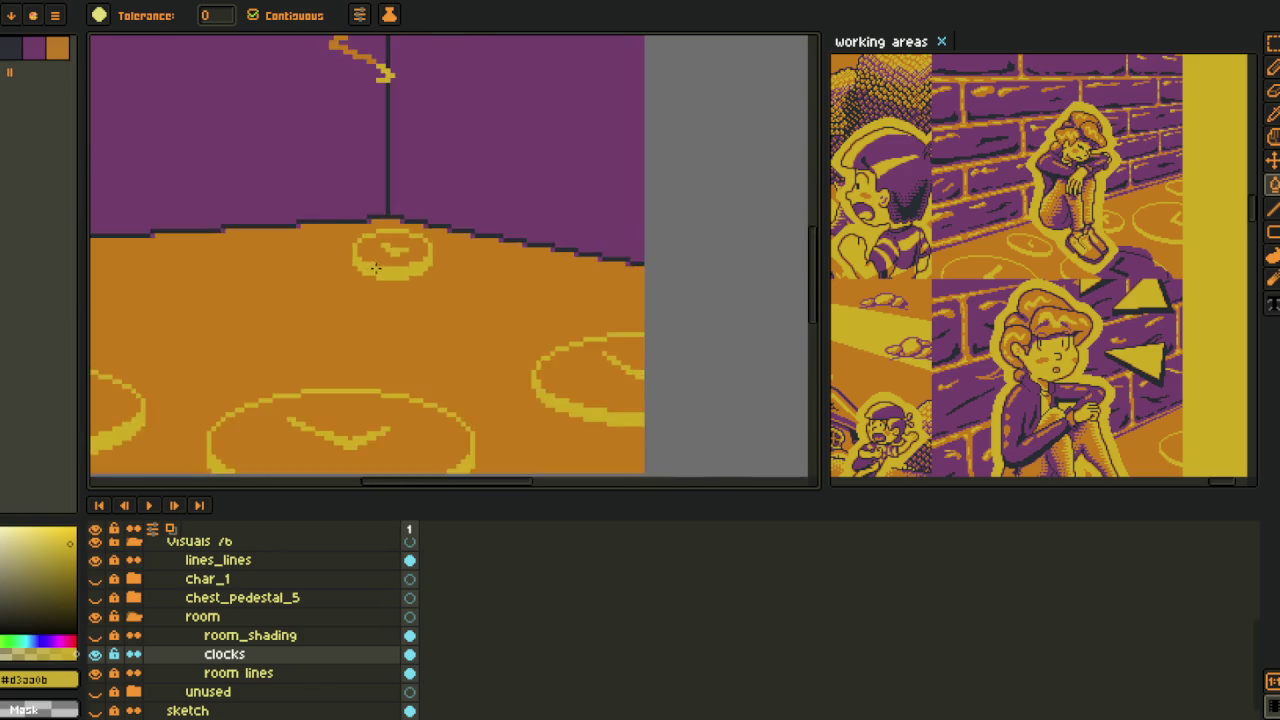
scroll(471, 257, "down", 2)
left_click_drag(786, 277, 595, 290)
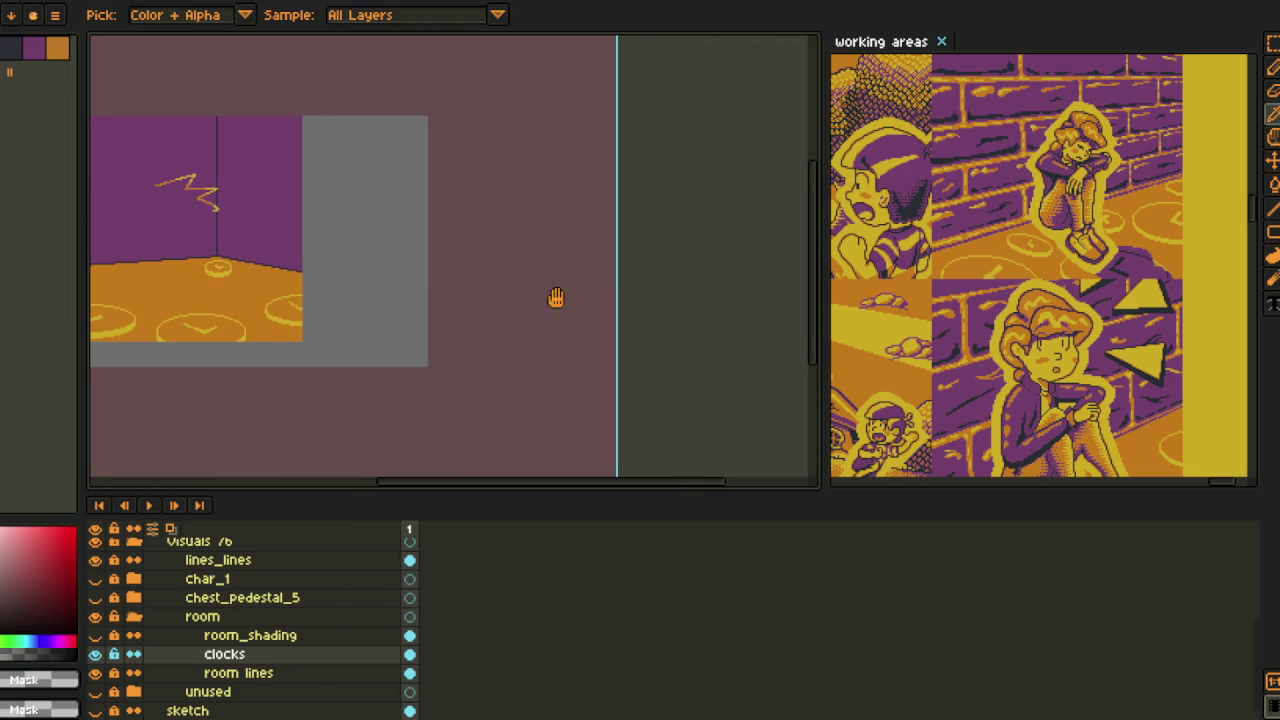
scroll(491, 306, "up", 1)
scroll(357, 320, "up", 2)
key("m")
left_click_drag(218, 195, 626, 423)
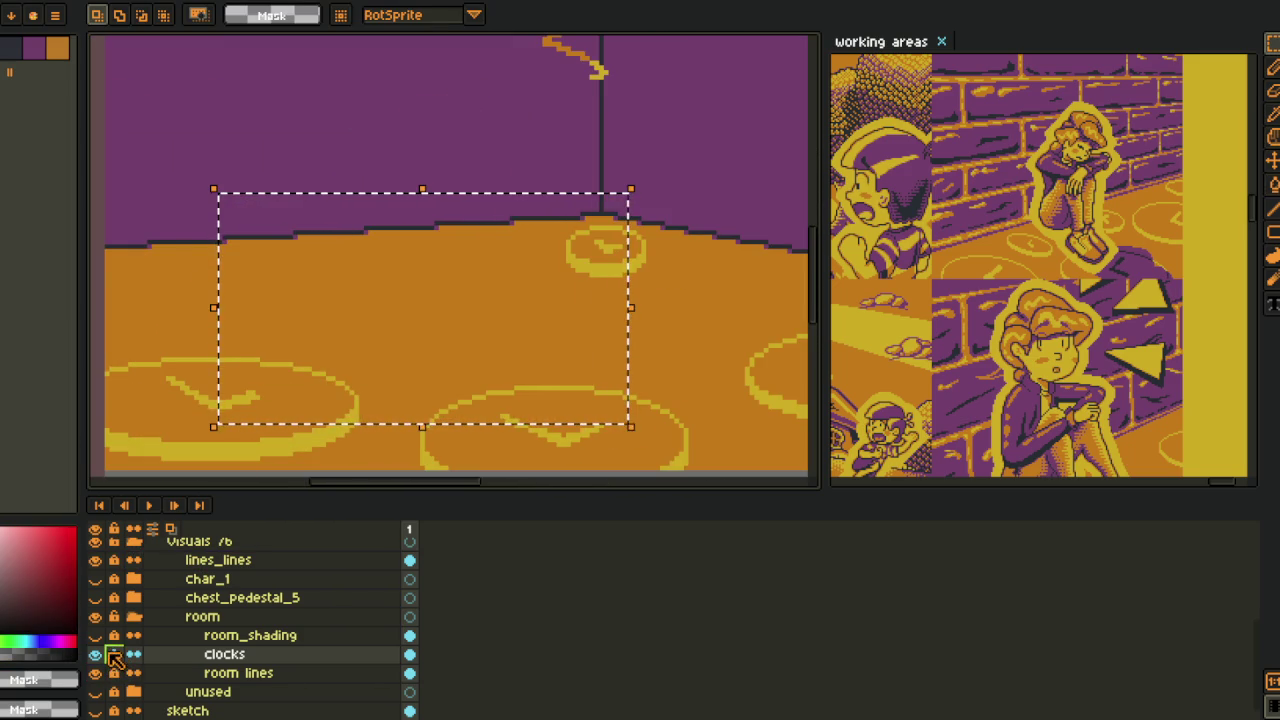
- Make the room_shading layer visible and pan toward the room's left side
left_click(95, 654)
left_click_drag(95, 654, 97, 636)
scroll(349, 320, "down", 2)
scroll(294, 303, "up", 2)
left_click_drag(414, 249, 286, 353)
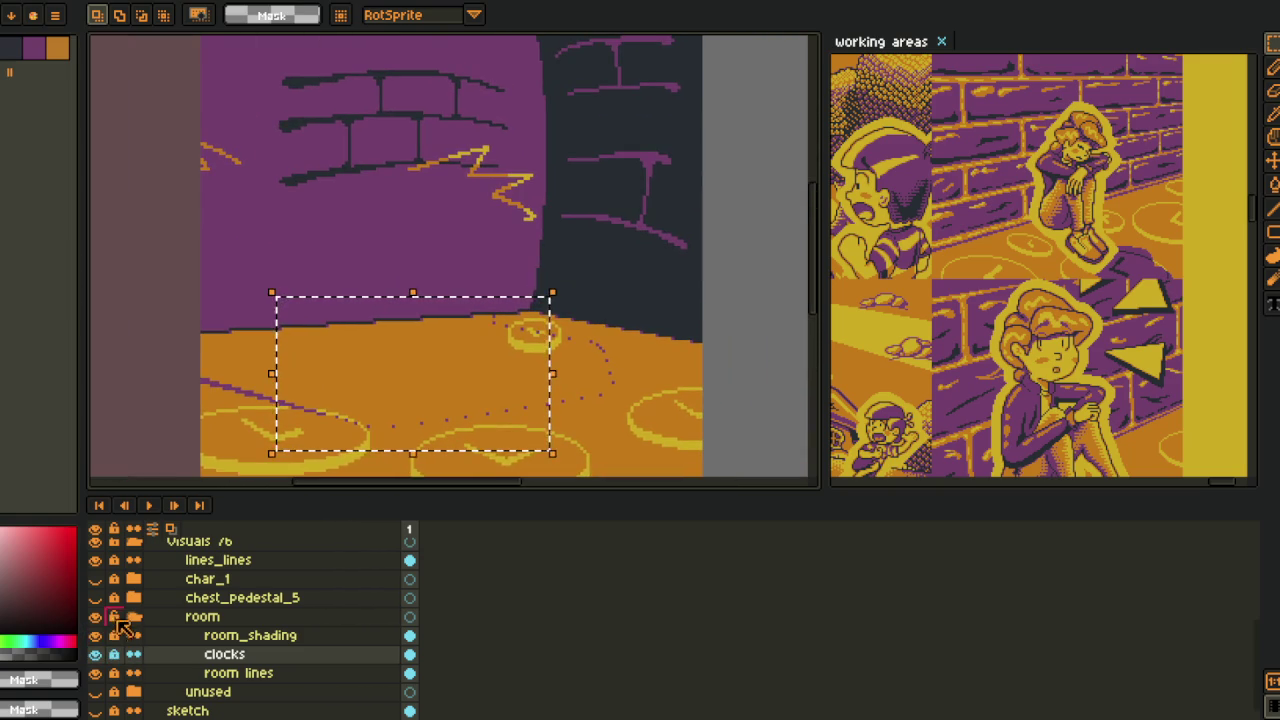
- Collapse the room group, show chest_pedestal_5 and char_1, and save the file
left_click(134, 616)
left_click(95, 635)
scroll(574, 251, "down", 2)
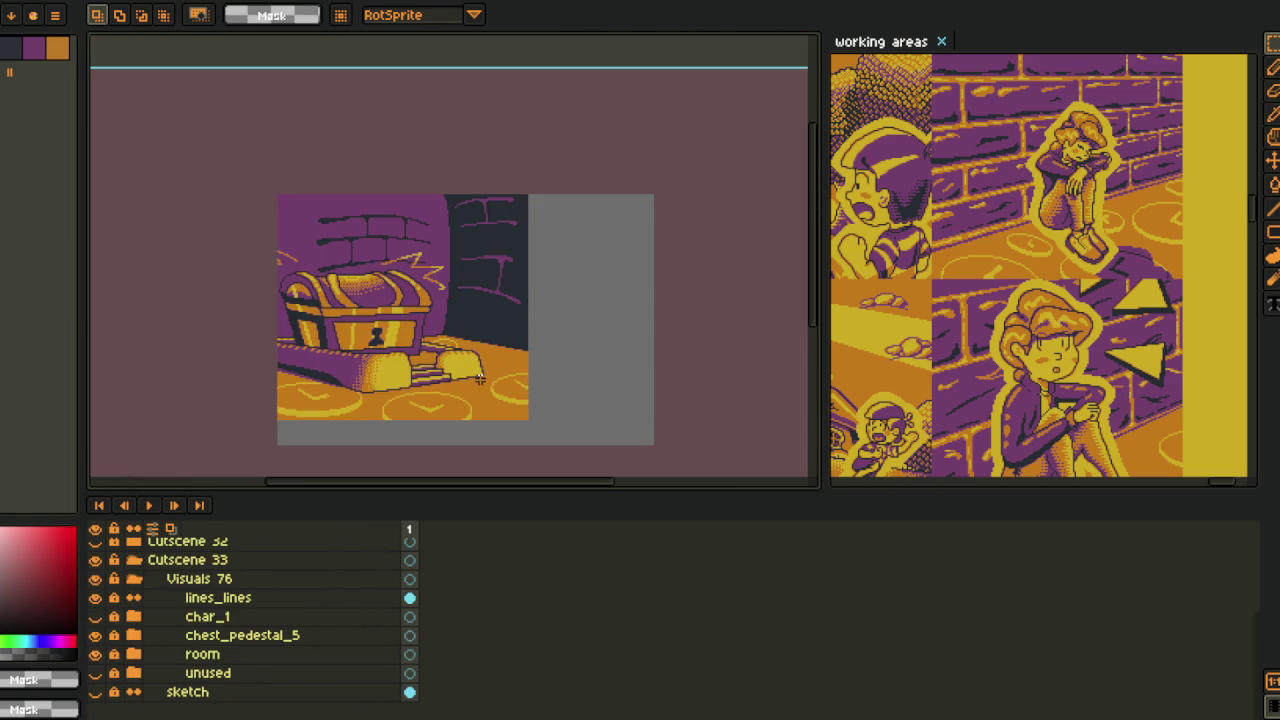
left_click(95, 616)
scroll(350, 412, "down", 2)
scroll(350, 412, "up", 2)
scroll(340, 425, "down", 2)
scroll(326, 441, "up", 2)
scroll(340, 290, "down", 1)
scroll(330, 270, "up", 1)
key("ctrl+s")
- Marquee-select the area around the character, then deselect and bring the whole chest into view
scroll(396, 256, "down", 1)
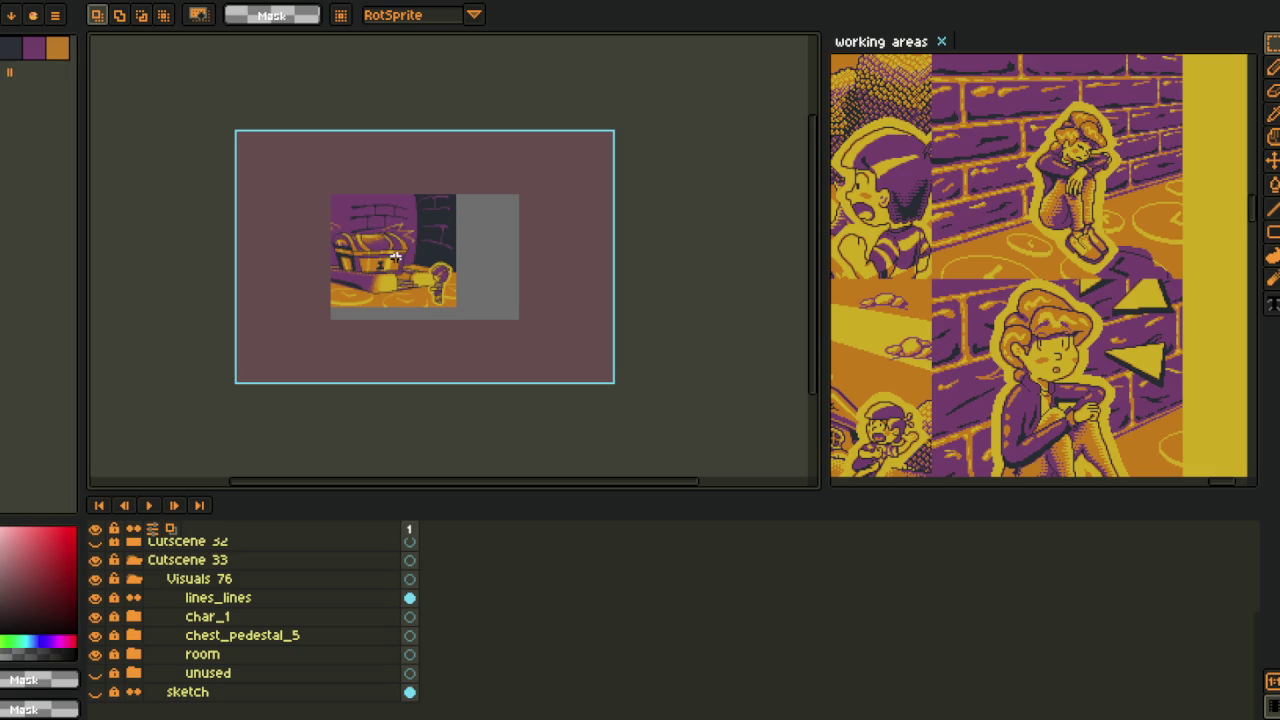
scroll(304, 289, "up", 1)
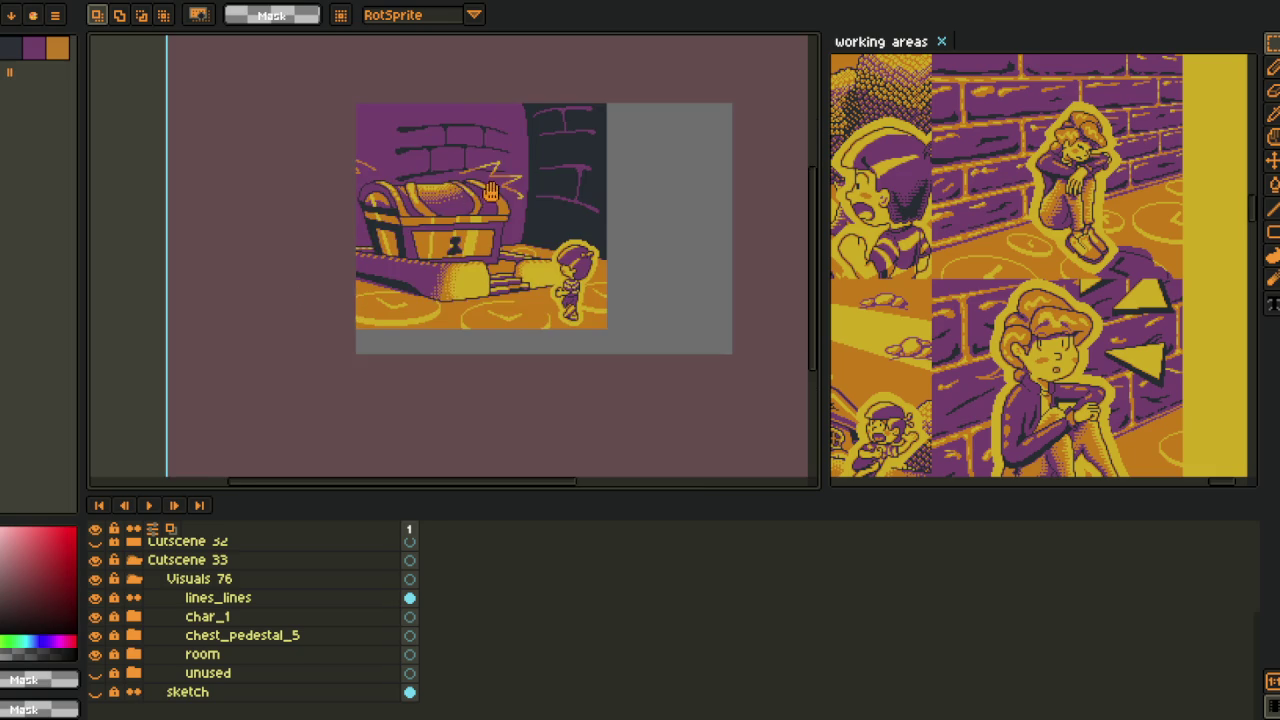
scroll(396, 303, "up", 1)
key("m")
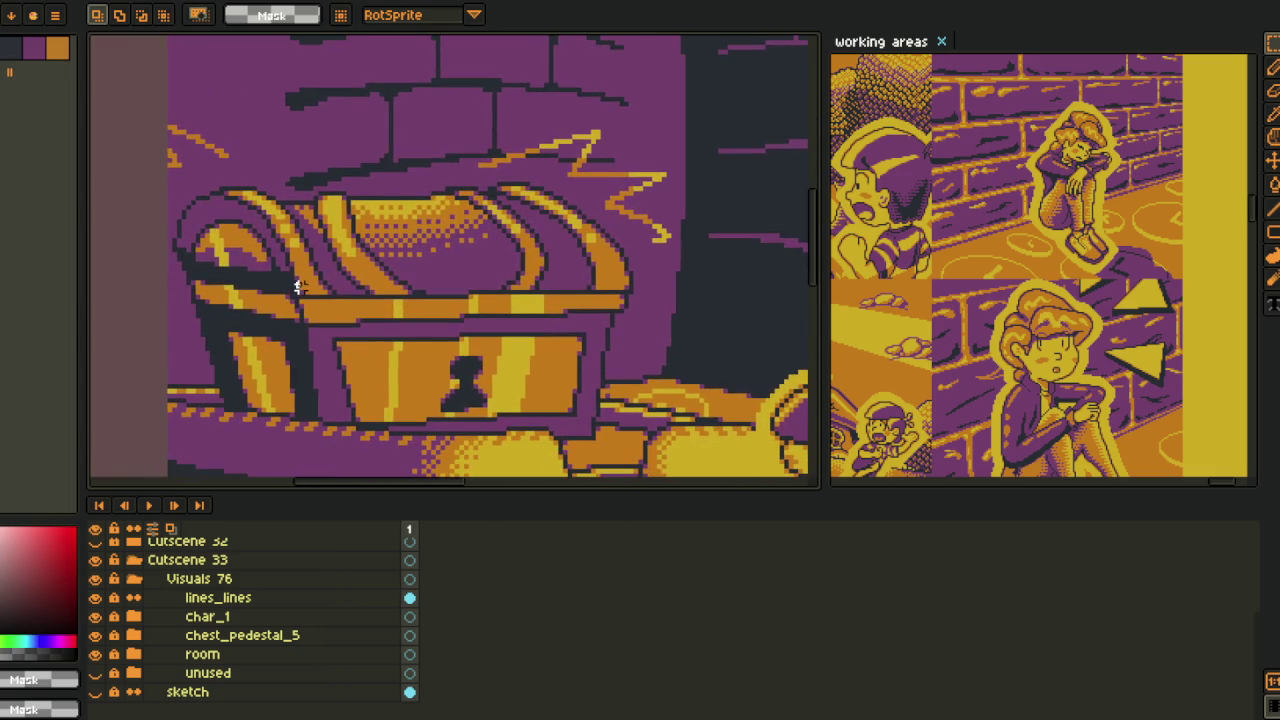
scroll(304, 283, "down", 2)
scroll(591, 297, "up", 2)
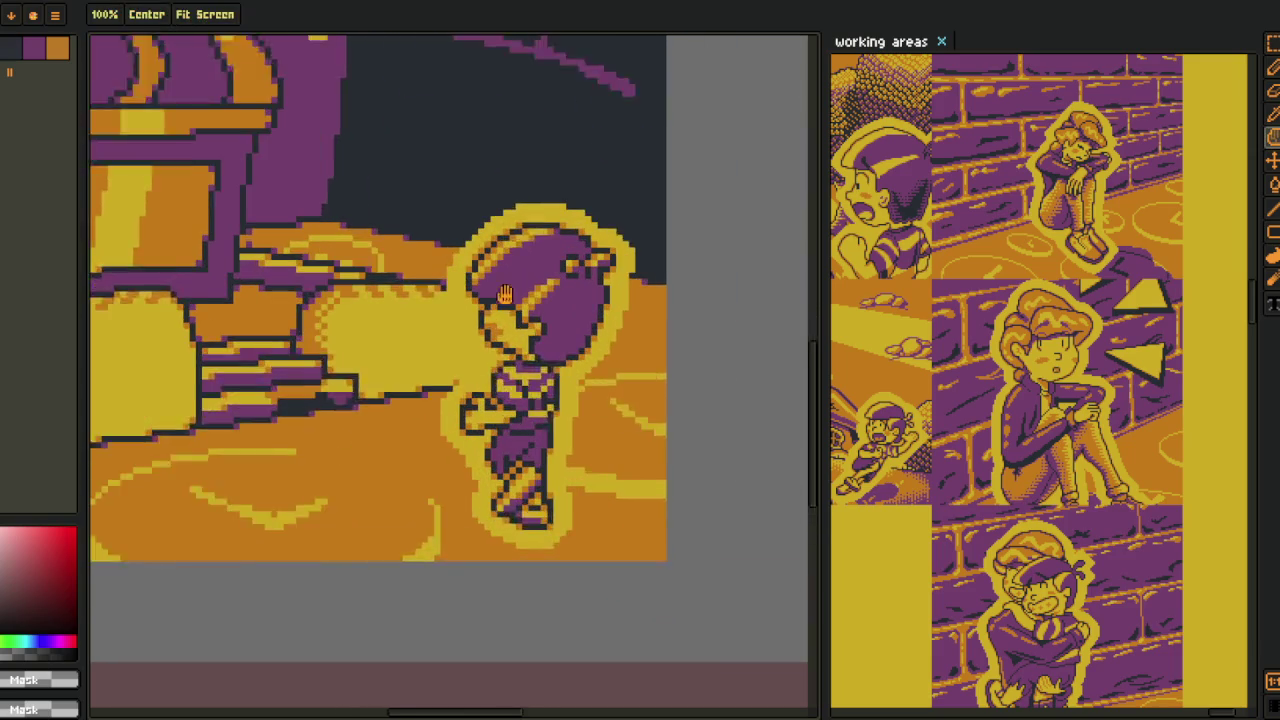
scroll(370, 176, "up", 1)
left_click_drag(370, 176, 720, 648)
scroll(705, 185, "down", 1)
left_click(260, 390)
left_click_drag(260, 390, 480, 410)
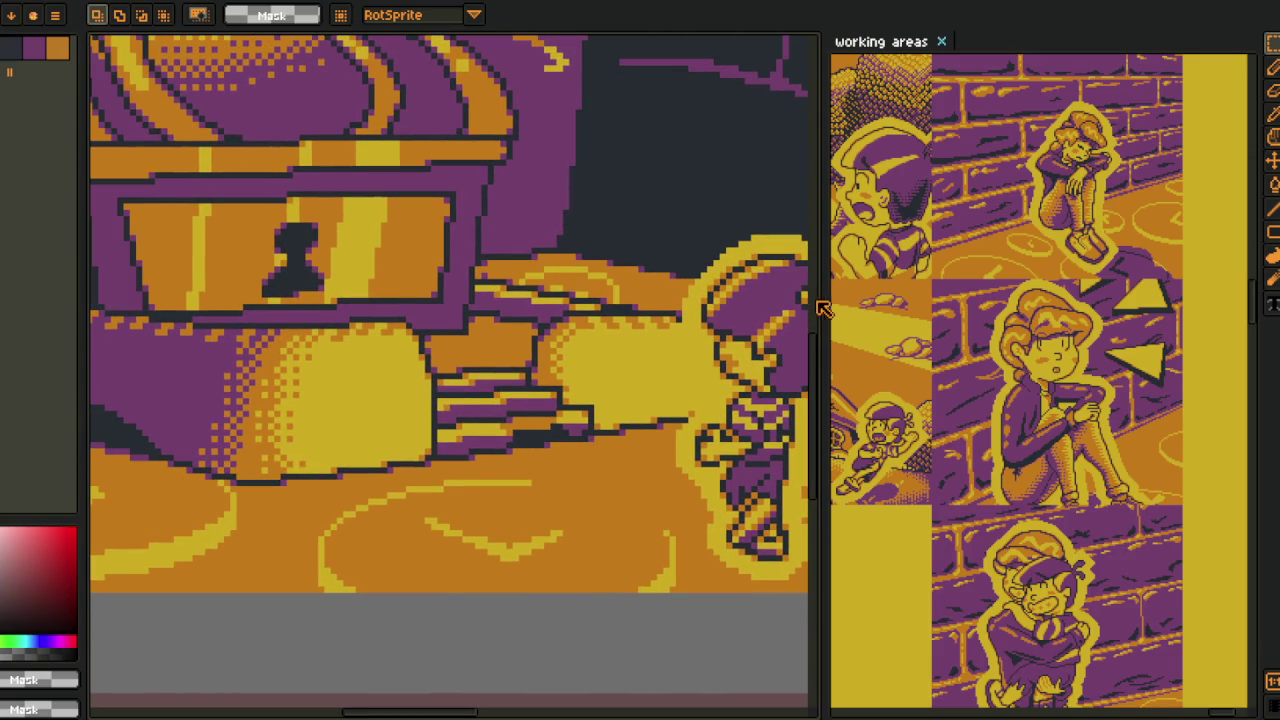
- Enlarge the working areas reference board and browse its desk, chair and lower panels
left_click_drag(823, 300, 190, 300)
scroll(289, 328, "up", 1)
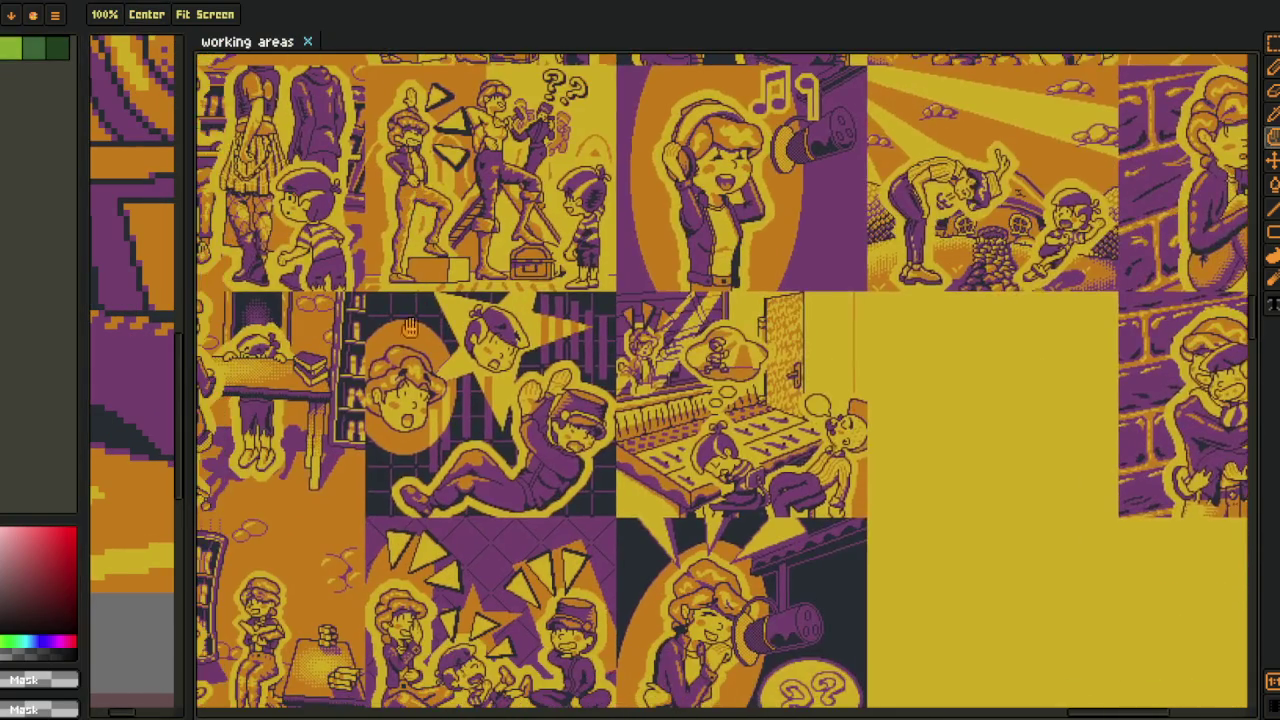
mouse_move(289, 328)
left_mouse_down()
mouse_move(343, 181)
mouse_move(776, 684)
left_mouse_up()
scroll(343, 181, "up", 1)
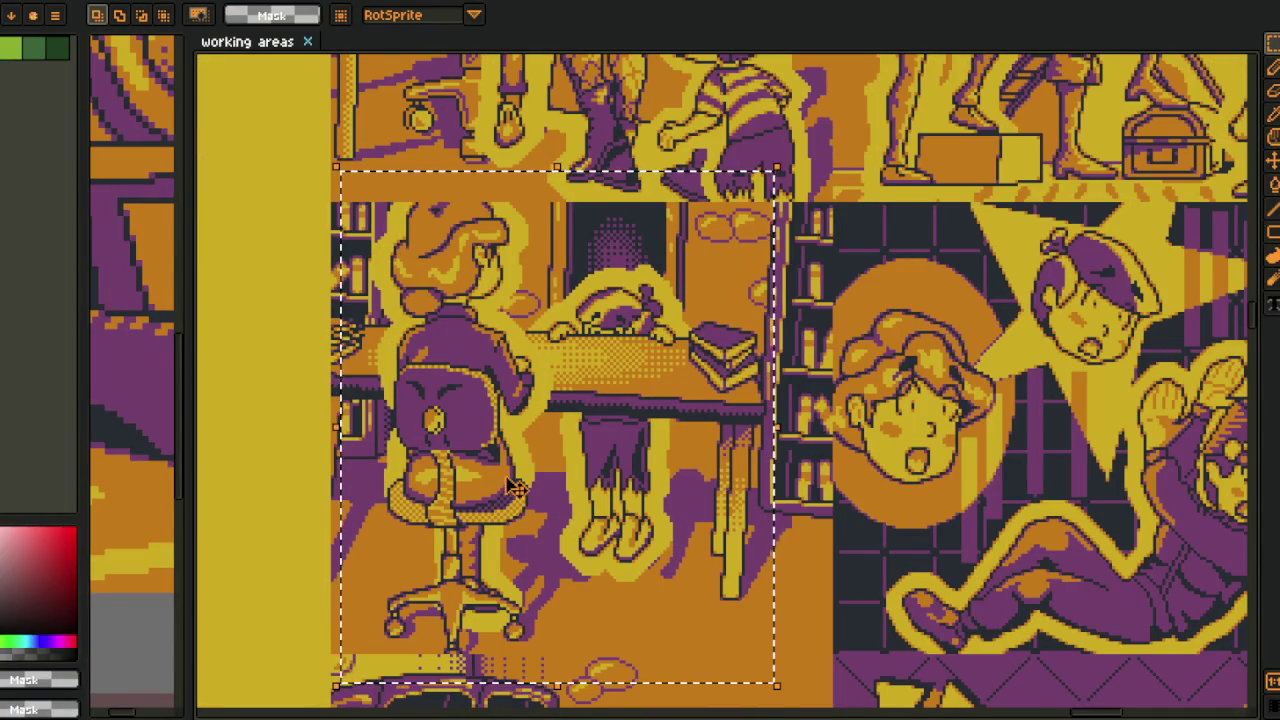
scroll(892, 490, "down", 1)
scroll(742, 482, "up", 1)
left_click_drag(486, 218, 905, 663)
scroll(905, 663, "up", 1)
mouse_move(1066, 663)
left_mouse_down()
mouse_move(914, 463)
mouse_move(780, 384)
left_mouse_up()
scroll(914, 463, "down", 2)
mouse_move(848, 667)
left_mouse_down()
mouse_move(714, 556)
mouse_move(718, 500)
left_mouse_up()
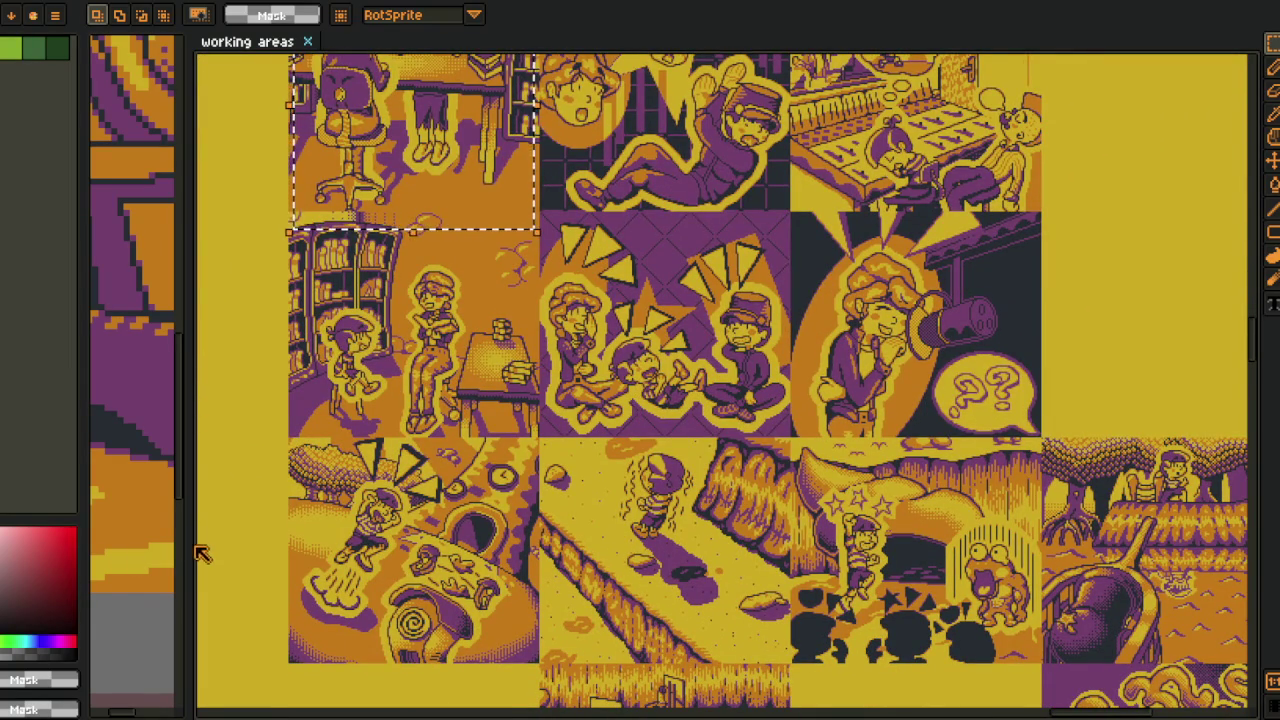
- Resize the scene and reference views side by side, showing the basketball-court panels
left_click_drag(190, 542, 530, 540)
scroll(838, 380, "down", 2)
scroll(838, 380, "up", 2)
left_click_drag(838, 380, 838, 303)
scroll(822, 452, "up", 2)
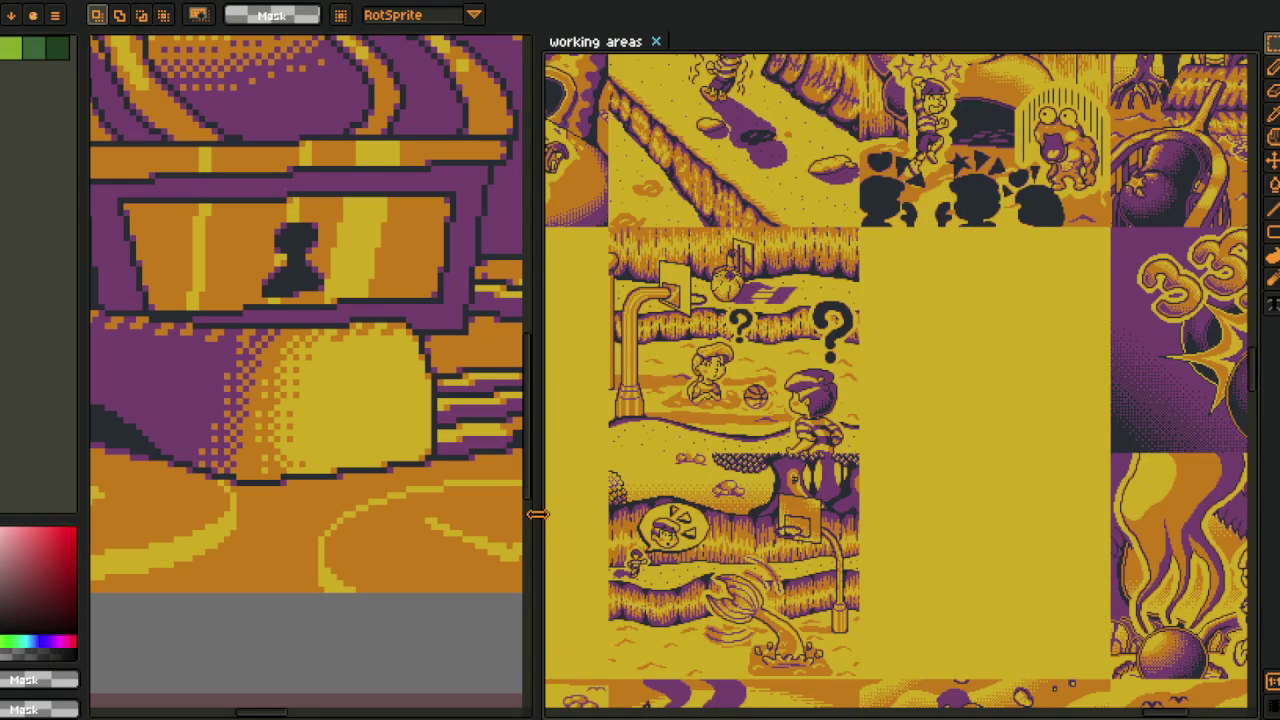
left_click_drag(537, 514, 692, 514)
scroll(414, 499, "down", 3)
scroll(414, 499, "down", 2)
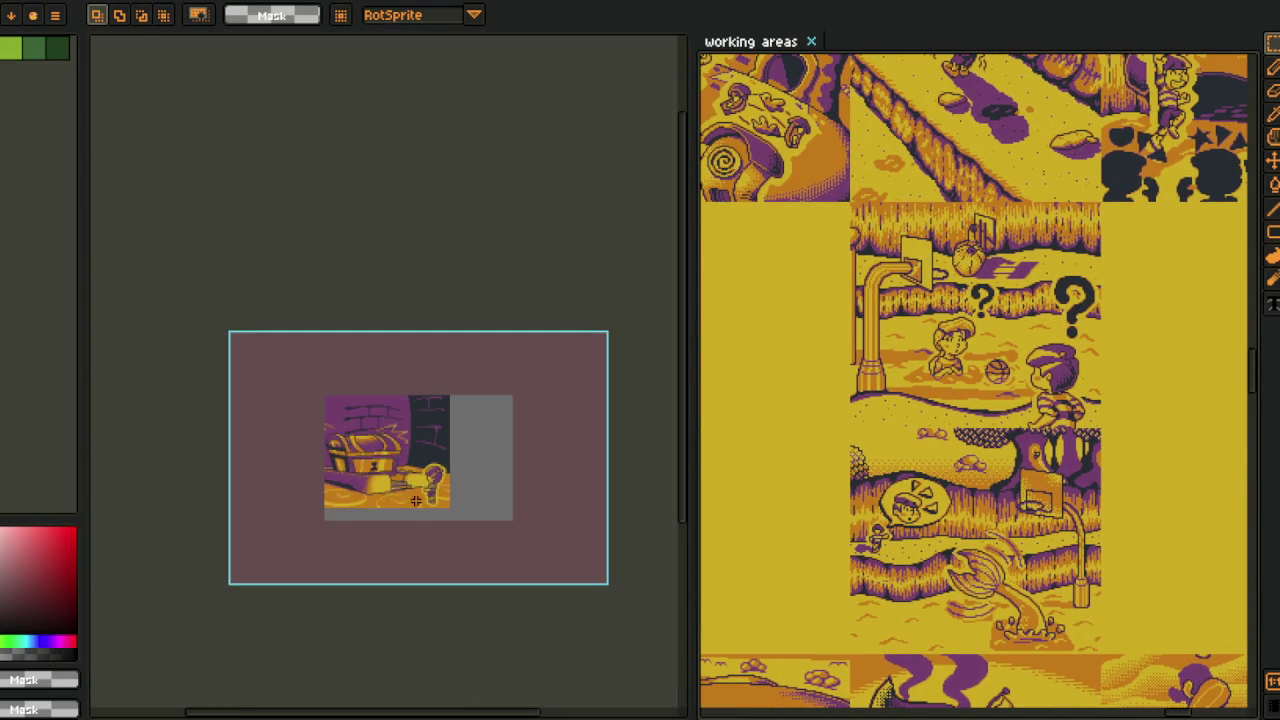
scroll(414, 499, "up", 2)
key("Tab")
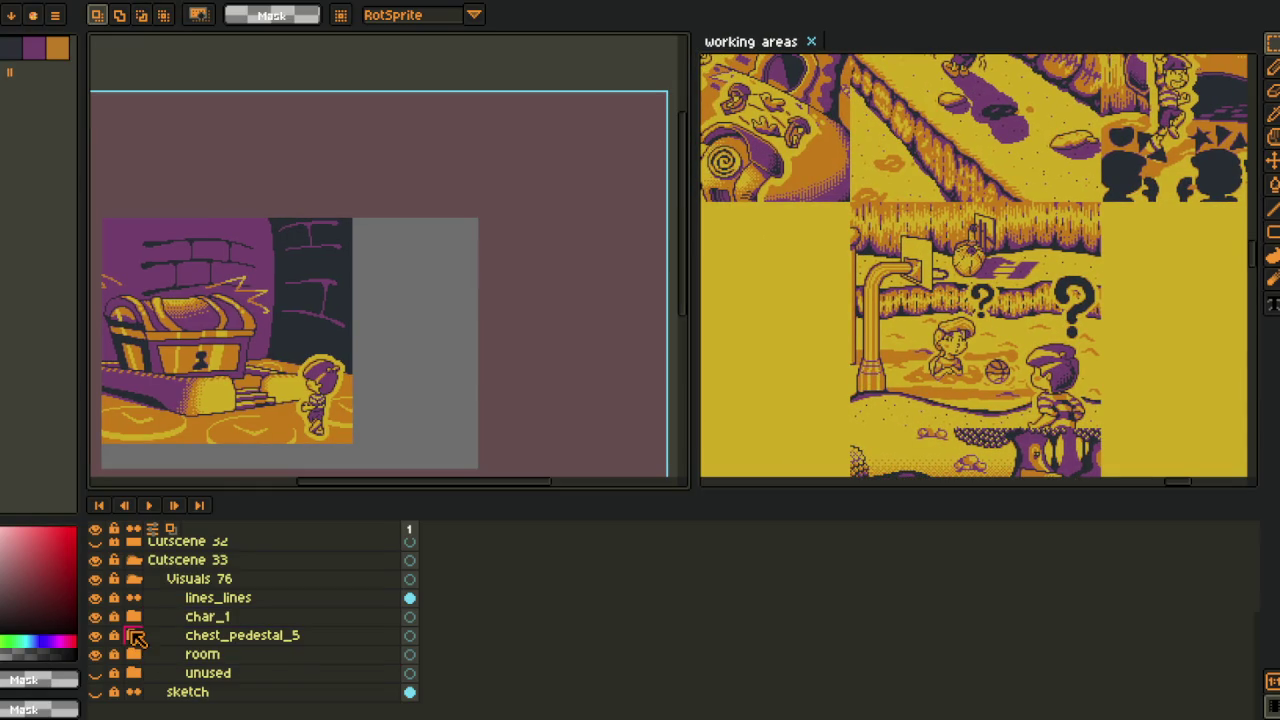
- Expand char_1, select char_1_shadow, and set Replace Color's From to the red shadow
left_click(136, 618)
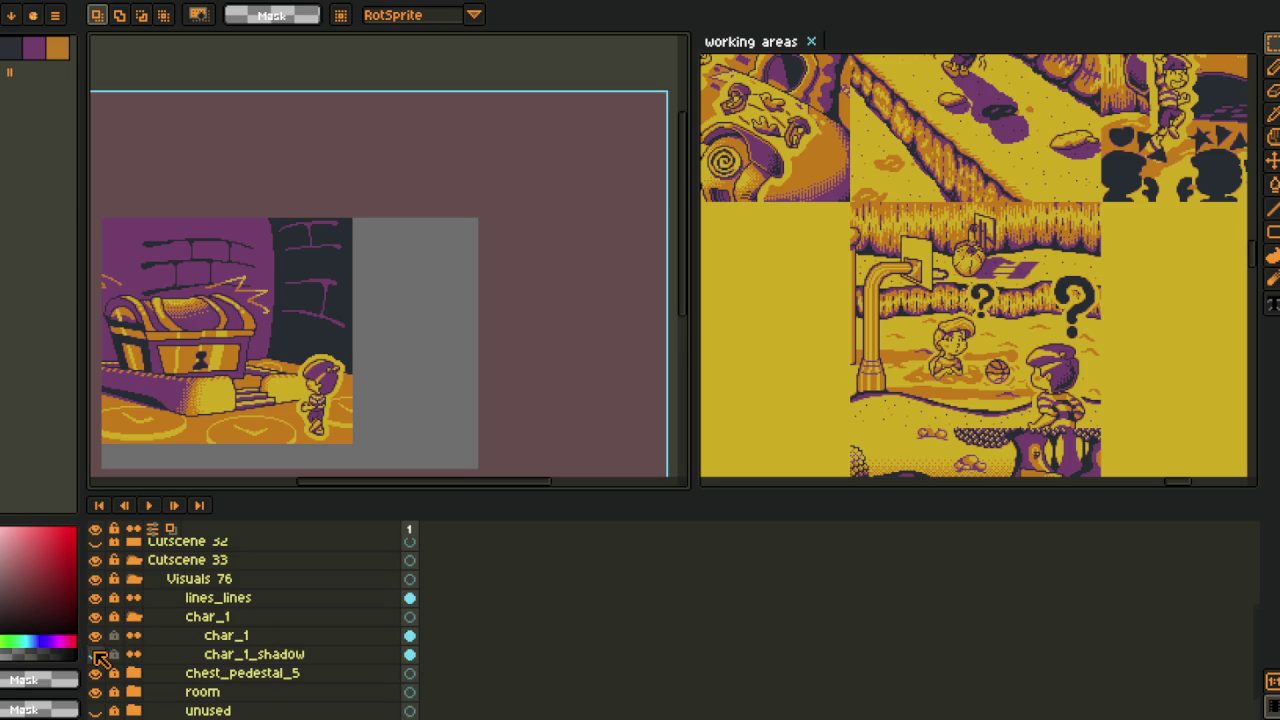
left_click(150, 658)
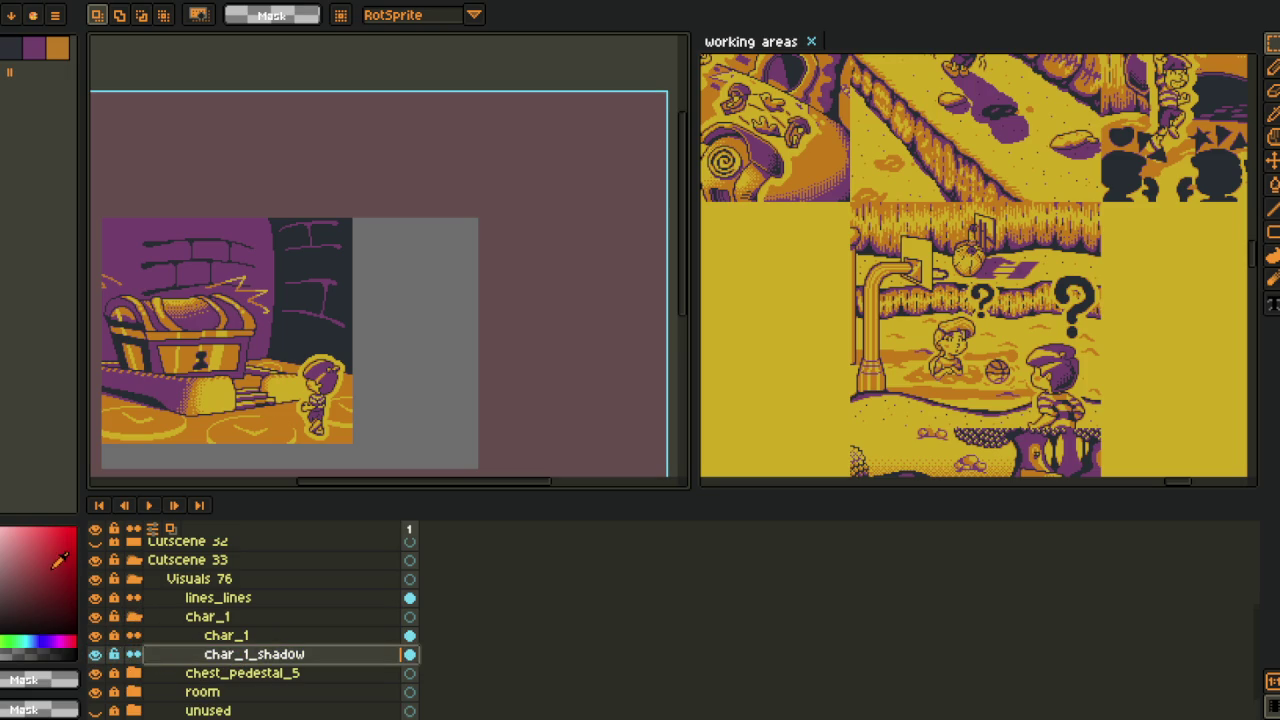
scroll(323, 417, "up", 3)
scroll(330, 300, "up", 2)
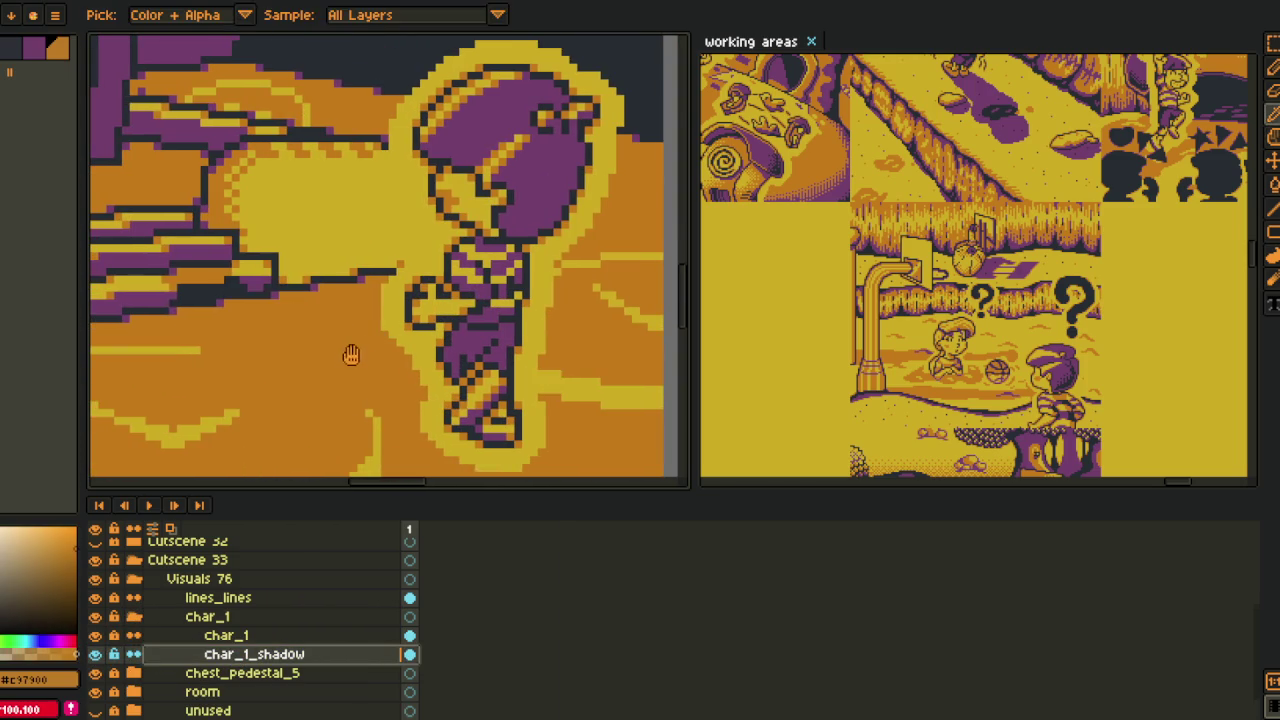
key("shift+r")
left_click(510, 565)
scroll(414, 563, "down", 3)
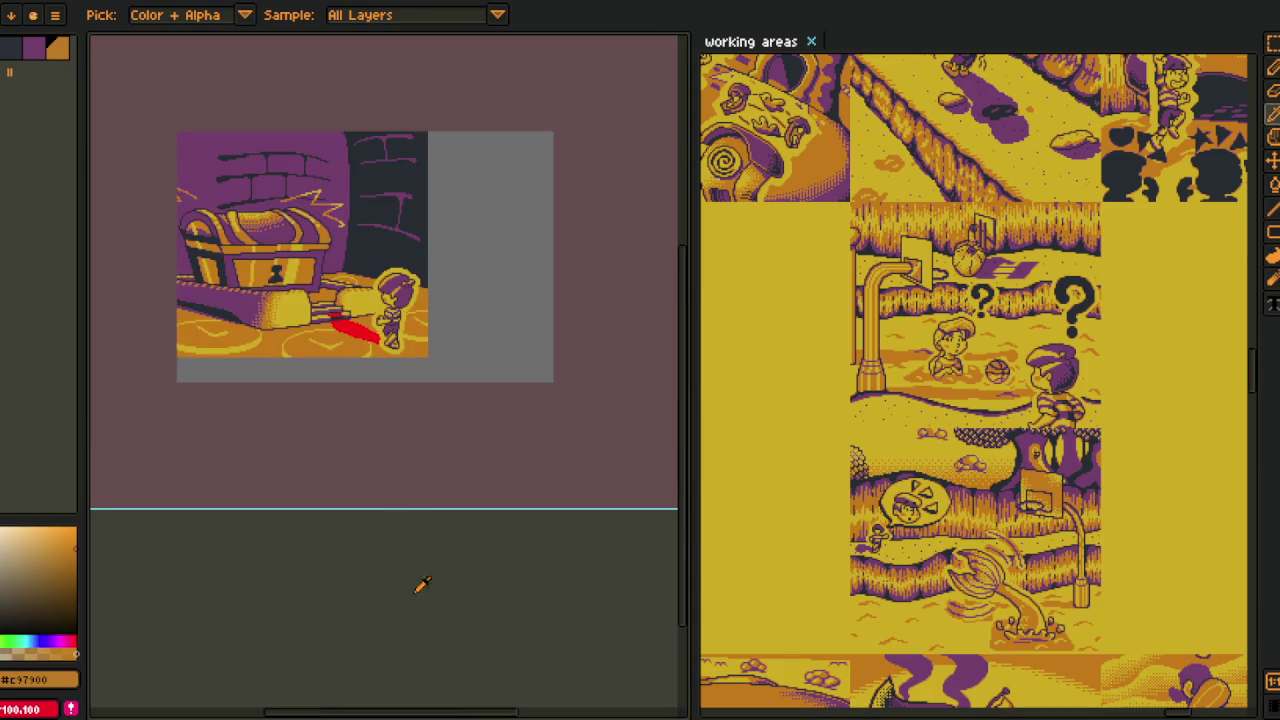
scroll(328, 333, "up", 2)
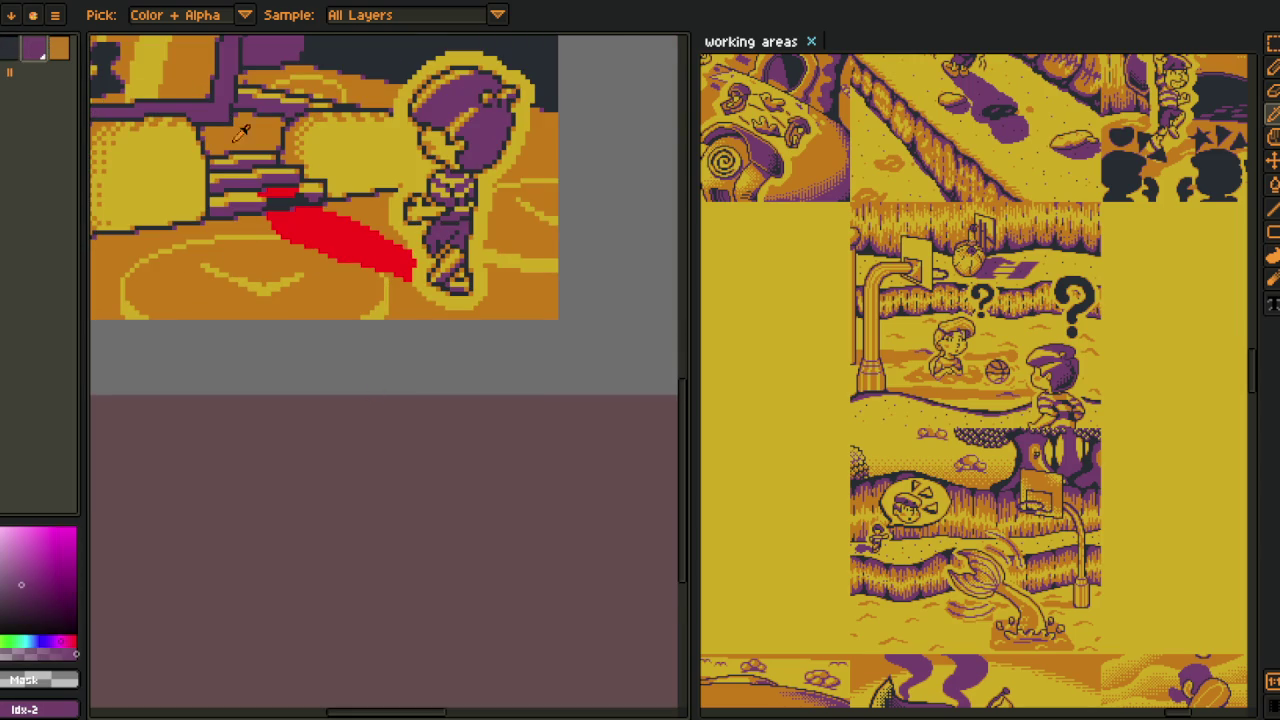
scroll(337, 250, "up", 1)
left_click(337, 250)
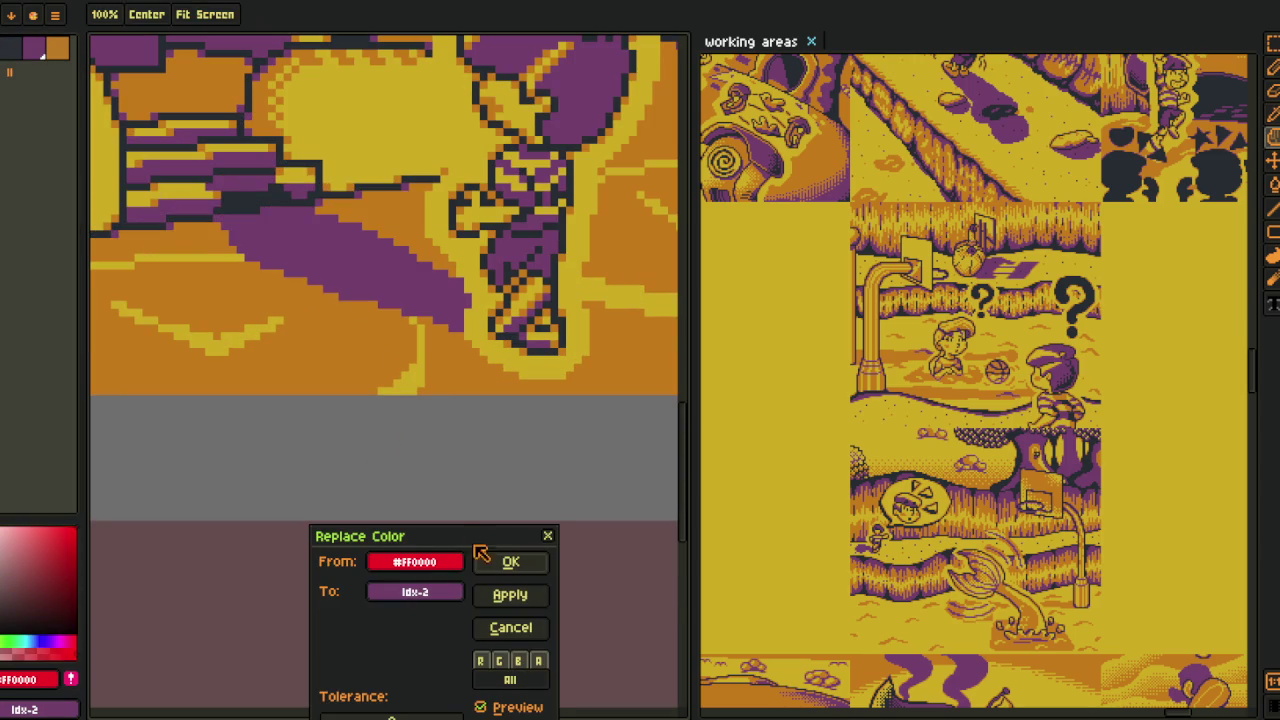
- Cancel, then reopen and apply the red-to-purple Replace Color on the shadow layer
left_click(512, 628)
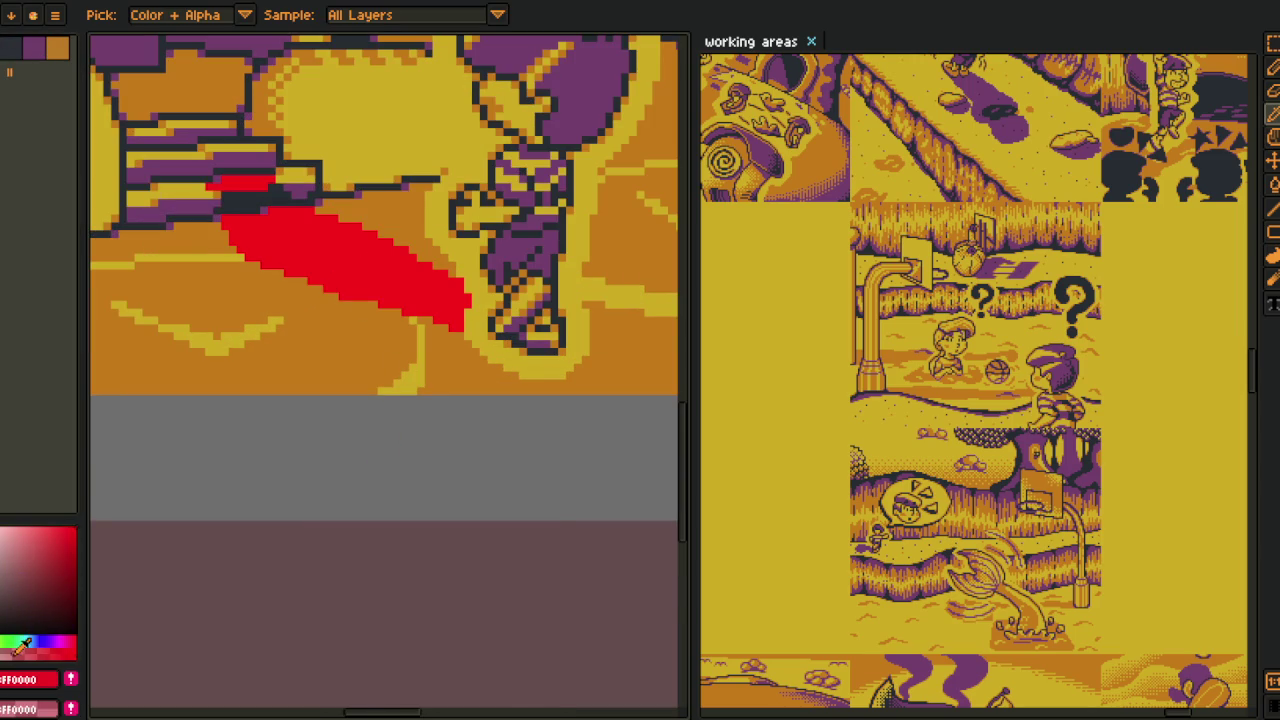
key("shift+r")
left_click(508, 568)
scroll(300, 470, "down", 3)
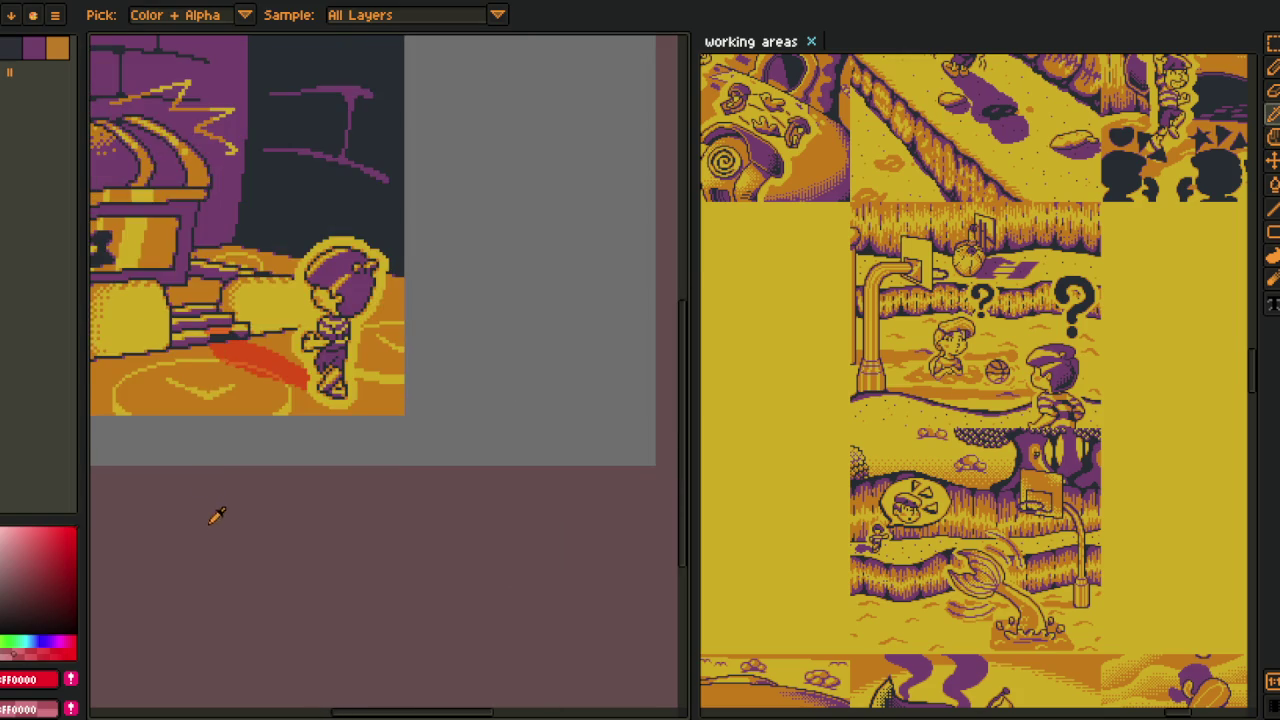
scroll(251, 543, "down", 2)
scroll(270, 580, "down", 2)
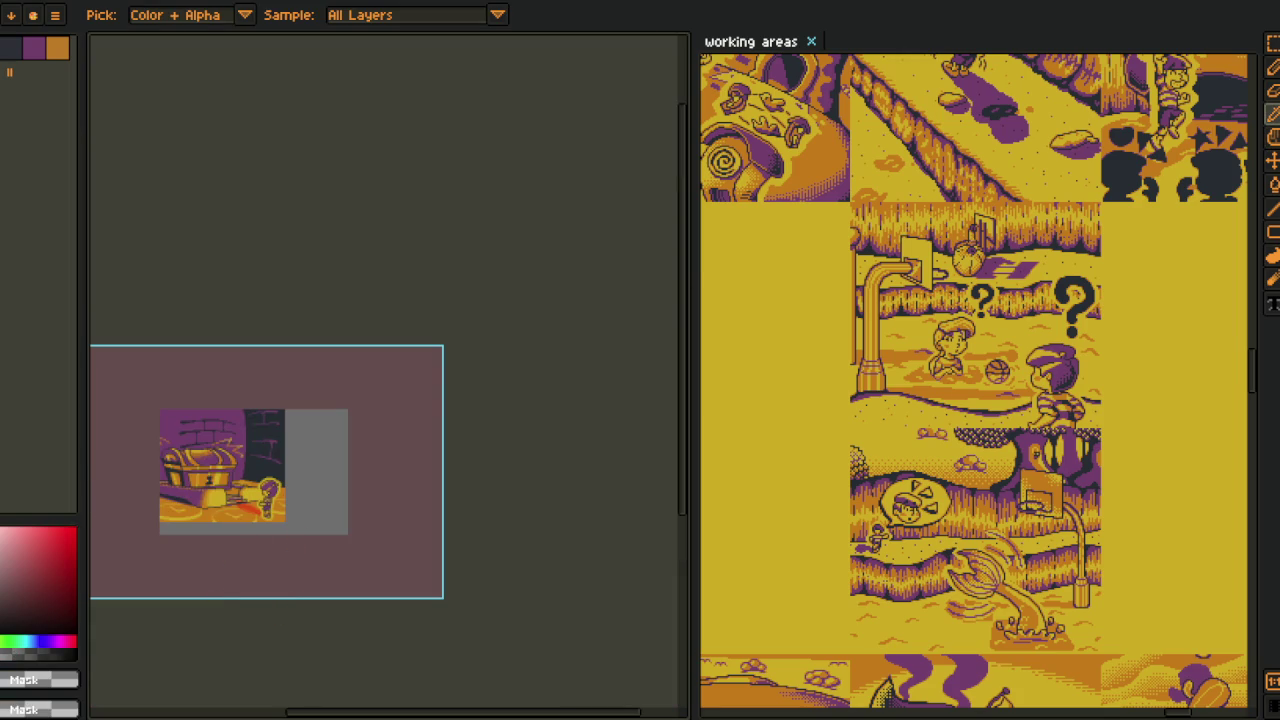
scroll(360, 455, "up", 1)
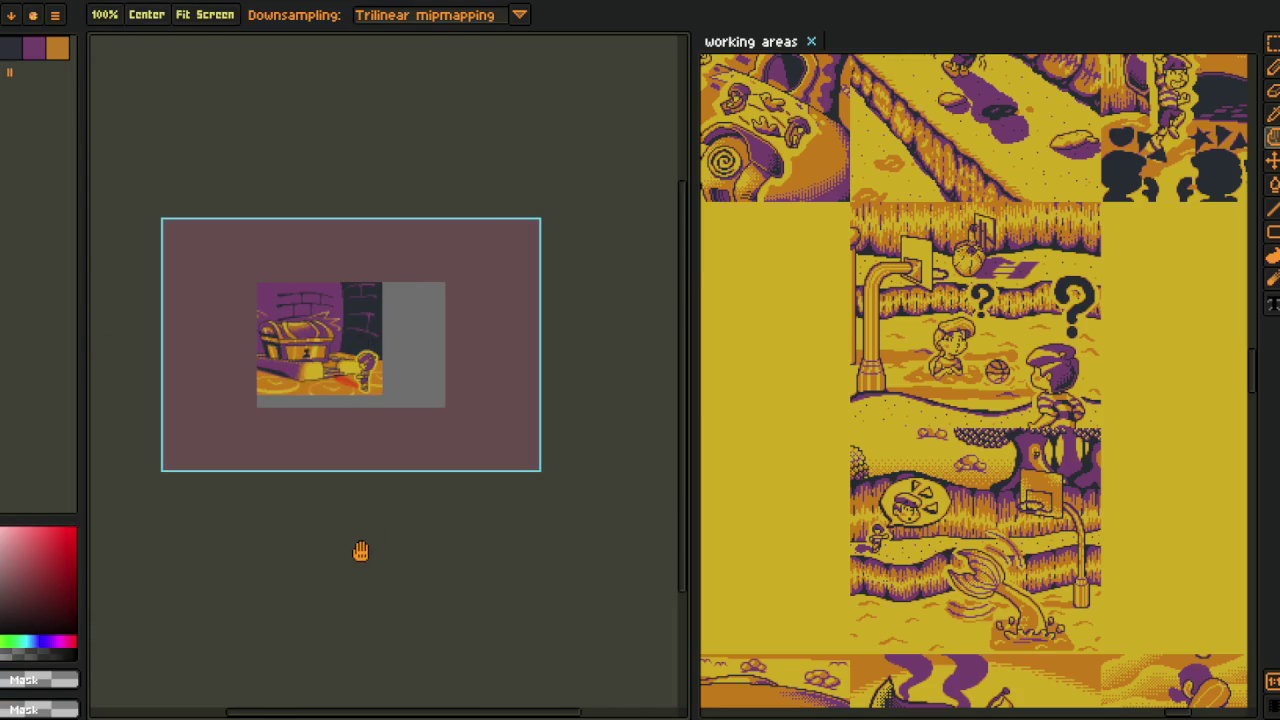
scroll(345, 370, "up", 2)
scroll(350, 372, "up", 1)
scroll(300, 300, "up", 1)
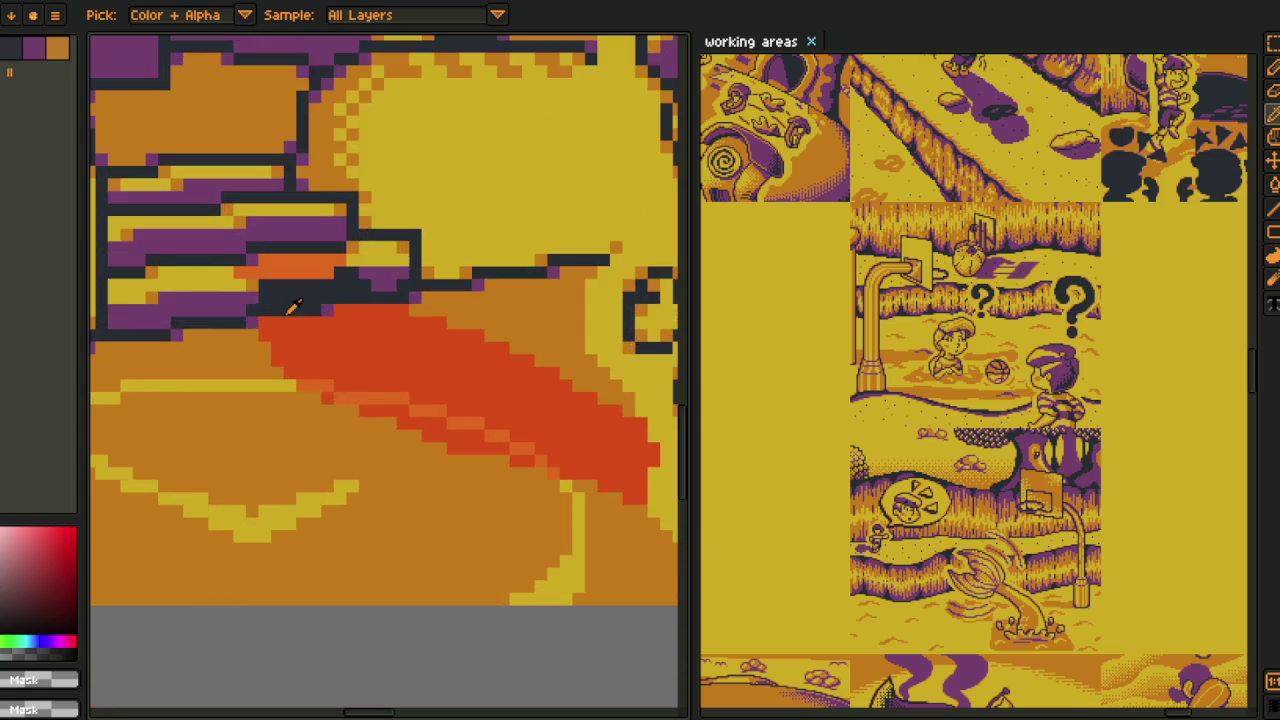
- Pick purple #753f6d and try filling the shadow edge, undoing the oversized fill
left_click(290, 305)
key("g")
scroll(323, 398, "up", 1)
mouse_move(323, 398)
left_mouse_down()
mouse_move(508, 414)
mouse_move(286, 297)
mouse_move(617, 442)
left_mouse_up()
left_click(460, 365)
key("ctrl+z")
scroll(423, 380, "down", 2)
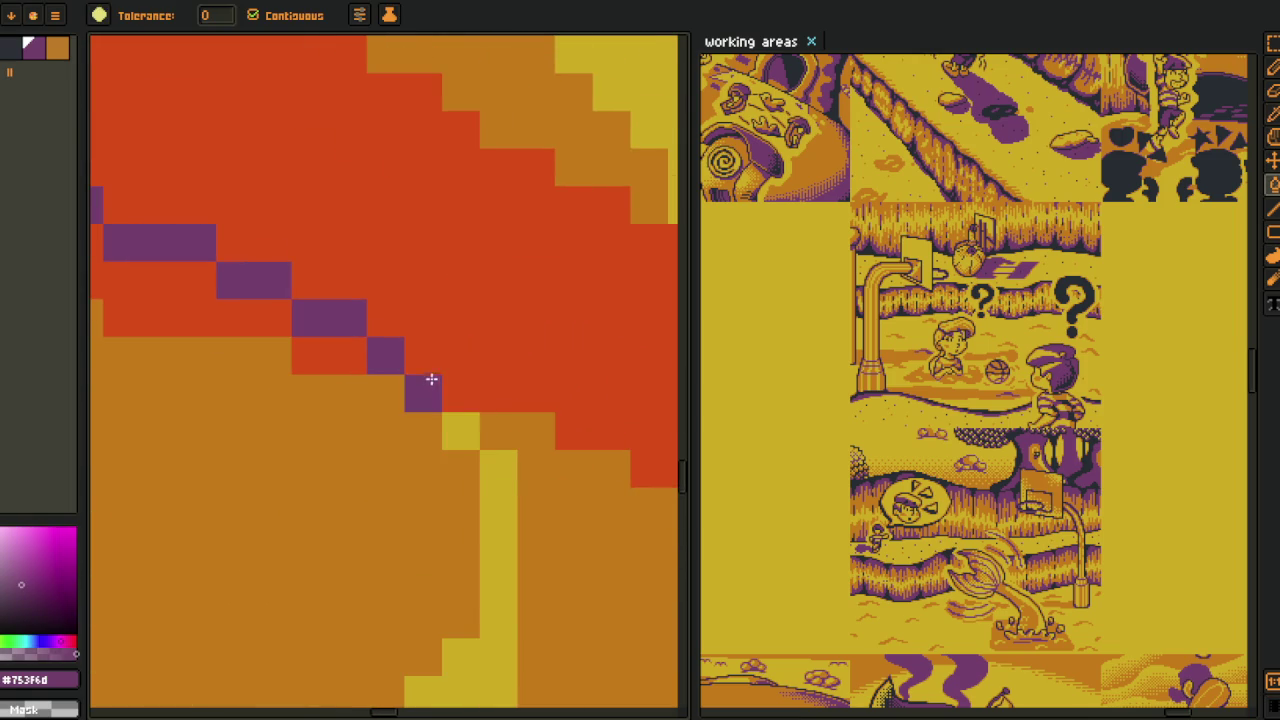
scroll(420, 400, "down", 3)
- Reopen Replace Color for the purple pixels and cancel it, keeping them purple
key("o")
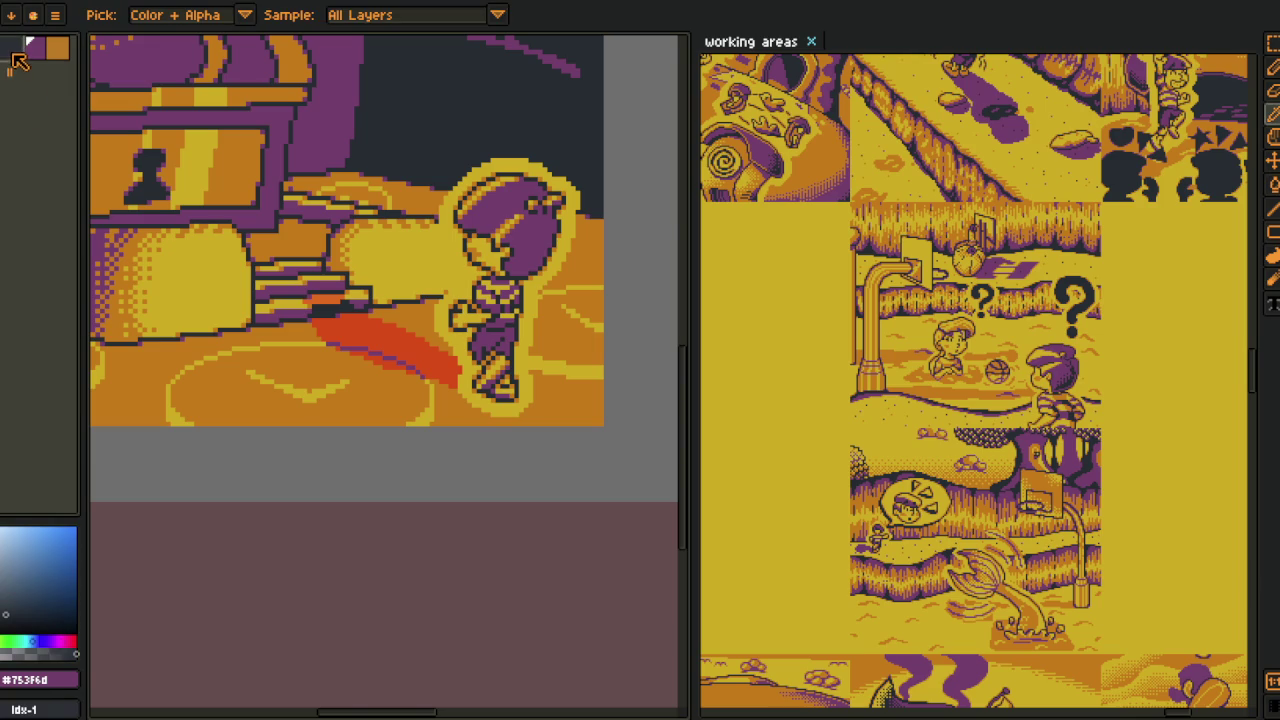
scroll(397, 330, "up", 1)
scroll(397, 320, "up", 2)
key("shift+r")
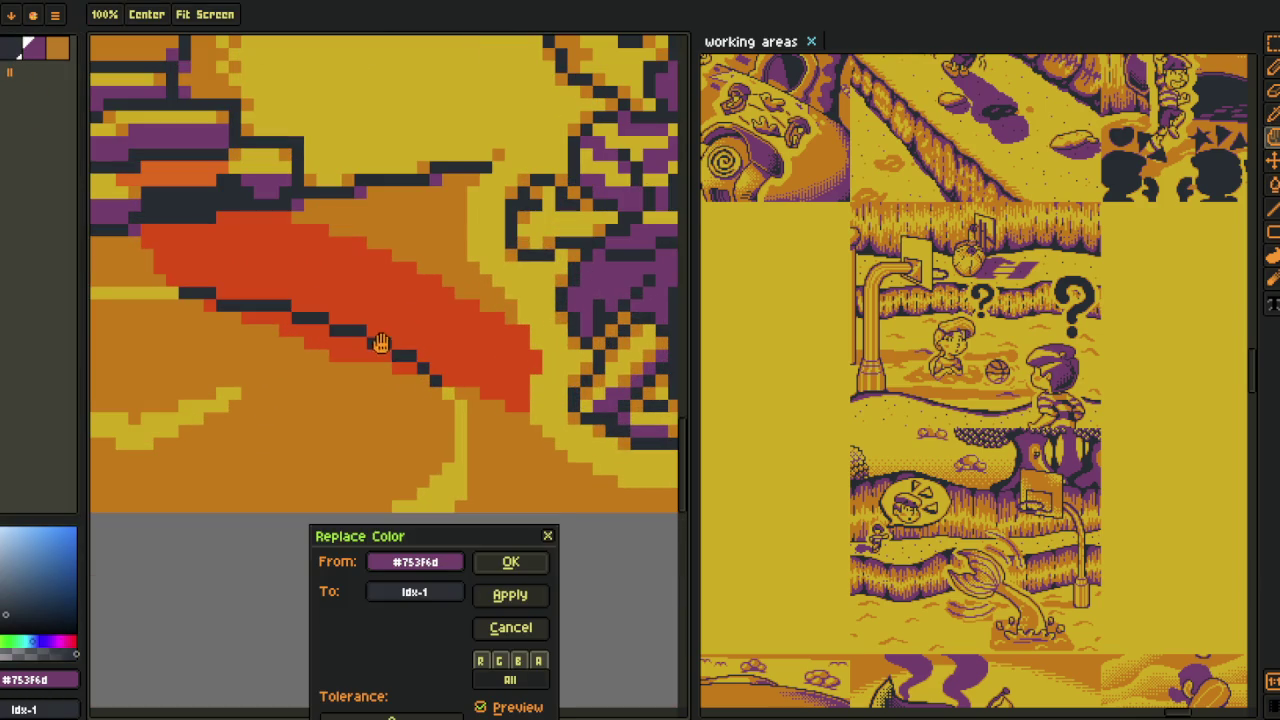
left_click(510, 597)
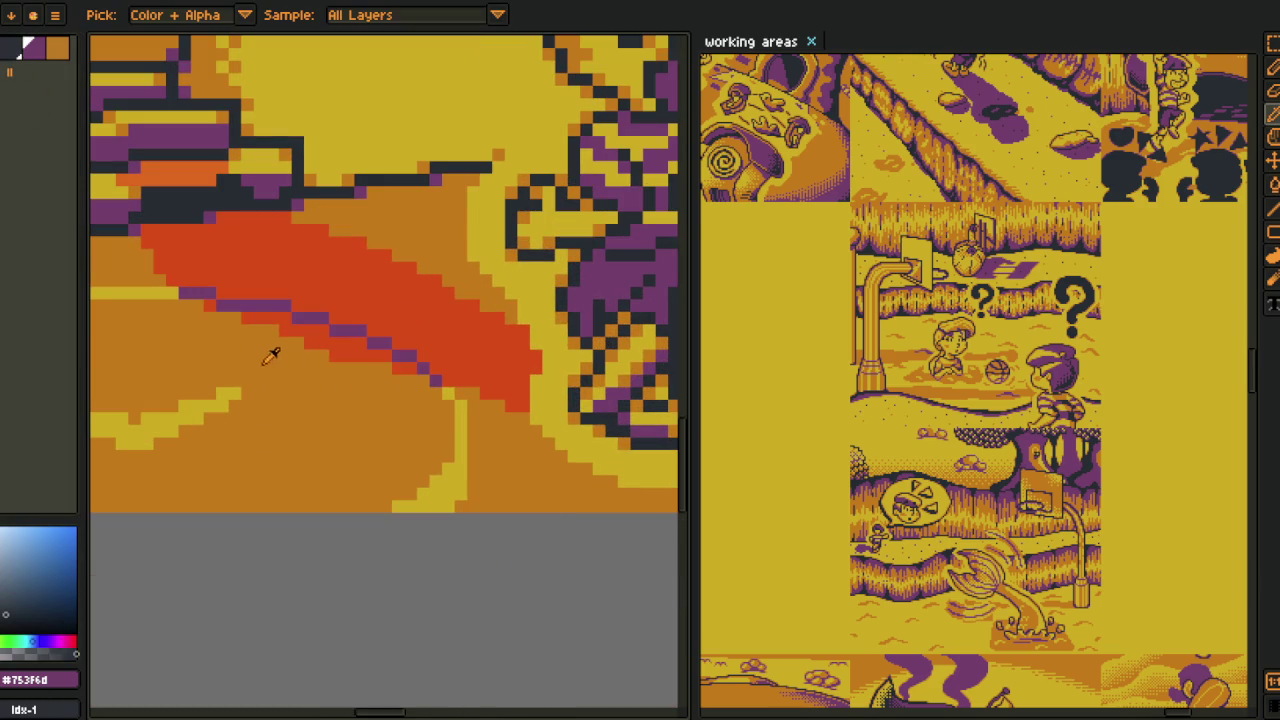
key("Tab")
key("Tab")
scroll(196, 296, "up", 2)
- Bucket-fill each purple pixel run along the streak's diagonal lower edge dark
key("g")
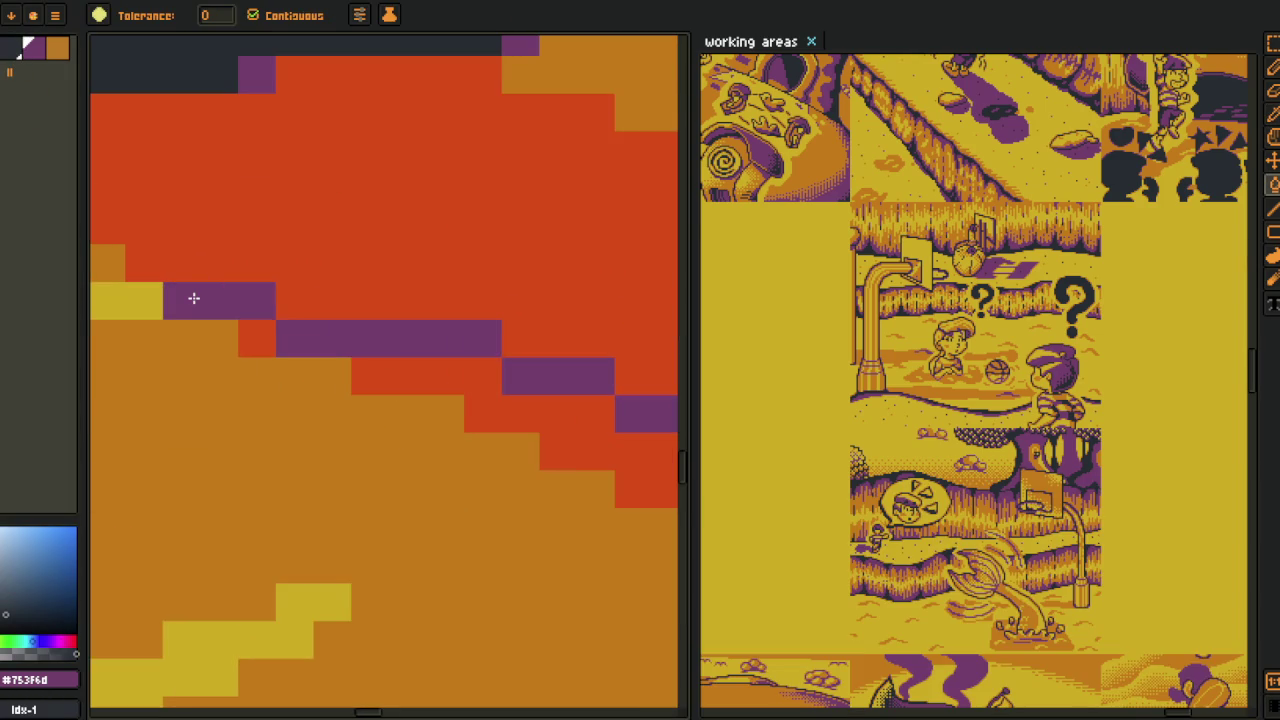
left_click(198, 300)
left_click(343, 329)
left_click_drag(545, 360, 200, 250)
left_click(226, 266)
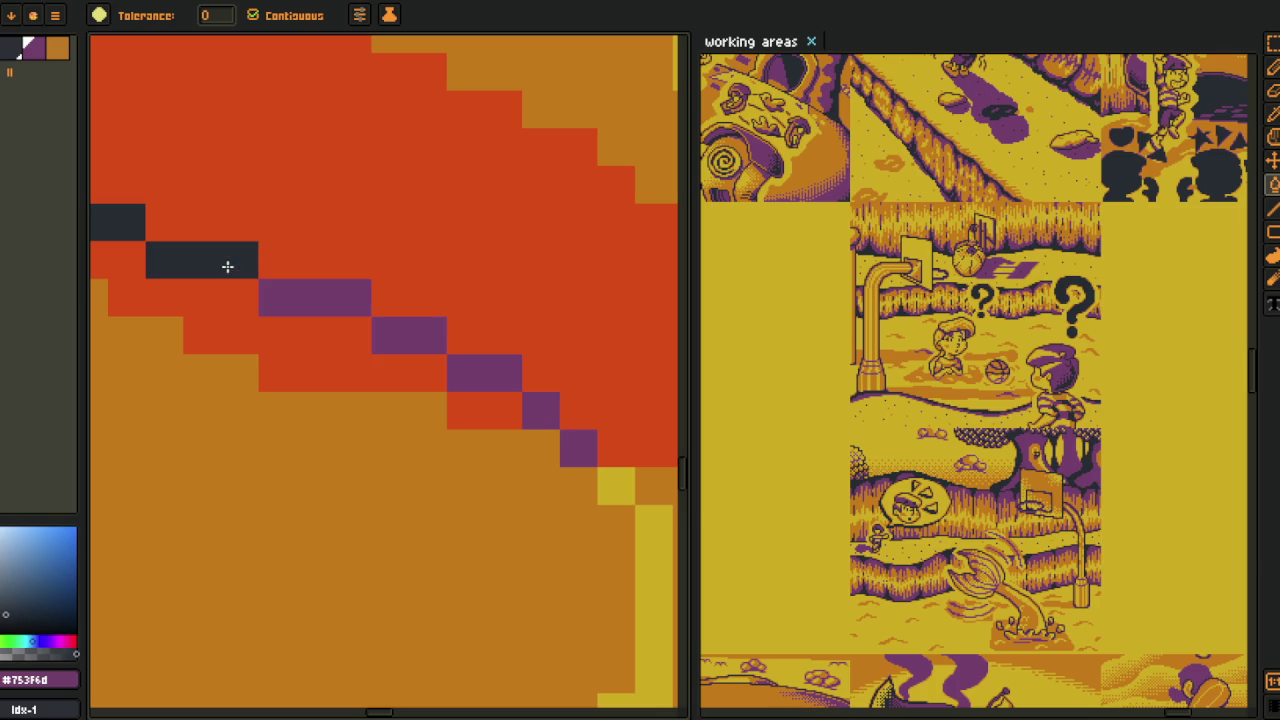
left_click(341, 301)
left_click(410, 337)
left_click(490, 375)
left_click(543, 411)
left_click(578, 448)
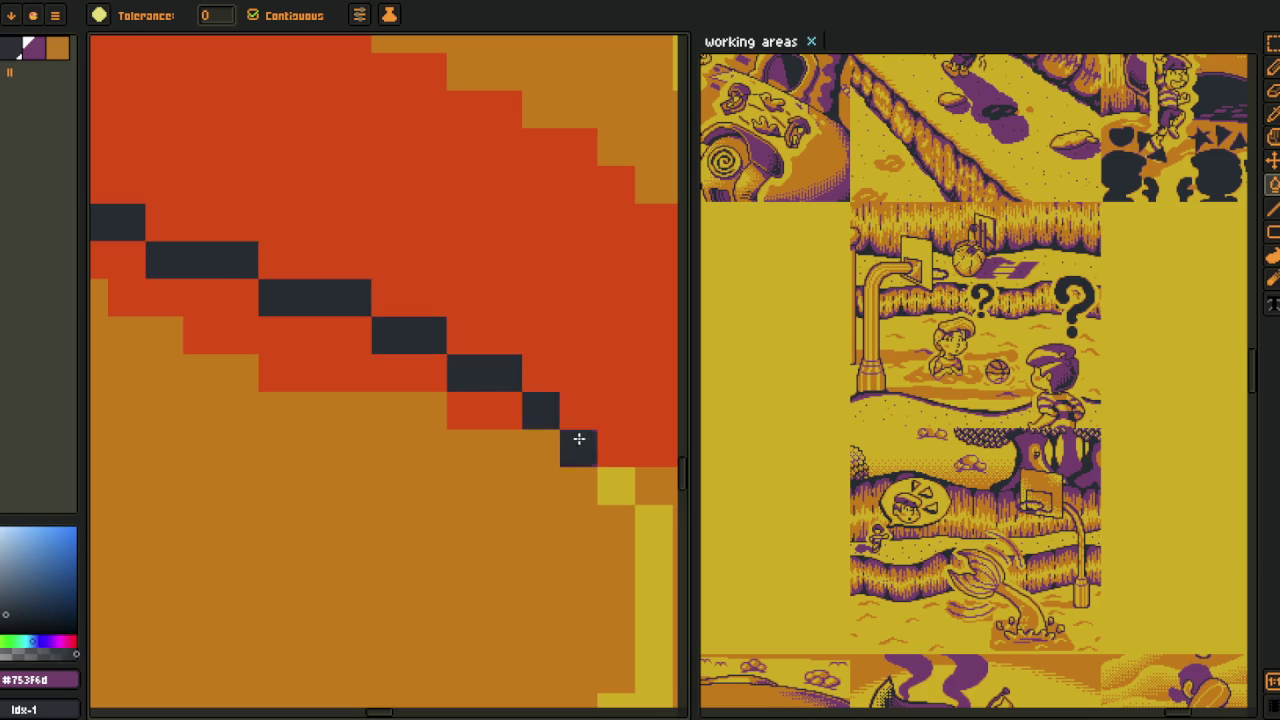
scroll(511, 413, "down", 2)
scroll(511, 413, "down", 3)
- Zoom in on the red streak, fill a stray pixel purple, and view the streak's upper edge
key("i")
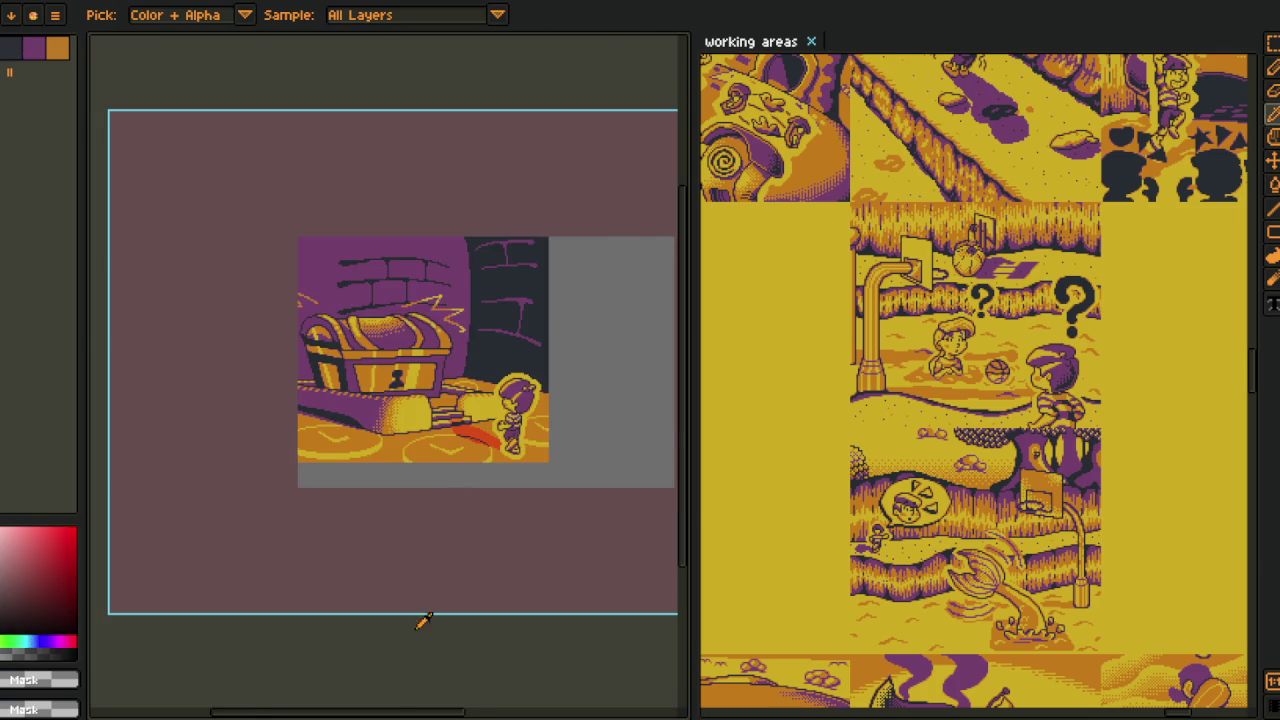
scroll(423, 631, "up", 2)
left_click_drag(464, 478, 286, 450)
scroll(286, 450, "up", 2)
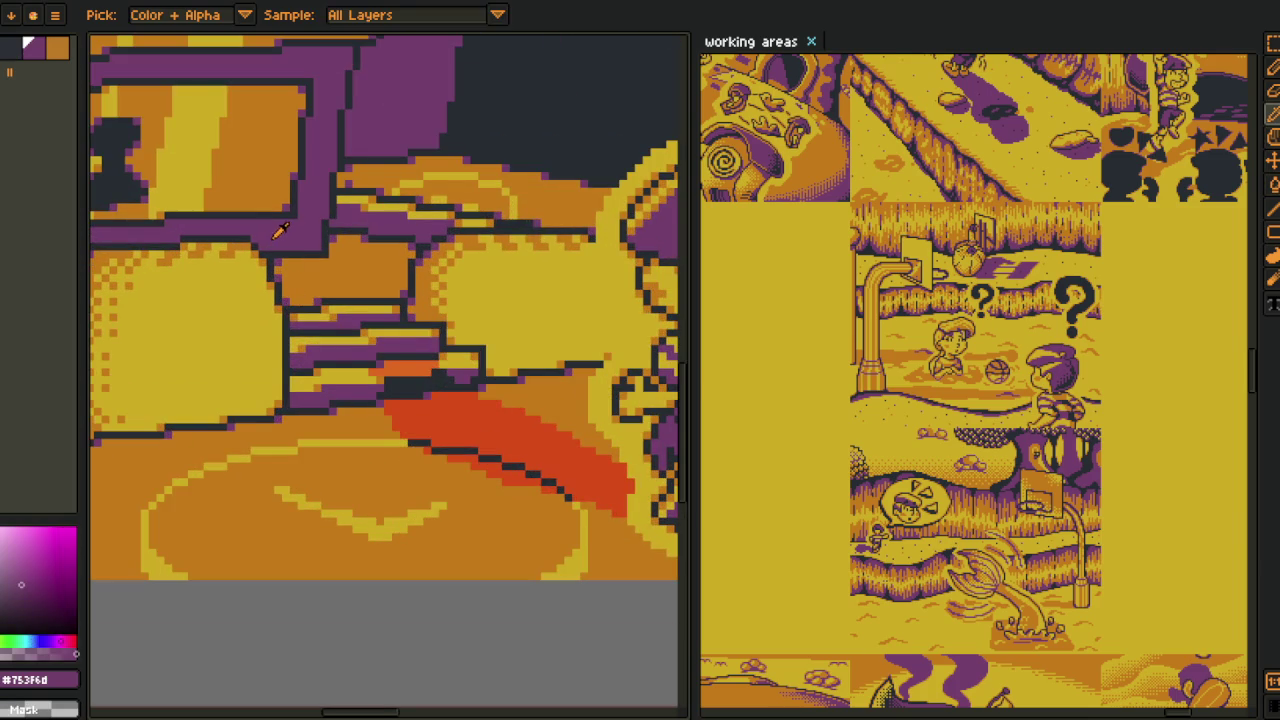
scroll(354, 391, "up", 1)
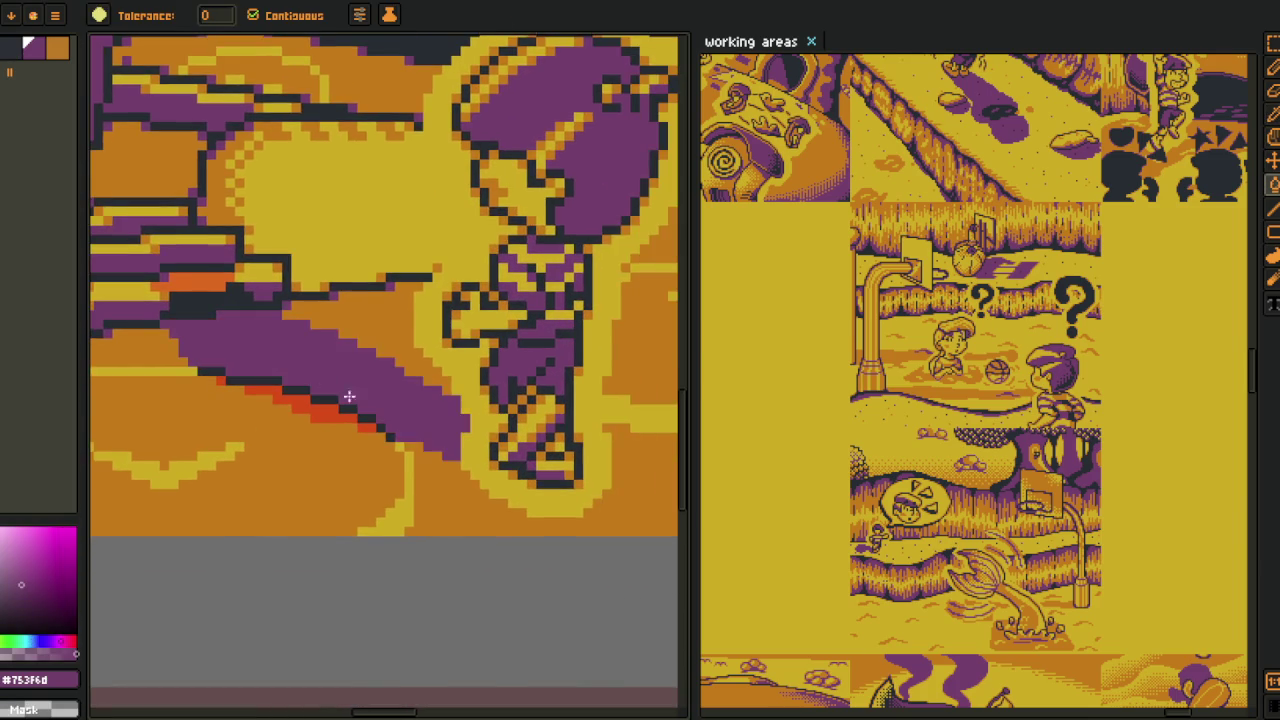
scroll(323, 380, "up", 2)
left_click(343, 445)
left_click_drag(317, 430, 254, 434)
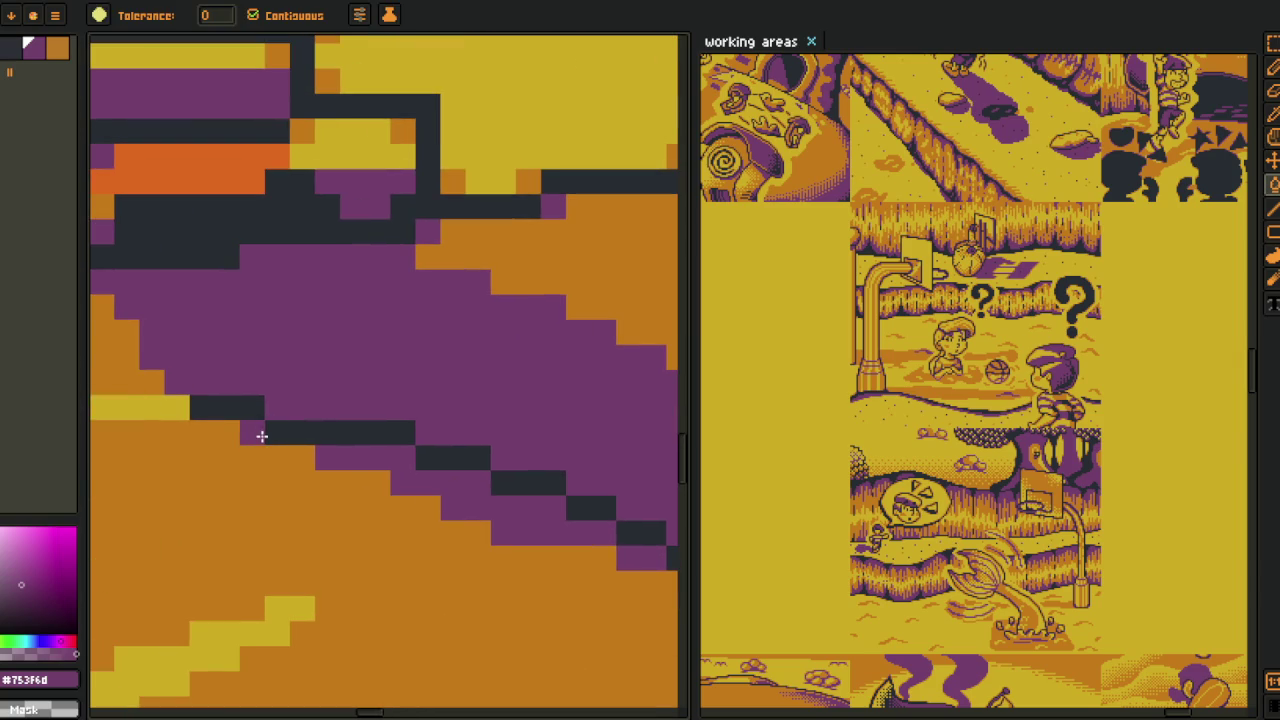
left_click_drag(200, 346, 325, 389)
- Sample dark #20282F and purple #753F6d, then fill the red streak purple
key("ctrl+z")
left_click(337, 355, "alt")
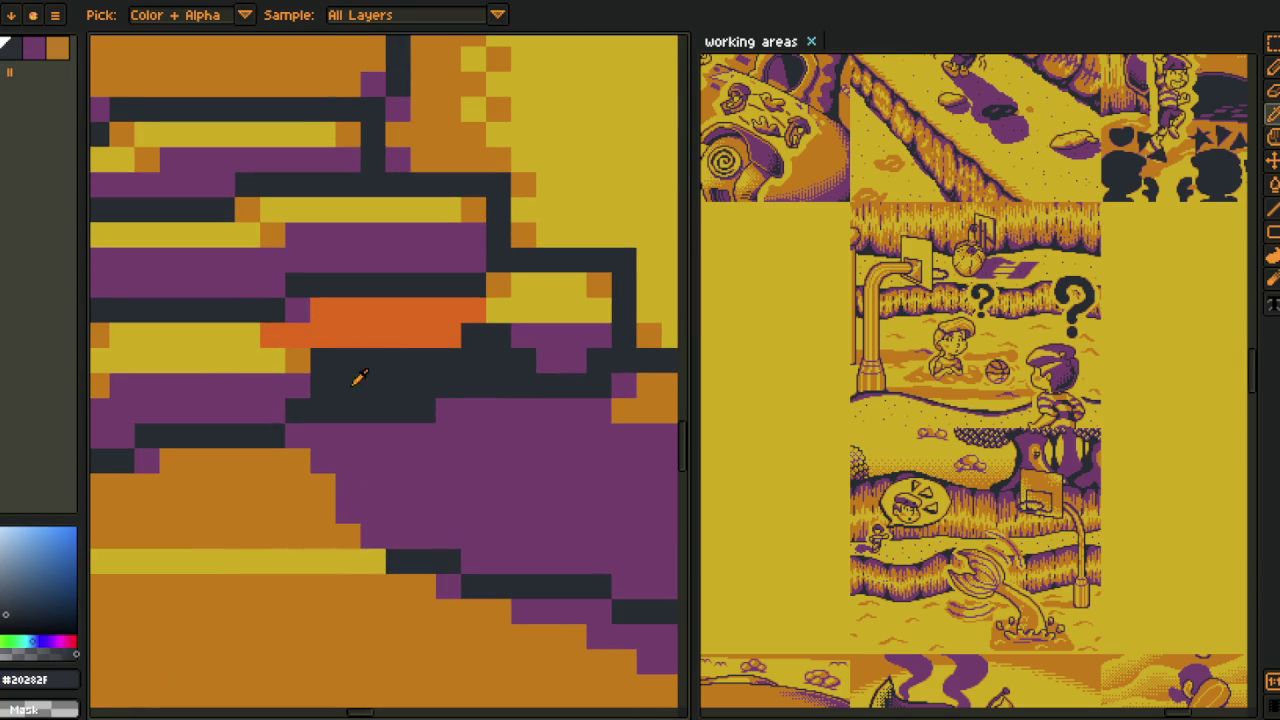
left_click(298, 310, "alt")
left_click(375, 308)
scroll(375, 308, "down", 5)
scroll(368, 525, "down", 2)
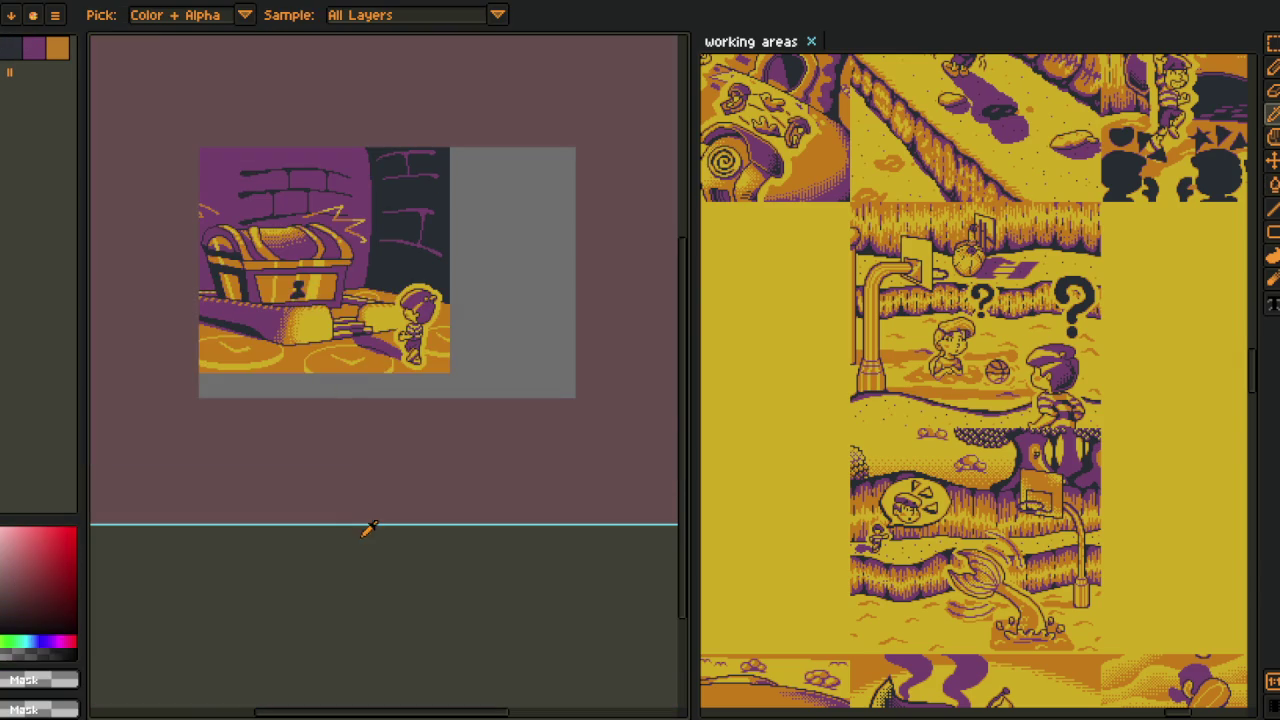
key("v")
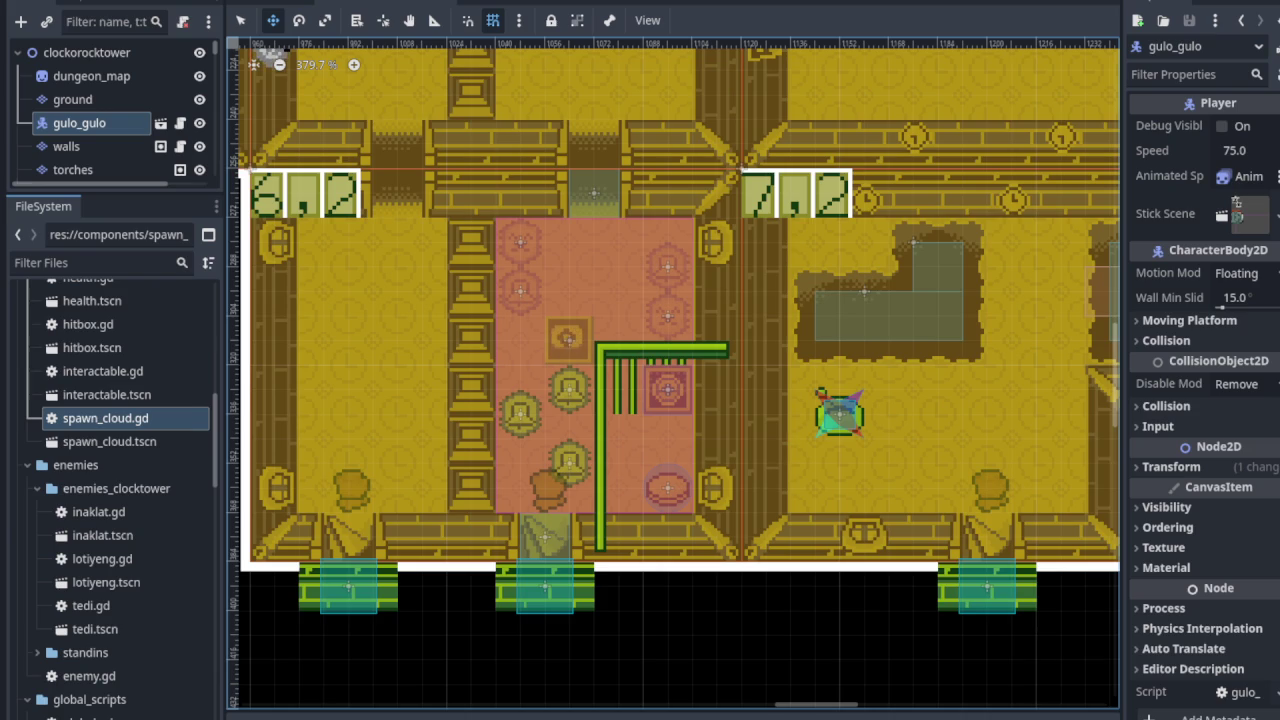
scroll(397, 383, "down", 2)
scroll(560, 366, "down", 3)
scroll(510, 393, "down", 2)
scroll(443, 260, "up", 3)
scroll(463, 269, "up", 3)
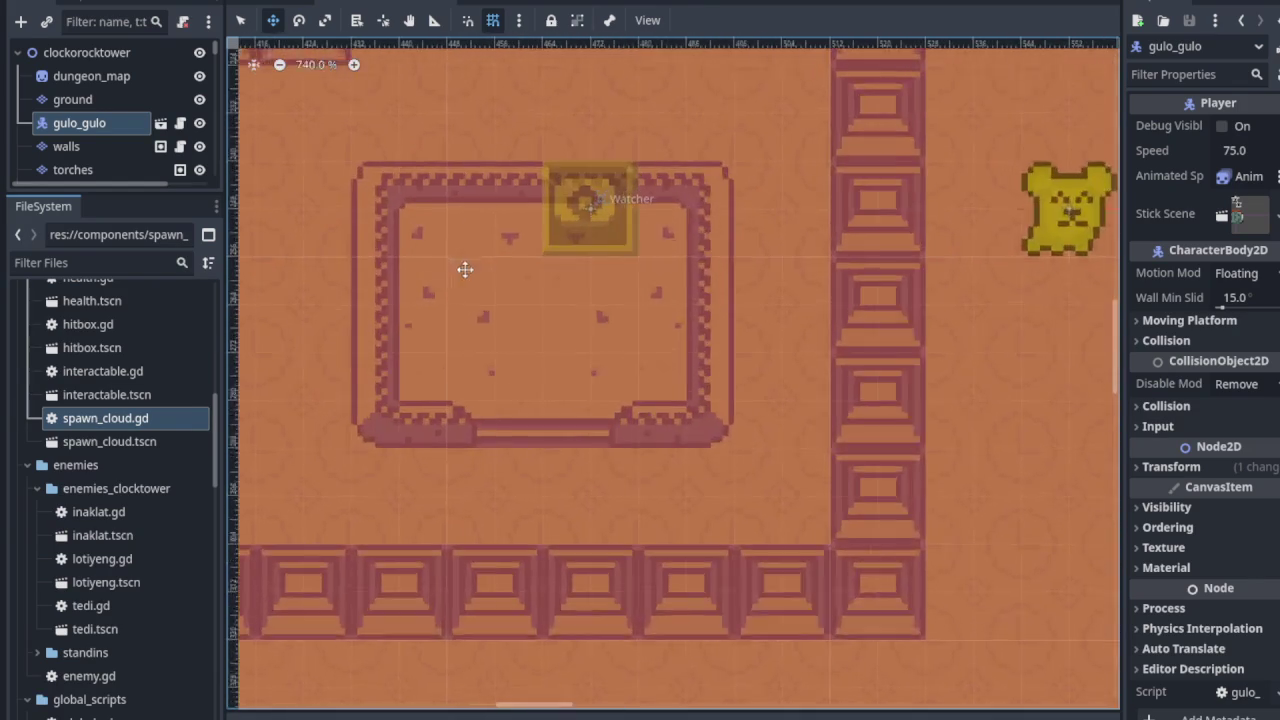
scroll(428, 298, "up", 4)
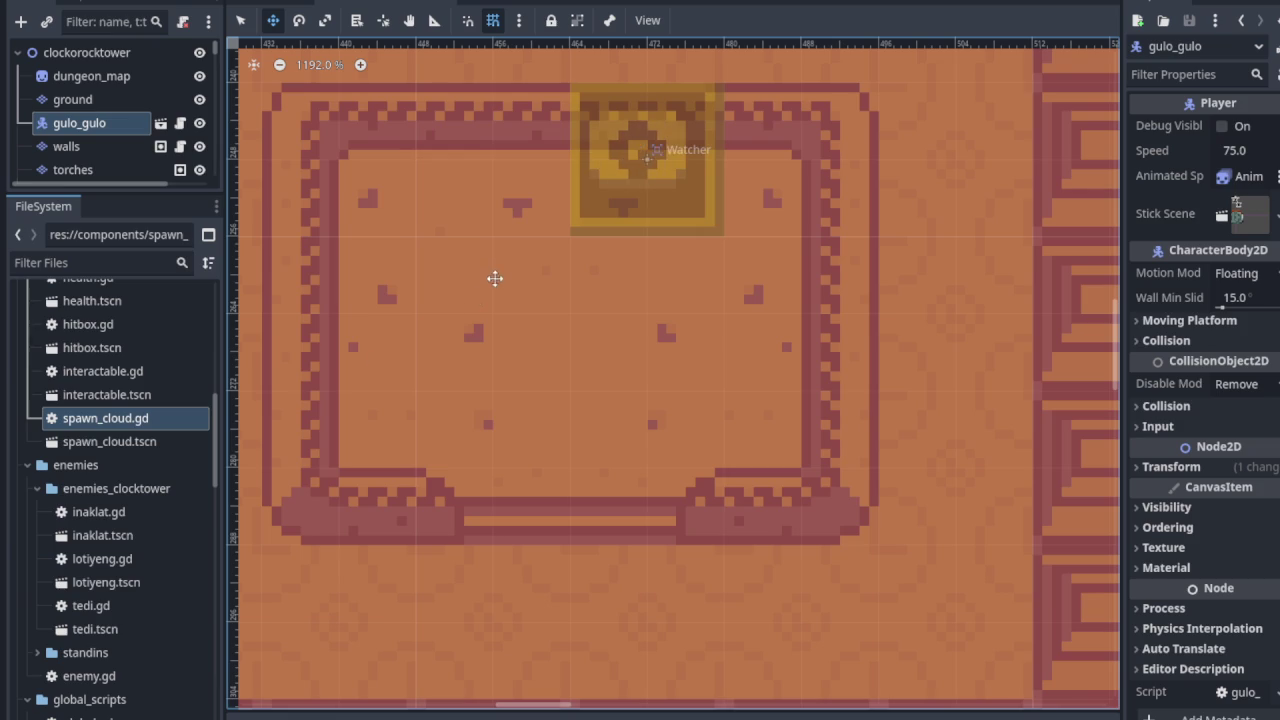
scroll(432, 276, "down", 2)
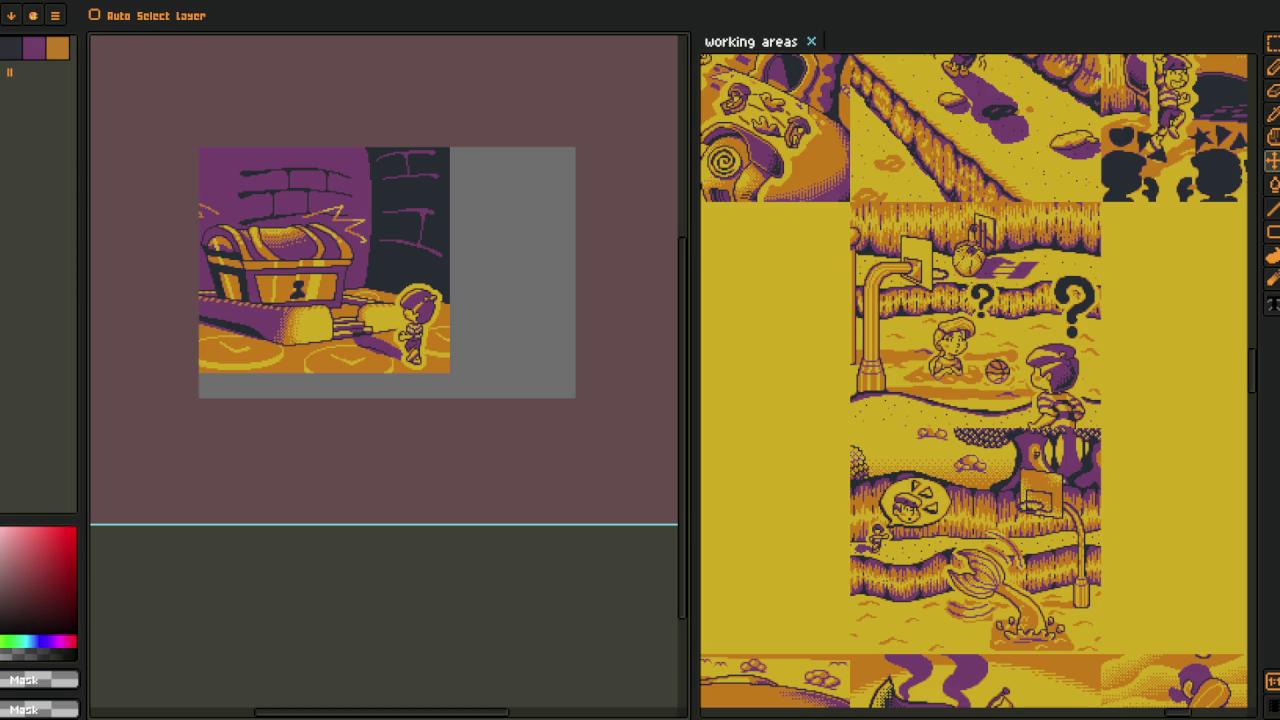
- Save the current Aseprite file
key("o")
scroll(348, 486, "down", 5)
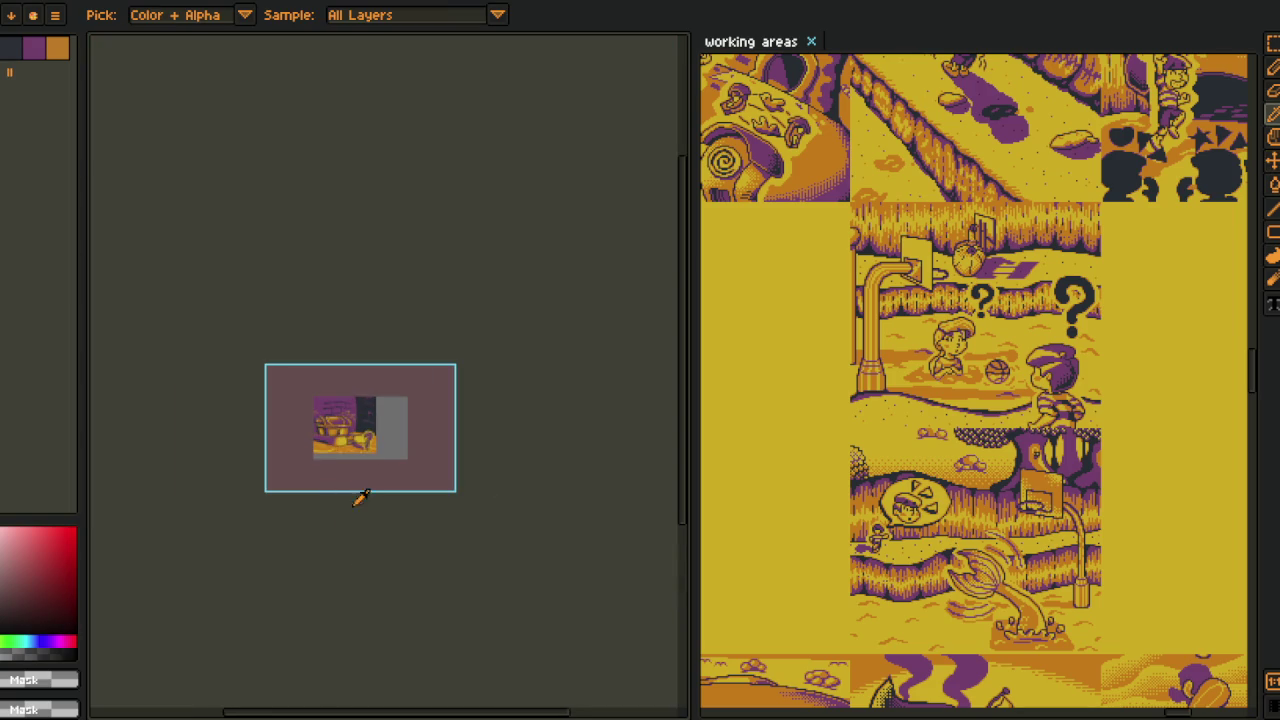
scroll(347, 524, "up", 3)
key("ctrl+s")
- Collapse the char_1 and Visuals 76 groups and hide Visuals 76 to reveal the sketch
key("Tab")
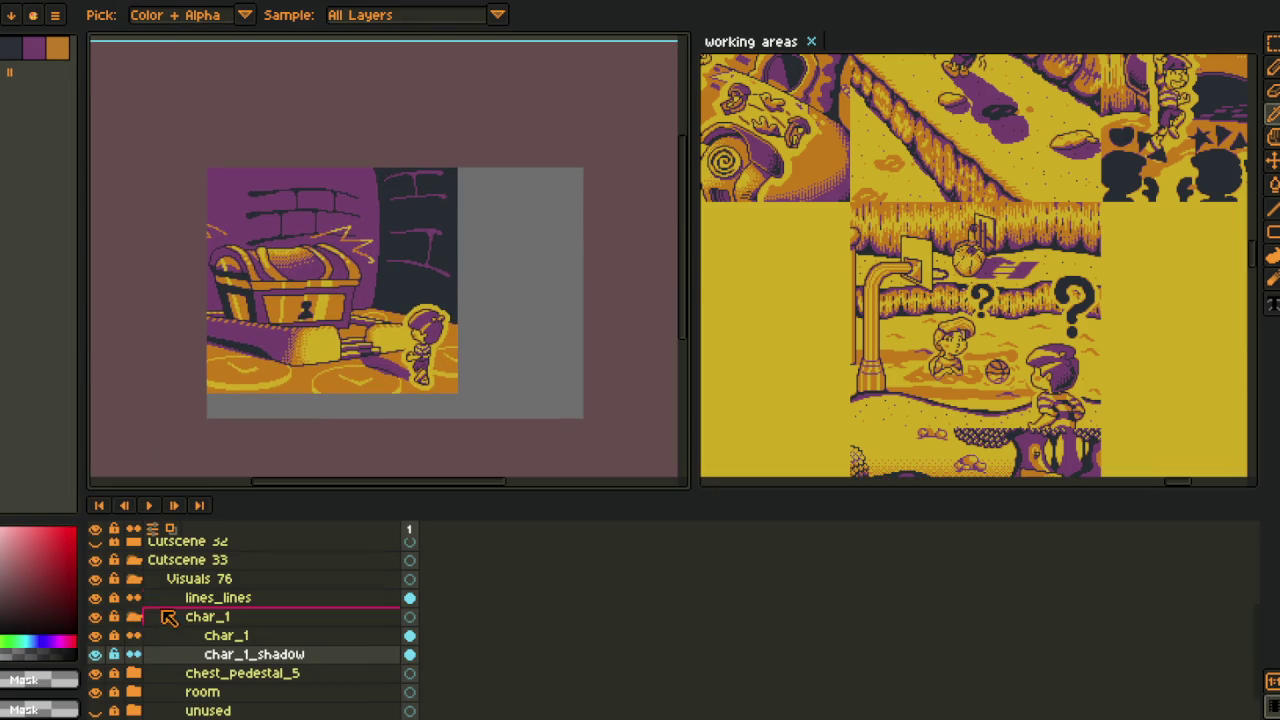
left_click(135, 617)
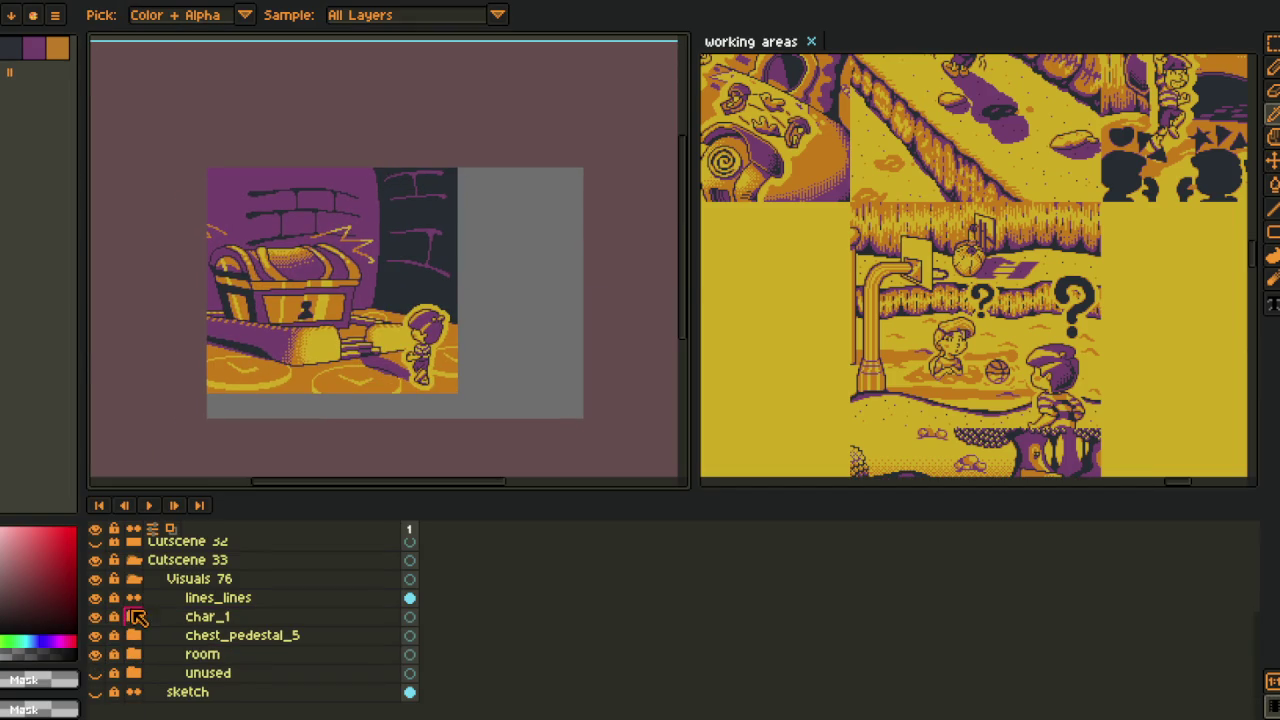
left_click(132, 578)
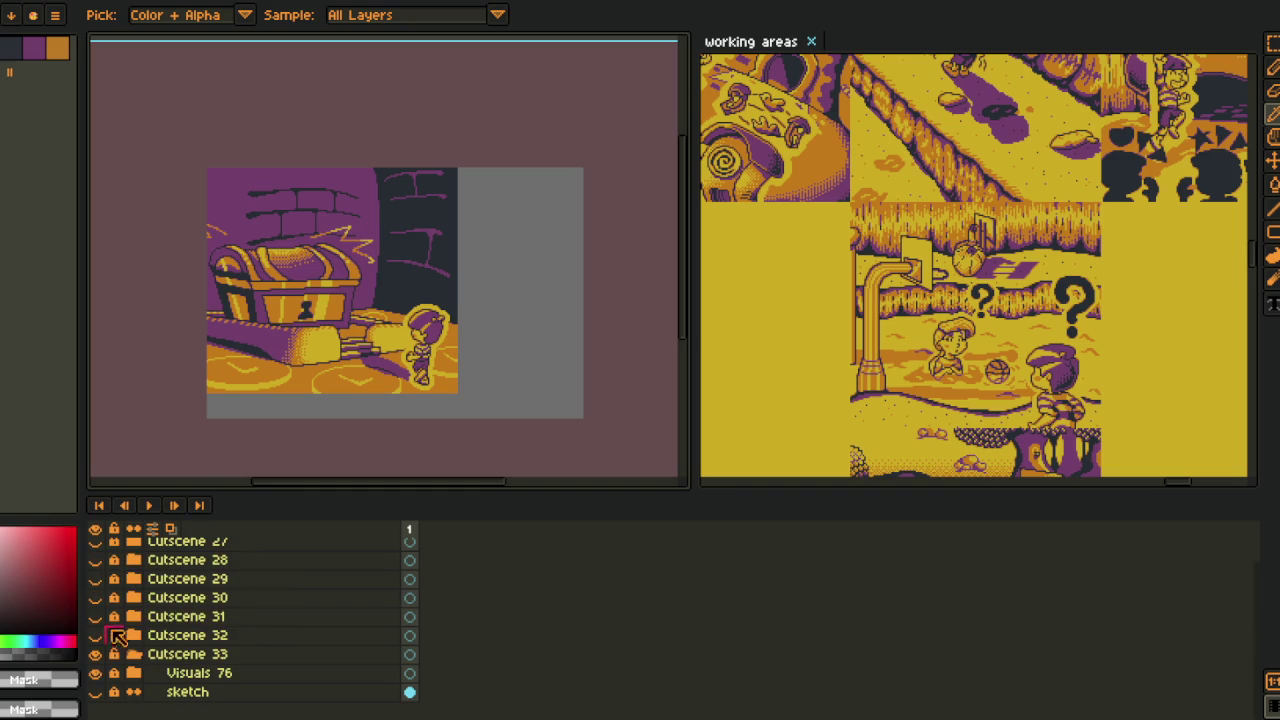
left_click(95, 673)
key("Tab")
scroll(300, 300, "up", 1)
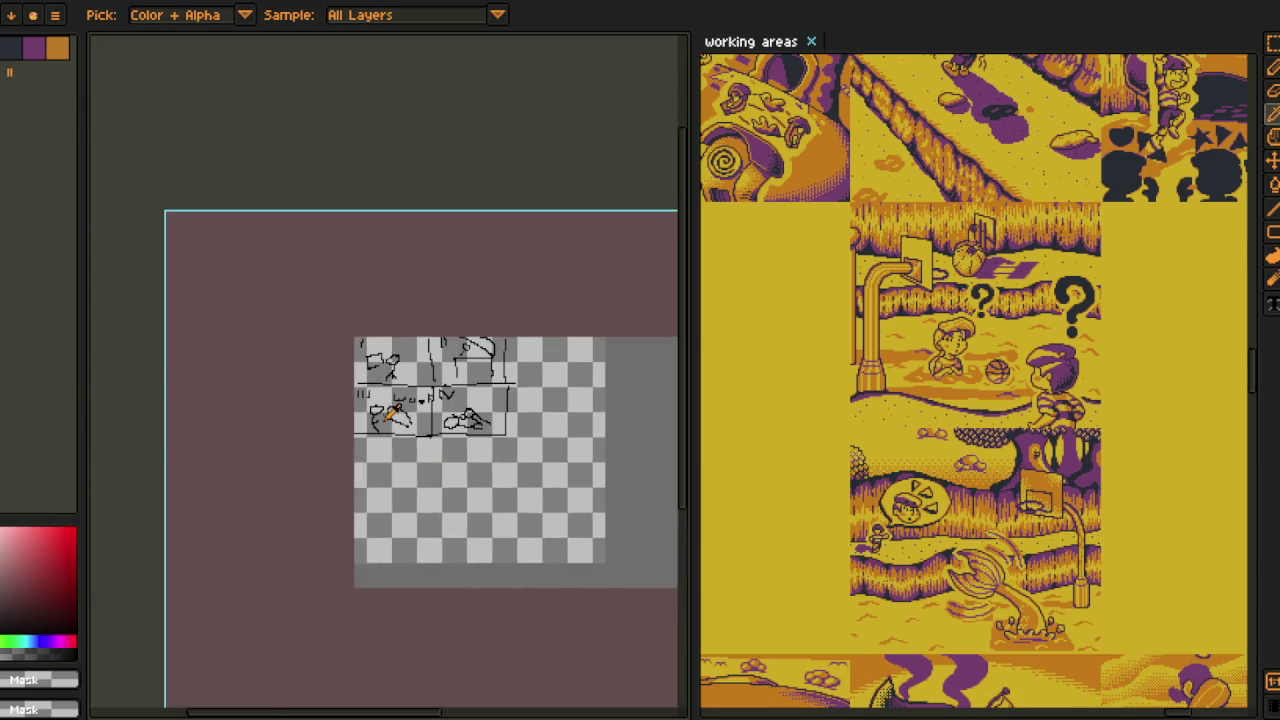
- Widen the canvas area by dragging the splitter right and recentre the sketch sheet
scroll(373, 330, "up", 2)
left_click_drag(373, 330, 208, 310)
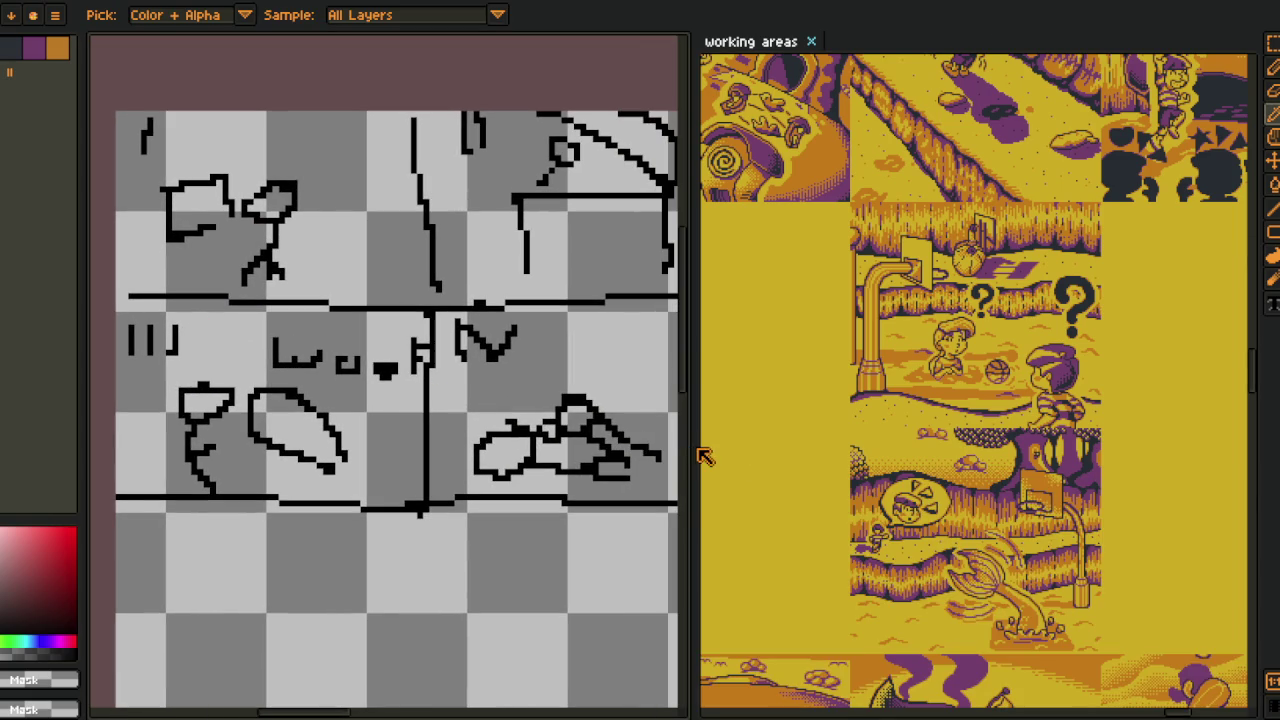
left_click_drag(693, 447, 1035, 447)
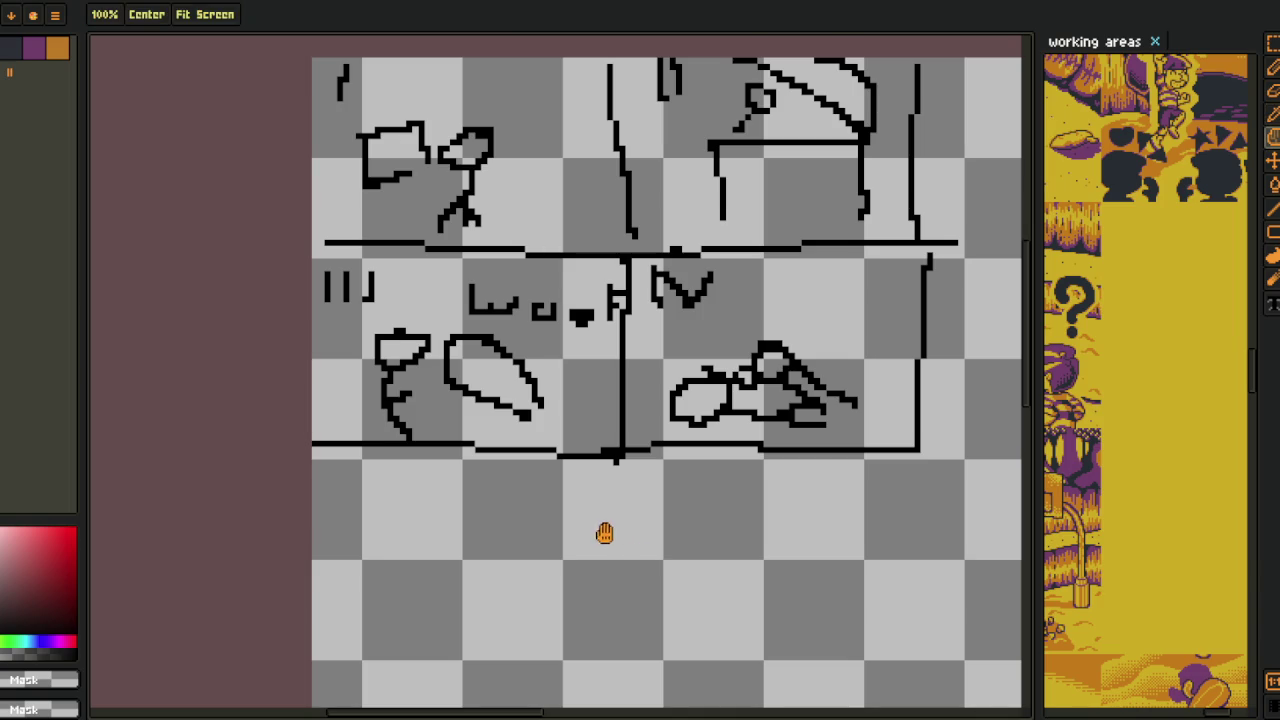
left_click_drag(603, 529, 579, 595)
- Marquee-select the top-left and upper-right sketch panels
key("m")
scroll(269, 154, "up", 1)
left_click_drag(268, 150, 652, 374)
mouse_move(760, 423)
left_mouse_down()
mouse_move(680, 428)
mouse_move(686, 343)
mouse_move(587, 396)
left_mouse_up()
left_click_drag(462, 216, 830, 465)
scroll(690, 385, "up", 1)
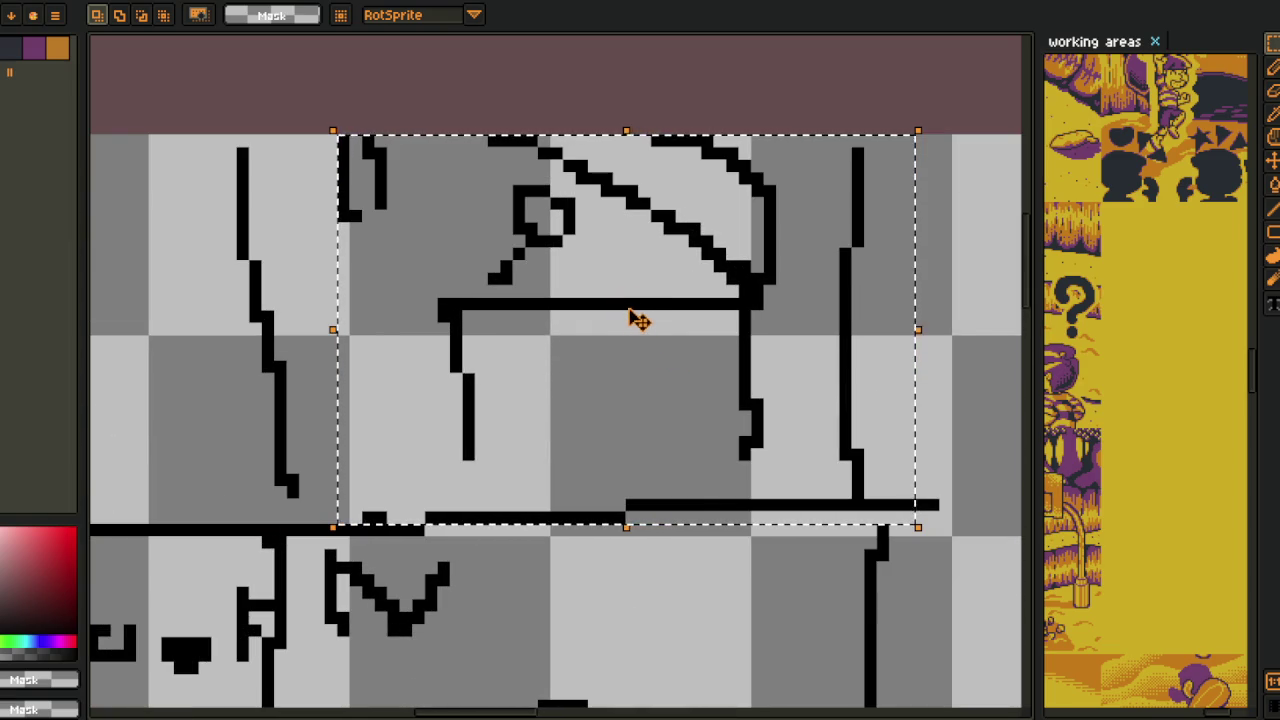
scroll(665, 343, "down", 1)
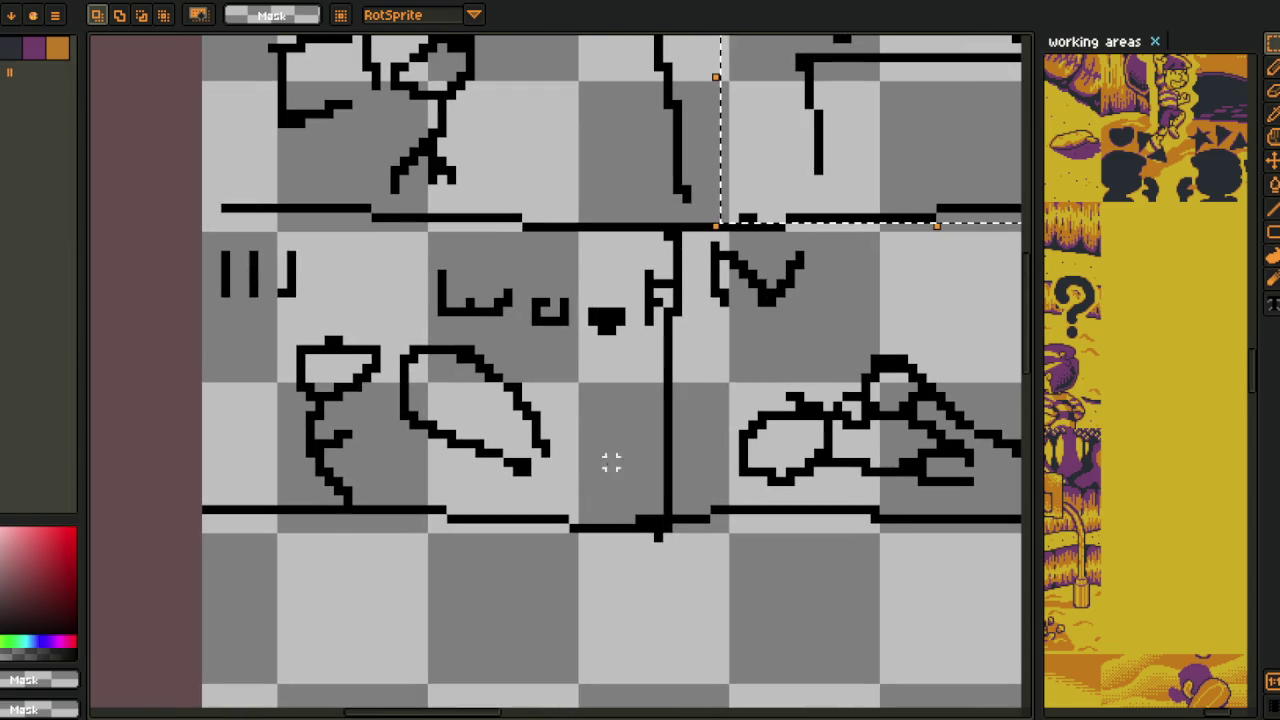
- Marquee-select the lower-left figure sketches and the cloud and bird sketch, then deselect
left_click_drag(664, 247, 246, 522)
scroll(343, 480, "up", 4)
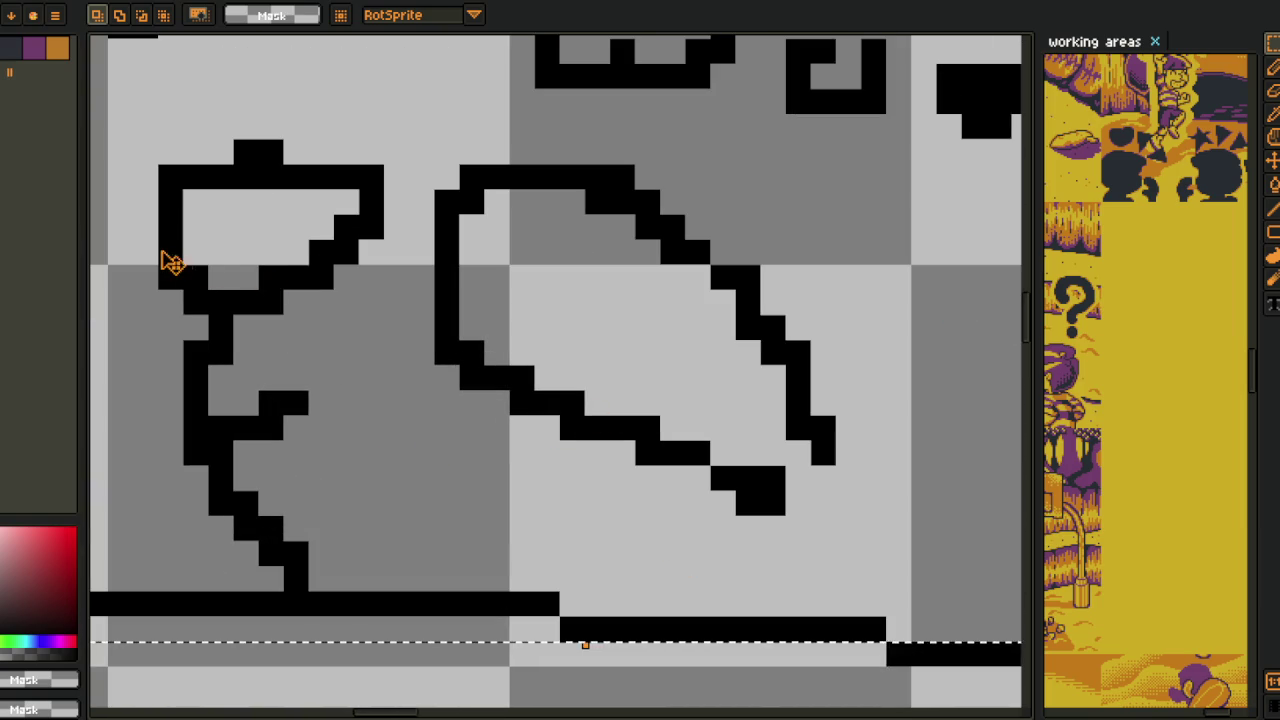
scroll(260, 290, "down", 3)
scroll(287, 315, "up", 1)
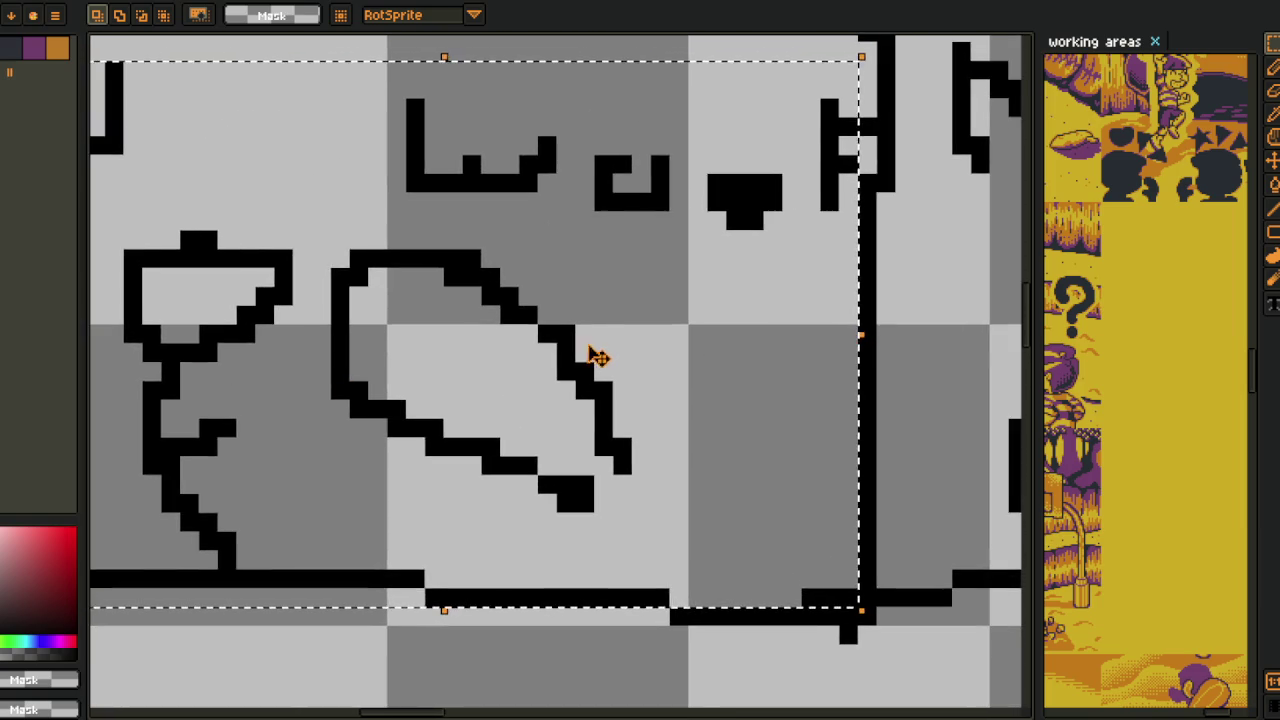
scroll(368, 383, "right", 5)
scroll(368, 383, "down", 1)
left_click_drag(158, 82, 940, 600)
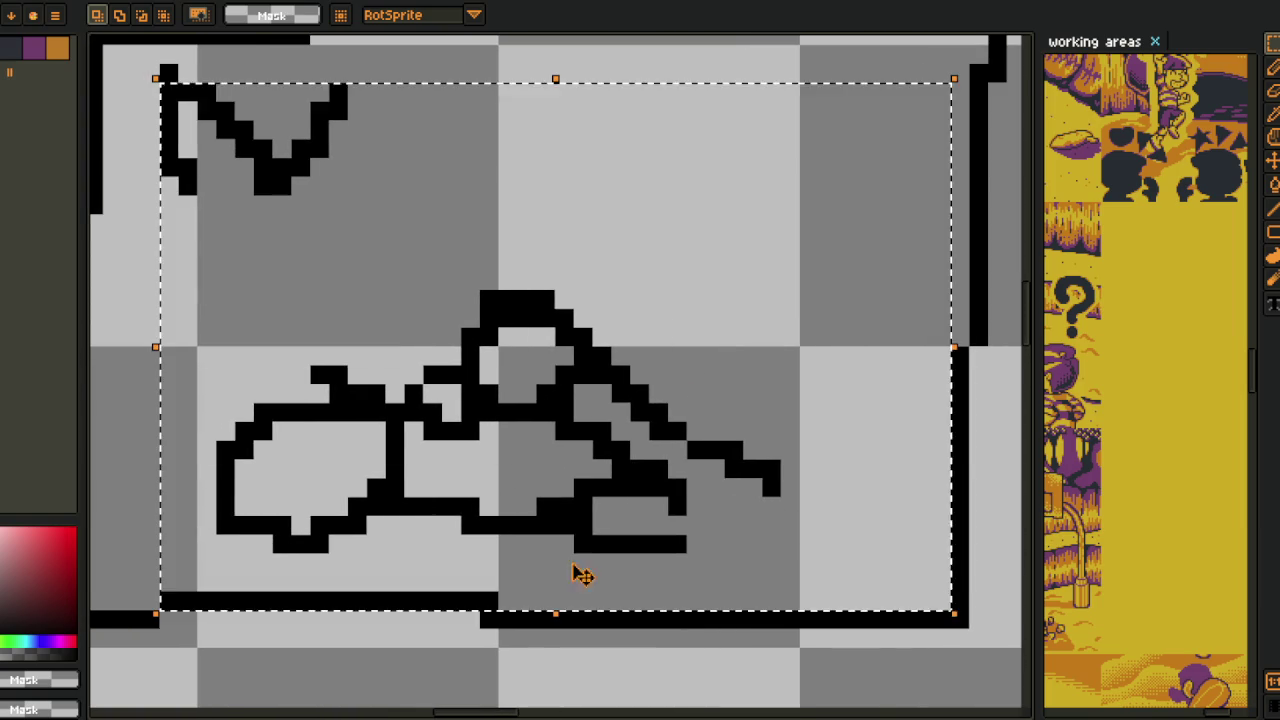
scroll(686, 583, "up", 1)
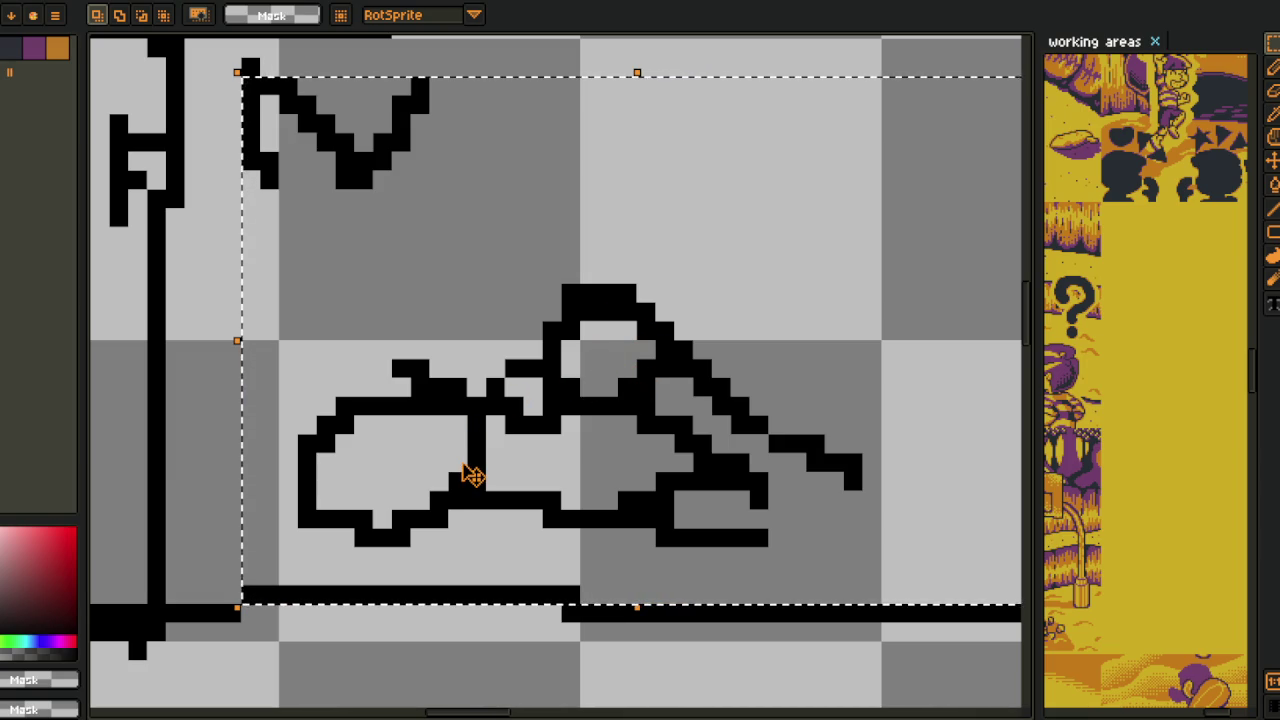
left_click(363, 623)
scroll(346, 623, "down", 3)
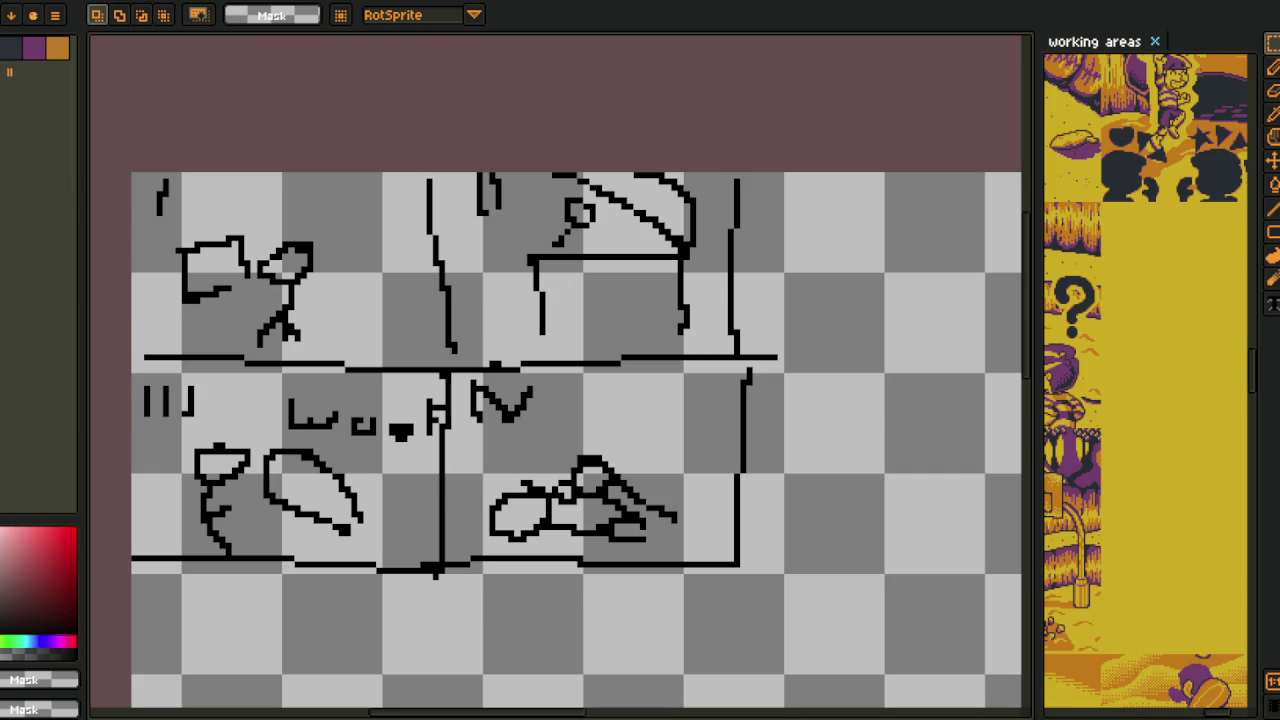
scroll(218, 468, "down", 1)
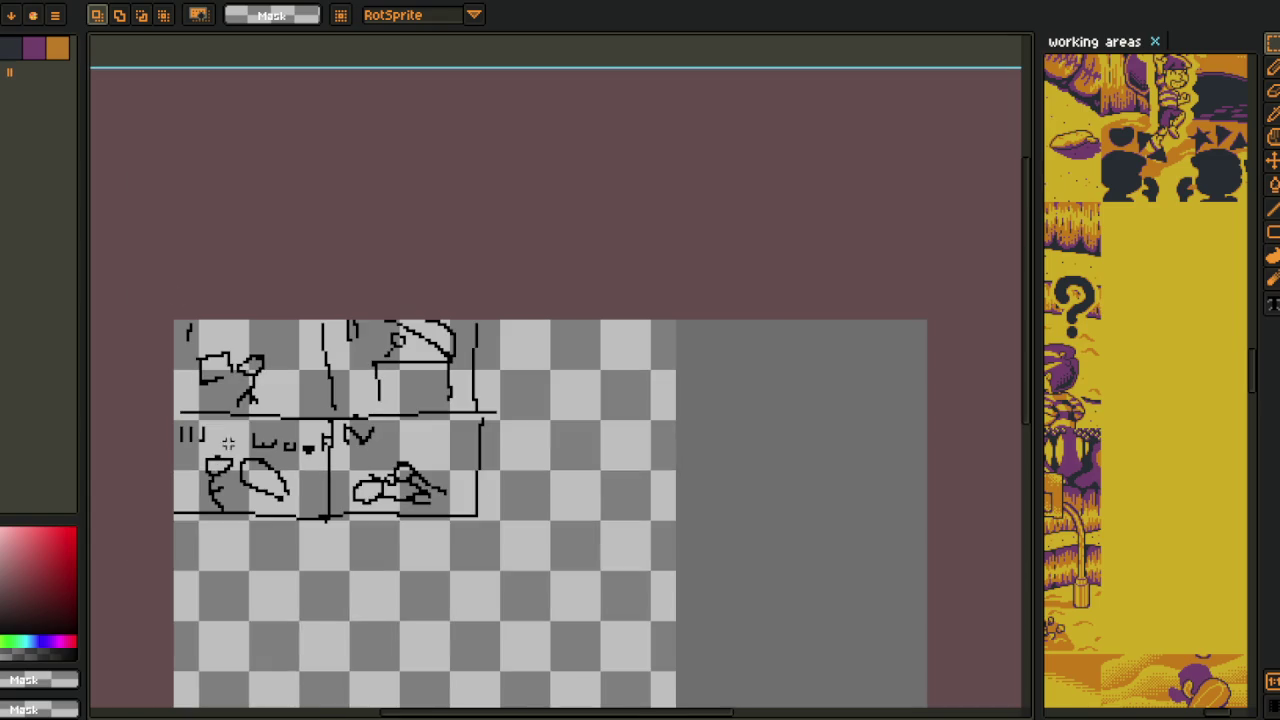
- Hide the sketch layer and show the Visuals 76 artwork again
key("Tab")
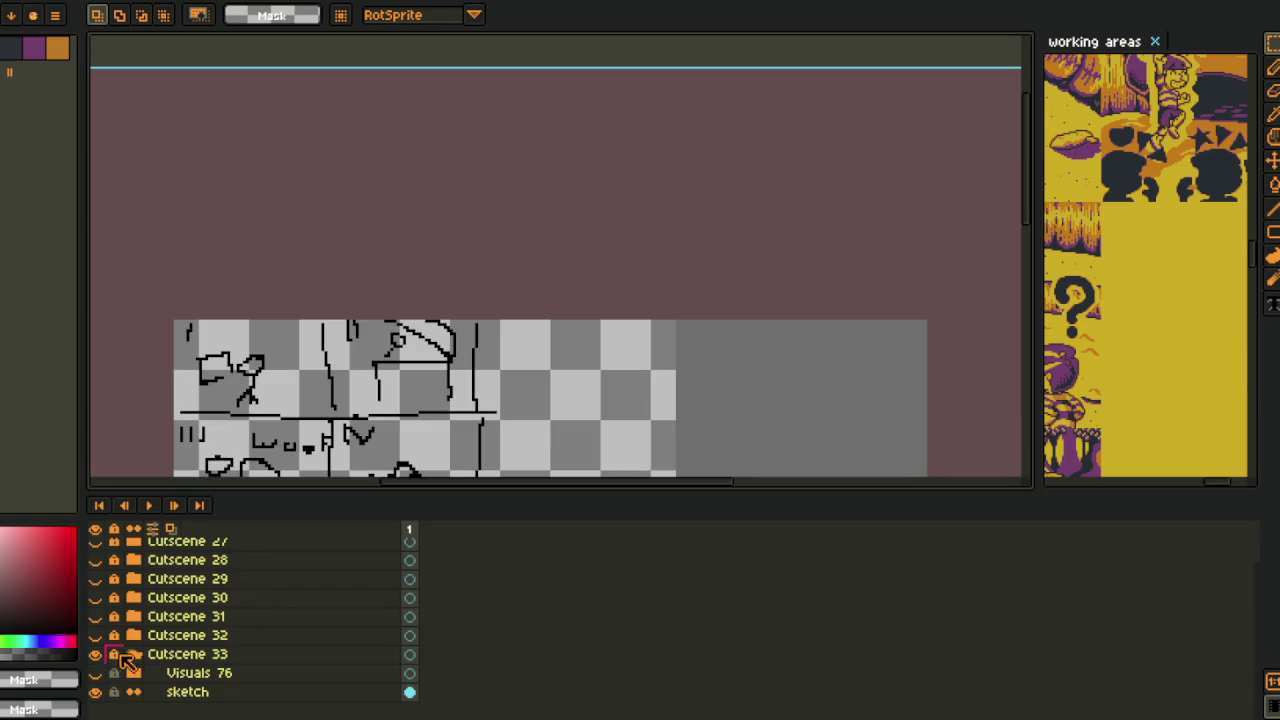
left_click(96, 692)
left_click(96, 674)
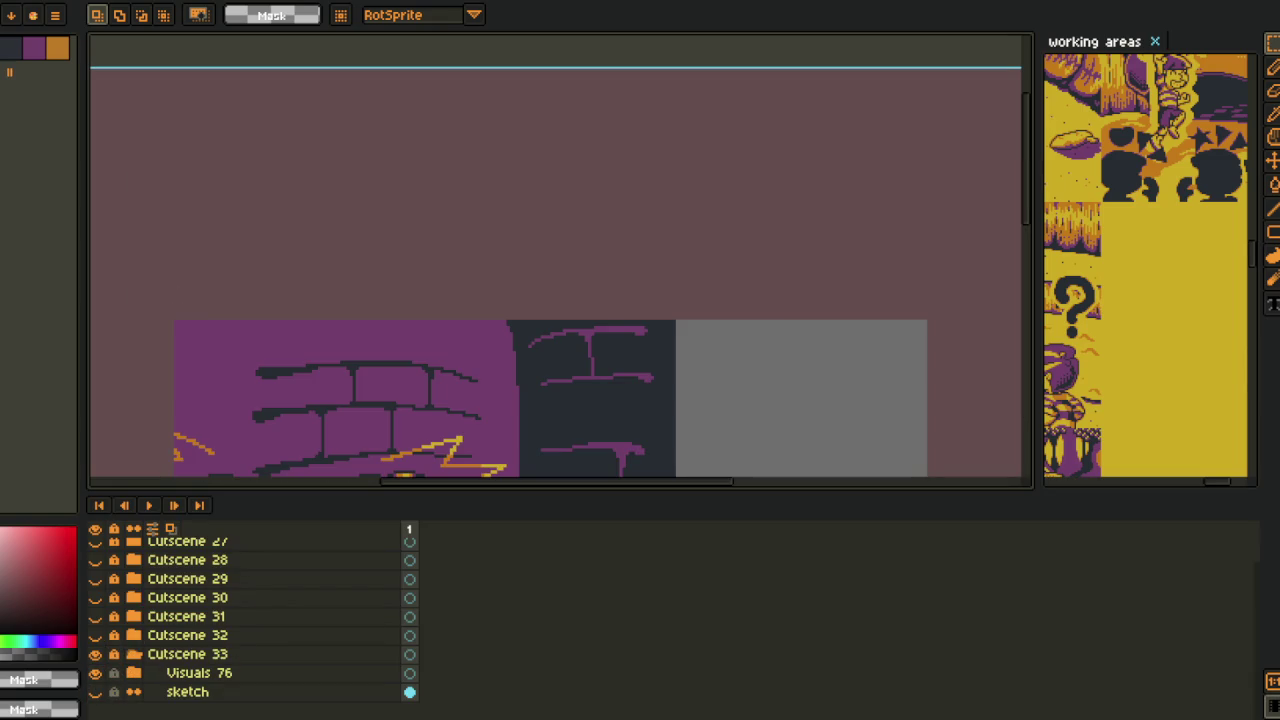
scroll(560, 260, "down", 2)
- Widen the working areas panel, browse its artwork, and pan the main canvas to the scene
key("z")
scroll(373, 300, "up", 3)
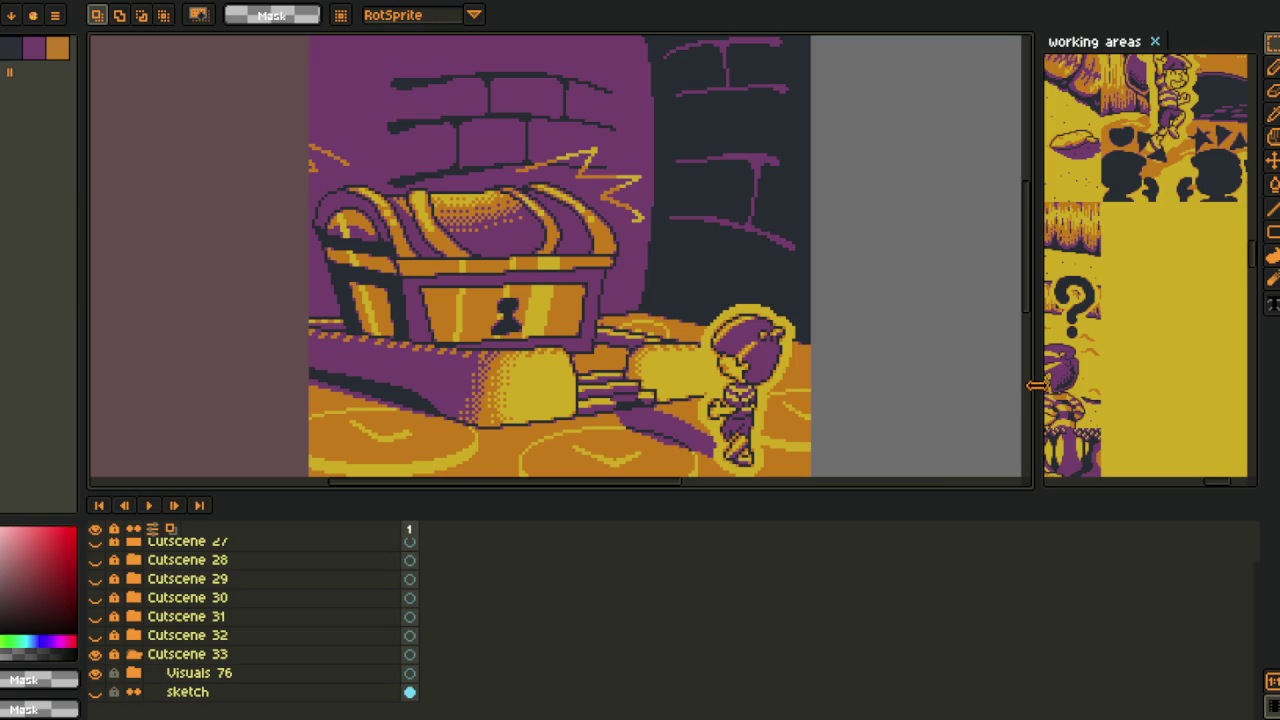
left_click_drag(1033, 405, 780, 405)
left_click(929, 287)
scroll(929, 287, "up", 2)
left_click_drag(929, 287, 1025, 248)
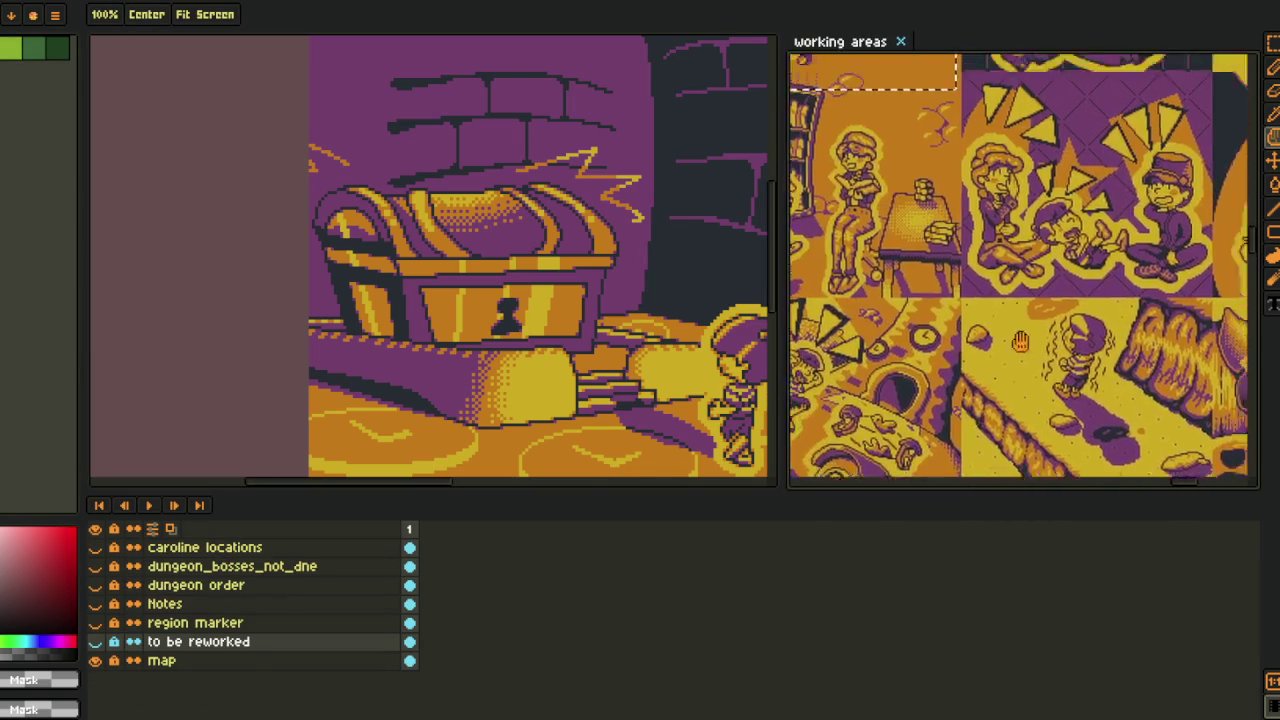
key("m")
scroll(1025, 248, "up", 3)
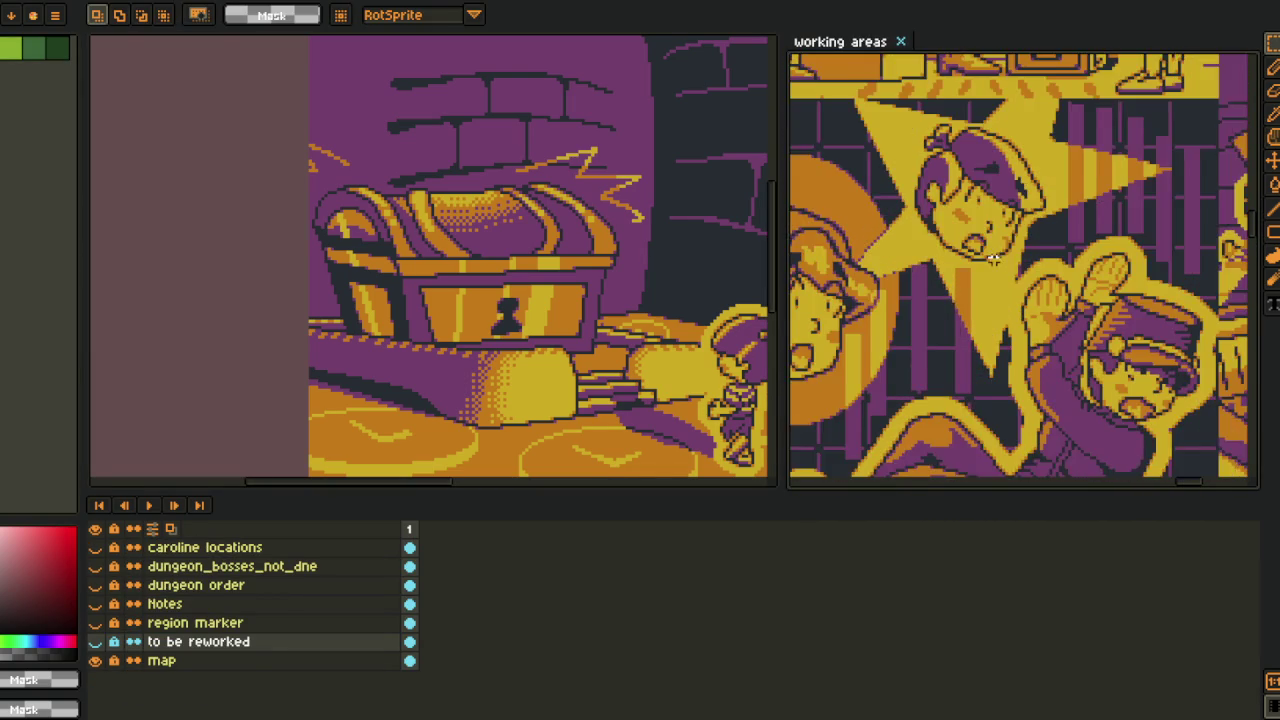
left_click_drag(543, 388, 368, 370)
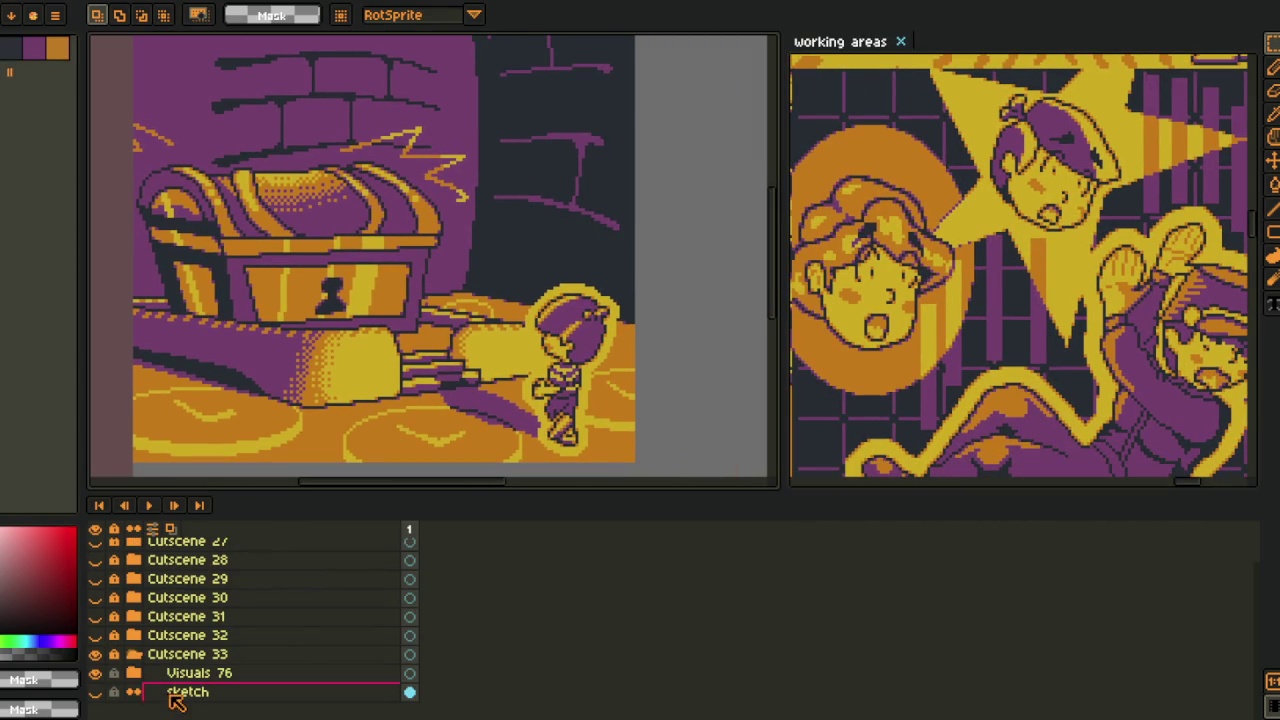
- Expand Visuals 76, toggle chest_pedestal_5 visibility, then expand the chest_pedestal_5 group
left_click(133, 673)
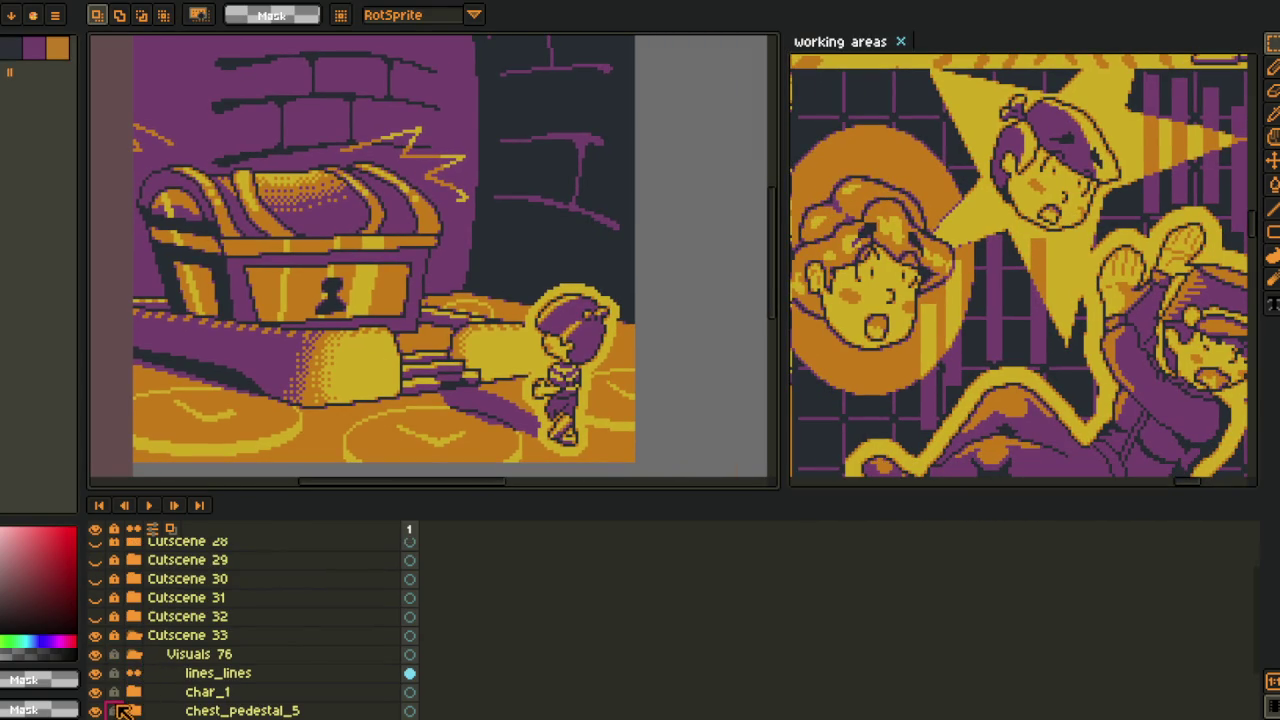
scroll(120, 710, "down", 1)
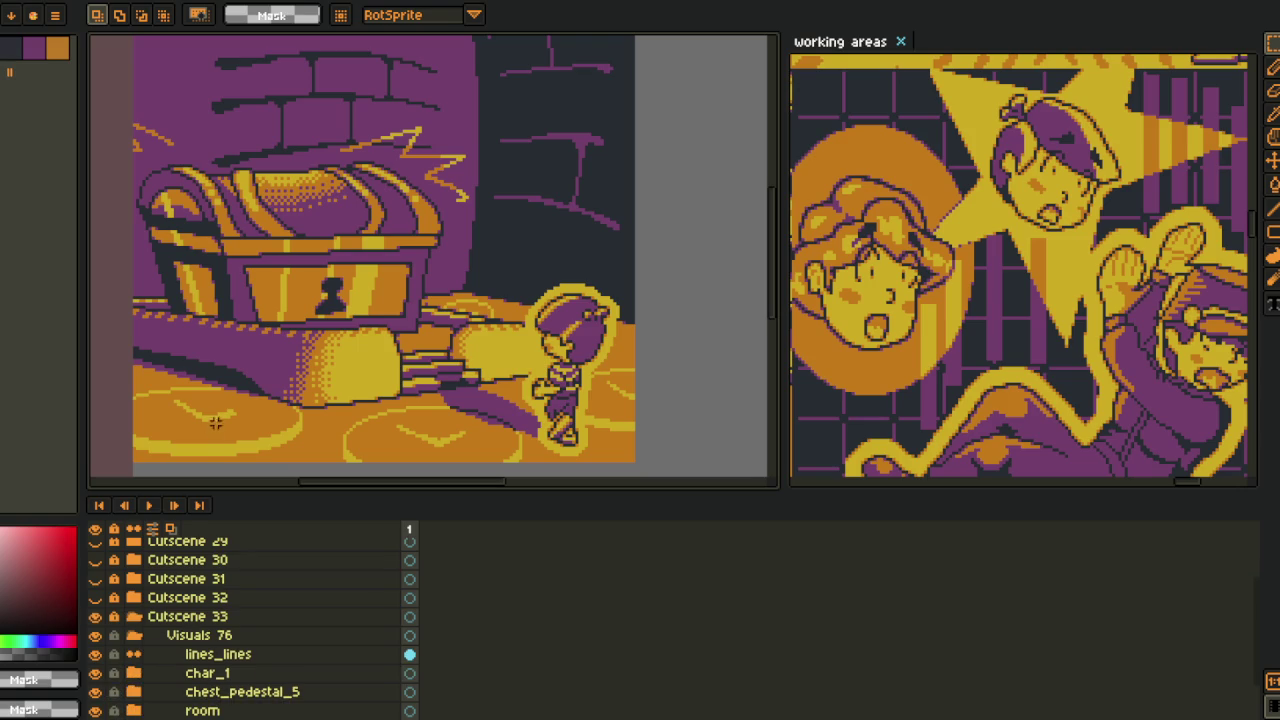
scroll(112, 690, "down", 1)
scroll(110, 672, "down", 1)
double_click(95, 655)
left_click(95, 655)
left_click(95, 655)
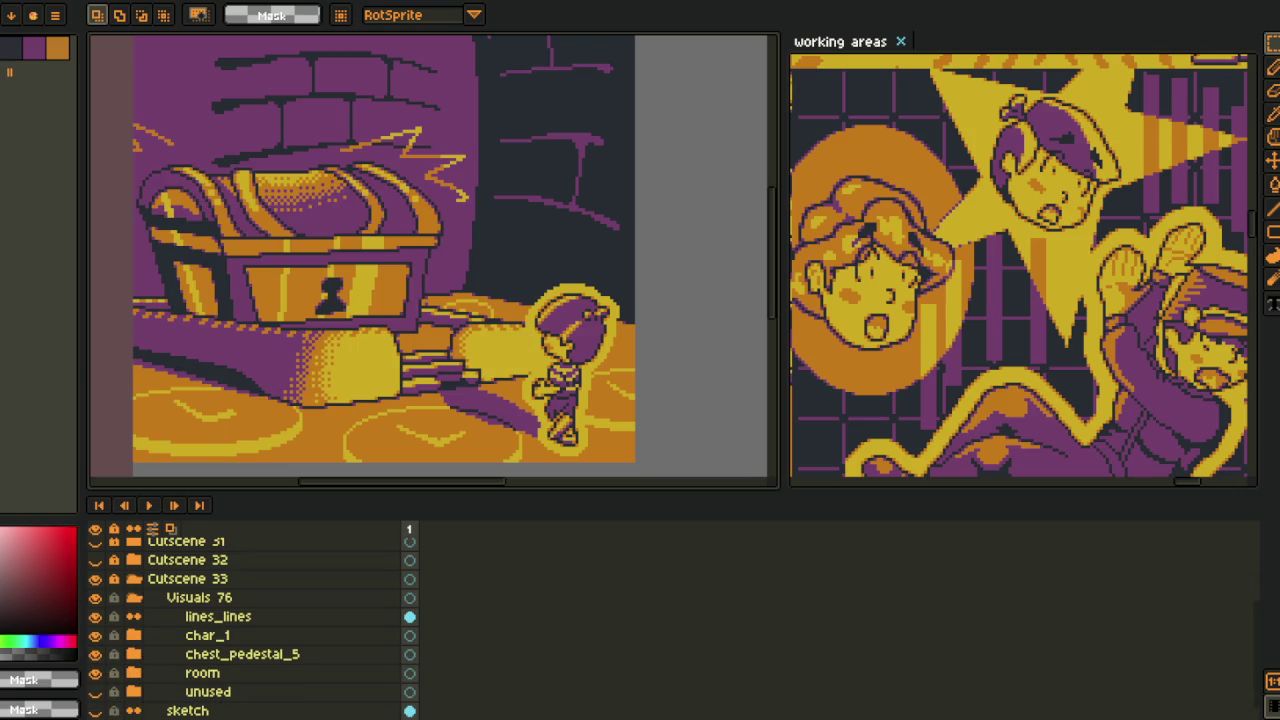
left_click_drag(200, 654, 170, 694)
left_click(133, 654)
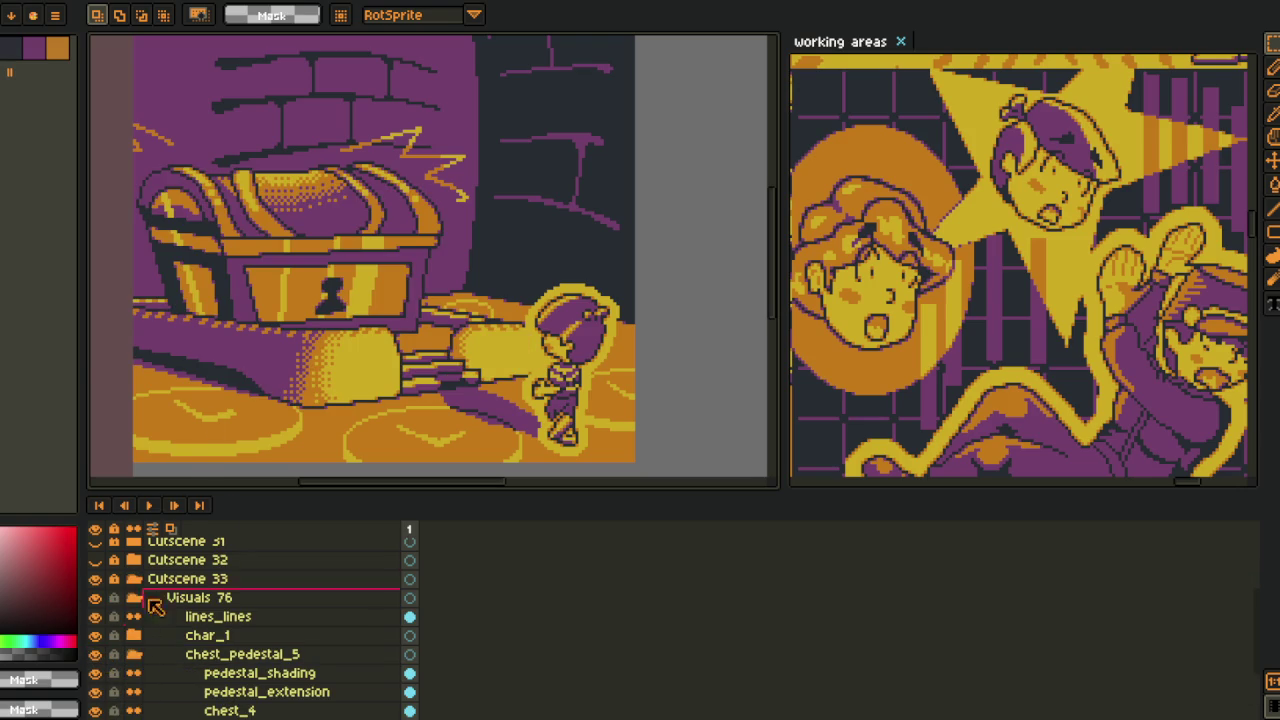
- Identify the chest layer and make chest_4 the active layer
scroll(140, 630, "down", 1)
scroll(166, 668, "down", 1)
double_click(95, 673)
left_click(200, 676)
right_click(200, 676)
mouse_move(226, 621)
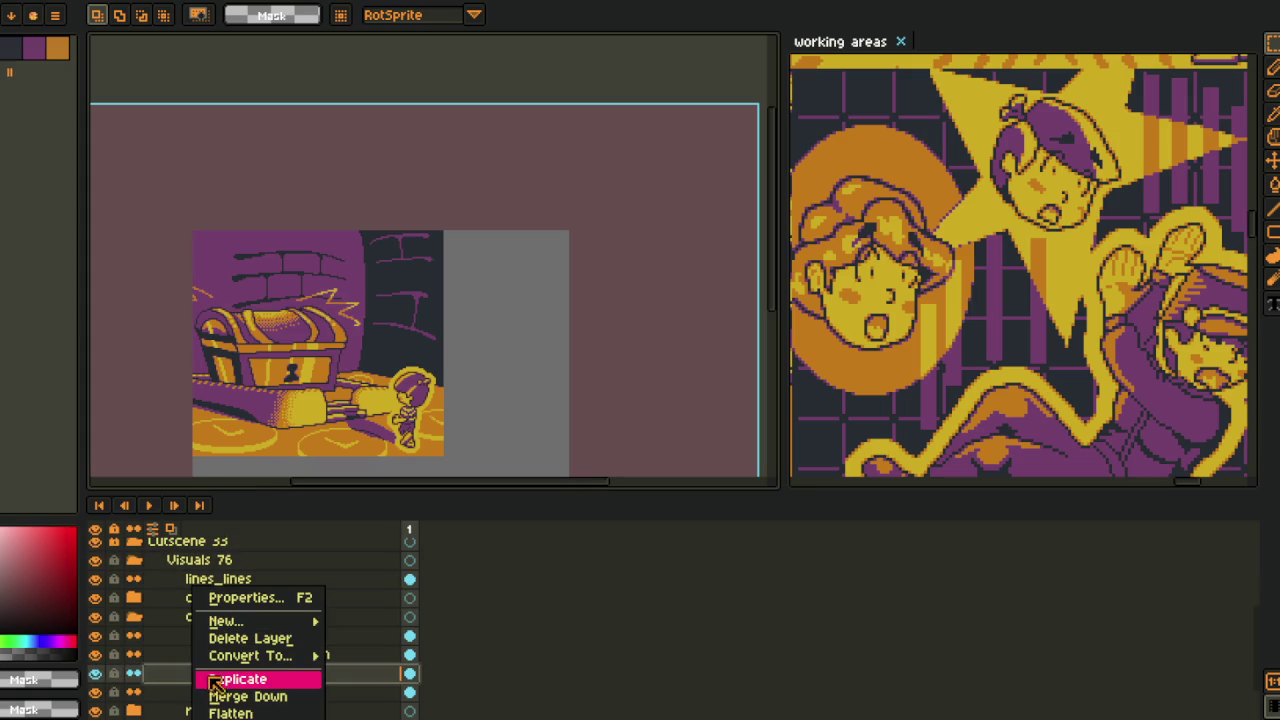
left_click(115, 677)
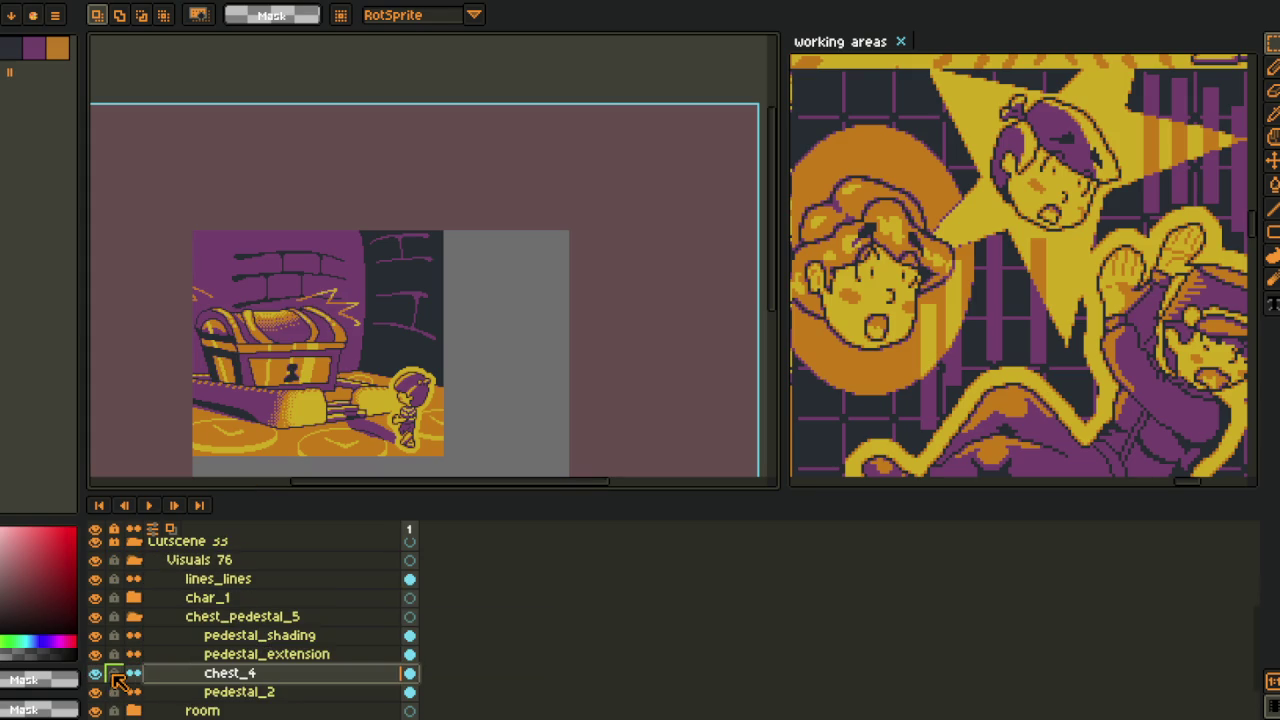
left_click_drag(275, 385, 332, 336)
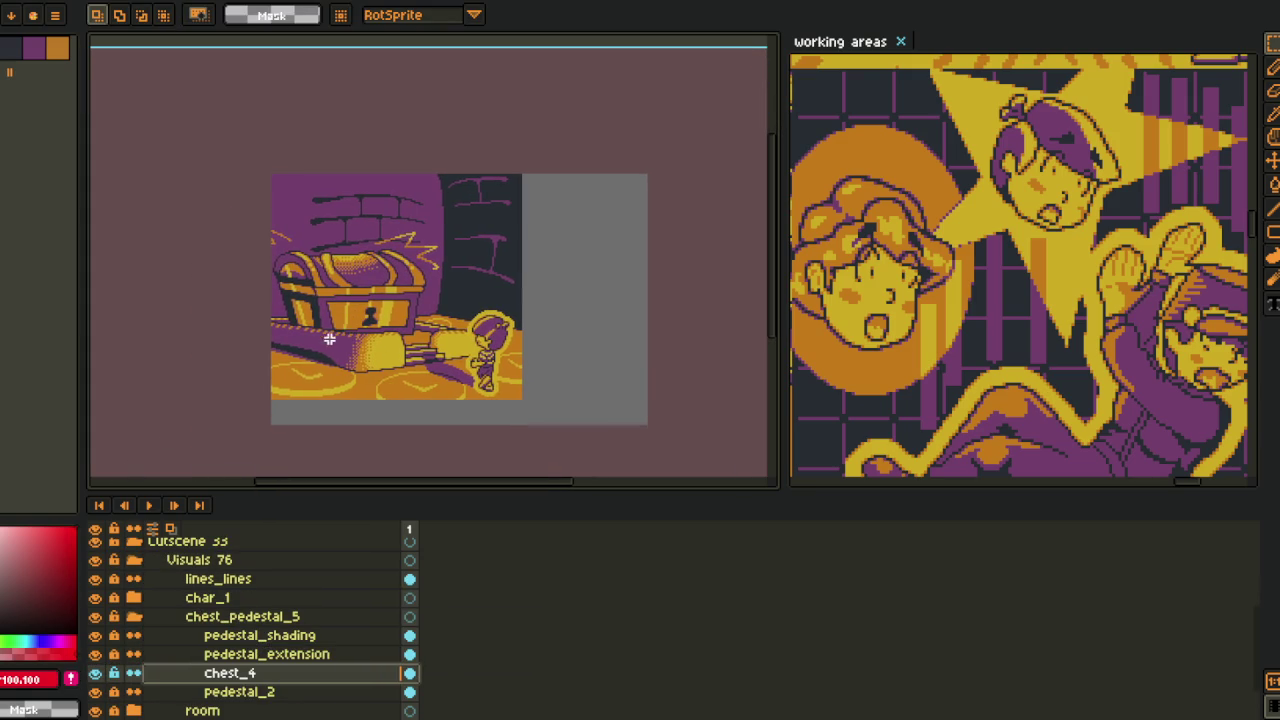
- Apply a thicker red Outline effect to the chest on chest_4
key("shift+o")
left_click(988, 68)
left_click(988, 68)
left_click(967, 40)
key("shift+o")
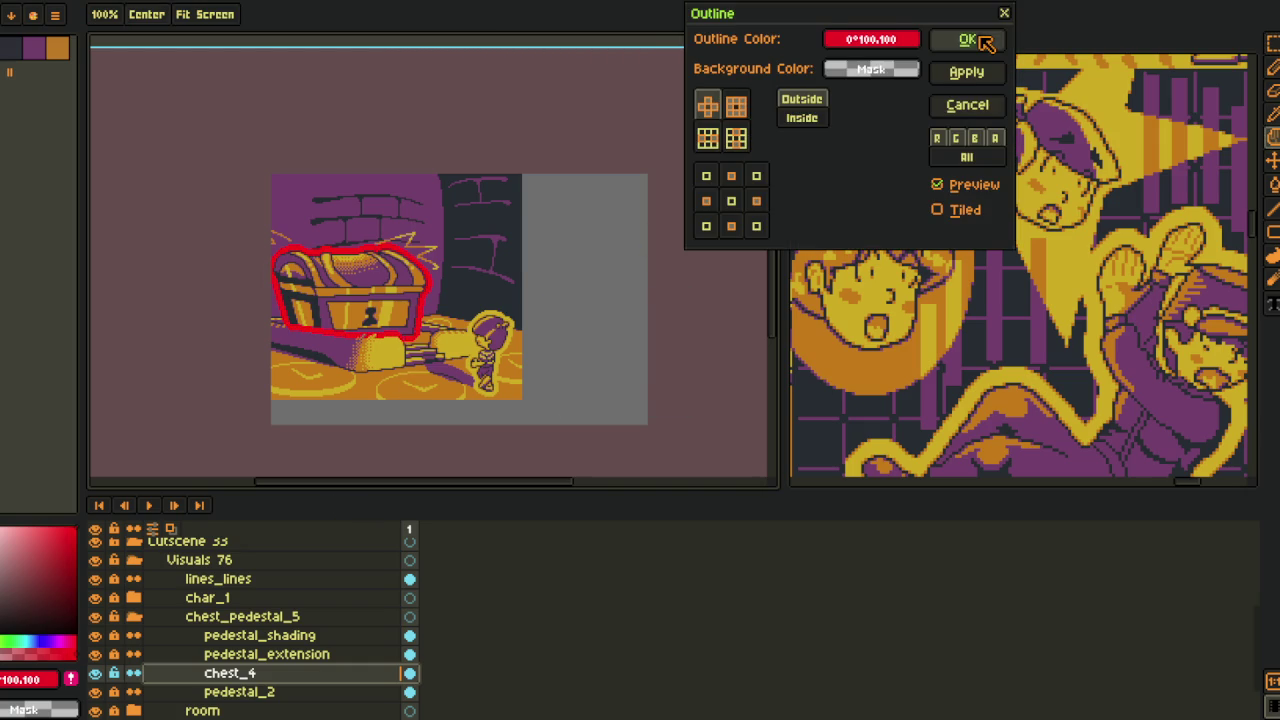
left_click(967, 40)
scroll(511, 154, "down", 2)
- Eyedrop the red (#FF0000) outline colour and open Replace Color, closing it unchanged
key("i")
scroll(521, 252, "up", 5)
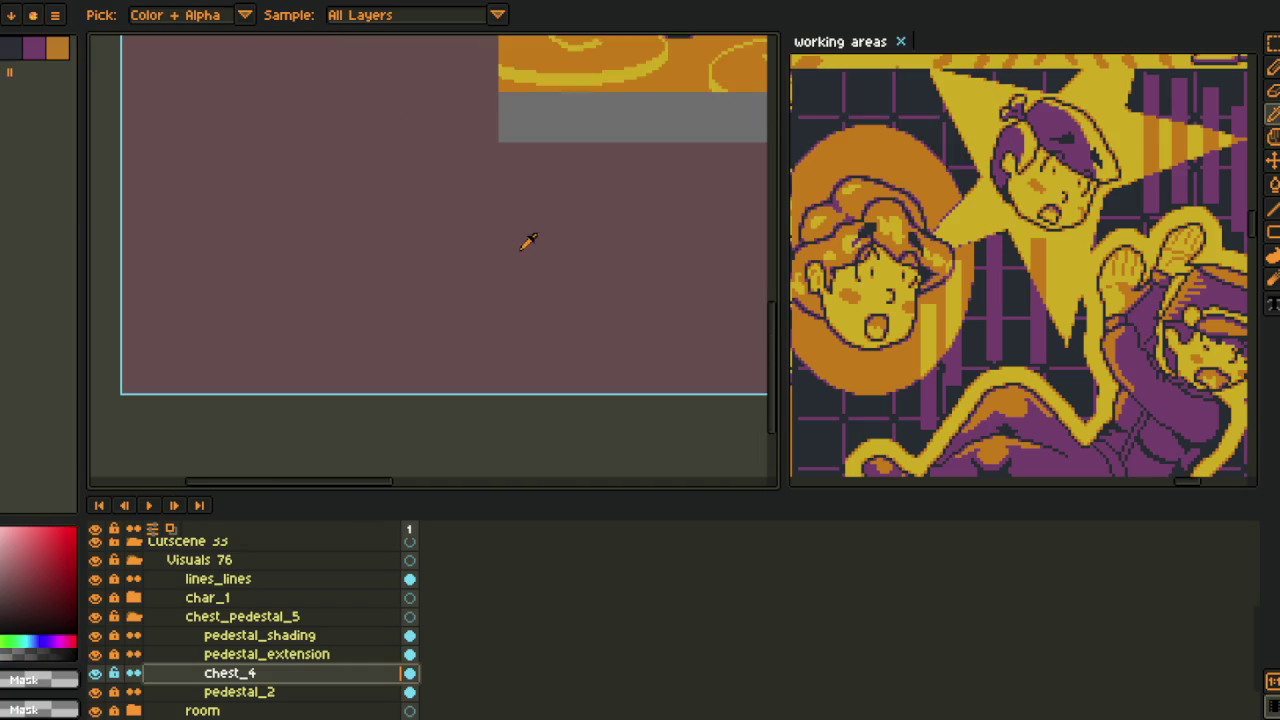
scroll(521, 252, "down", 3)
scroll(444, 206, "up", 2)
scroll(421, 343, "up", 2)
key("Tab")
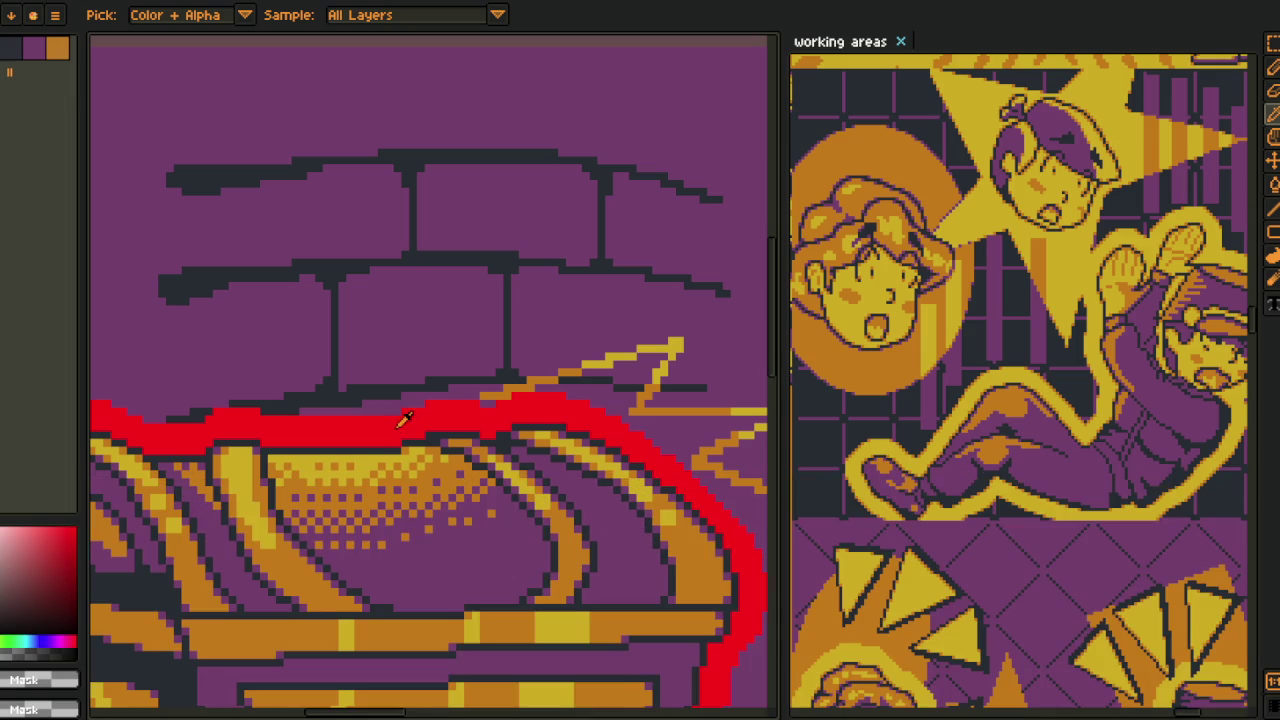
left_click(405, 420)
scroll(405, 420, "down", 2)
scroll(440, 450, "down", 1)
key("shift+r")
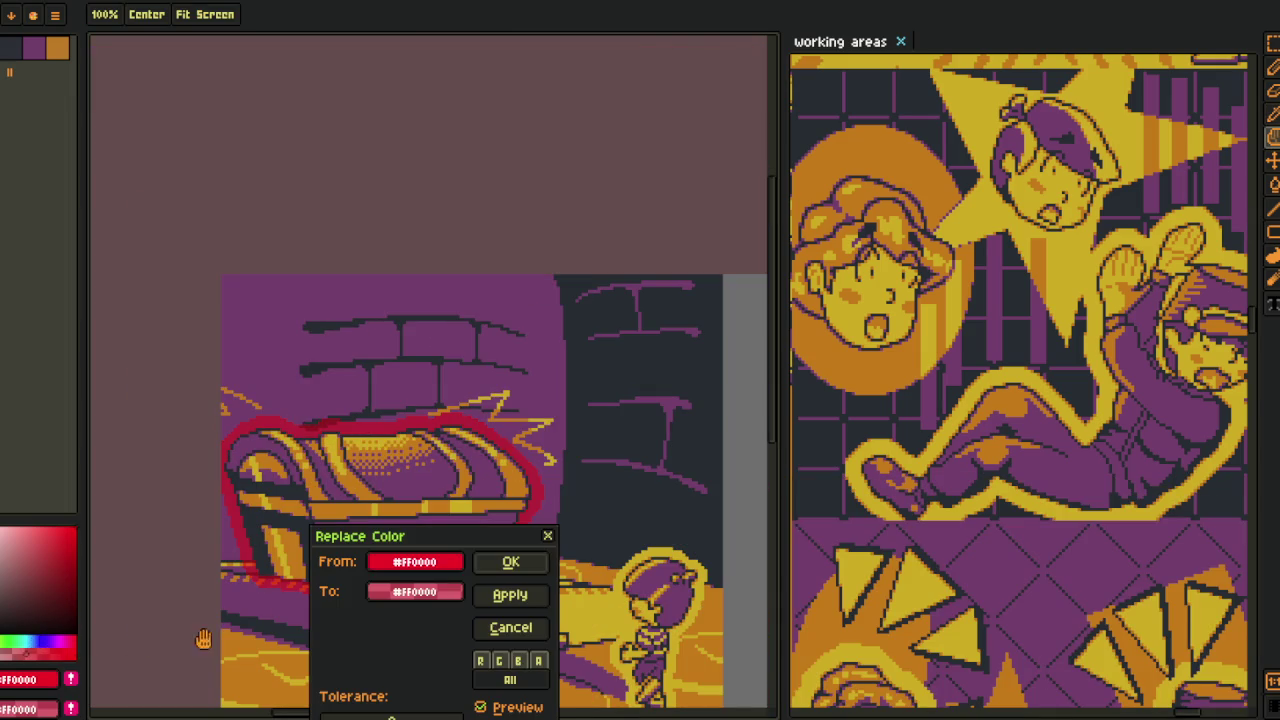
left_click(548, 537)
- Zoom in on the chest and paint-bucket the red outline pixels along its top band black
left_click_drag(443, 306, 430, 140)
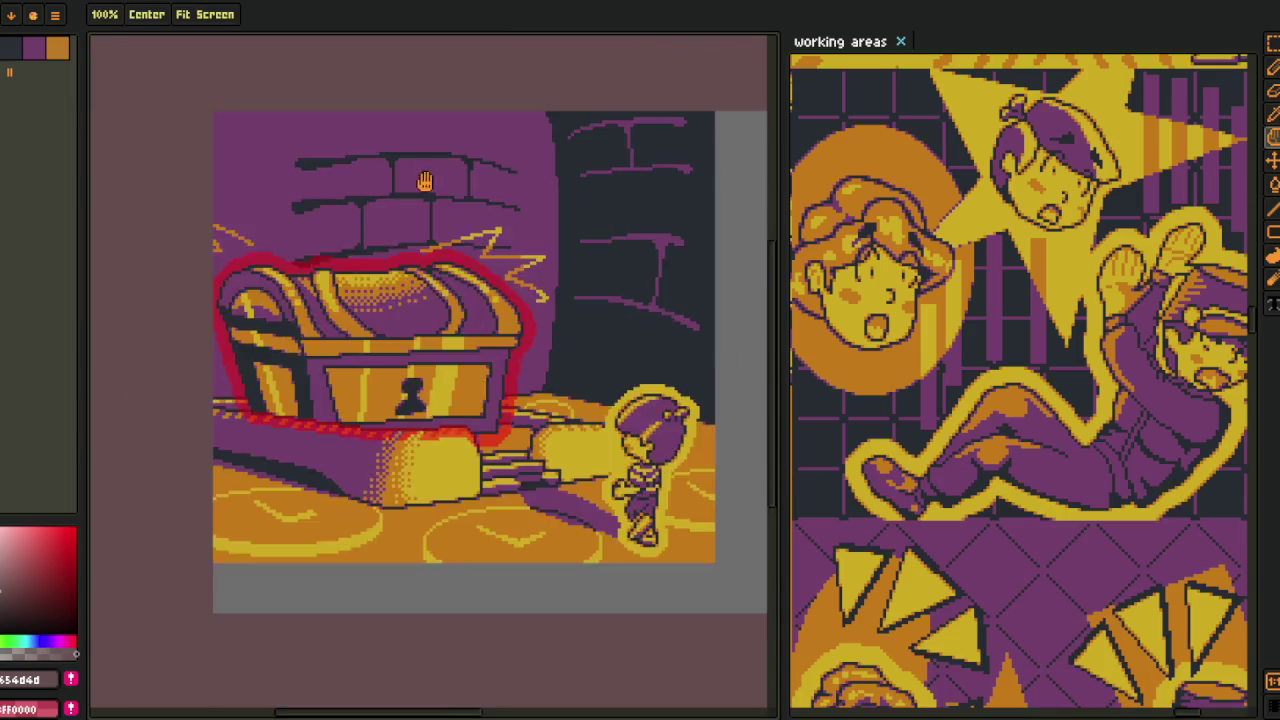
scroll(402, 280, "down", 5)
scroll(414, 323, "up", 2)
scroll(506, 286, "up", 2)
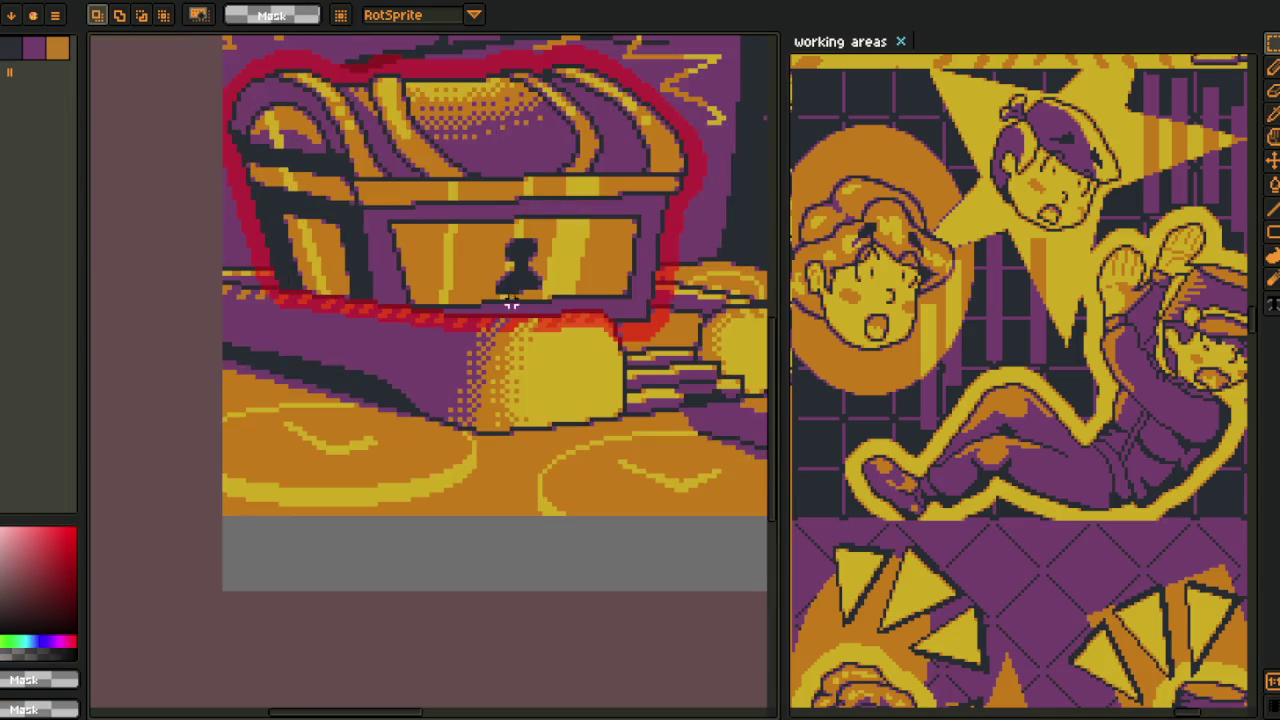
scroll(577, 322, "up", 1)
scroll(577, 322, "up", 1)
scroll(689, 340, "up", 1)
scroll(600, 360, "up", 2)
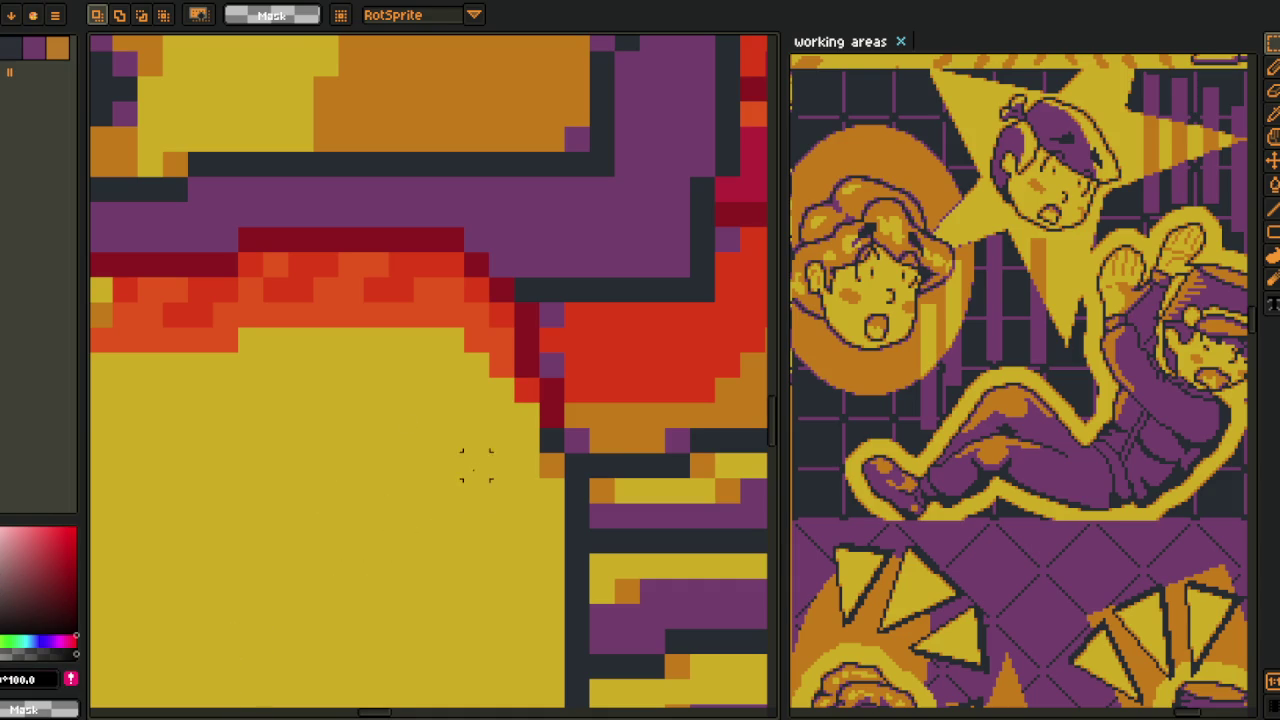
key("g")
scroll(500, 477, "up", 1)
left_click(586, 370)
left_click(557, 343)
left_click(553, 270)
left_click(513, 286)
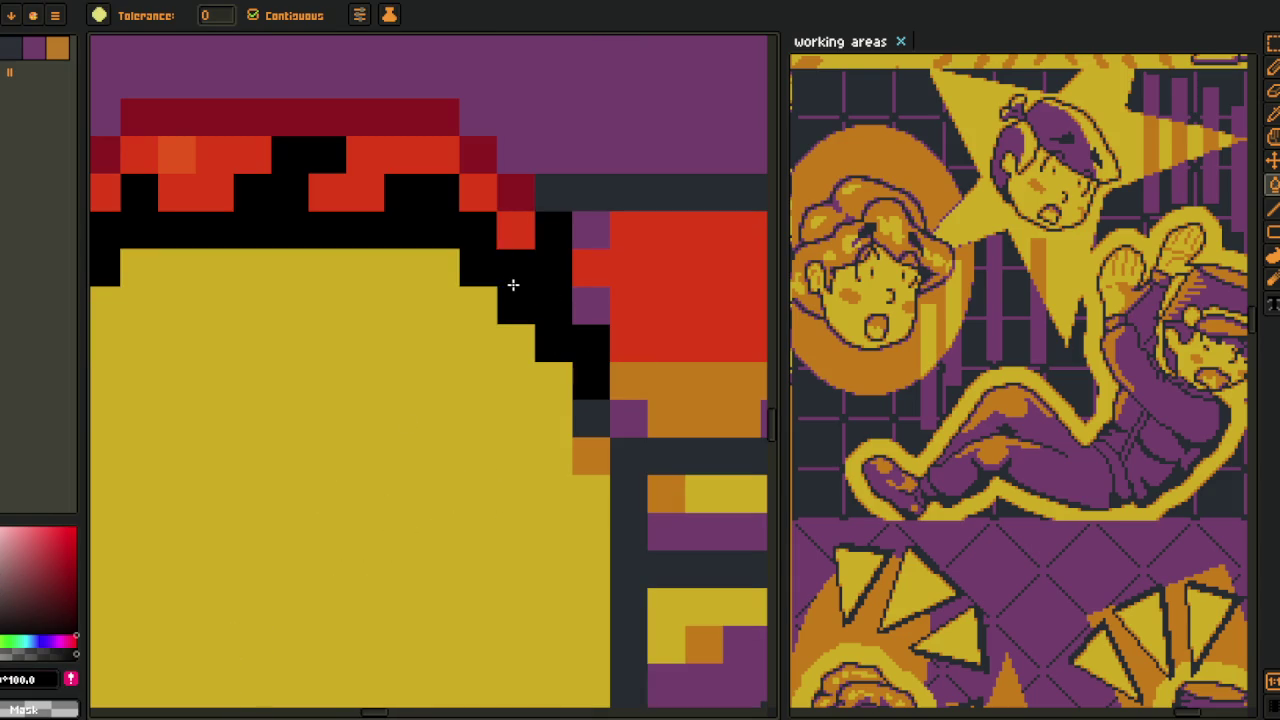
left_click(515, 230)
left_click(515, 192)
left_click(478, 192)
left_click(445, 155)
left_click(360, 120)
left_click(215, 155)
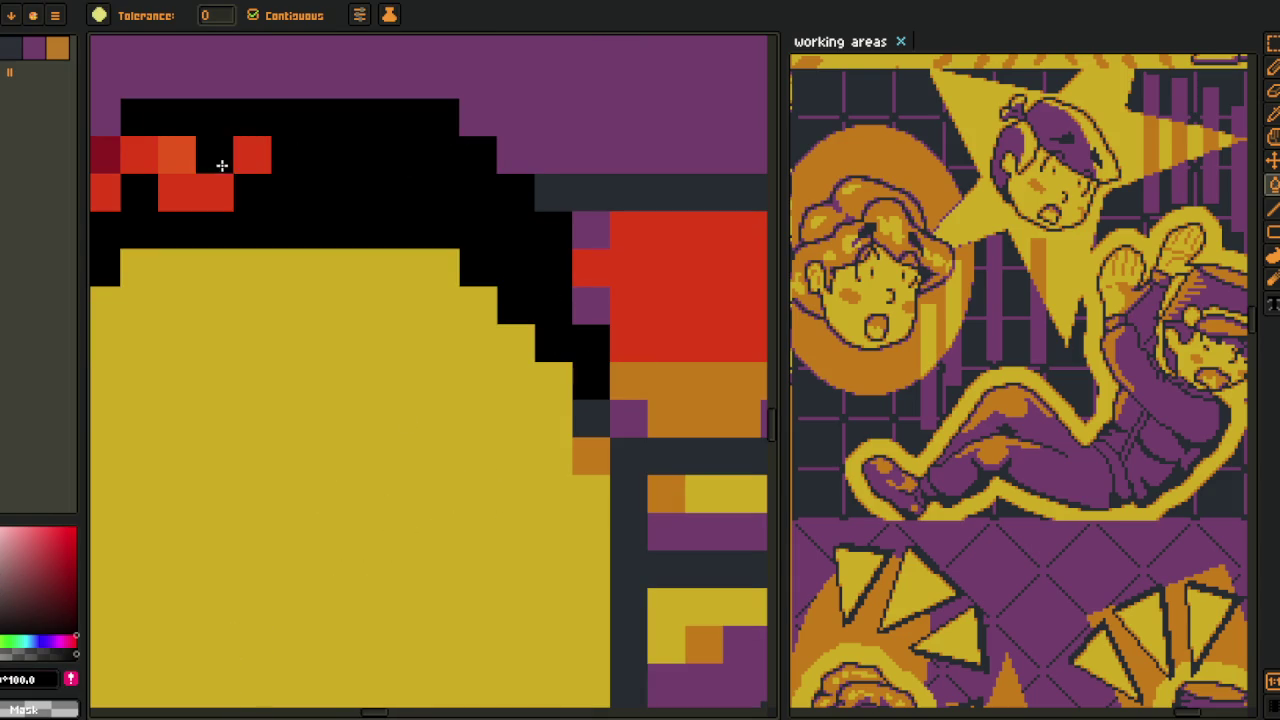
left_click(215, 190)
left_click(172, 155)
left_click(139, 157)
- Continue filling the red and crimson outline patches black along the chest's bottom edge
left_click_drag(131, 163, 528, 294)
left_click(496, 323)
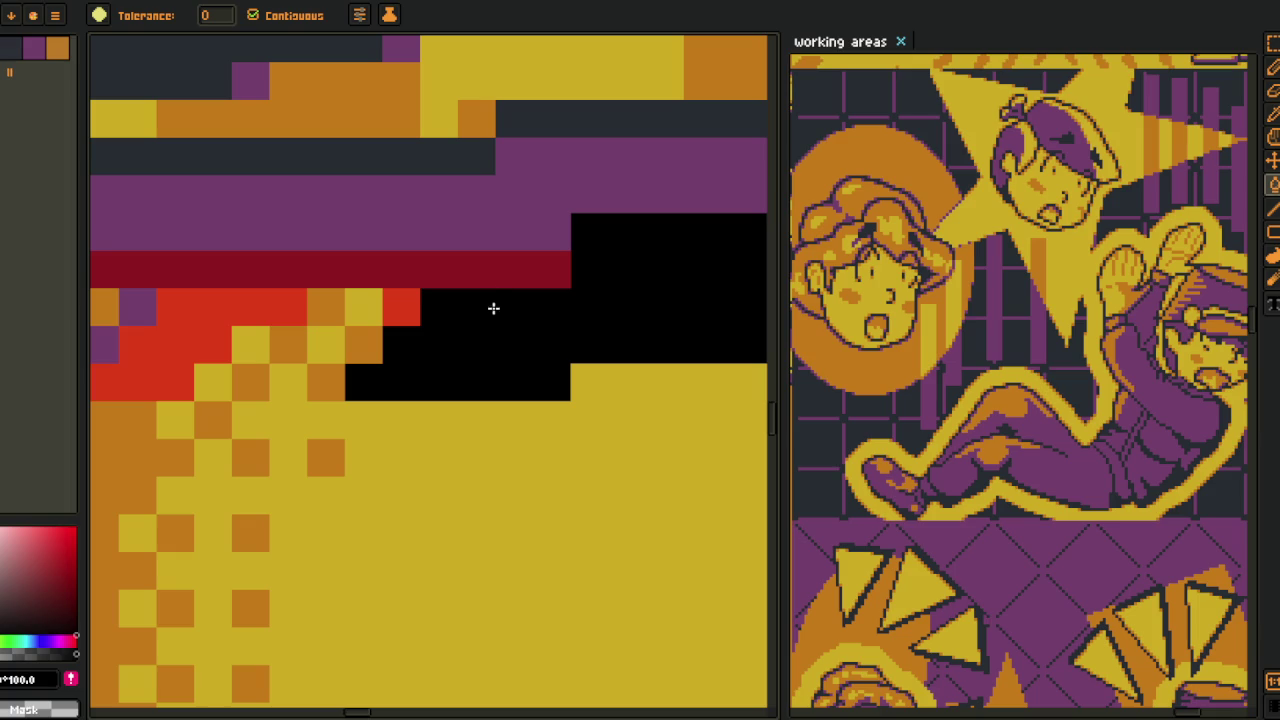
left_click(485, 282)
left_click(410, 300)
left_click_drag(286, 309, 562, 344)
left_click(468, 352)
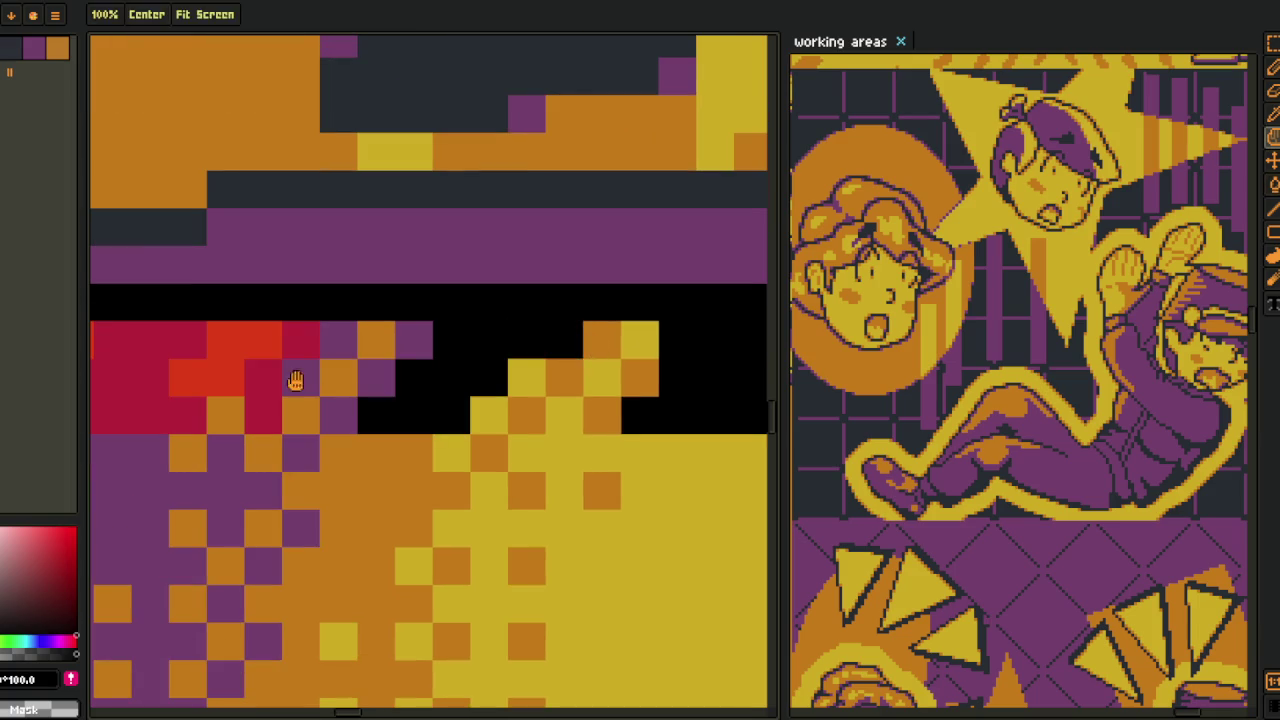
left_click_drag(295, 380, 439, 405)
left_click(445, 365)
left_click(408, 420)
left_click(370, 384)
left_click(297, 403)
left_click(250, 410)
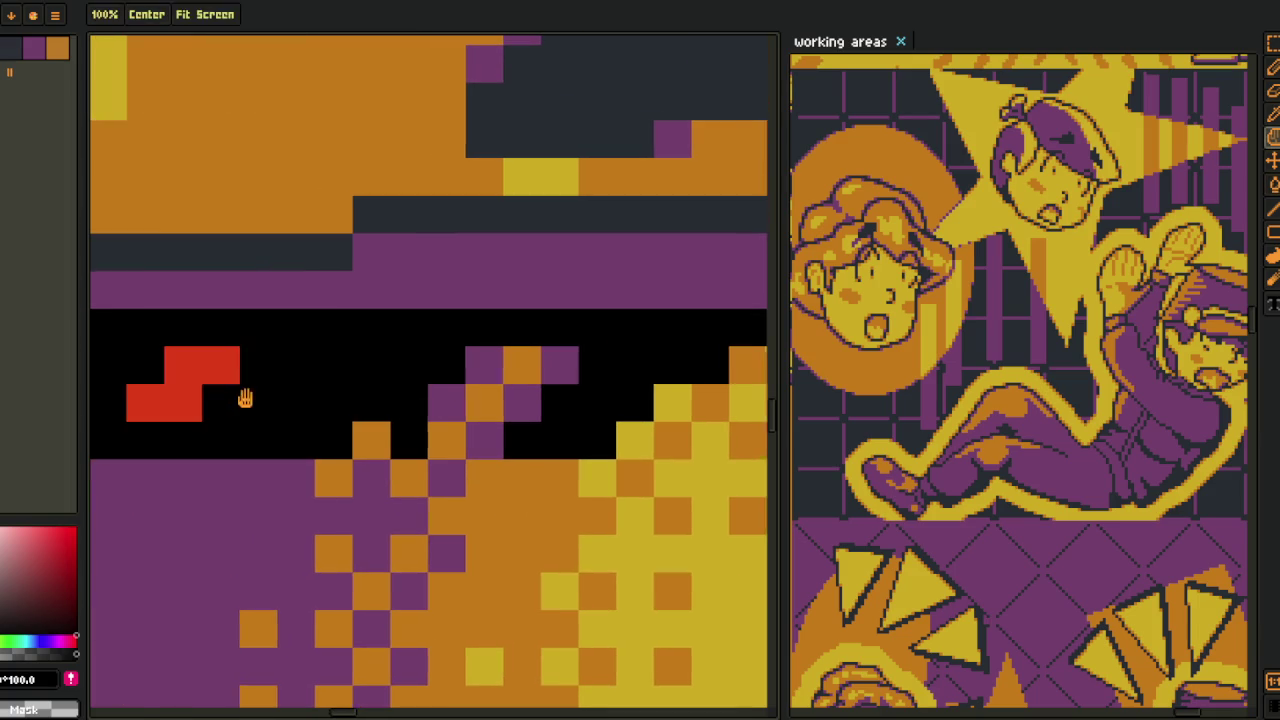
left_click_drag(228, 398, 500, 420)
left_click(509, 420)
left_click(350, 380)
left_click(260, 320)
left_click(237, 360)
left_click_drag(237, 360, 404, 443)
left_click(404, 443)
left_click(360, 405)
left_click(260, 405)
- Blacken the remaining crimson strips and leftover red blocks under the chest
left_click_drag(237, 434, 457, 514)
left_click(450, 505)
left_click(353, 479)
left_click(320, 428)
left_click_drag(257, 454, 437, 511)
left_click(430, 500)
left_click(312, 432)
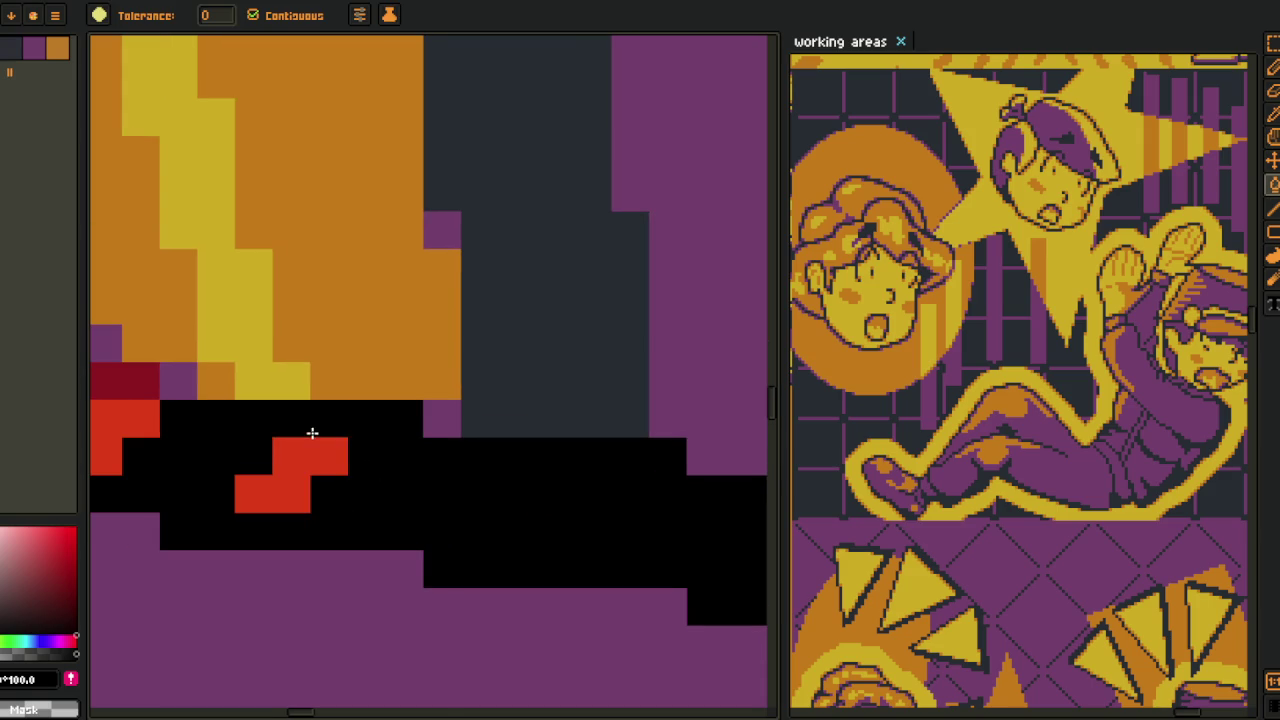
left_click(312, 432)
left_click_drag(271, 471, 509, 457)
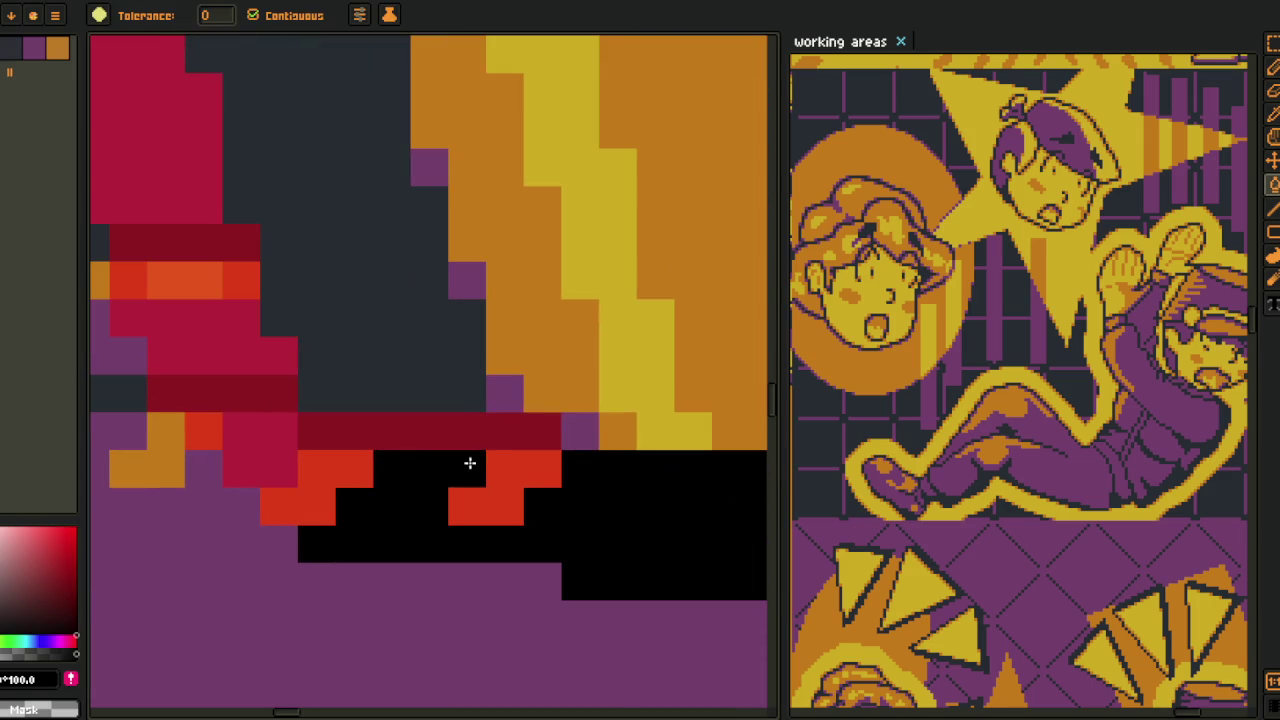
left_click(503, 431)
left_click(490, 500)
left_click(345, 471)
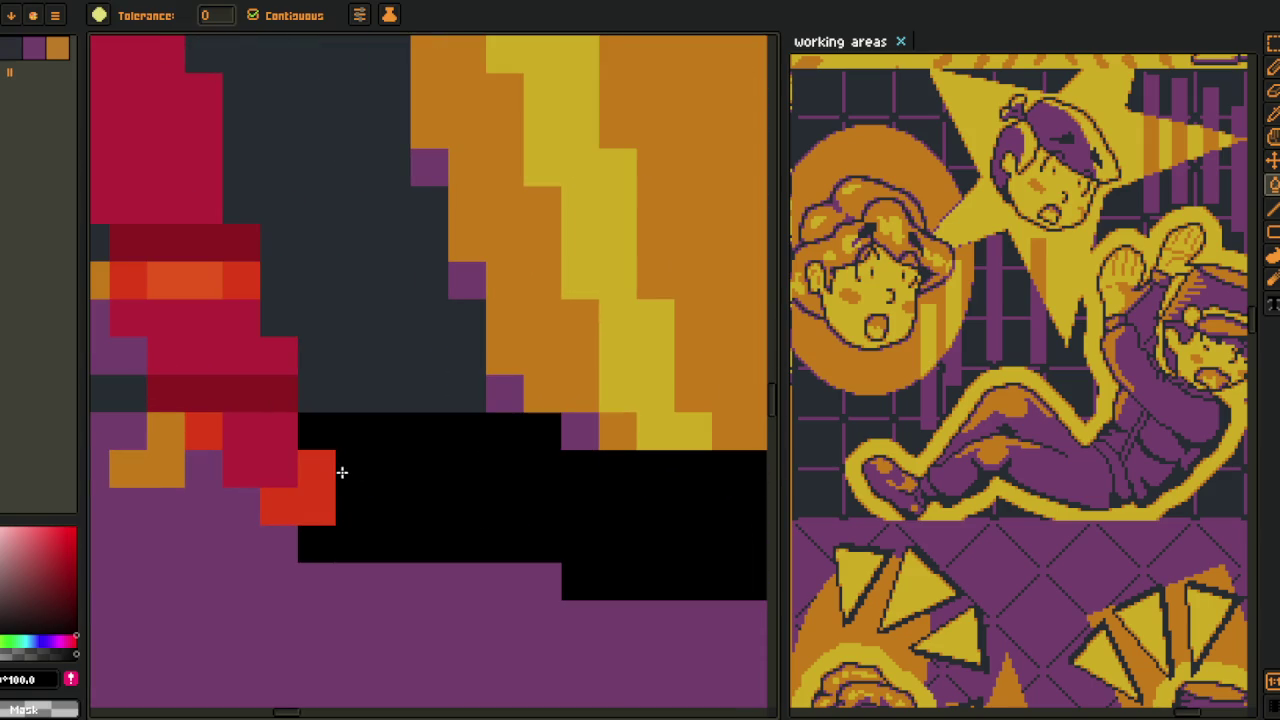
left_click(343, 472)
scroll(331, 466, "down", 2)
scroll(271, 443, "up", 1)
left_click(262, 425)
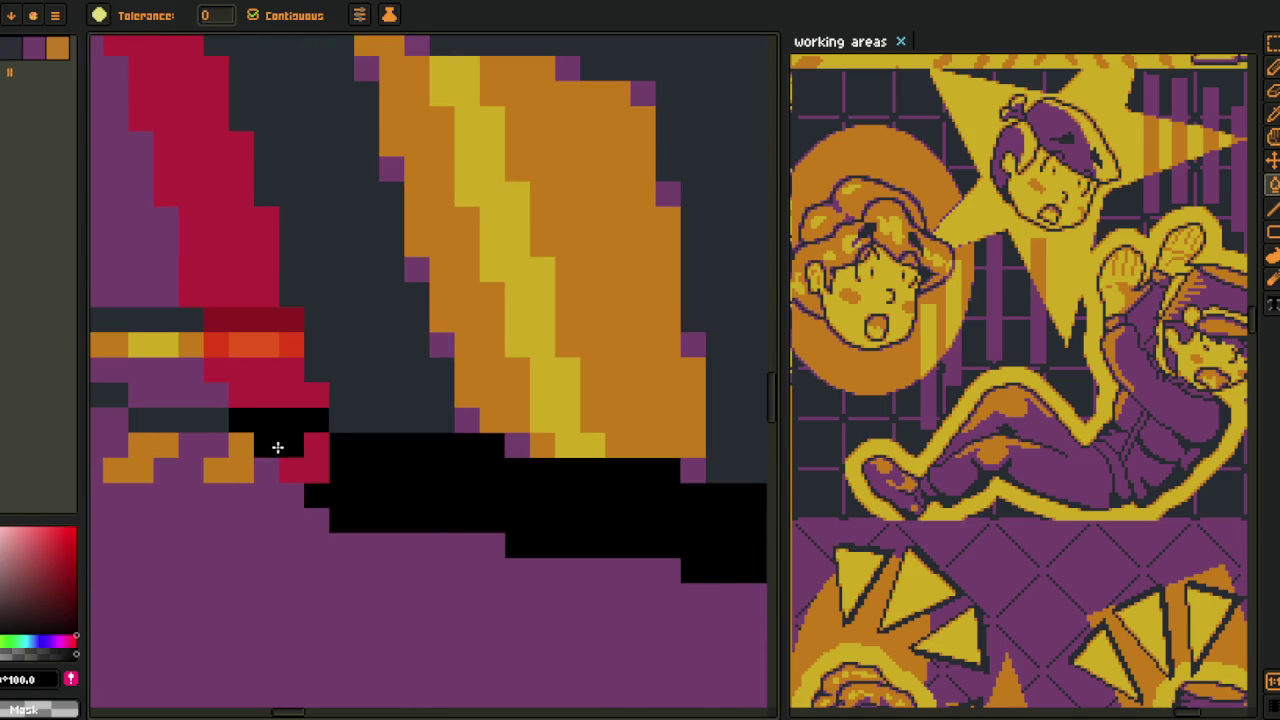
left_click(320, 463)
scroll(323, 465, "down", 2)
scroll(323, 465, "down", 1)
- Show the layers panel and hide the room layer to view the chest alone
key("Tab")
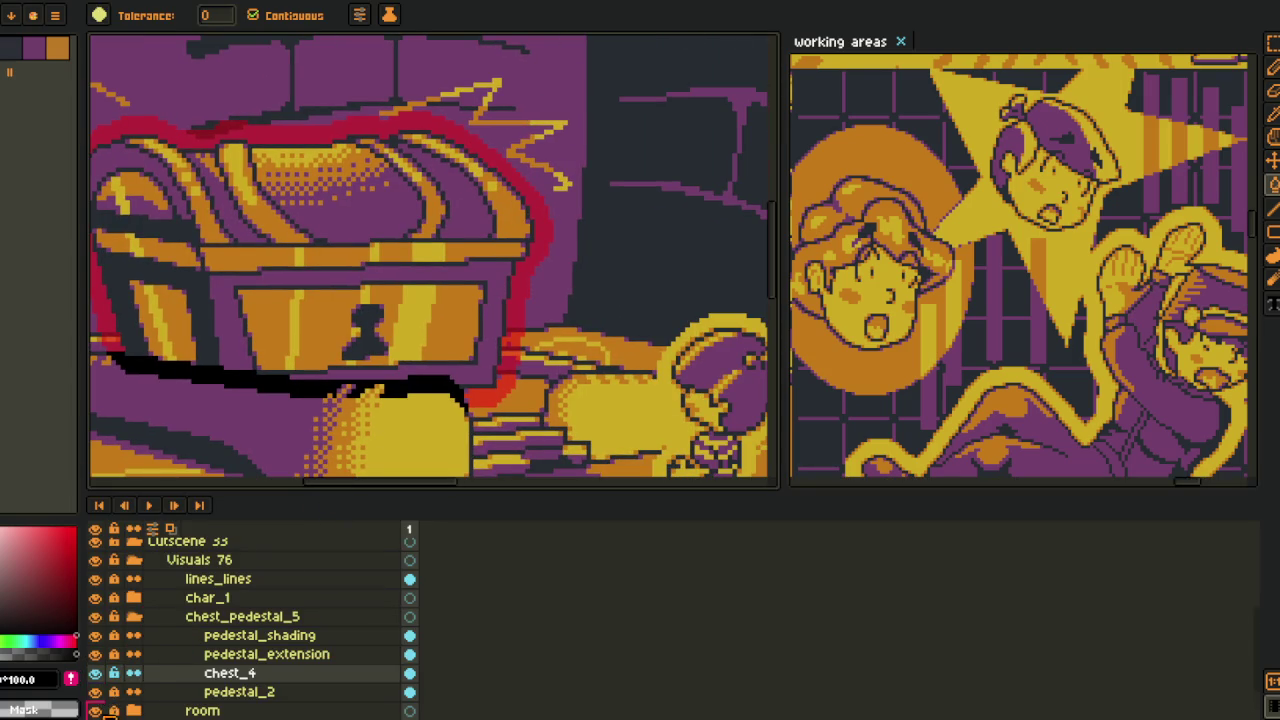
scroll(95, 700, "down", 1)
left_click(95, 673)
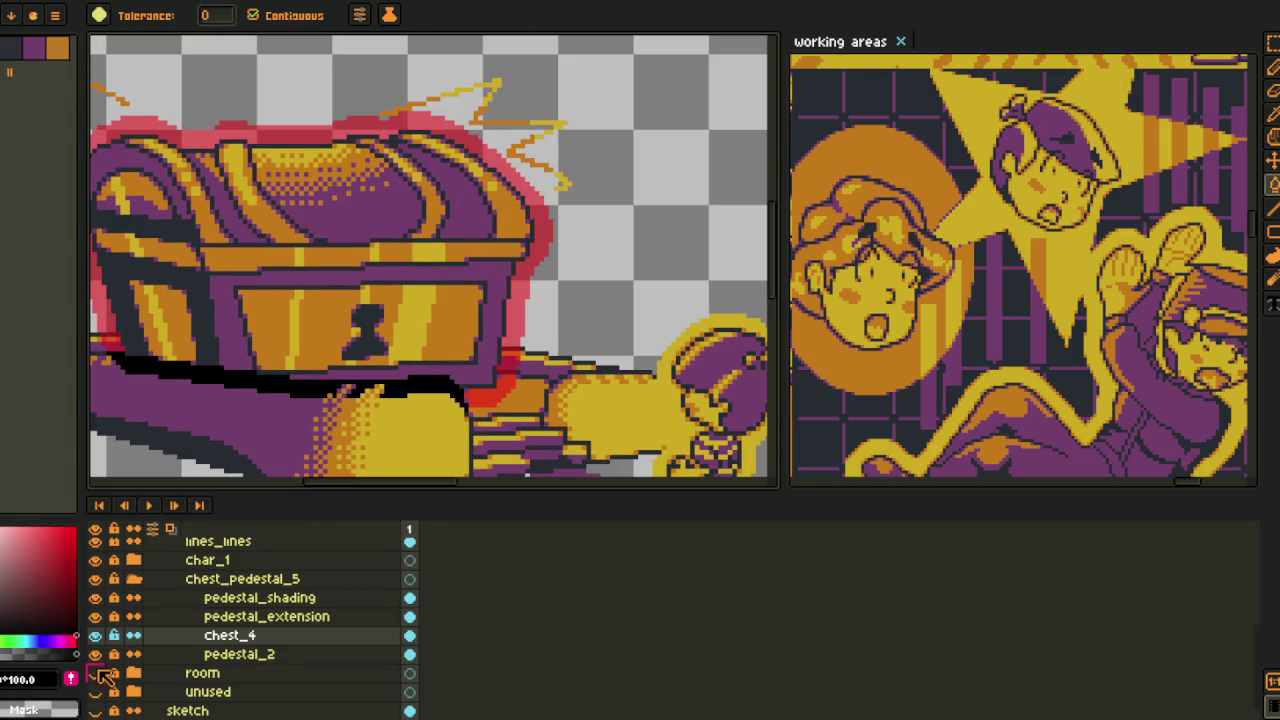
- Hide the char_1, pedestal_2, pedestal_extension and pedestal_shading layers
left_click(95, 562)
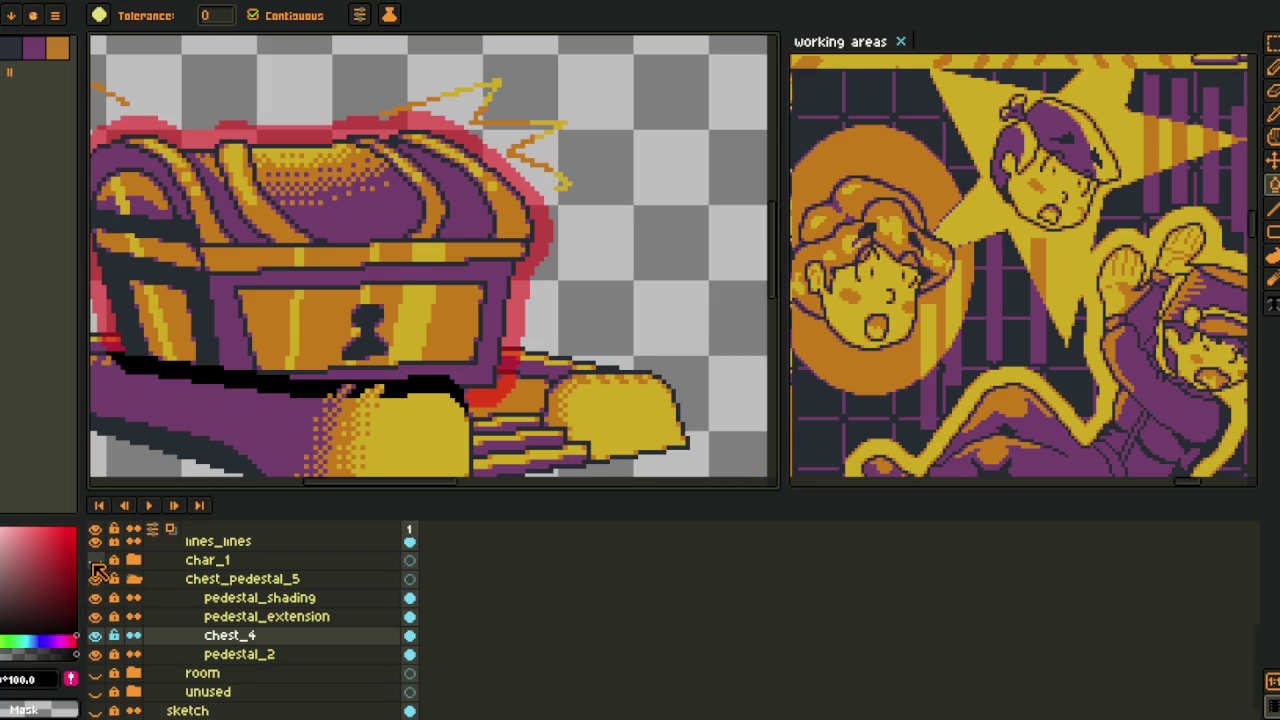
left_click(95, 654)
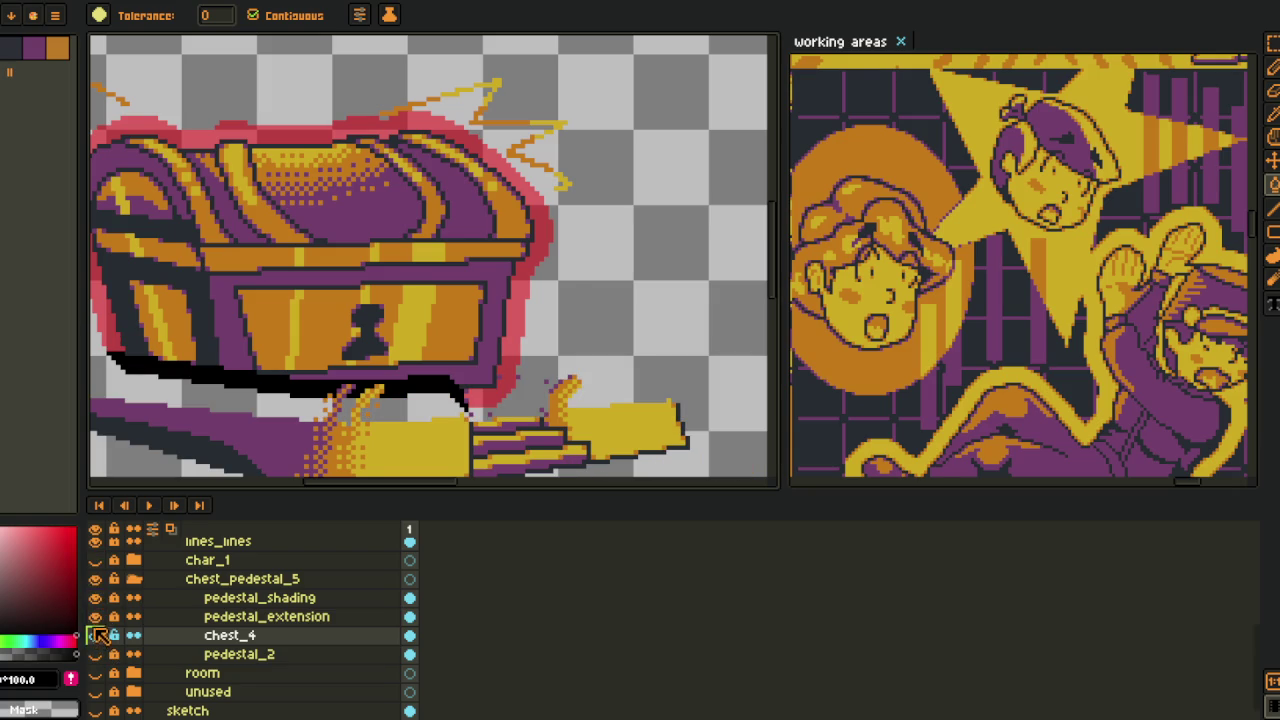
left_click(95, 616)
left_click(95, 597)
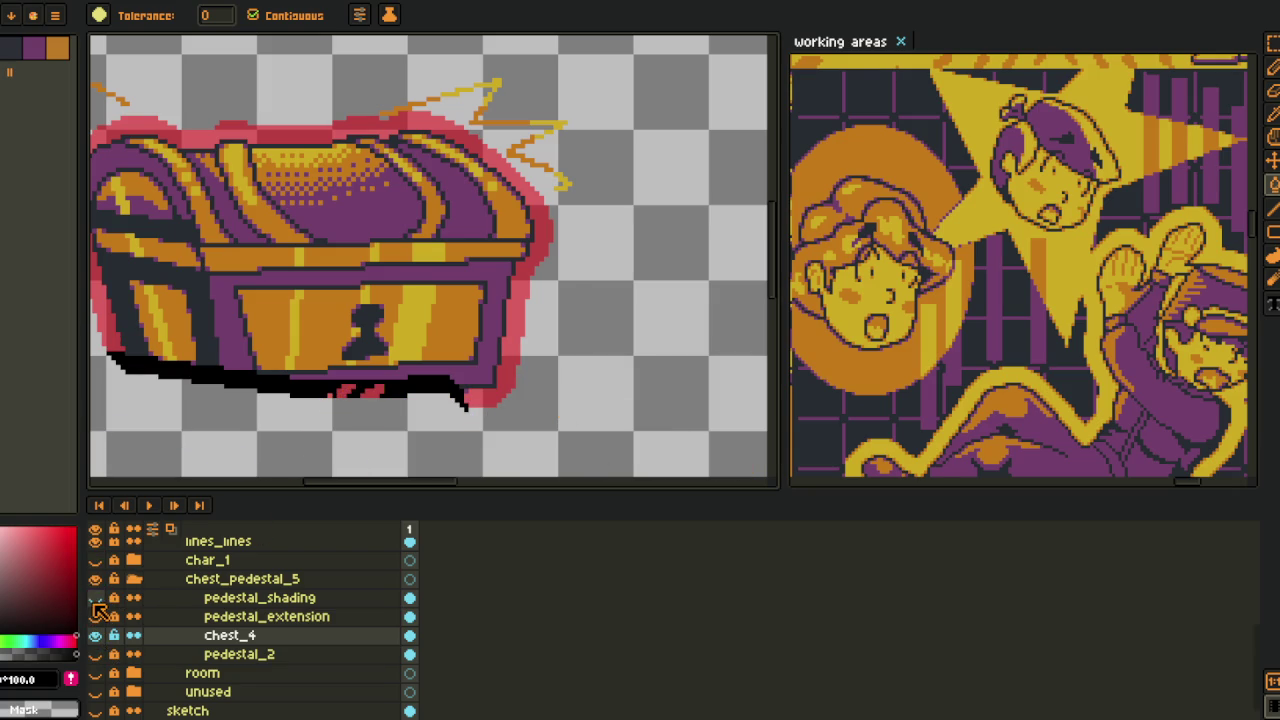
scroll(369, 392, "up", 2)
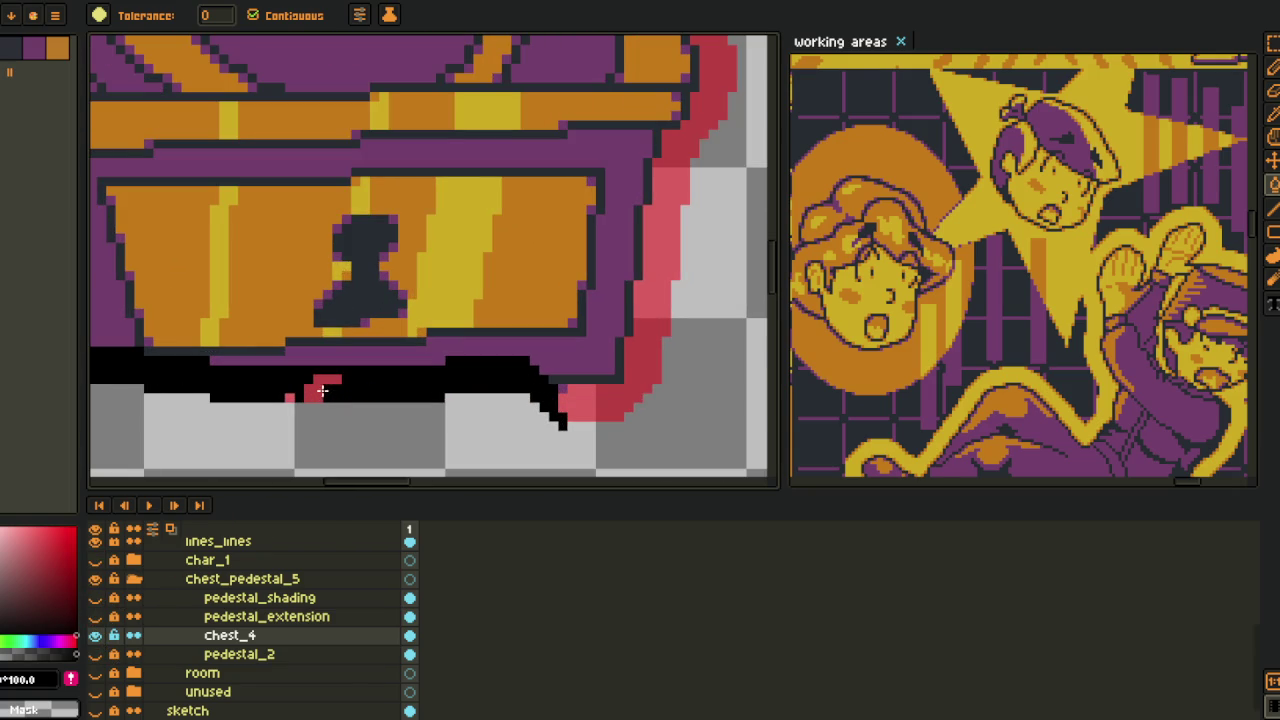
scroll(288, 395, "down", 2)
scroll(306, 400, "down", 1)
scroll(306, 400, "down", 2)
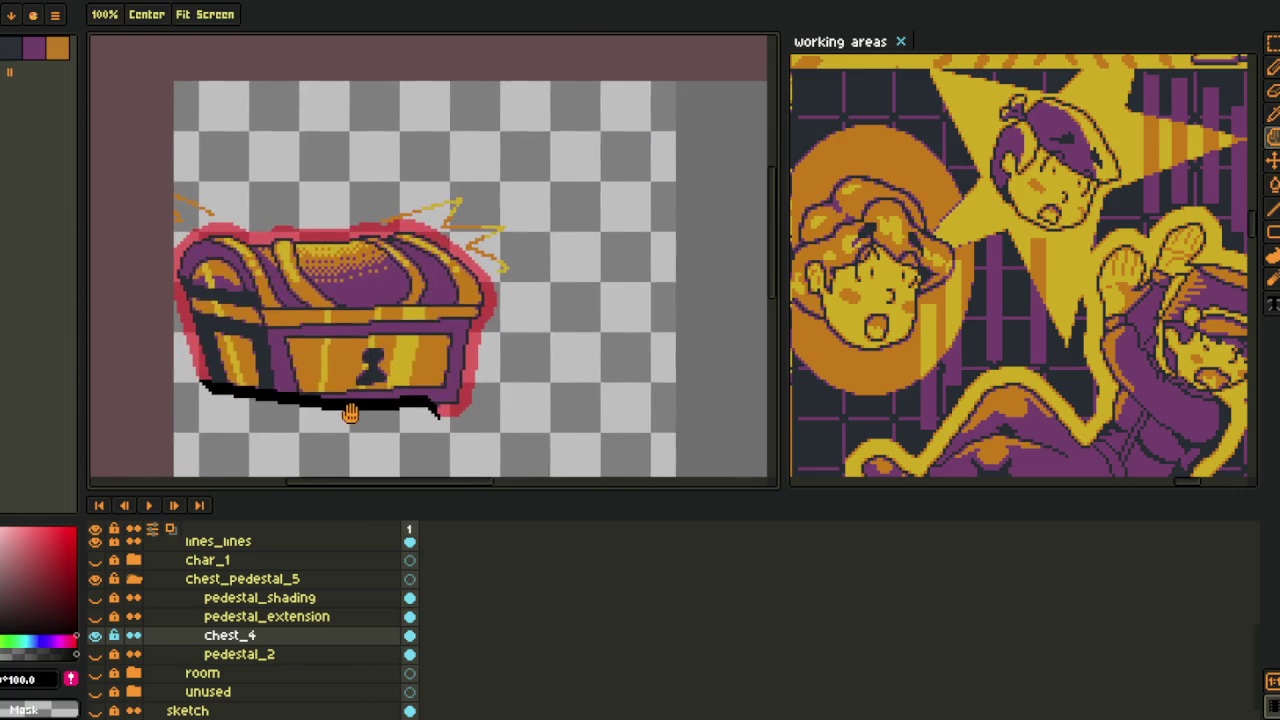
- Eyedrop the black under the chest and remove it with Replace Color
left_click(318, 424)
scroll(318, 424, "up", 2)
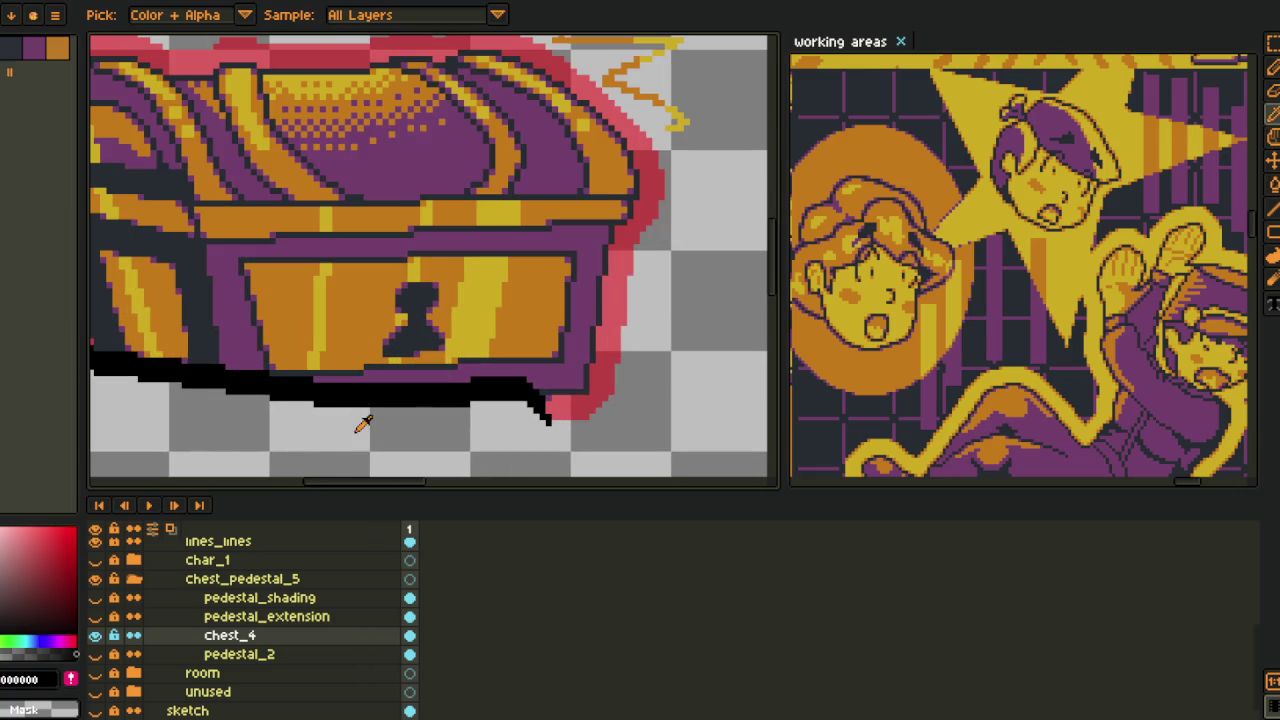
key("shift+r")
left_click(509, 574)
- Eyedrop the pink outline and replace it with yellow using Replace Color
left_click(612, 322)
key("shift+r")
left_click(509, 574)
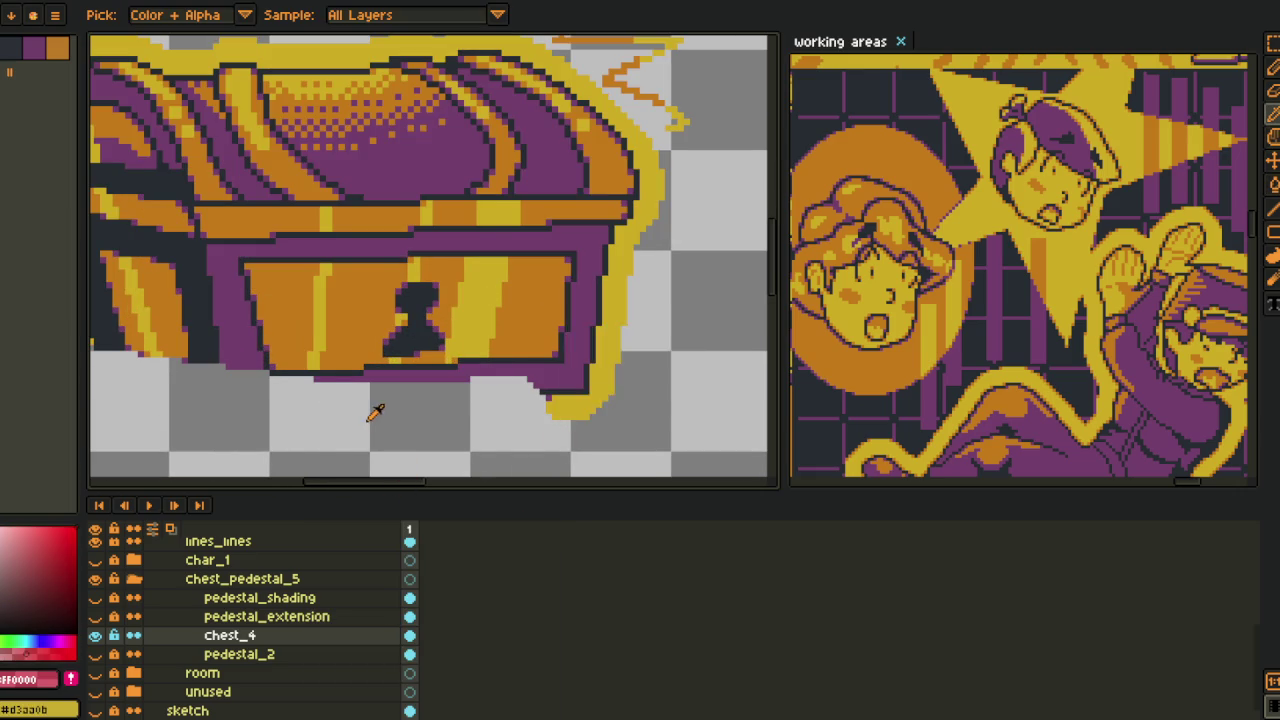
scroll(374, 413, "down", 3)
scroll(371, 400, "up", 1)
scroll(317, 420, "up", 2)
scroll(246, 380, "up", 1)
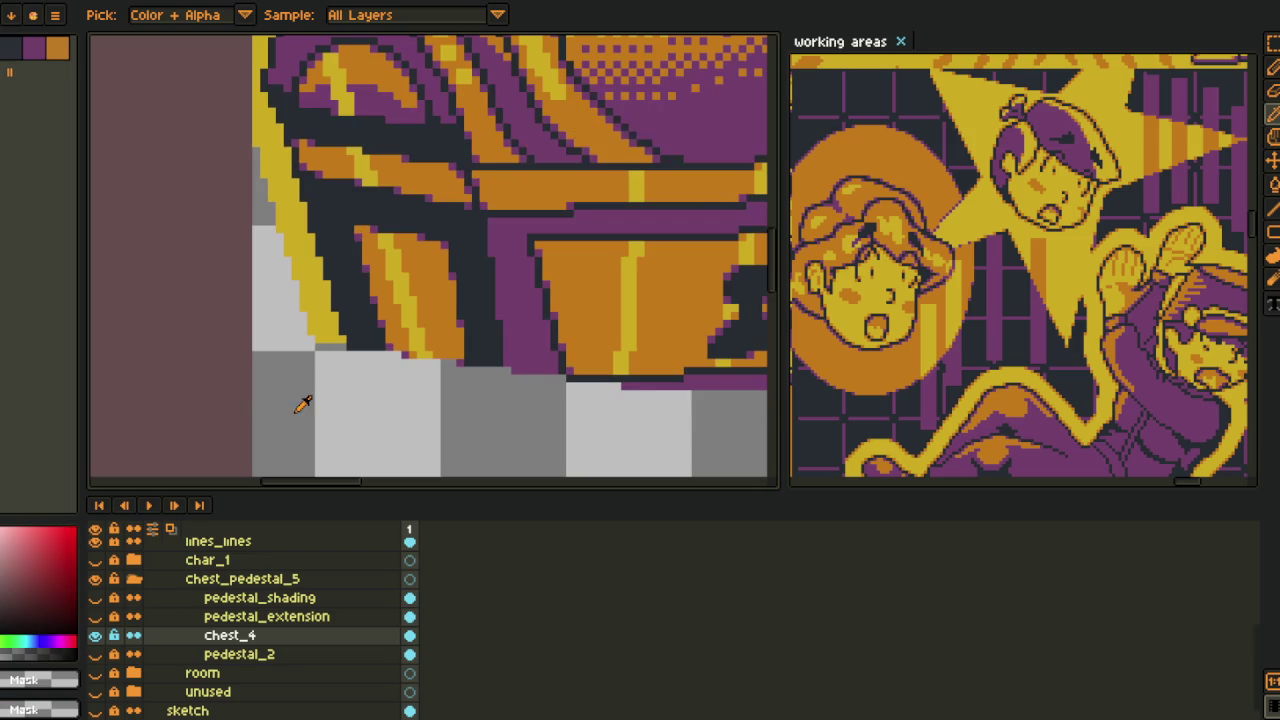
scroll(303, 404, "up", 2)
scroll(360, 309, "up", 1)
- Pick orange and pencil orange pixels and a short diagonal along the yellow stripe's left edge
left_click(469, 317)
key("b")
left_click(322, 380)
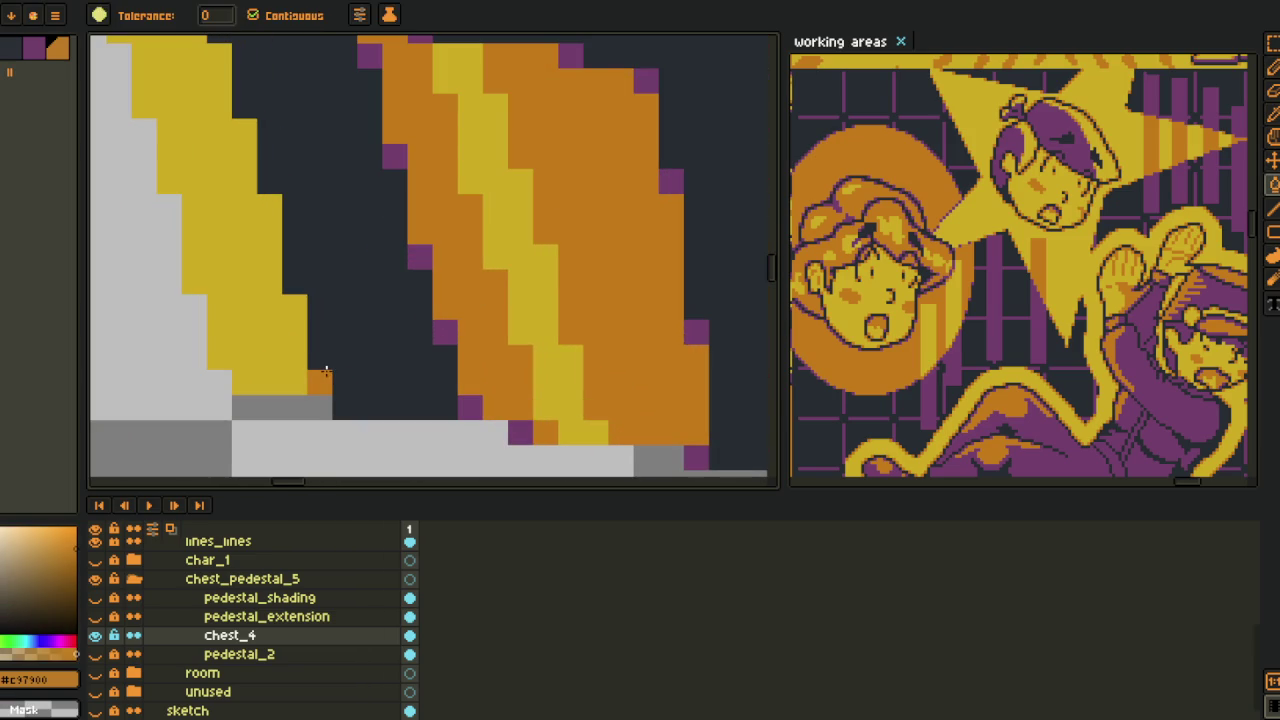
left_click(294, 307)
left_click(270, 207)
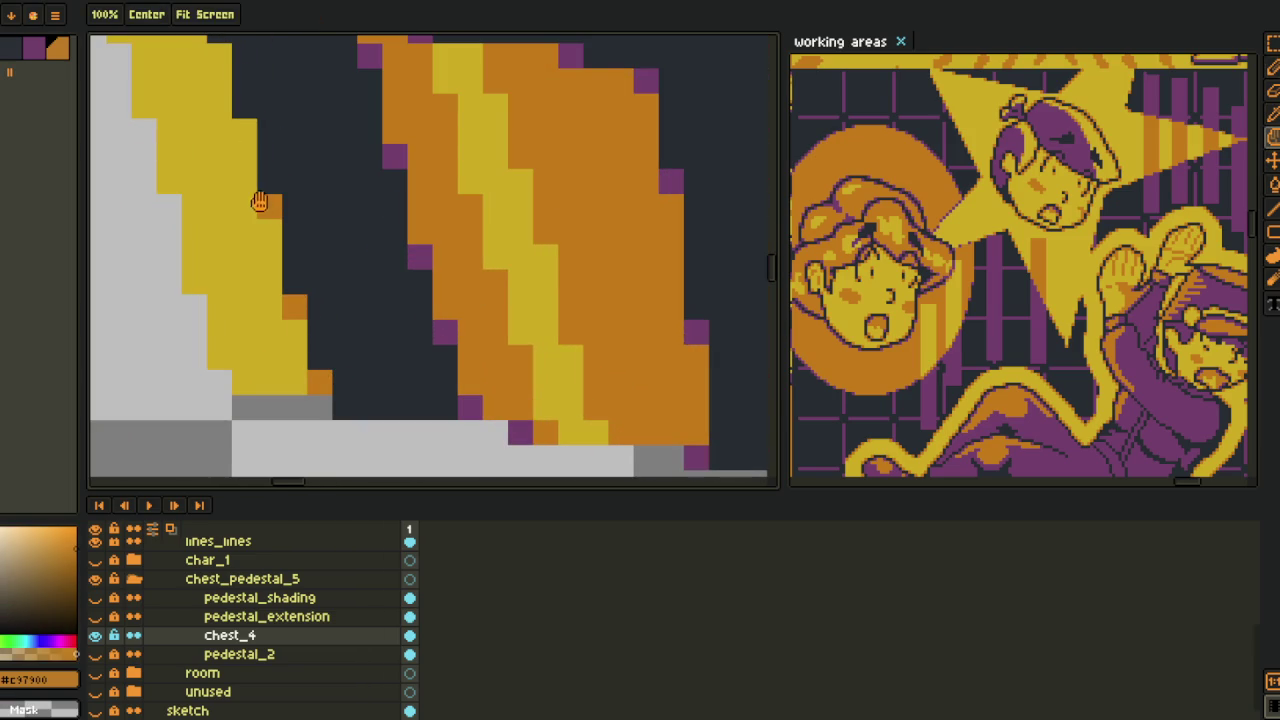
left_click_drag(277, 213, 393, 417)
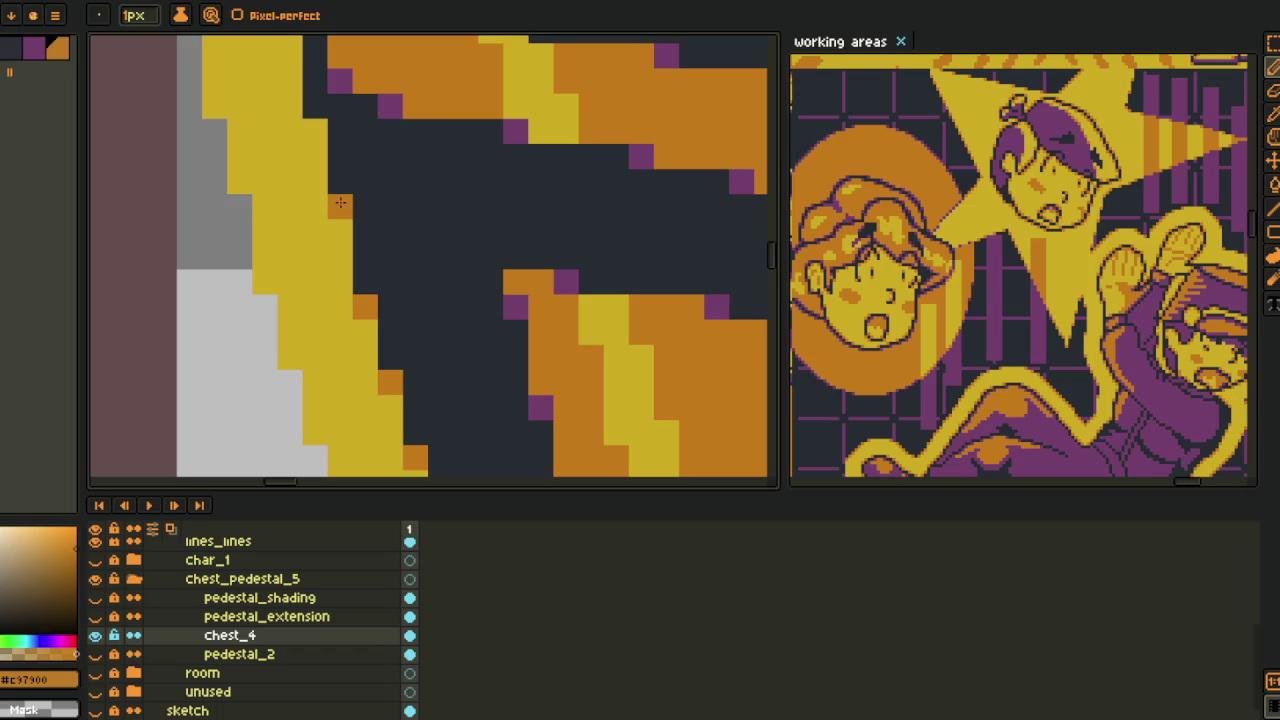
left_click_drag(341, 203, 391, 423)
key("Tab")
left_click_drag(370, 244, 362, 469)
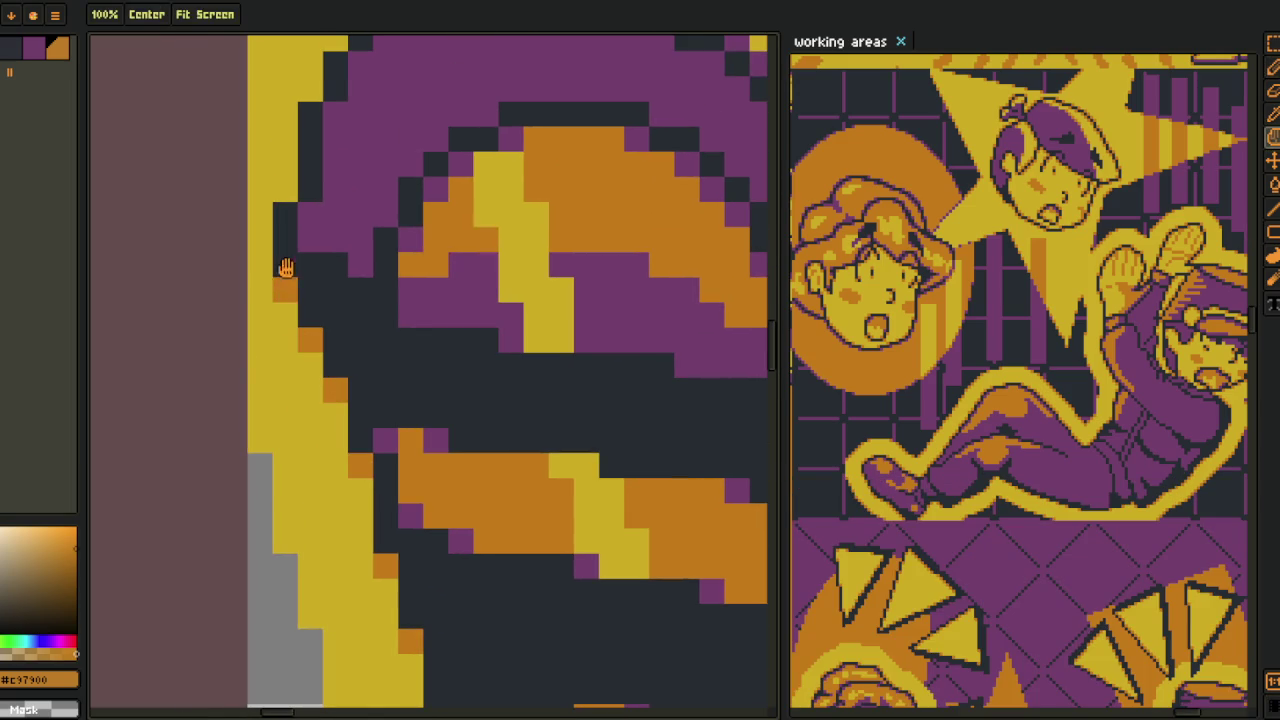
left_click_drag(281, 278, 261, 455)
left_click_drag(310, 291, 362, 236)
- Add orange pixels where the yellow outline meets dark lines on the chest's sides and corner
key("h")
scroll(450, 300, "down", 3)
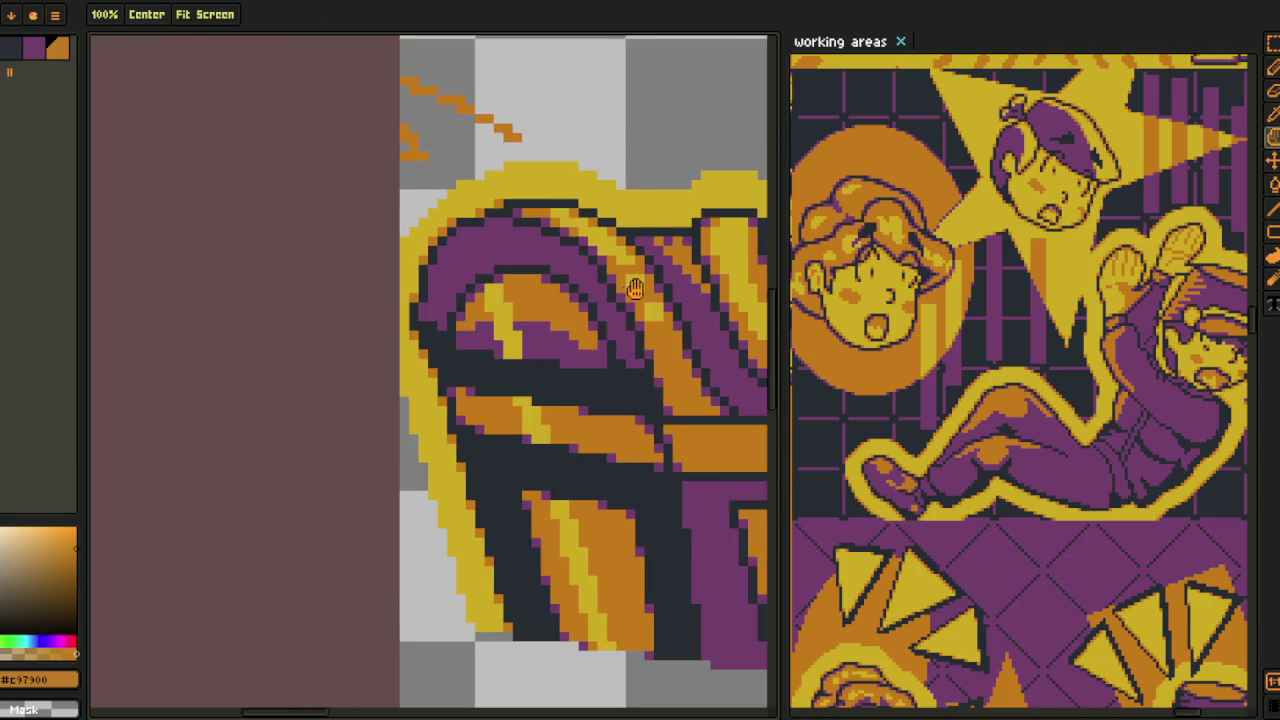
scroll(460, 400, "up", 2)
left_click_drag(500, 470, 465, 479)
scroll(465, 479, "up", 5)
key("b")
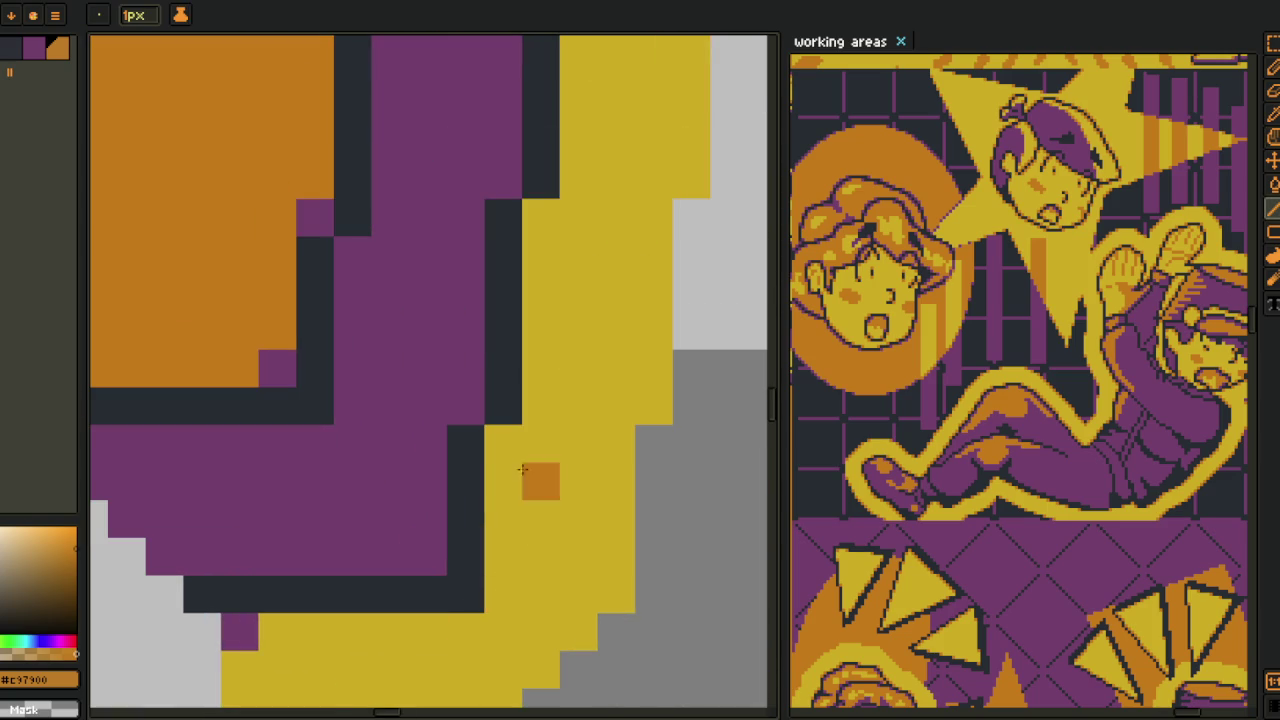
left_click(503, 443)
left_click_drag(549, 217, 457, 629)
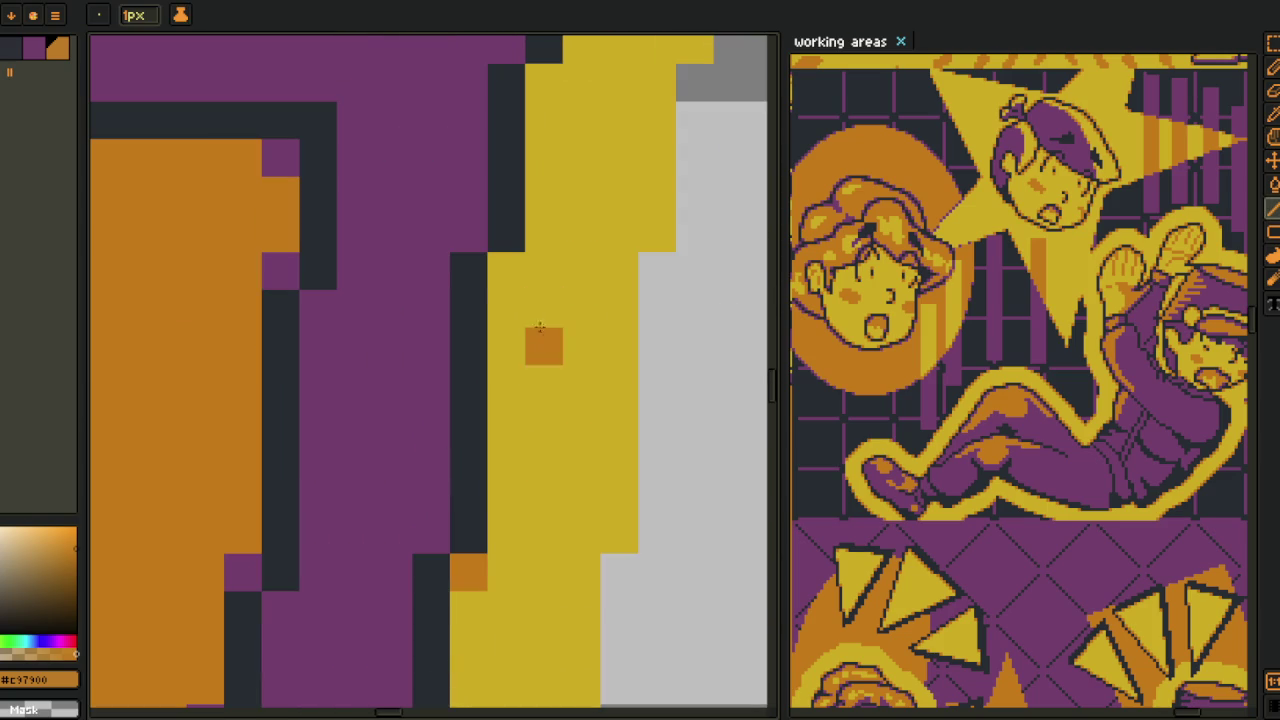
scroll(573, 410, "down", 3)
left_click_drag(539, 328, 480, 560)
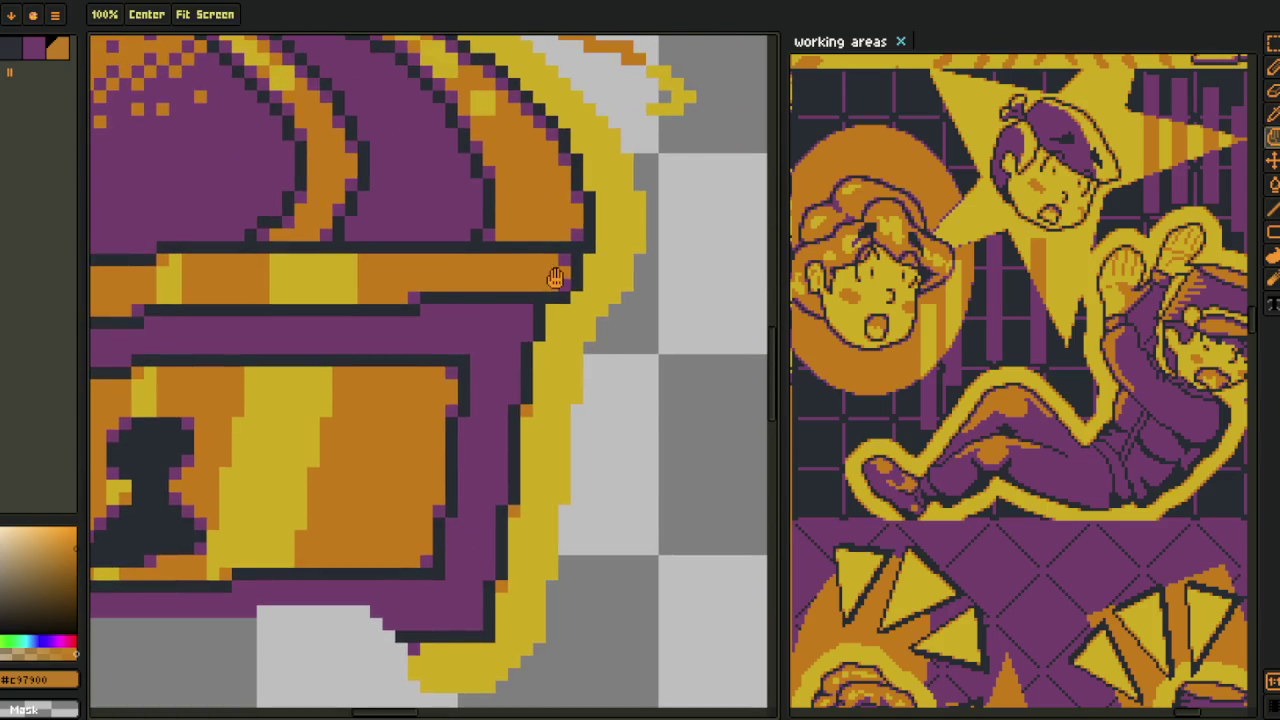
scroll(481, 569, "up", 3)
key("b")
left_click(502, 453)
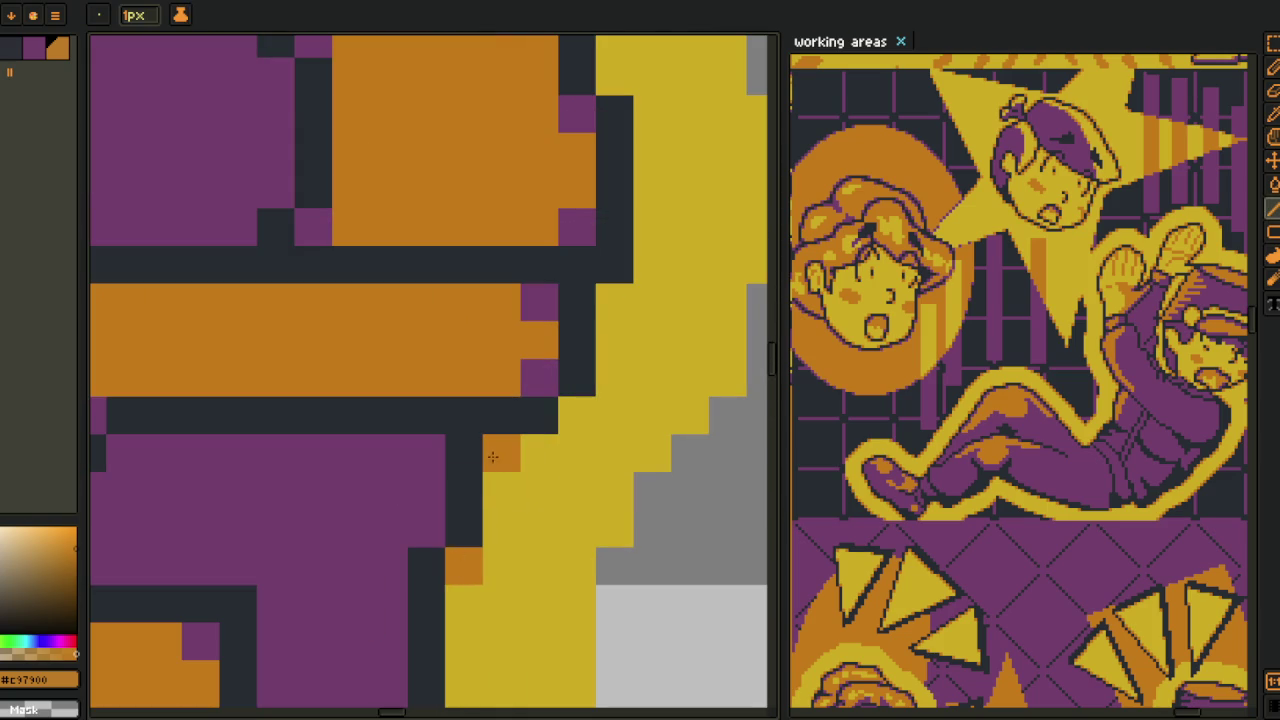
left_click(577, 415)
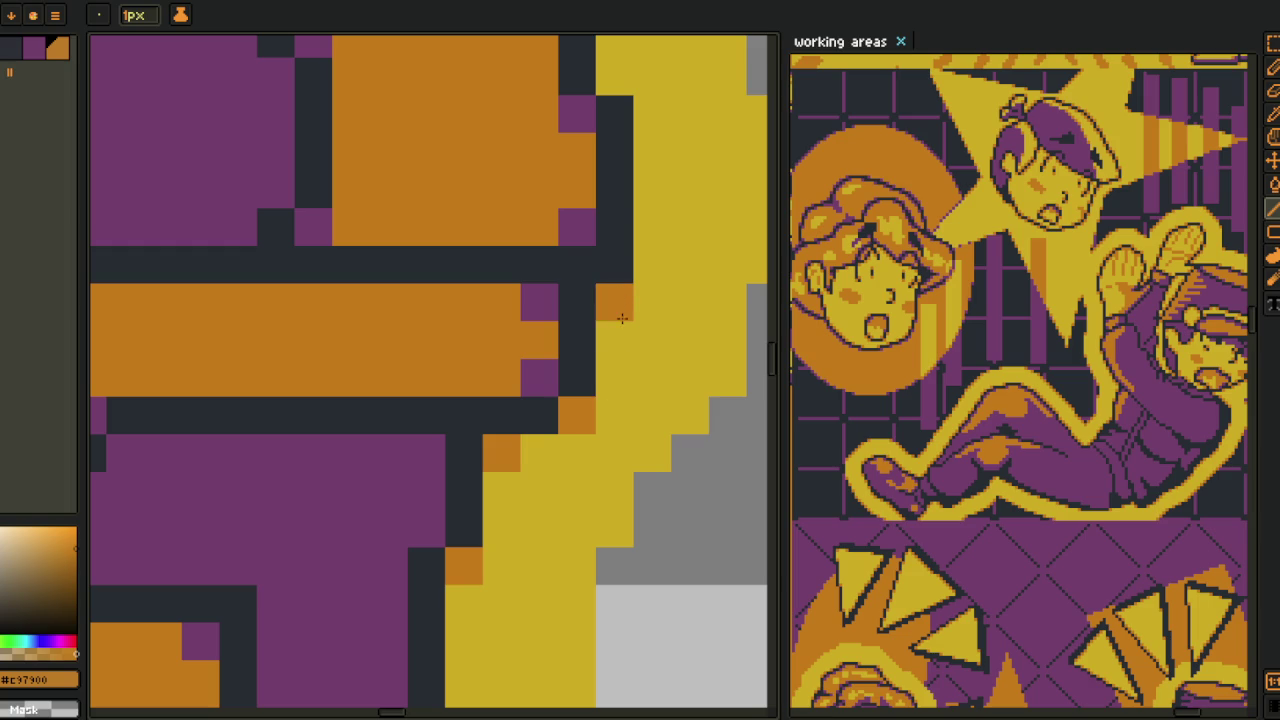
- Draw an orange diagonal along the yellow band and dot orange pixels along the lid edge
left_click_drag(614, 90, 614, 470)
mouse_move(586, 363)
left_mouse_down()
mouse_move(389, 168)
mouse_move(618, 437)
left_mouse_up()
left_click_drag(494, 325, 451, 277)
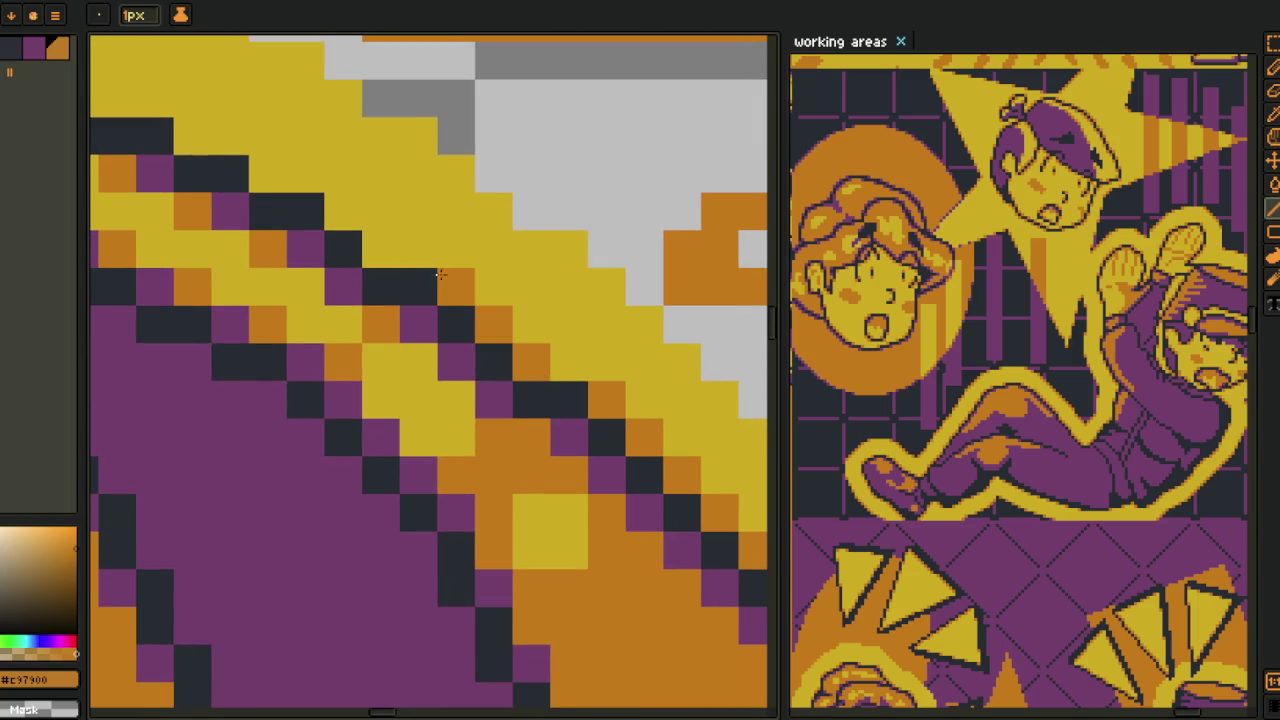
left_click(381, 249)
left_click(378, 212)
scroll(494, 349, "down", 1)
left_click(494, 349)
key("ctrl+z")
left_click(452, 332)
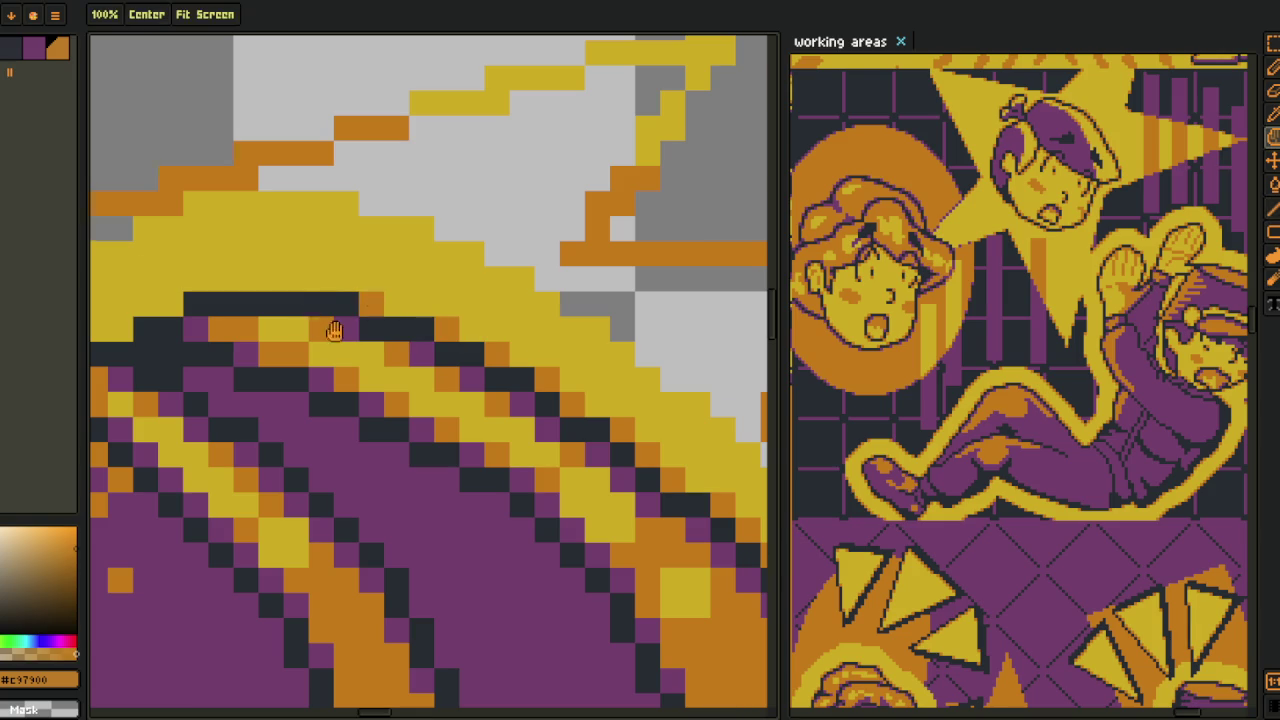
left_click_drag(190, 298, 406, 346)
left_click(406, 346)
- Add an orange pixel at the lid cap's corner on top of the lid
key("h")
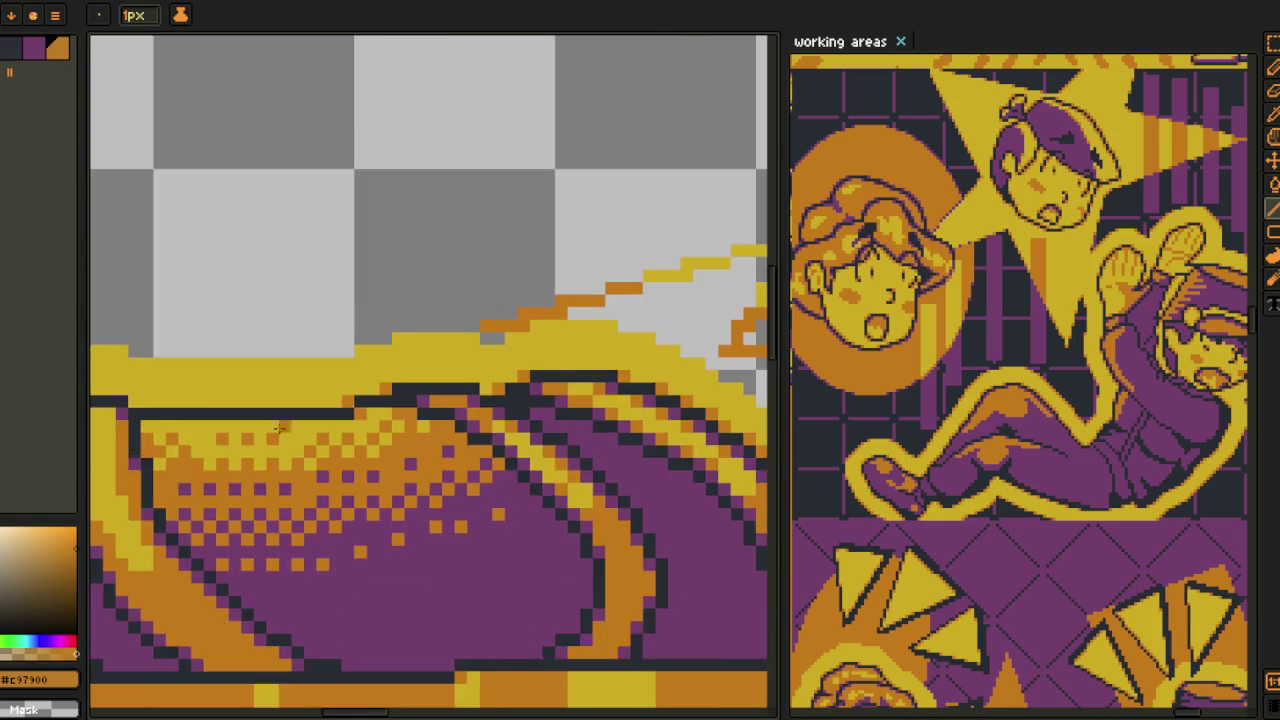
left_click_drag(343, 373, 404, 374)
key("b")
scroll(404, 374, "up", 1)
left_click(314, 343)
left_click_drag(261, 378, 369, 354)
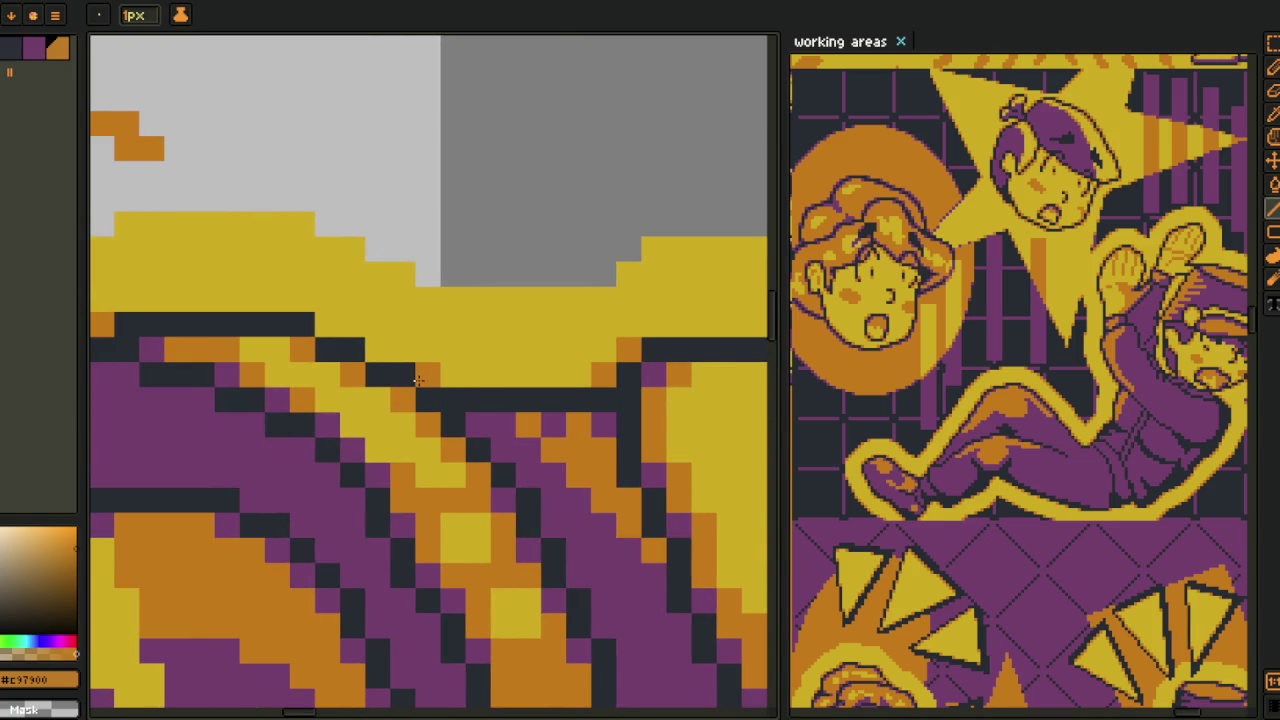
key("o")
scroll(326, 326, "down", 5)
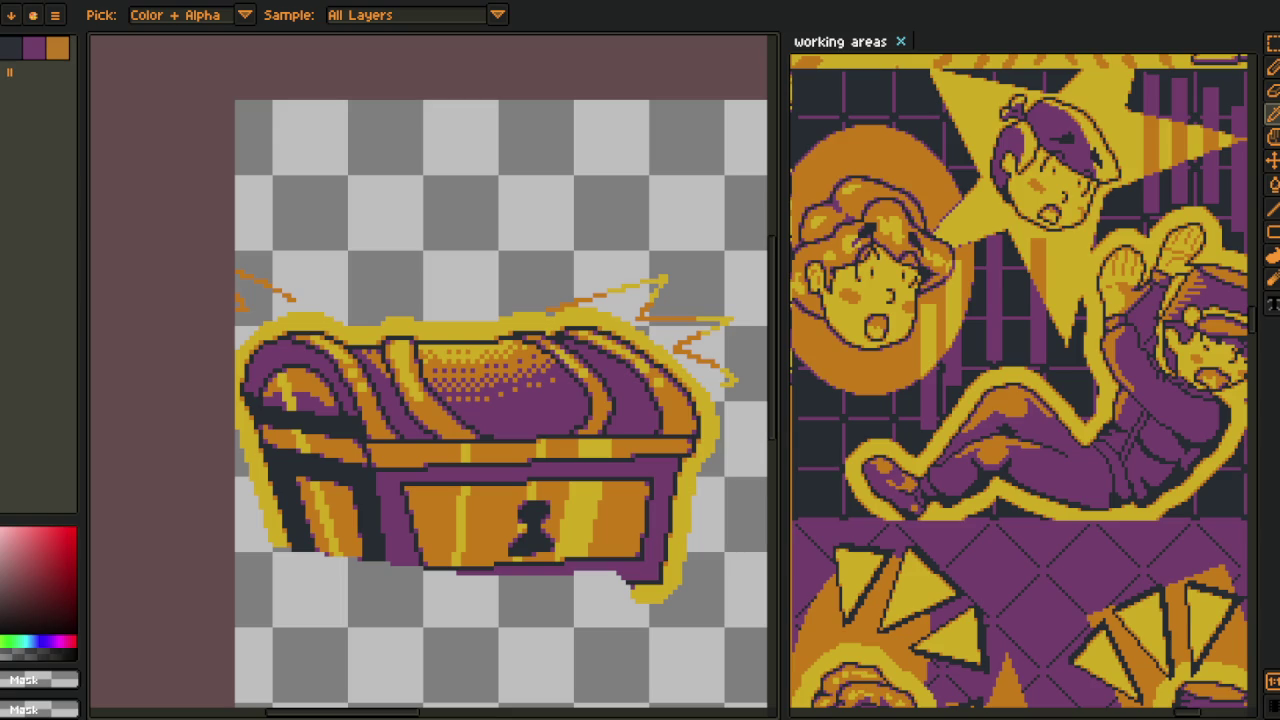
- Show the pedestal_2 and room layers in the Layers panel
scroll(421, 406, "down", 3)
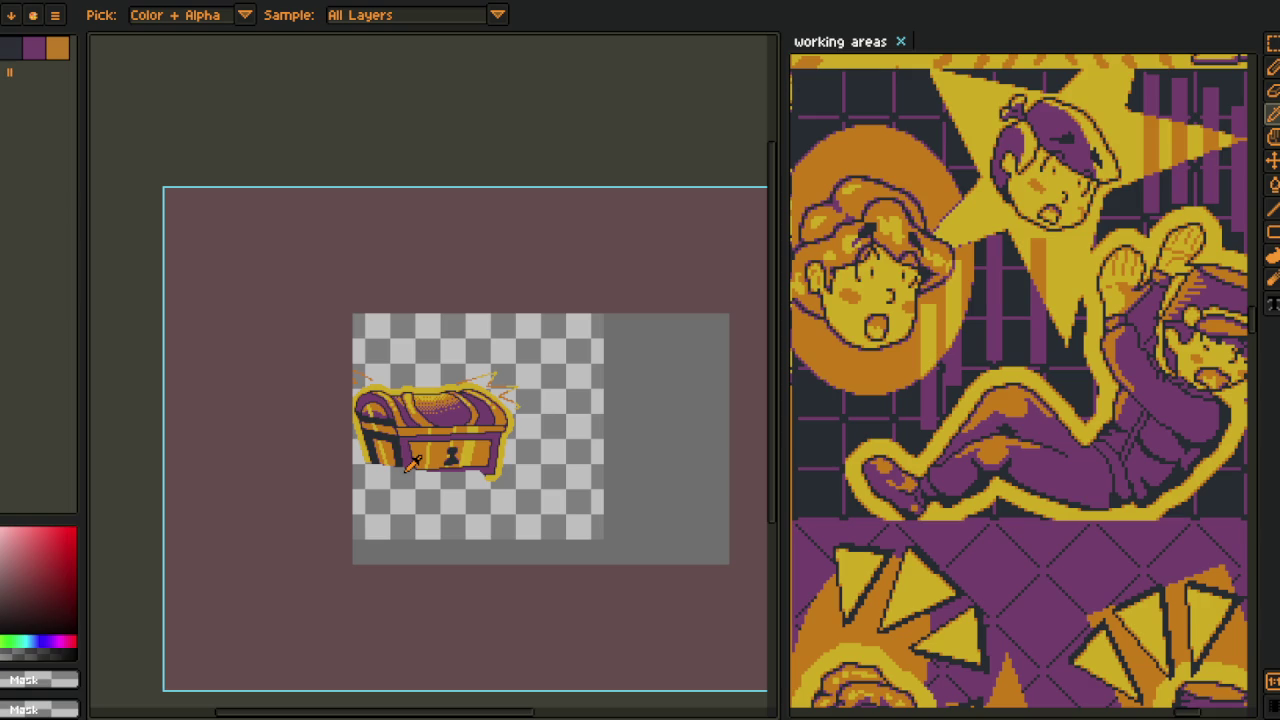
scroll(422, 488, "up", 2)
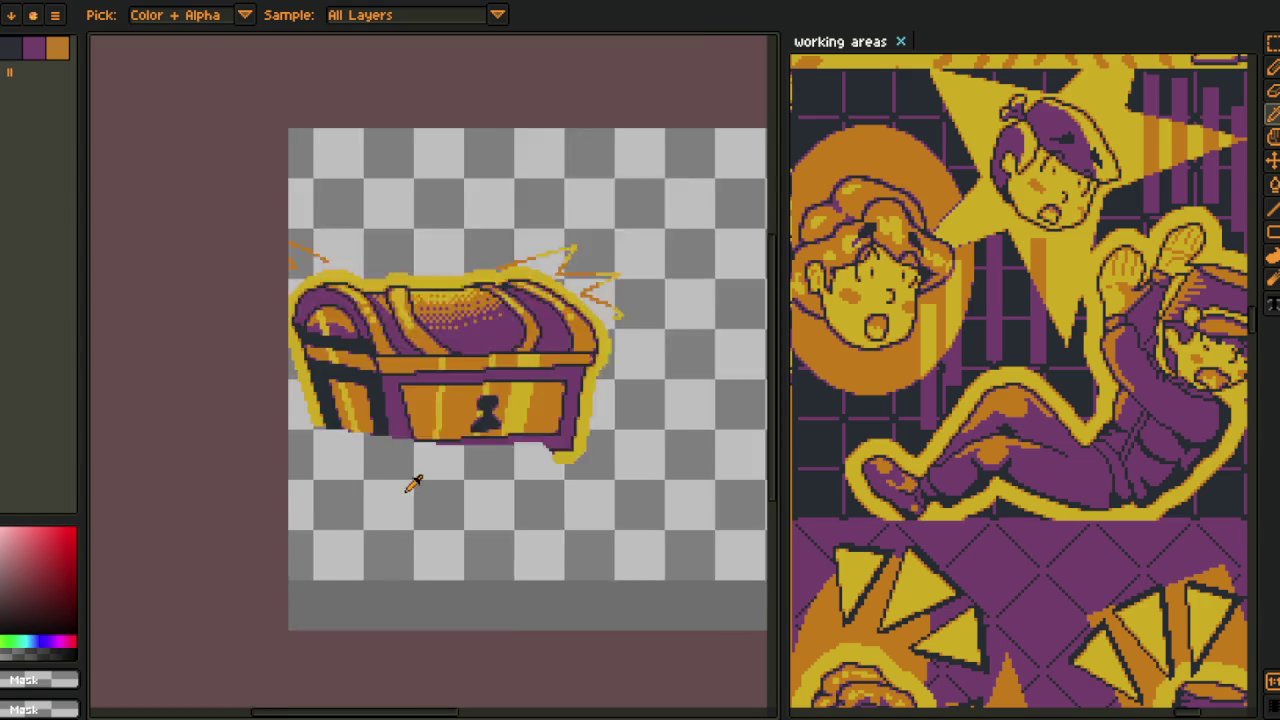
scroll(351, 451, "up", 1)
key("Tab")
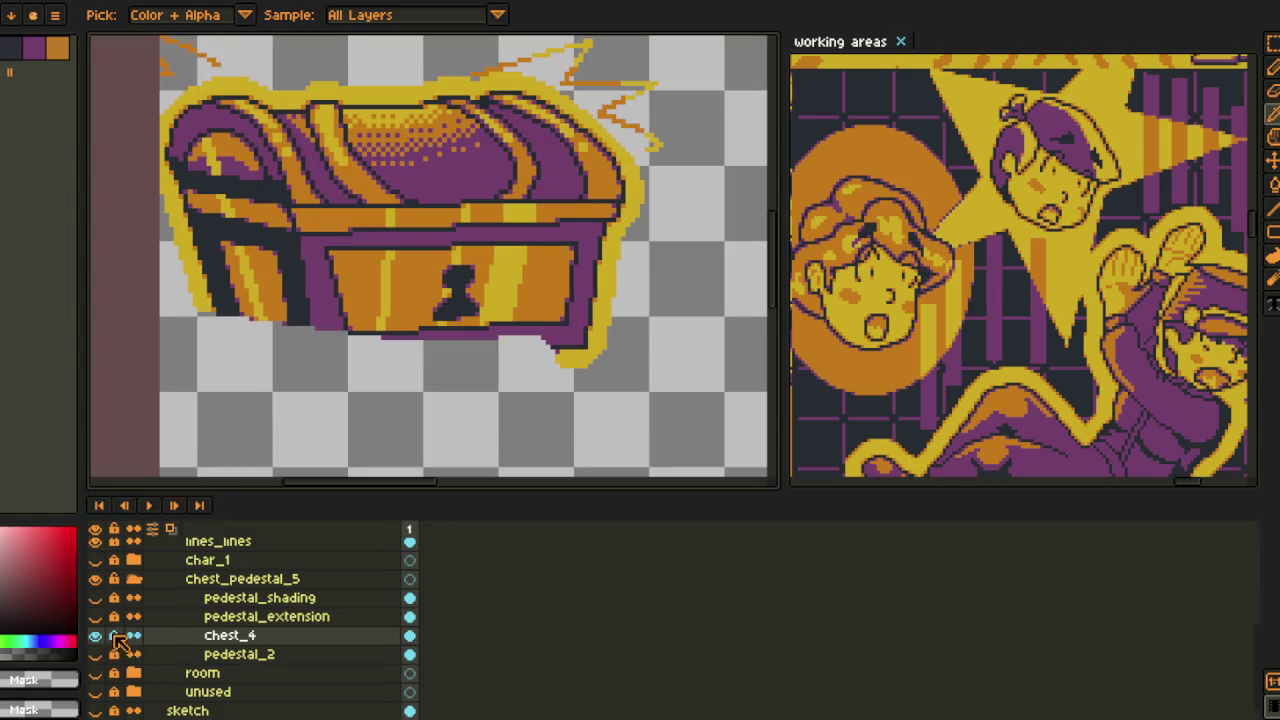
left_click(95, 654)
left_click(95, 673)
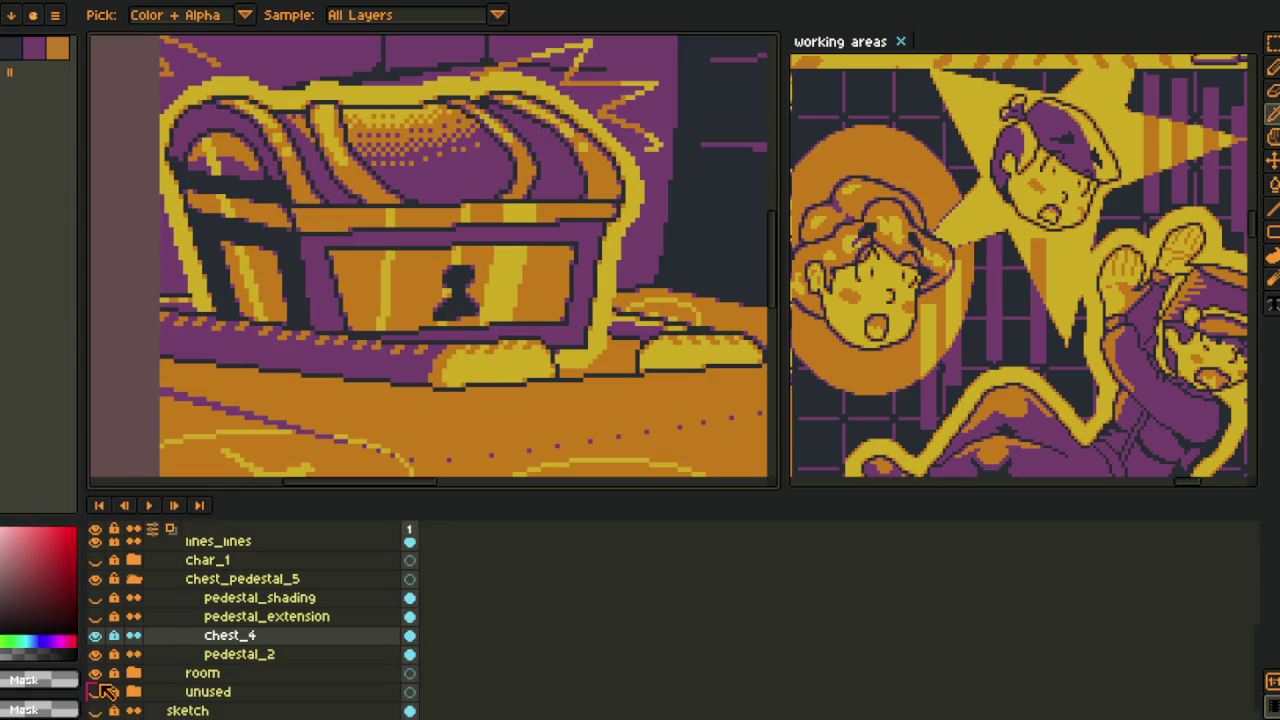
- Show pedestal_extension, pedestal_shading and char_1, collapse chest_pedestal_5, and save the file
scroll(246, 464, "down", 1)
scroll(246, 464, "down", 2)
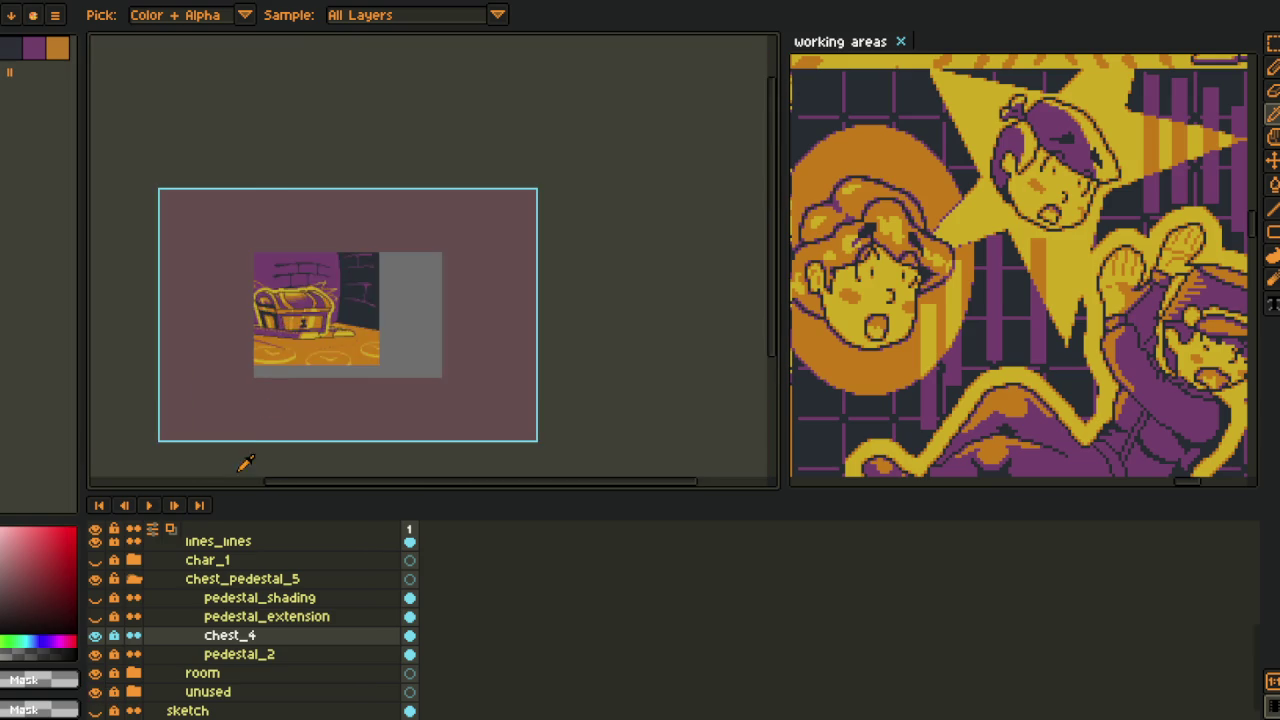
scroll(282, 310, "up", 1)
scroll(363, 211, "up", 1)
left_click(96, 635)
left_click(96, 635)
left_click(96, 616)
left_click(96, 597)
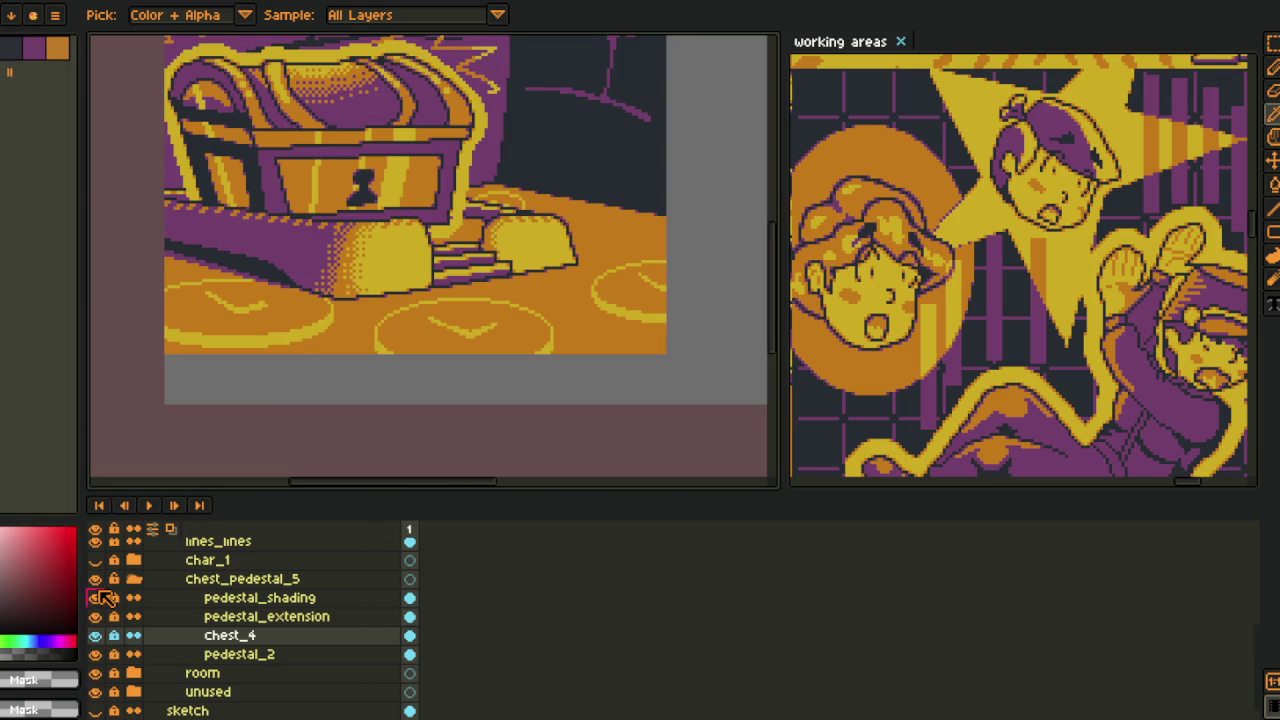
left_click(95, 560)
left_click(134, 579)
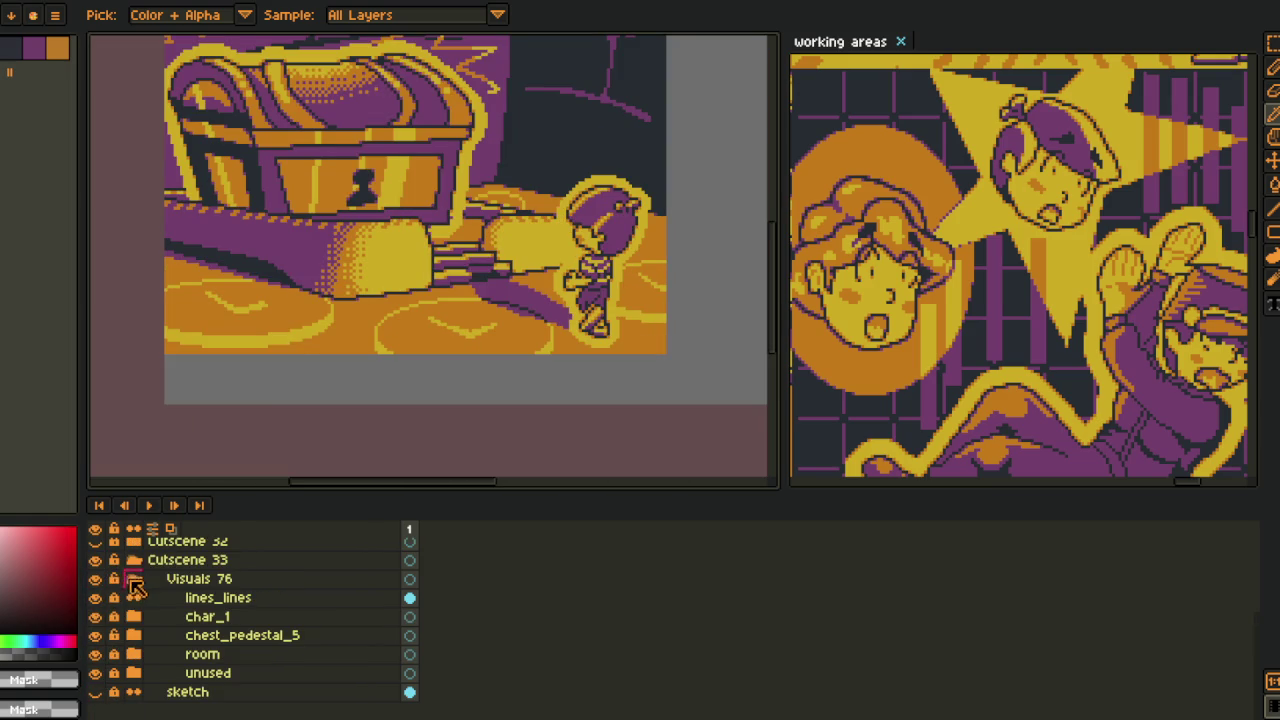
key("ctrl+s")
- Zoom in on the chest and character, then bring the whole panel back into view
scroll(444, 318, "down", 2)
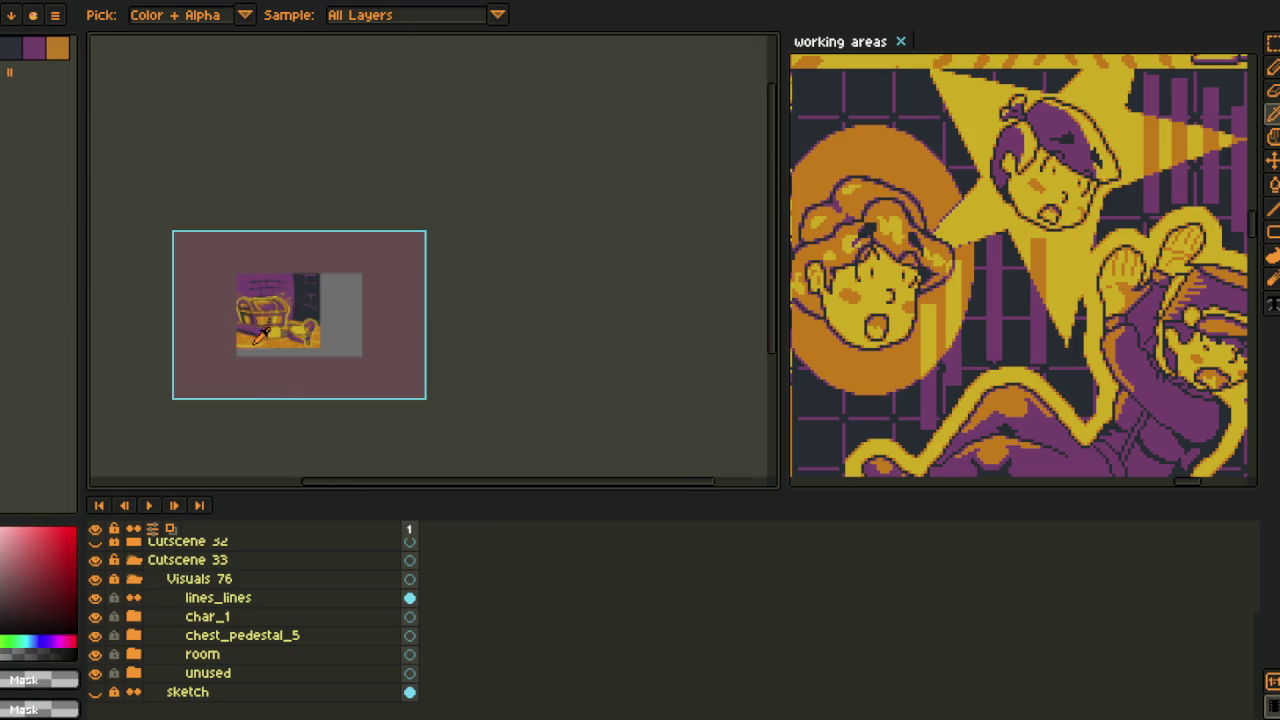
scroll(444, 318, "up", 2)
key("z")
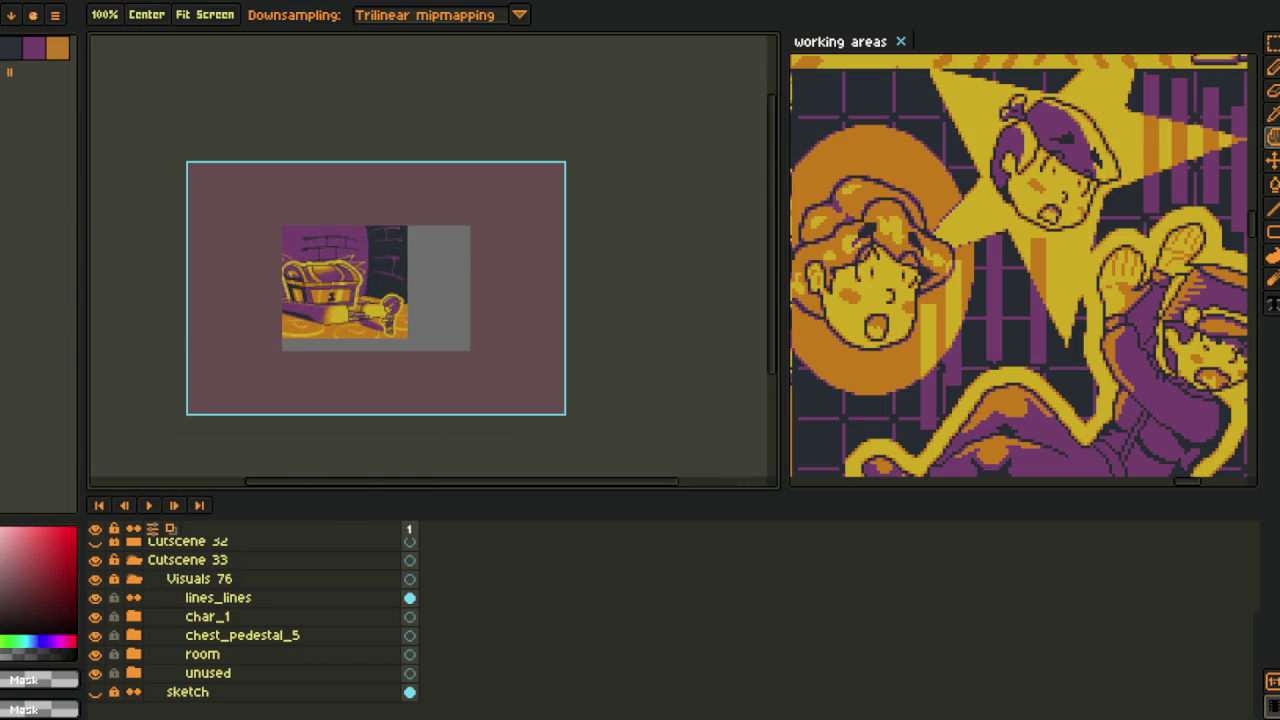
left_click_drag(289, 363, 369, 341)
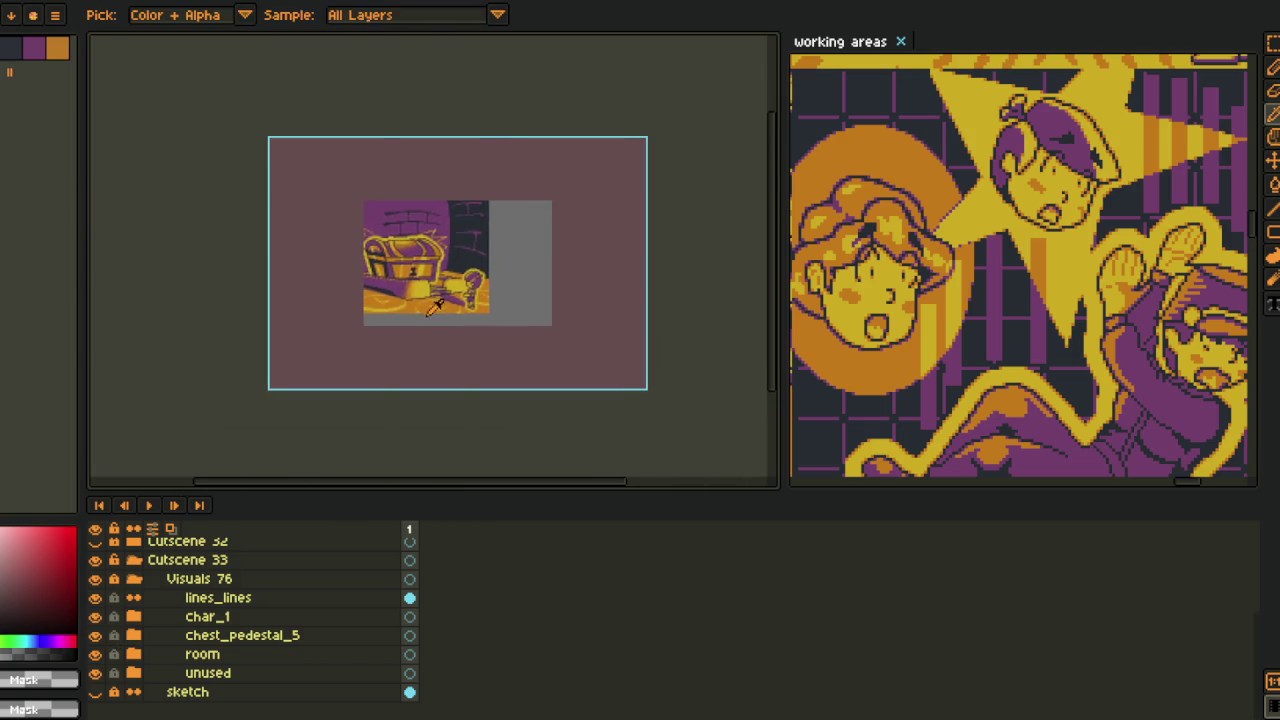
scroll(478, 340, "up", 2)
left_click_drag(476, 340, 441, 360)
key("i")
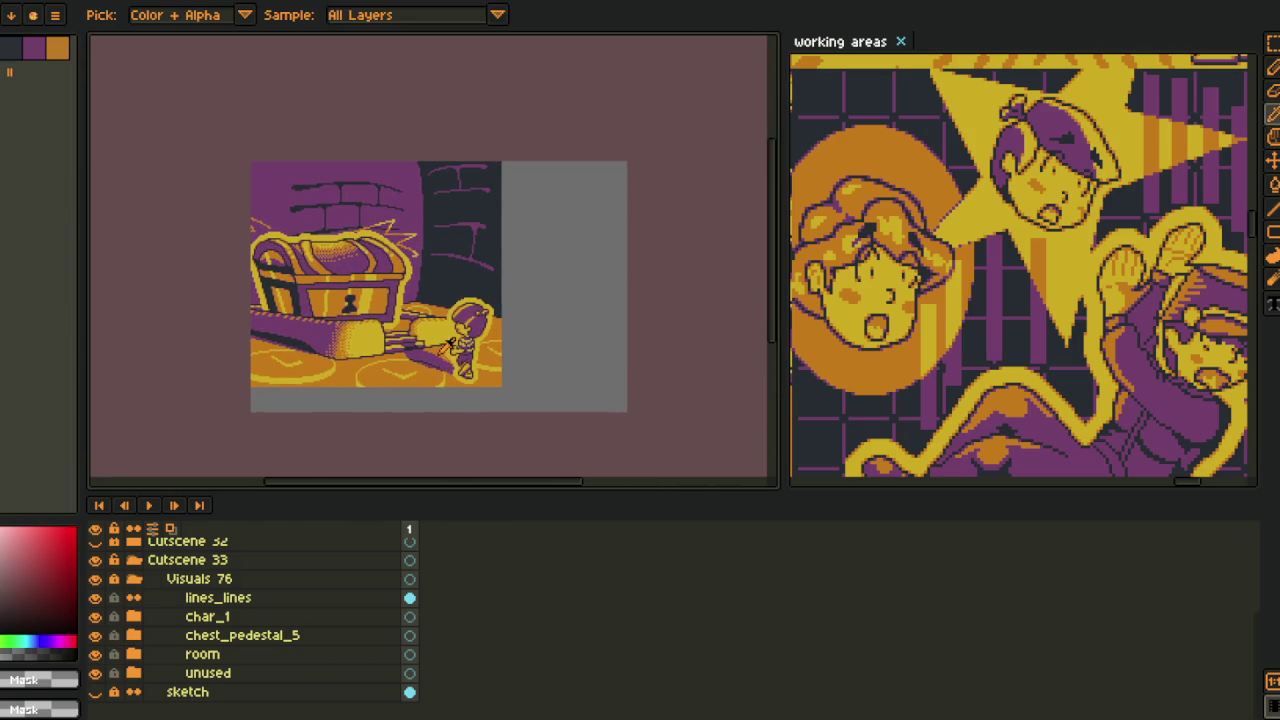
scroll(325, 265, "up", 2)
scroll(325, 265, "down", 2)
key("Tab")
key("h")
scroll(360, 424, "up", 1)
key("i")
- Collapse Visuals 76, hide the Cutscene 33 artwork and show only the sketch layer
key("Tab")
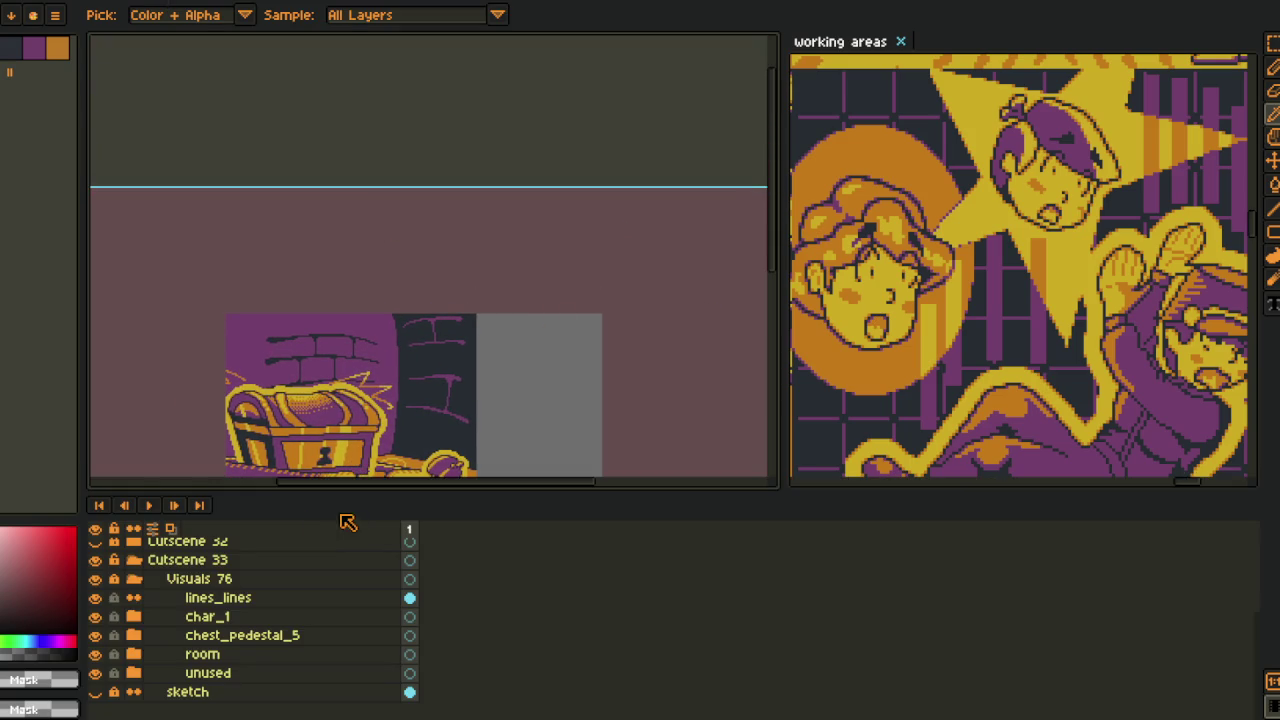
left_click(136, 579)
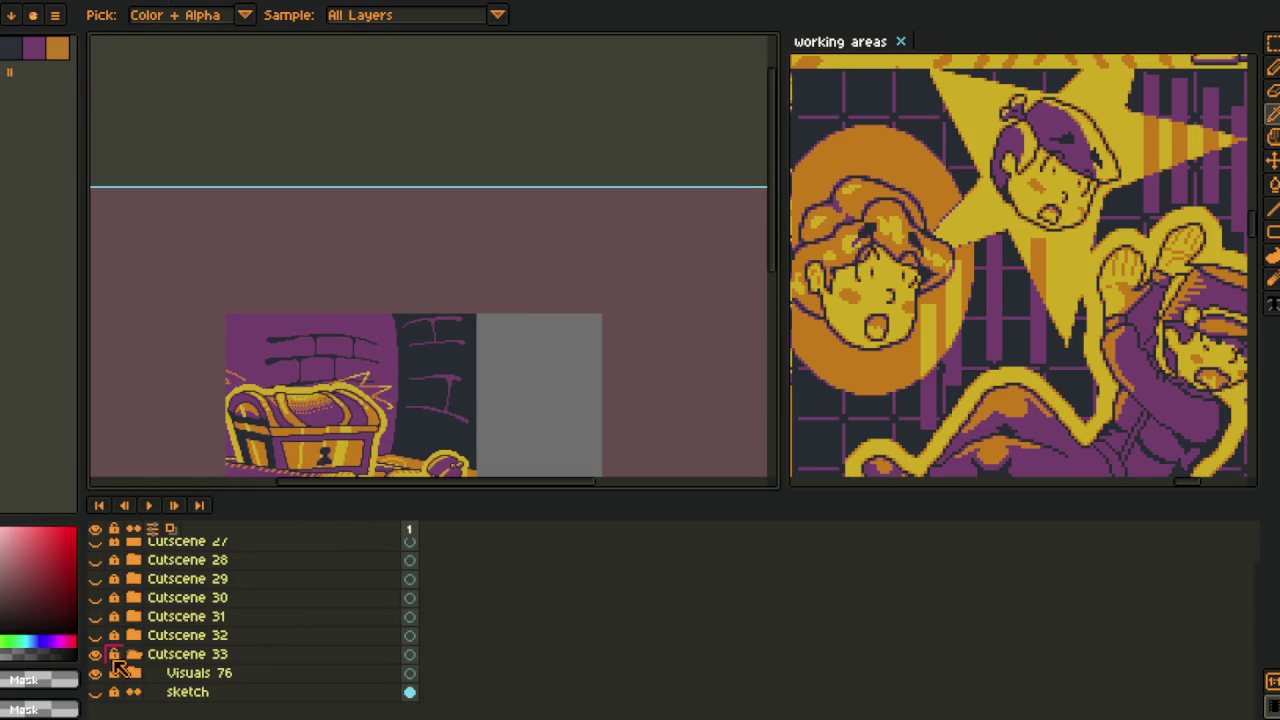
left_click(95, 673)
left_click(95, 691)
key("Tab")
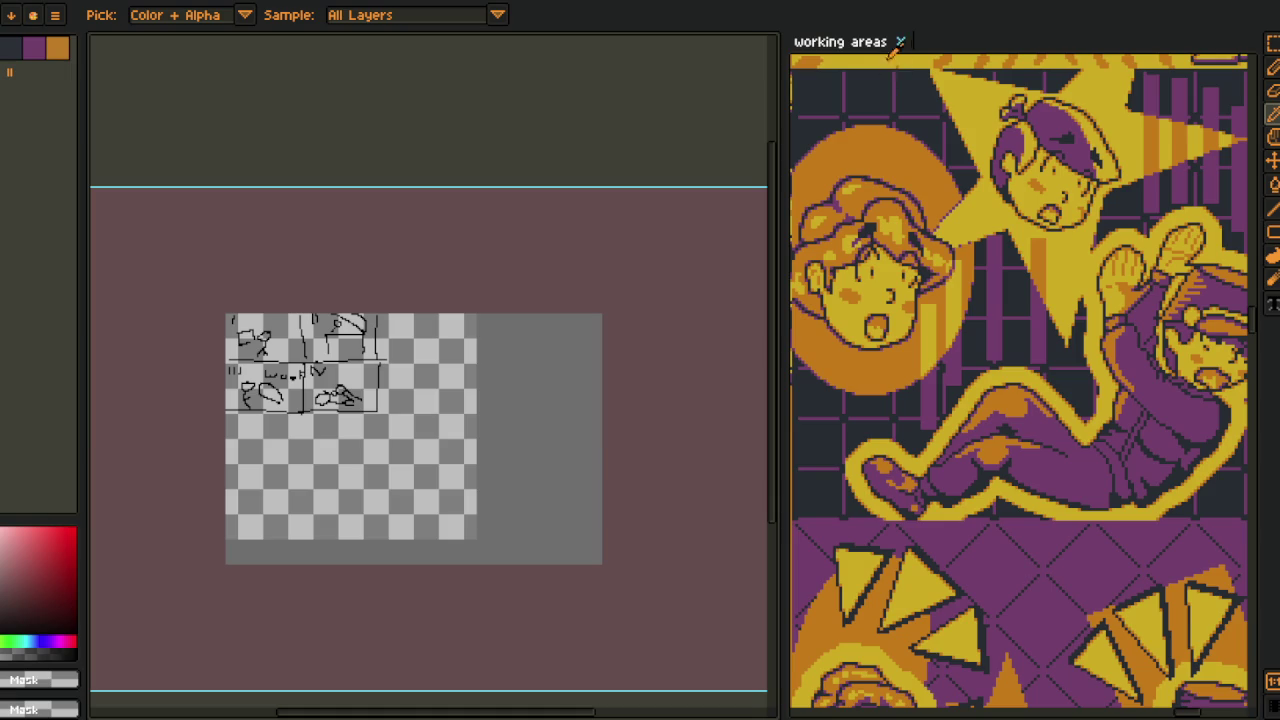
- Maximise the working areas sheet and pan across the master panel tiles
double_click(845, 38)
scroll(477, 592, "up", 3)
scroll(477, 592, "up", 5)
key("i")
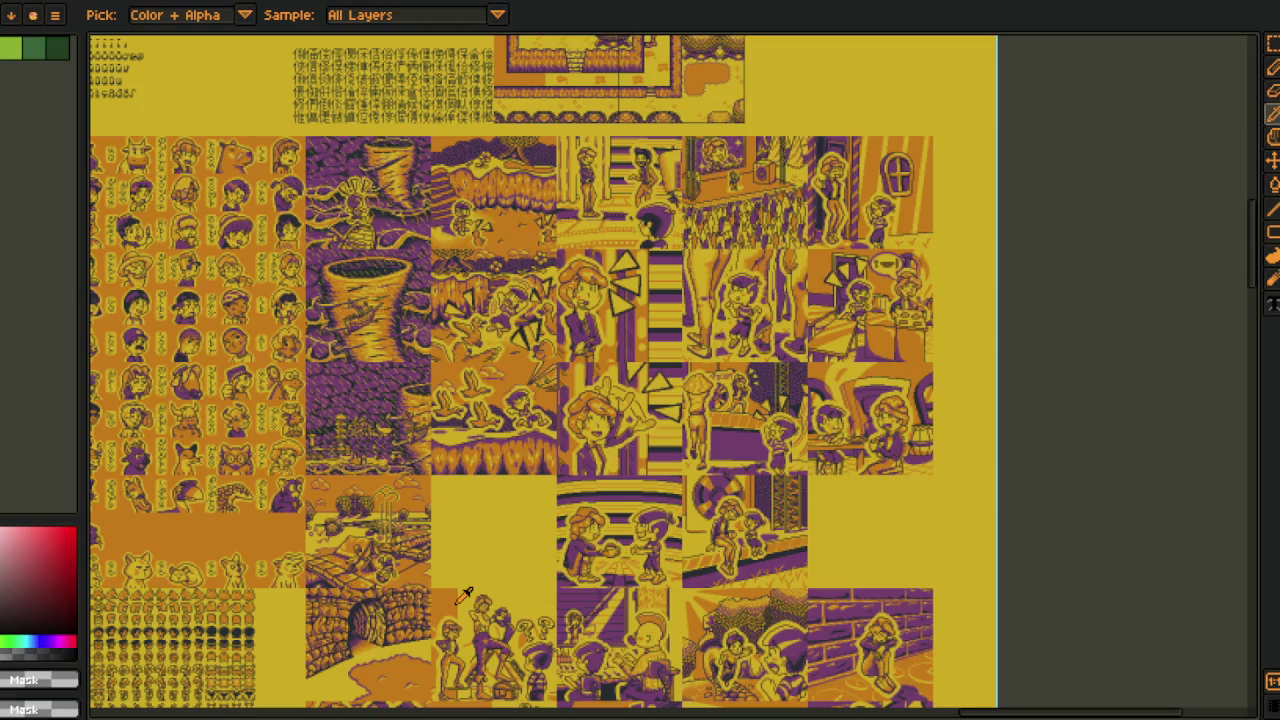
scroll(545, 443, "up", 2)
left_click_drag(545, 443, 873, 349)
scroll(551, 432, "down", 2)
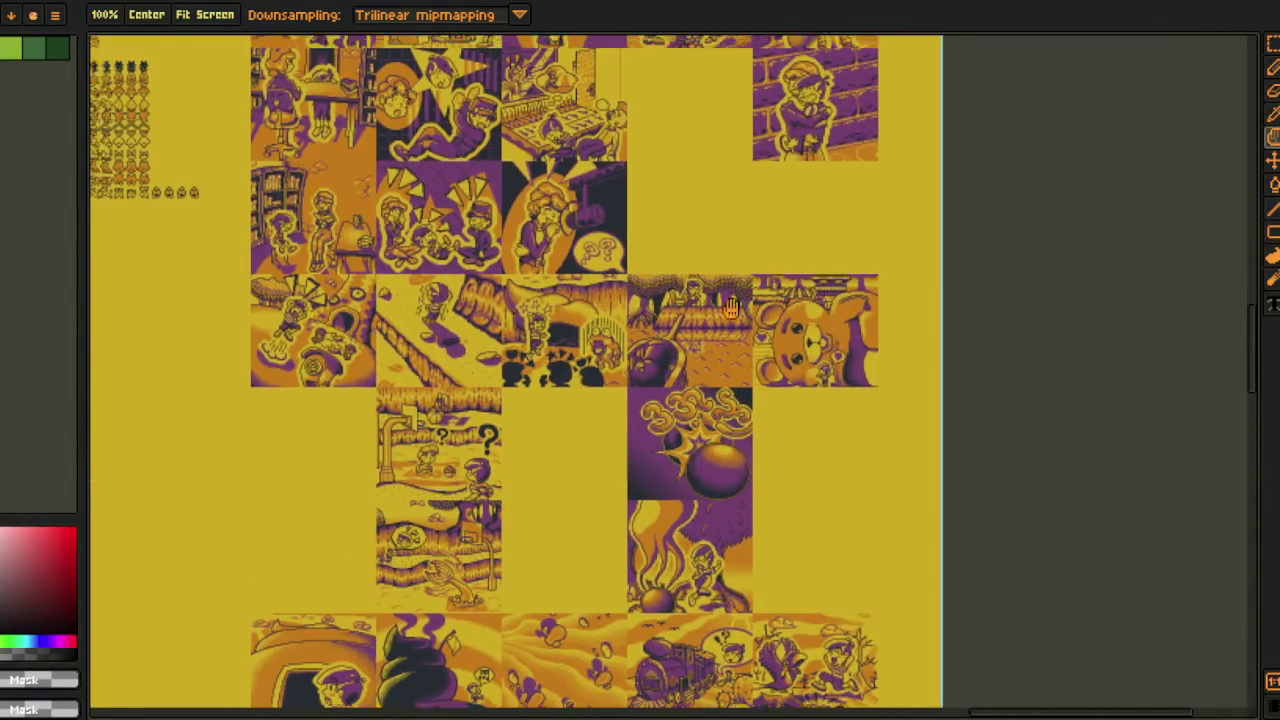
left_click_drag(920, 280, 804, 695)
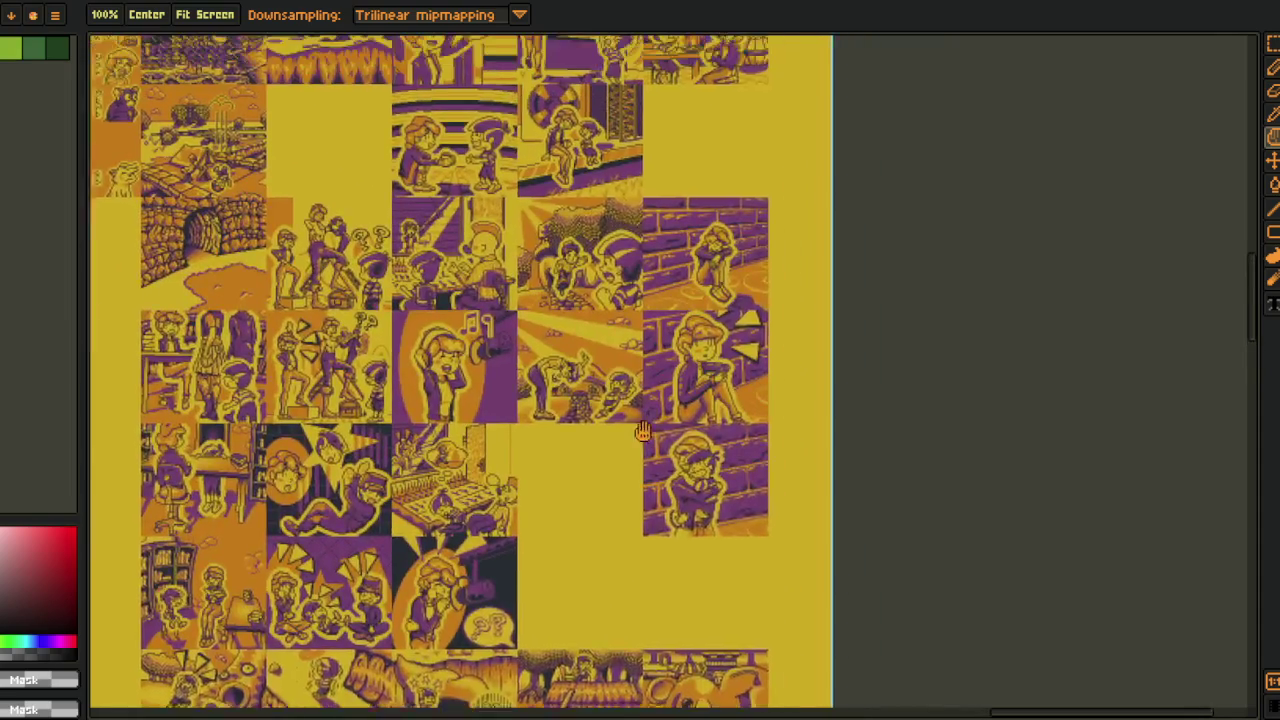
- Marquee-select the centre comic tile and shift the view toward neighbouring tiles
key("r")
scroll(575, 300, "up", 2)
scroll(477, 213, "up", 2)
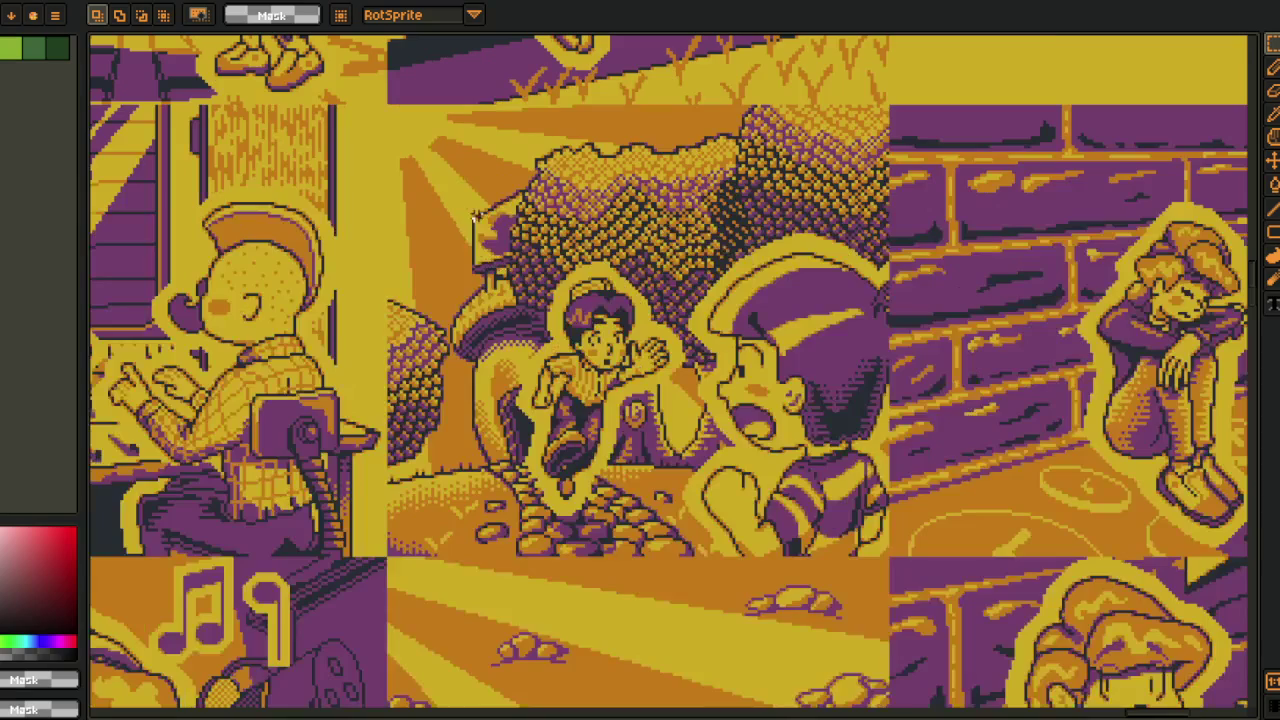
left_click_drag(420, 114, 858, 700)
scroll(850, 595, "down", 3)
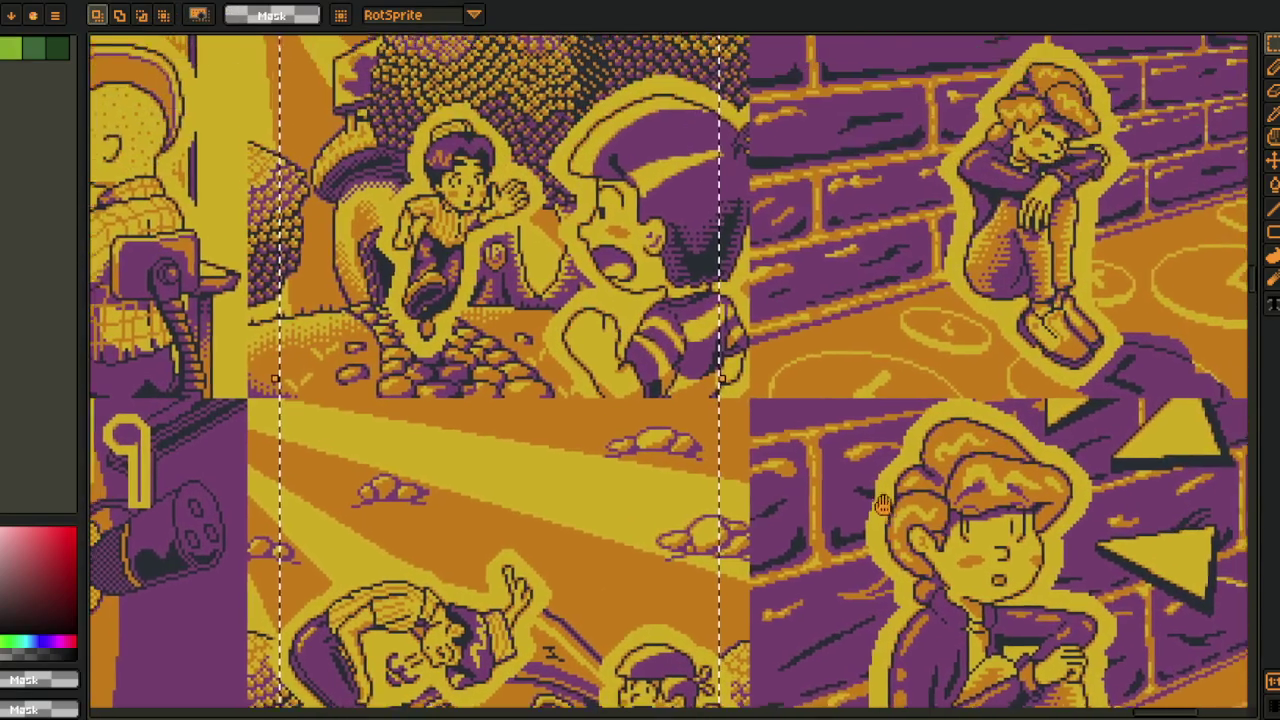
left_click_drag(848, 597, 711, 677)
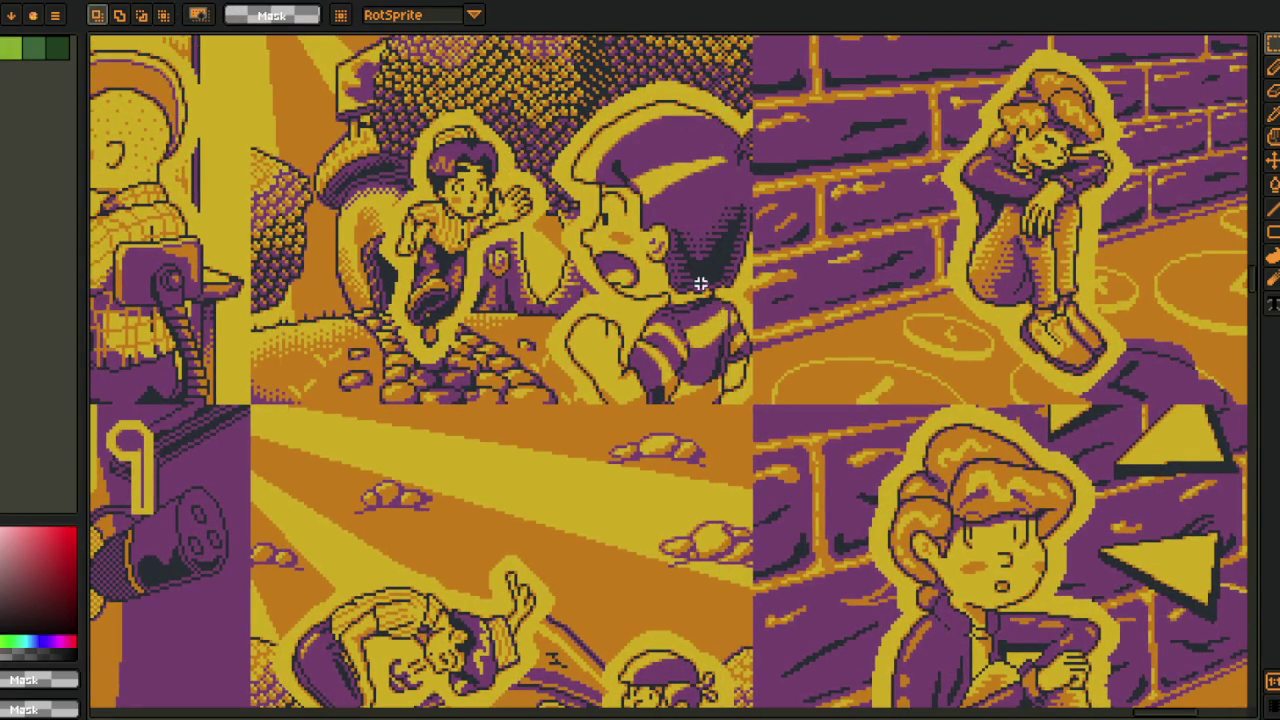
left_click_drag(710, 292, 778, 337)
- Marquee-select the sitting kid, then the kid holding the cup
scroll(548, 270, "up", 1)
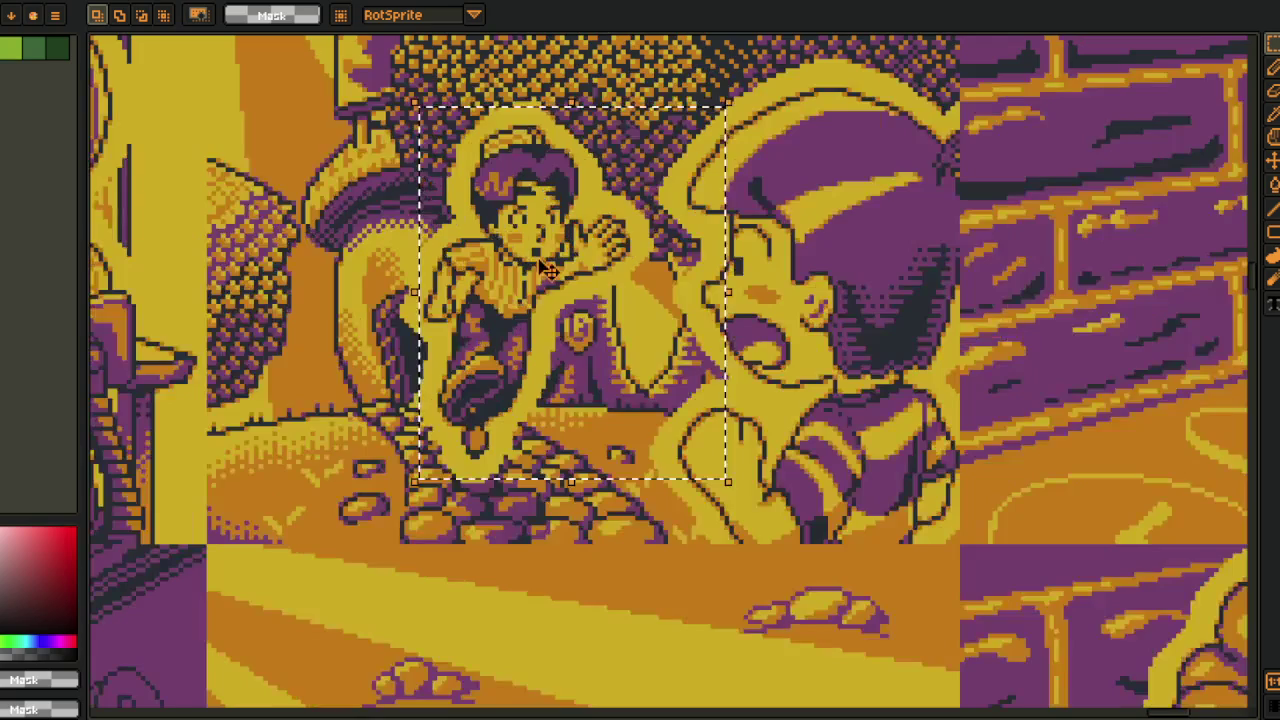
scroll(677, 468, "down", 5)
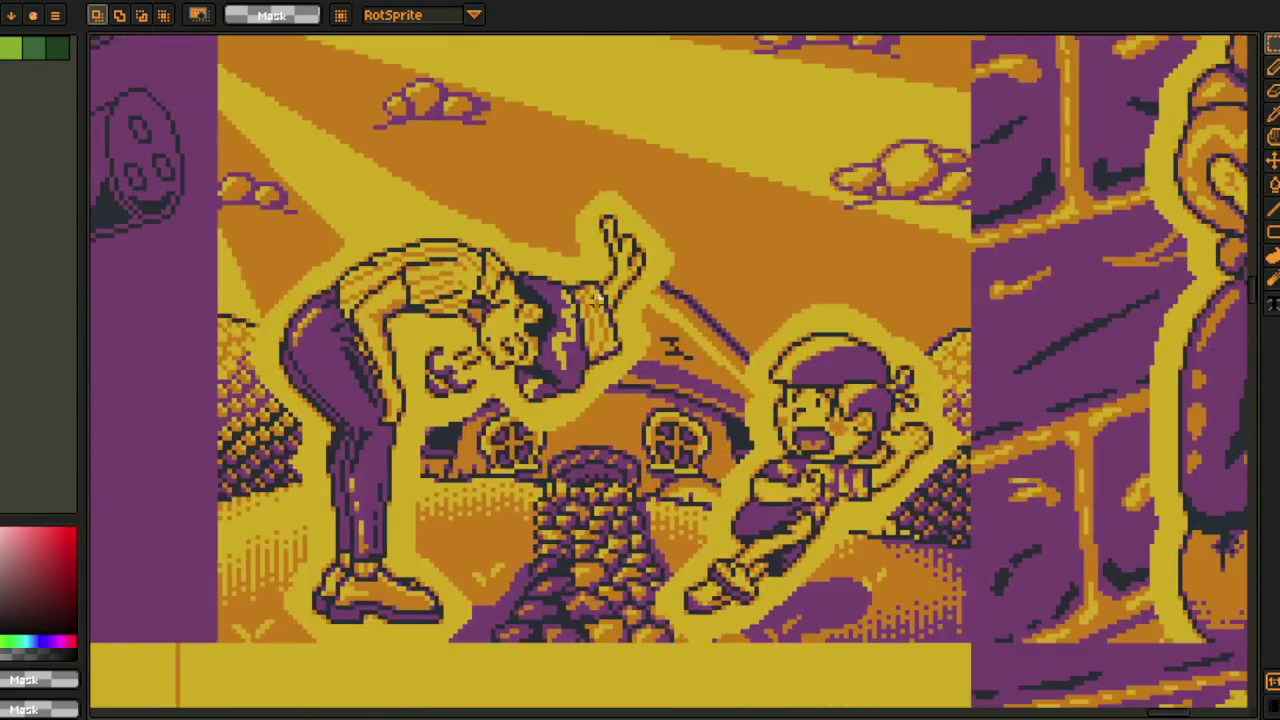
scroll(971, 420, "down", 1)
scroll(971, 420, "down", 2)
scroll(748, 392, "up", 2)
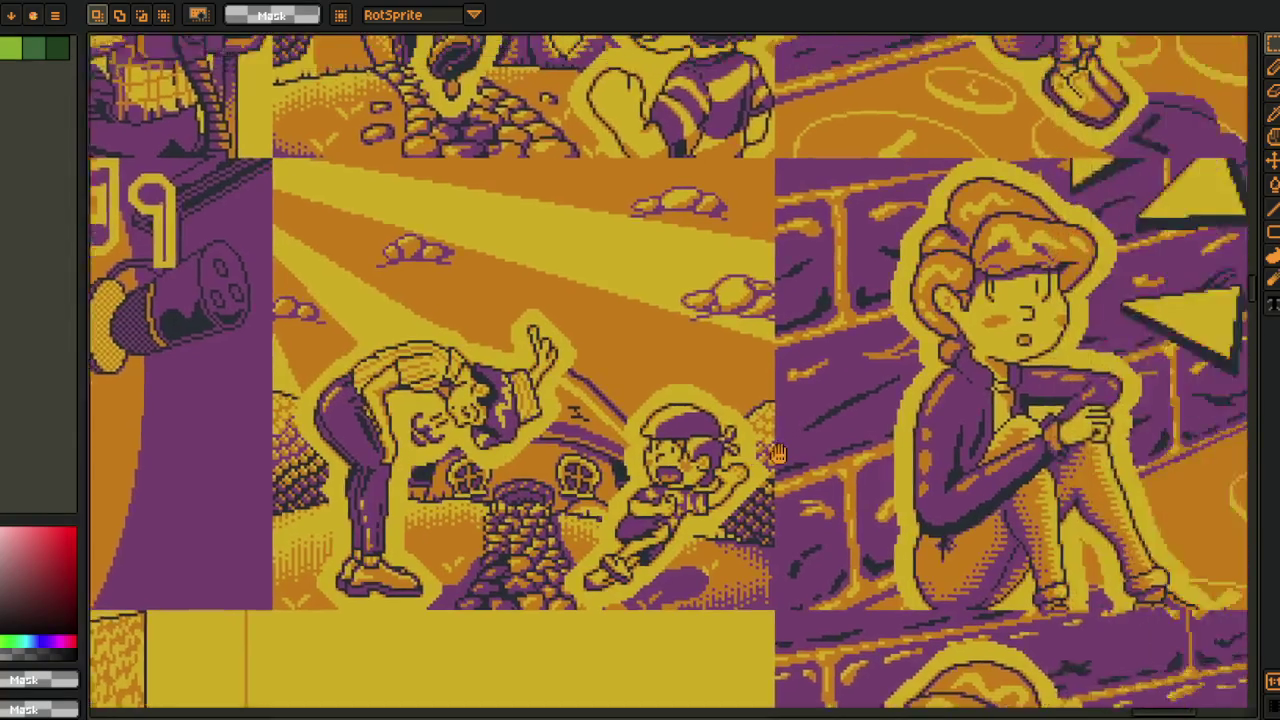
scroll(748, 392, "up", 2)
scroll(748, 392, "up", 3)
left_click_drag(552, 180, 820, 503)
scroll(820, 503, "down", 4)
scroll(820, 503, "down", 1)
left_click_drag(508, 204, 808, 500)
- Select the hugging kid's area, then clear the selection
scroll(808, 500, "down", 1)
scroll(519, 326, "down", 2)
left_click_drag(519, 326, 777, 668)
scroll(777, 668, "down", 1)
scroll(903, 406, "down", 2)
key("ctrl+d")
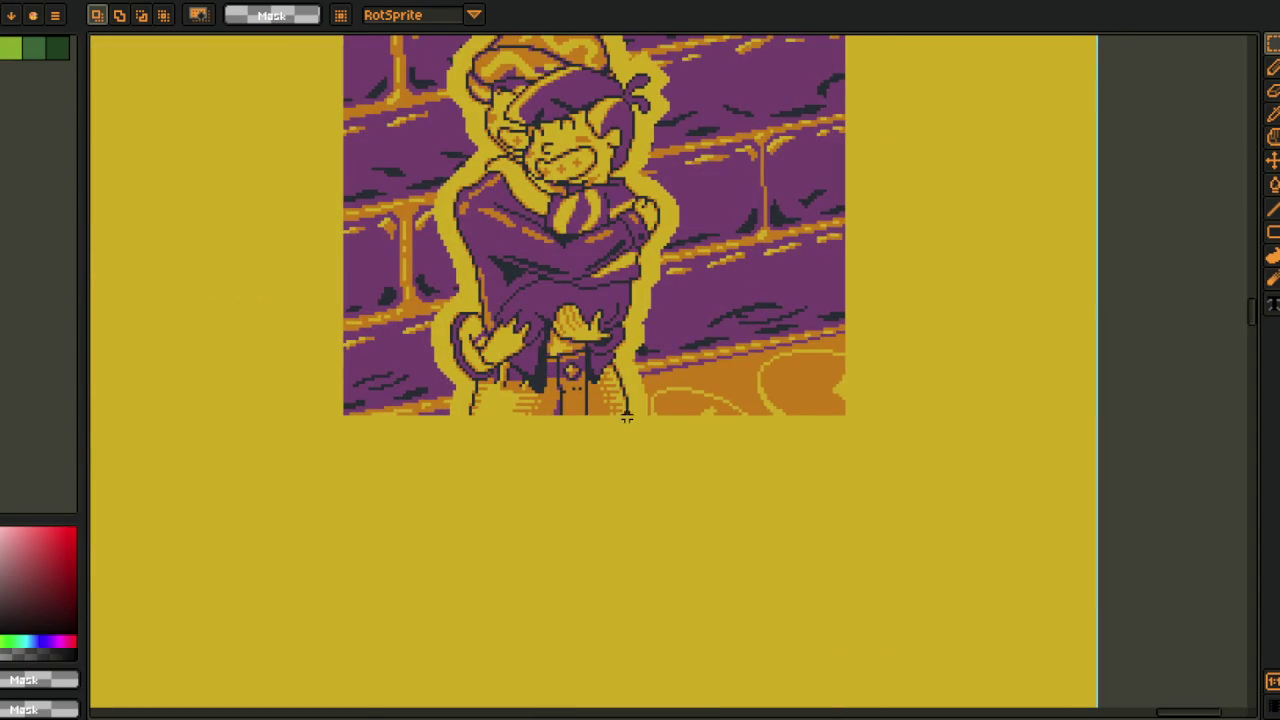
- Pan so the hugging-kid panel sits right of centre, then scroll left across the sheet
left_click_drag(660, 426, 748, 428)
scroll(748, 428, "down", 2)
mouse_move(593, 426)
left_mouse_down()
mouse_move(830, 512)
mouse_move(890, 490)
mouse_move(889, 475)
left_mouse_up()
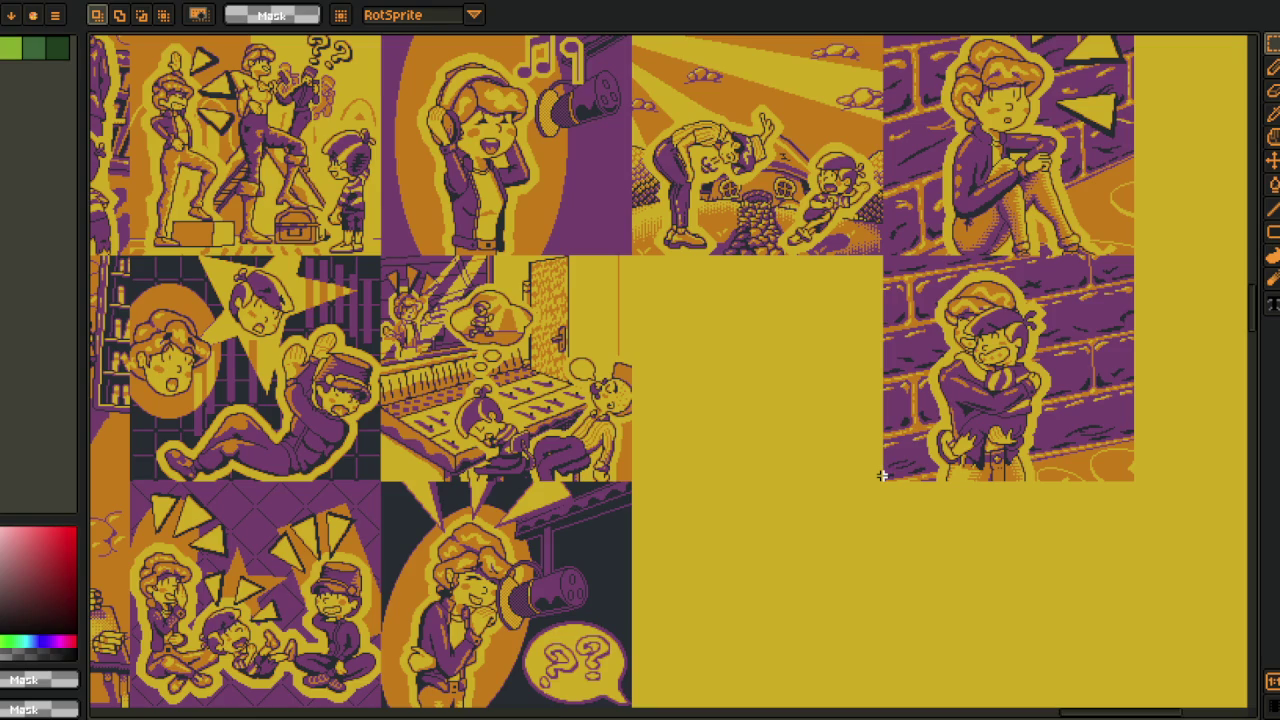
scroll(566, 554, "down", 2)
scroll(566, 554, "left", 5)
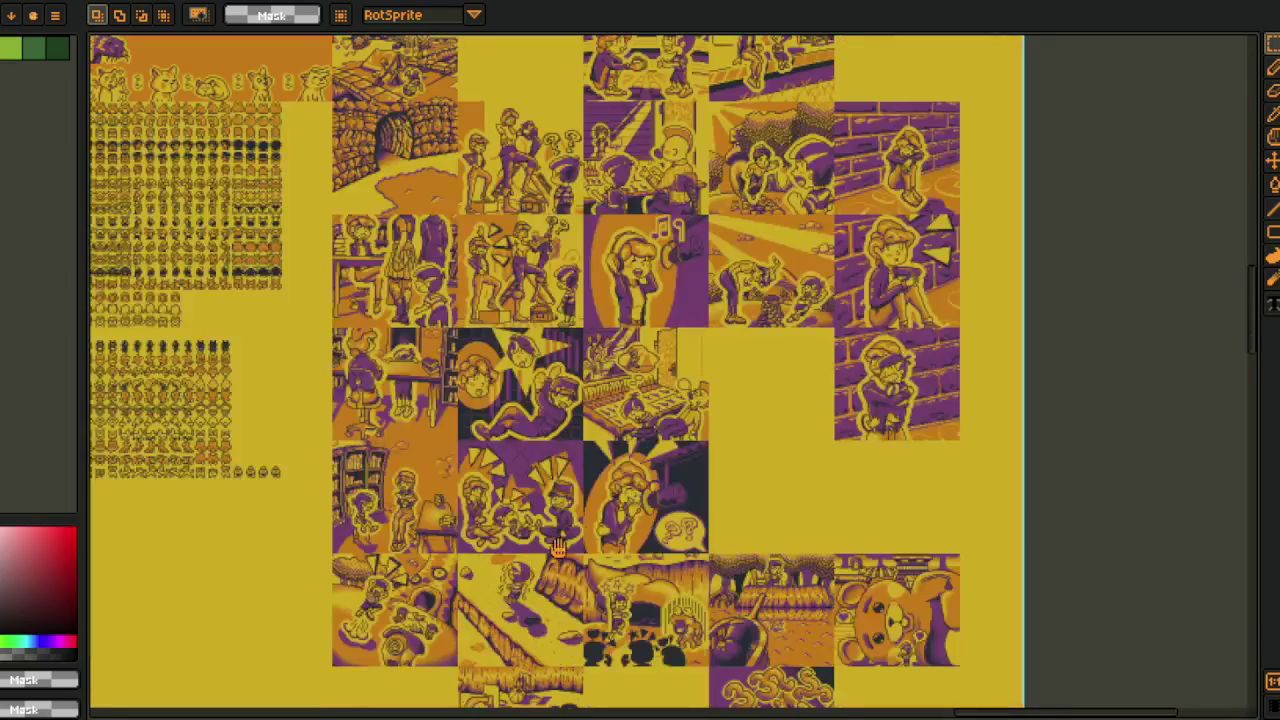
scroll(556, 398, "left", 3)
scroll(556, 398, "left", 3)
scroll(532, 378, "up", 1)
scroll(528, 366, "up", 1)
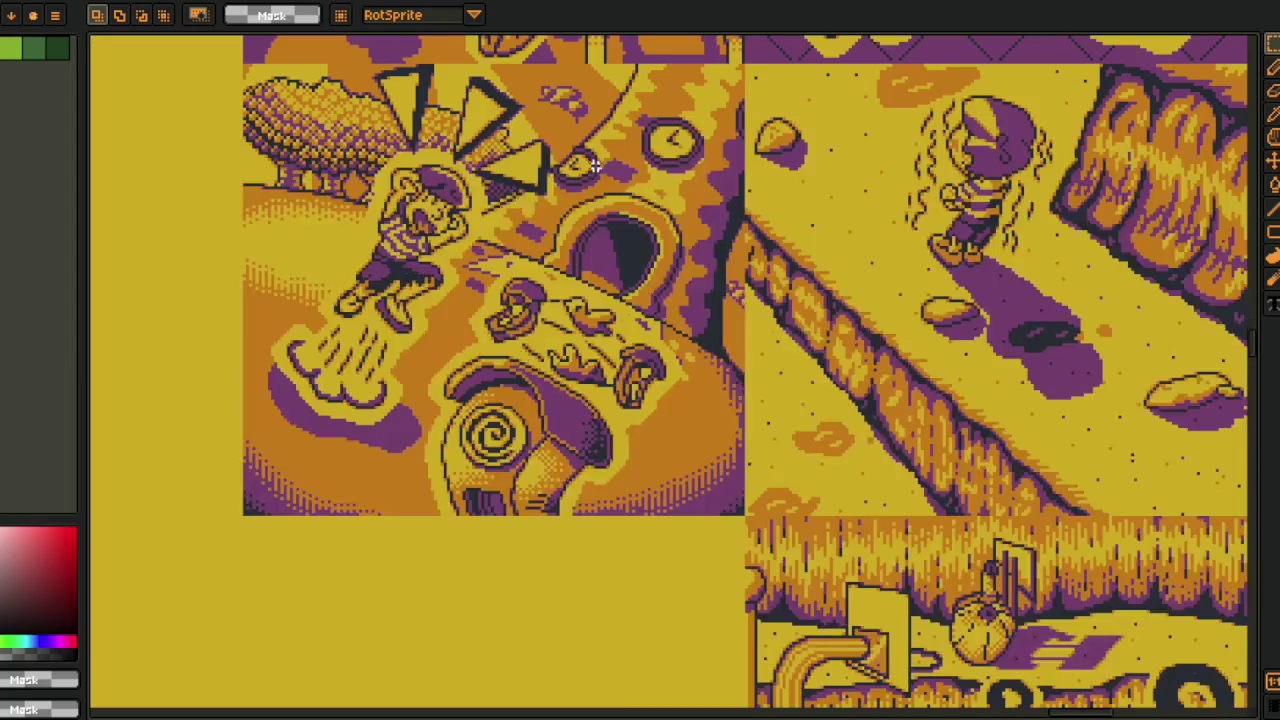
- Select the tree tile, deselect it, and restore the side-by-side document layout
left_click_drag(692, 85, 210, 503)
left_click(181, 300)
left_click_drag(82, 133, 64, 60)
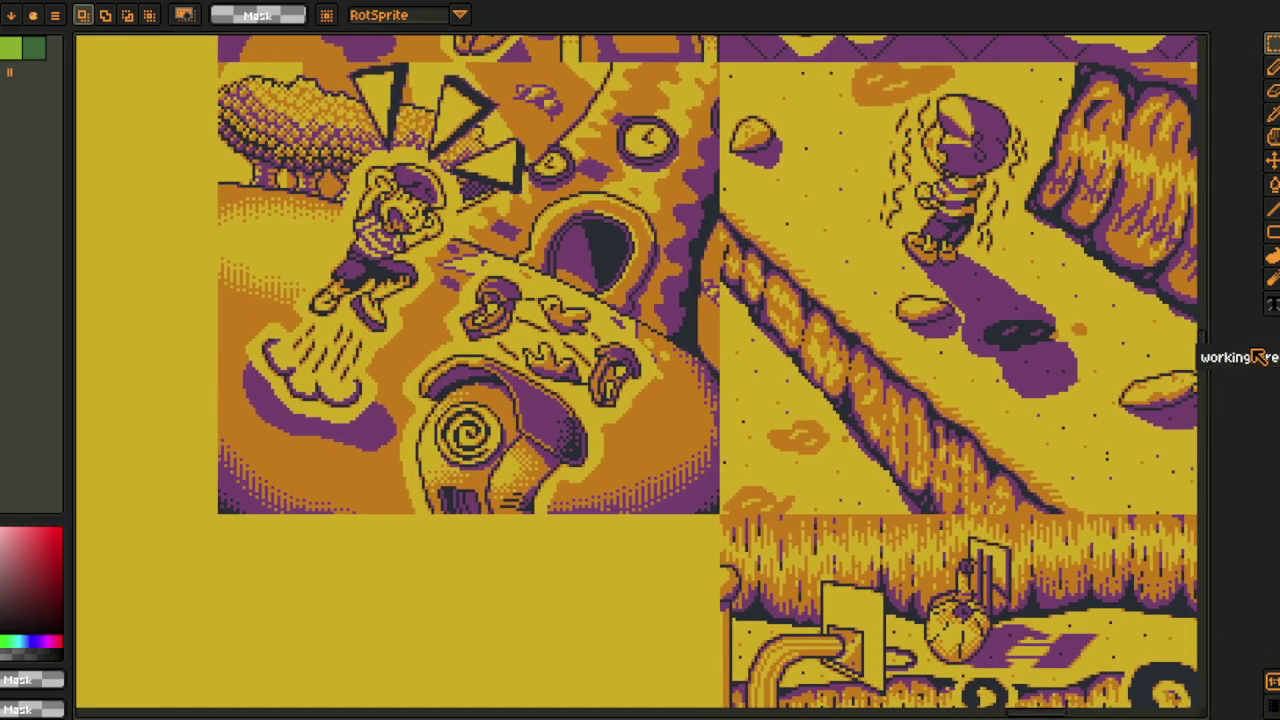
scroll(441, 401, "up", 2)
- Select the whole sketch, then clear the selection and recentre the view
scroll(300, 350, "up", 2)
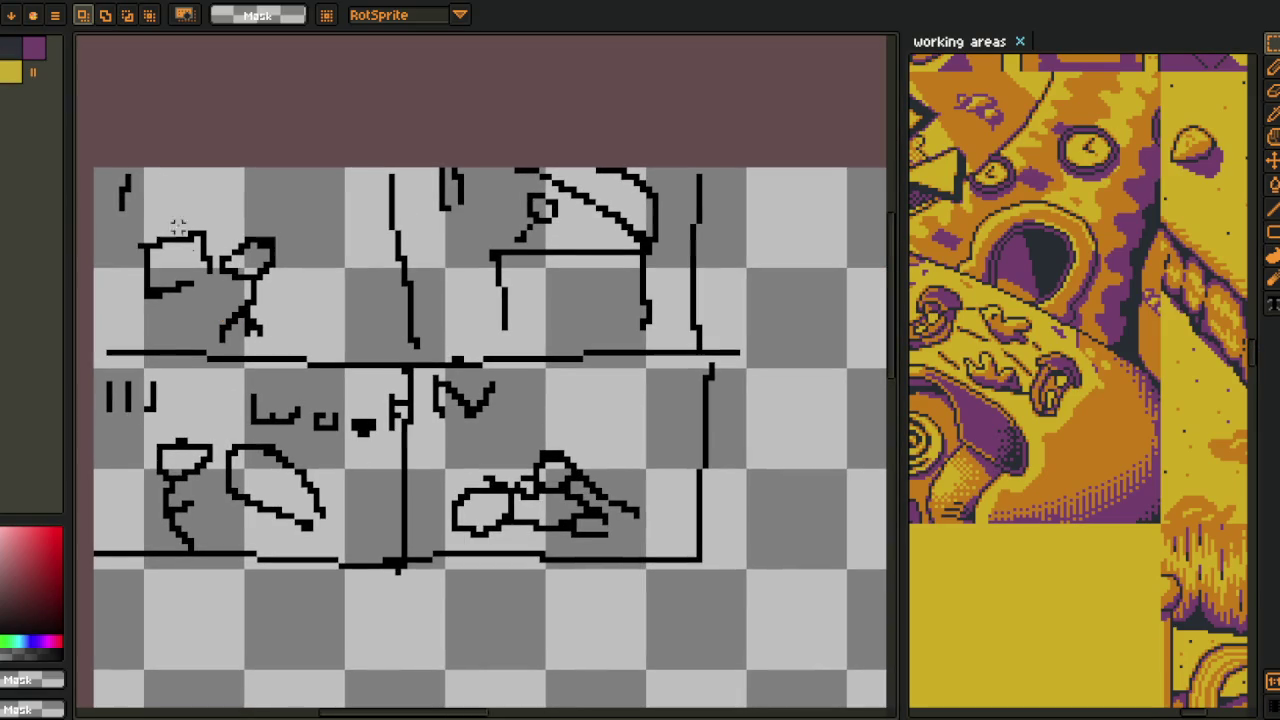
left_click_drag(116, 177, 725, 572)
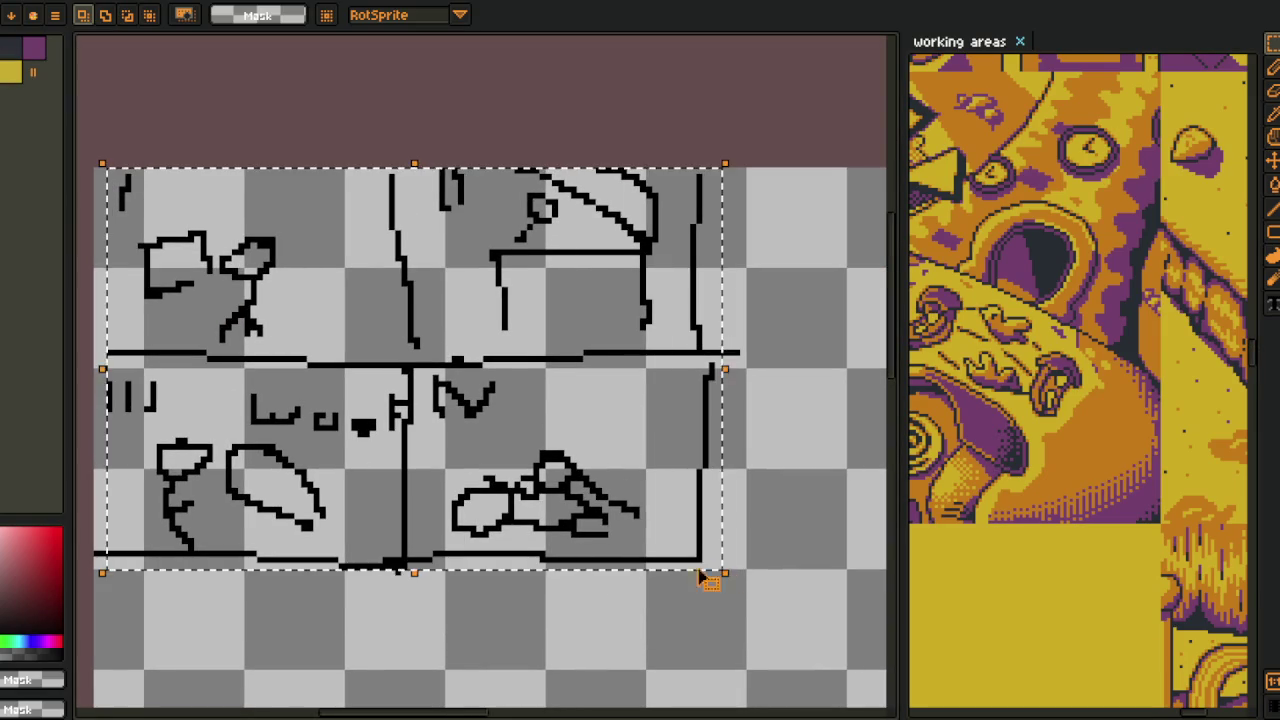
key("ctrl+d")
scroll(360, 651, "down", 1)
left_click_drag(360, 651, 374, 560)
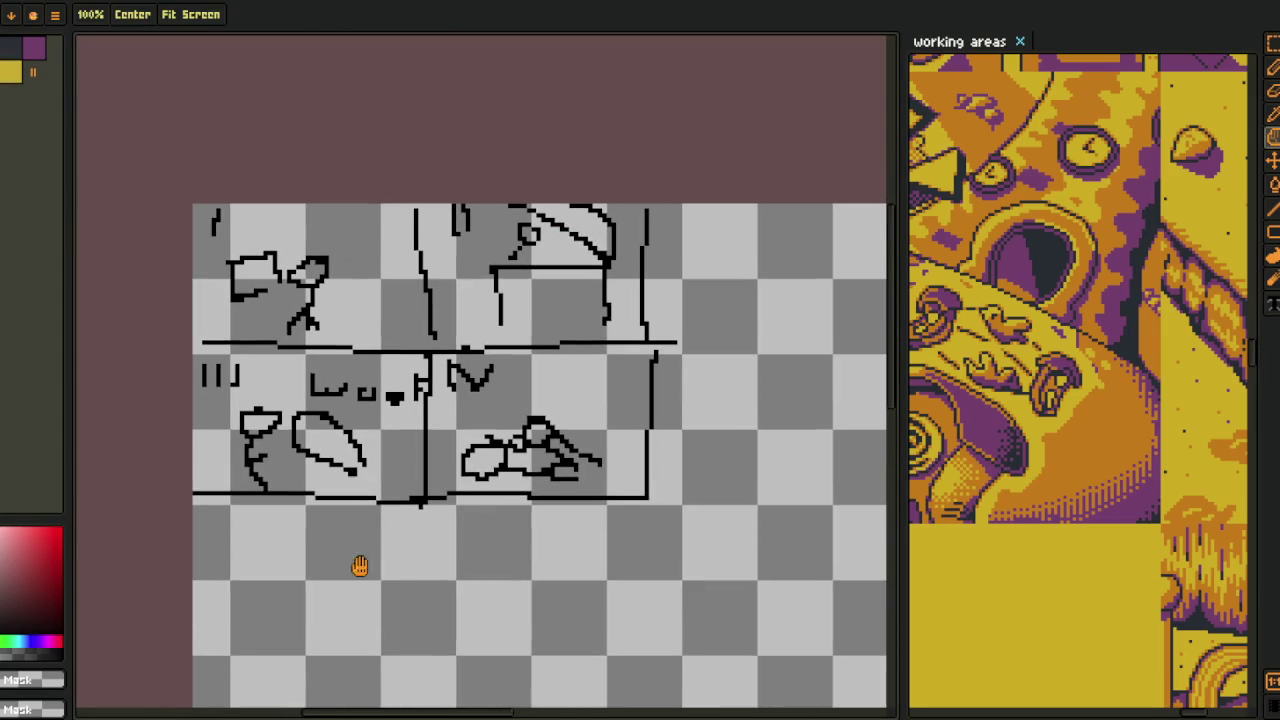
- Make Visuals 76 visible and marquee-select the chest panel area
key("Tab")
left_click(81, 672)
key("Tab")
scroll(400, 309, "down", 2)
scroll(363, 294, "up", 2)
left_click_drag(316, 206, 868, 692)
left_click_drag(516, 587, 296, 507)
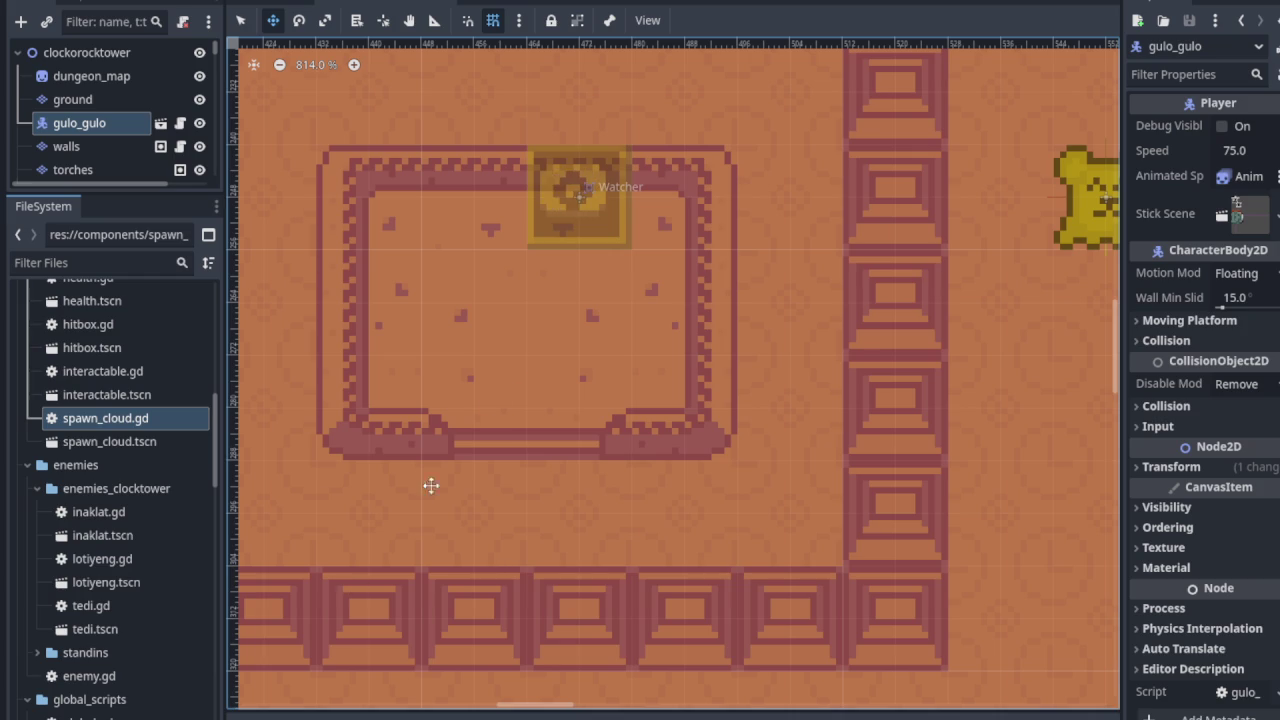
- Zoom out over the dungeon map in the 2D viewport and run the game with F5
scroll(494, 380, "down", 3)
scroll(466, 594, "down", 4)
scroll(580, 329, "down", 3)
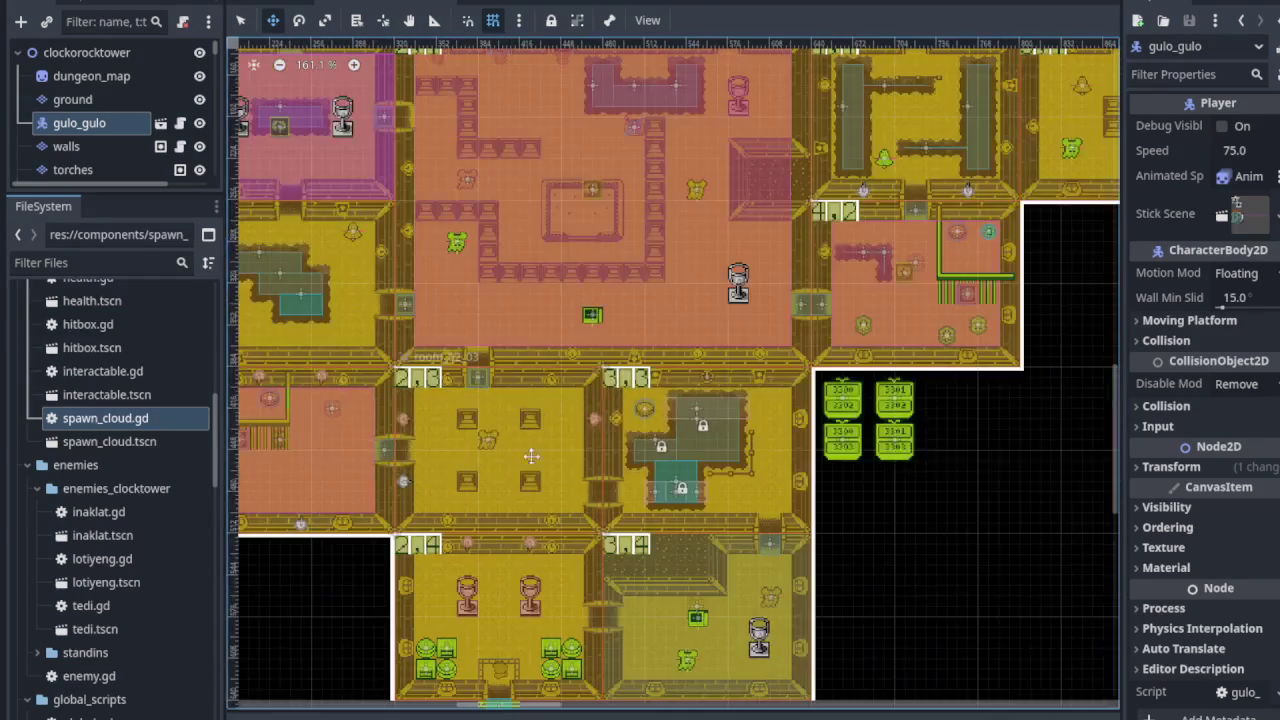
scroll(533, 433, "down", 5)
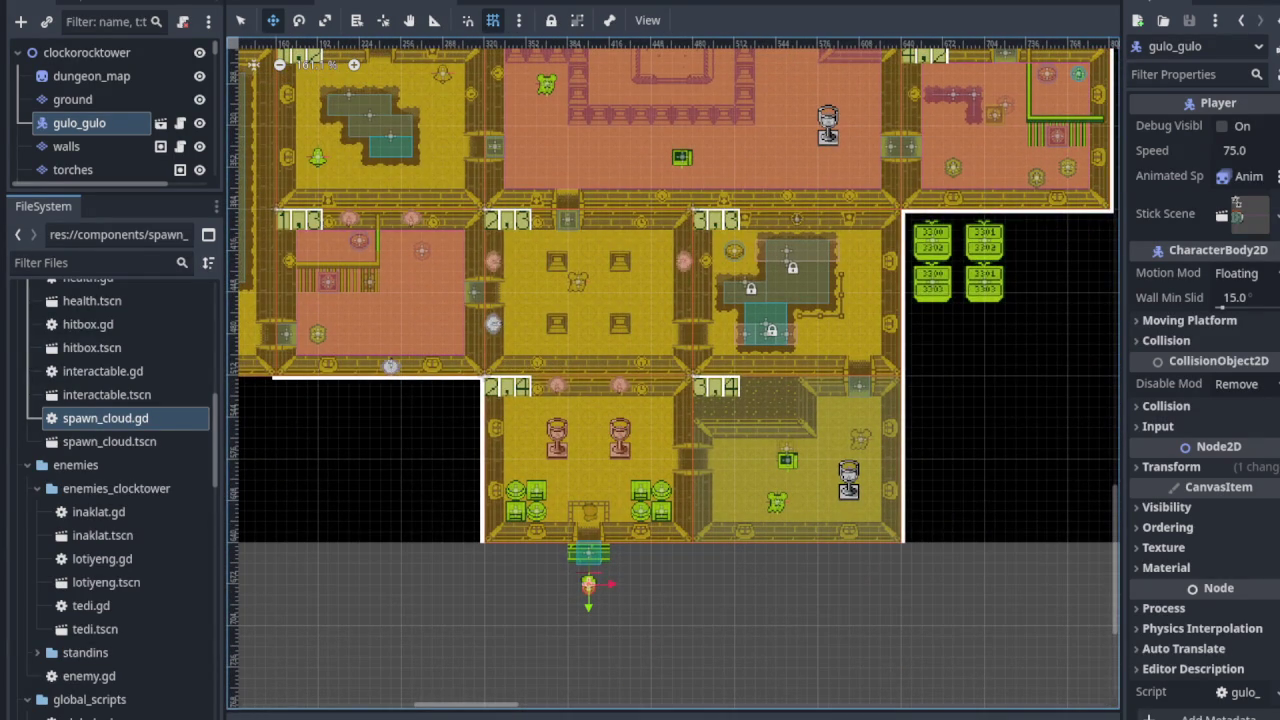
key("F5")
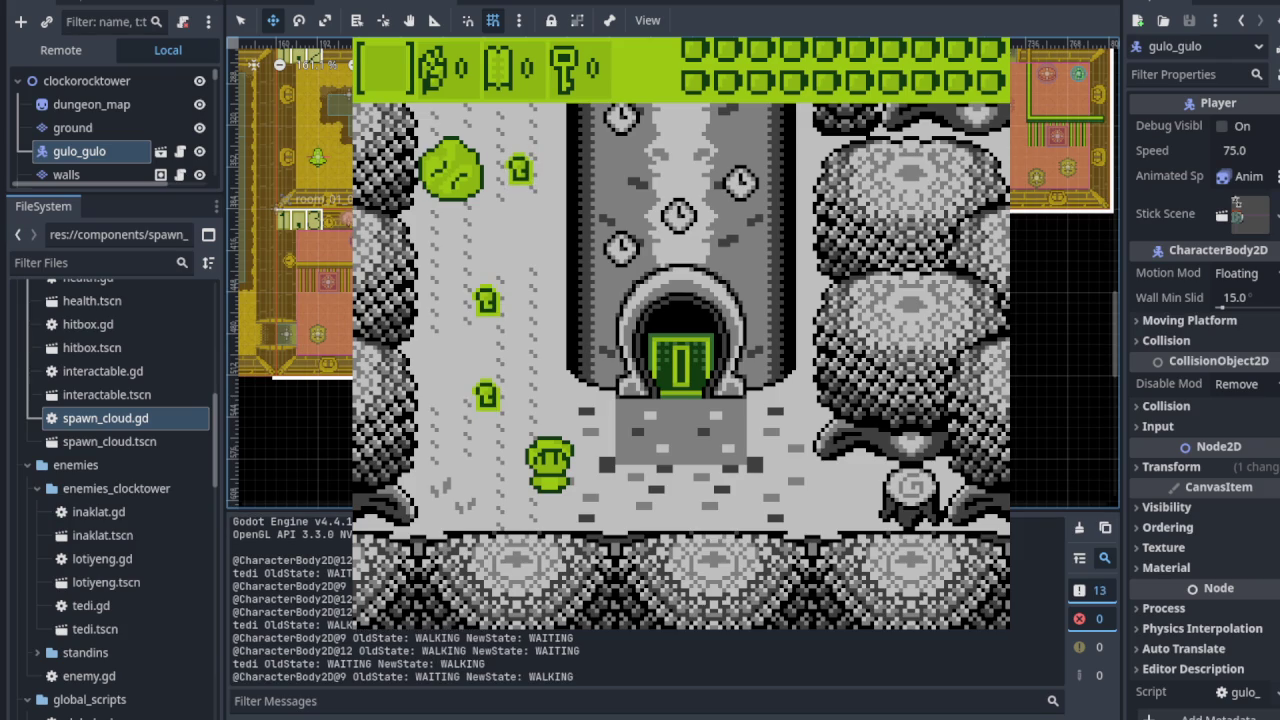
- Pick up the key near the door and walk the hero into the tower door
key("Left")
key("Up")
key("Right")
key("Down")
key("Right")
key("Up")
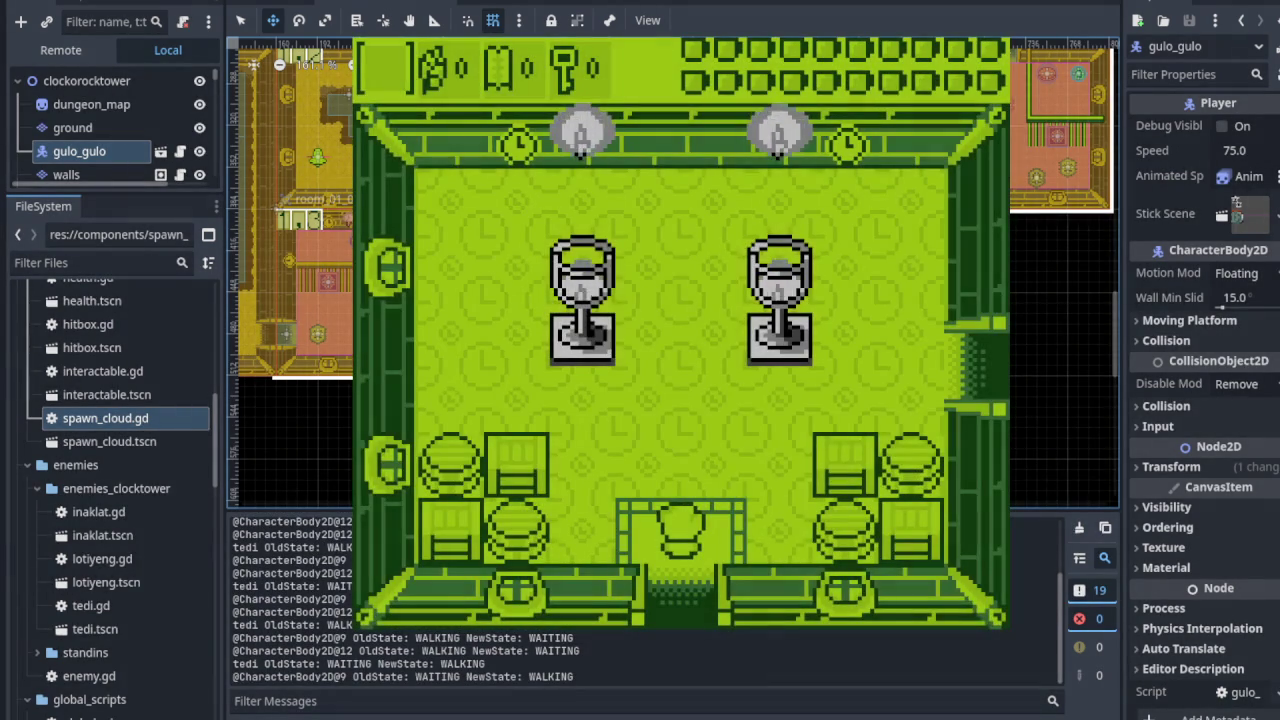
- Cross the first tower room, defeat an enemy, and head for the left door
key("Up")
key("Up")
key("Right")
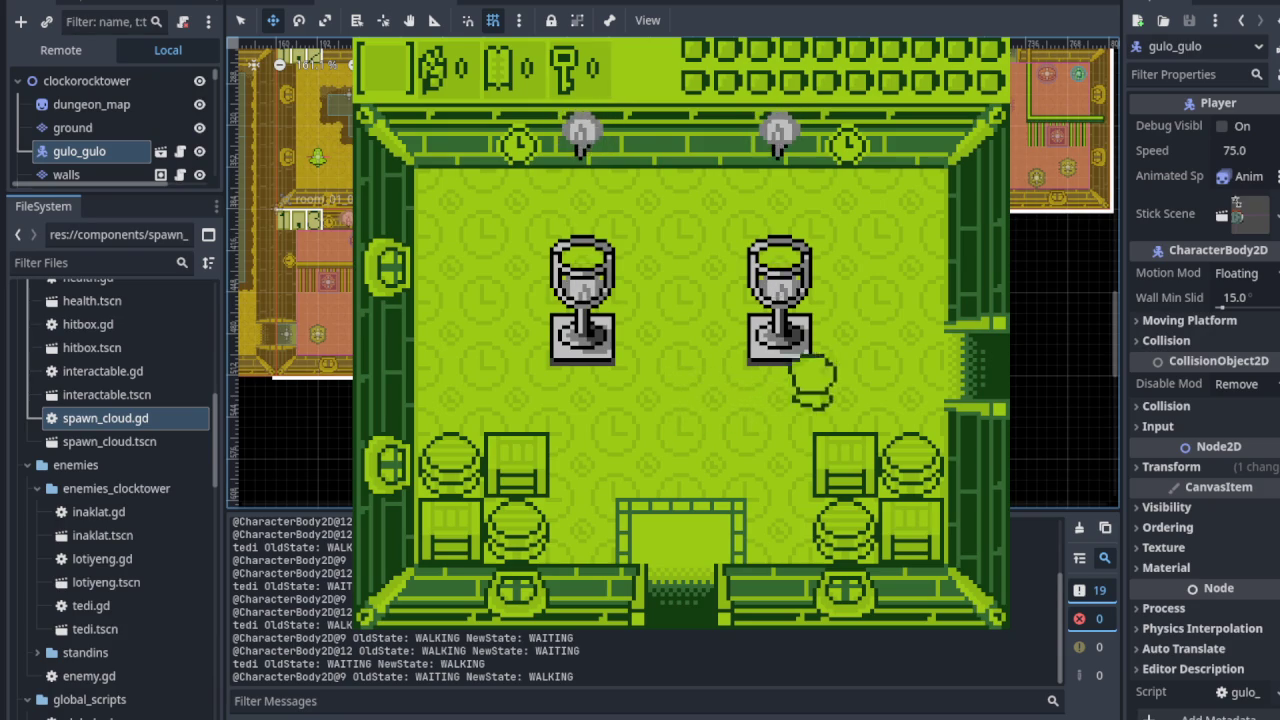
key("Right")
key("Right")
key("Up")
key("Up")
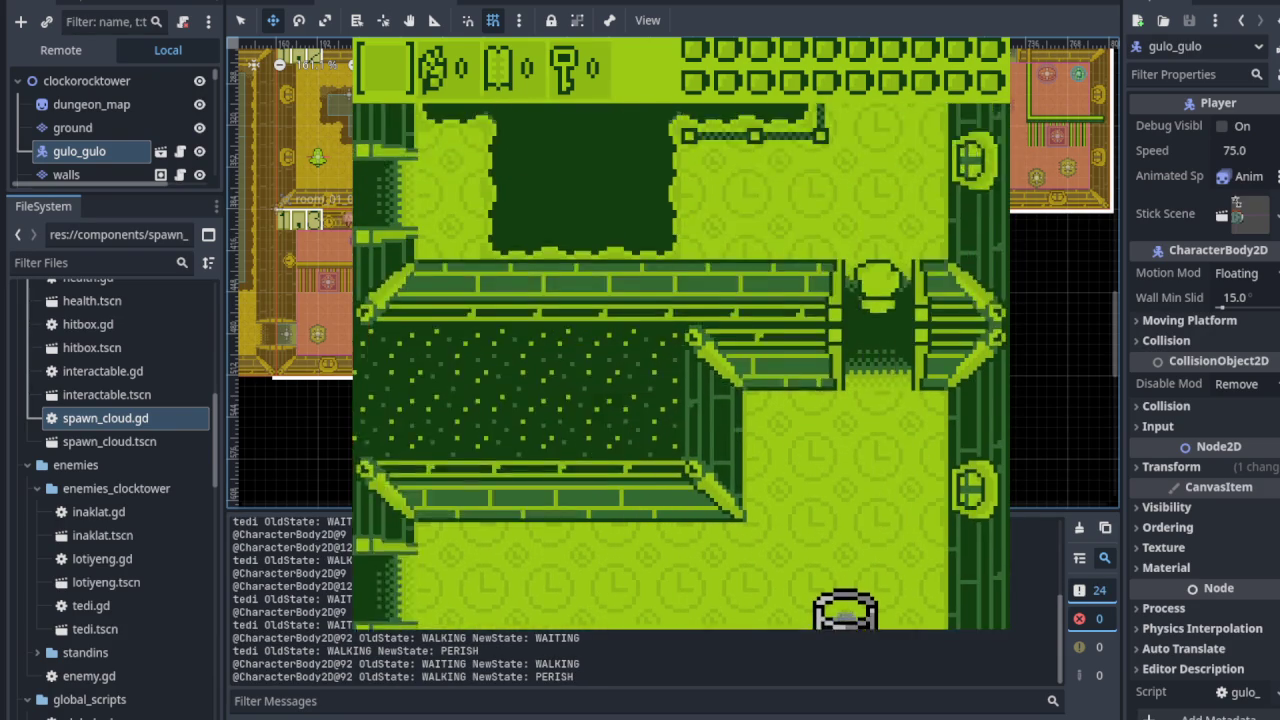
key("Left")
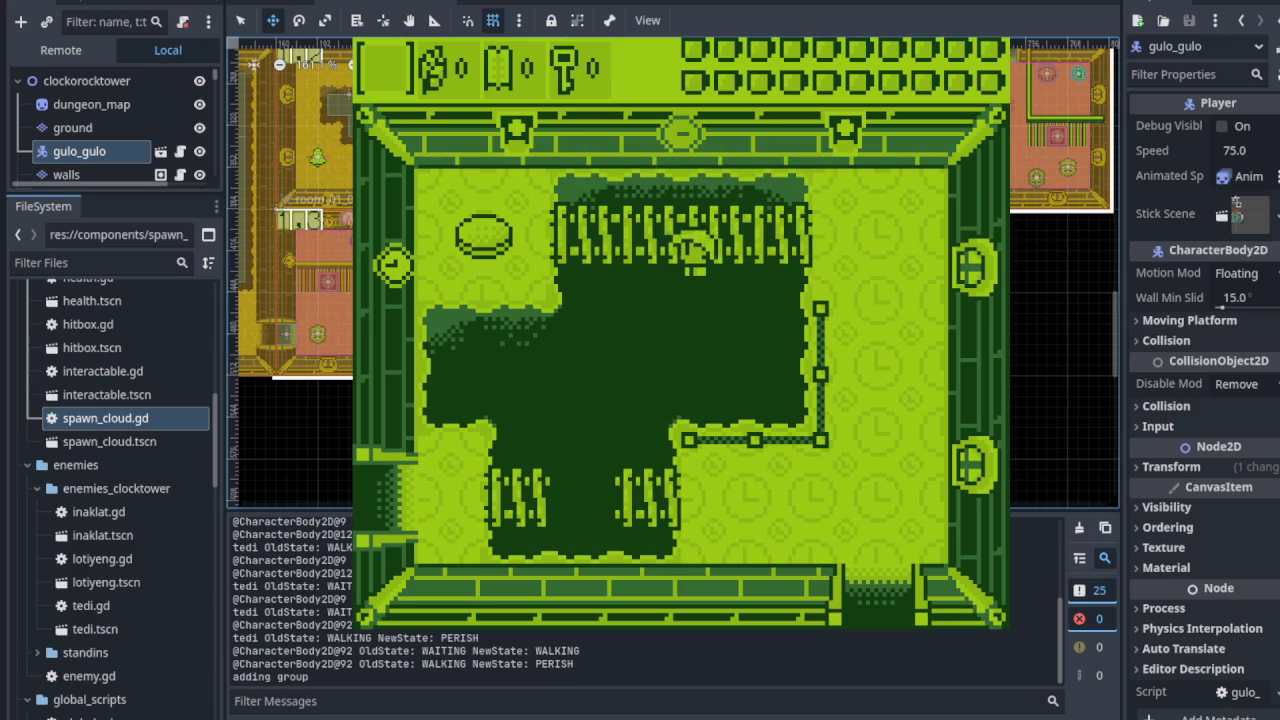
key("Right")
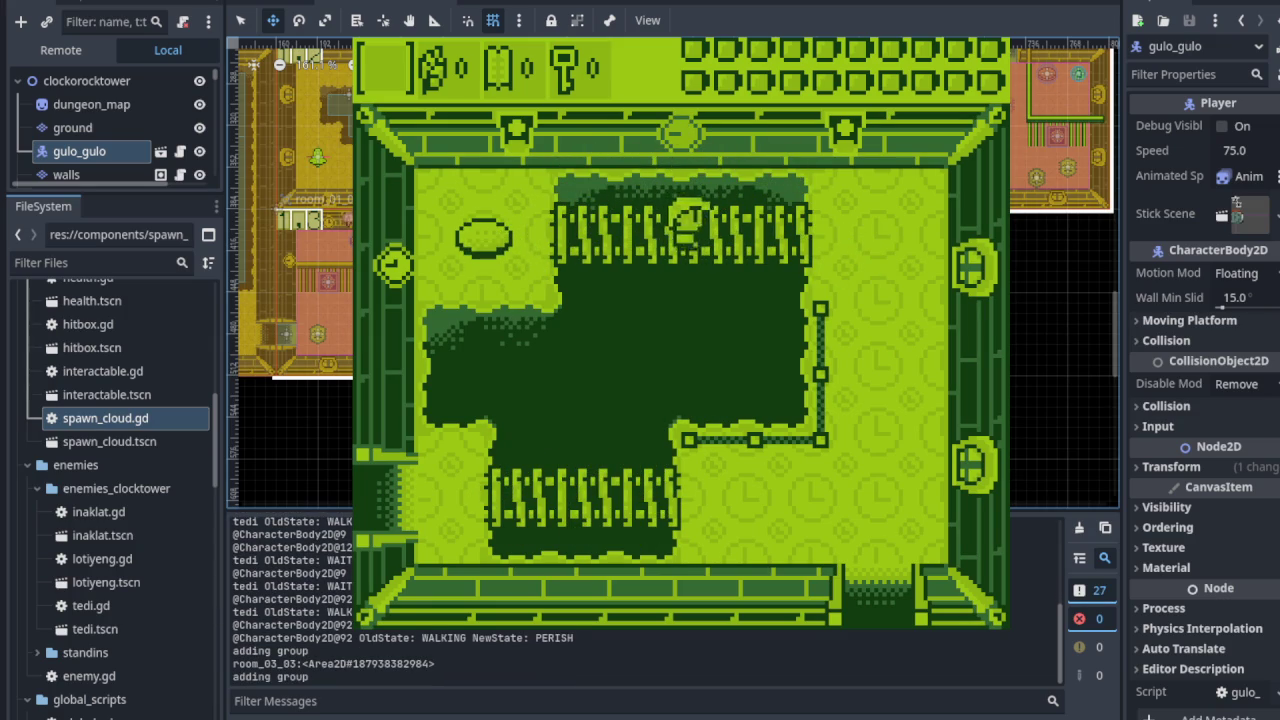
key("Down")
key("Down")
key("Left")
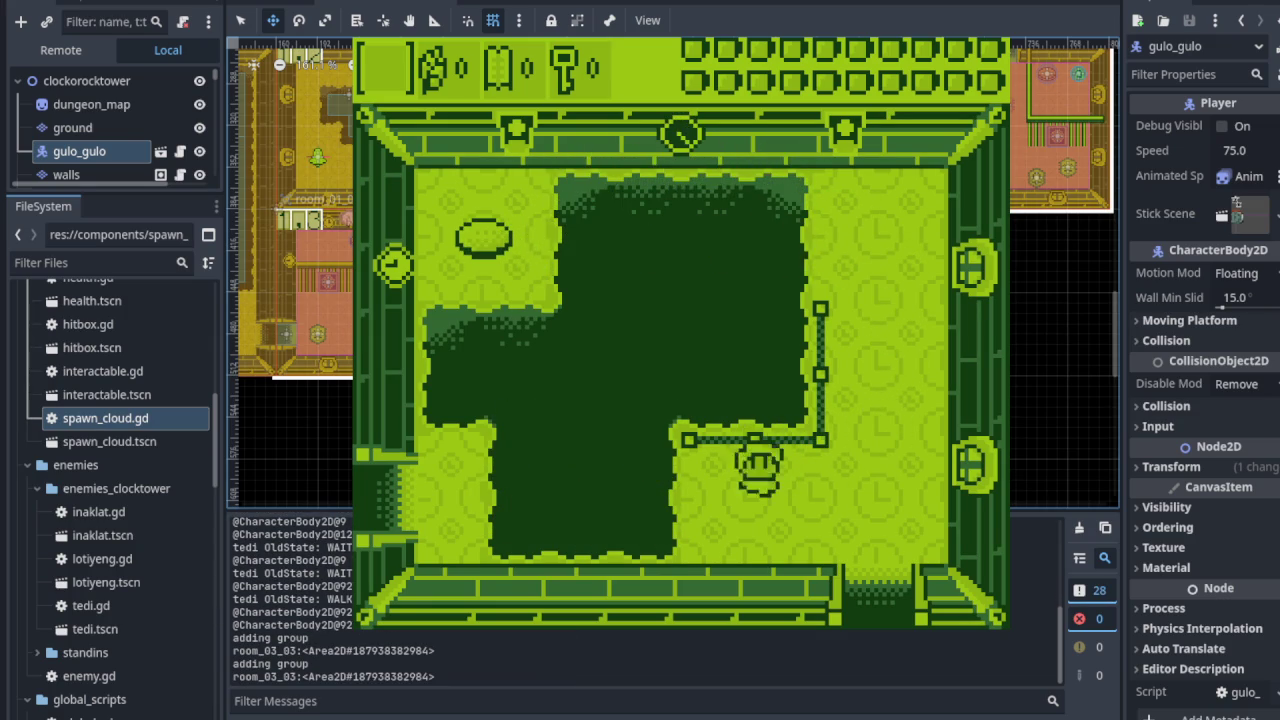
key("Left")
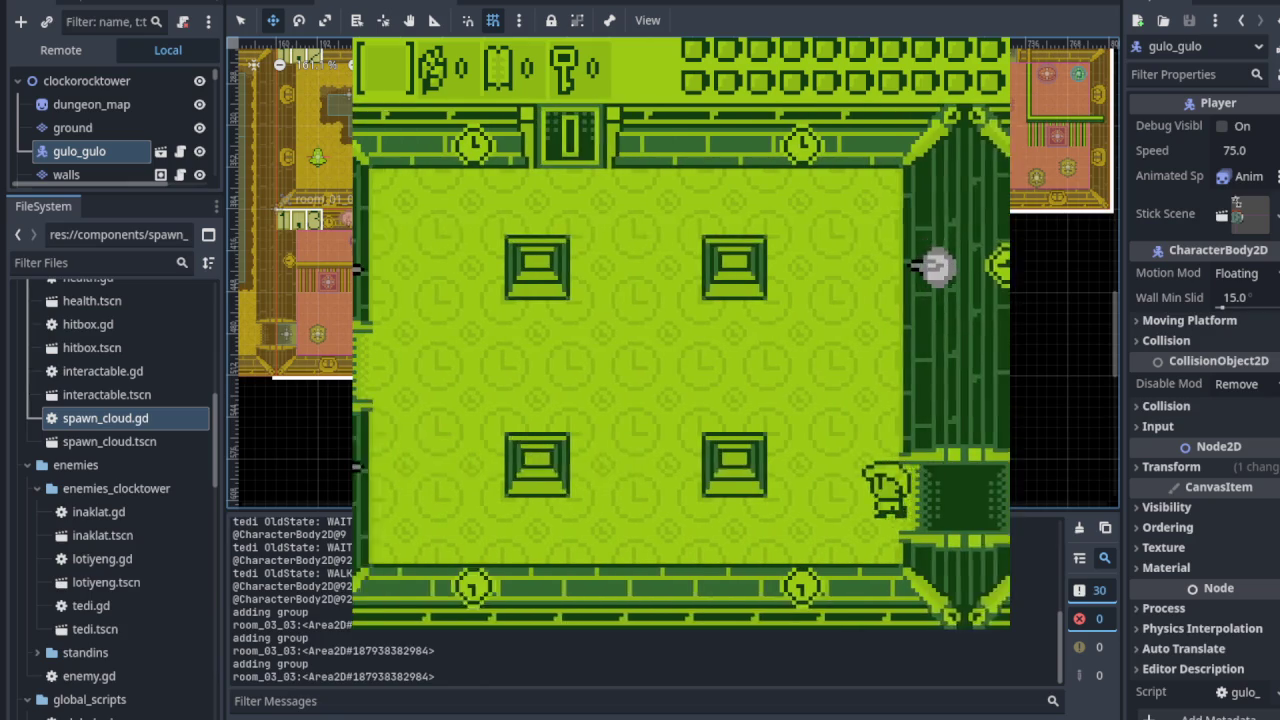
- Defeat the bear enemy in the room's centre and leave through the left door
key("Left")
key("Up")
key("x")
key("Left")
key("Up")
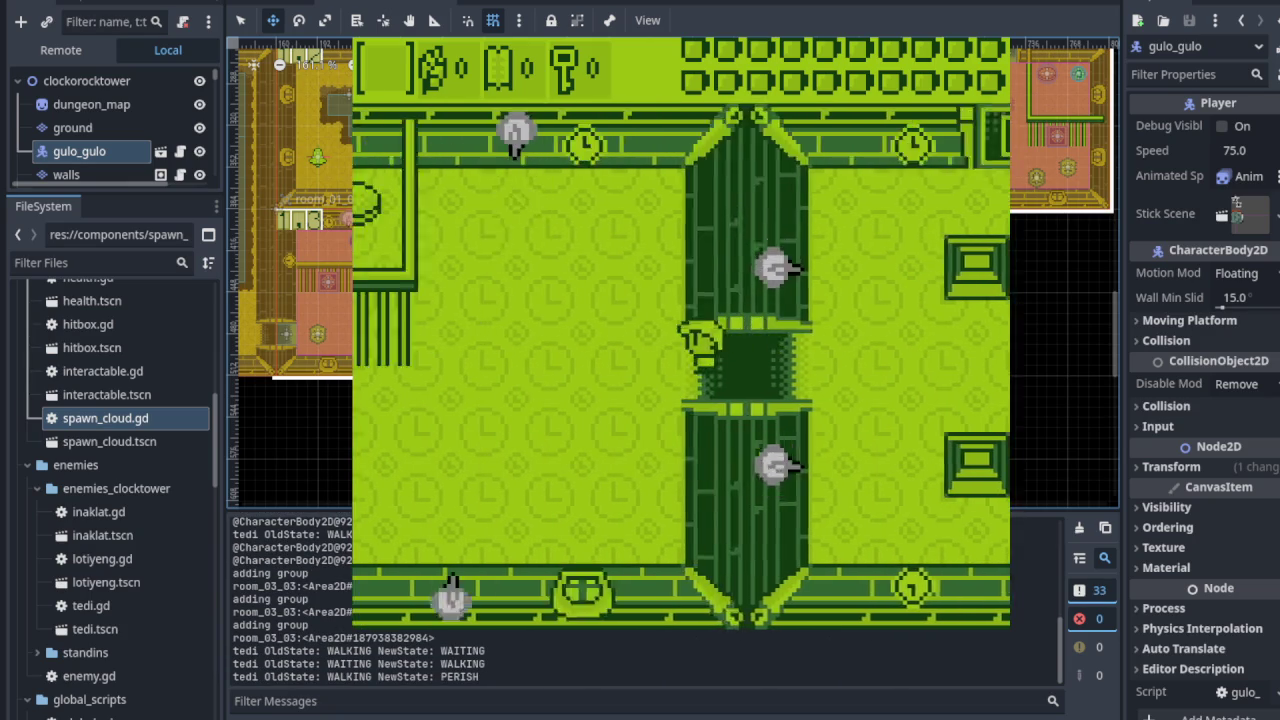
- Slash the cloud-spawned bear, break the block, and go through the left door
key("Up")
key("x")
key("Down")
key("Left")
key("x")
key("x")
key("Up")
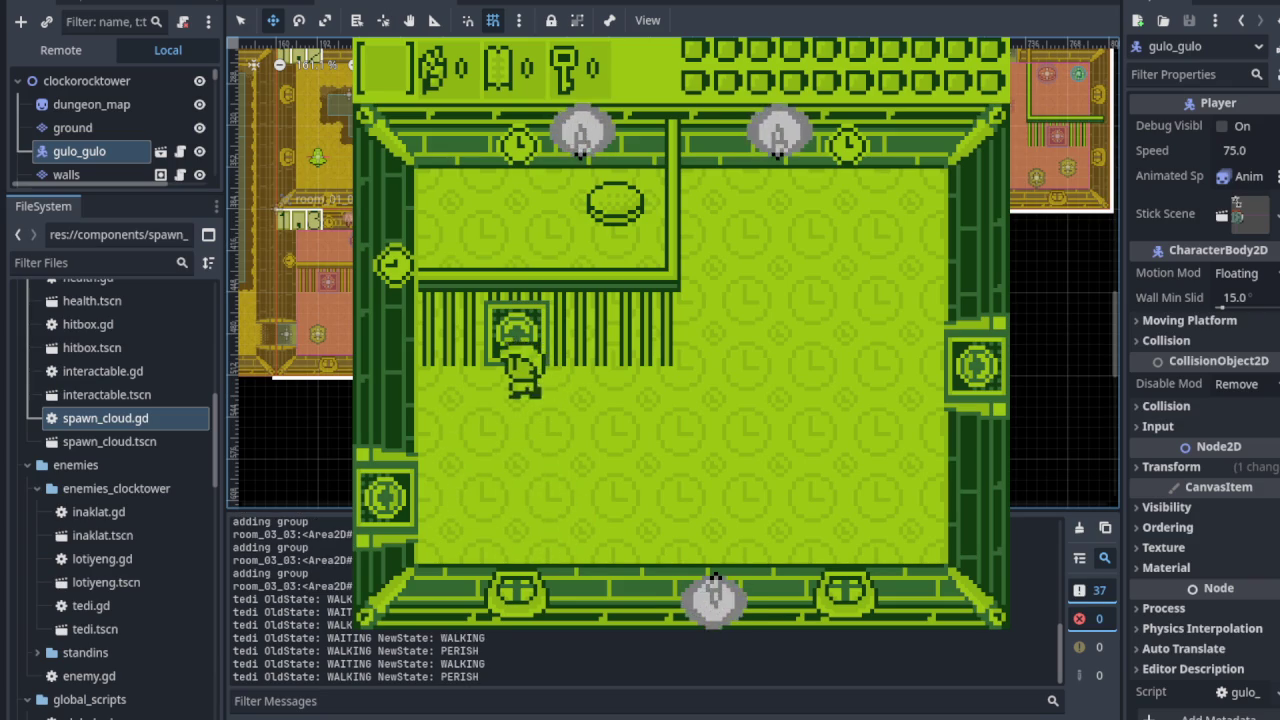
key("x")
key("Down")
key("Left")
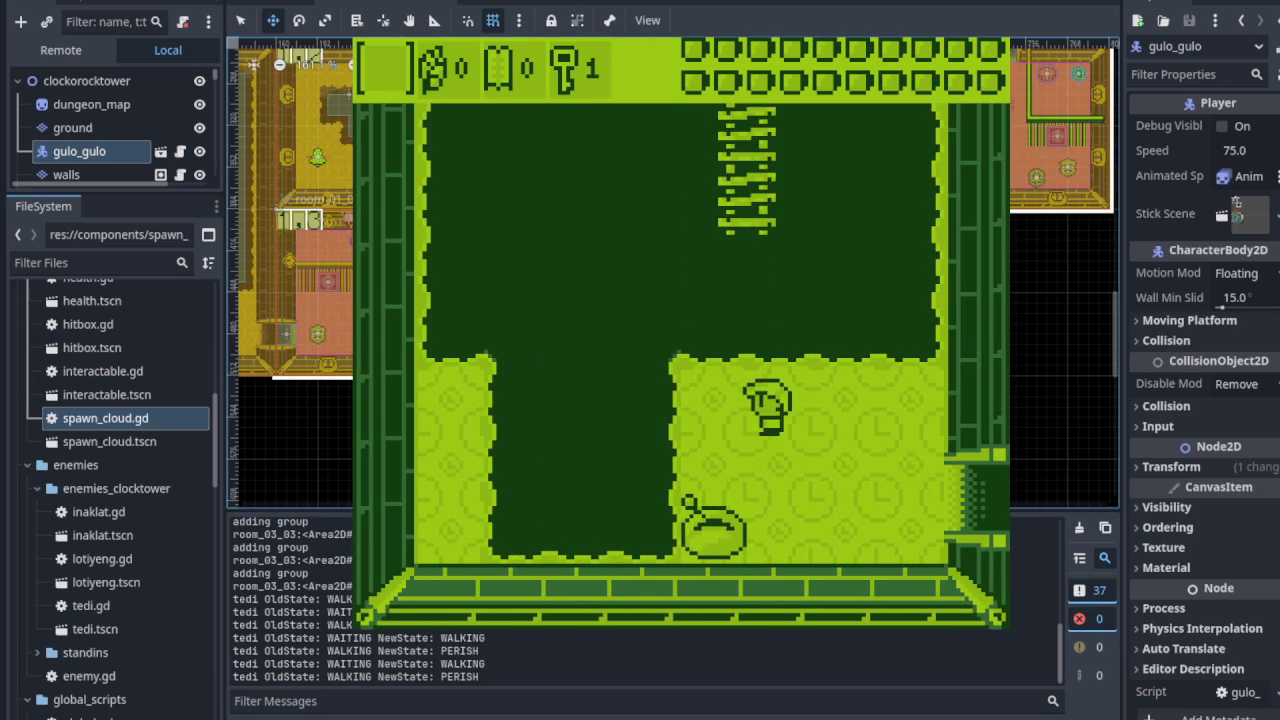
- Drop to the floor, pass through the right door, and enter the room below
key("Right")
key("Left")
key("Right")
key("Up")
key("Right")
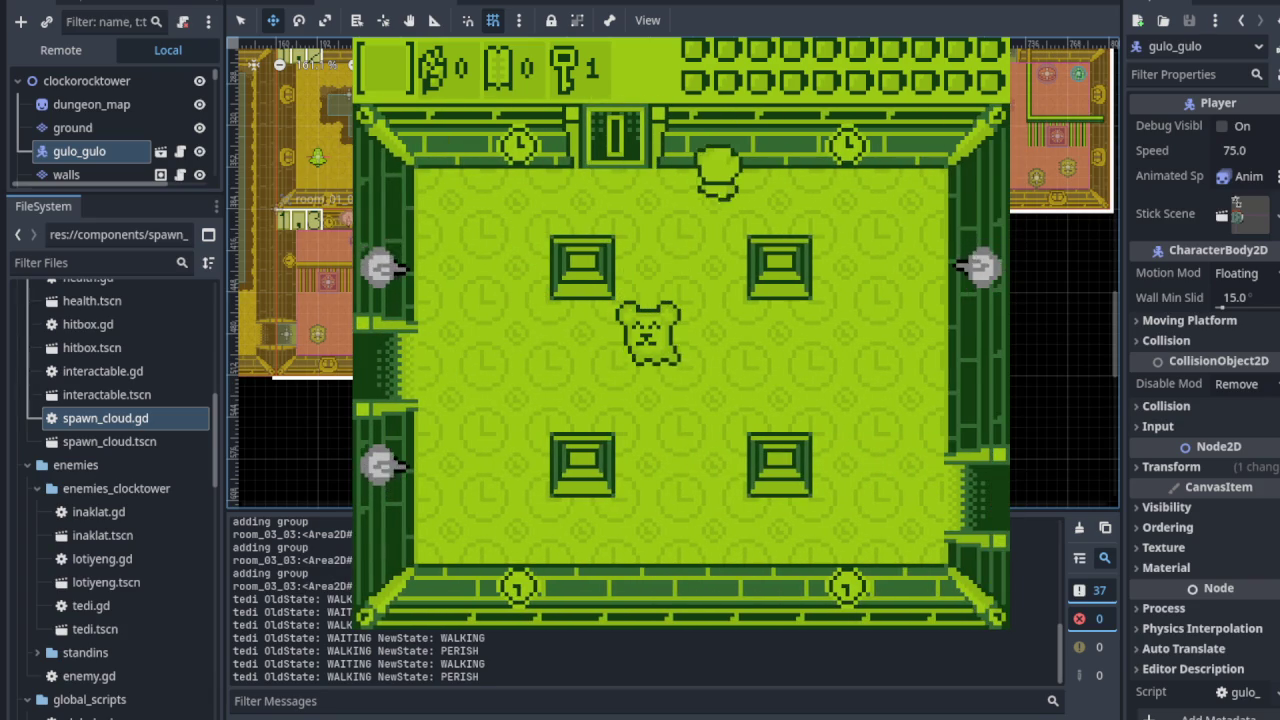
key("Down")
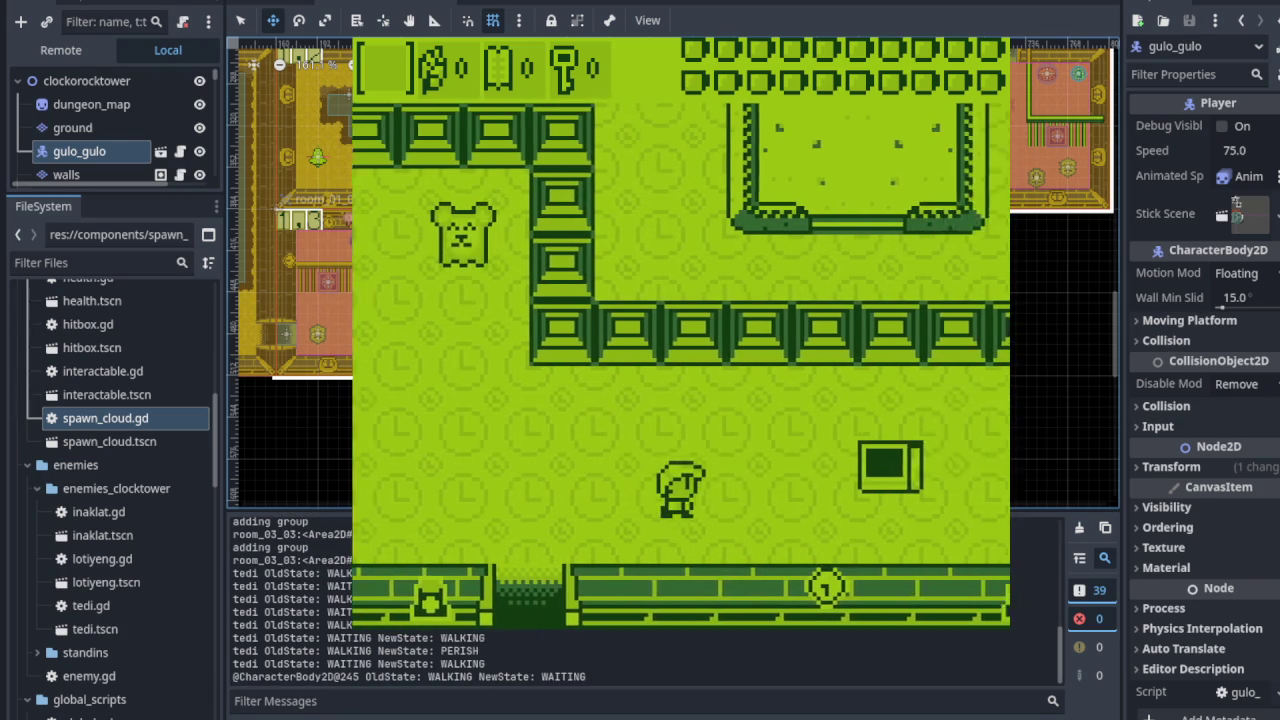
- Walk past the shell-like object and trophy into the room with two trophies
key("Up")
key("Right")
key("Up")
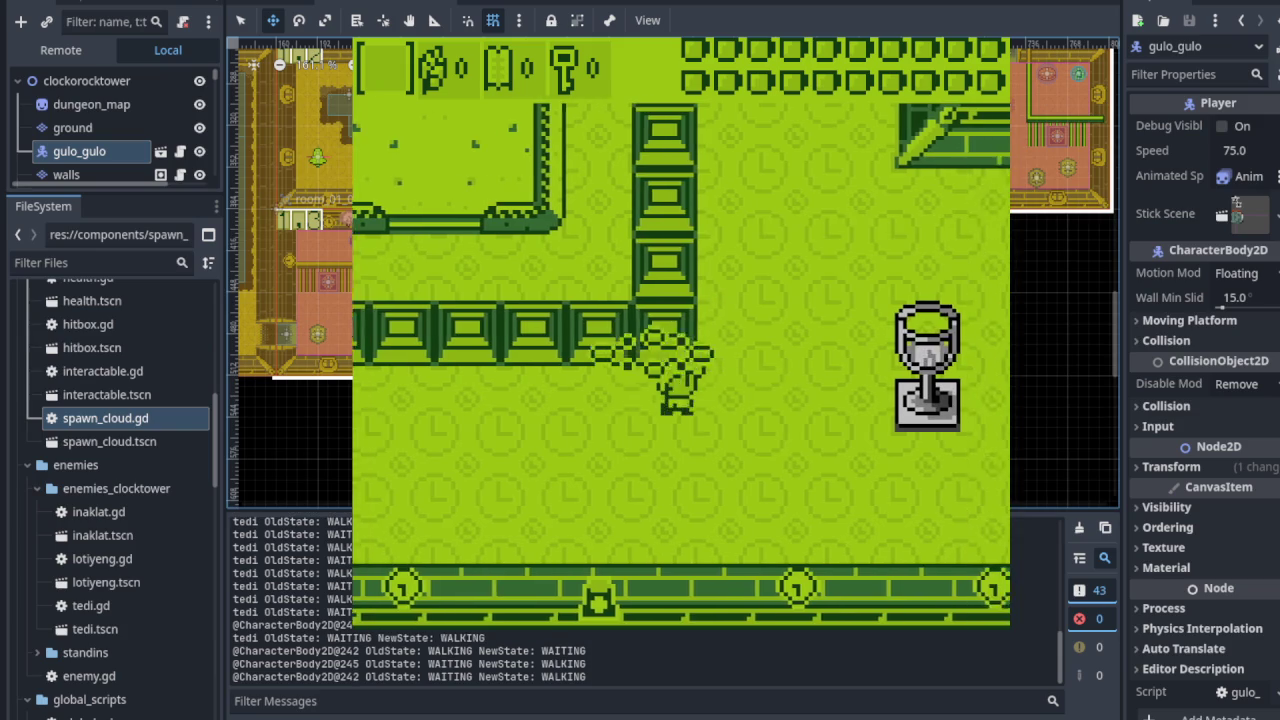
key("Right")
key("Up")
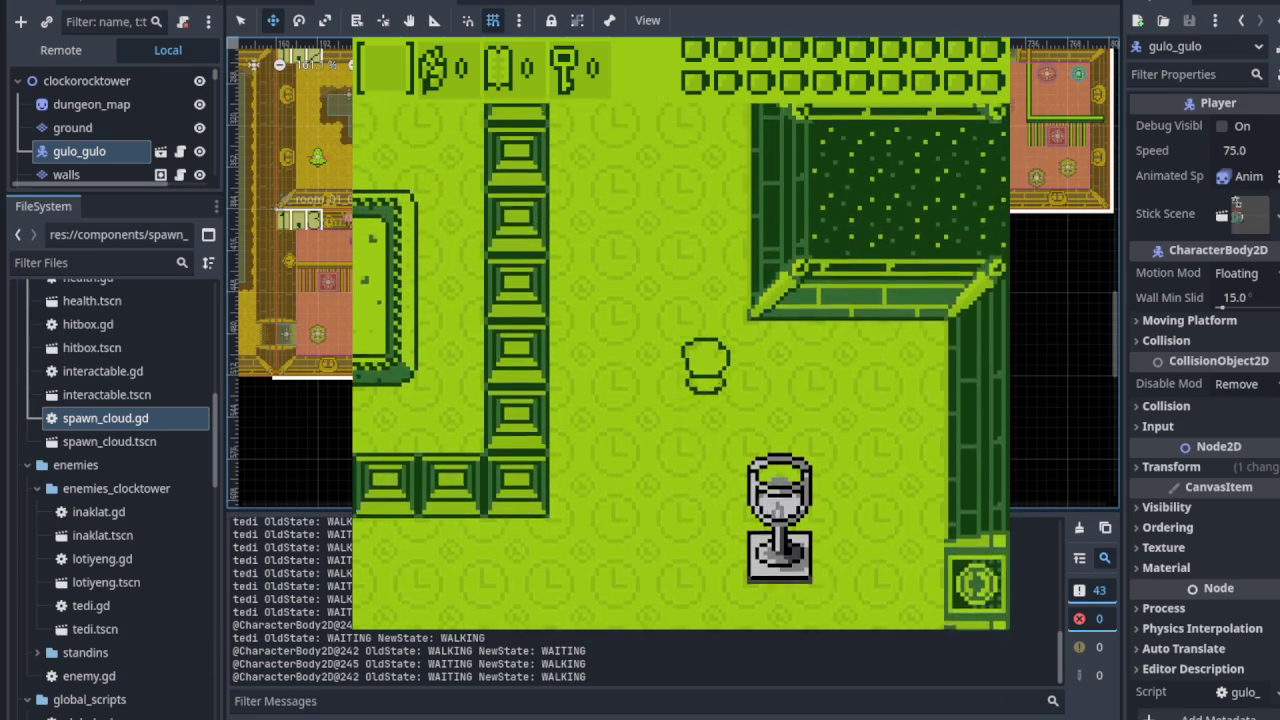
key("Up")
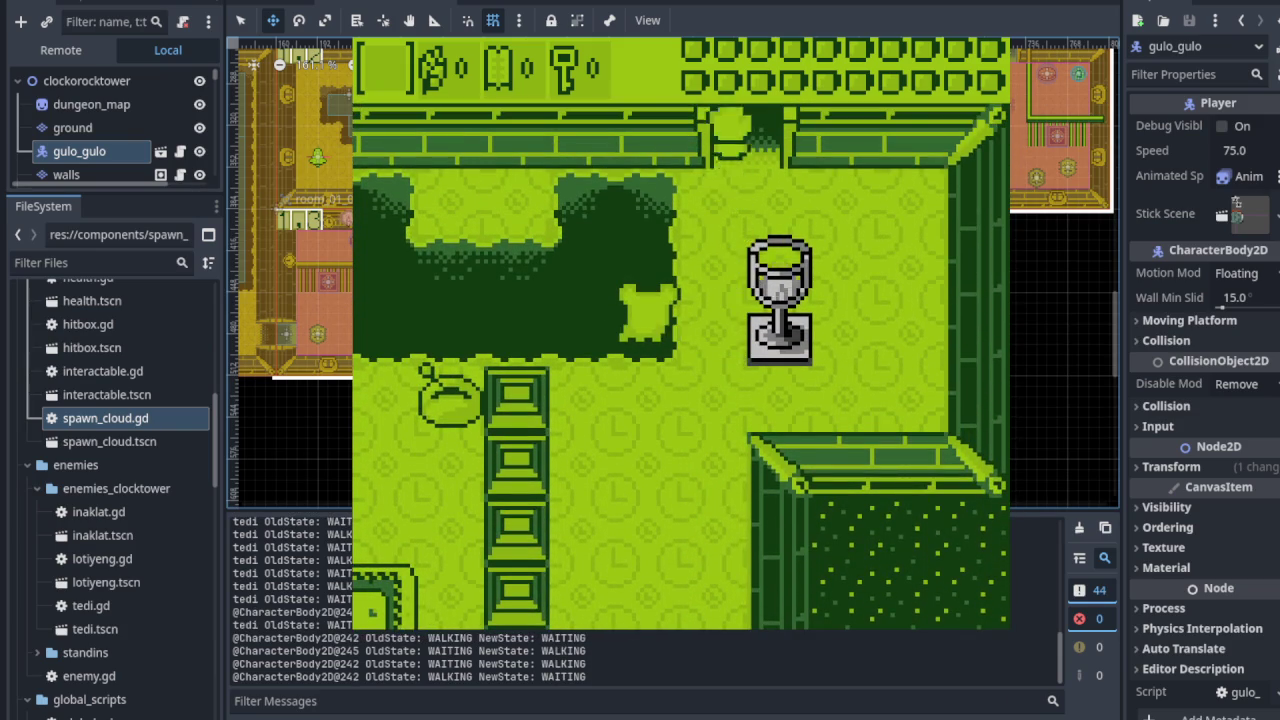
key("Up")
key("Left")
key("Left")
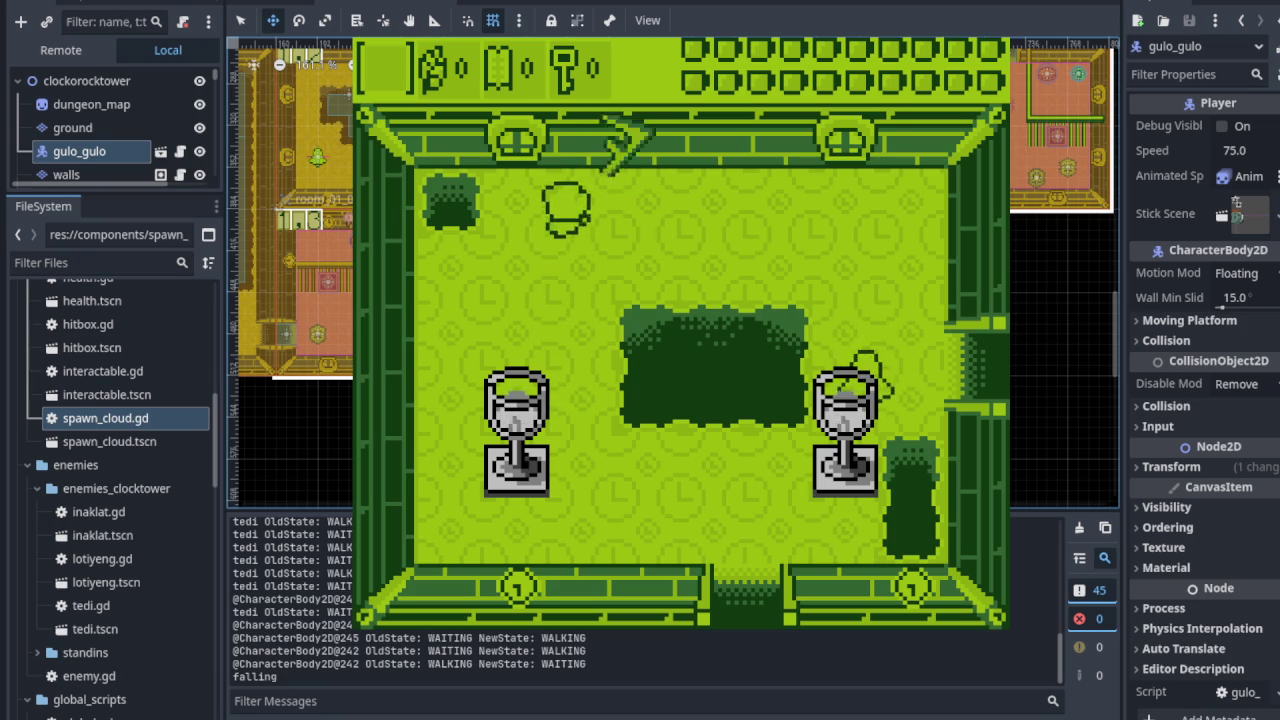
- Go through the east door, cross the room, and leave by the south door
key("Right")
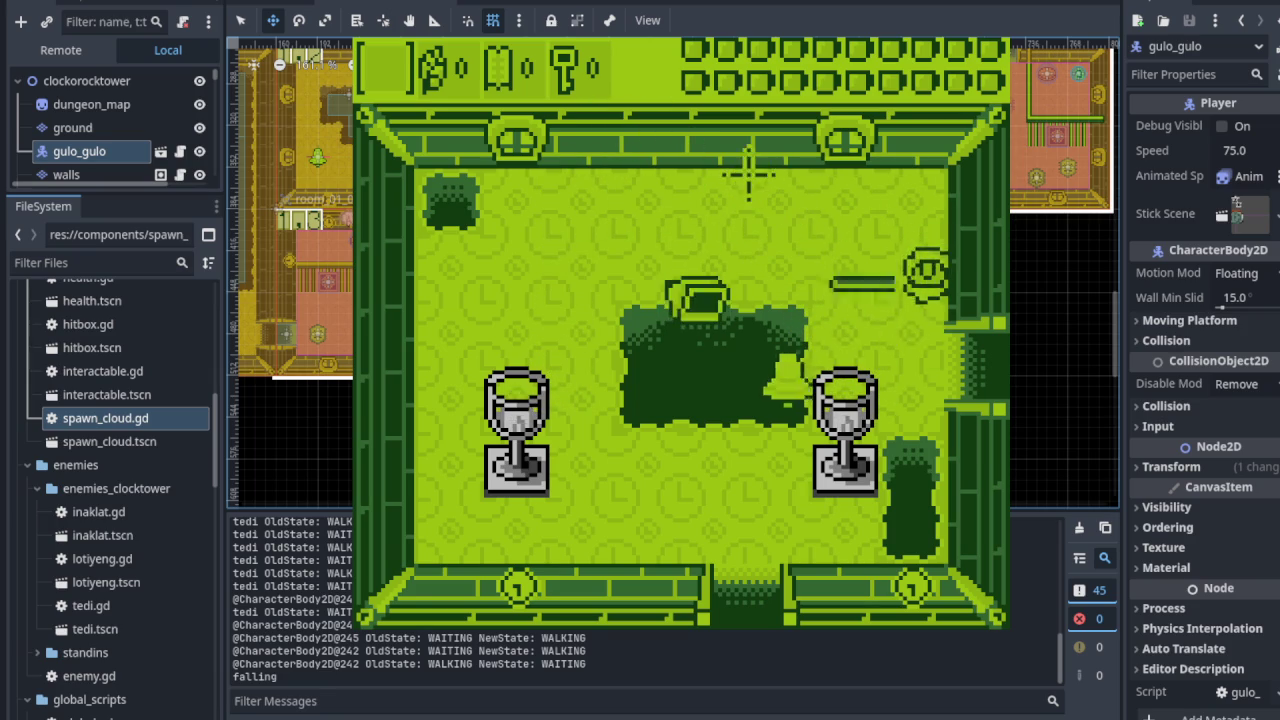
key("Right")
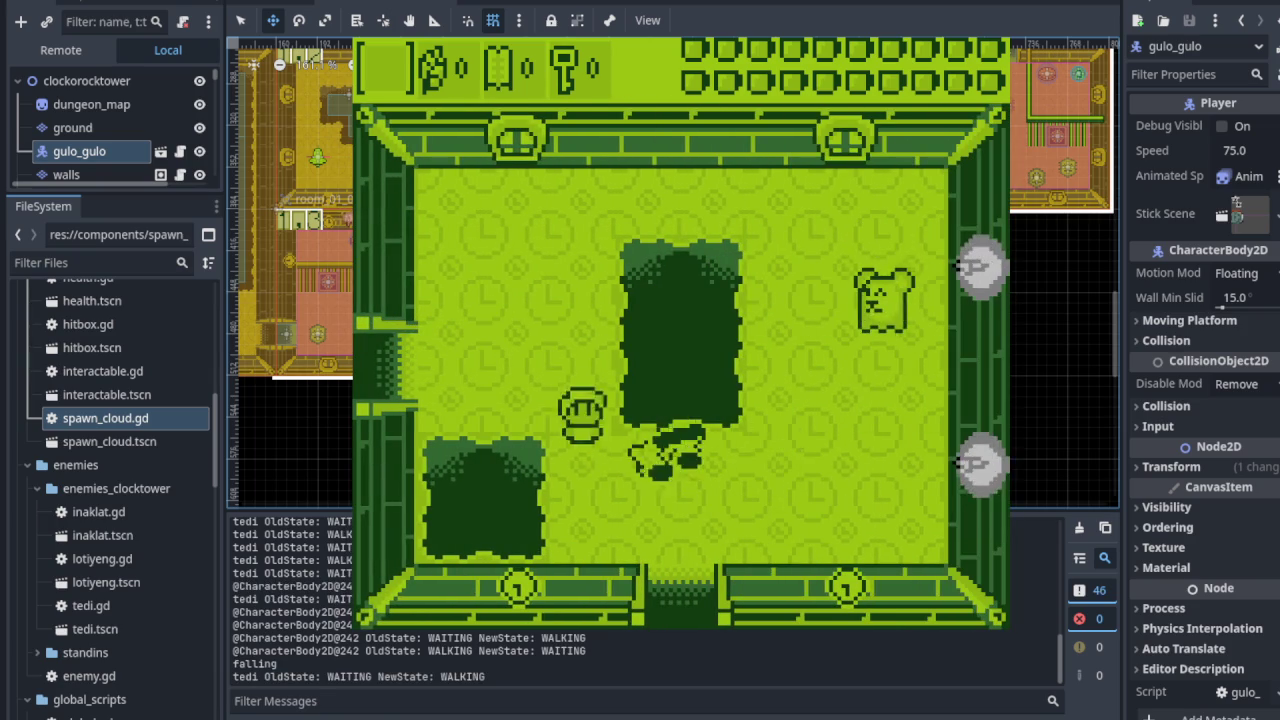
key("Down")
key("Down")
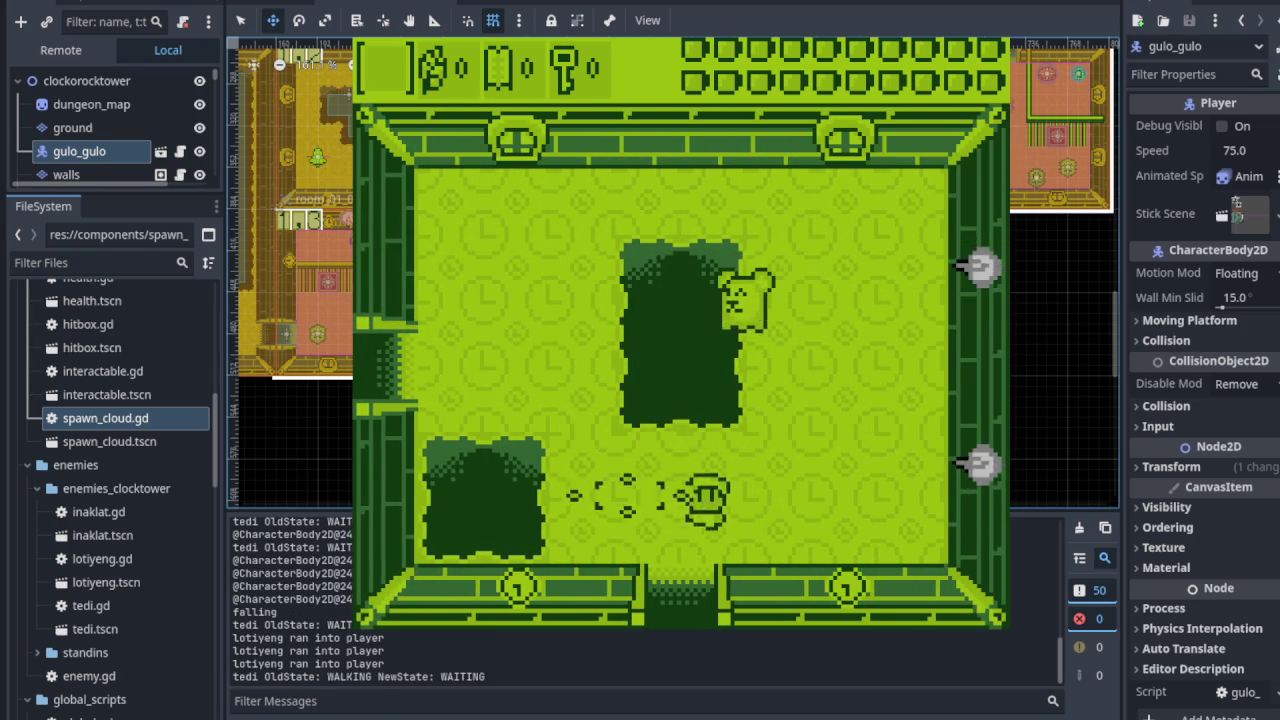
key("Right")
key("Down")
key("Left")
key("Down")
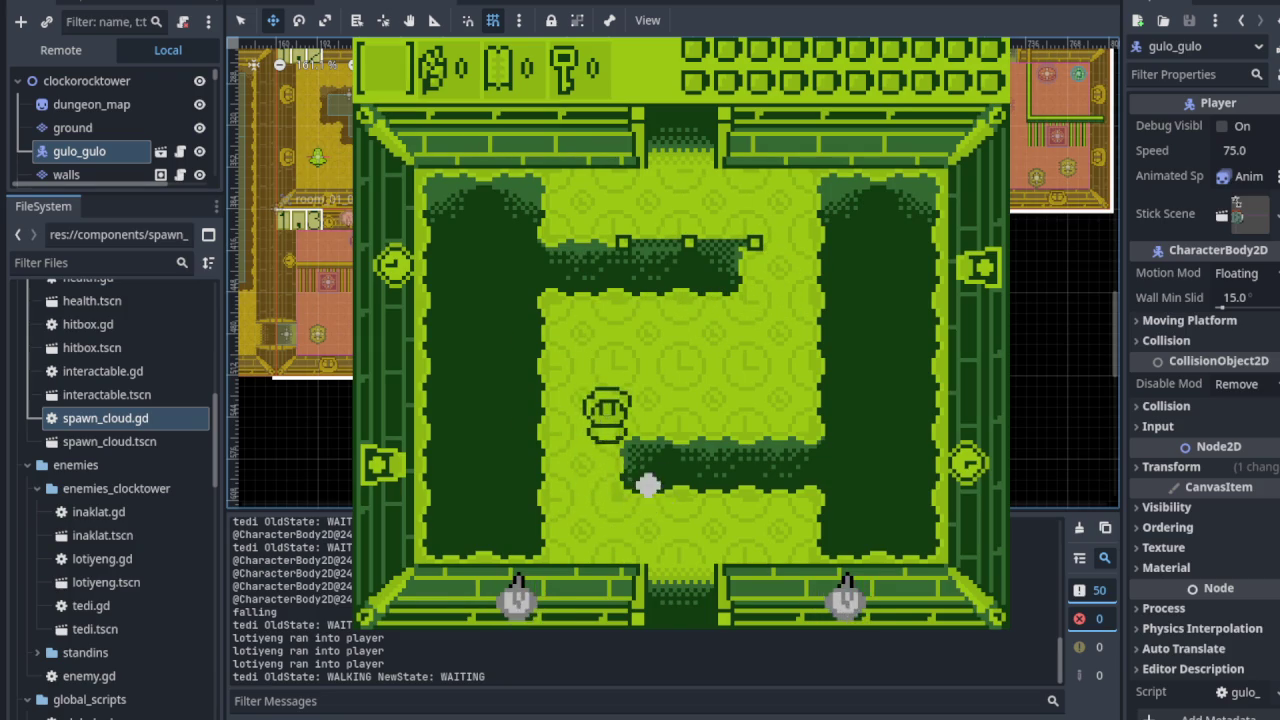
key("Down")
key("Right")
key("Down")
- Attack the first enemy until it dies while moving left across the room
key("Down")
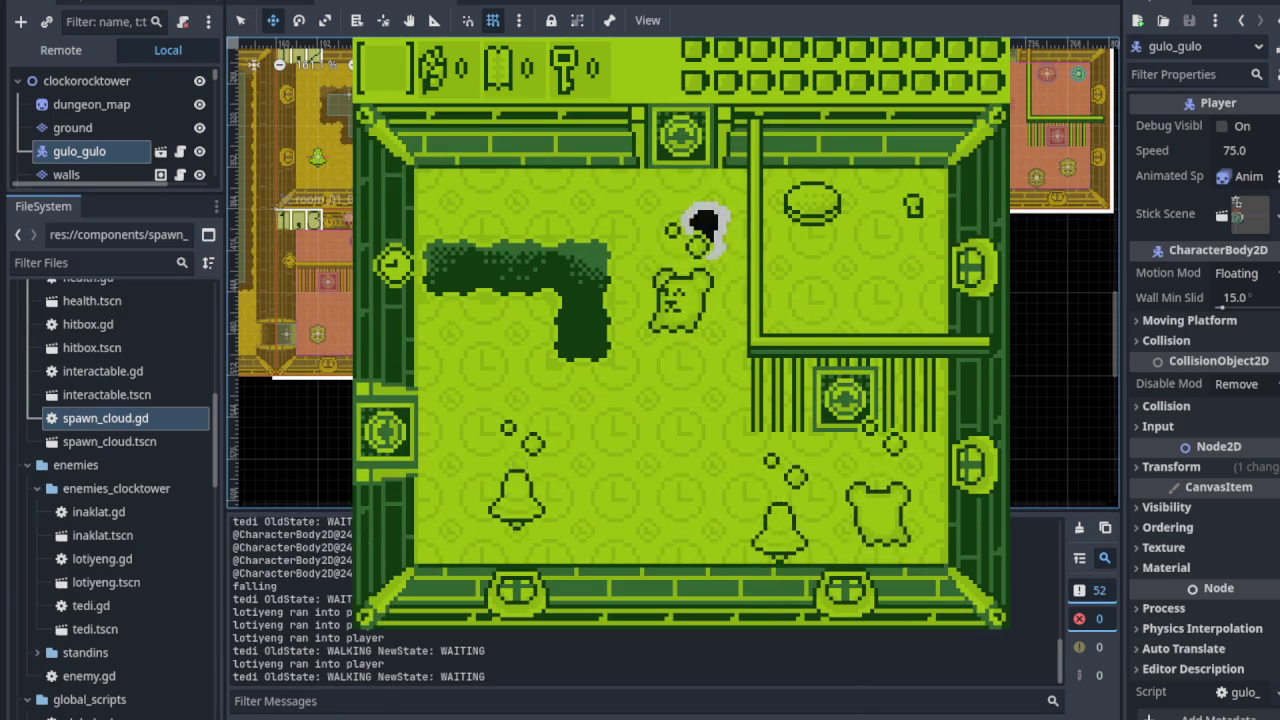
key("Right")
key("Down")
key("Left")
key("Up")
key("Left")
key("Left")
- Defeat the remaining enemy and pick up the key that opens the doors
key("Down")
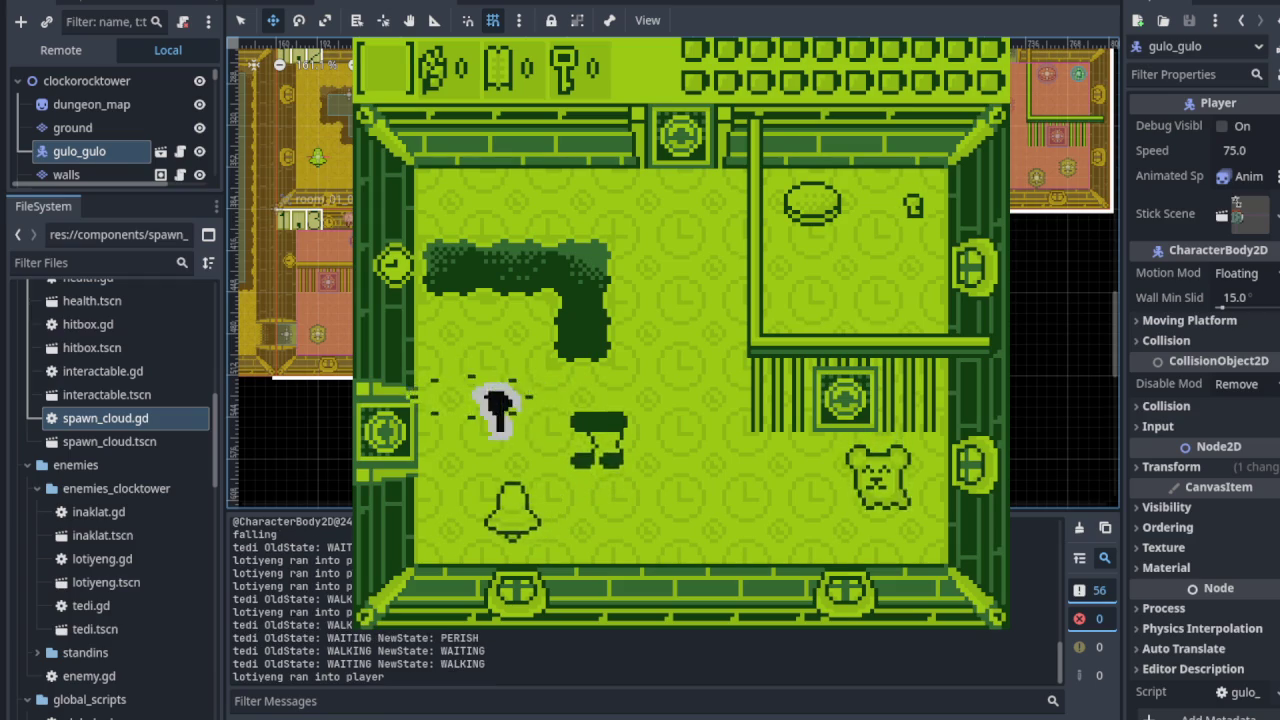
key("Down")
key("Right")
key("Up")
key("Down")
key("Right")
key("Up")
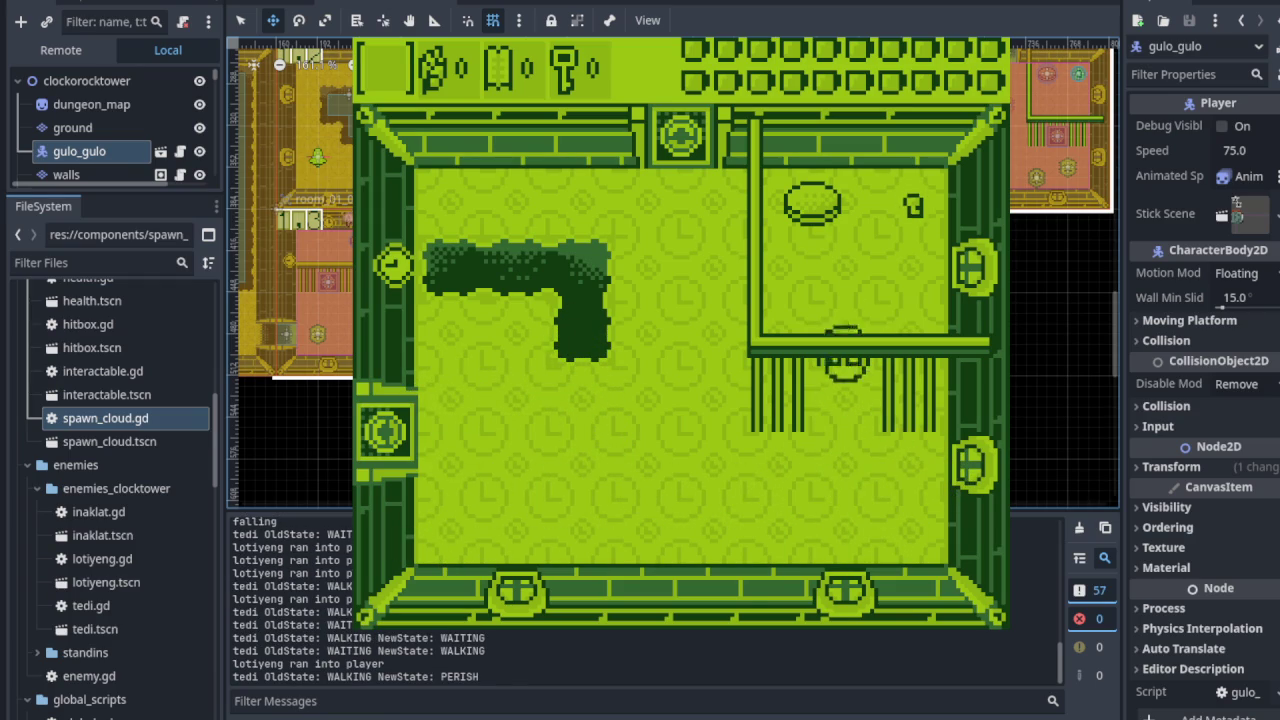
key("Up")
key("Left")
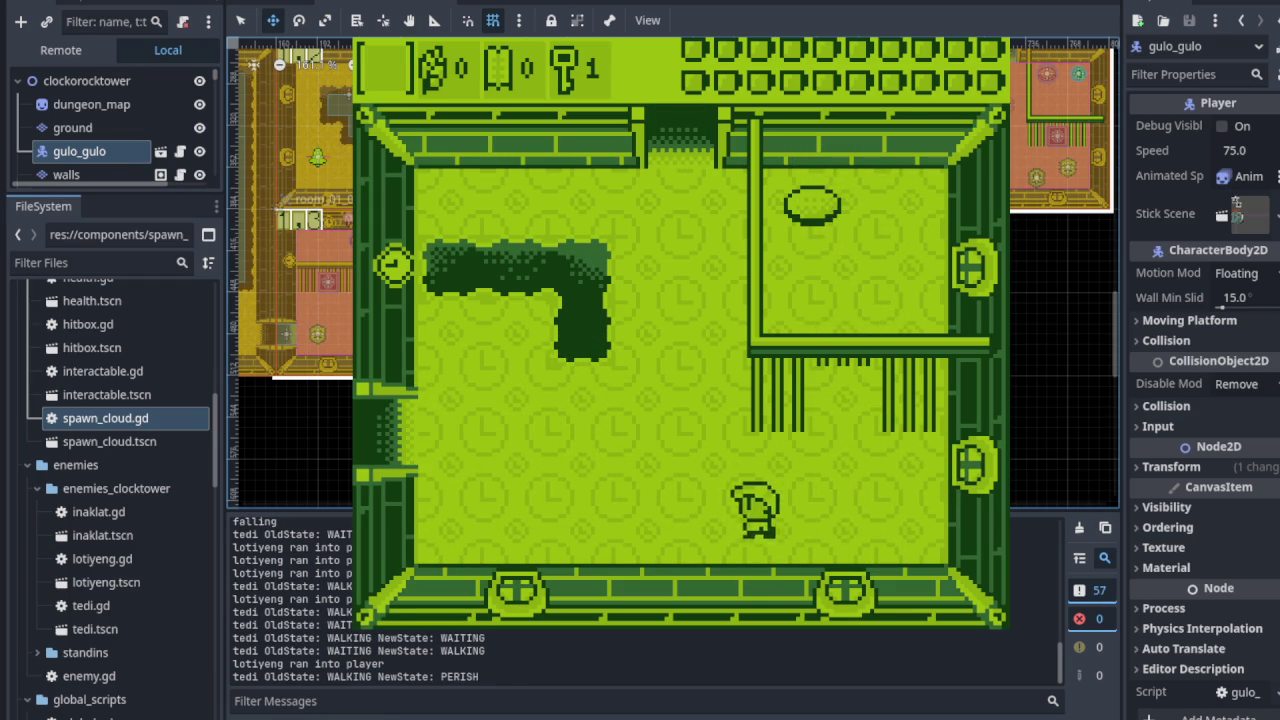
- Walk left, defeat the tedi enemy, and go through the left door
key("Left")
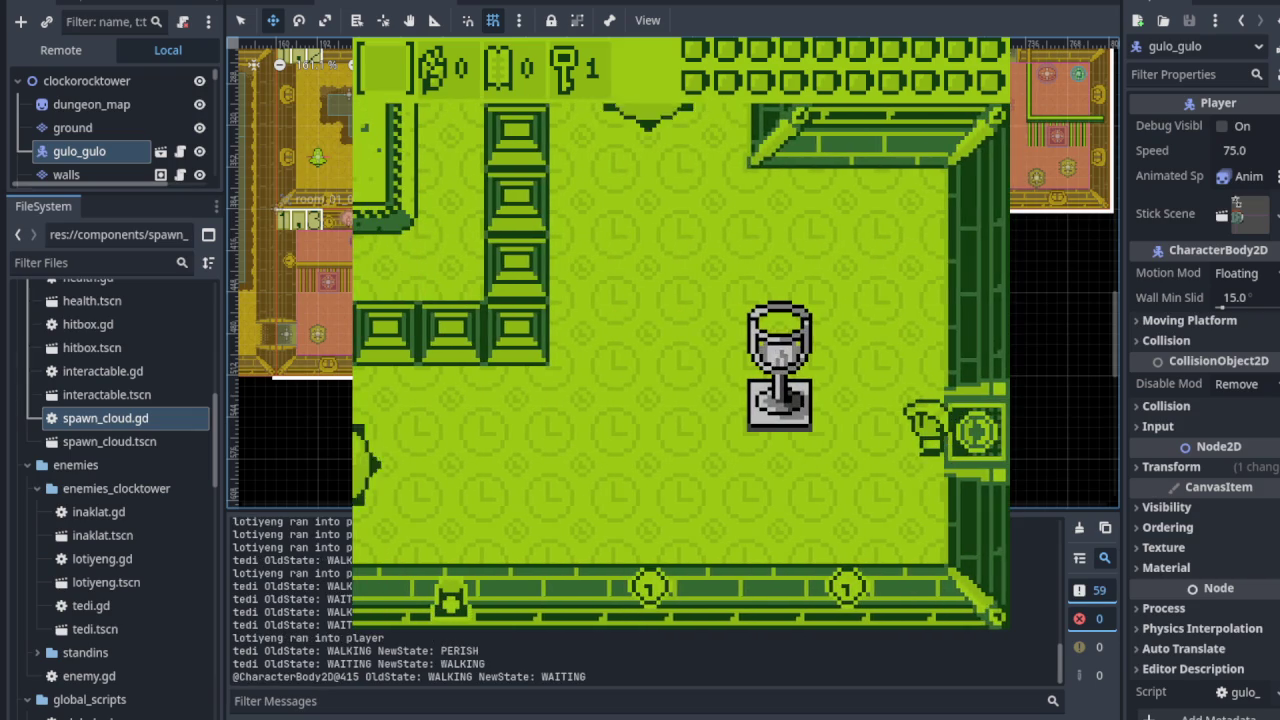
key("Left")
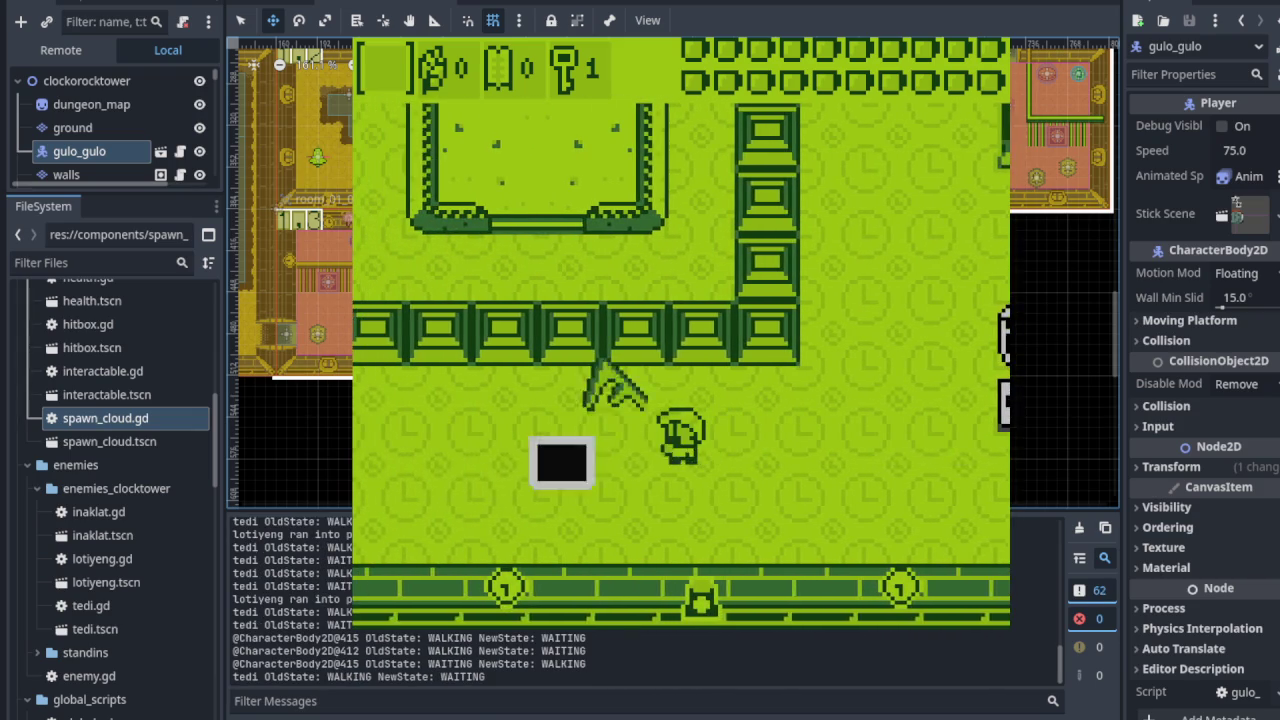
key("Left")
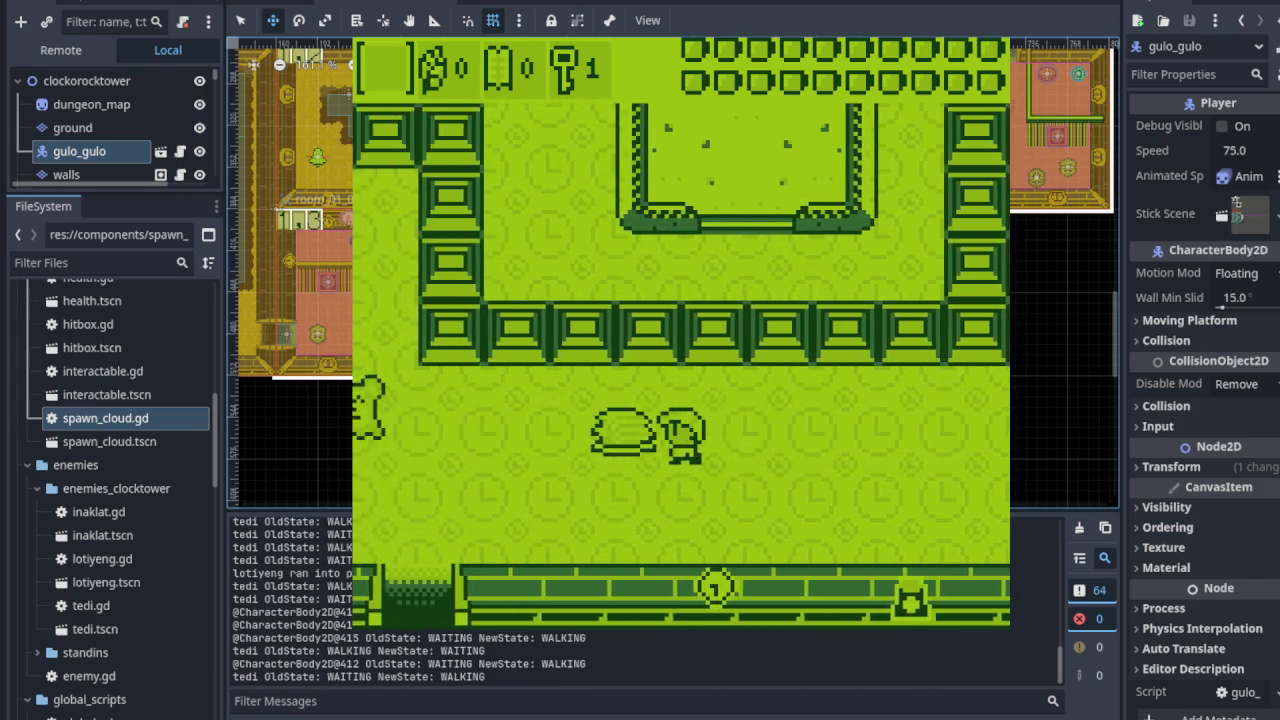
key("Left")
key("x")
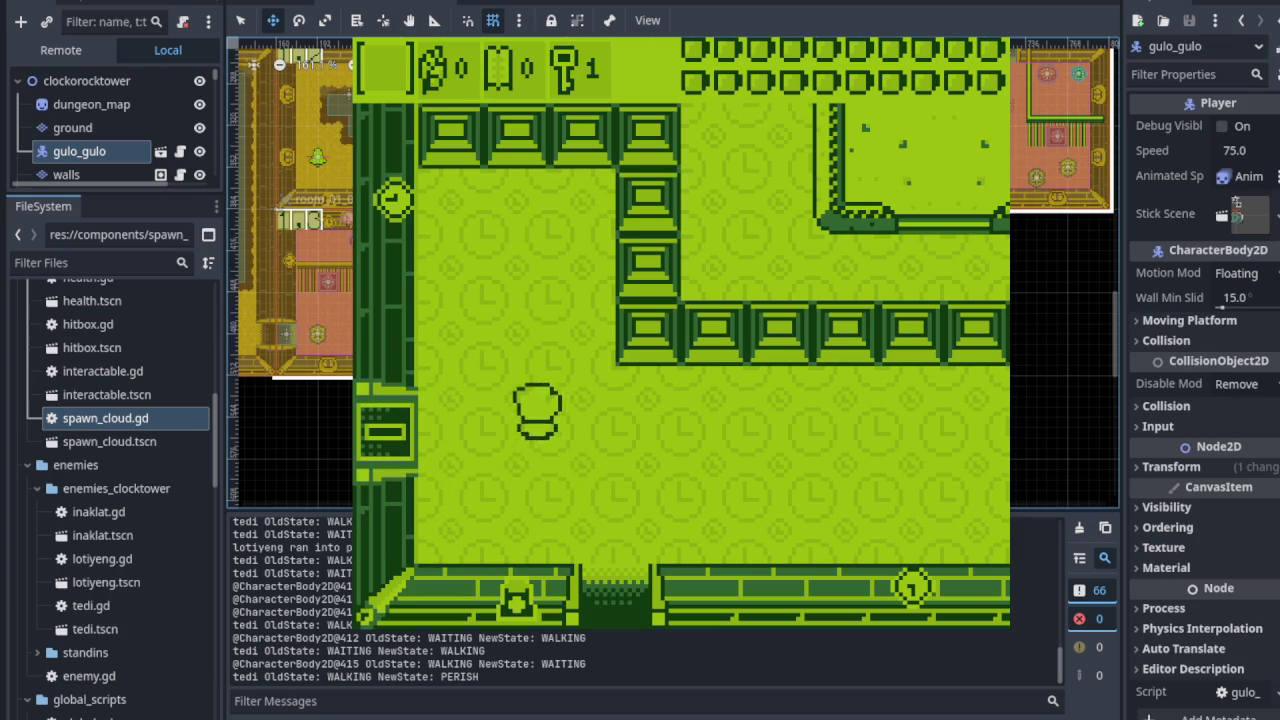
key("Left")
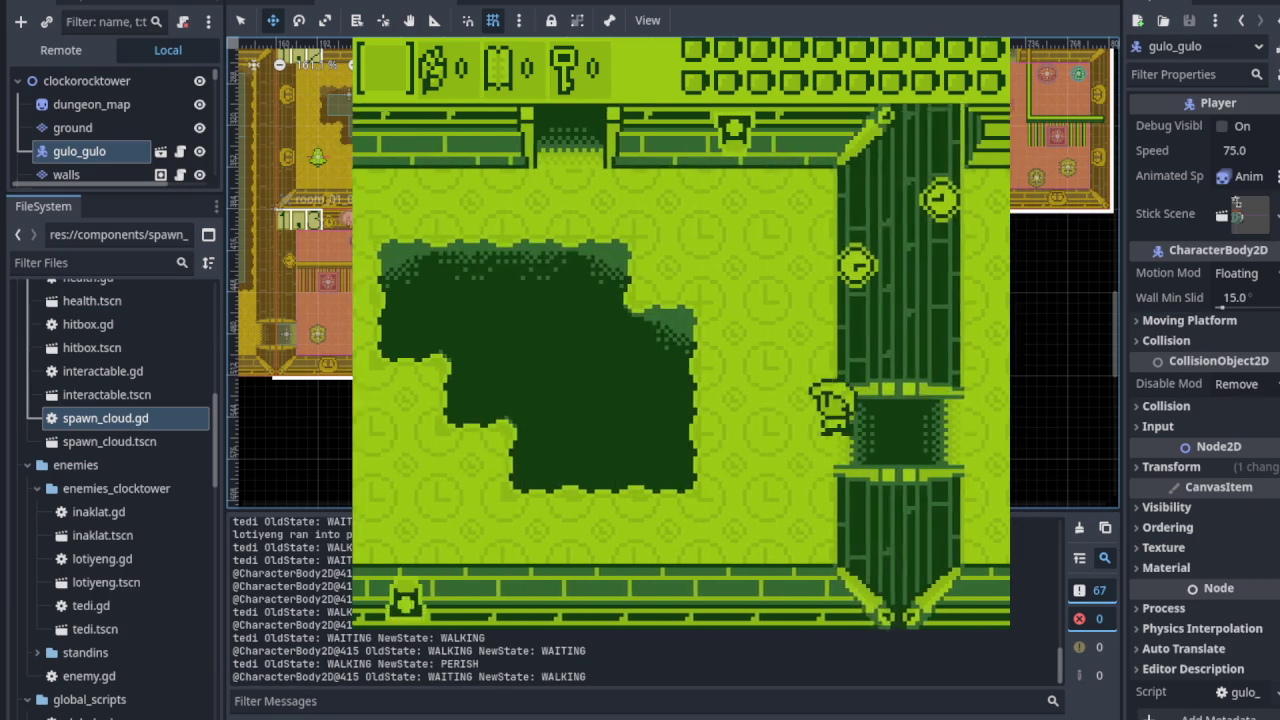
- Head up through the top door into the goblet room and exit left
key("Down")
key("Up")
key("Left")
key("Up")
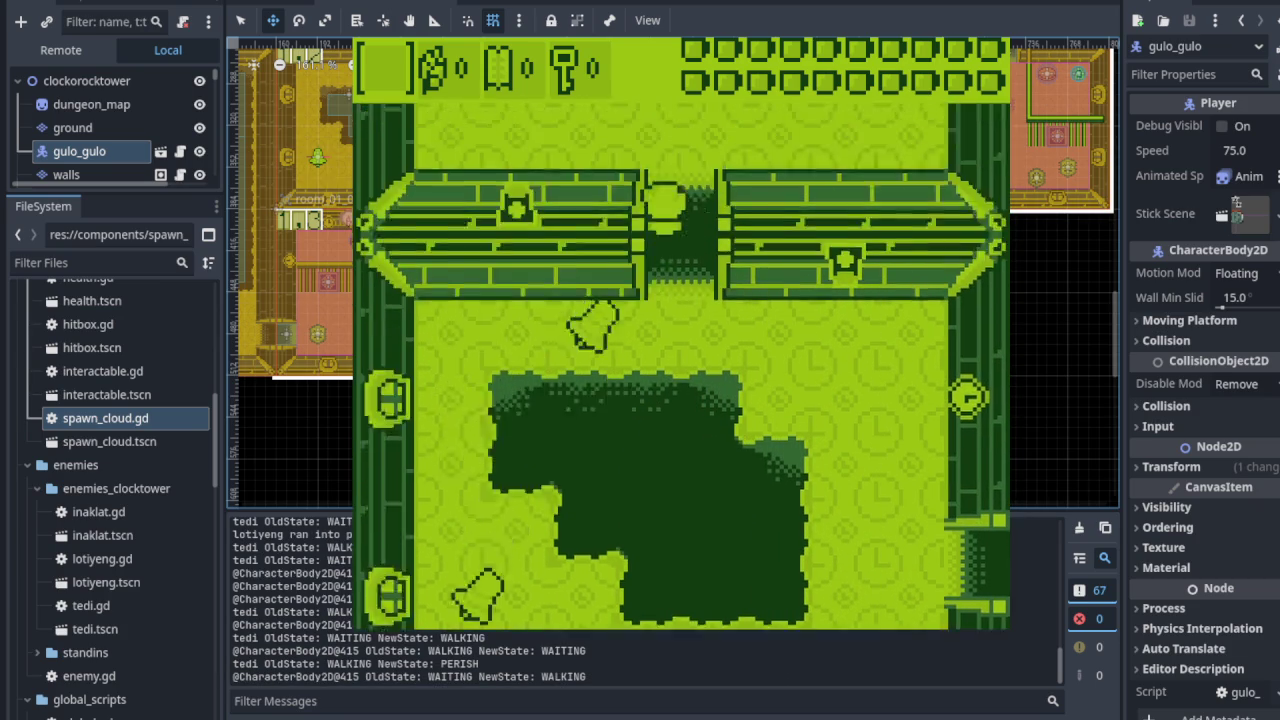
key("Left")
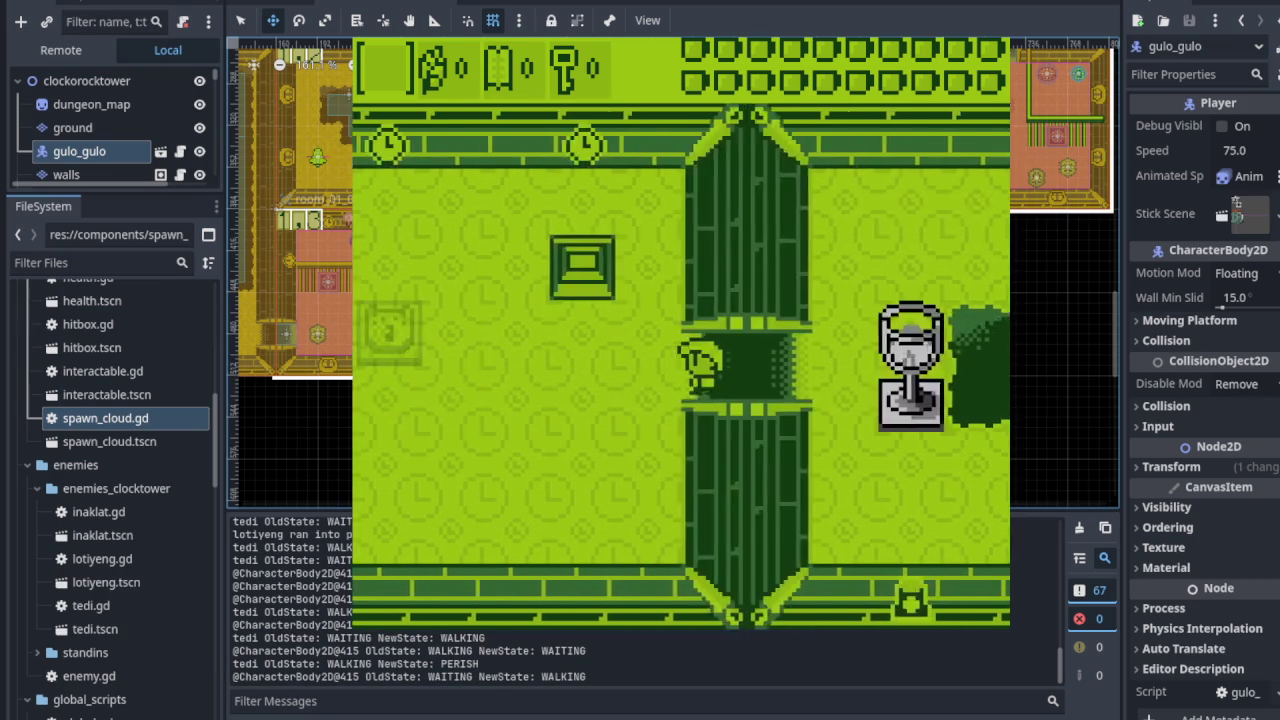
- Defeat the lower-right enemy and climb through the top-left door toward the pit room
key("Down")
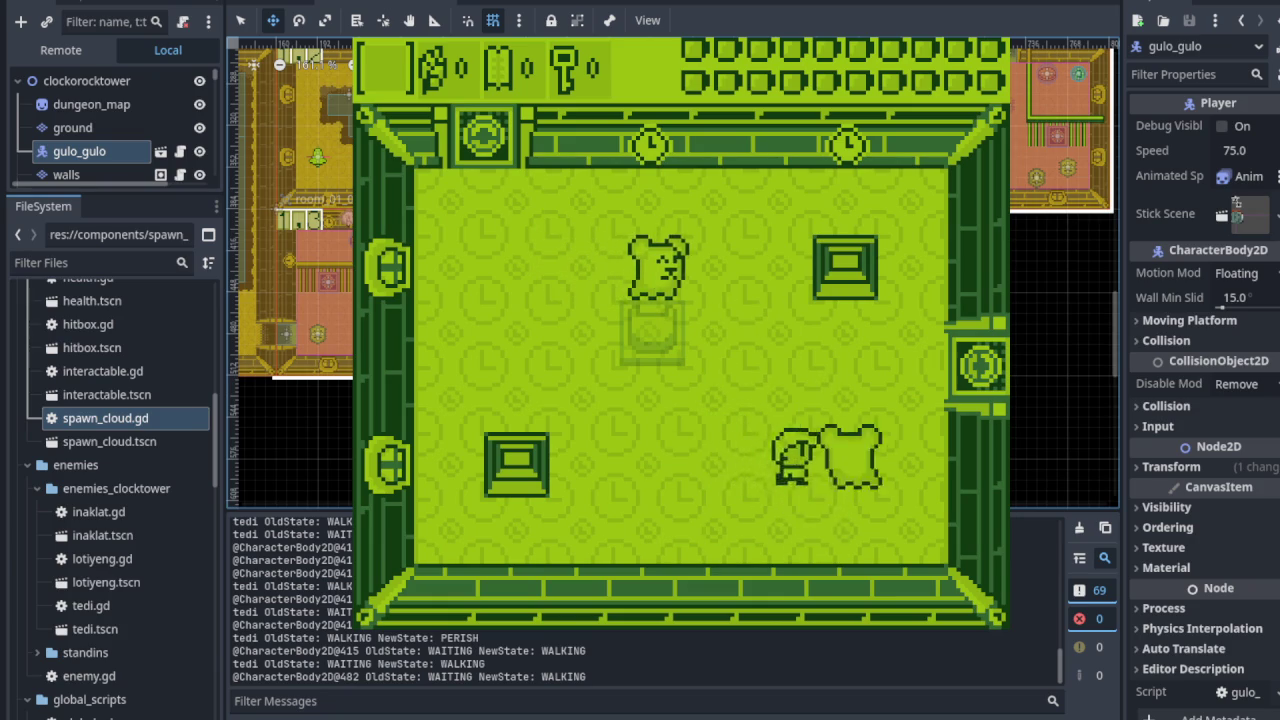
key("Up")
key("Left")
key("Up")
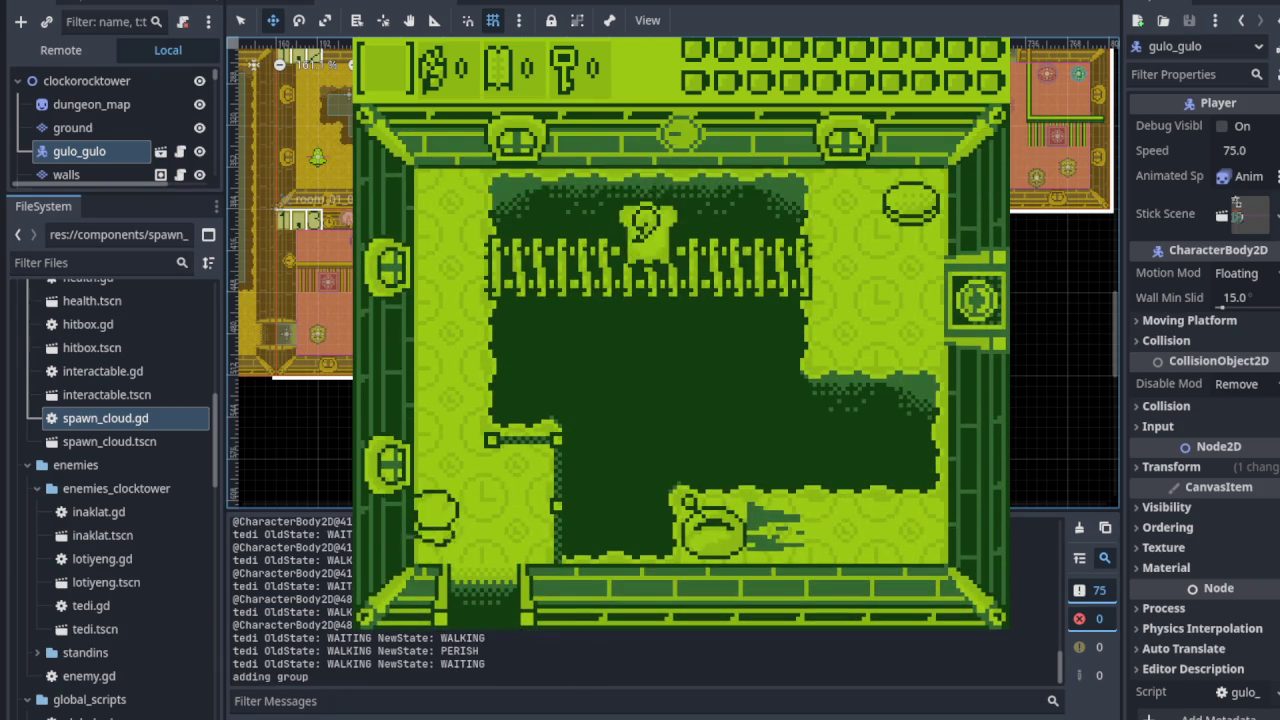
key("Down")
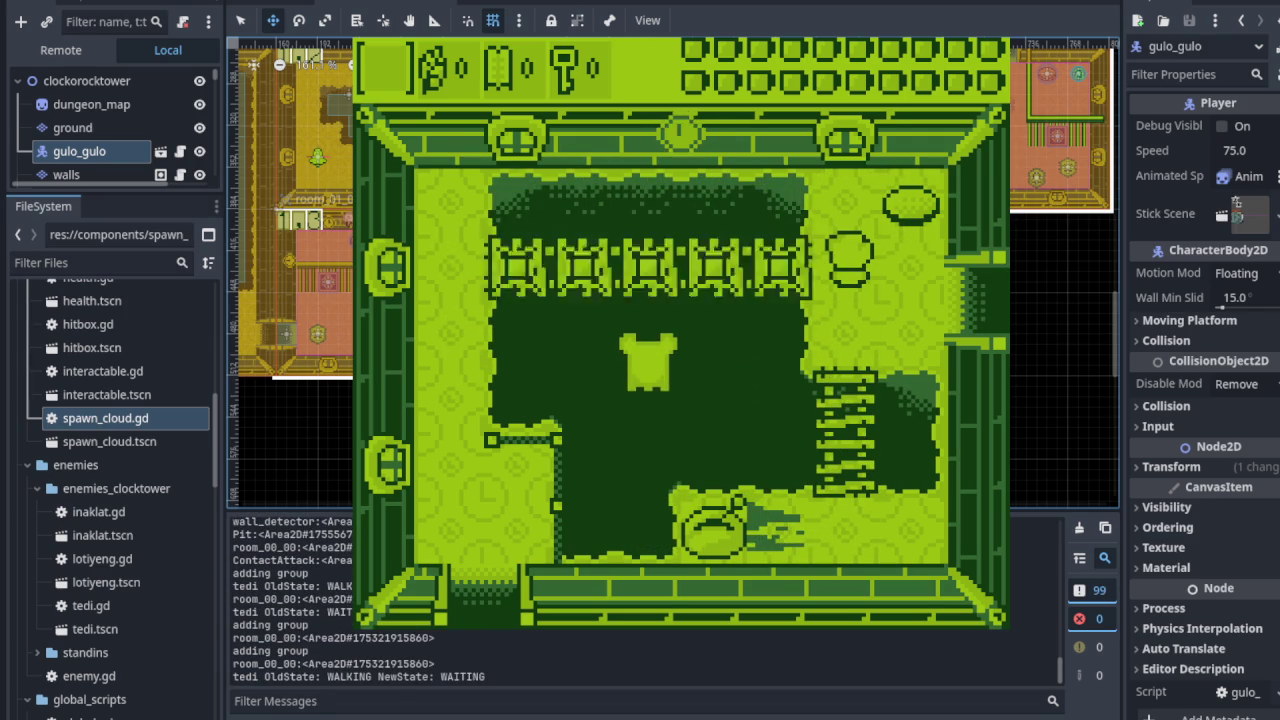
- Enter the room to the right and move around it toward the bell enemies
key("Right")
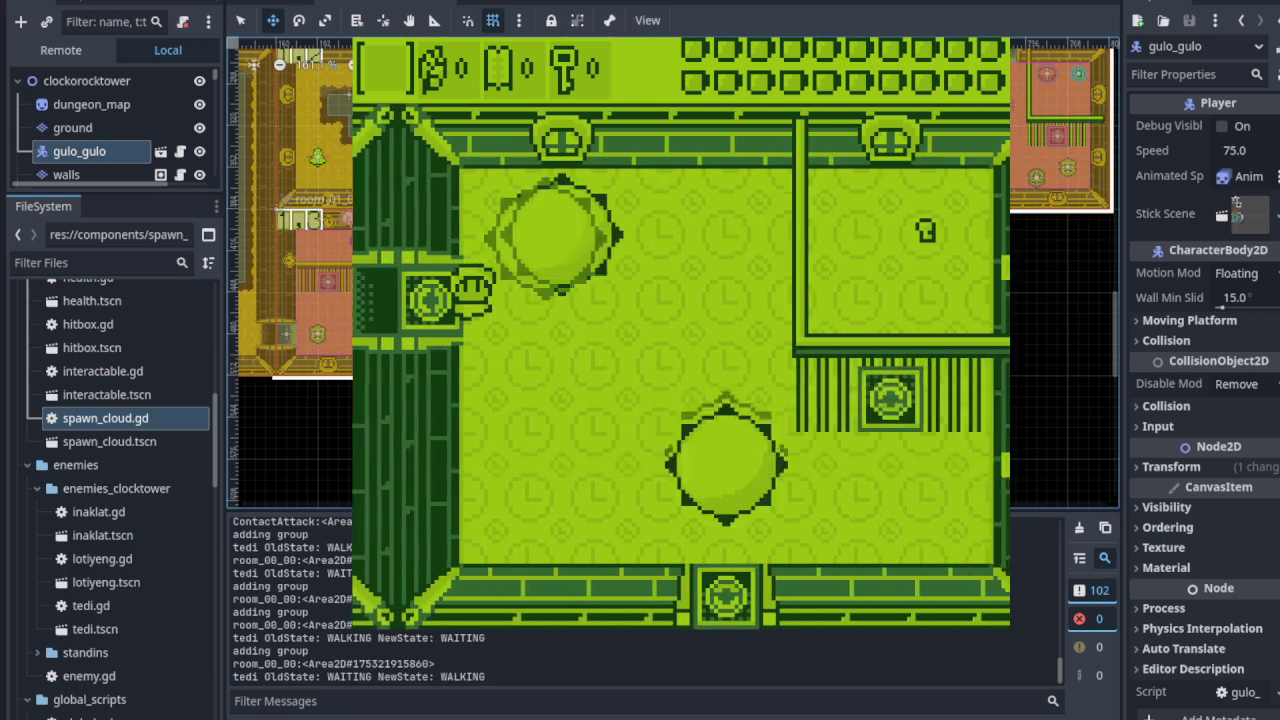
key("Down")
key("Right")
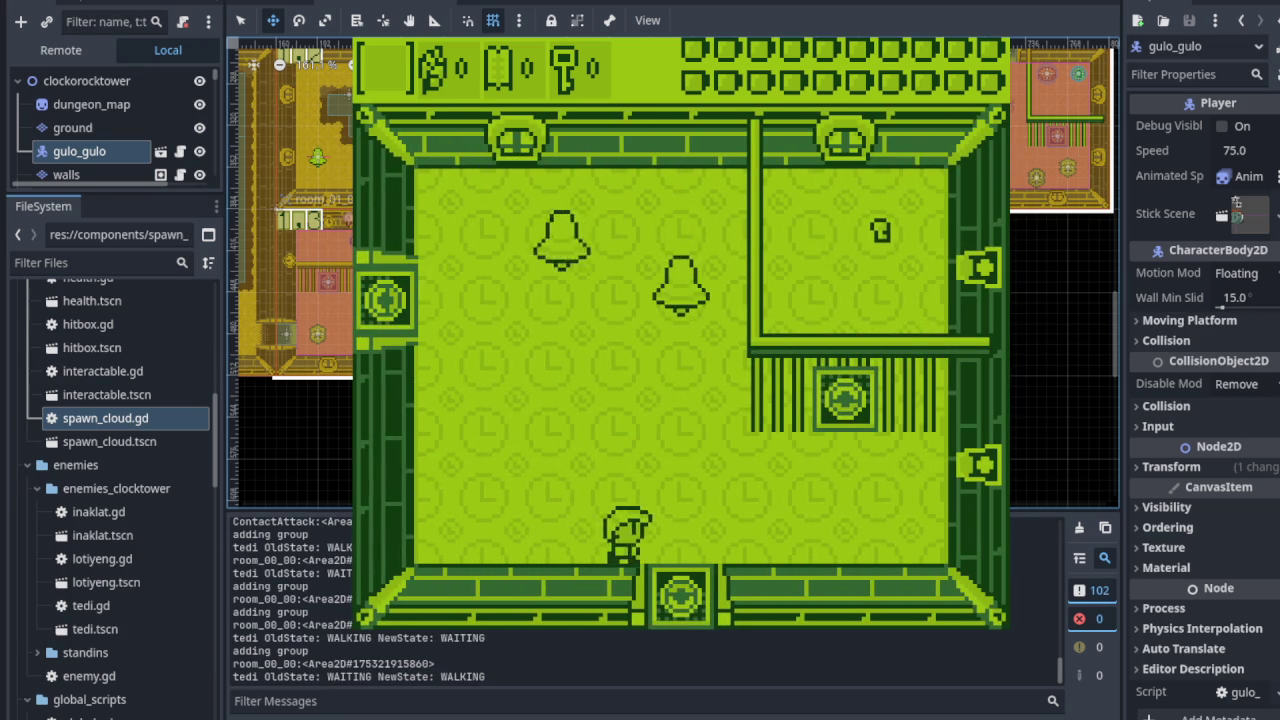
key("Up")
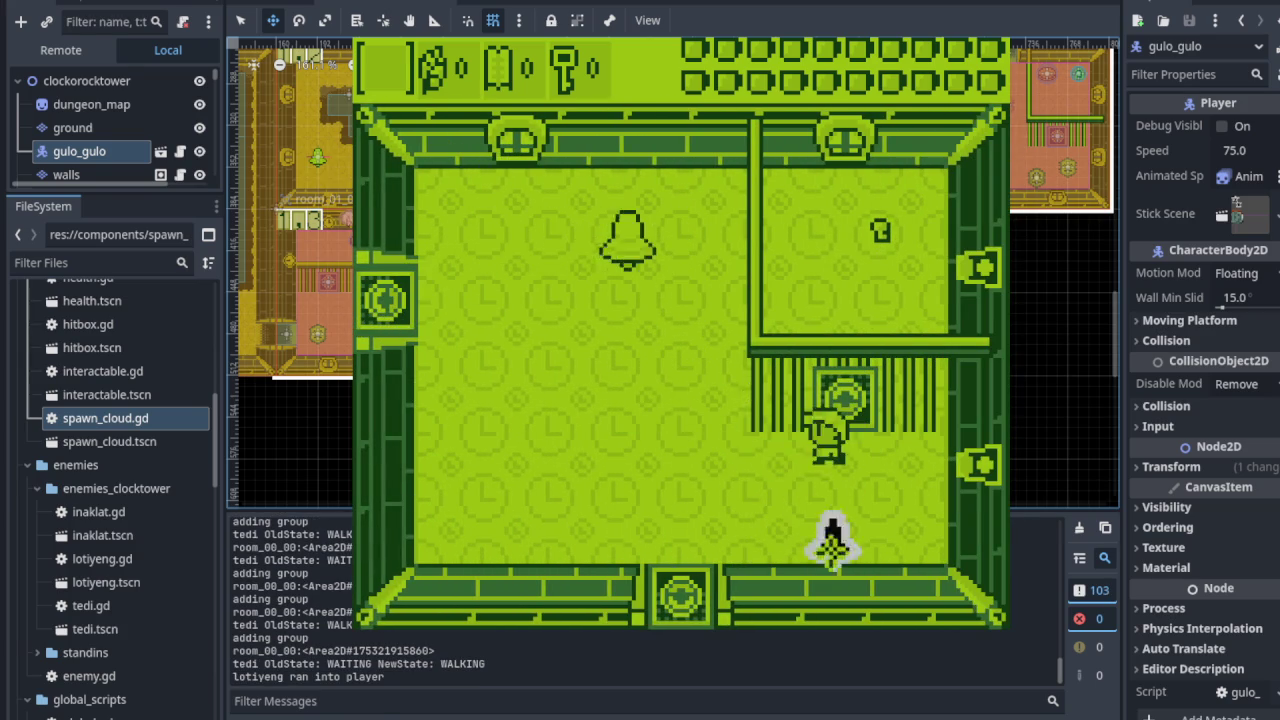
key("Down")
key("Left")
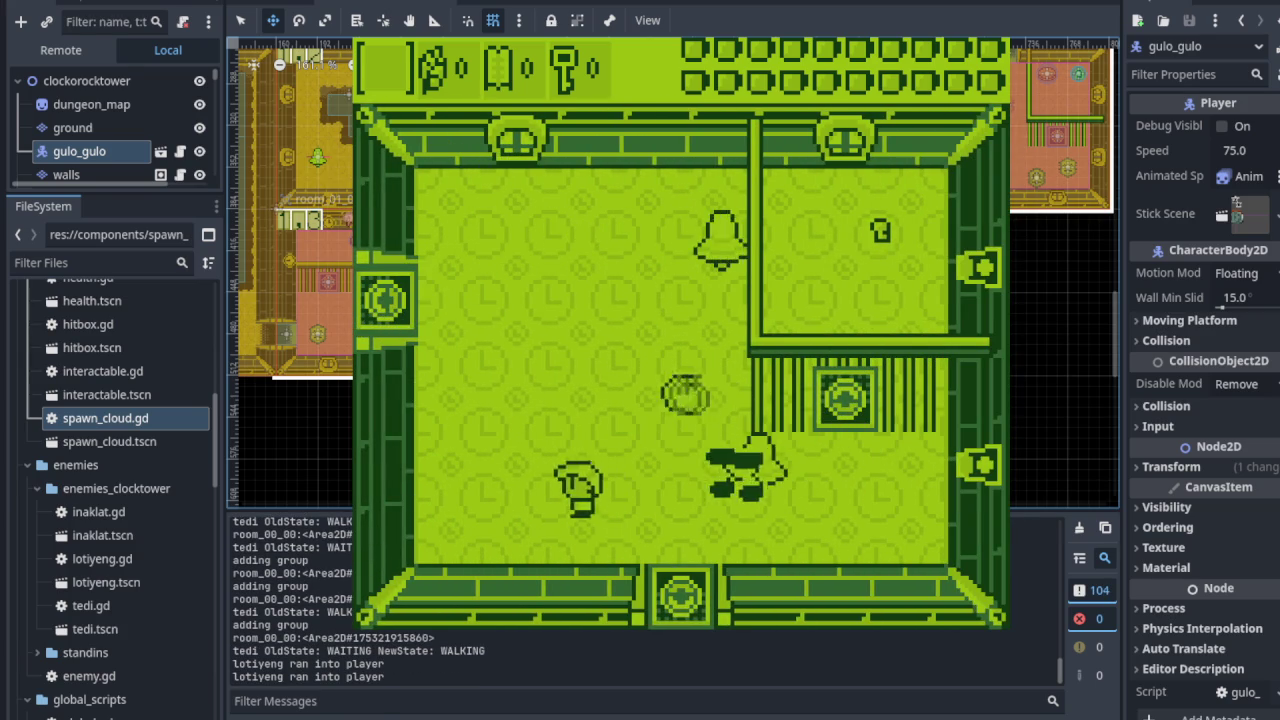
key("Up")
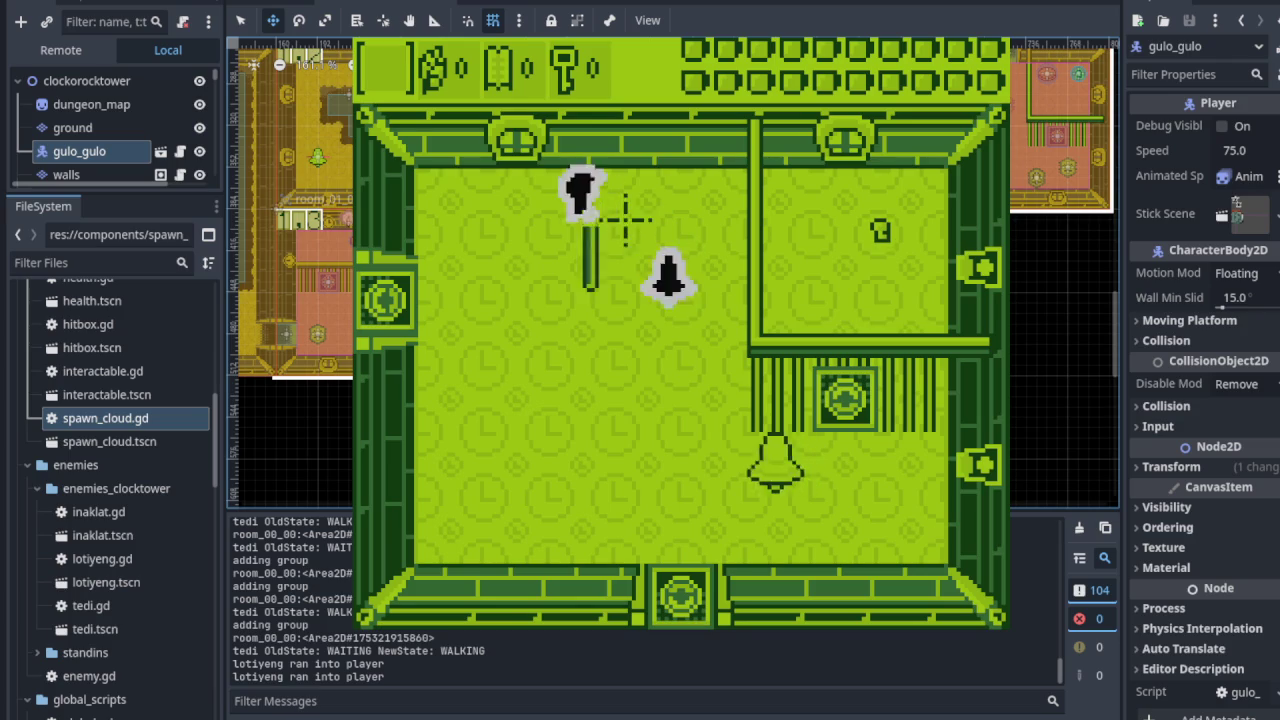
key("Down")
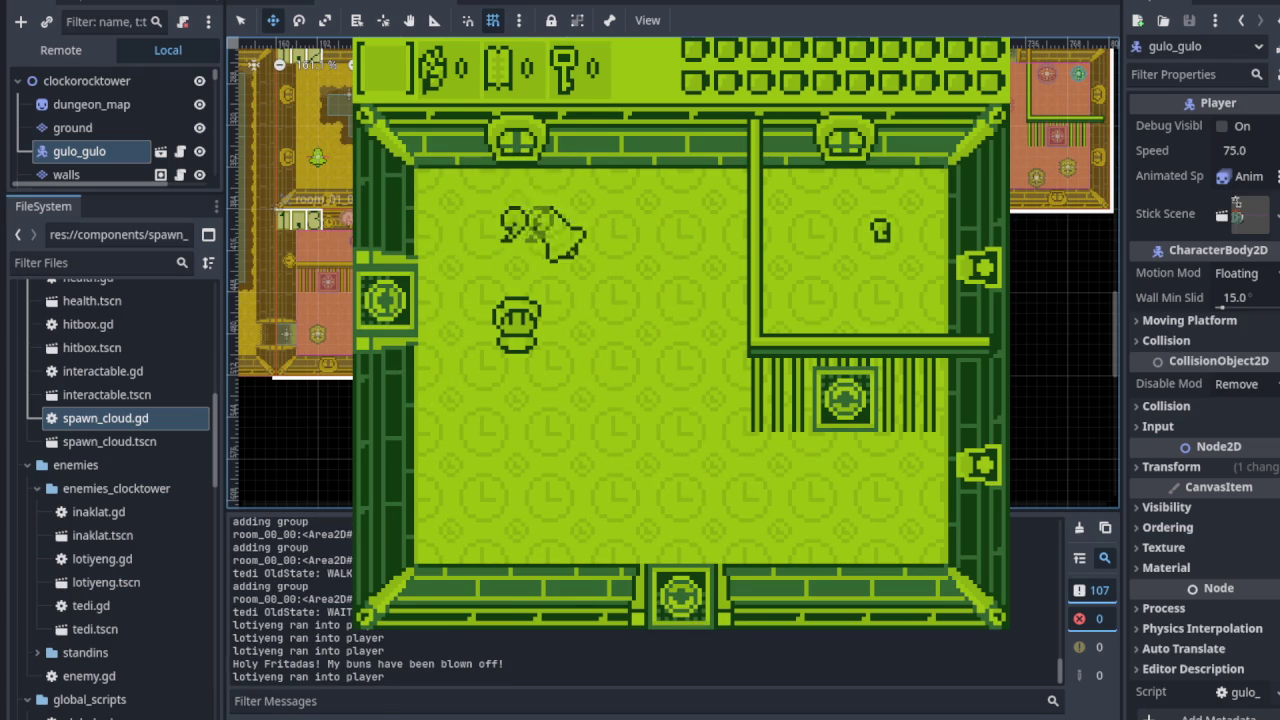
- Move up-right until the doors open, then exit through the bottom door
key("Up")
key("Right")
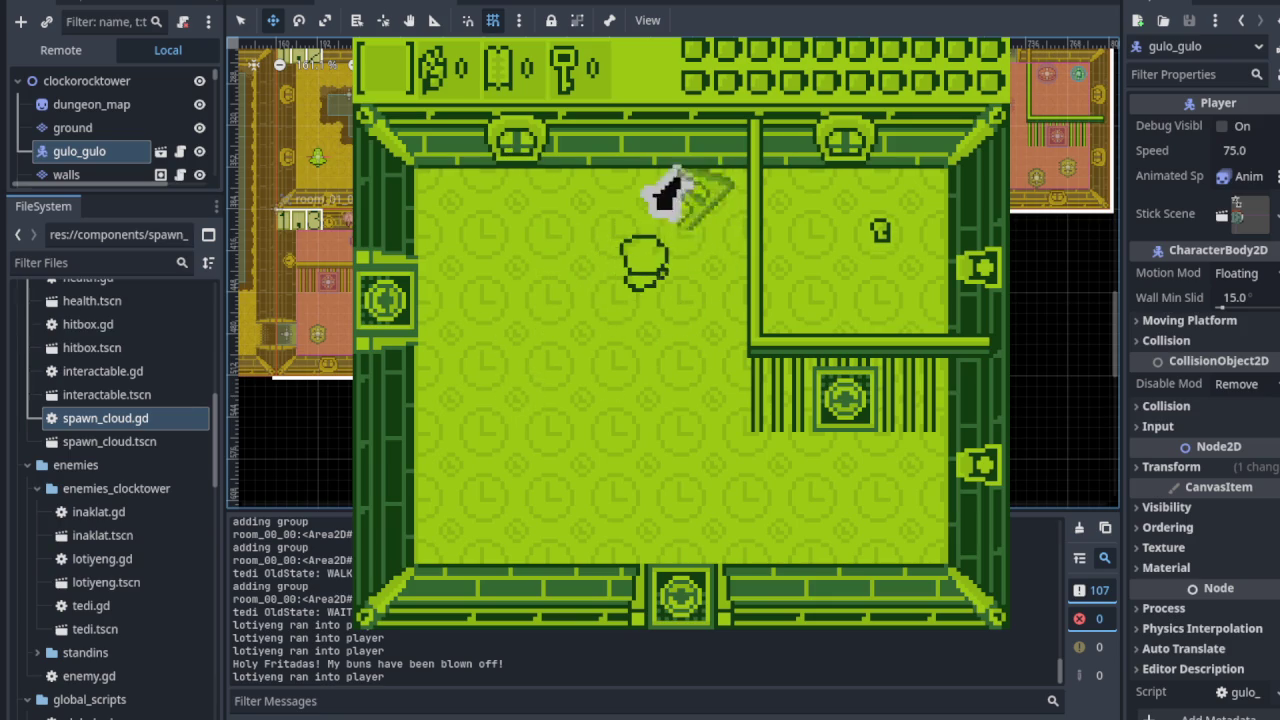
key("Down")
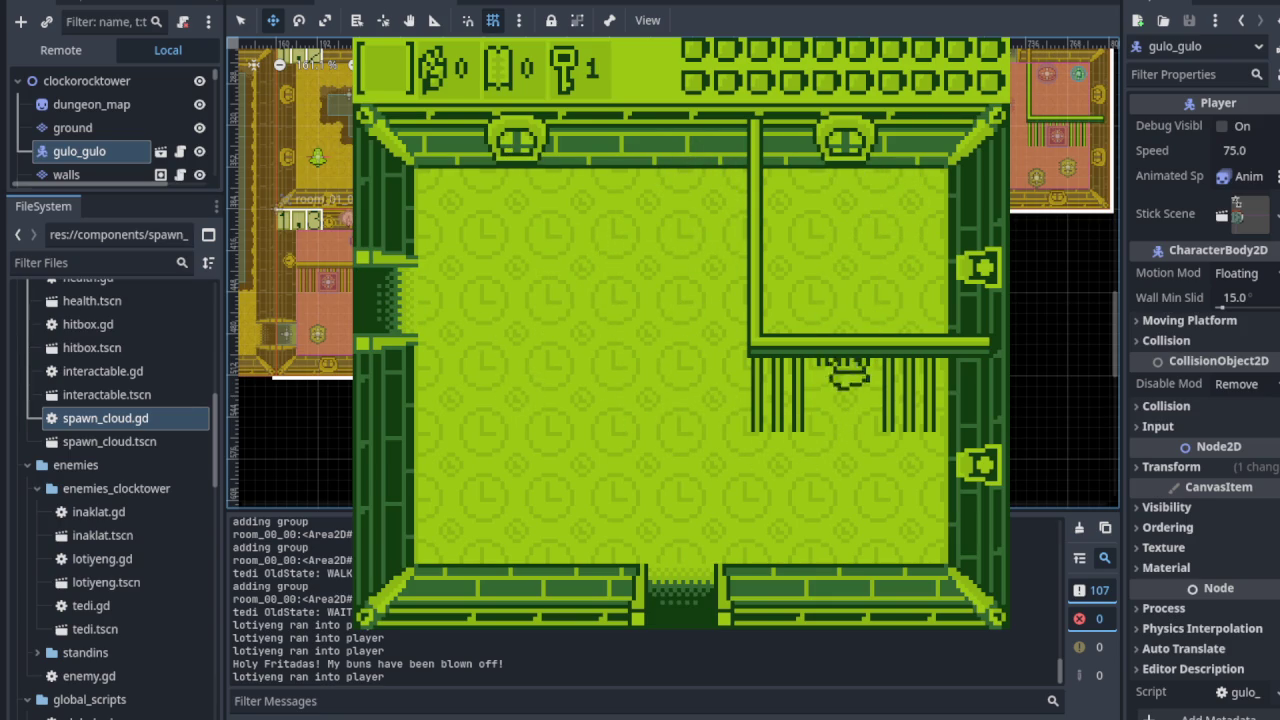
key("Down")
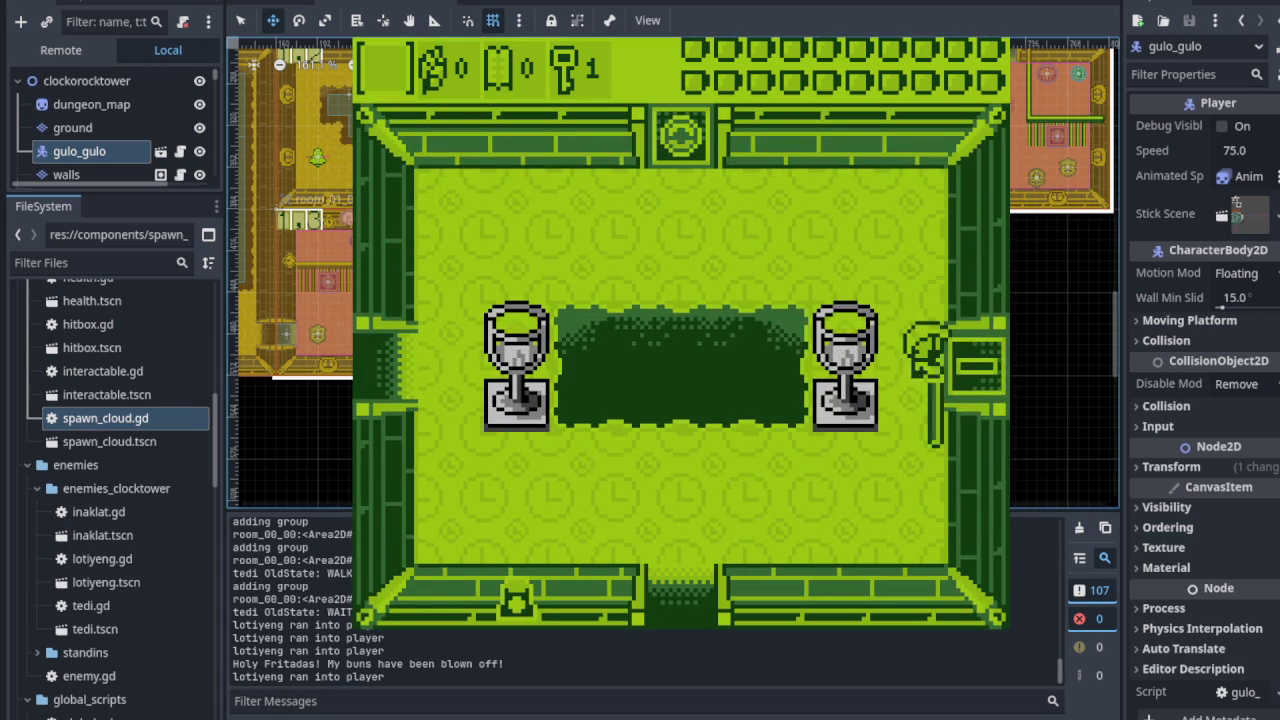
- Go through the right door, cross the raised platform, and head toward the trees
key("Right")
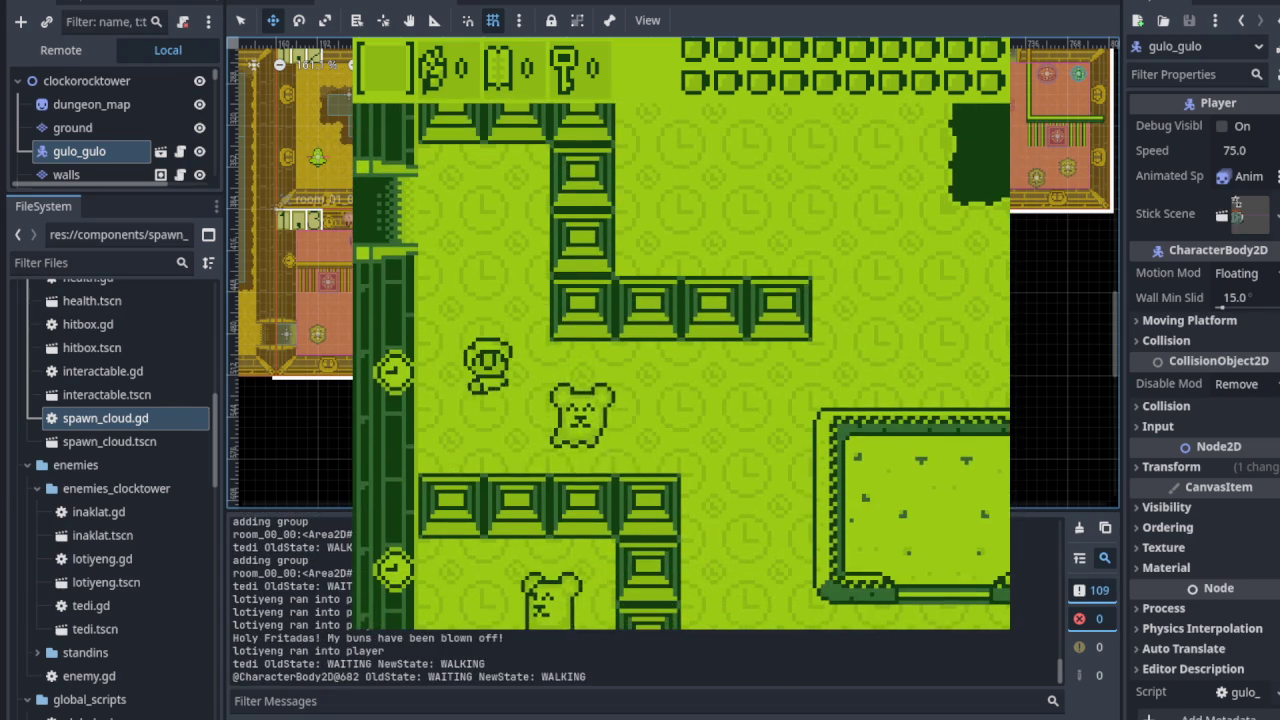
key("Right")
key("Down")
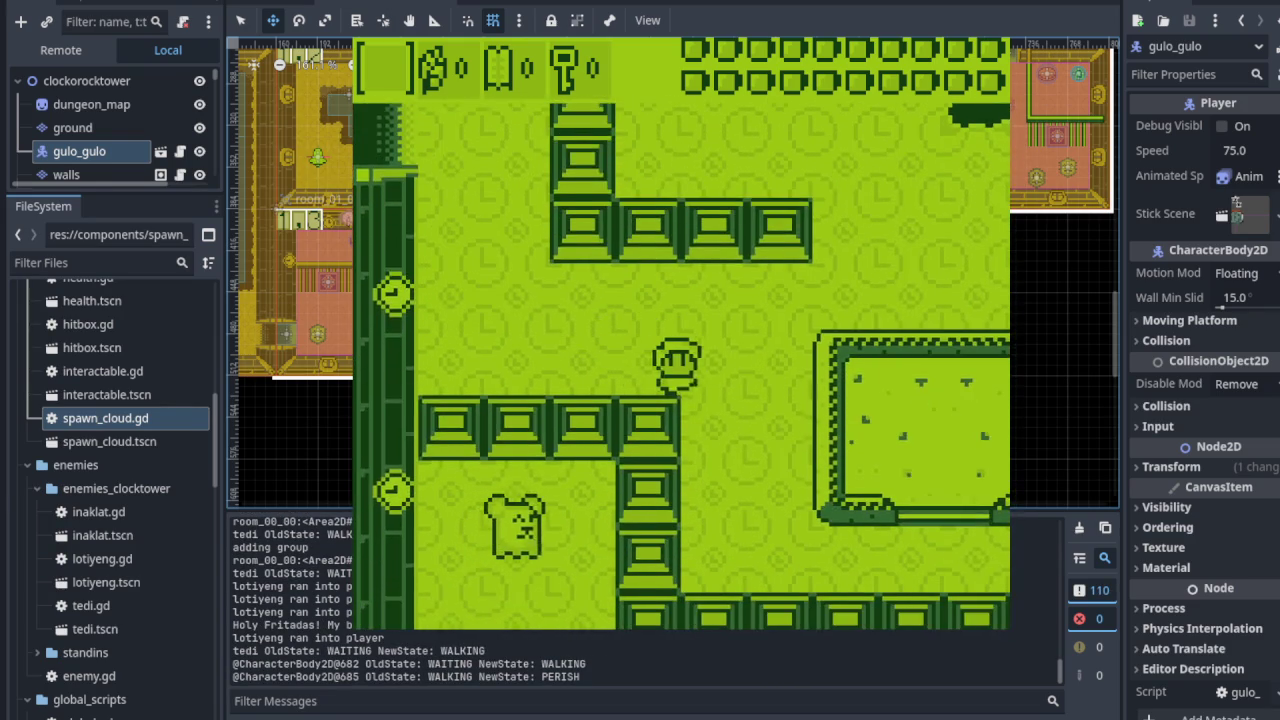
key("Down")
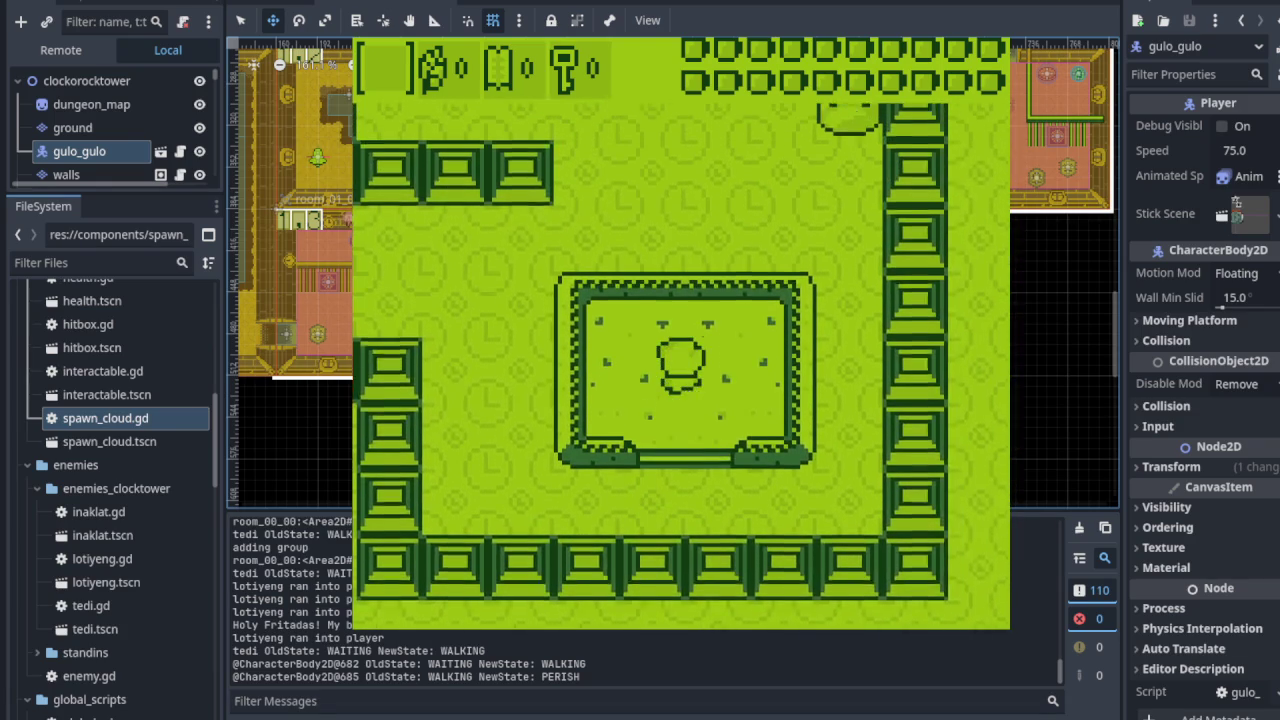
key("Down")
key("Right")
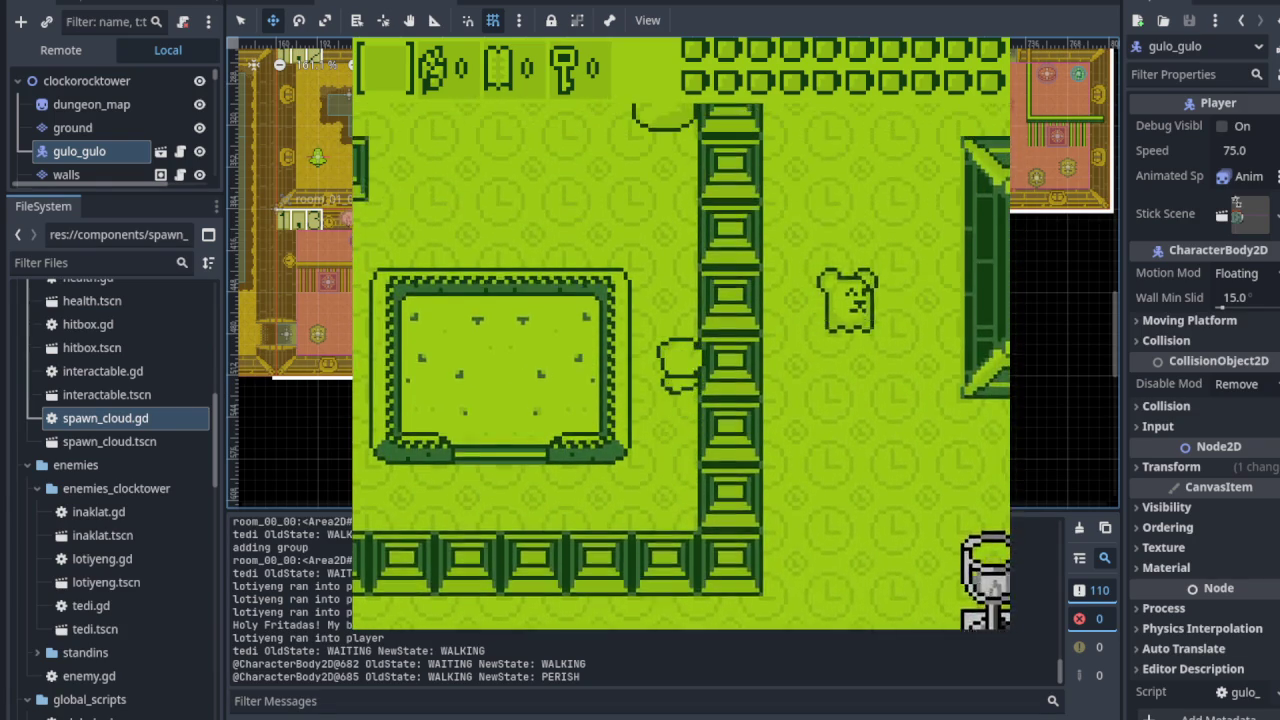
key("Up")
key("Left")
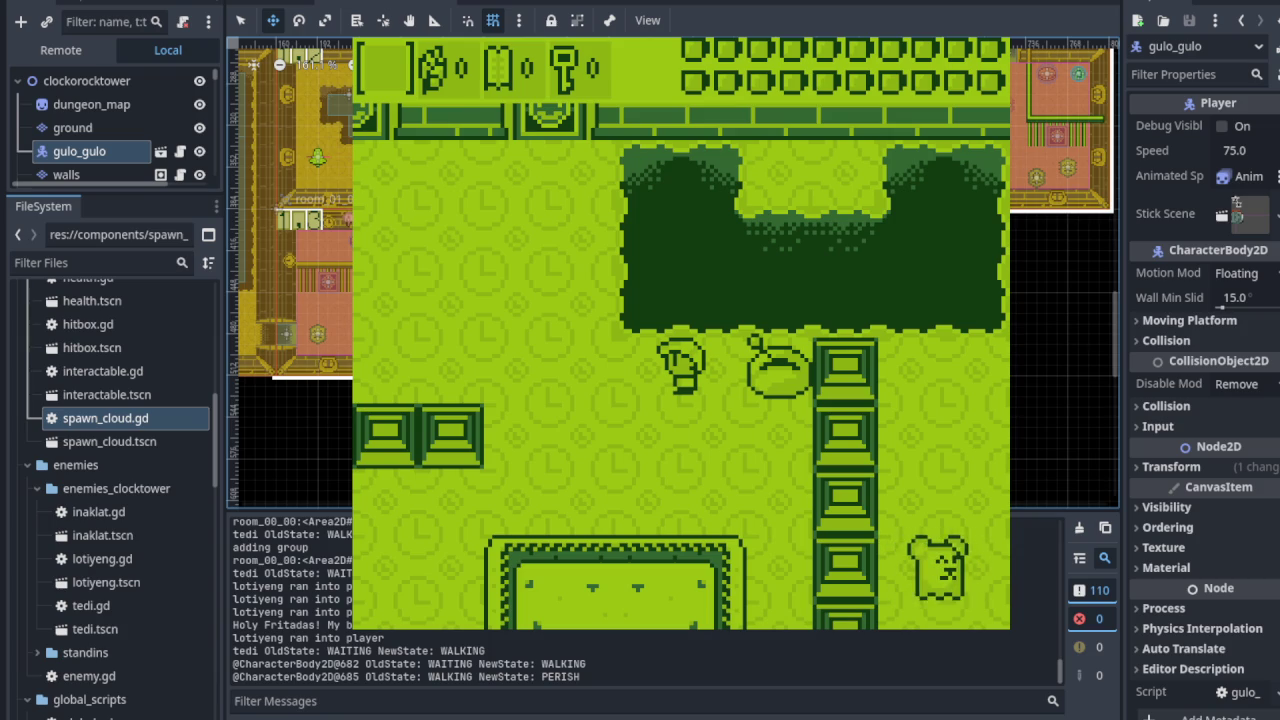
- Pass the block wall through the pillar, trophy, and block rooms into the bear room
key("Left")
key("Up")
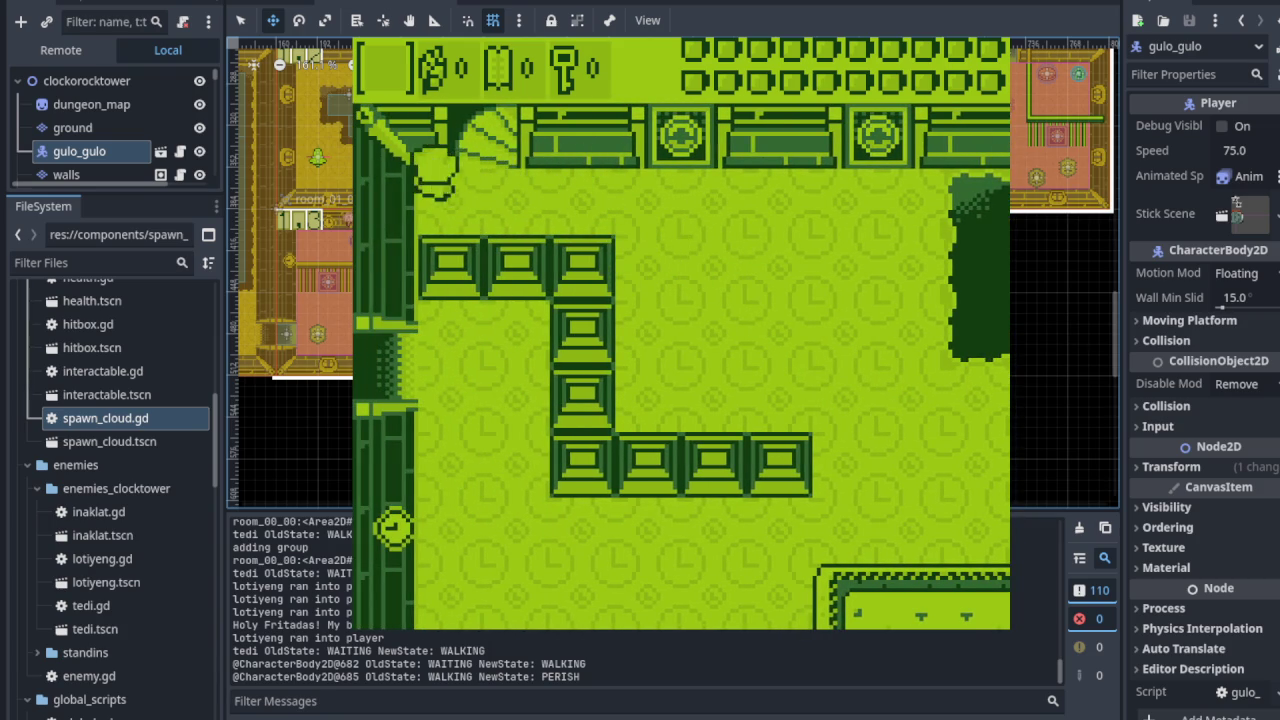
key("Up")
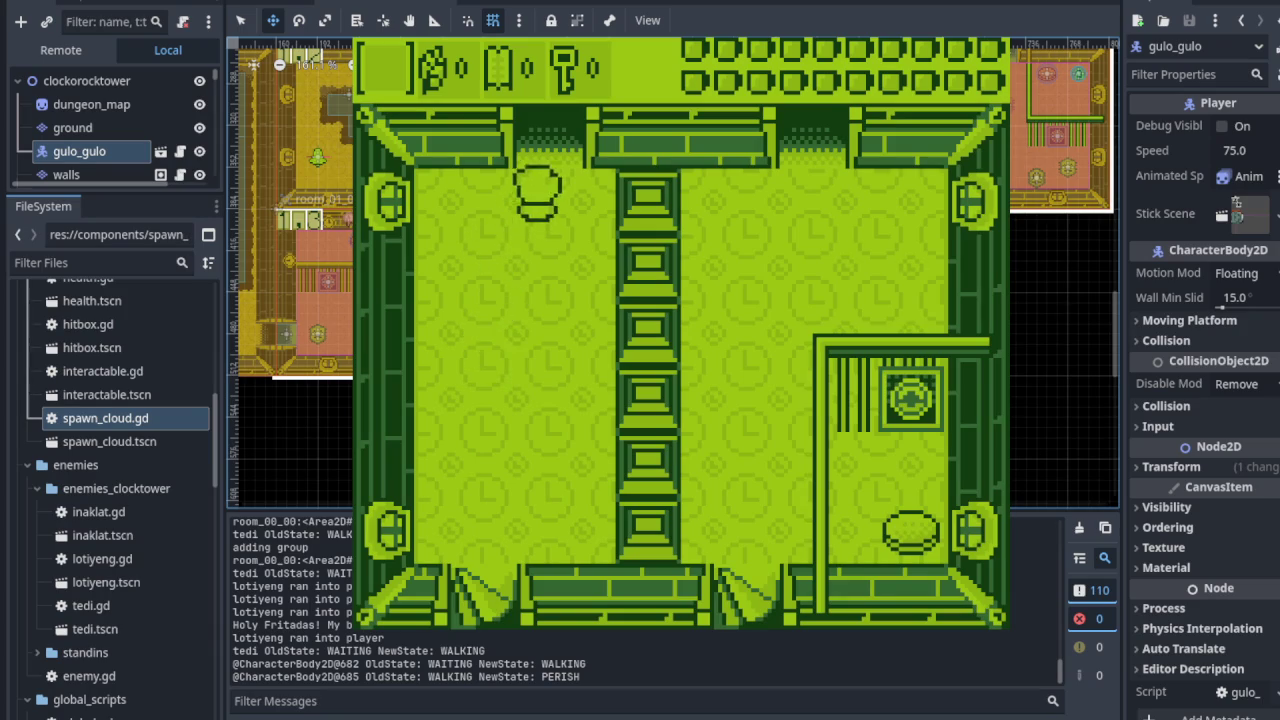
key("Up")
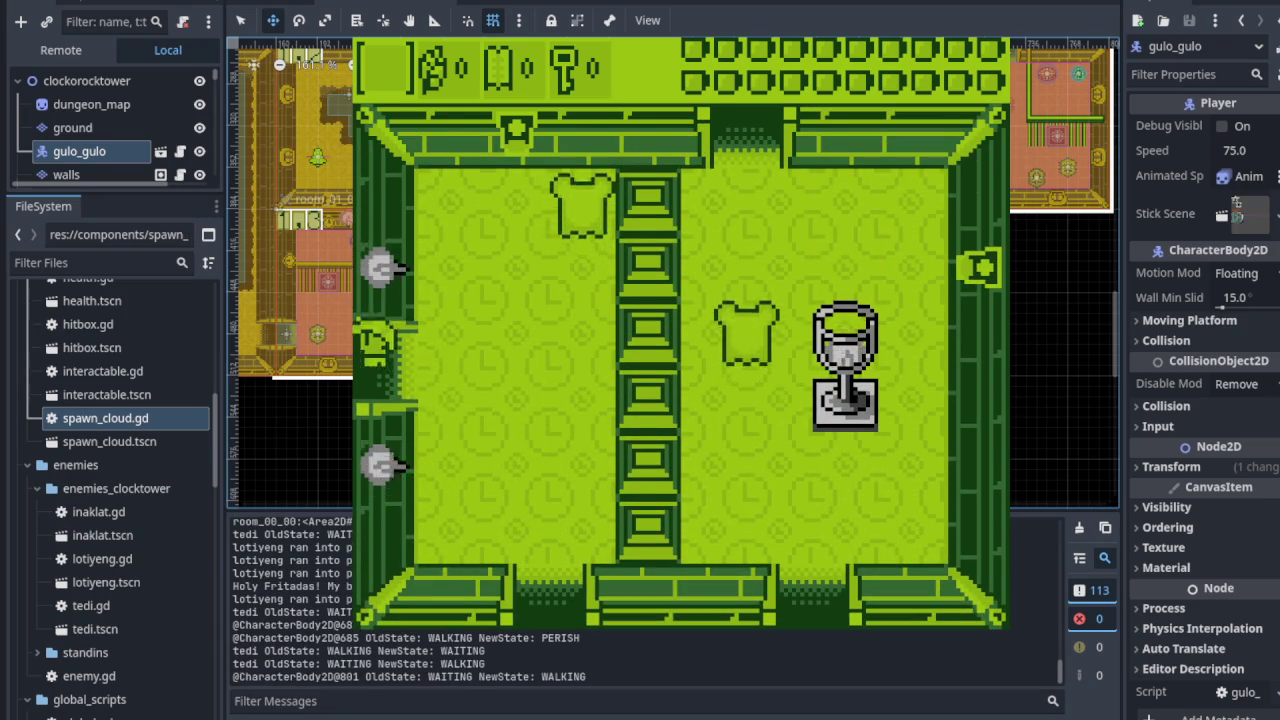
key("Left")
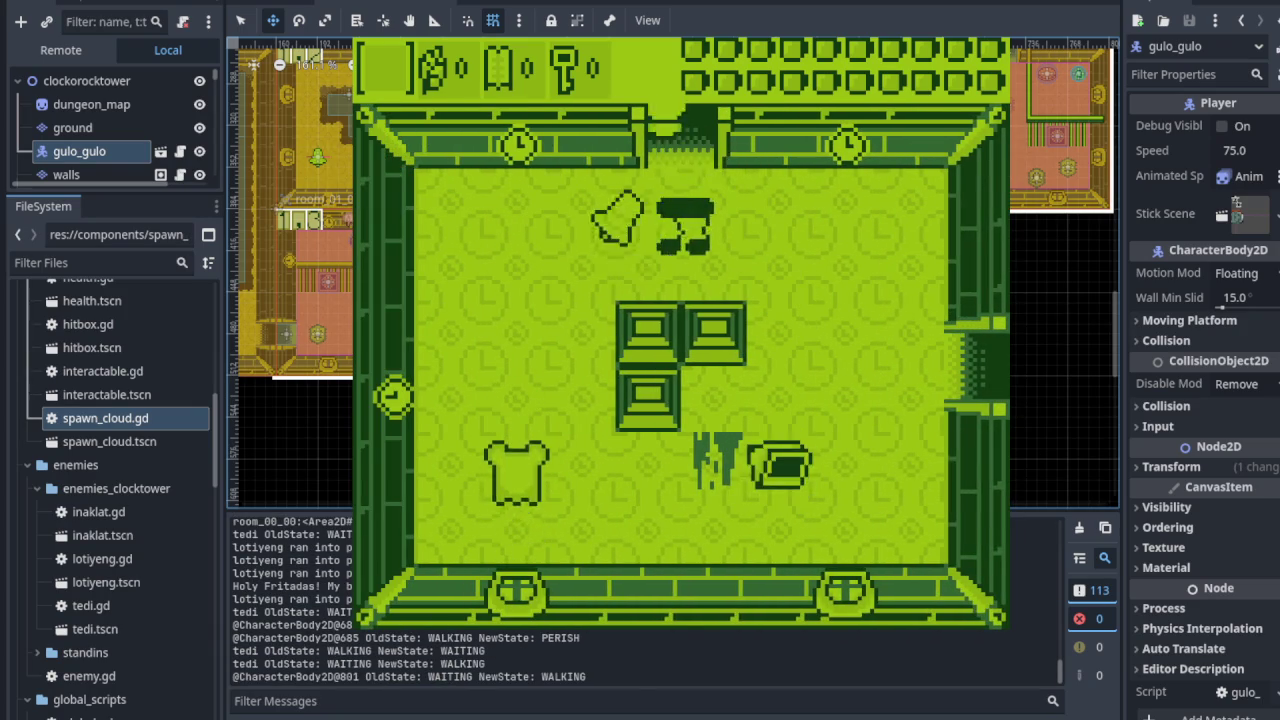
key("Up")
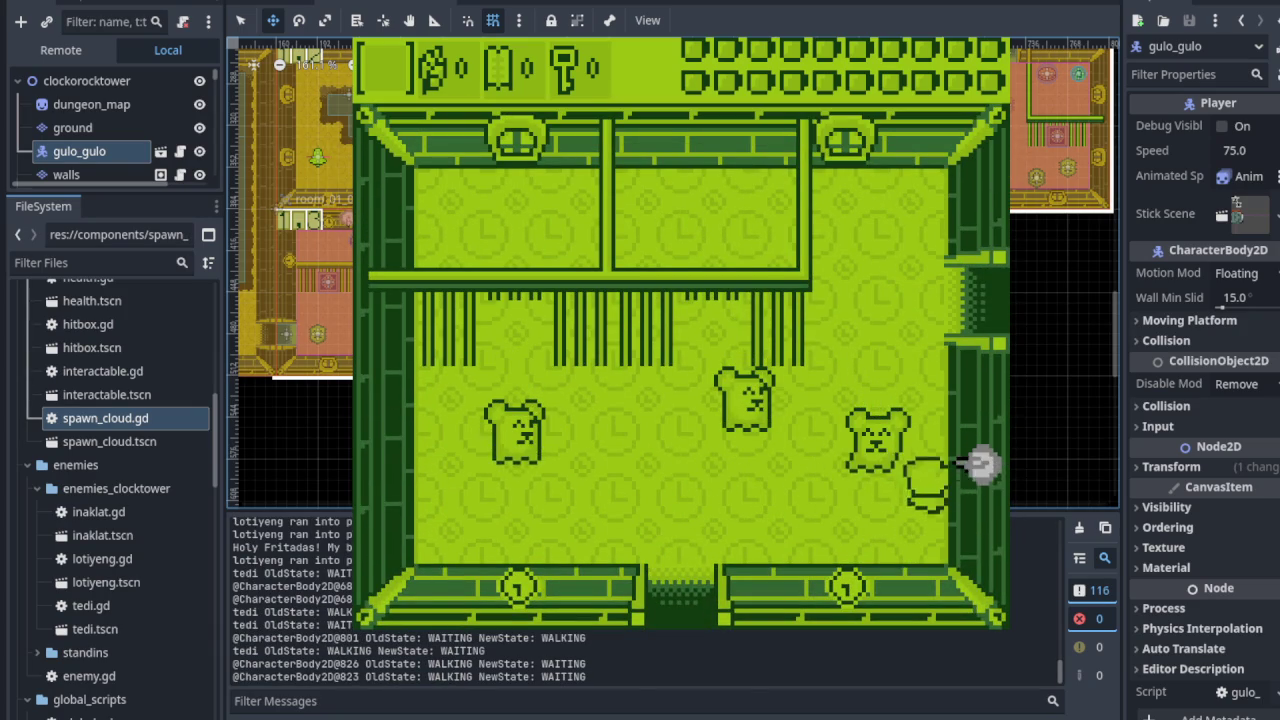
- Cross right into the next room and descend through the bottom door
key("Right")
key("Down")
key("Right")
key("Down")
key("Down")
key("Right")
key("Right")
key("Down")
key("Left")
key("Down")
- Destroy the bell enemies with sword swings near the left pillar
key("Down")
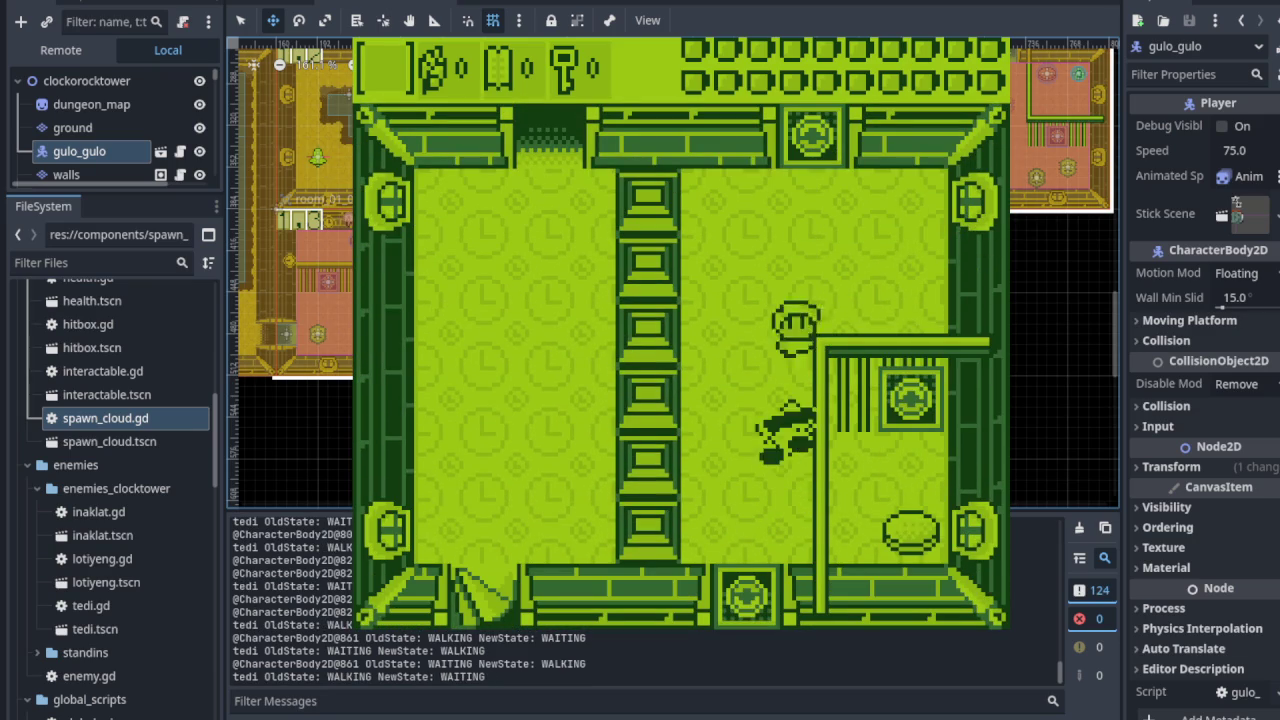
key("space")
key("Up")
key("Left")
key("Right")
key("Down")
key("space")
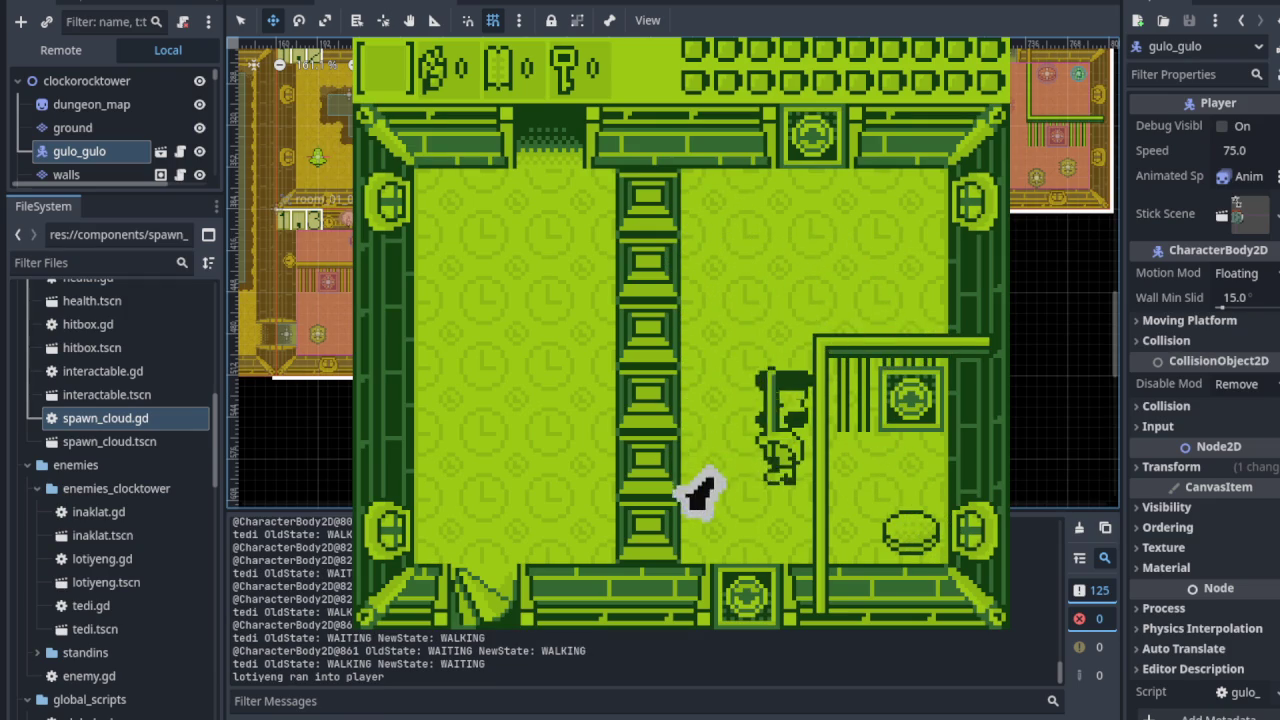
key("space")
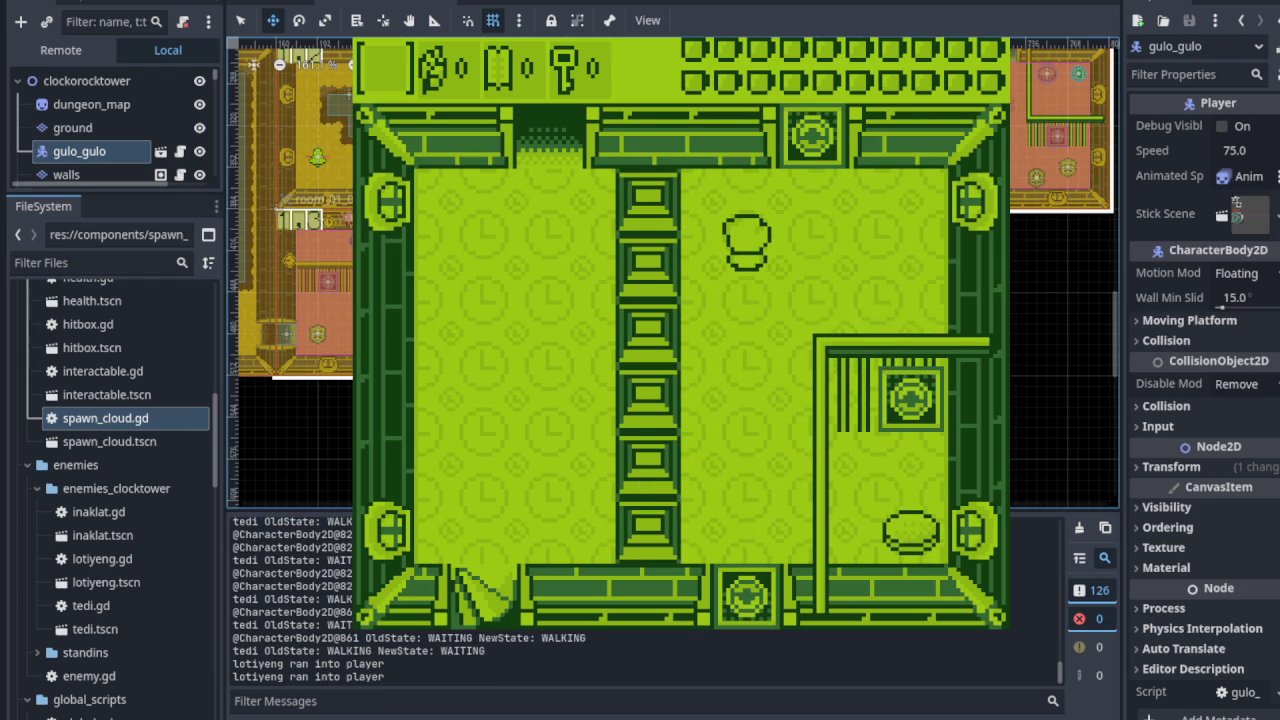
- Attack along the right wall and ledge, then stop the game test with F8
key("Right")
key("space")
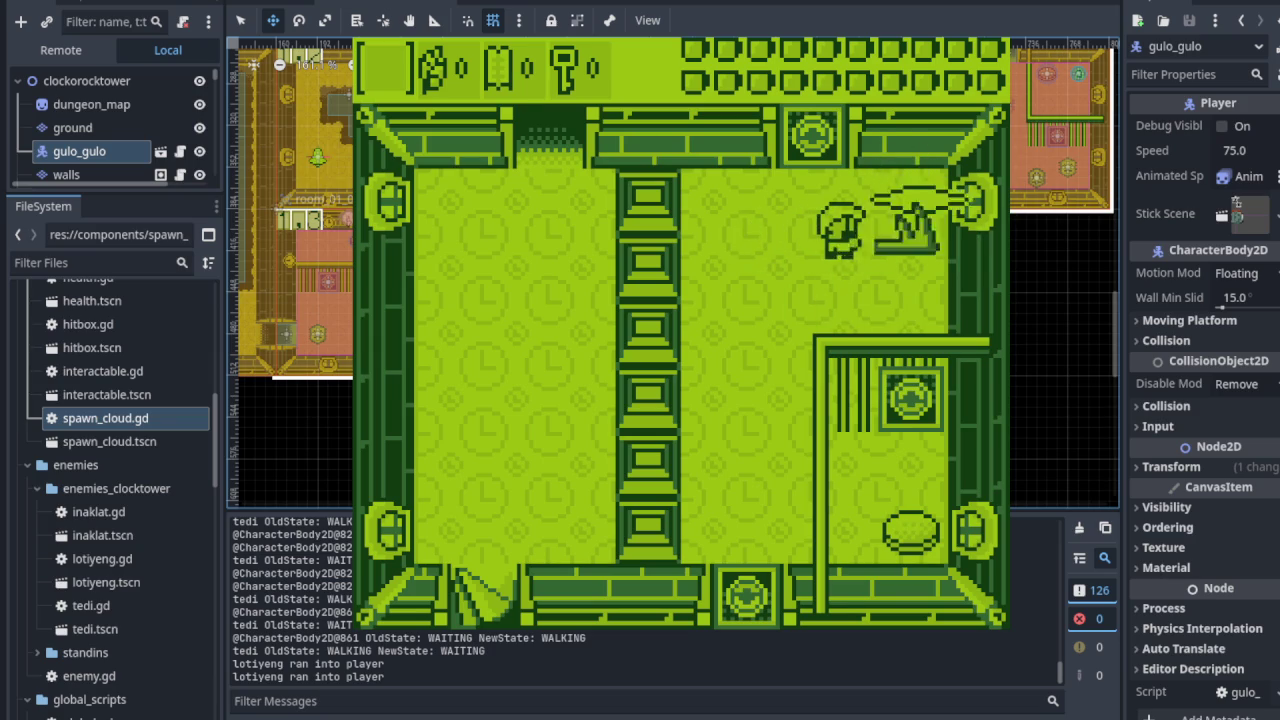
key("Down")
key("Right")
key("space")
key("Left")
key("Right")
key("Up")
key("Down")
key("Left")
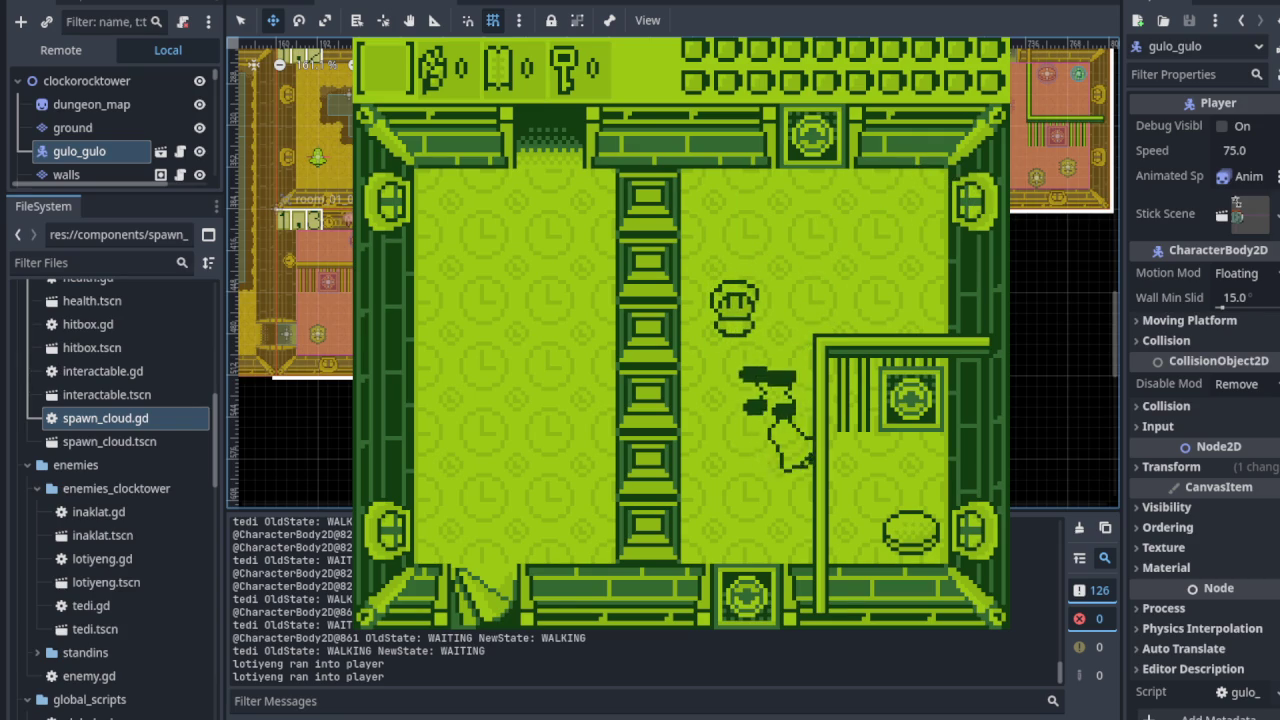
key("F8")
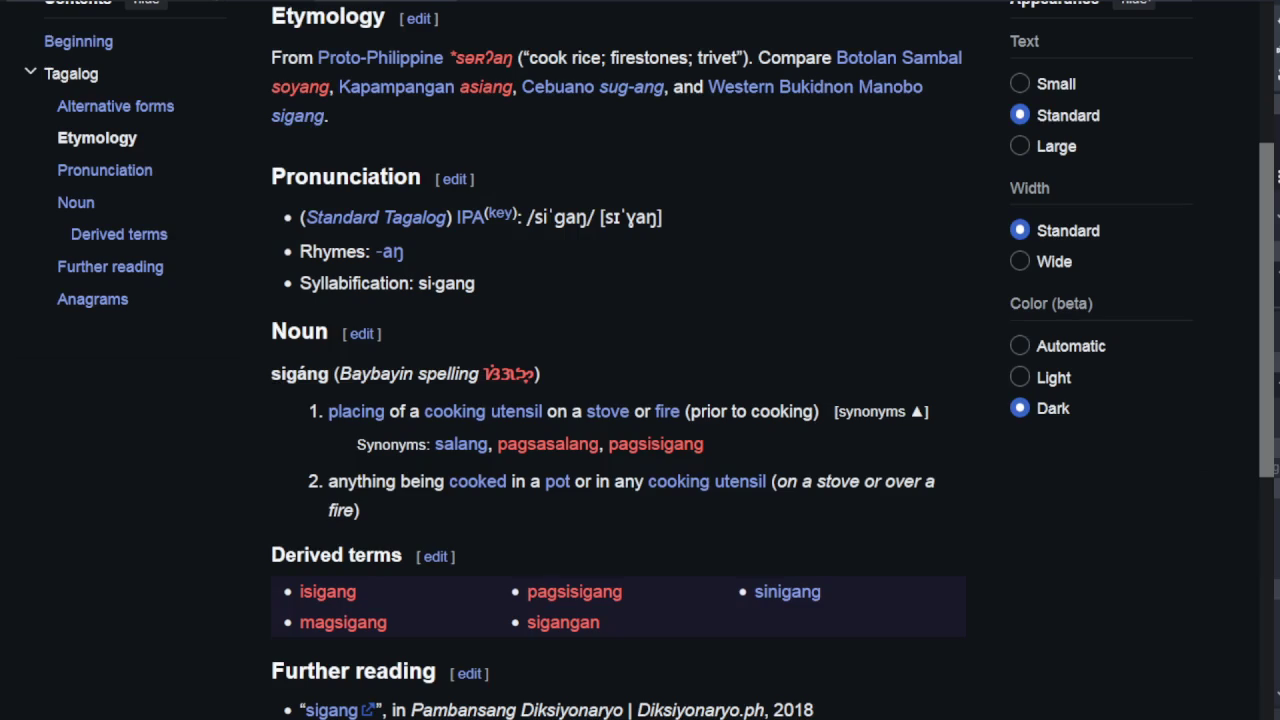
- Highlight 'ini' in the sinigang entry title, then return to the sigang entry
scroll(356, 230, "down", 3)
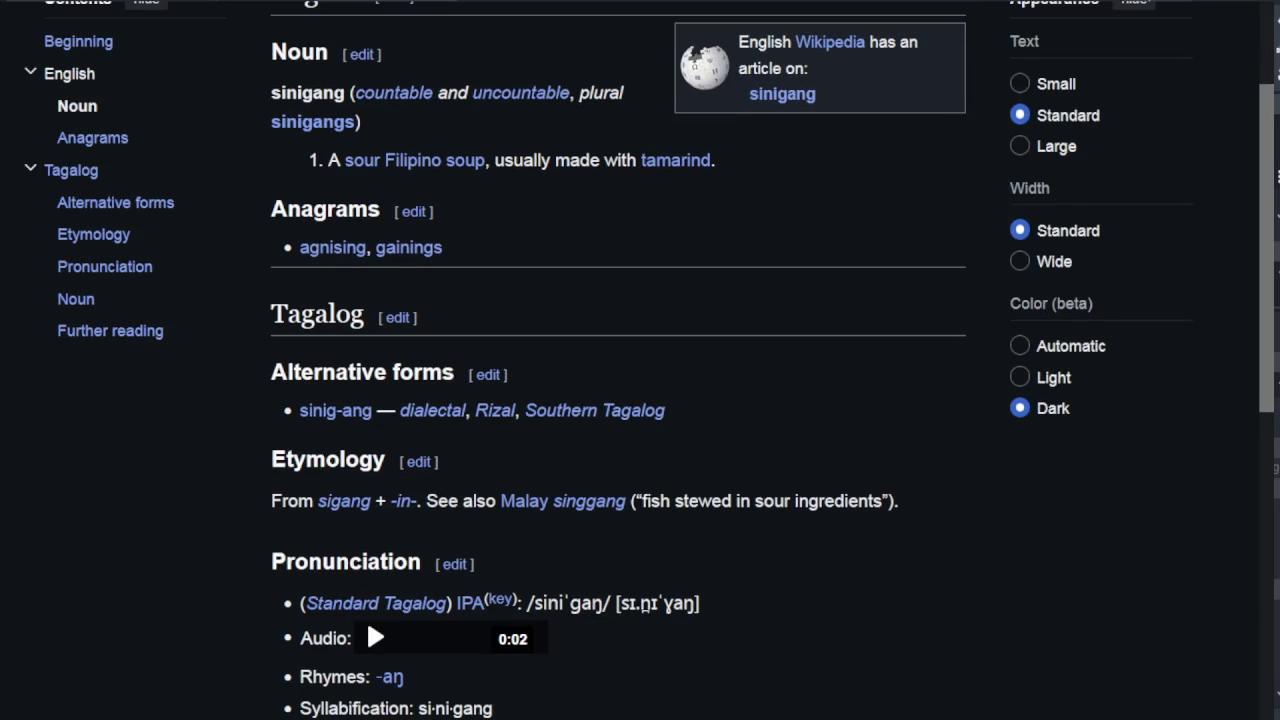
scroll(366, 618, "up", 3)
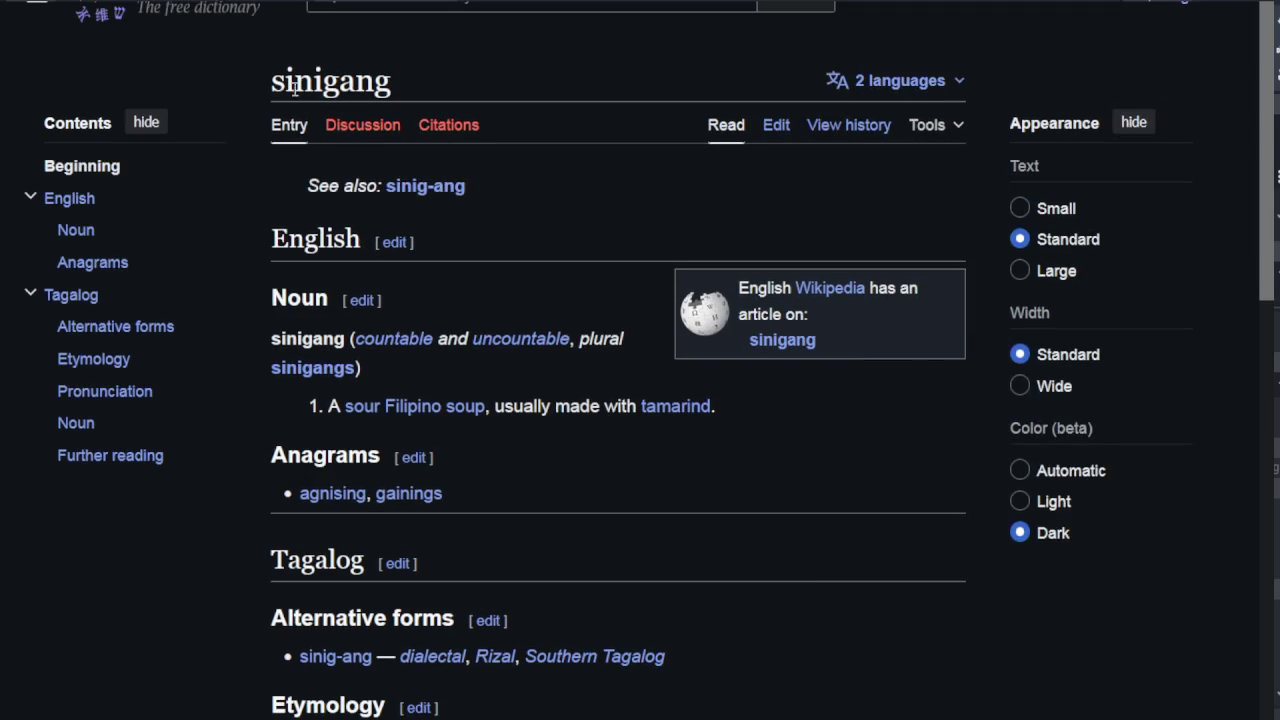
left_click_drag(286, 82, 316, 82)
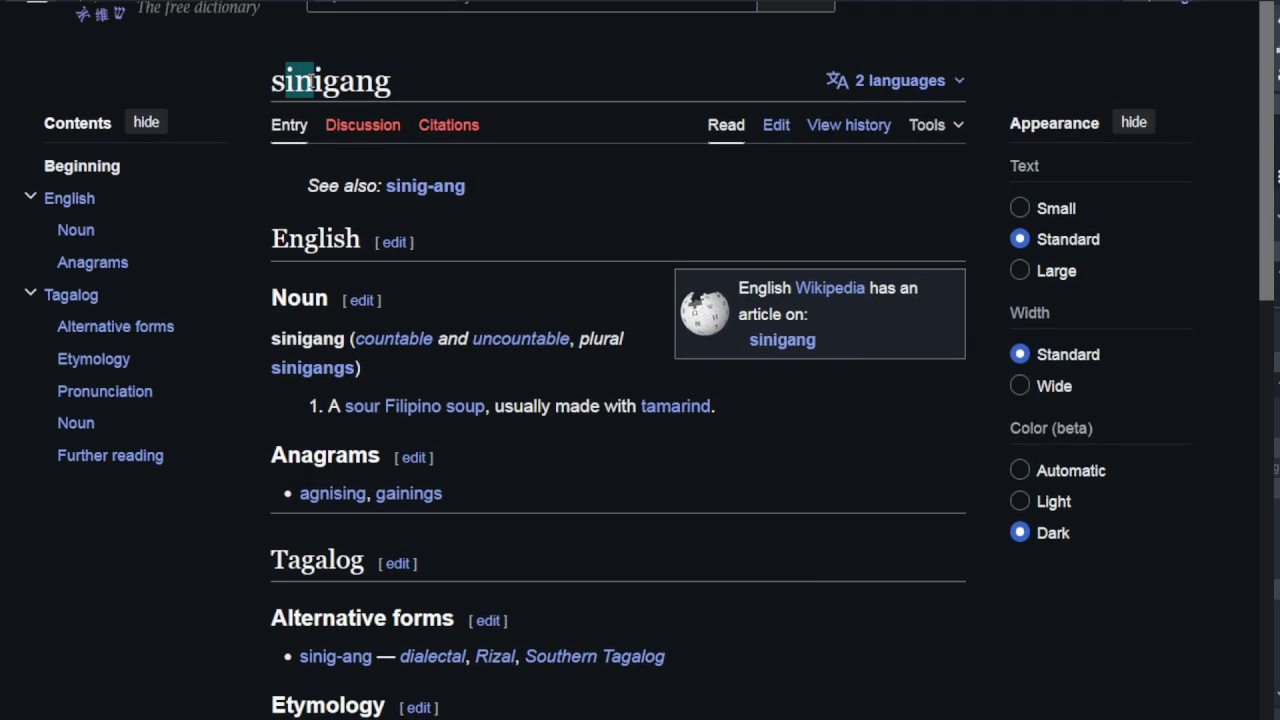
key("alt+Left")
scroll(450, 200, "up", 4)
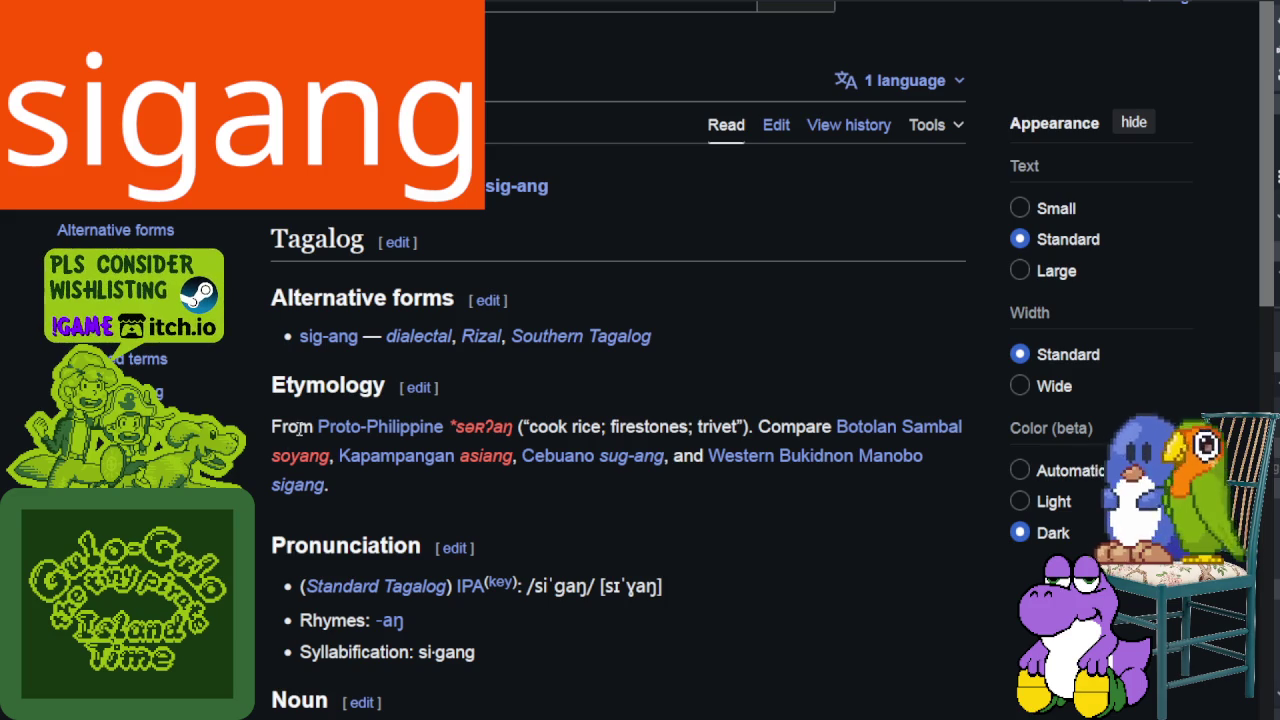
- Scroll down through the sigang Wiktionary entry toward the tinapay article
scroll(491, 492, "down", 2)
scroll(503, 490, "down", 2)
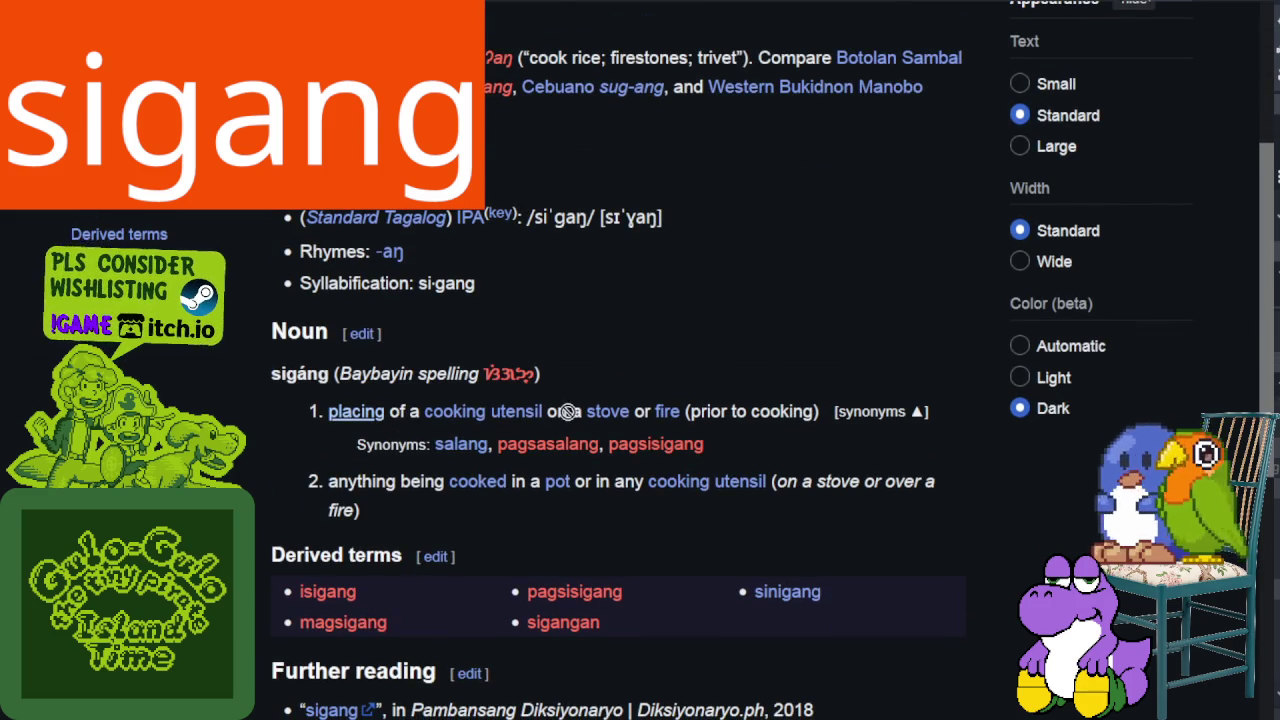
scroll(741, 368, "down", 1)
scroll(741, 374, "down", 1)
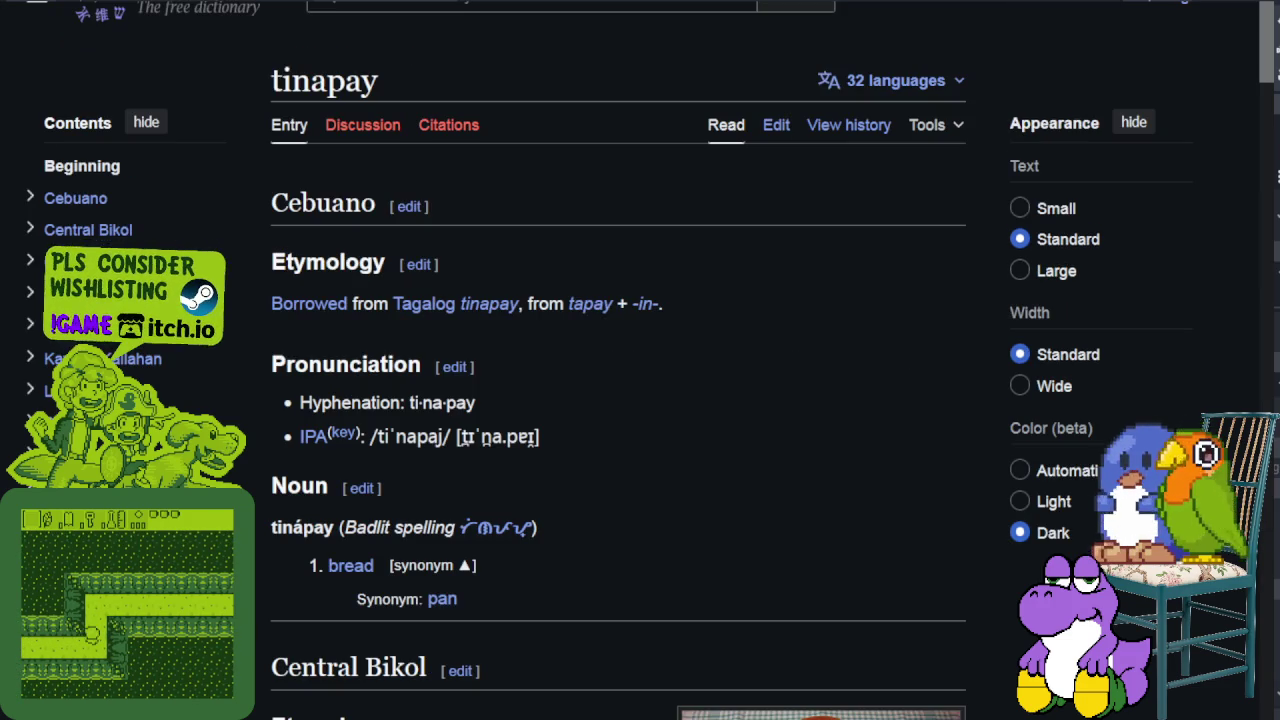
- Highlight 'inapay' in the entry title, scroll the page, and go back to the tinapay entry
left_click_drag(380, 86, 268, 90)
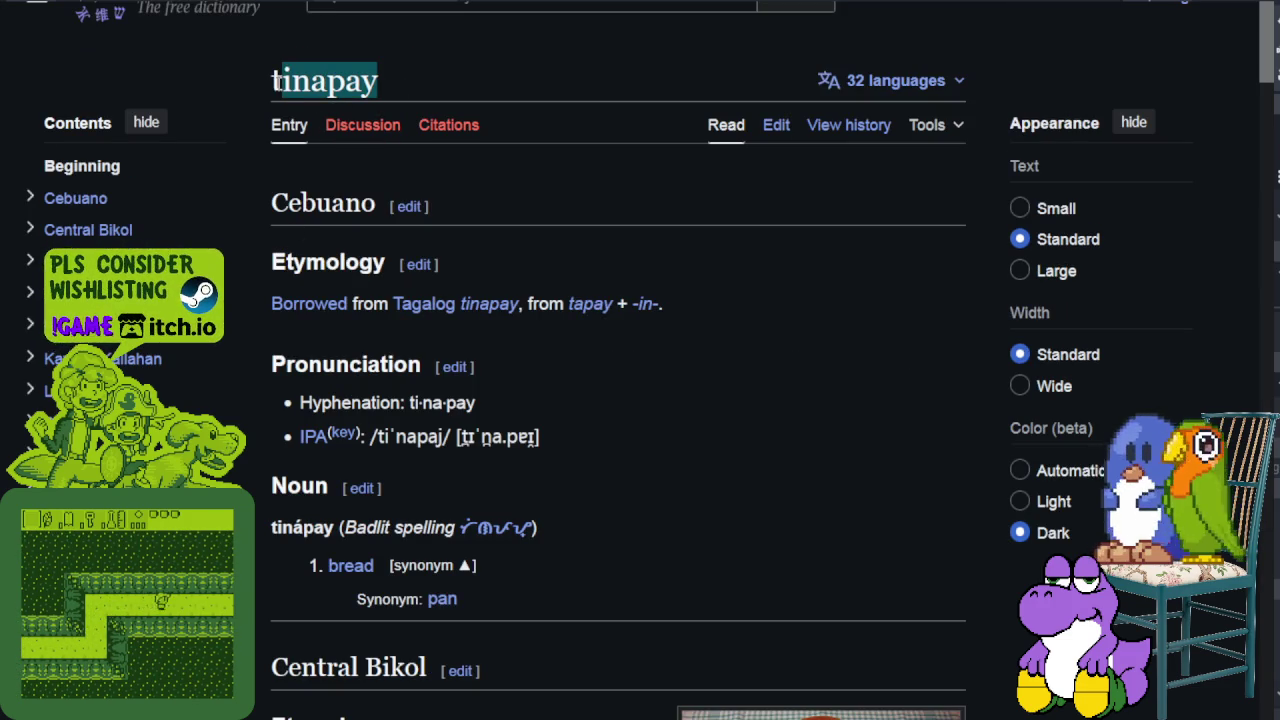
mouse_move(432, 73)
left_mouse_down()
mouse_move(266, 90)
mouse_move(274, 80)
left_mouse_up()
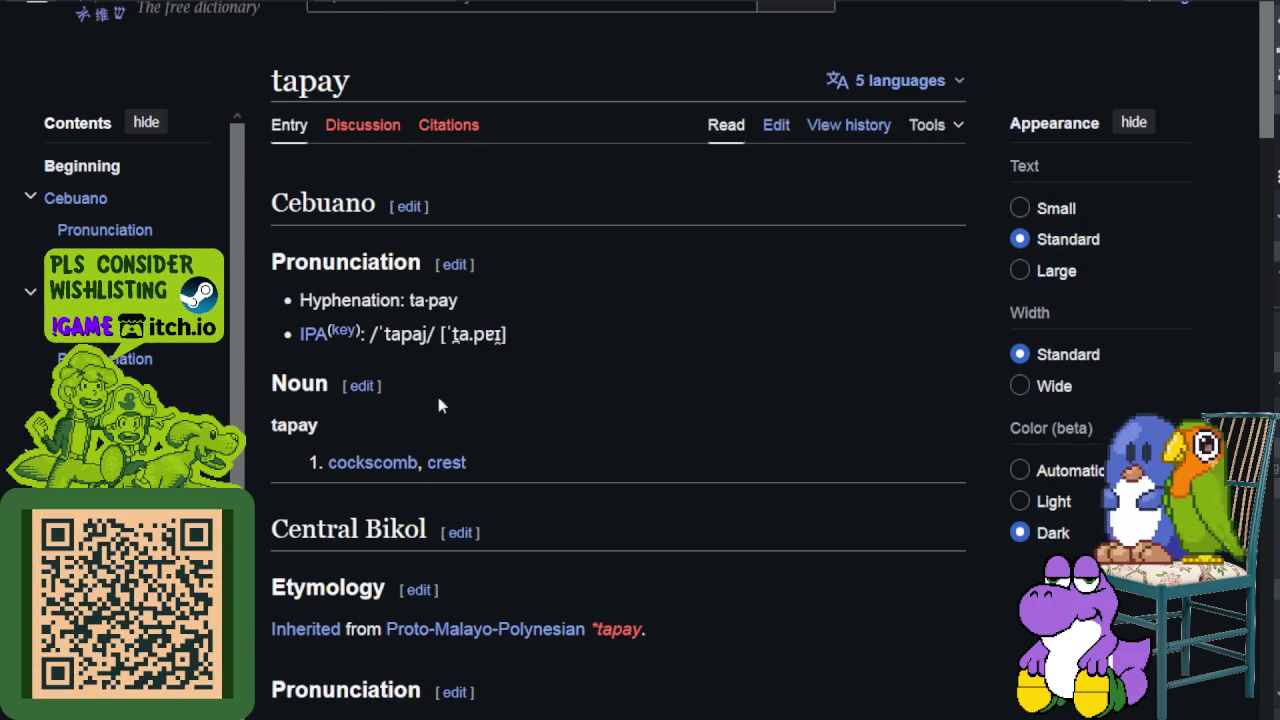
scroll(446, 352, "down", 2)
scroll(442, 400, "down", 1)
scroll(440, 422, "down", 2)
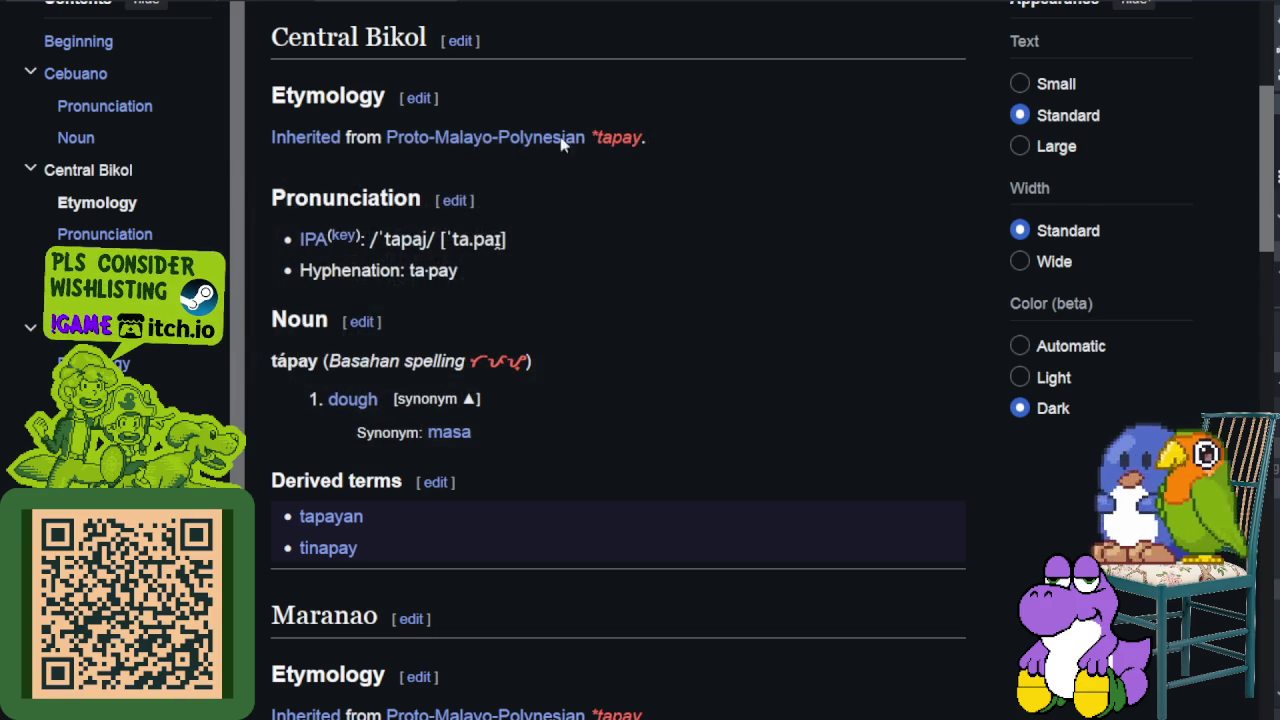
key("alt+Left")
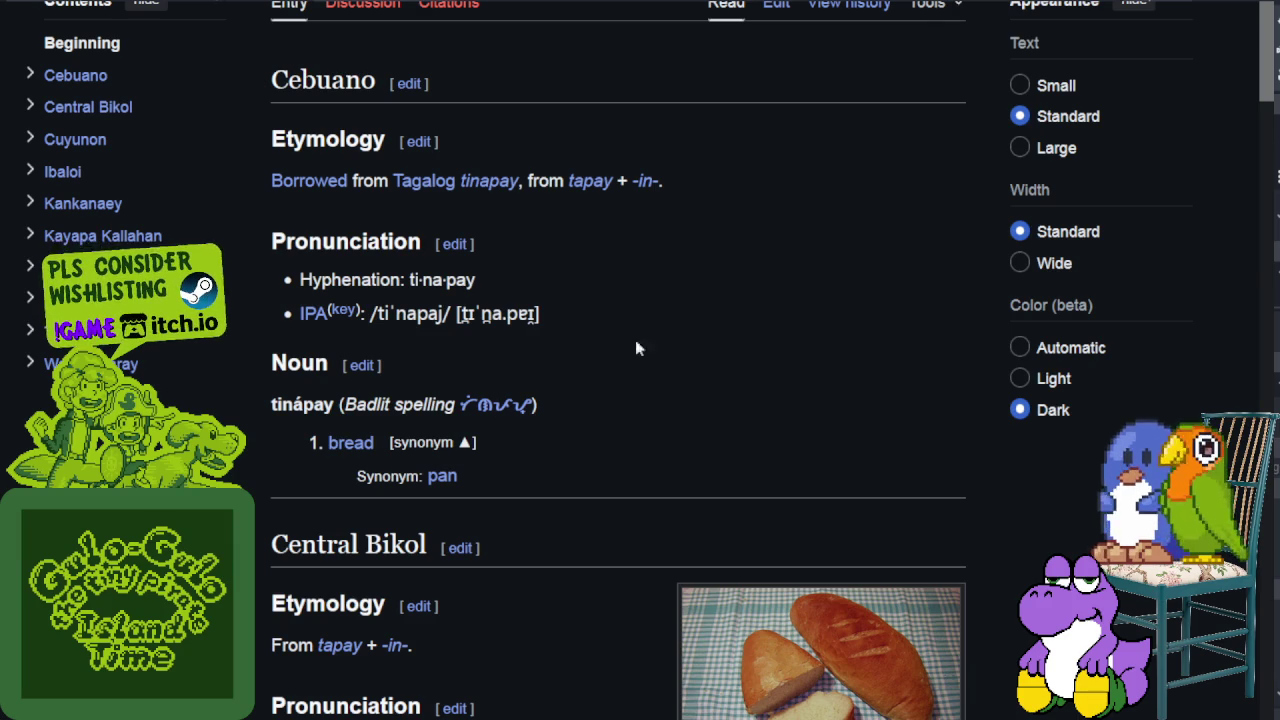
- Scroll to the Tagalog etymology of tinapay and highlight the -in- infix
scroll(594, 354, "down", 2)
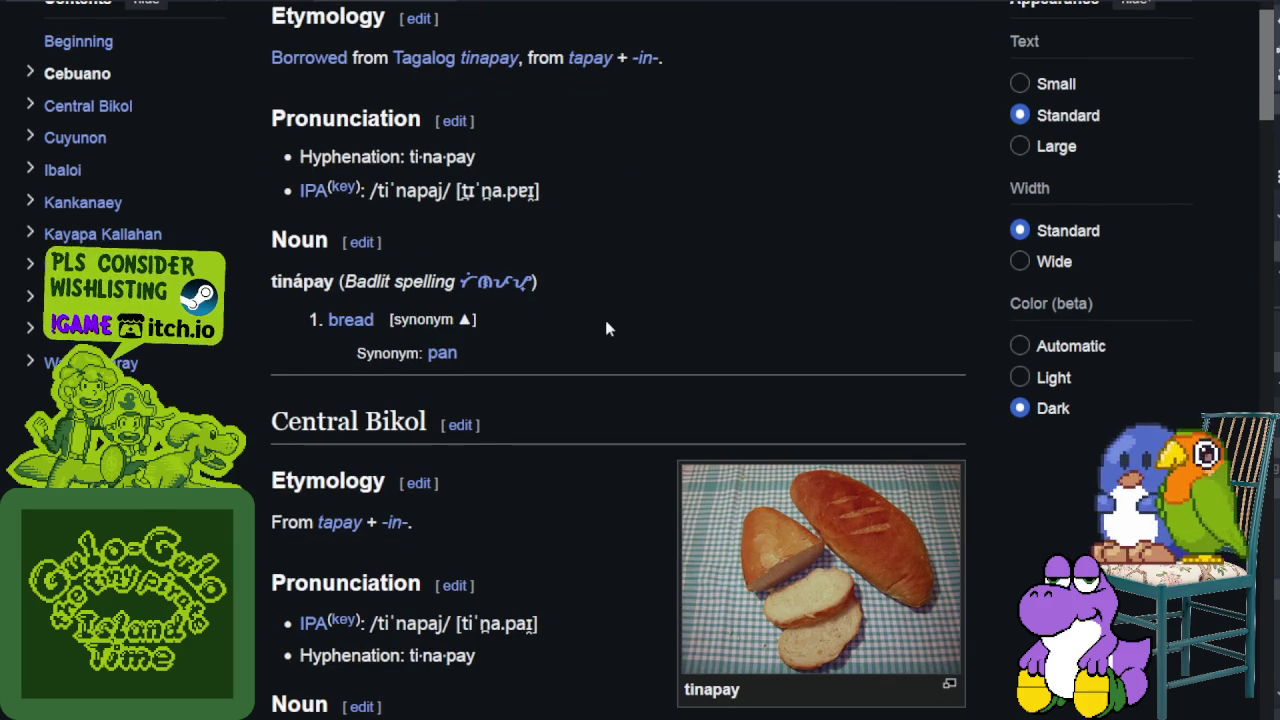
scroll(605, 328, "down", 5)
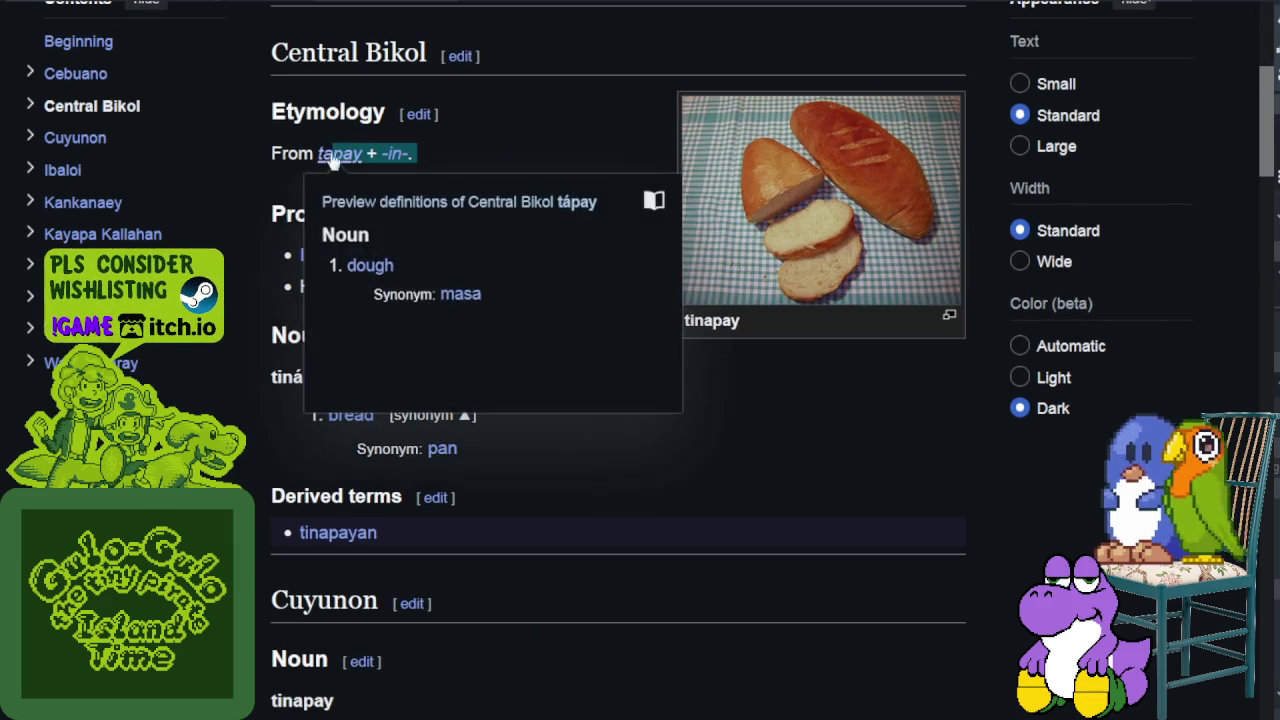
scroll(353, 151, "down", 7)
scroll(365, 150, "down", 10)
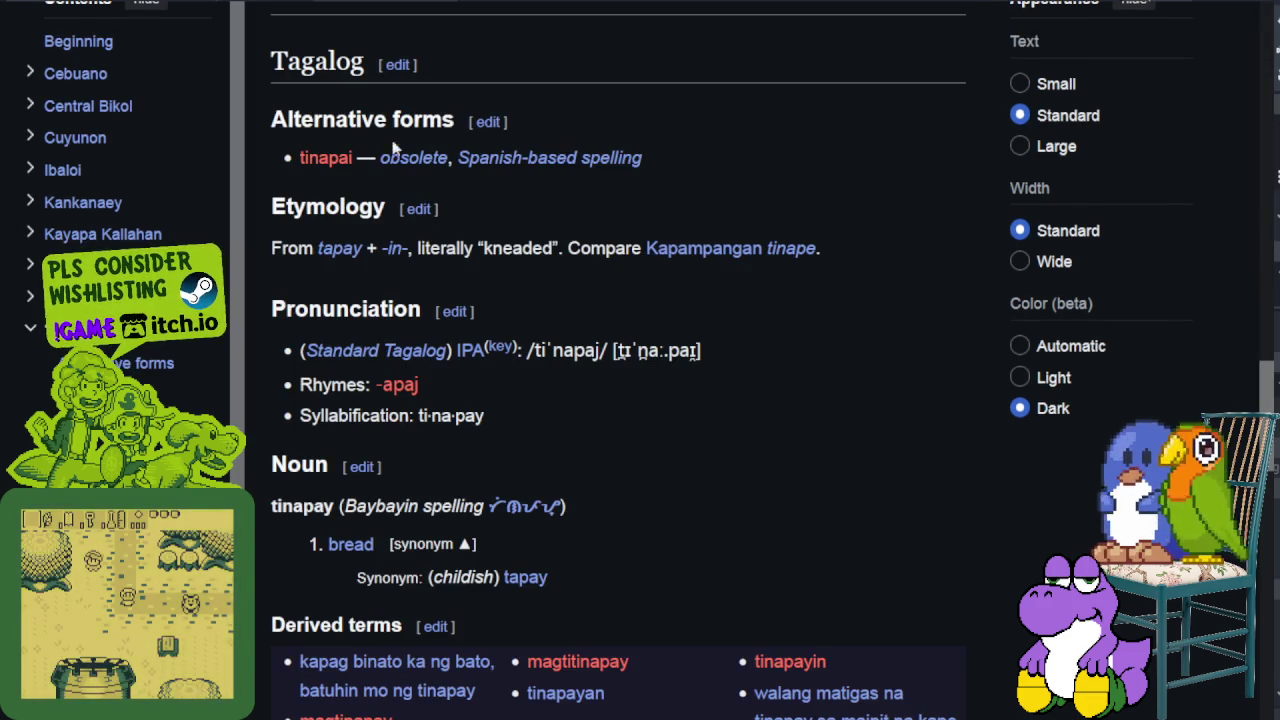
left_click_drag(298, 248, 404, 248)
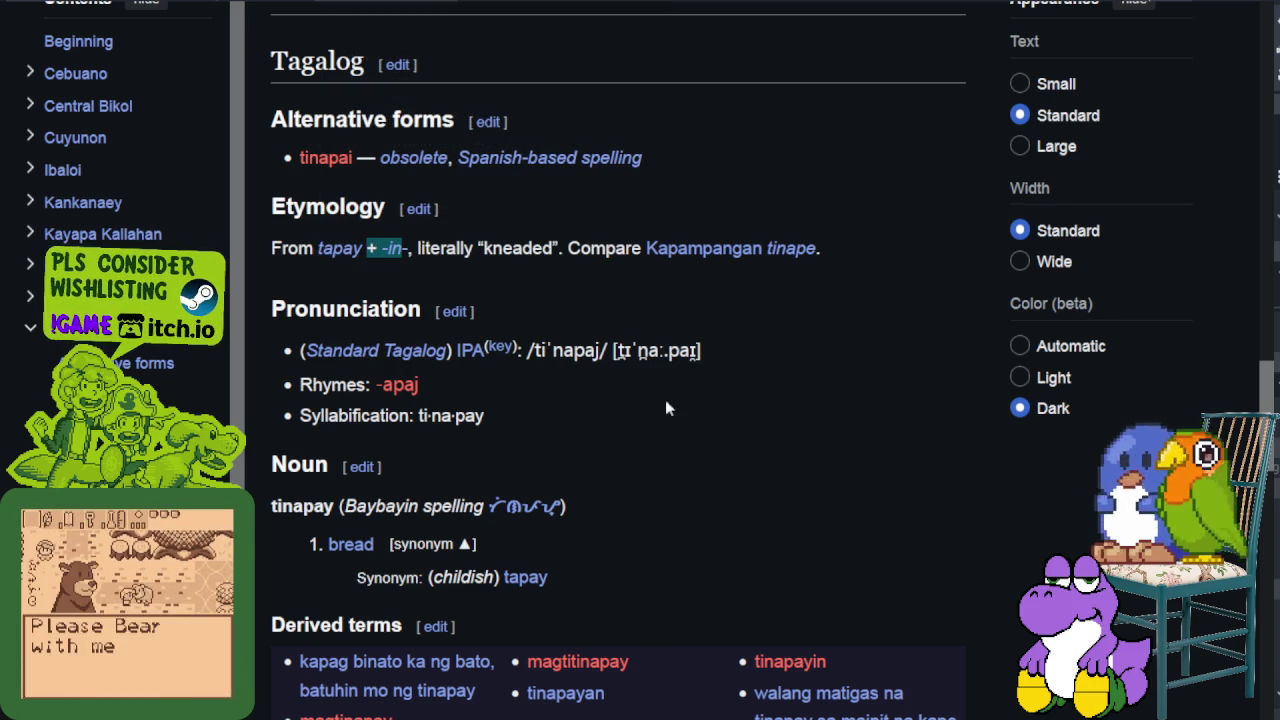
- Highlight 'tapay + -in-' in the Cebuano etymology, then return to the Godot editor
scroll(652, 414, "up", 3)
scroll(652, 380, "up", 1)
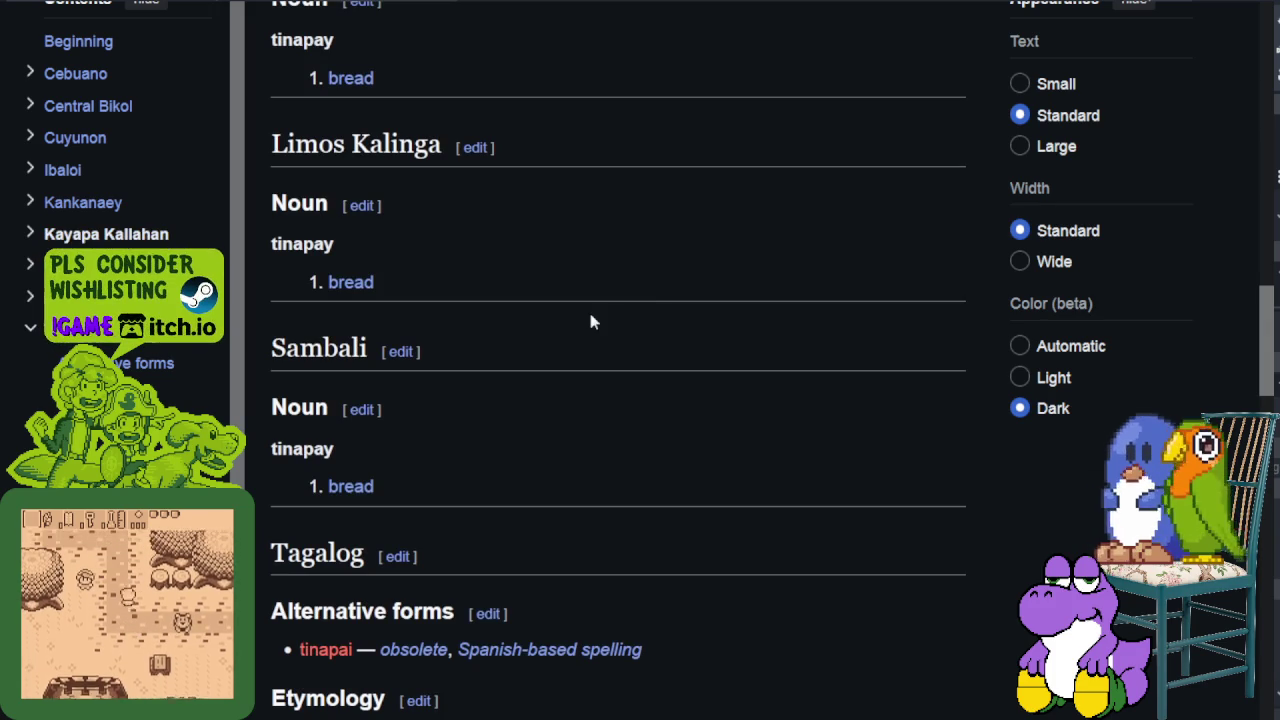
scroll(600, 310, "up", 3)
scroll(625, 265, "up", 4)
scroll(630, 246, "up", 4)
scroll(628, 257, "up", 3)
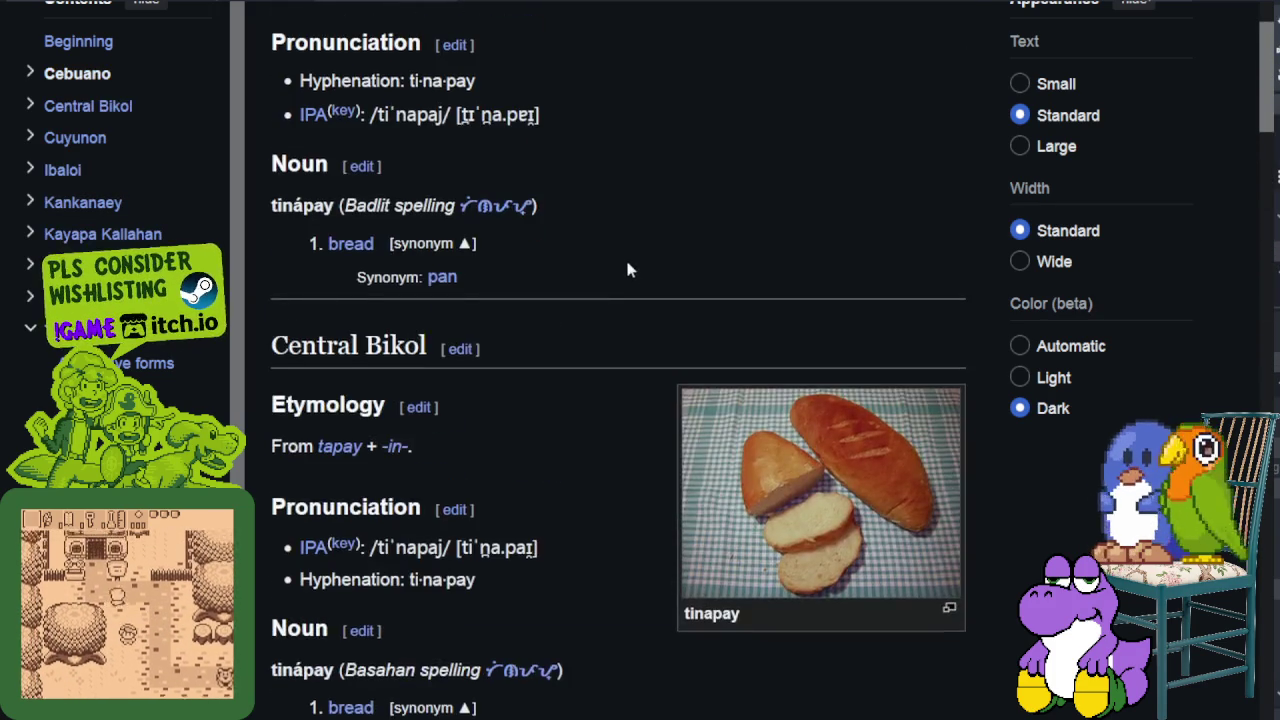
scroll(660, 270, "up", 3)
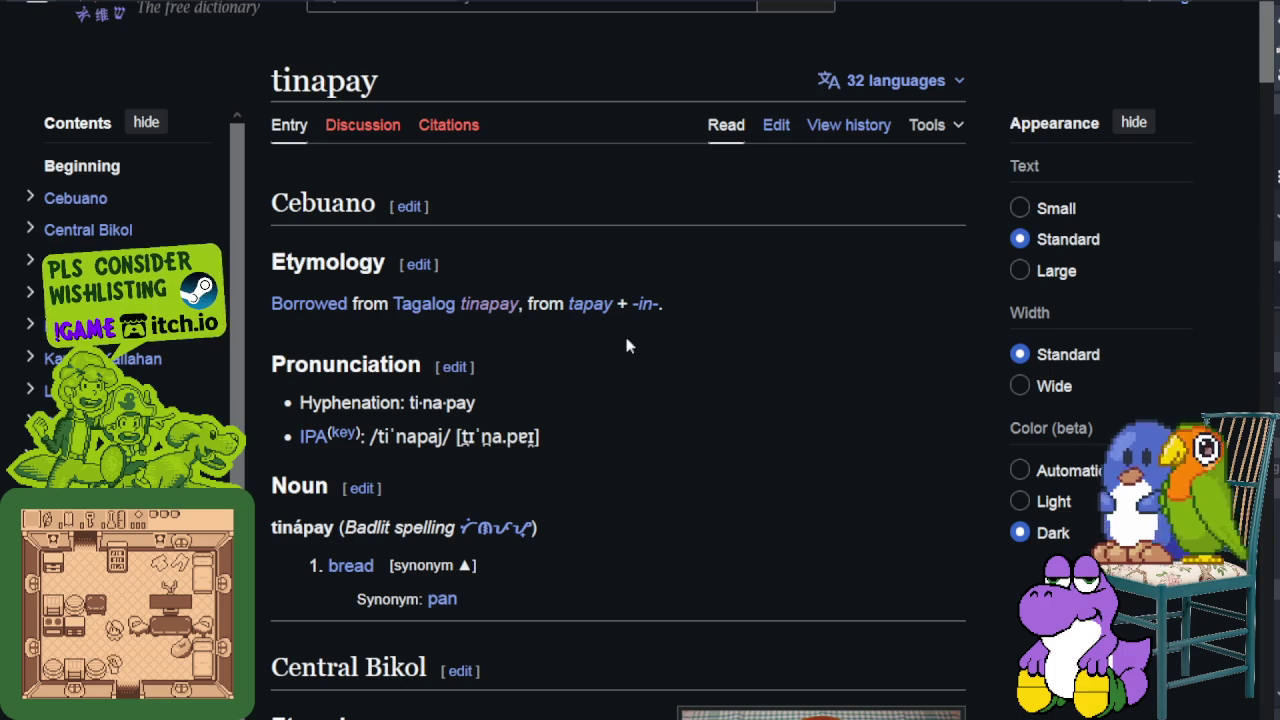
scroll(625, 346, "down", 2)
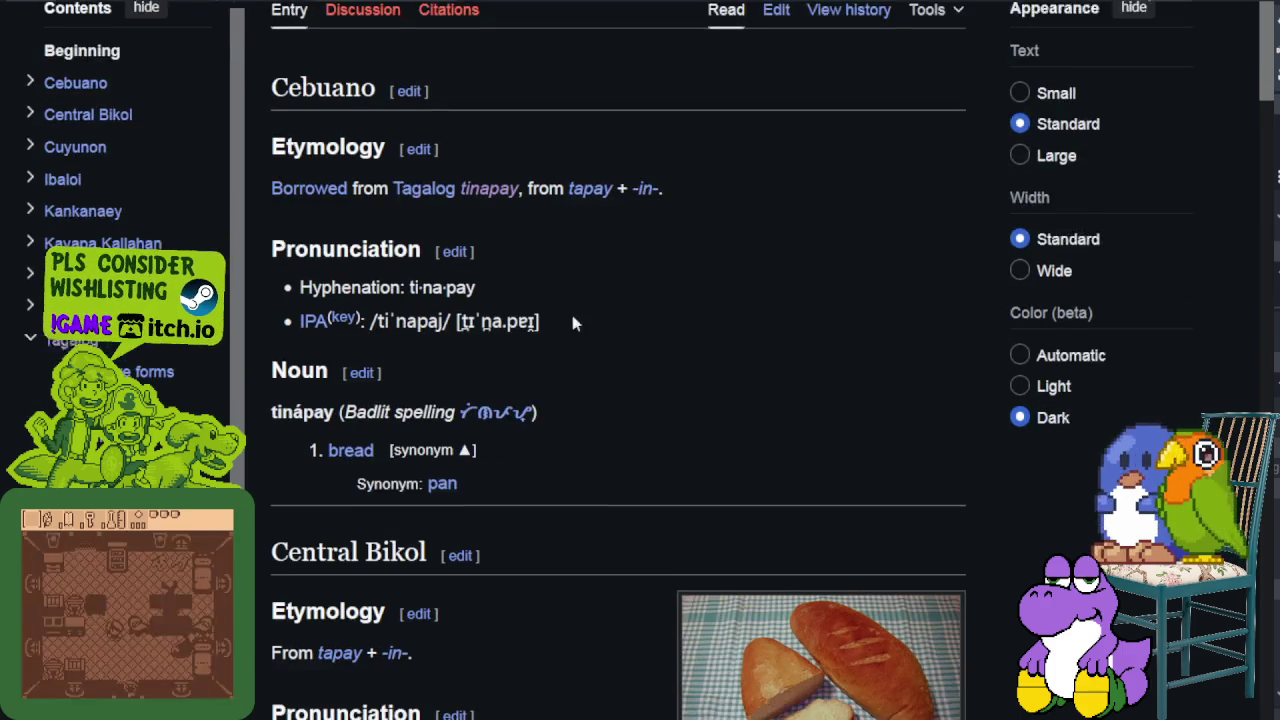
left_click_drag(757, 178, 561, 180)
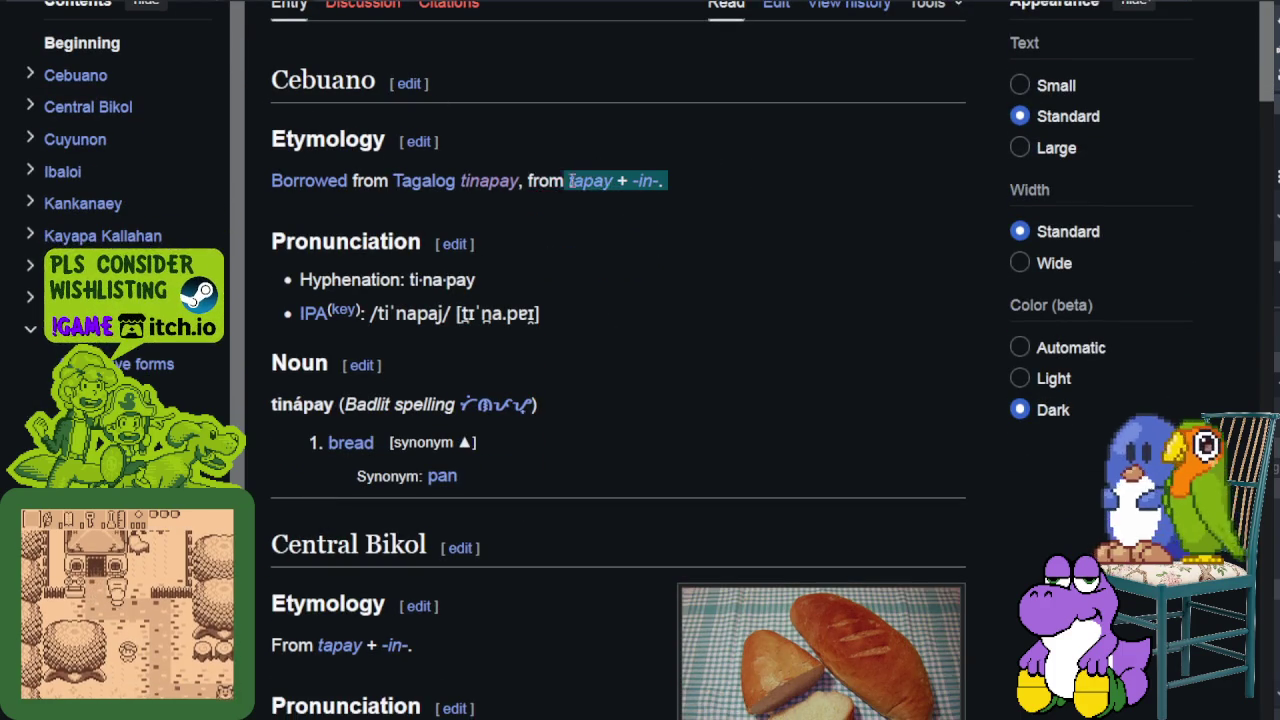
left_click(615, 205)
scroll(745, 198, "up", 2)
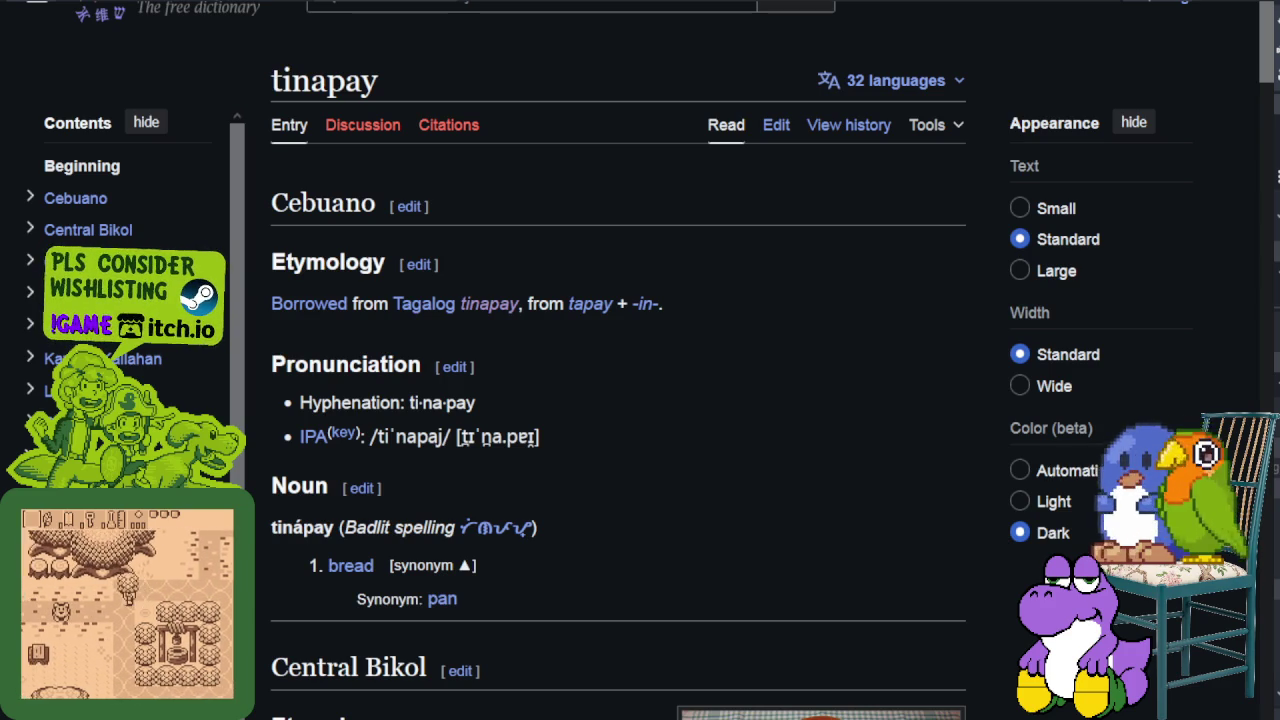
key("alt+Tab")
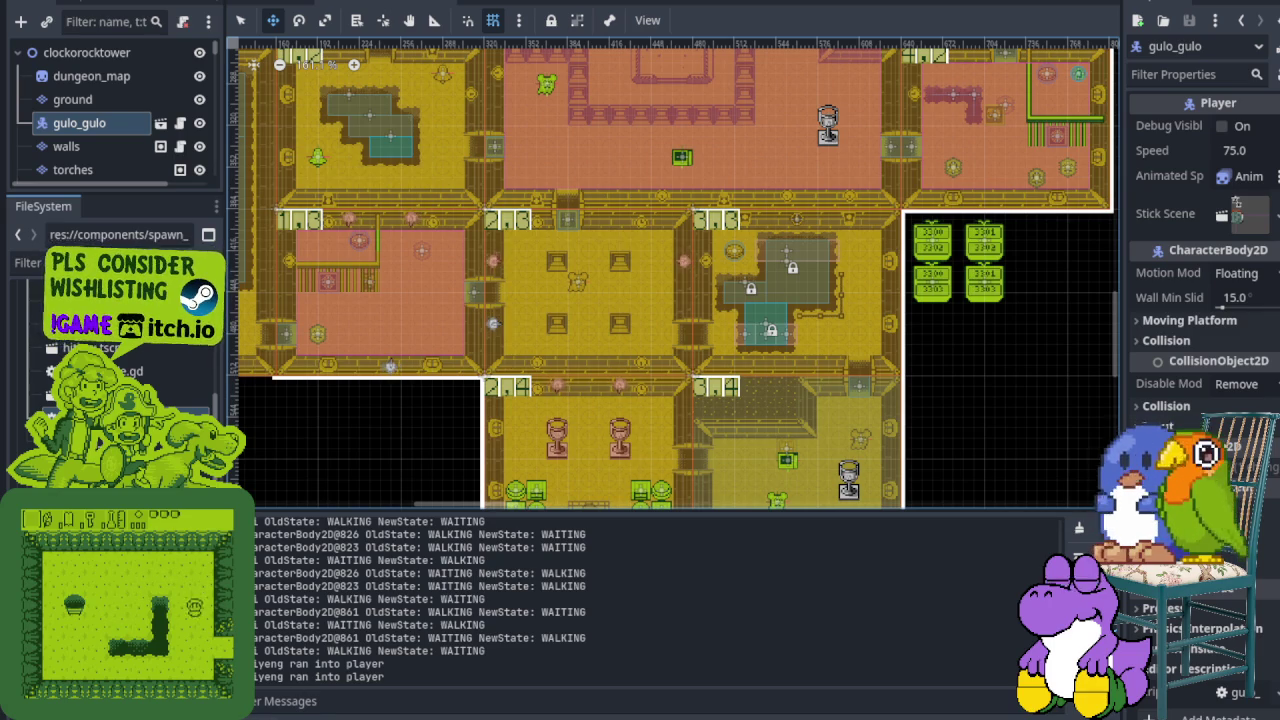
- Collapse Godot's output log and pan and zoom over the dungeon map's top-left rooms
left_click(265, 712)
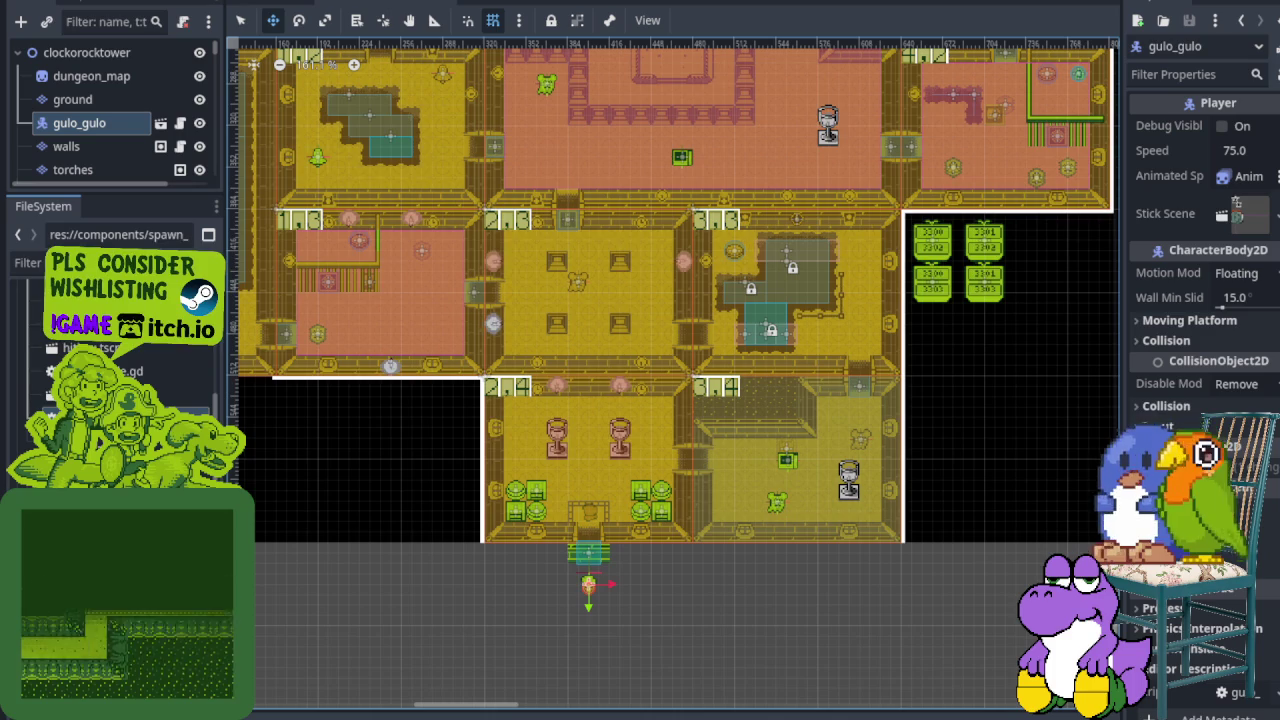
scroll(540, 455, "down", 1)
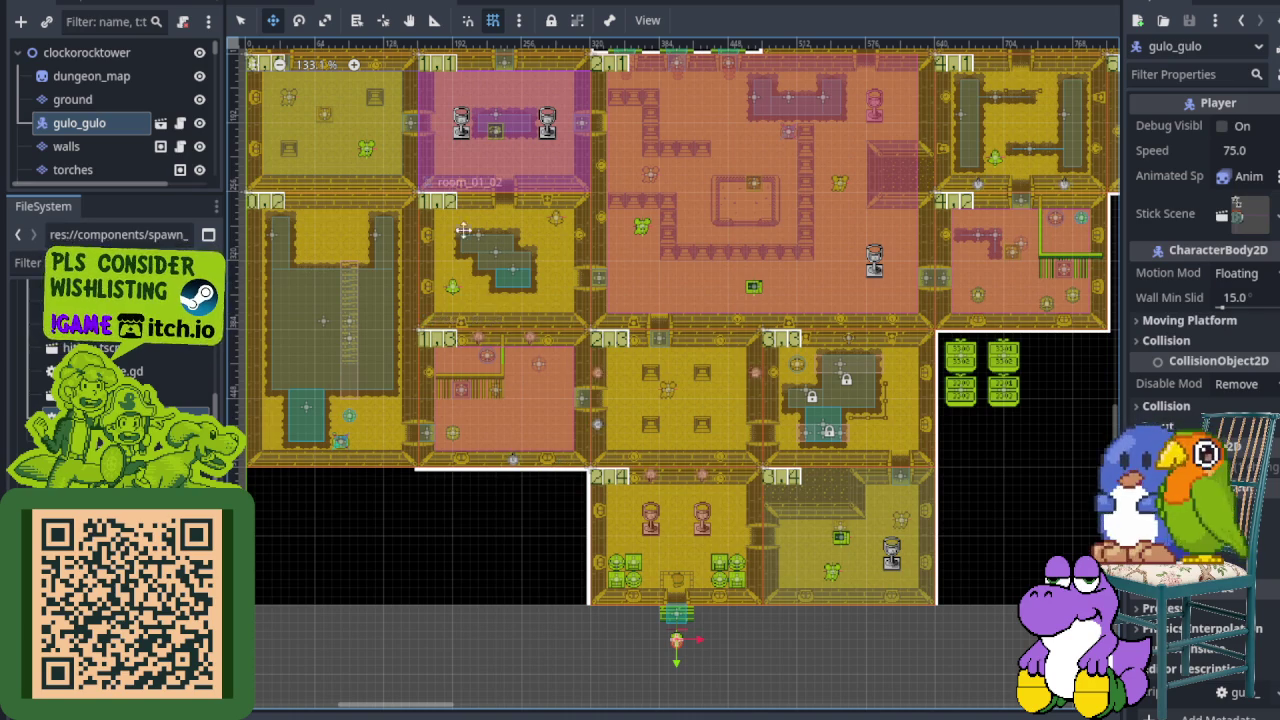
mouse_move(881, 232)
left_mouse_down()
mouse_move(627, 397)
mouse_move(568, 480)
mouse_move(680, 404)
left_mouse_up()
scroll(627, 397, "down", 1)
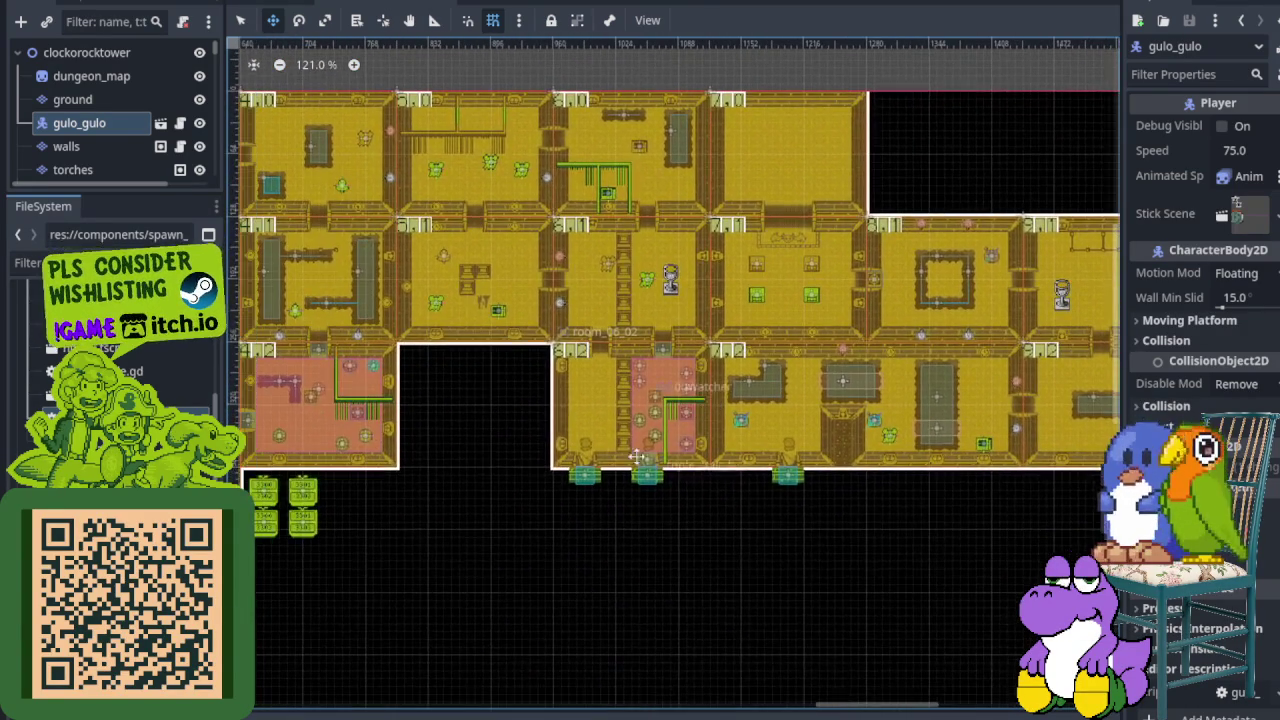
scroll(680, 404, "down", 1)
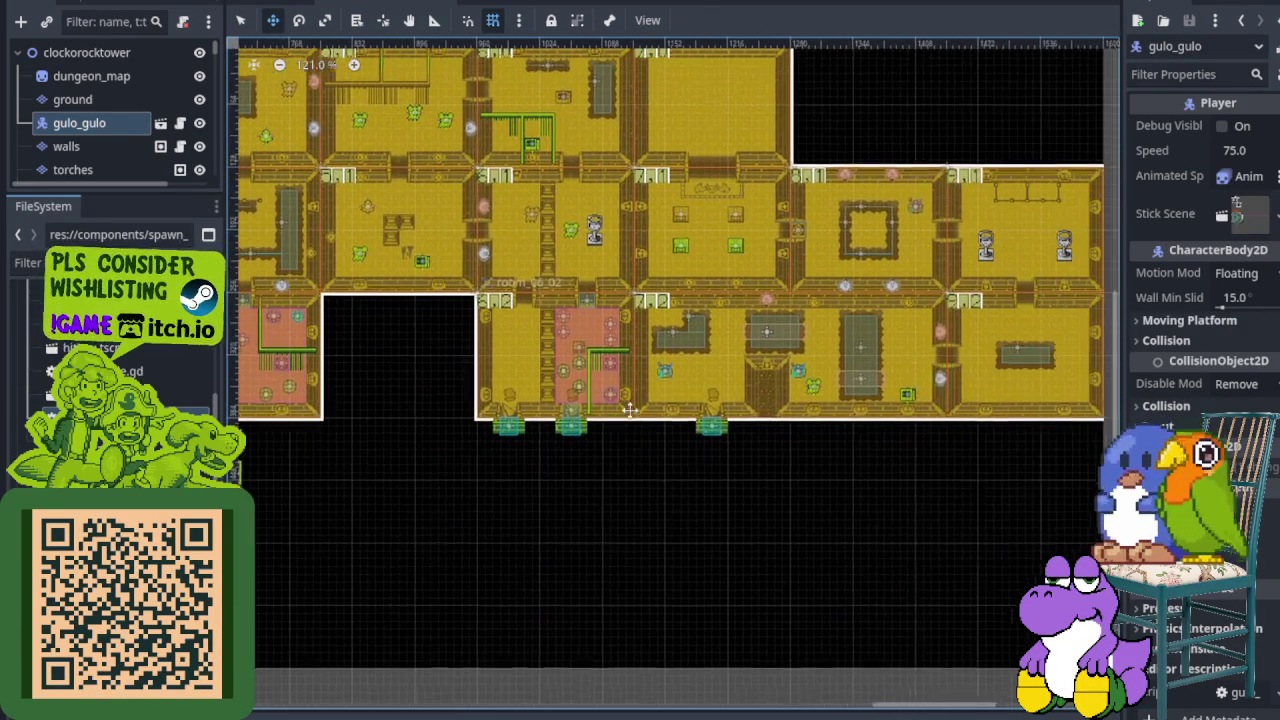
scroll(757, 397, "down", 1)
left_click_drag(757, 397, 1100, 420)
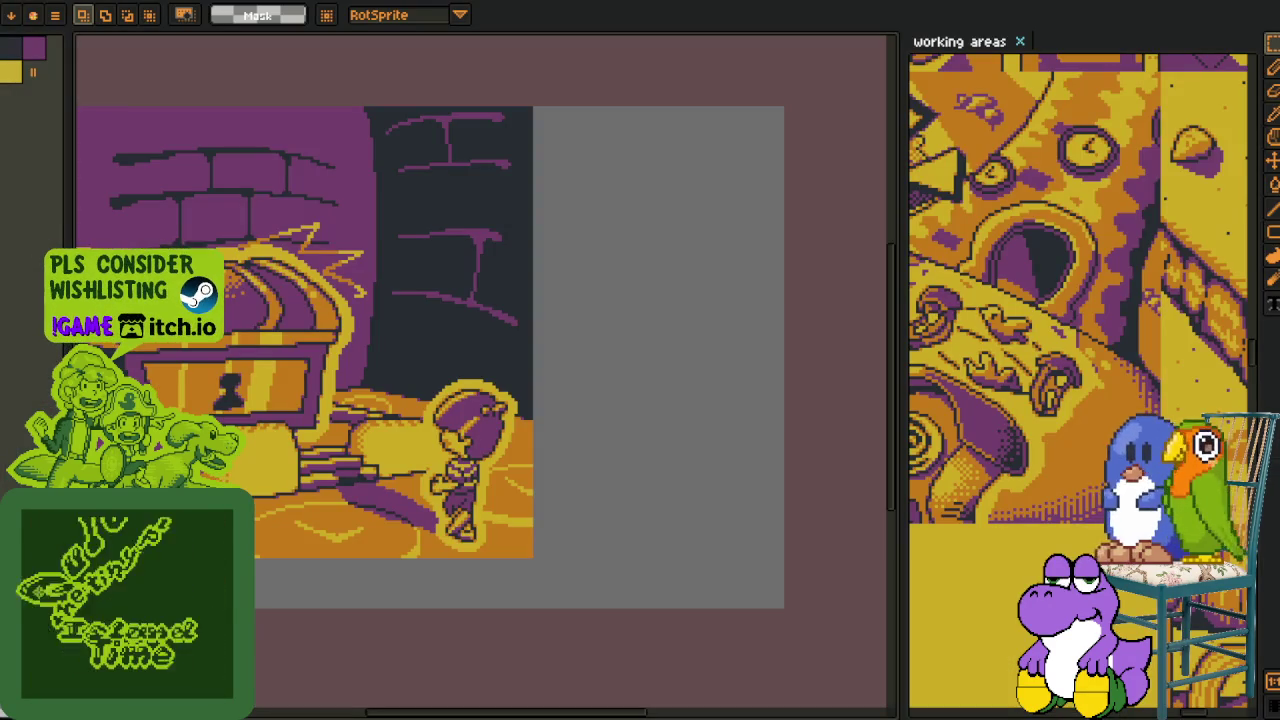
scroll(577, 351, "down", 2)
scroll(577, 351, "down", 1)
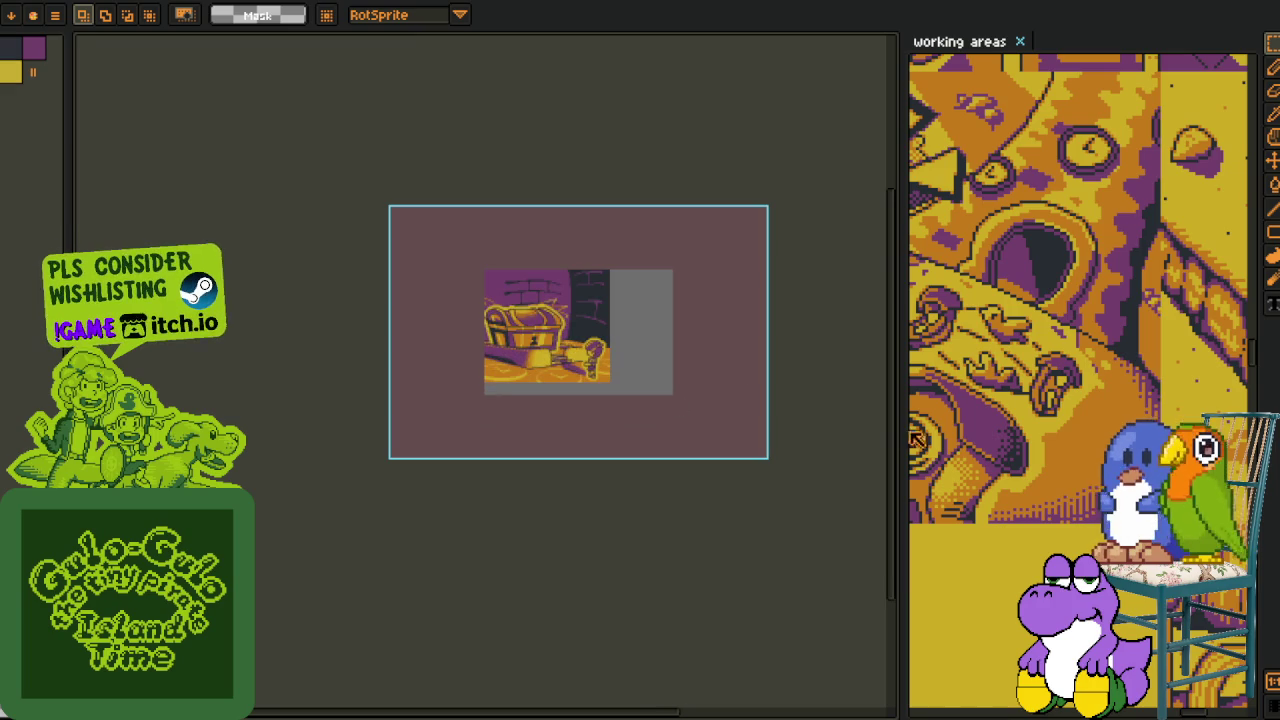
- Widen the working-areas sheet and zoom and pan over to the yellow village map
left_click_drag(899, 253, 385, 256)
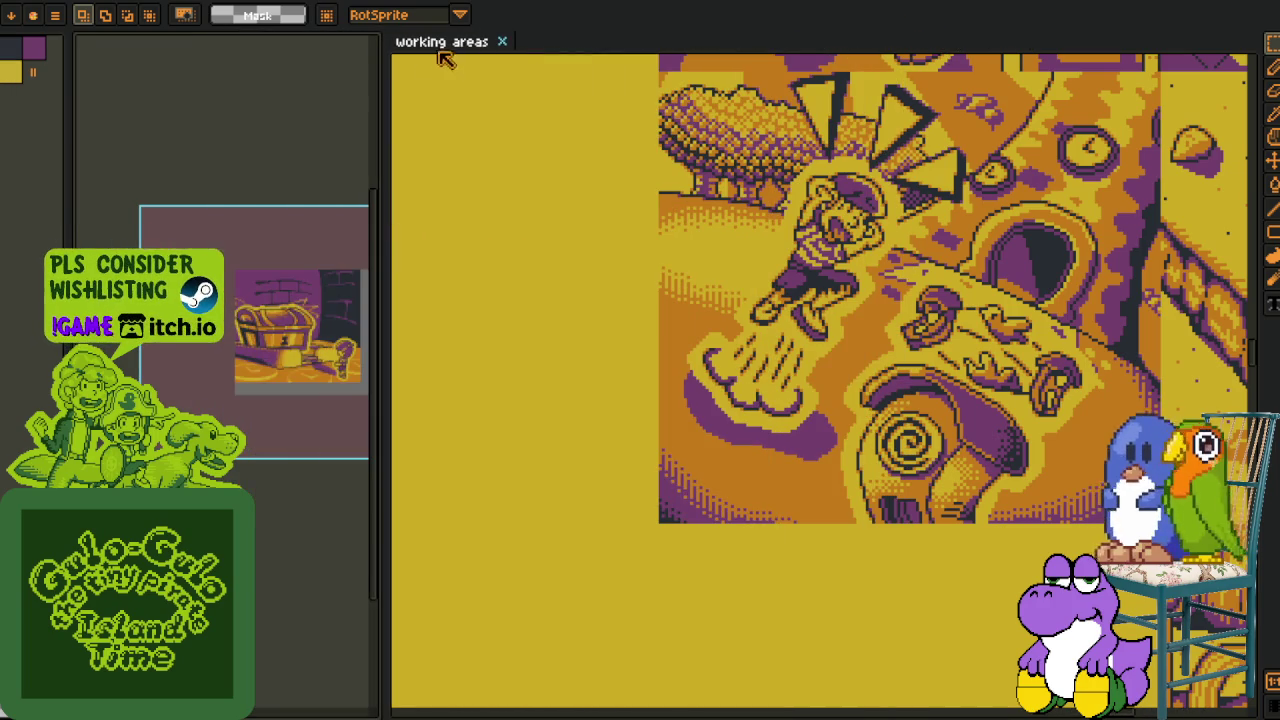
scroll(470, 300, "down", 2)
scroll(472, 313, "down", 1)
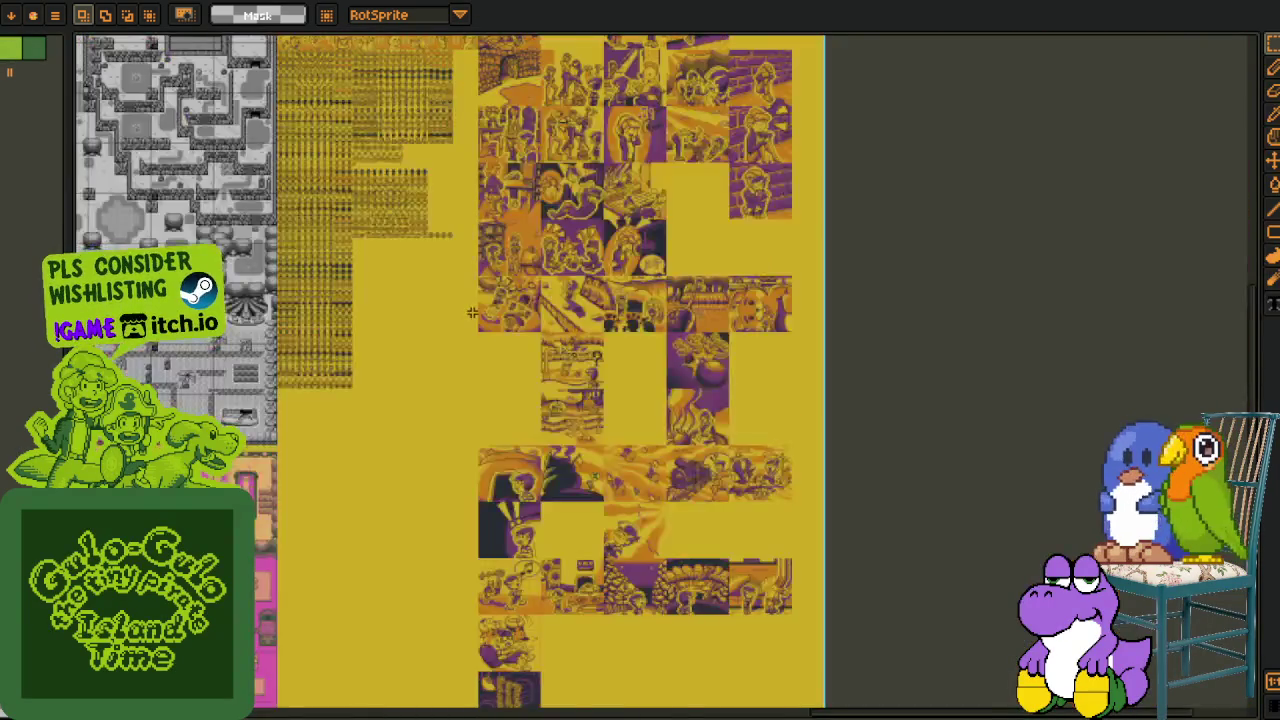
scroll(471, 313, "down", 1)
scroll(471, 313, "down", 1)
scroll(471, 313, "up", 3)
mouse_move(101, 473)
left_mouse_down()
mouse_move(622, 360)
mouse_move(641, 490)
mouse_move(672, 448)
left_mouse_up()
scroll(614, 378, "up", 1)
scroll(614, 378, "up", 1)
scroll(614, 378, "up", 1)
mouse_move(505, 87)
left_mouse_down()
mouse_move(451, 353)
mouse_move(412, 396)
left_mouse_up()
scroll(451, 353, "up", 3)
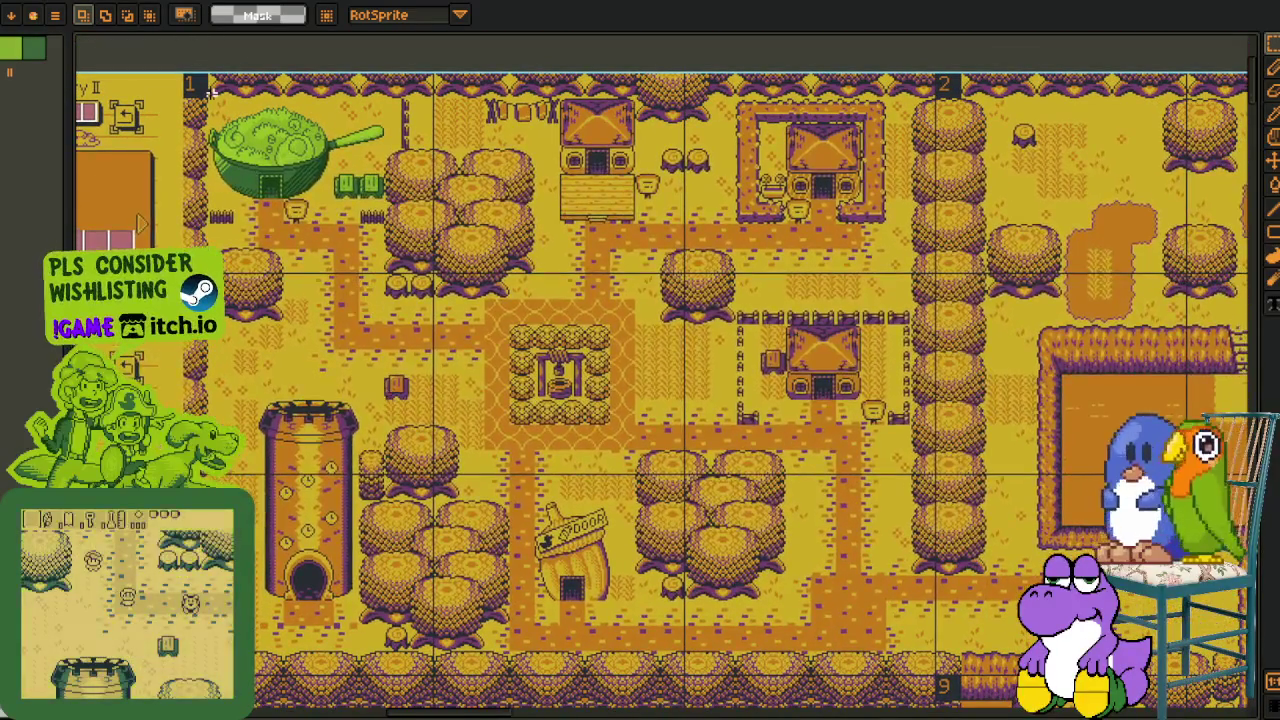
- Marquee-select the yellow village map area, redoing the selection more precisely
left_click_drag(210, 95, 955, 680)
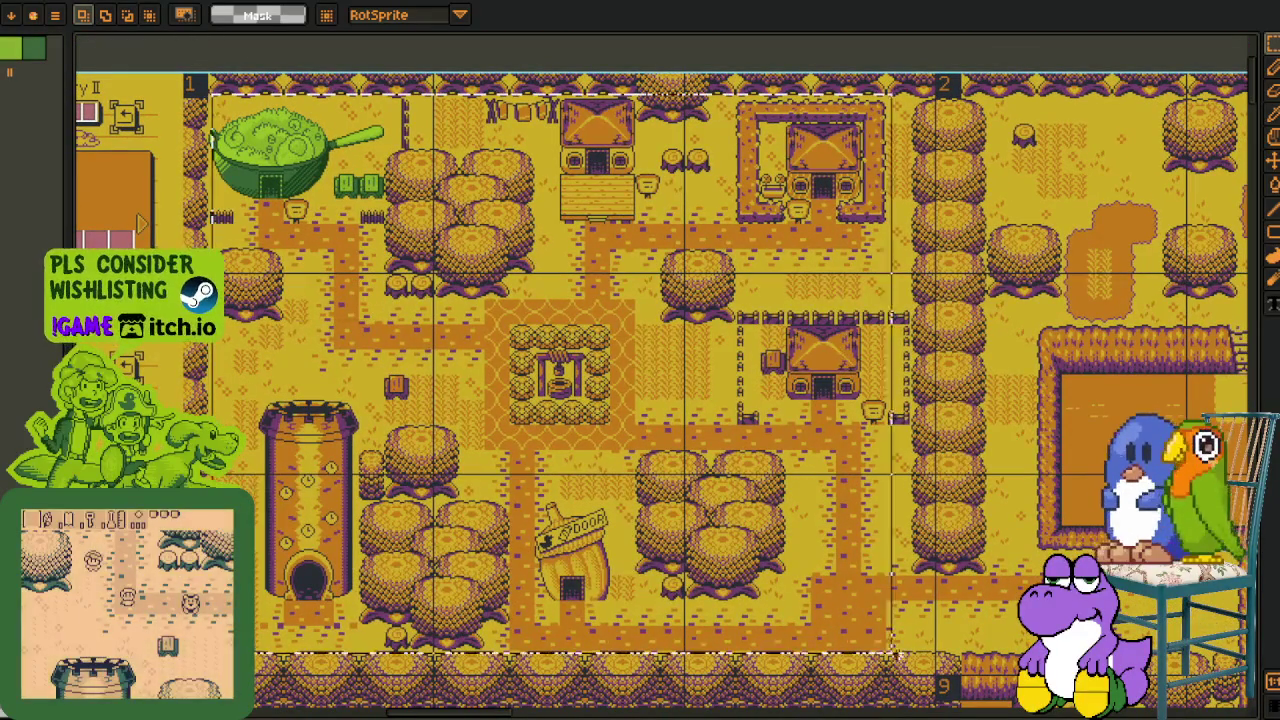
left_click(491, 528)
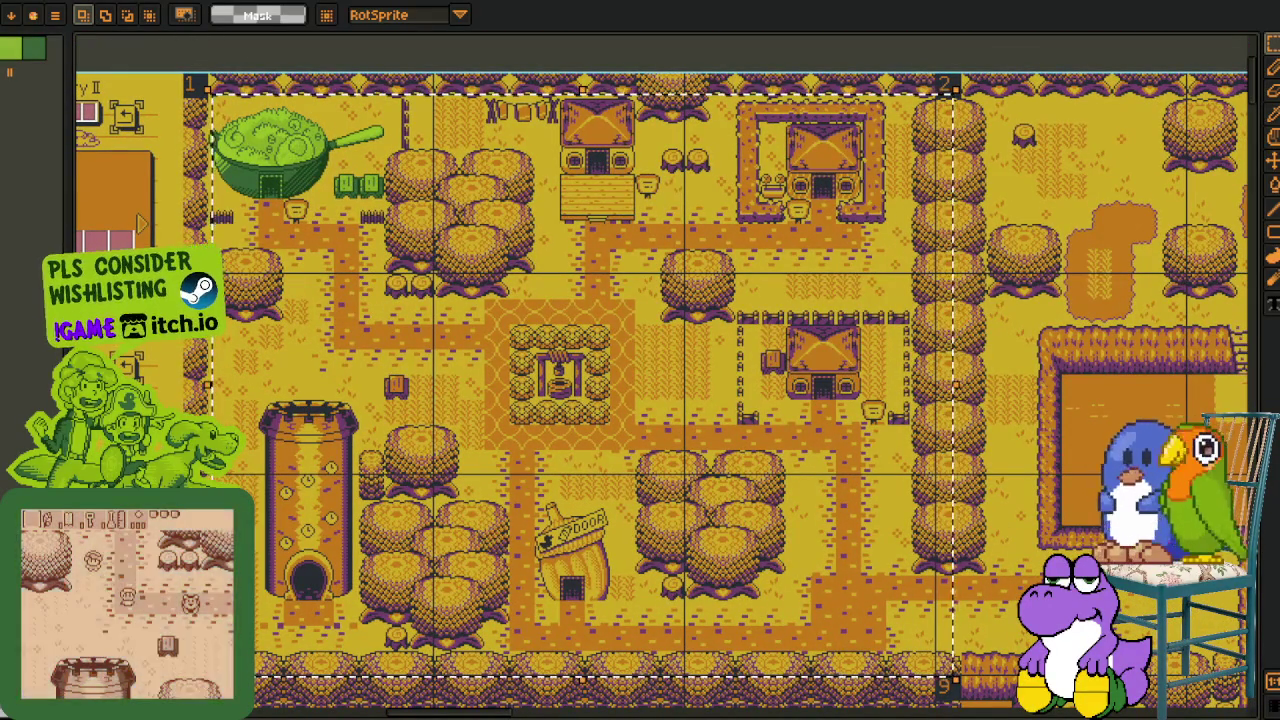
left_click_drag(215, 95, 870, 645)
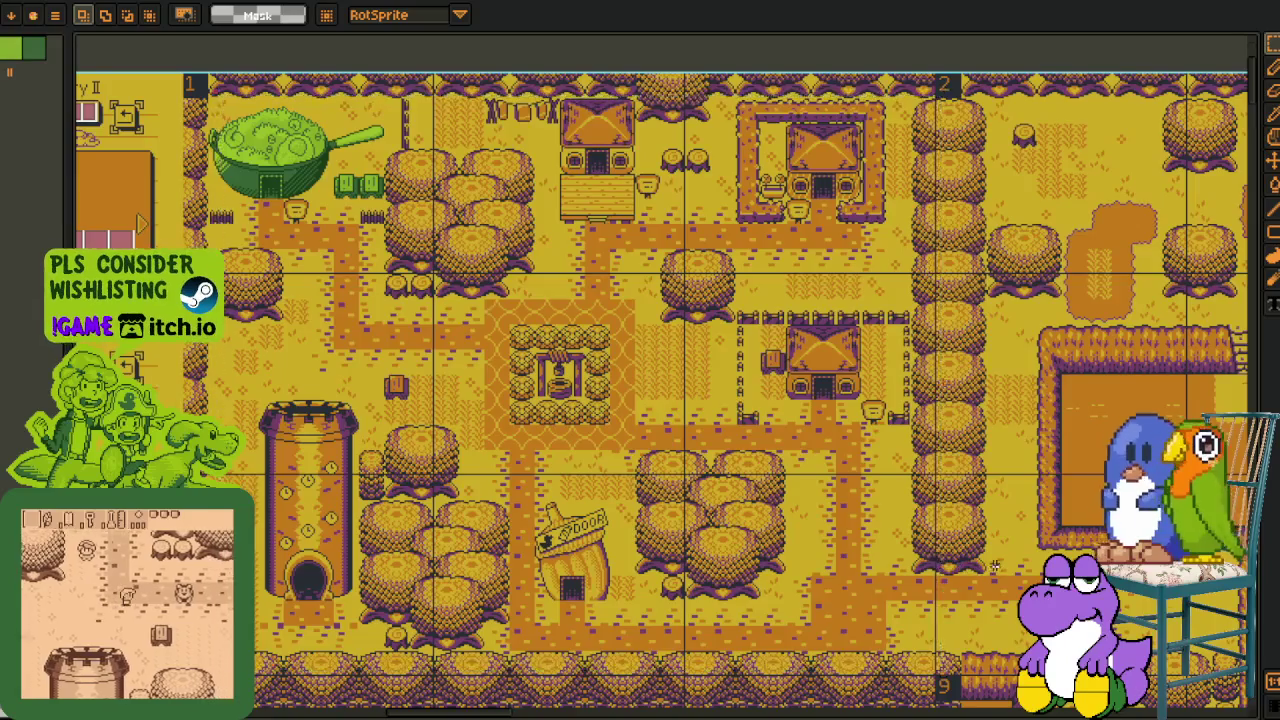
scroll(930, 560, "down", 2)
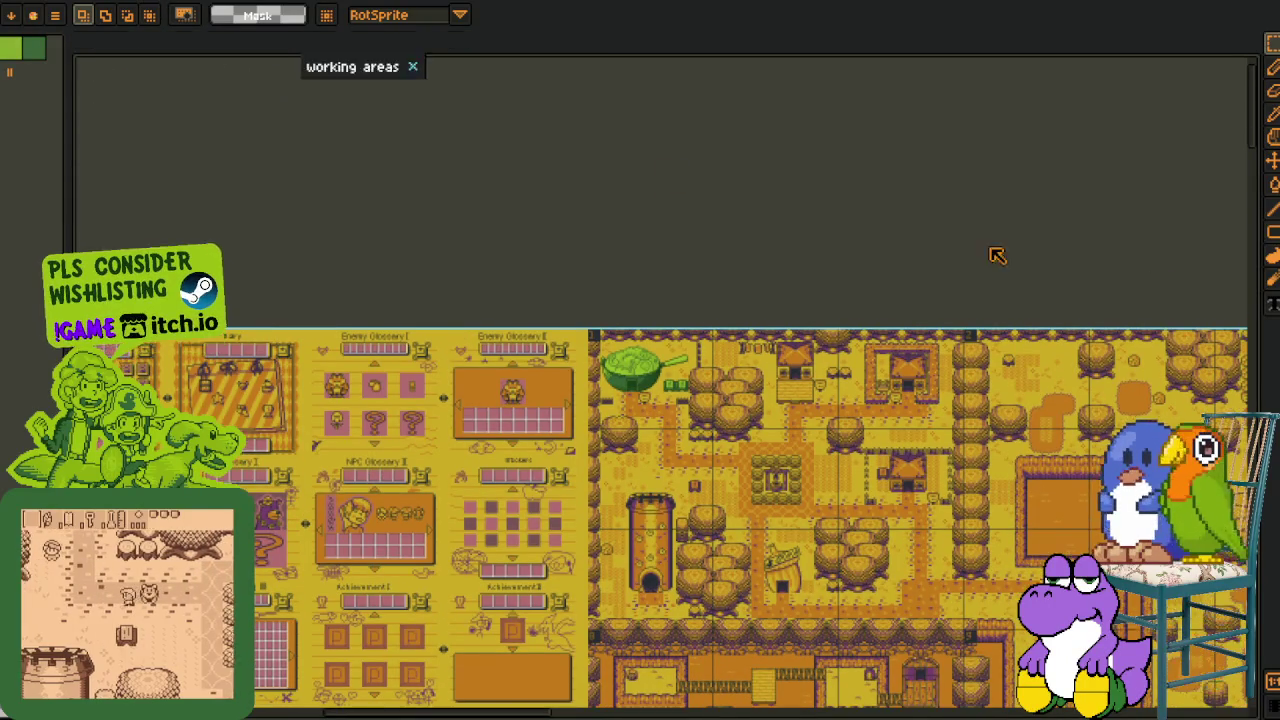
- Bring the chest panel tab back alongside the working areas and scroll through the working-areas sheet
left_click(1252, 268)
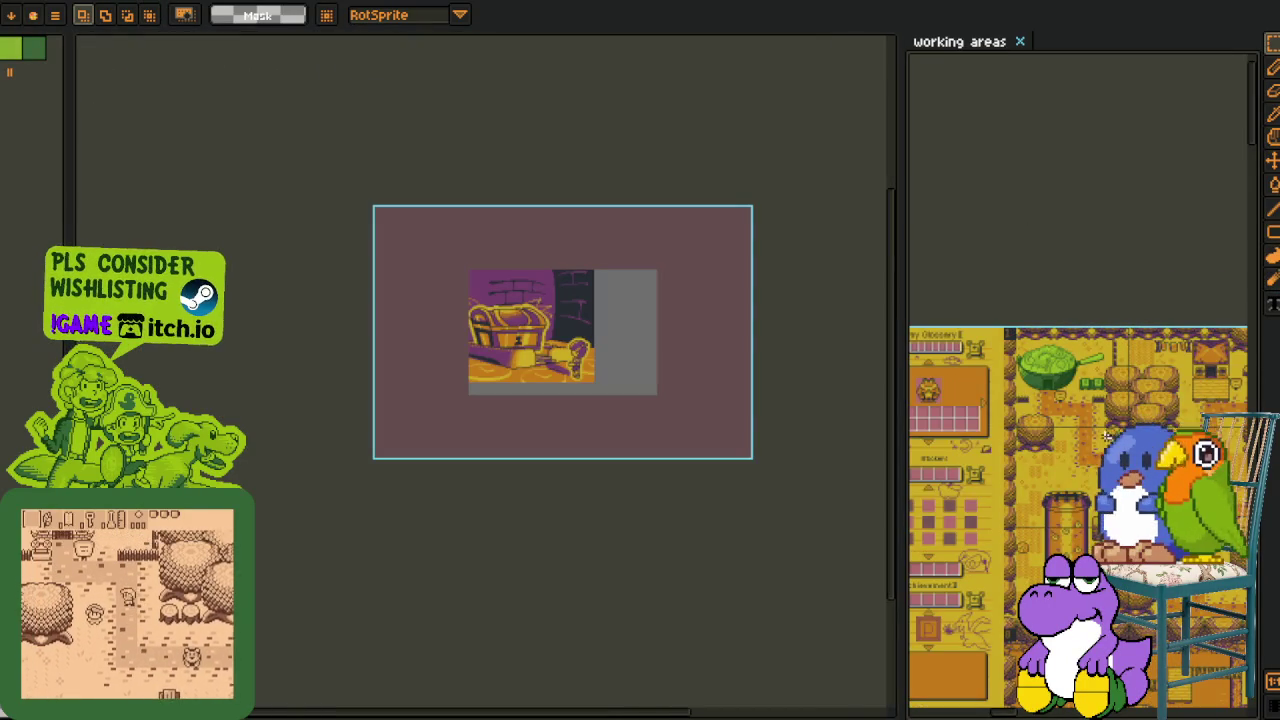
scroll(1050, 418, "down", 3)
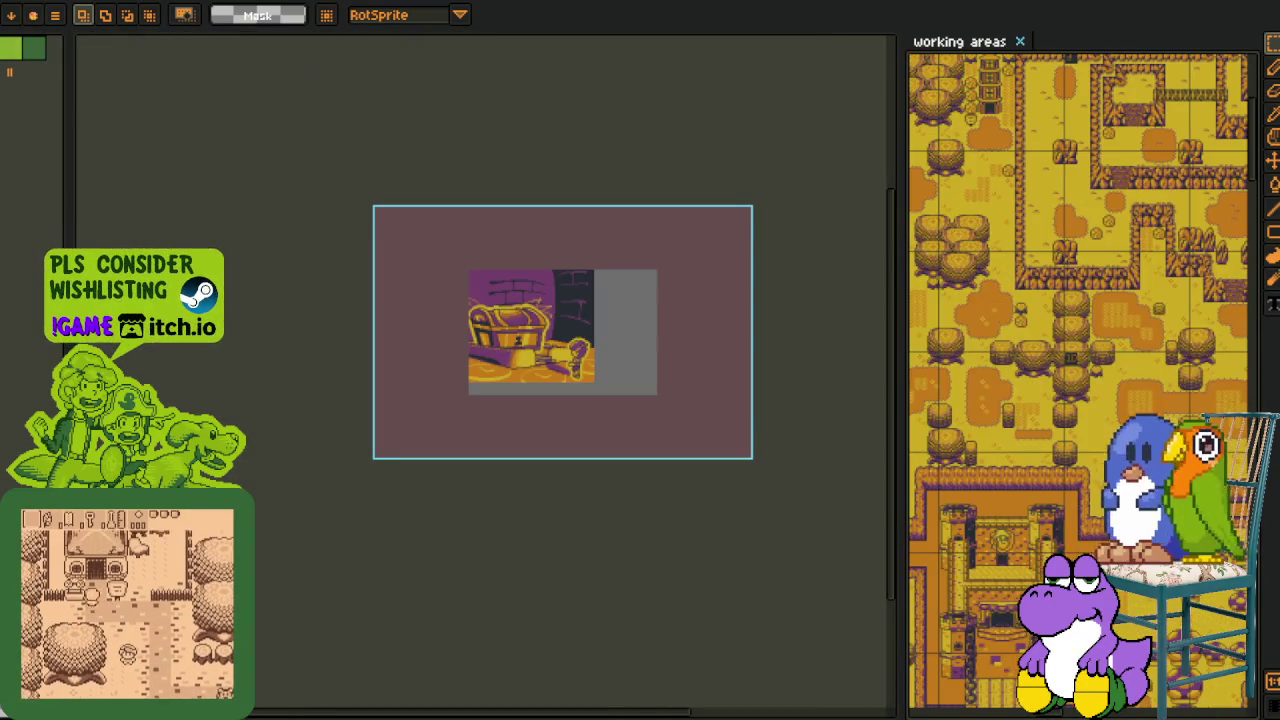
scroll(1078, 380, "down", 5)
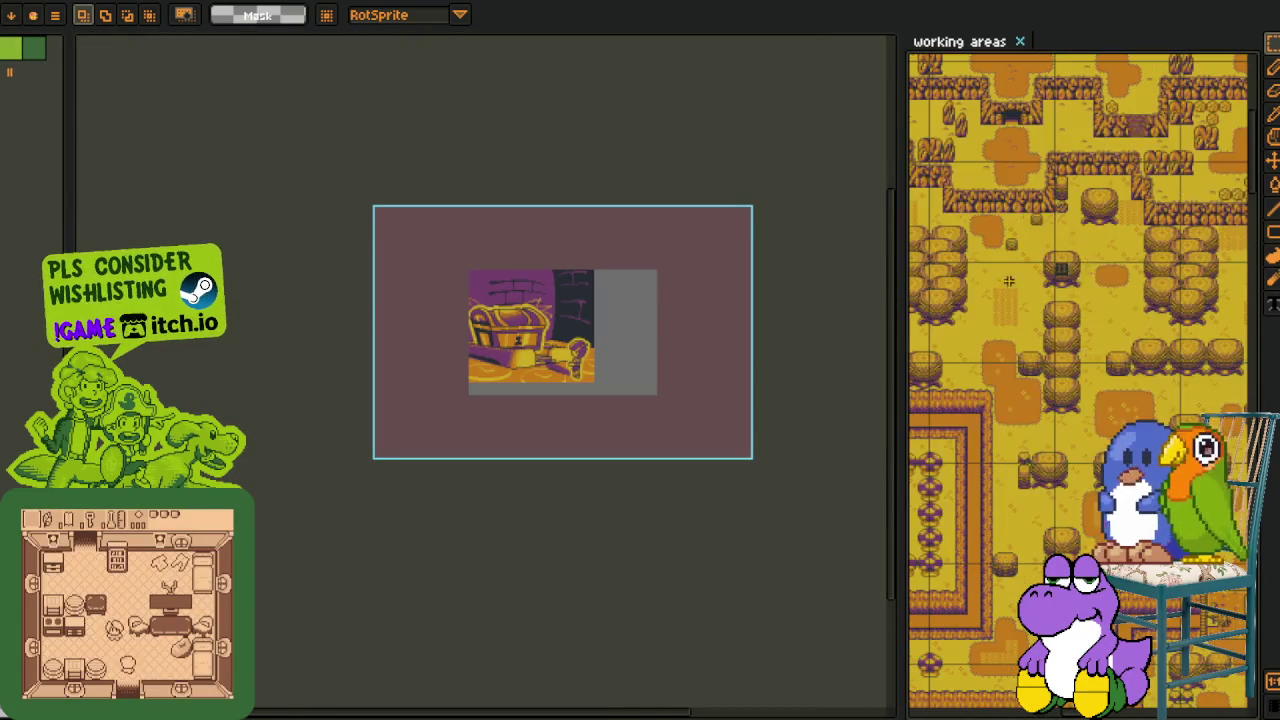
scroll(1078, 380, "down", 2)
scroll(1101, 316, "down", 2)
scroll(1101, 316, "down", 2)
scroll(1101, 316, "down", 2)
scroll(1101, 316, "down", 2)
scroll(1101, 316, "down", 2)
scroll(1110, 325, "down", 2)
scroll(1130, 345, "down", 2)
scroll(1150, 366, "down", 2)
scroll(1106, 352, "down", 2)
scroll(1061, 338, "down", 2)
scroll(1017, 324, "down", 2)
scroll(972, 310, "down", 2)
scroll(972, 310, "down", 2)
scroll(989, 355, "down", 2)
scroll(1006, 401, "down", 2)
scroll(1023, 446, "down", 2)
scroll(1045, 470, "down", 2)
scroll(1059, 427, "down", 2)
scroll(1073, 384, "down", 2)
scroll(1094, 318, "down", 2)
scroll(1091, 325, "down", 2)
scroll(1088, 332, "down", 2)
scroll(1084, 340, "down", 2)
scroll(1081, 347, "down", 2)
scroll(1081, 347, "down", 2)
scroll(1081, 347, "down", 2)
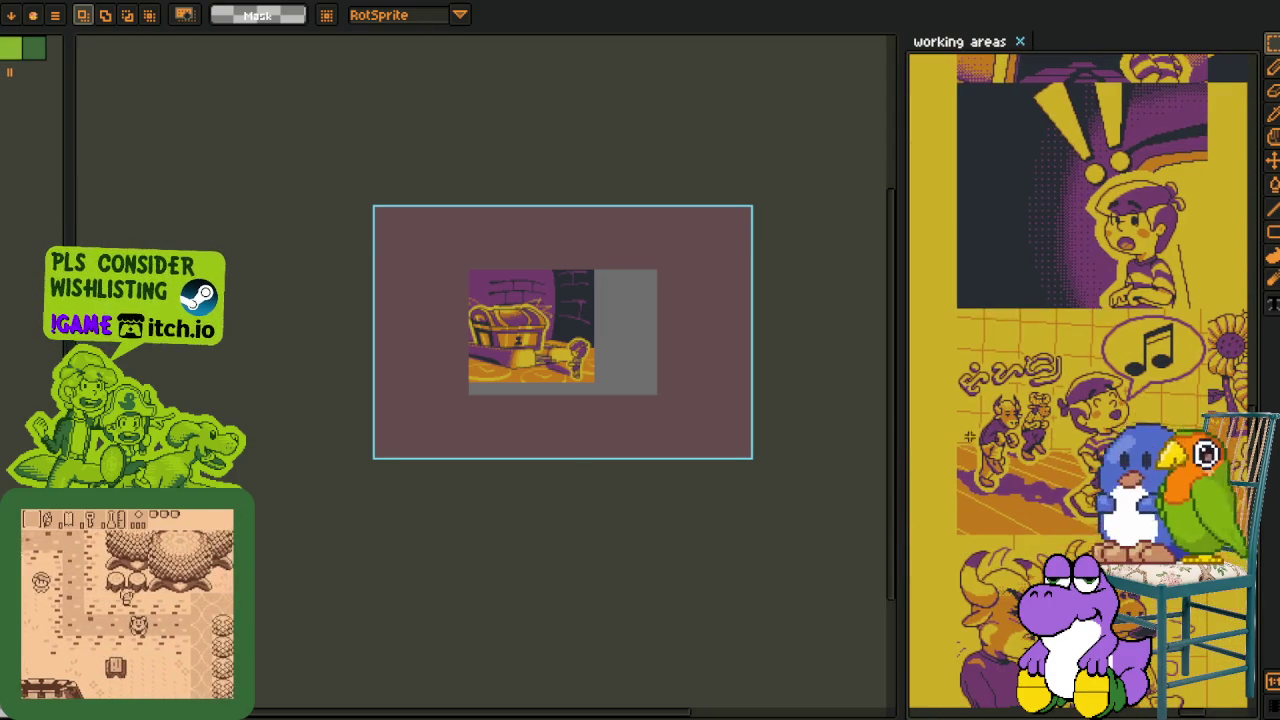
- Pan the enlarged chest panel into view and show the layer timeline
scroll(551, 440, "up", 1)
scroll(588, 534, "up", 1)
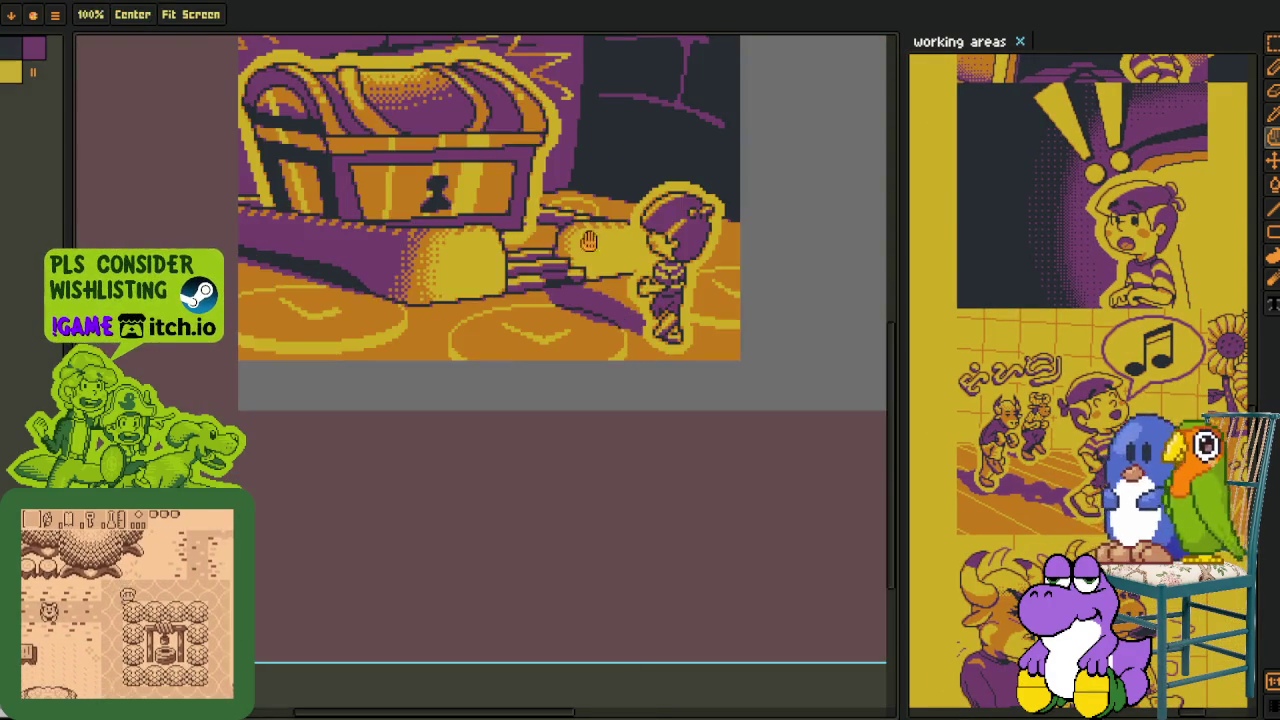
left_click_drag(421, 238, 314, 420)
key("Tab")
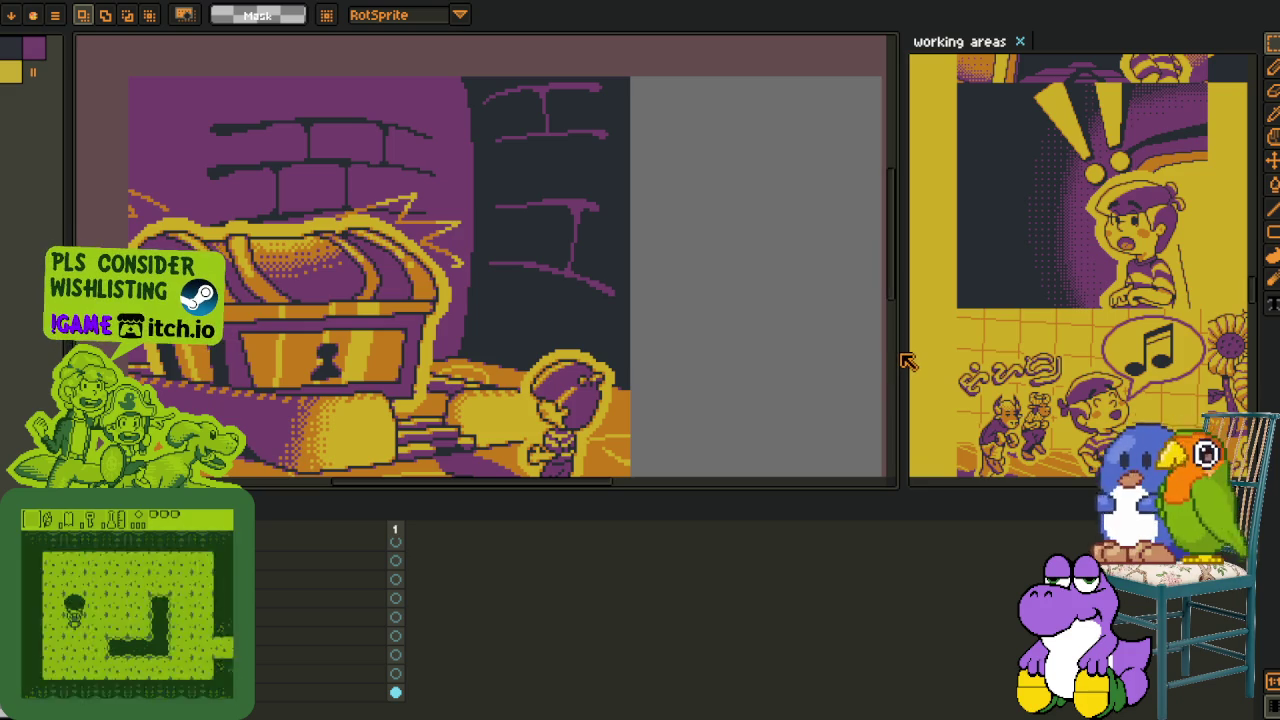
- Adjust the panel divider and browse other comic panels in the working-areas sheet
left_click_drag(903, 358, 848, 347)
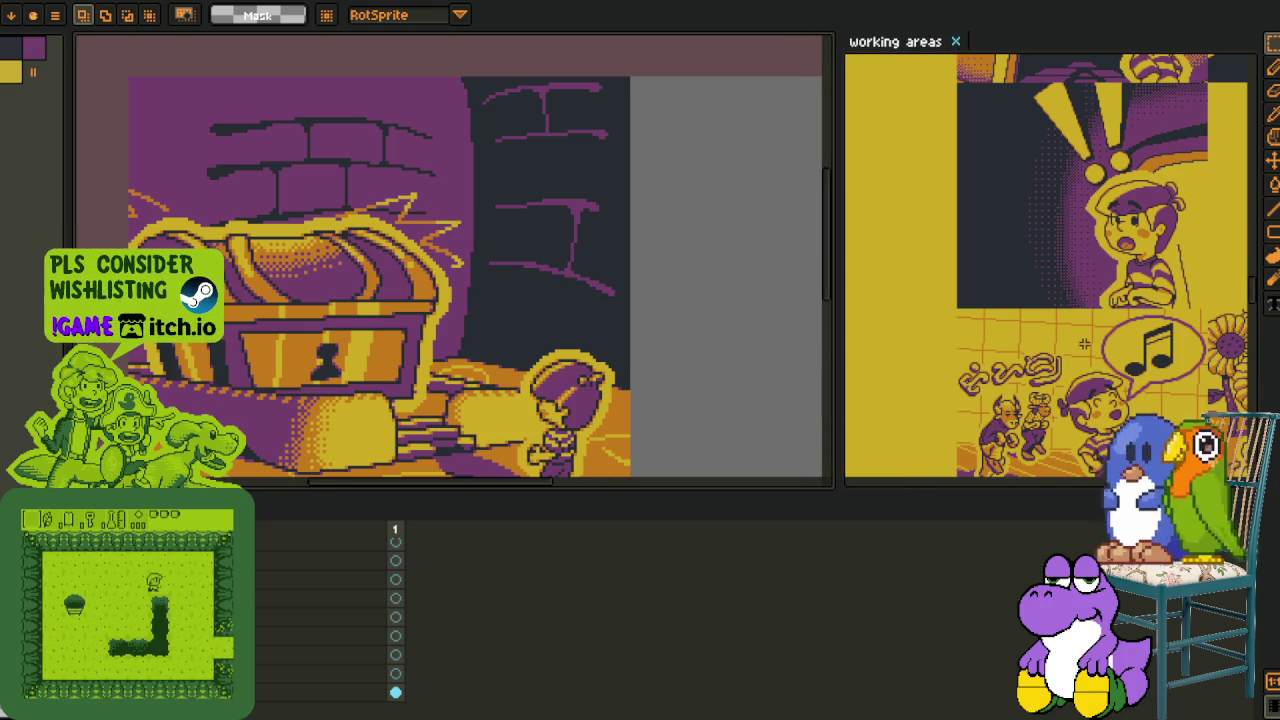
scroll(995, 236, "down", 2)
scroll(995, 236, "down", 2)
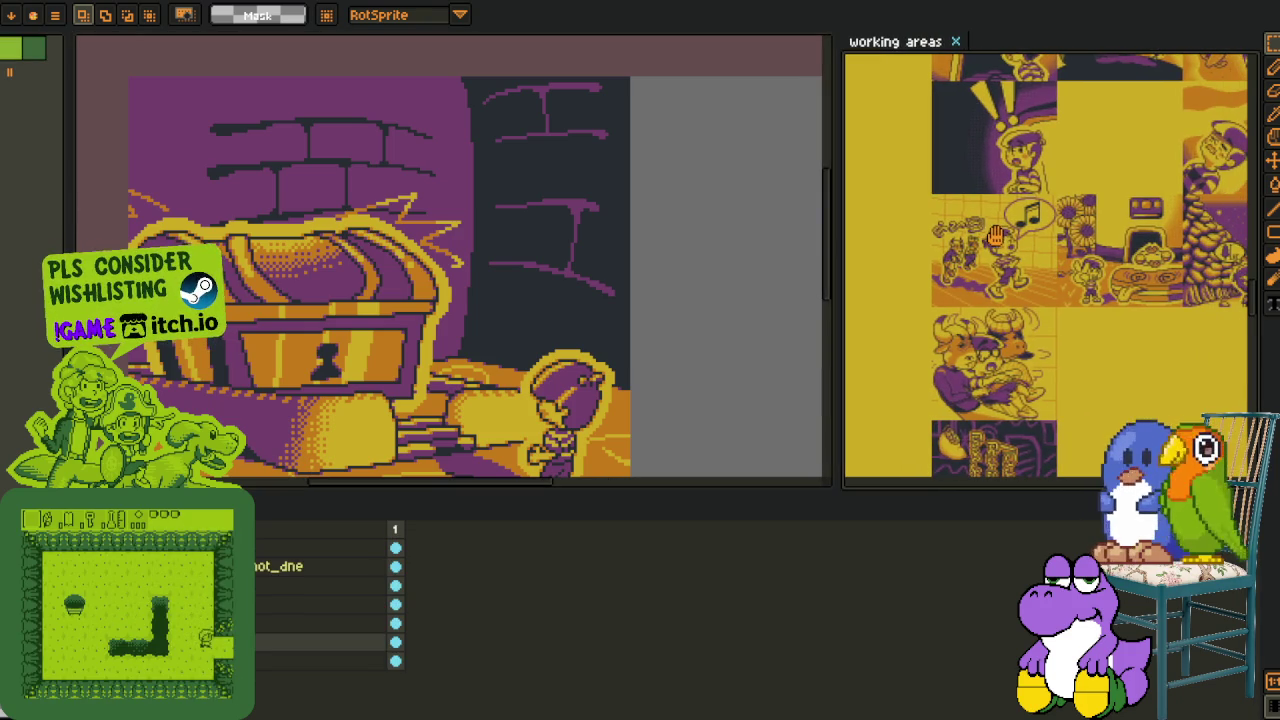
scroll(1000, 240, "down", 1)
scroll(1045, 248, "down", 1)
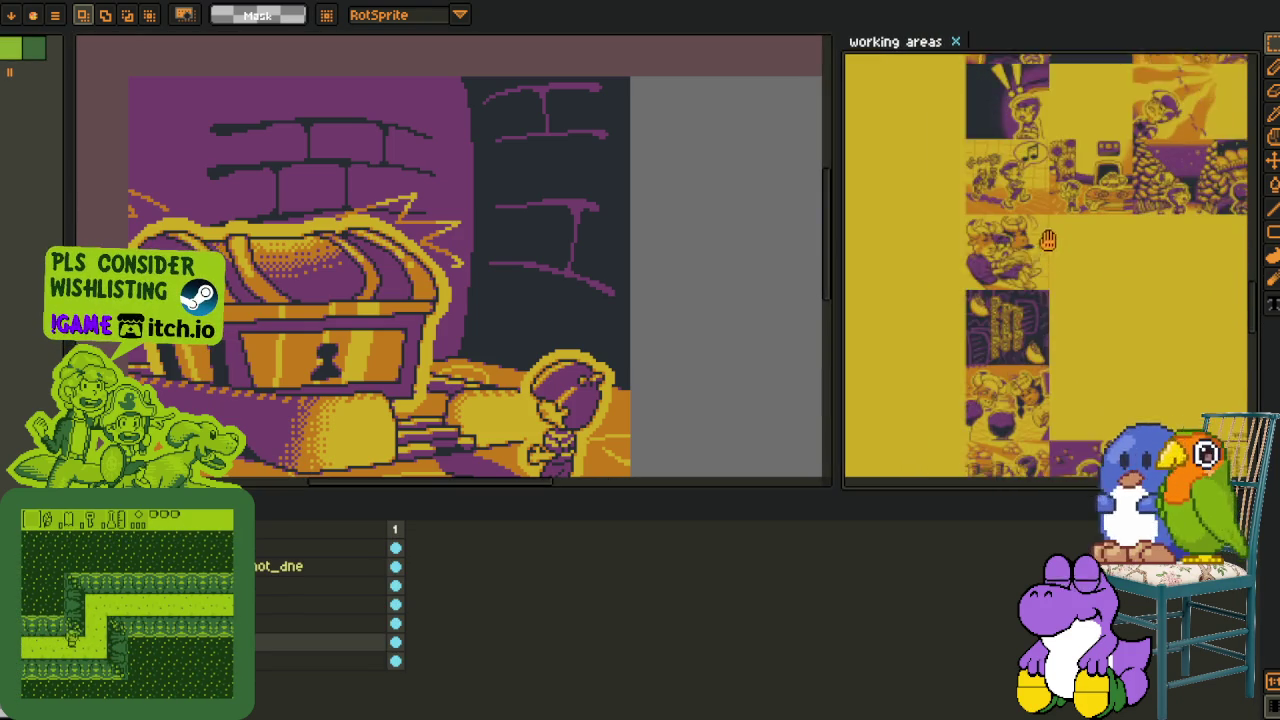
left_click_drag(1047, 248, 1073, 113)
left_click_drag(836, 369, 943, 380)
left_click_drag(1101, 380, 1101, 209)
- Hide the timeline to browse more panels, then restore it and pan the chest panel back
key("Tab")
scroll(1068, 373, "up", 1)
left_click_drag(1036, 322, 1110, 370)
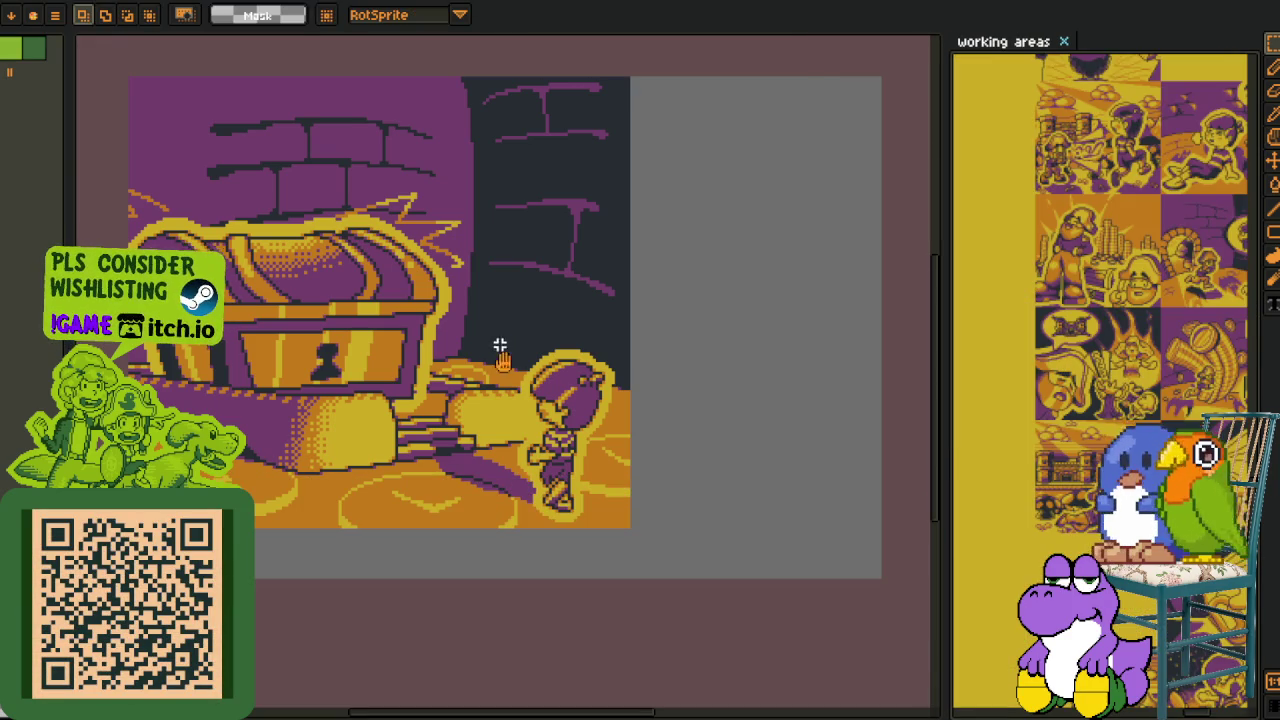
scroll(499, 350, "down", 1)
scroll(497, 400, "down", 3)
scroll(436, 462, "up", 1)
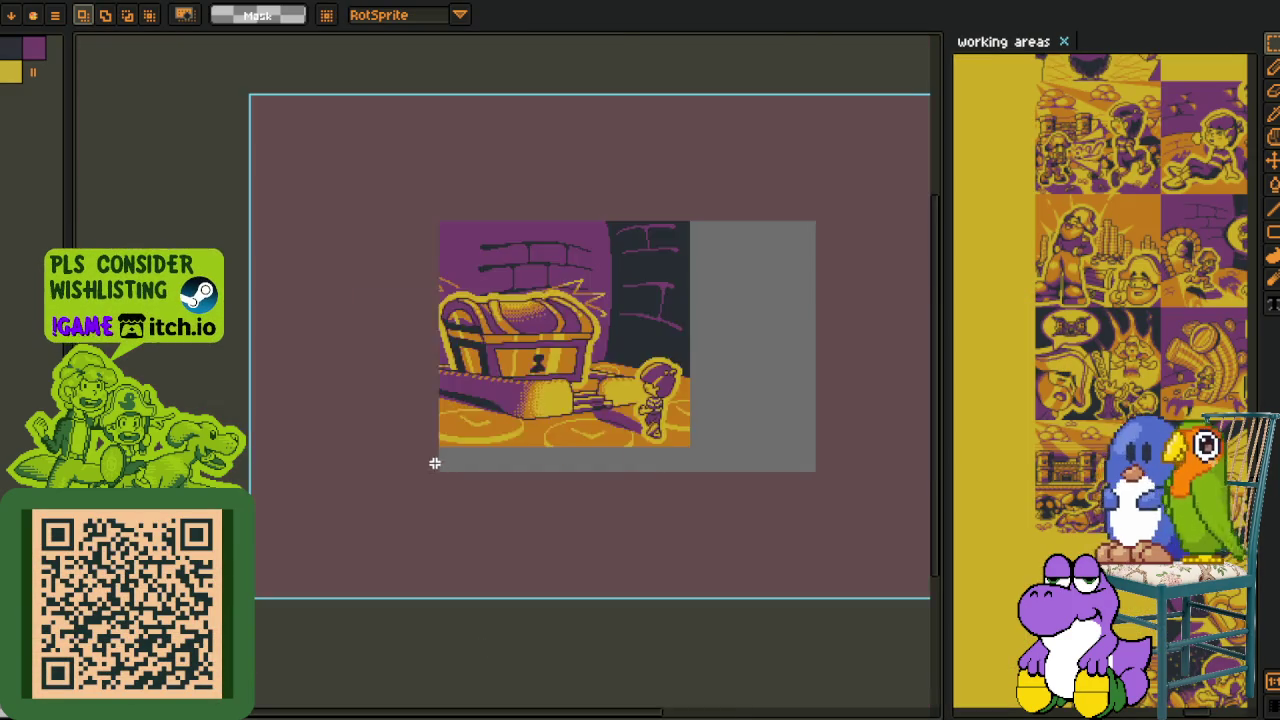
scroll(443, 466, "up", 1)
key("Tab")
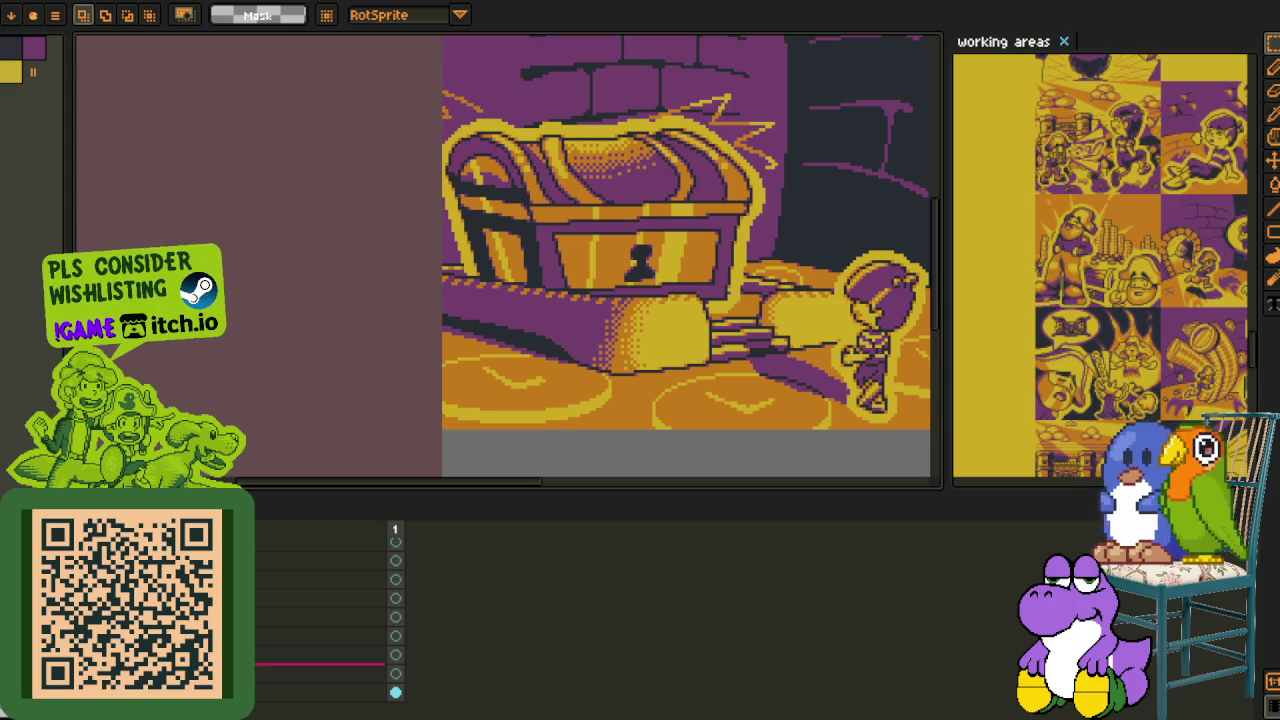
mouse_move(458, 364)
left_mouse_down()
mouse_move(361, 324)
mouse_move(340, 205)
left_mouse_up()
scroll(294, 464, "down", 1)
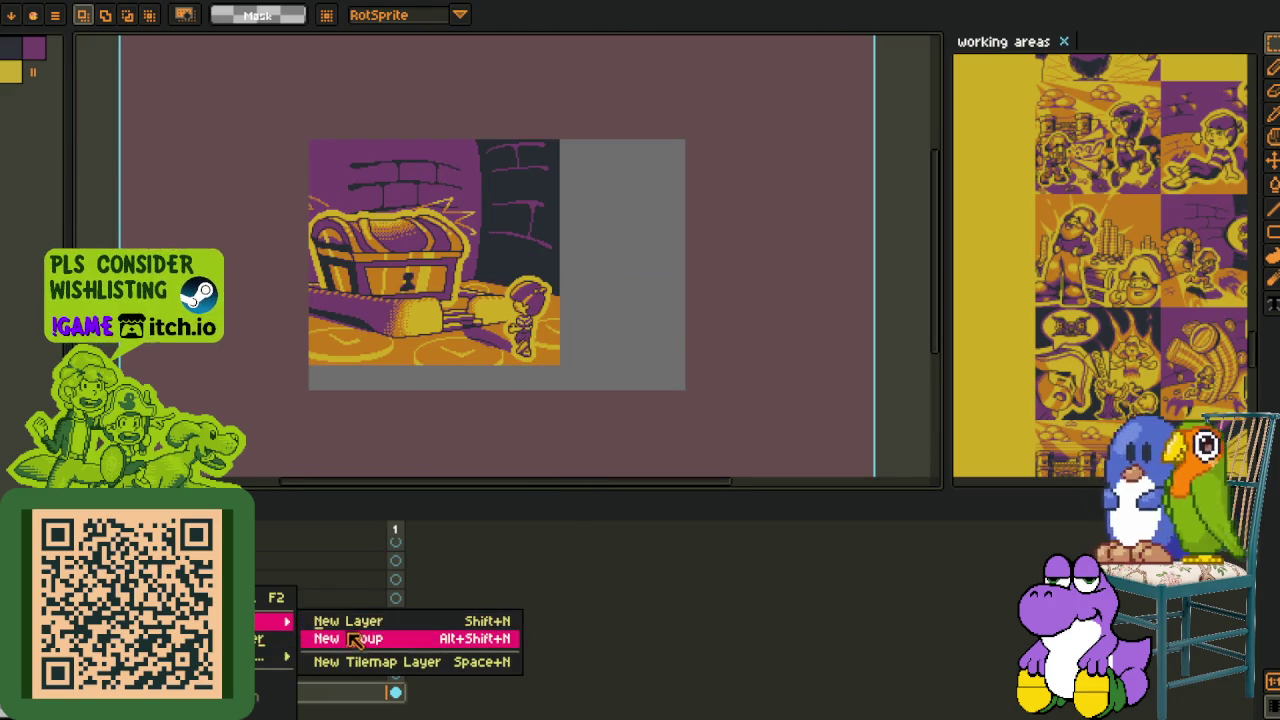
- Add a new layer group named 'un' to the chest panel
mouse_move(262, 621)
left_click(395, 634)
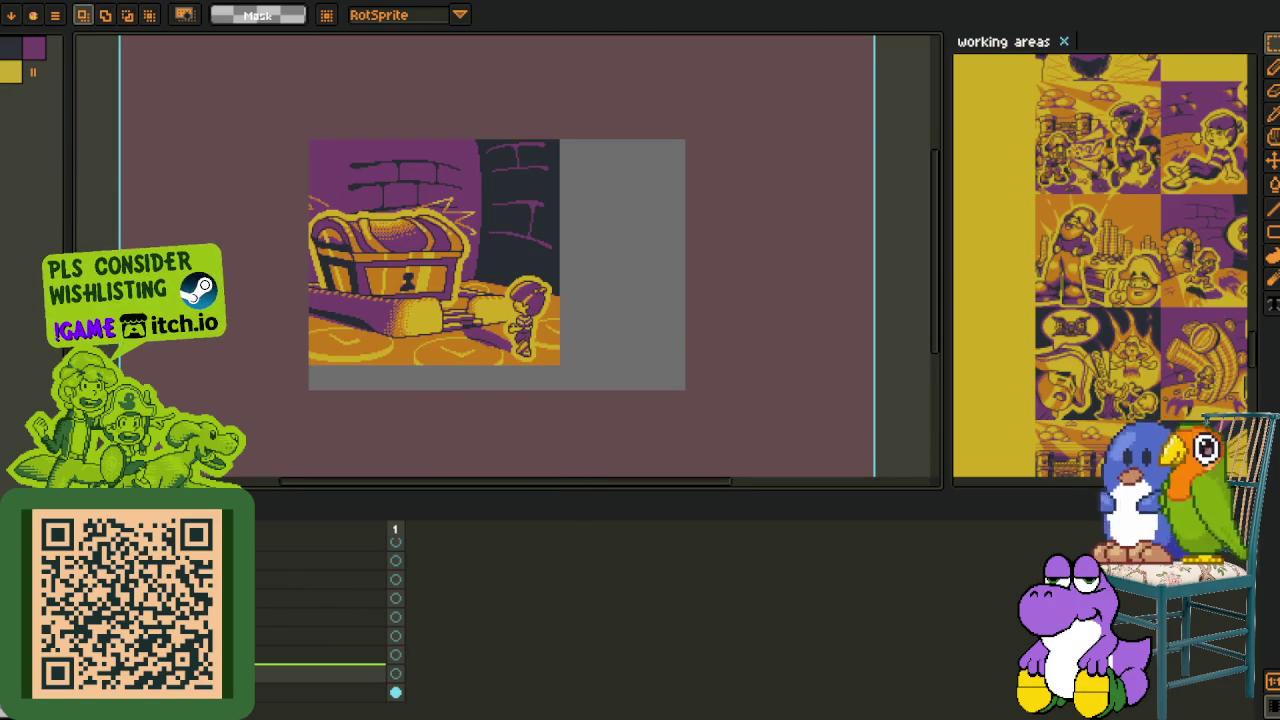
double_click(320, 673)
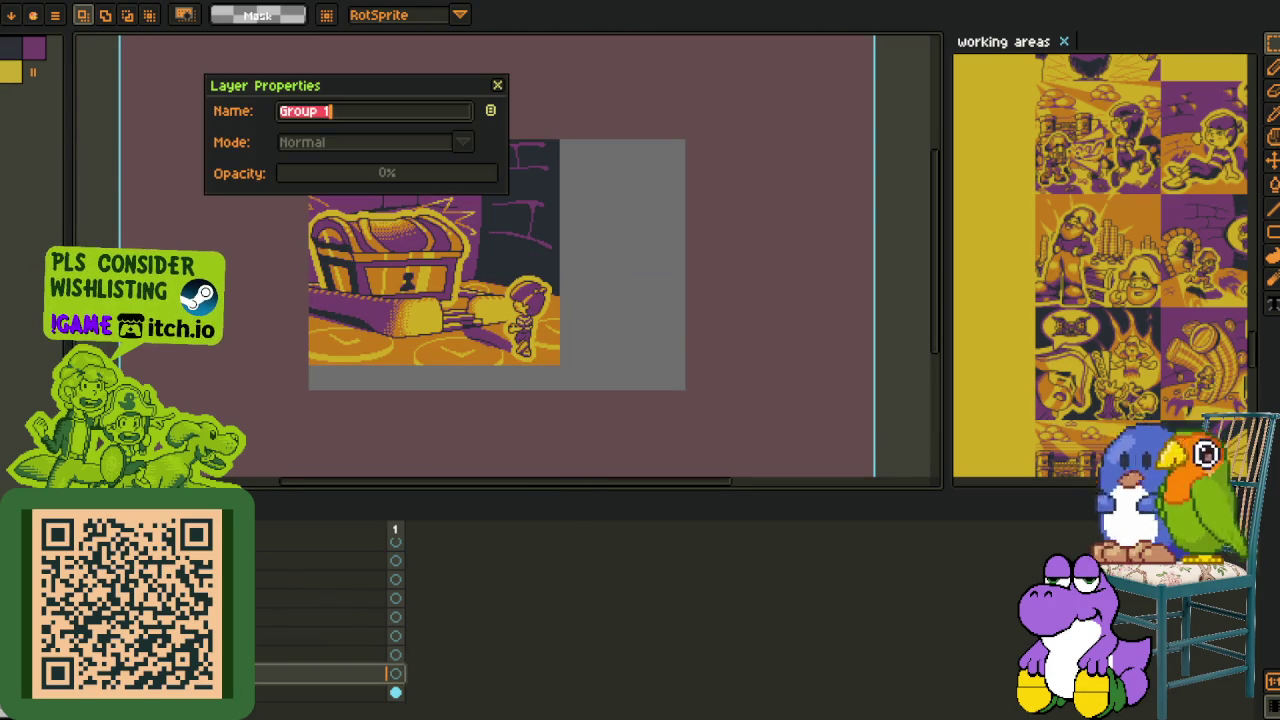
type("unused")
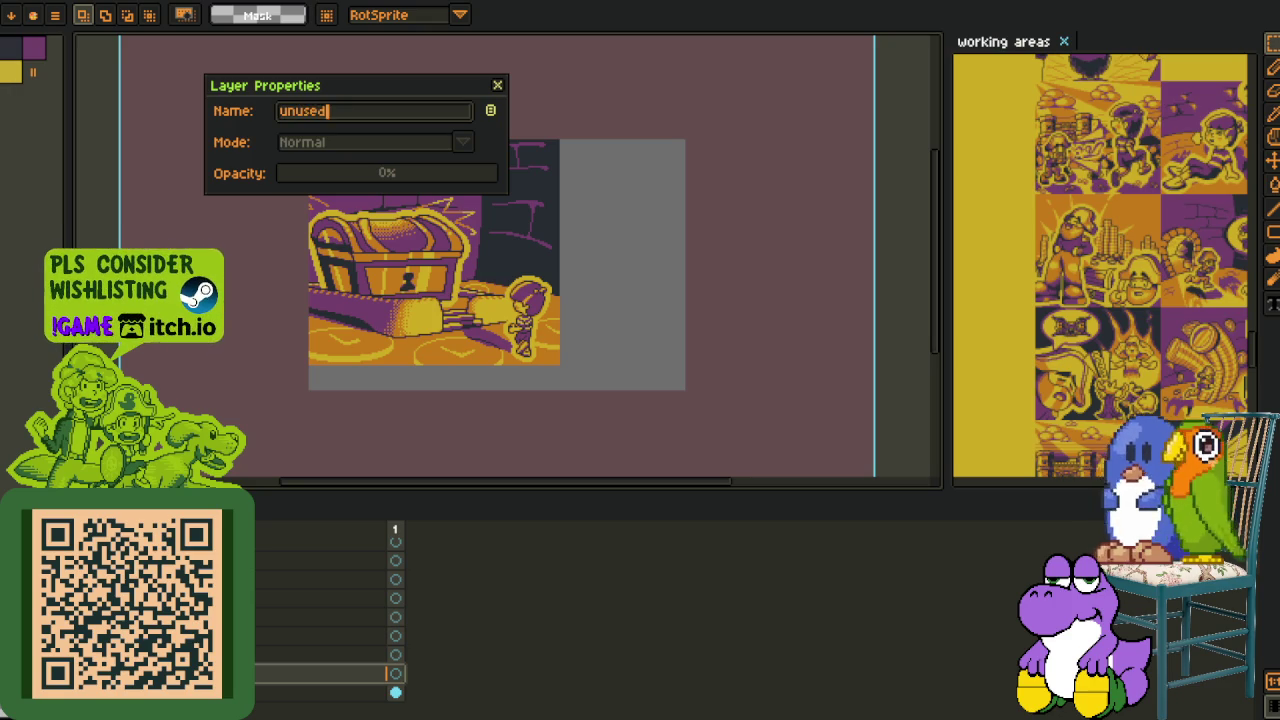
key("Return")
- Add another layer group named 'Visual'
right_click(180, 673)
mouse_move(285, 621)
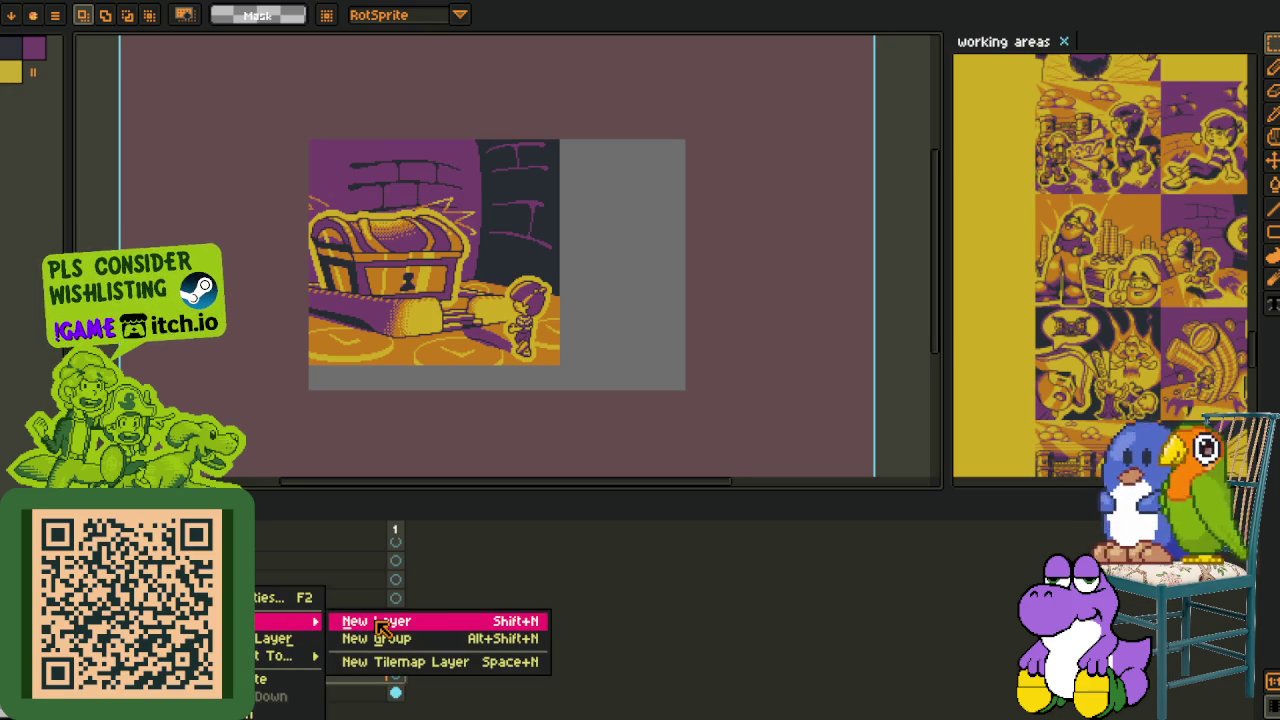
left_click(378, 638)
double_click(276, 678)
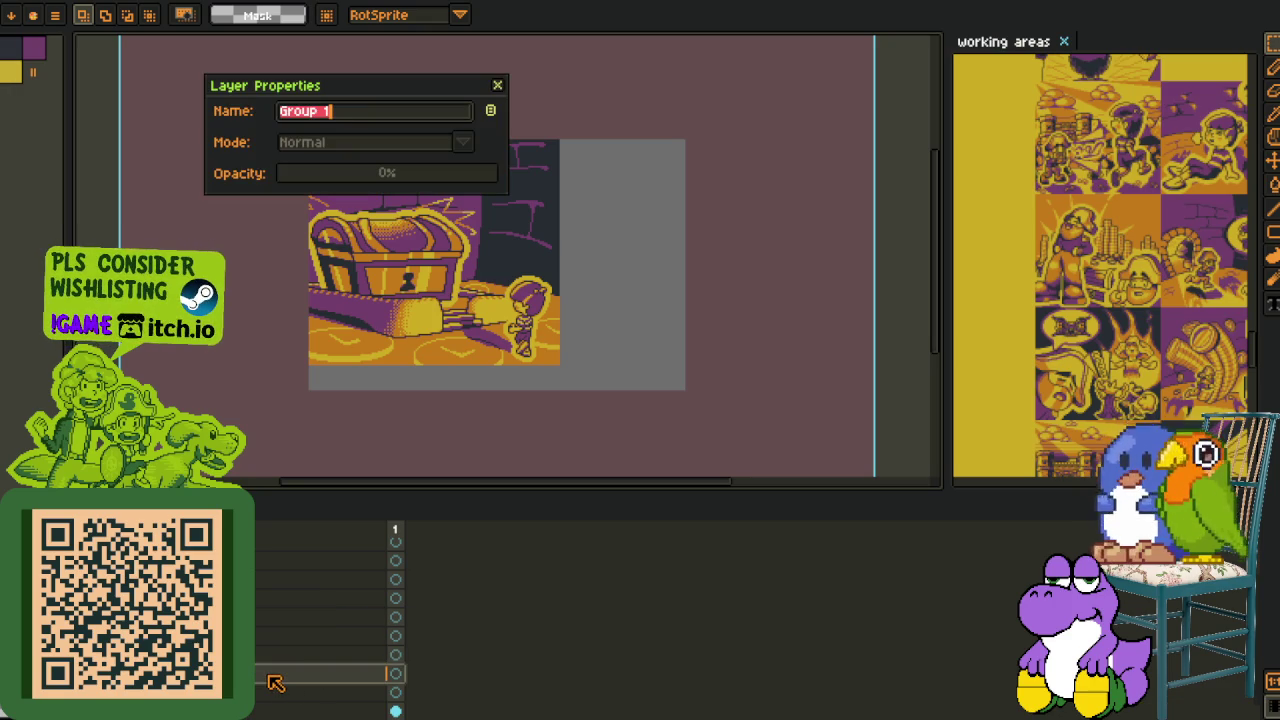
type("Visuals 77")
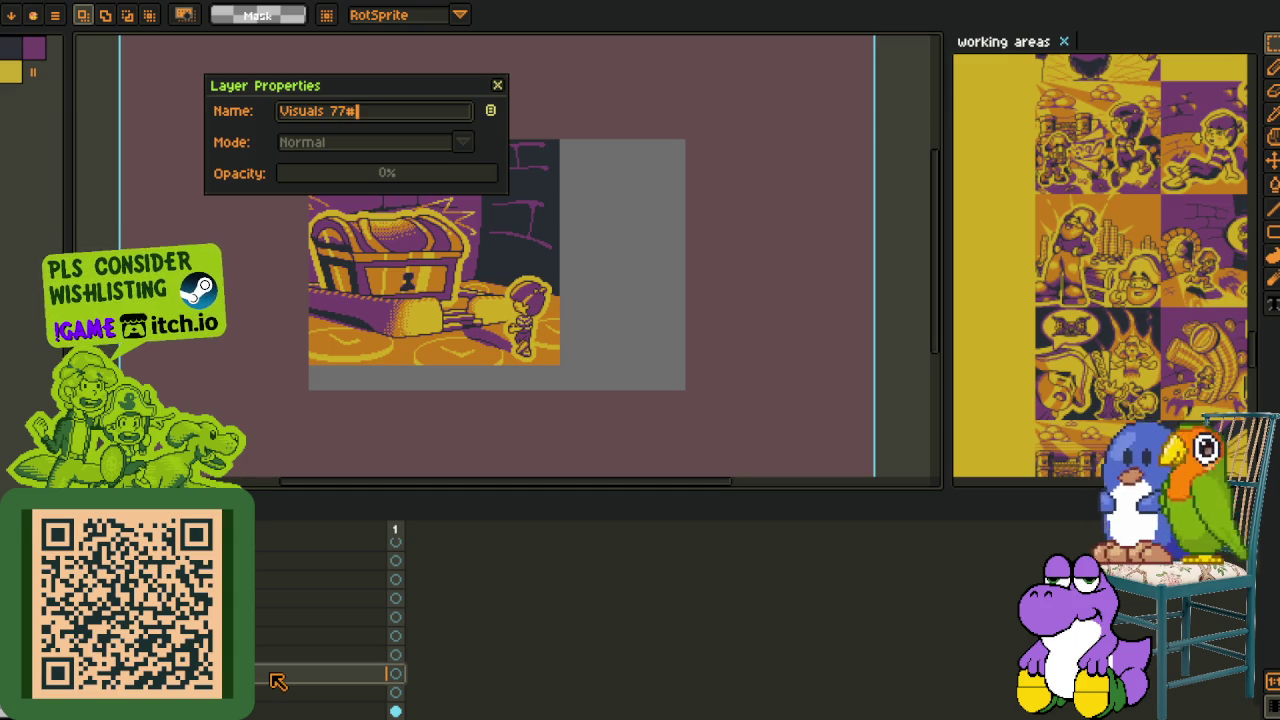
key("Return")
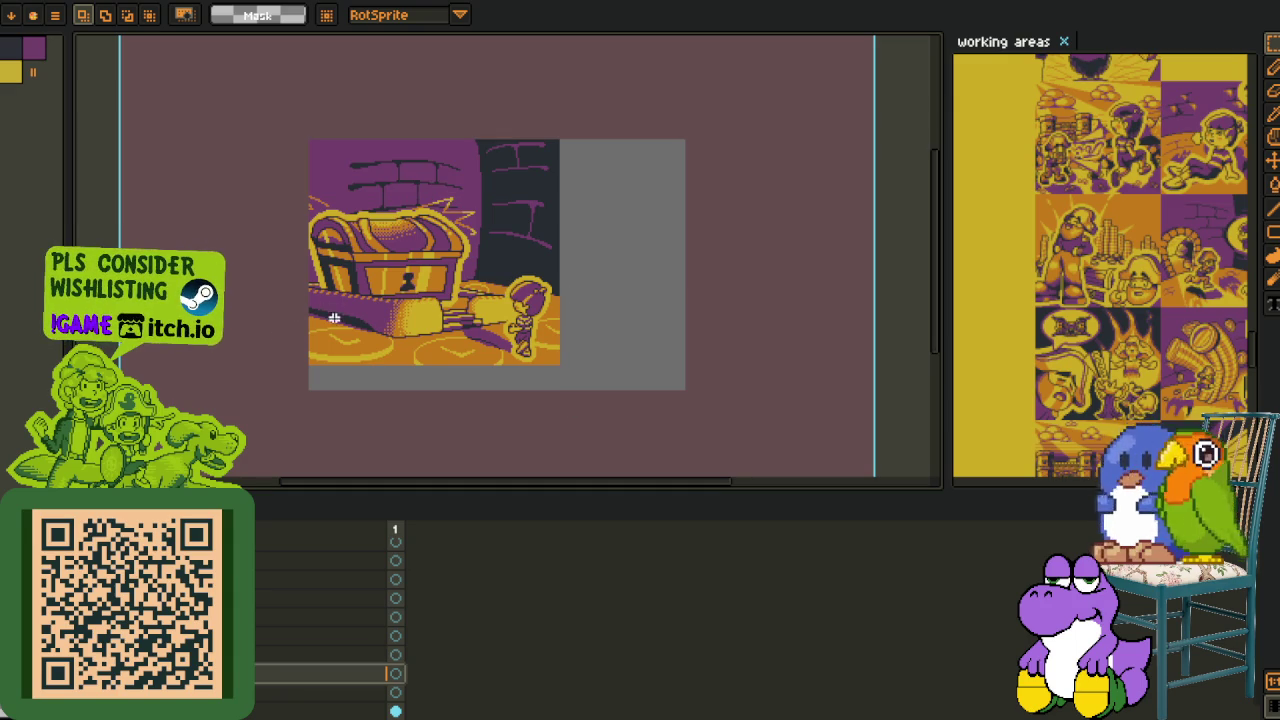
- Create a new empty layer and rename it 'sk'
left_click_drag(433, 380, 463, 310)
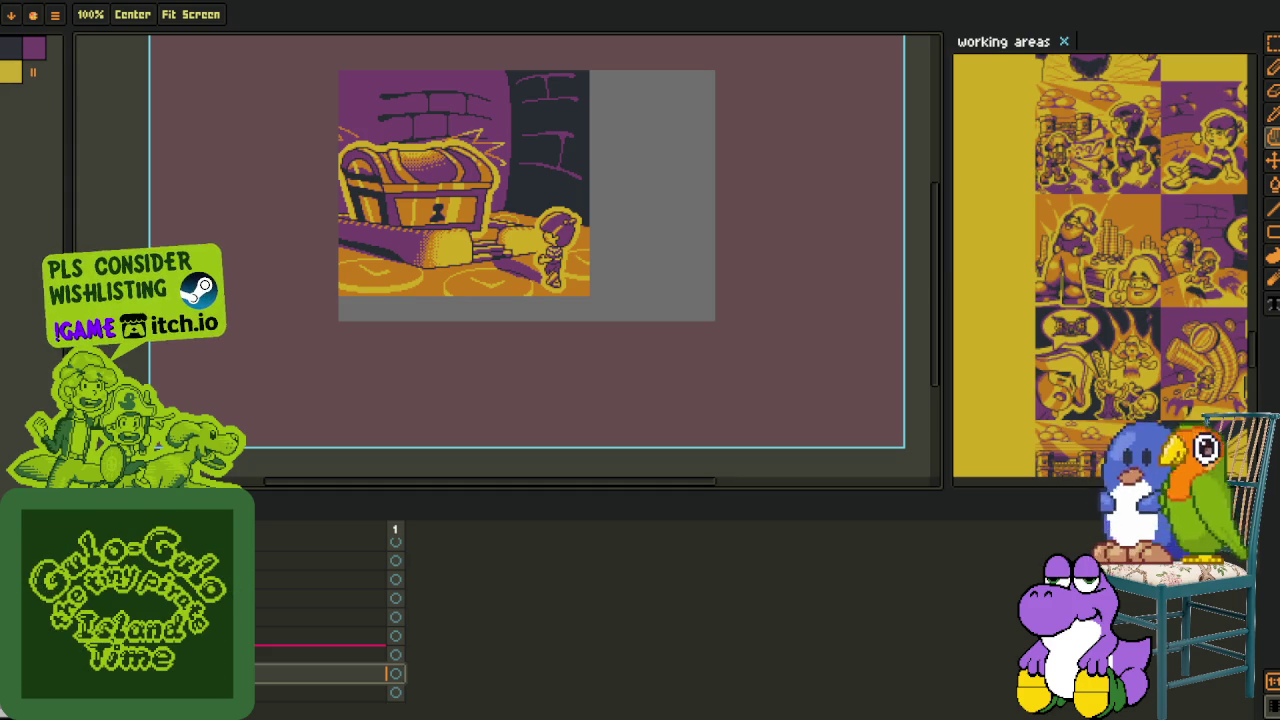
right_click(215, 592)
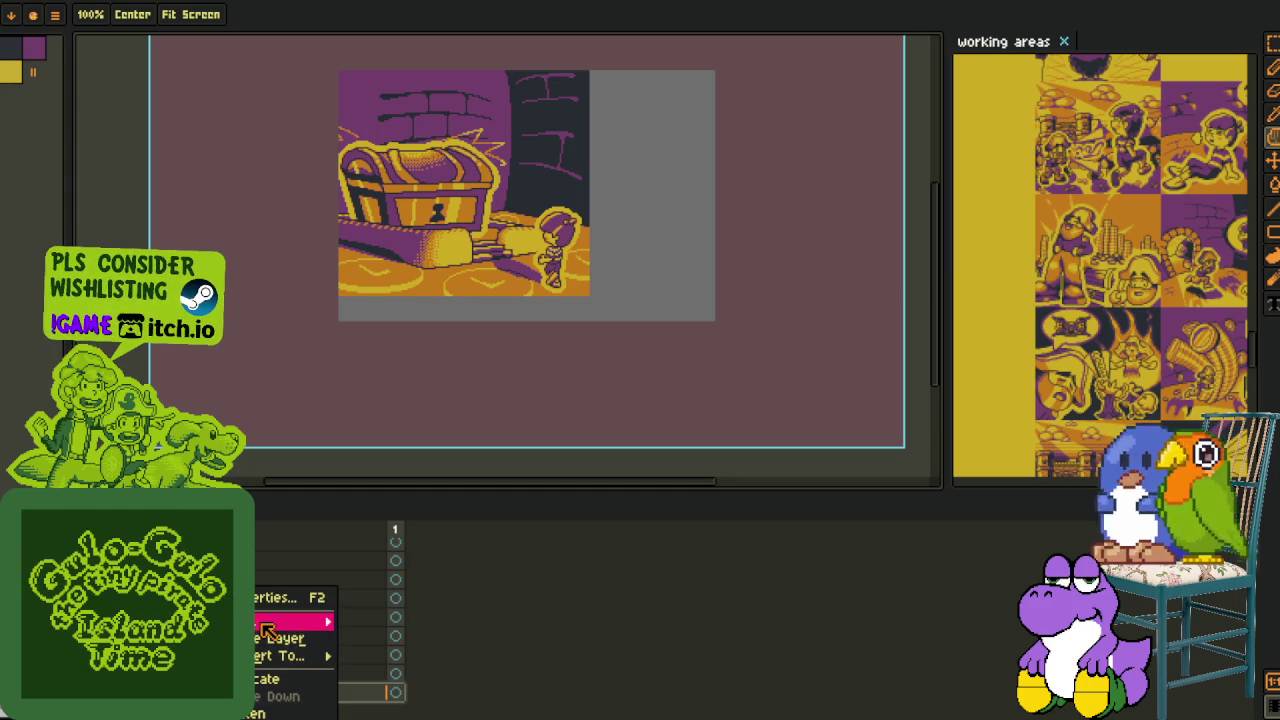
left_click(418, 618)
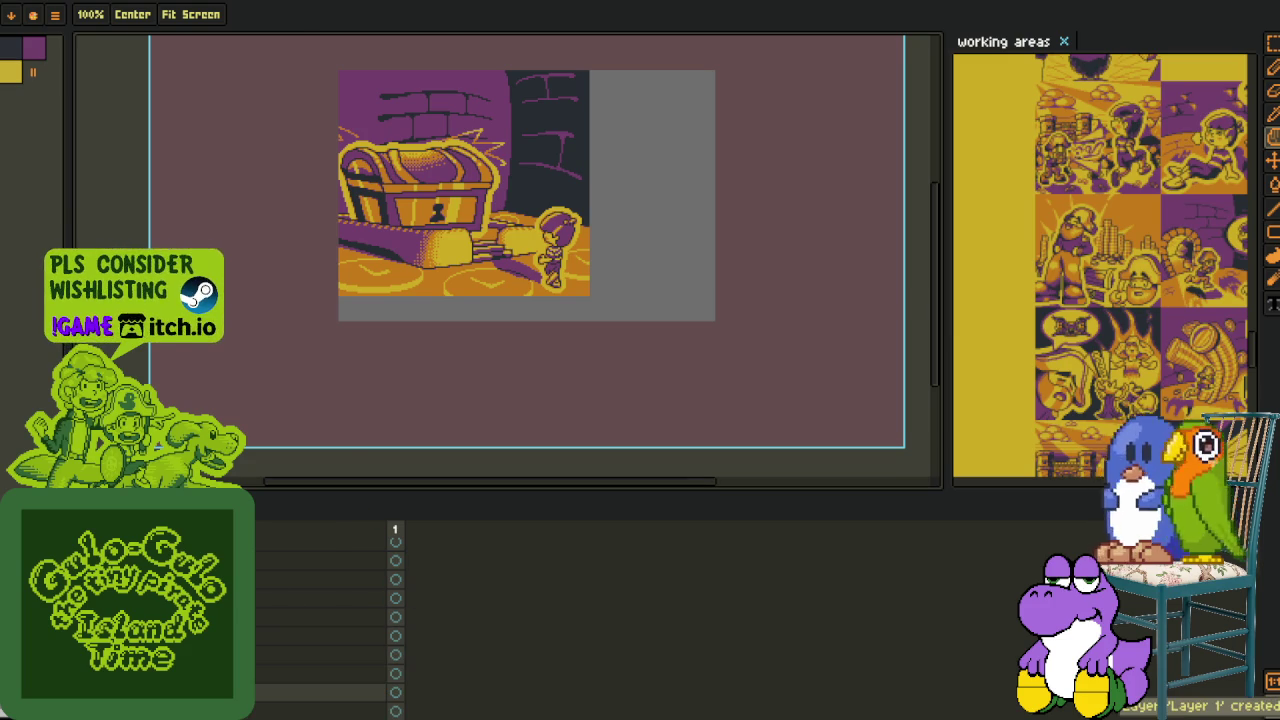
double_click(270, 694)
type("sketch")
key("Return")
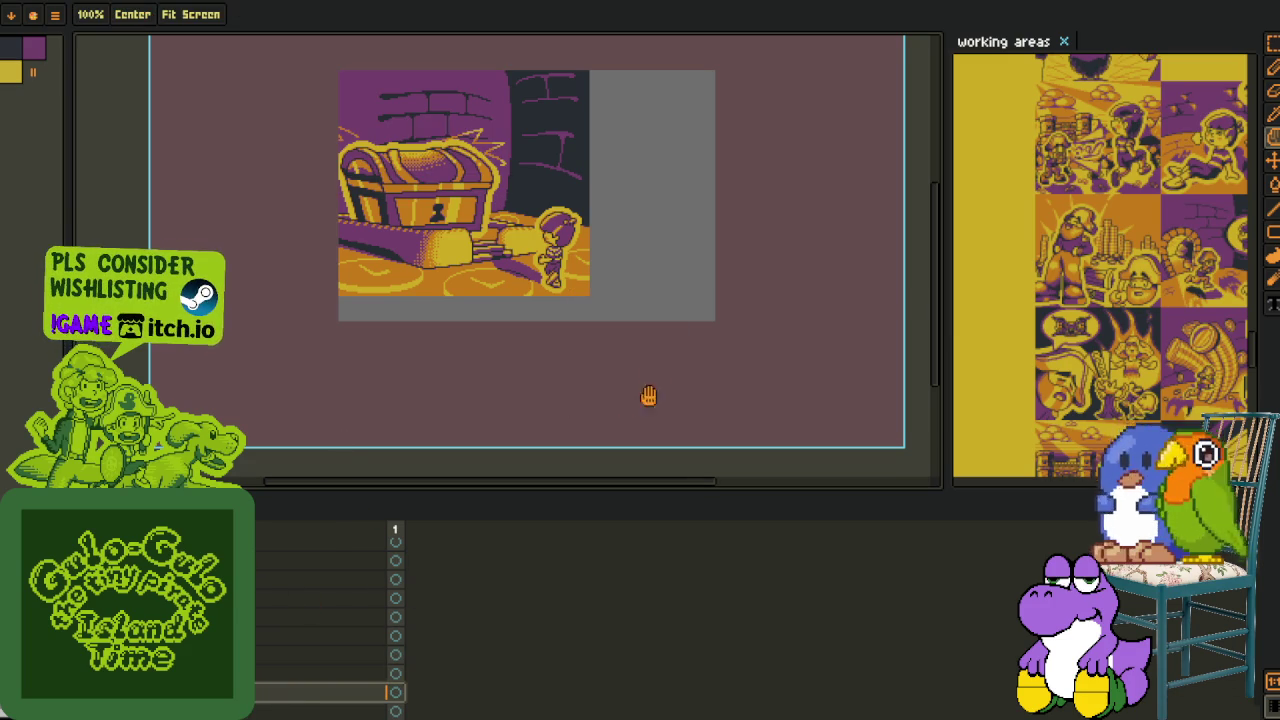
- Select the layer just above 'sk' and switch to the rectangular marquee tool
left_click_drag(623, 400, 567, 402)
left_click(320, 674)
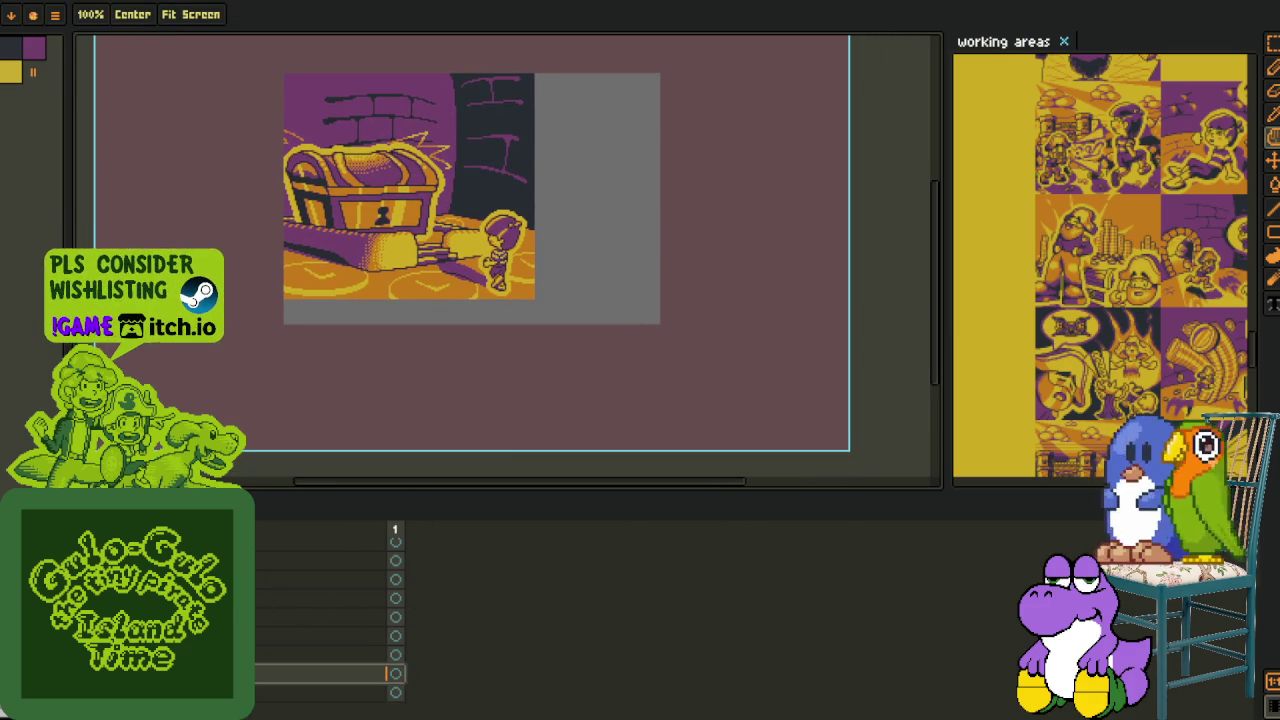
key("m")
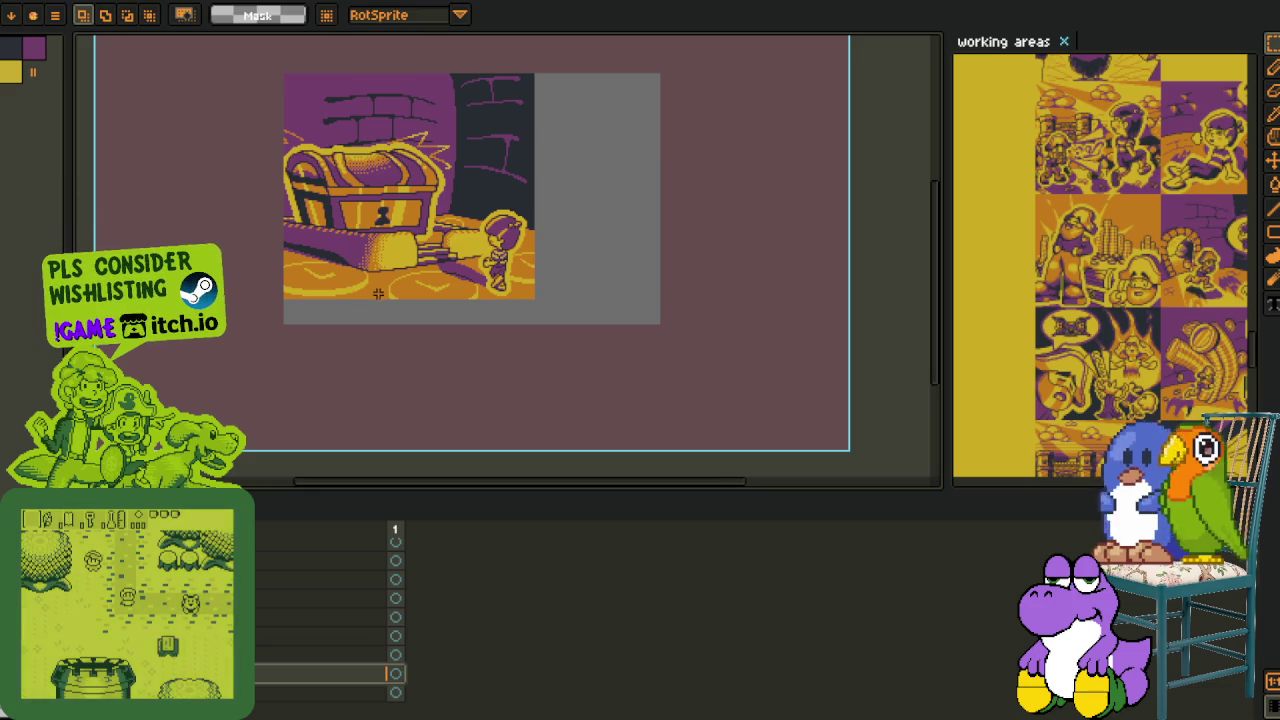
scroll(351, 248, "up", 1)
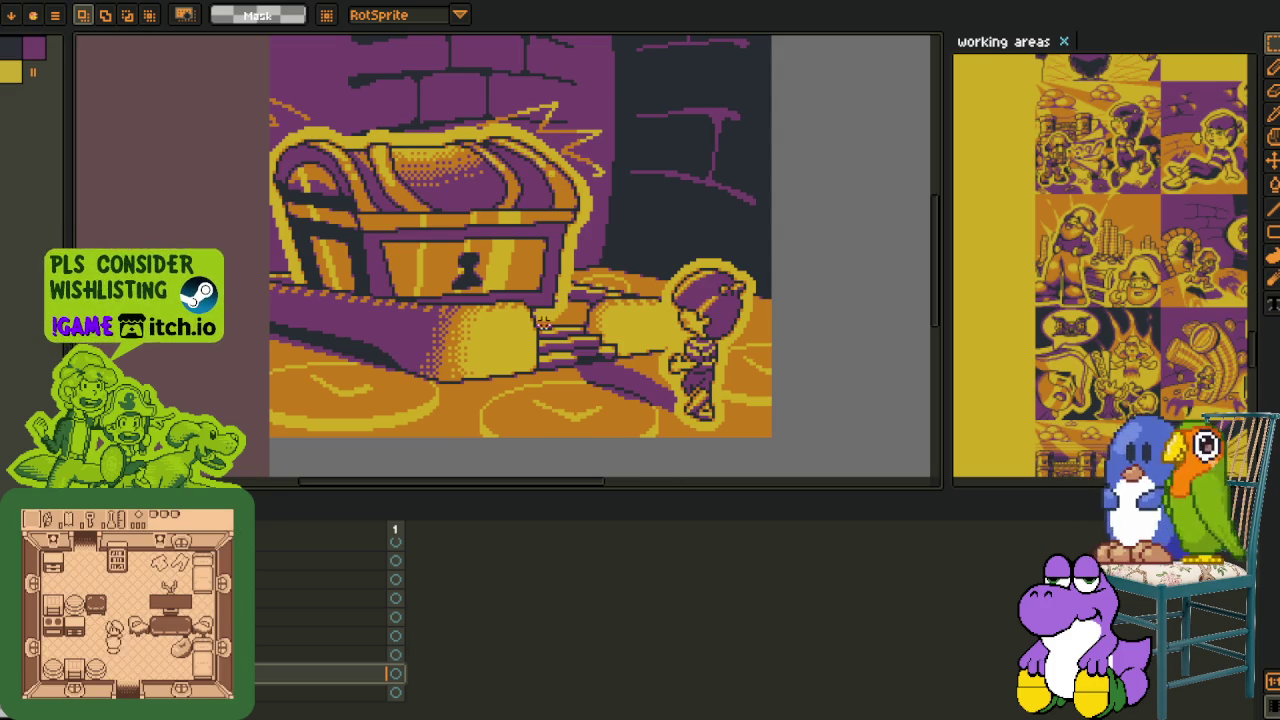
scroll(547, 300, "down", 3)
scroll(512, 352, "up", 3)
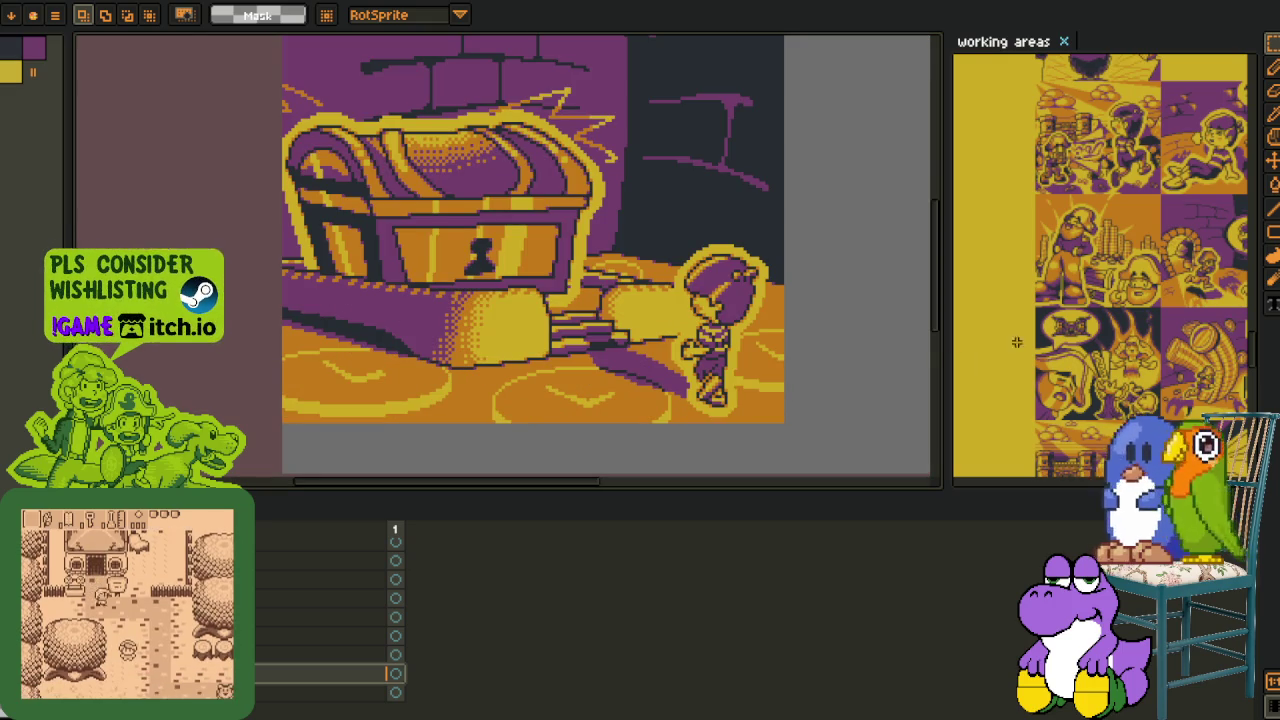
scroll(1062, 265, "up", 2)
scroll(1062, 265, "up", 2)
scroll(1061, 265, "down", 2)
scroll(1061, 265, "down", 2)
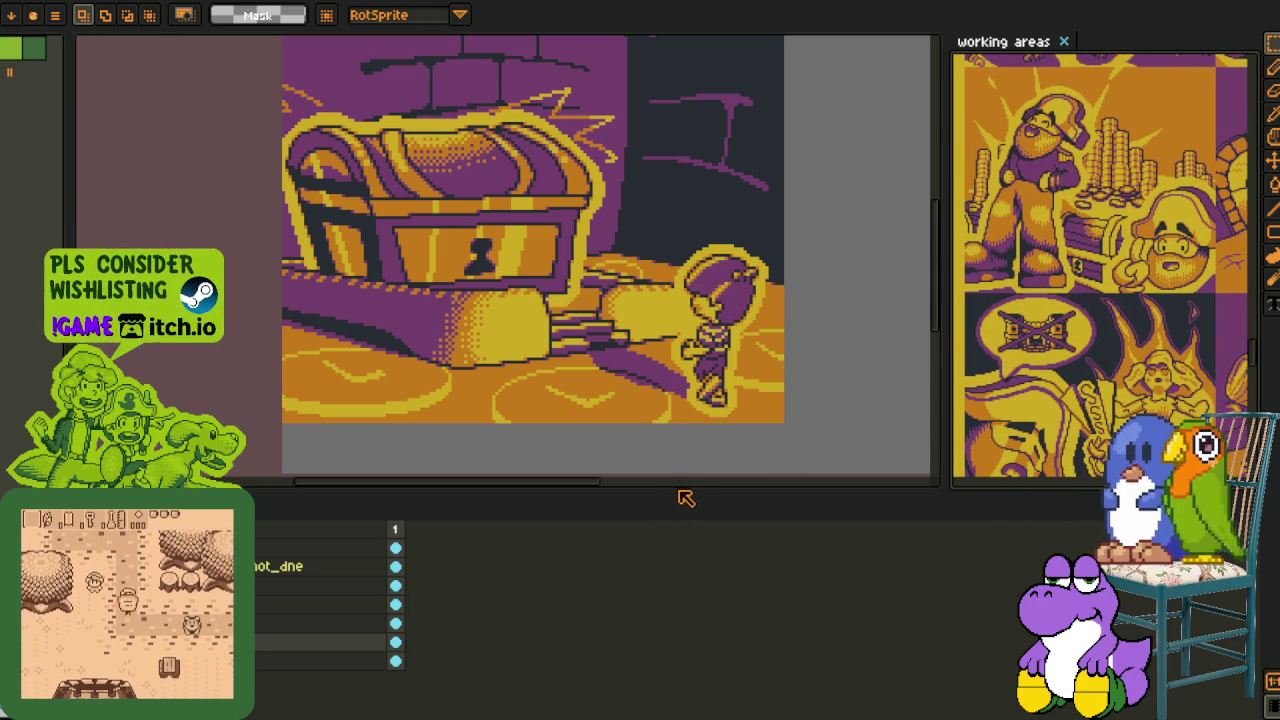
left_click_drag(680, 490, 700, 487)
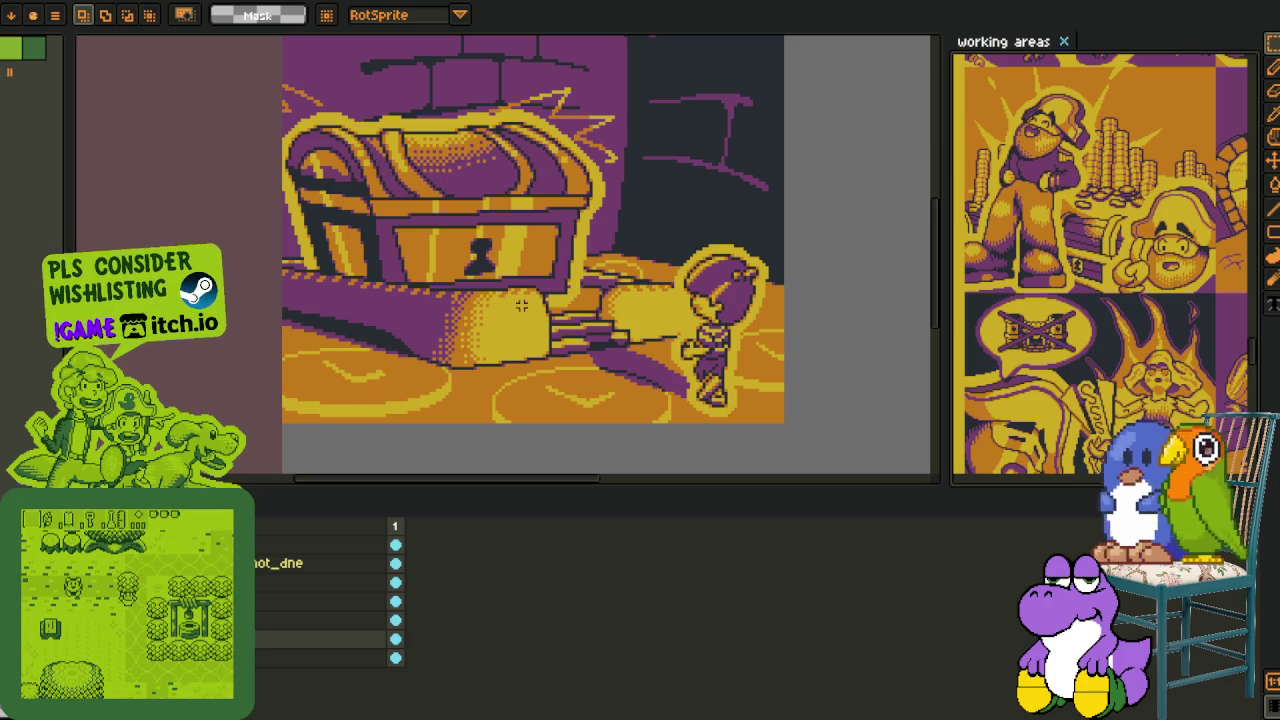
left_click_drag(549, 322, 518, 374)
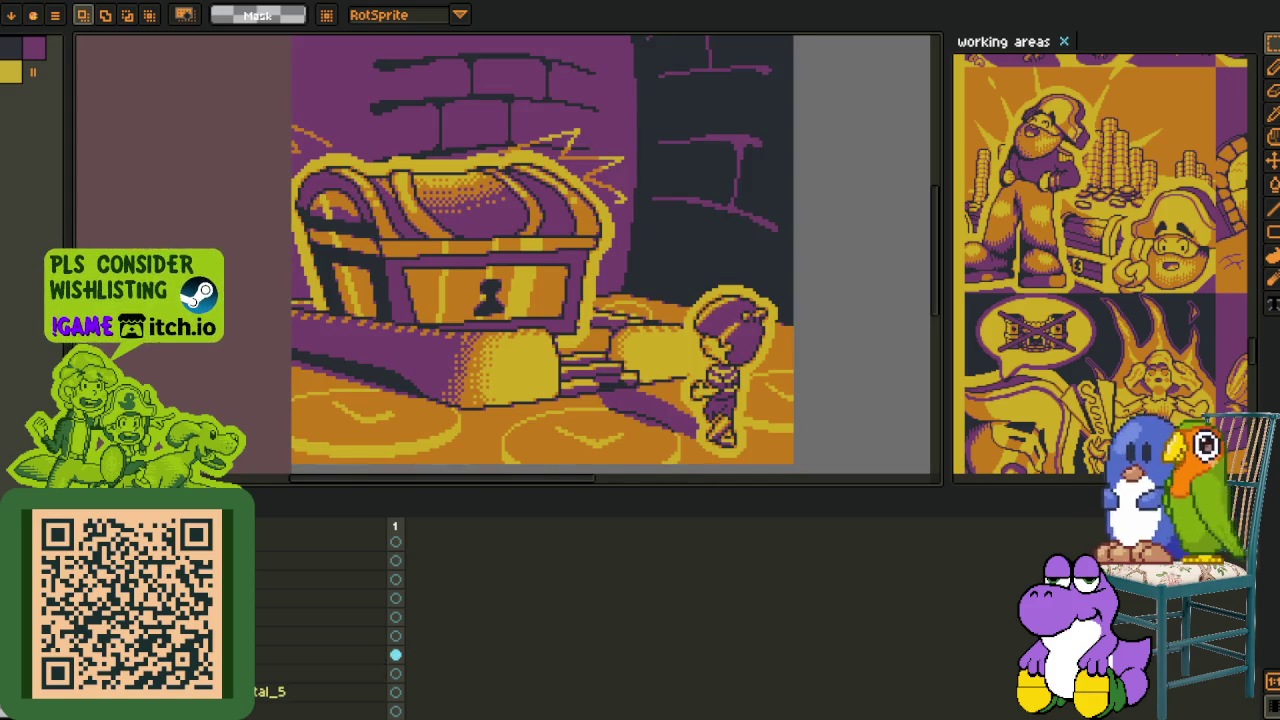
scroll(320, 620, "down", 1)
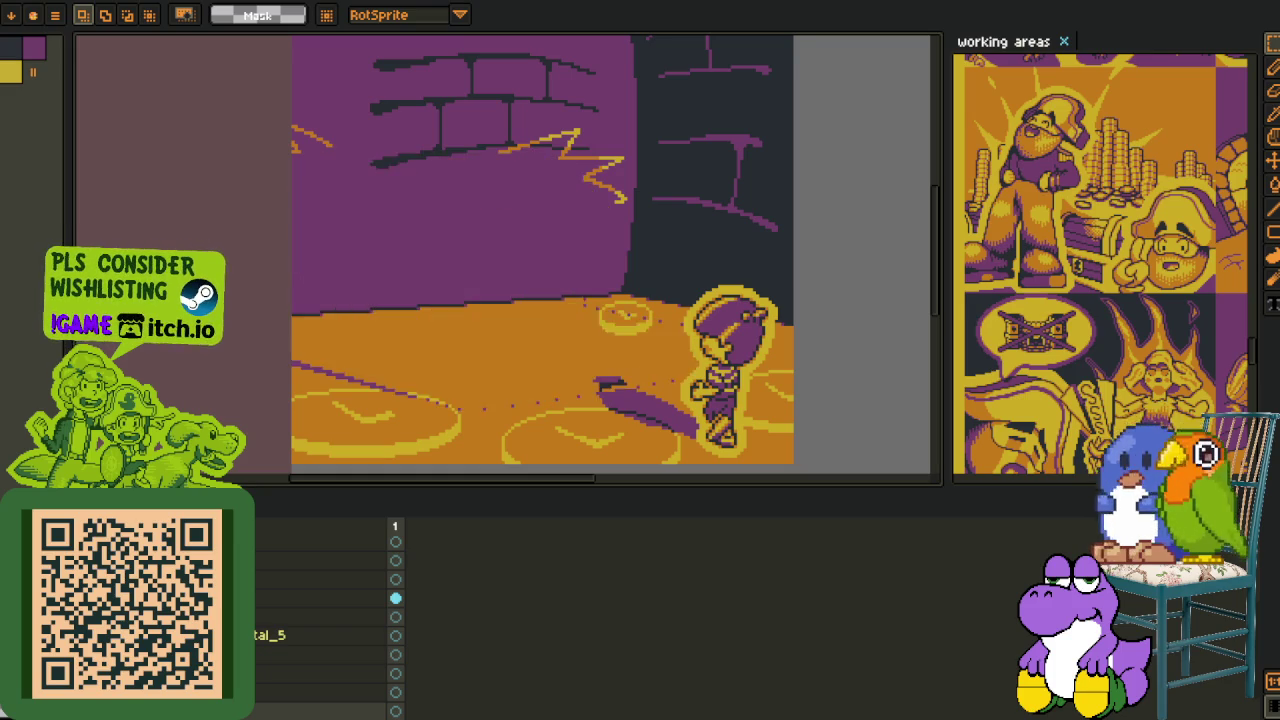
scroll(320, 620, "down", 1)
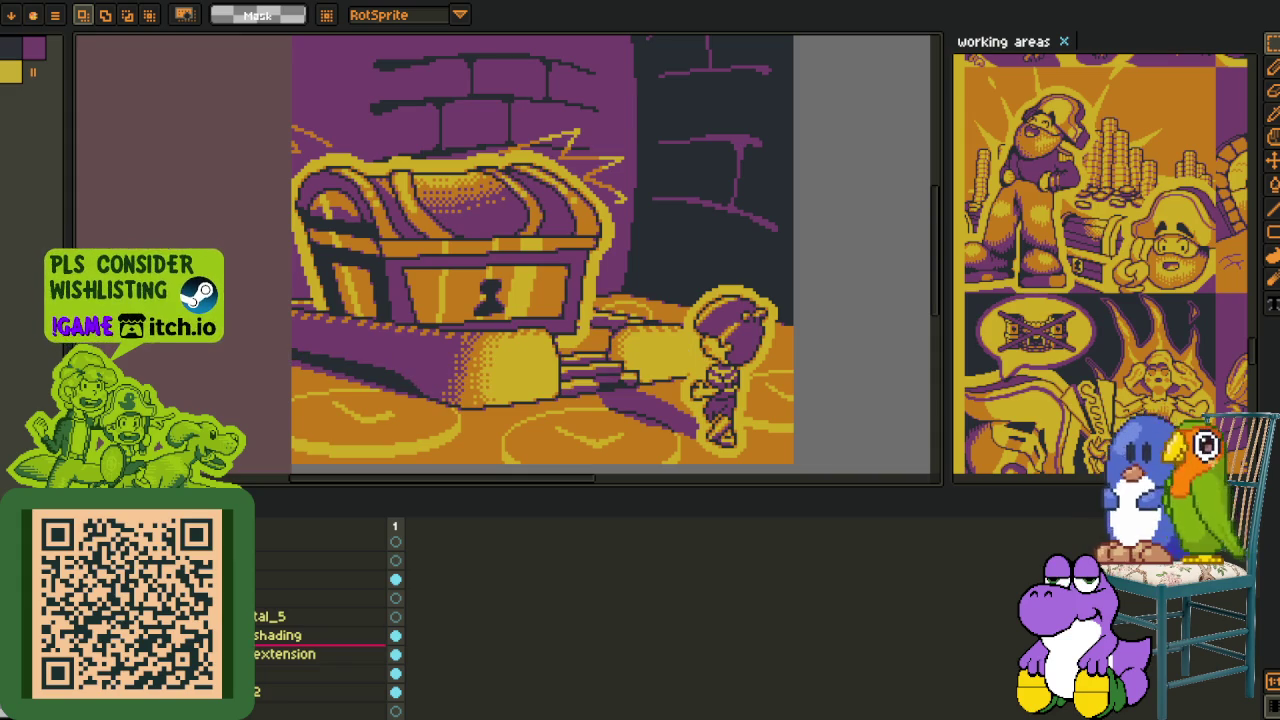
- Select the 'extension' layer and switch to the pencil tool
left_click(290, 654)
scroll(540, 330, "up", 2)
scroll(540, 340, "up", 1)
key("b")
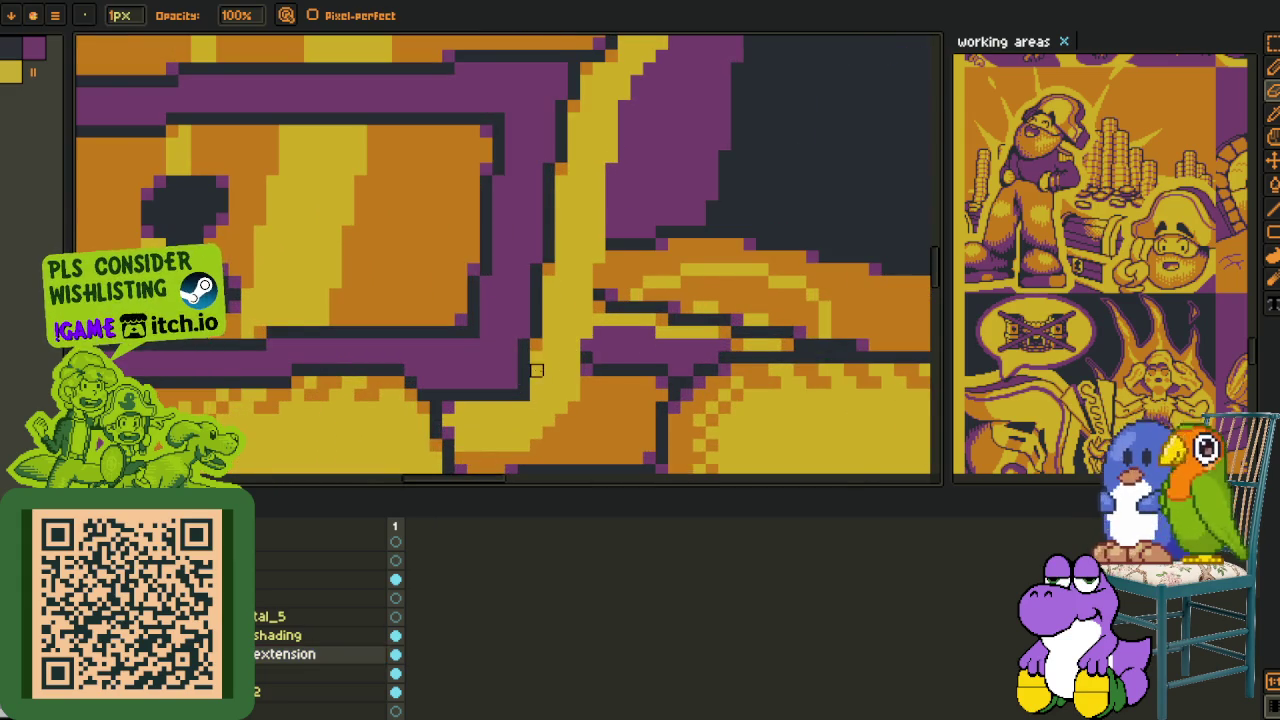
scroll(540, 382, "down", 2)
- Save the chest panel file twice with Ctrl+S and switch to the colour picker
key("ctrl+s")
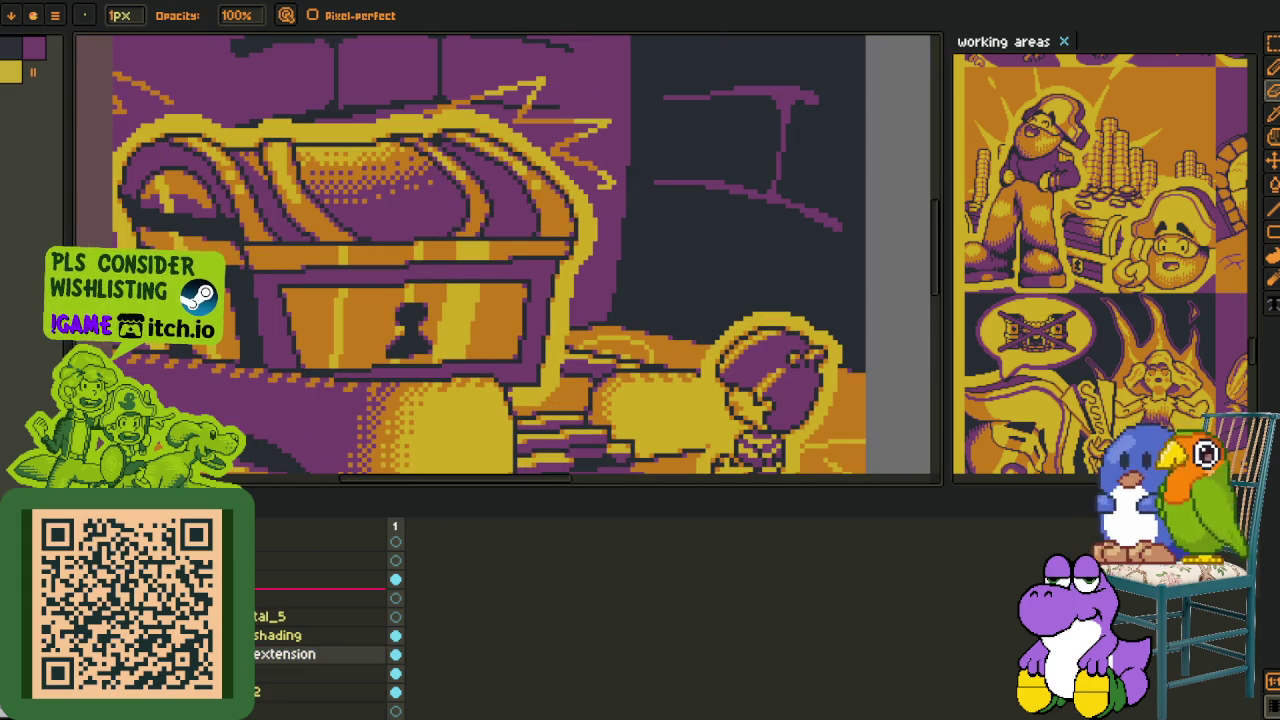
scroll(320, 620, "down", 1)
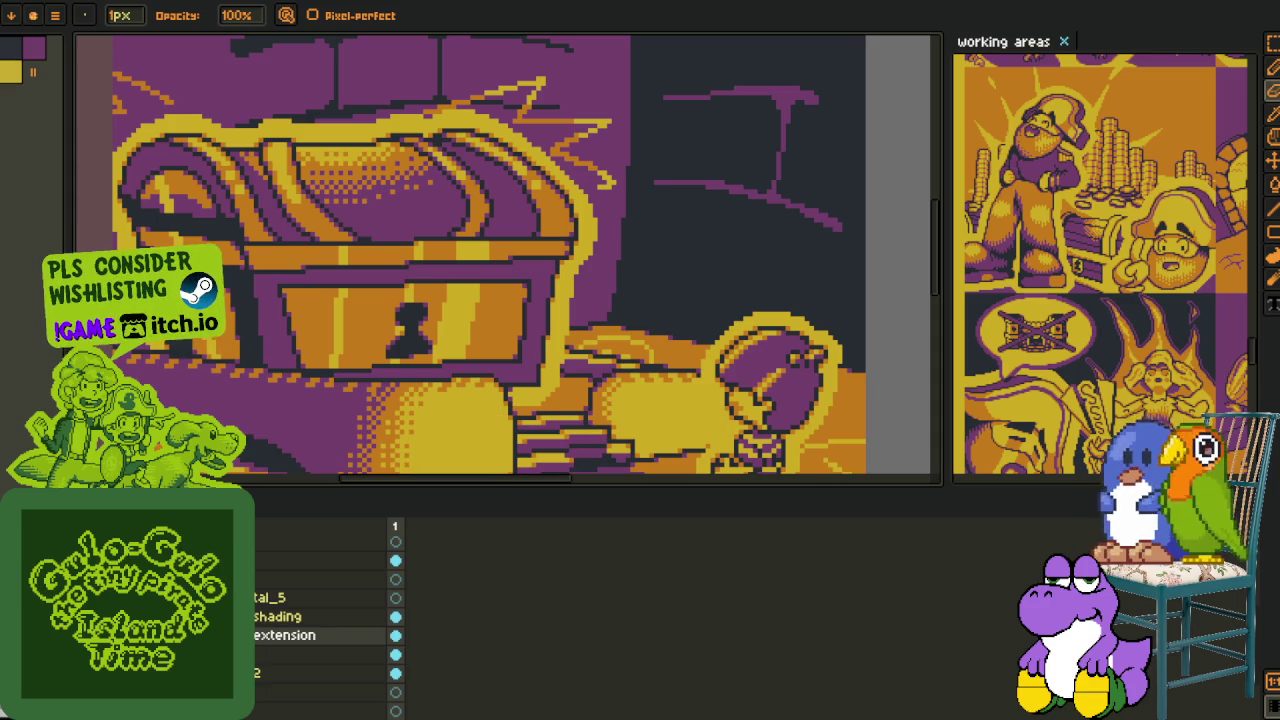
key("ctrl+s")
scroll(310, 205, "down", 3)
scroll(310, 205, "down", 2)
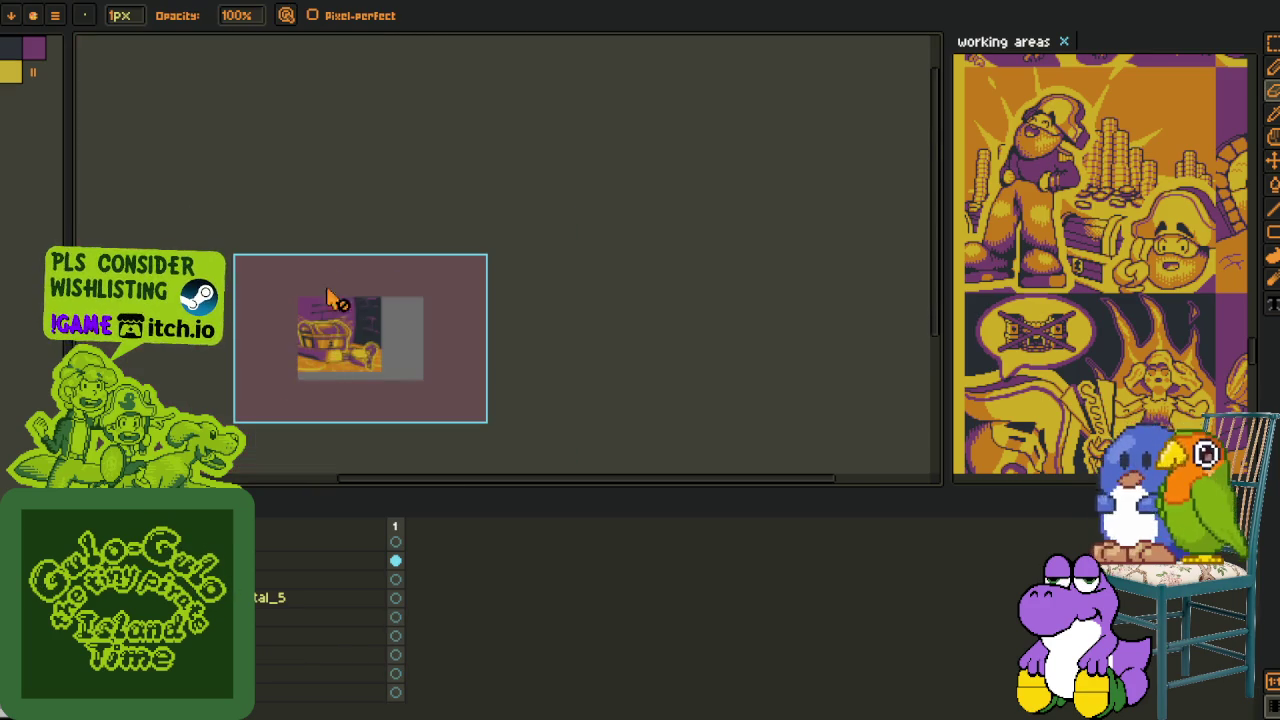
key("o")
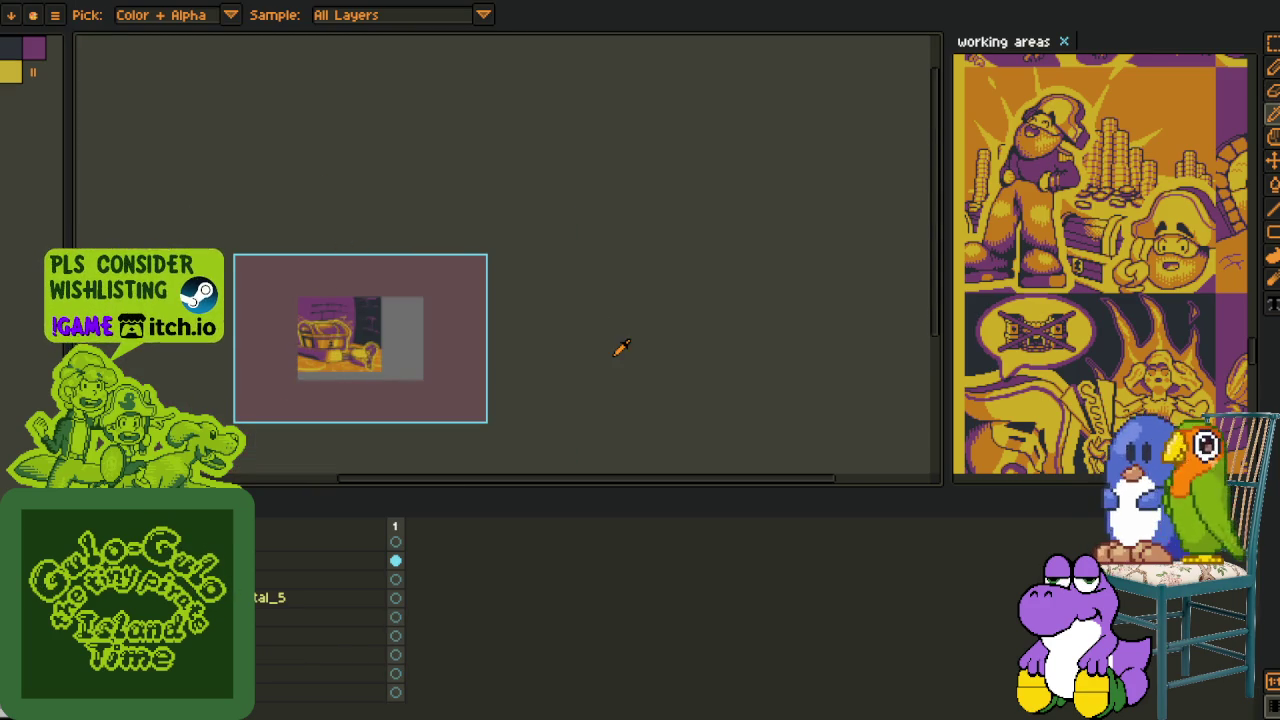
scroll(362, 346, "up", 3)
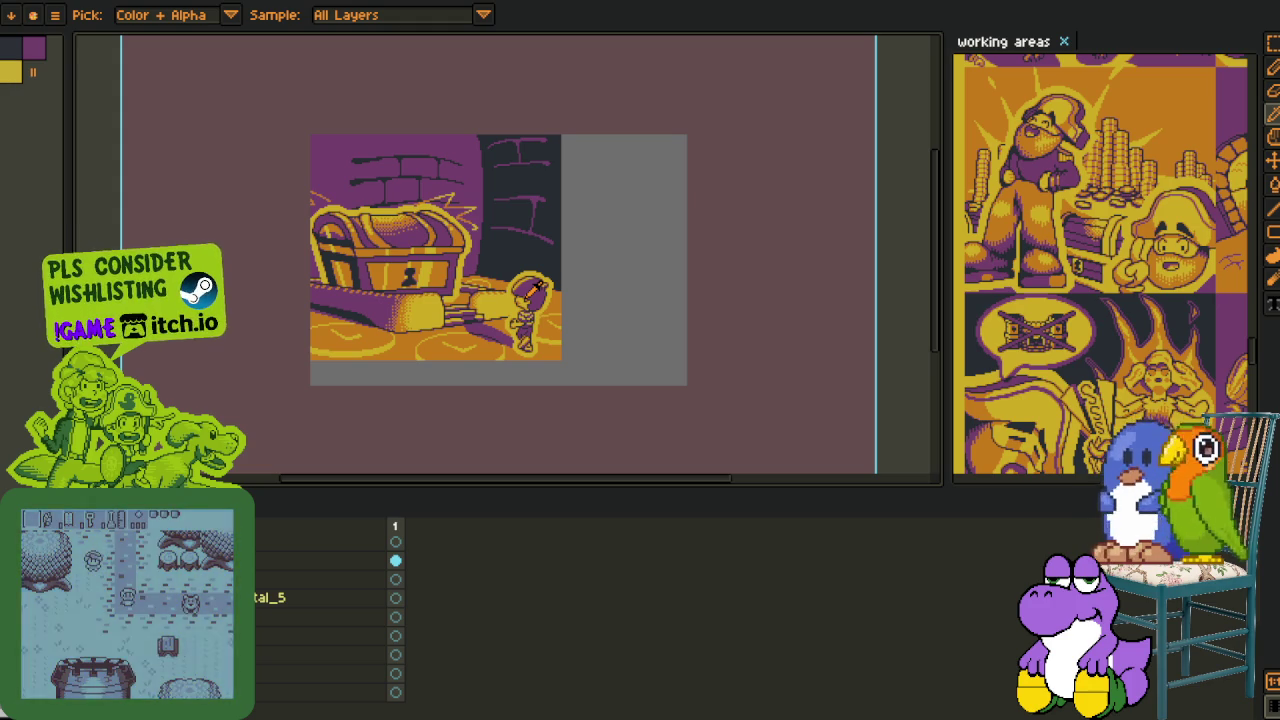
- Pan and zoom around the finished chest panel to inspect it closely
left_click_drag(739, 311, 543, 203)
left_click_drag(550, 257, 744, 287)
left_click_drag(597, 211, 578, 295)
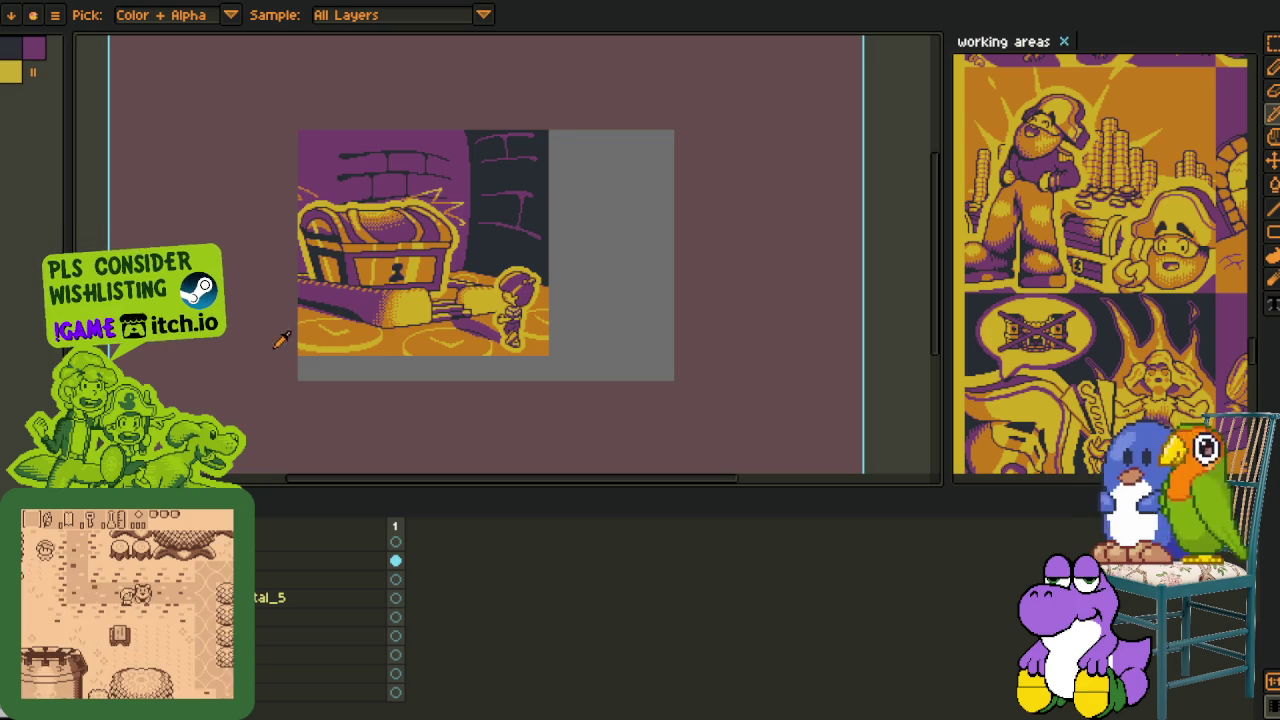
scroll(457, 400, "down", 2)
scroll(423, 343, "down", 2)
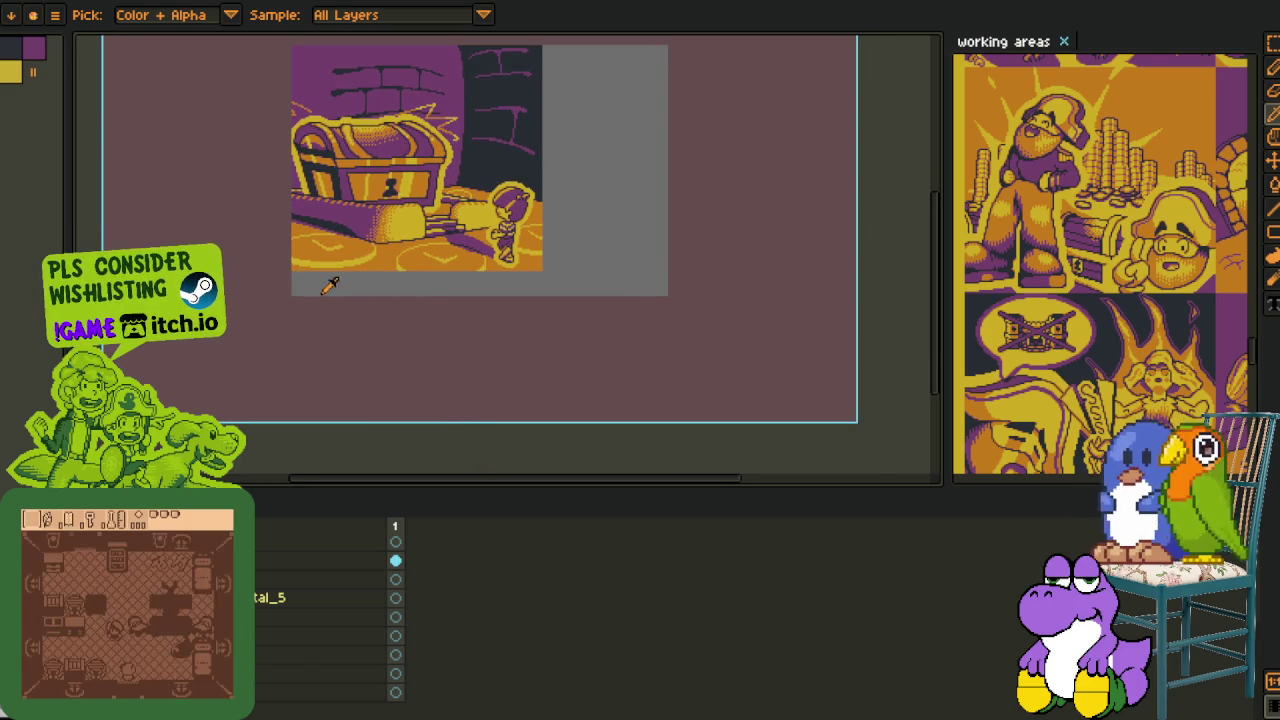
scroll(332, 287, "up", 2)
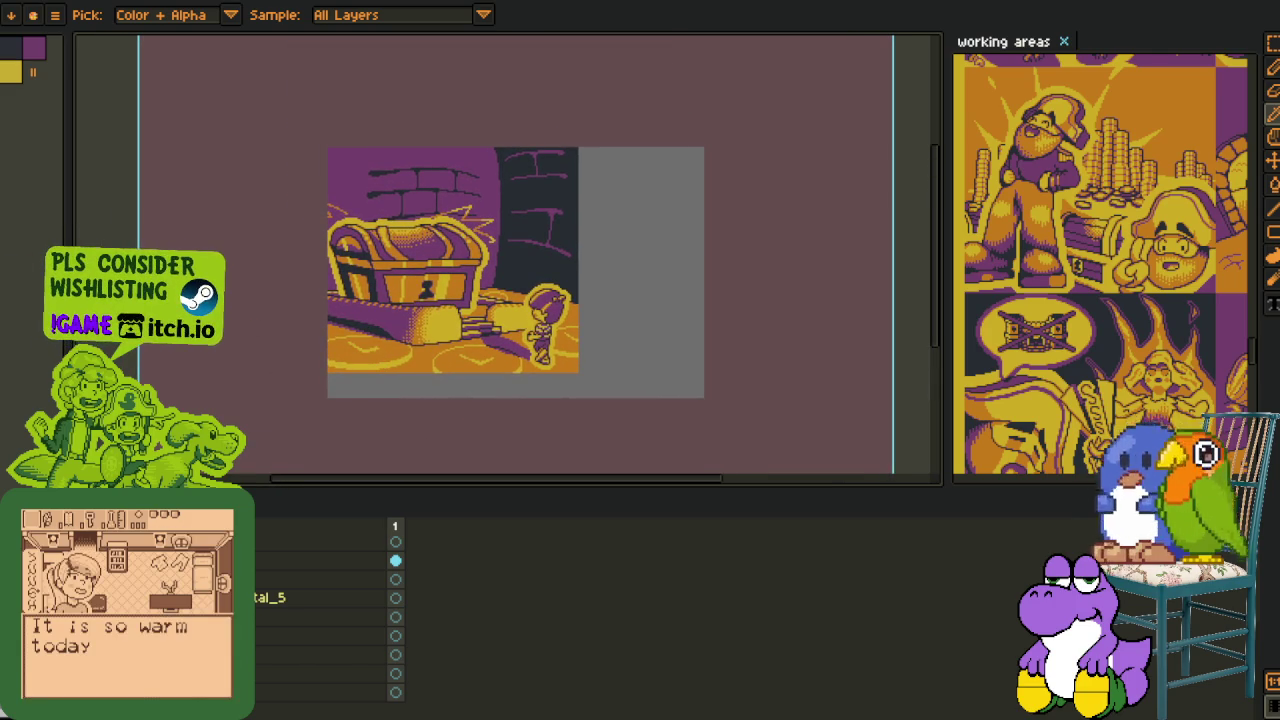
scroll(534, 208, "up", 2)
scroll(402, 226, "up", 1)
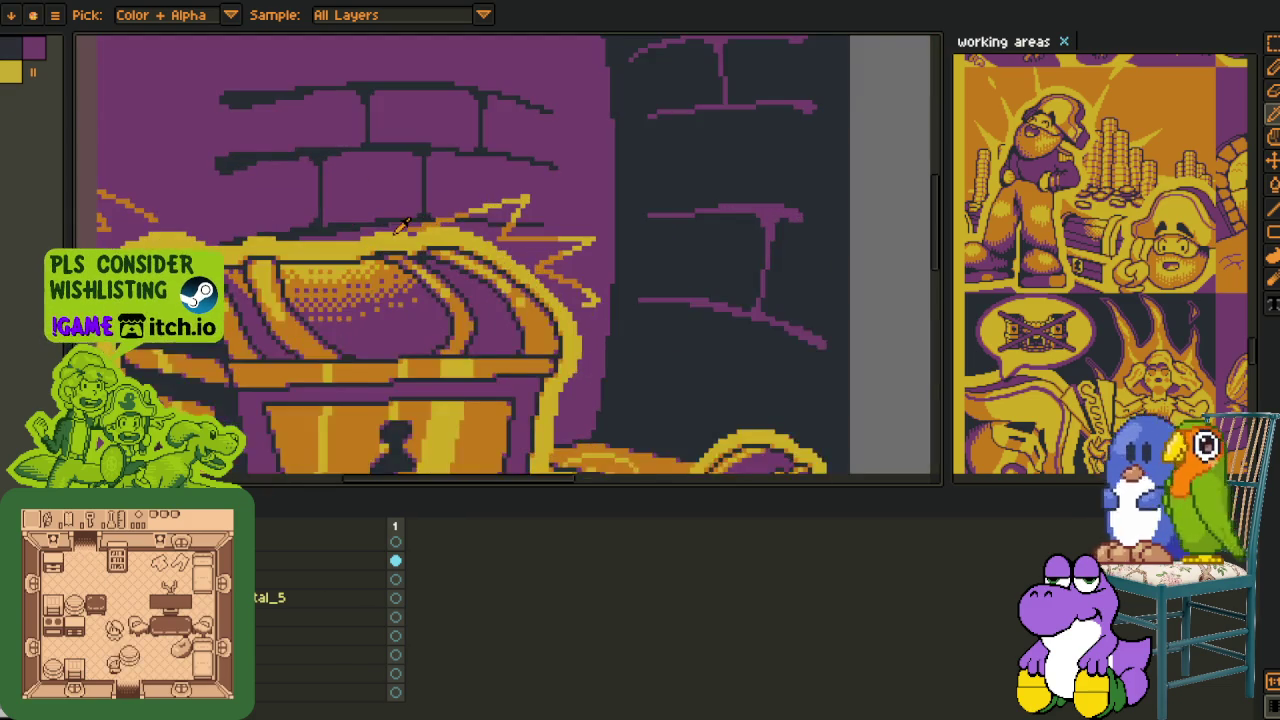
scroll(402, 226, "down", 1)
scroll(365, 225, "down", 1)
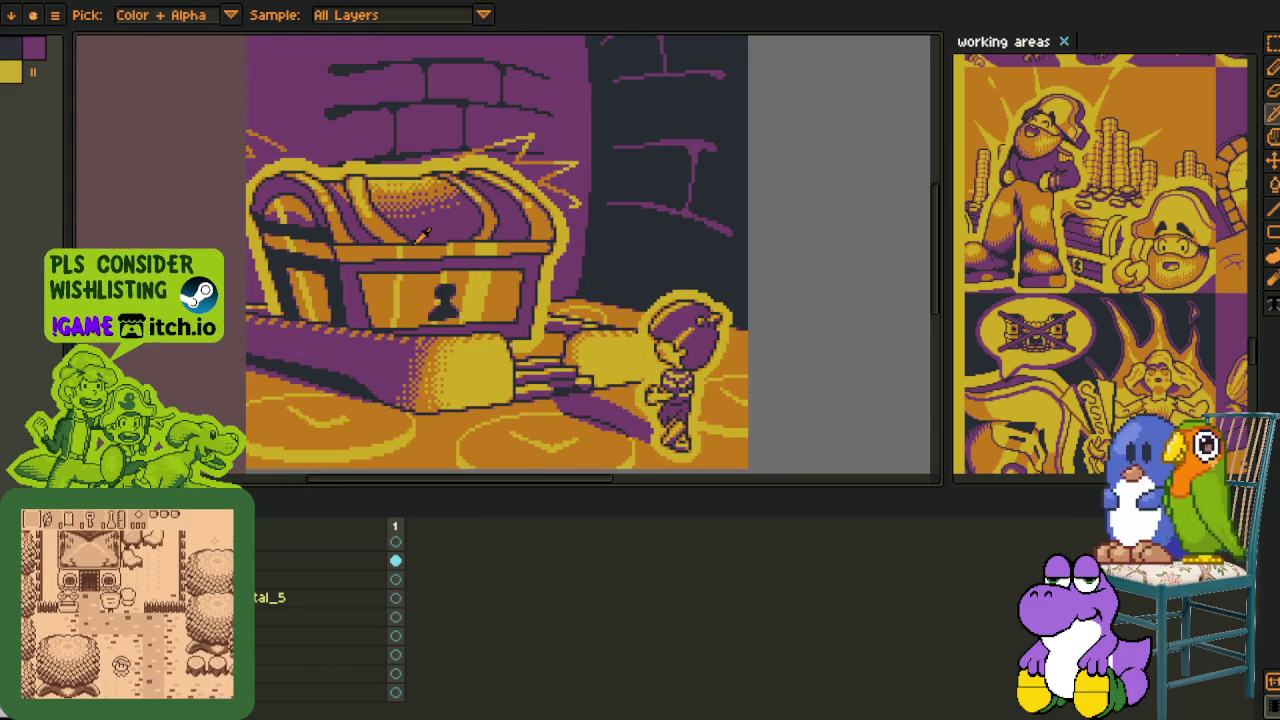
- Toggle the brush and eyedropper tools, zoom out, and pan over to the sketch canvas
key("ctrl")
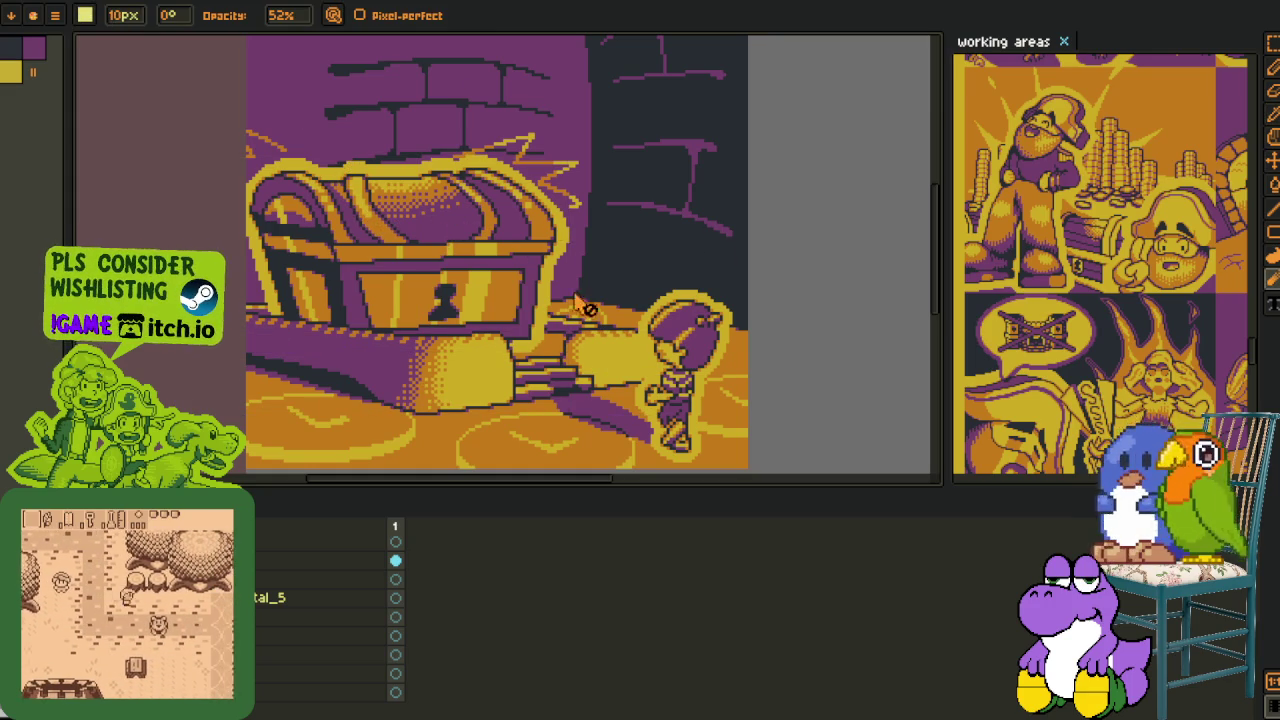
key("minus")
key("minus")
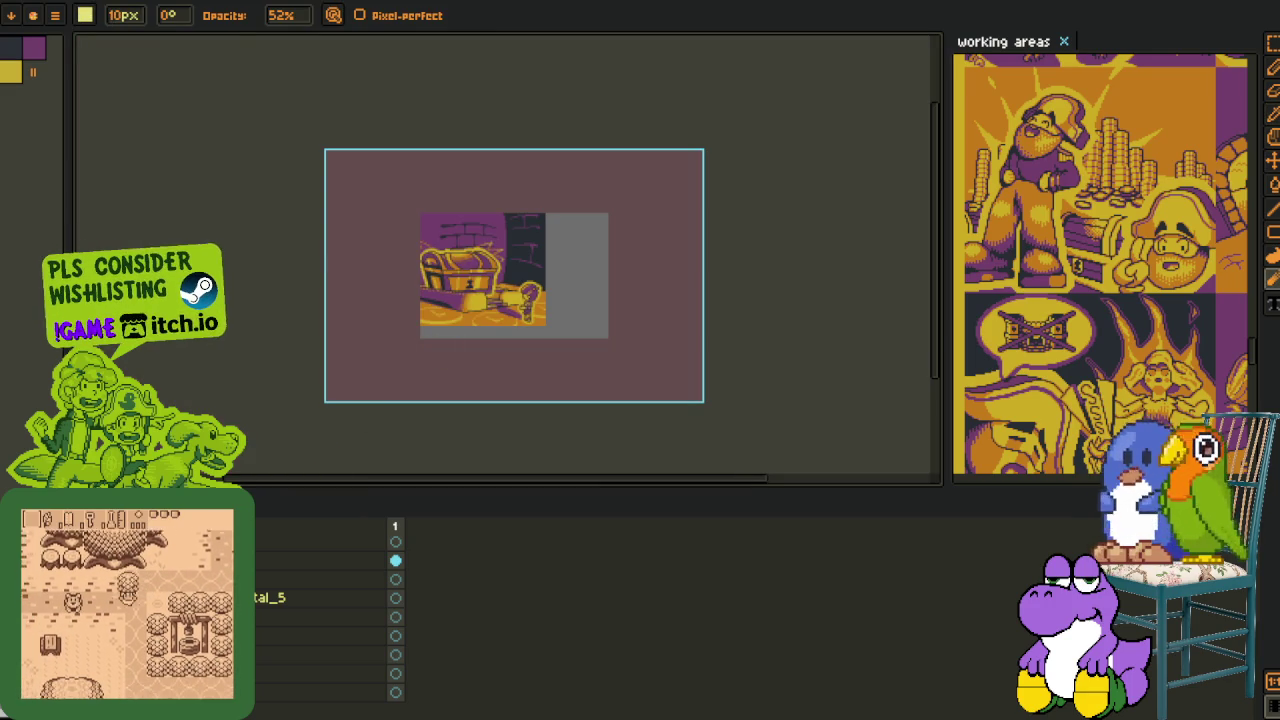
key("i")
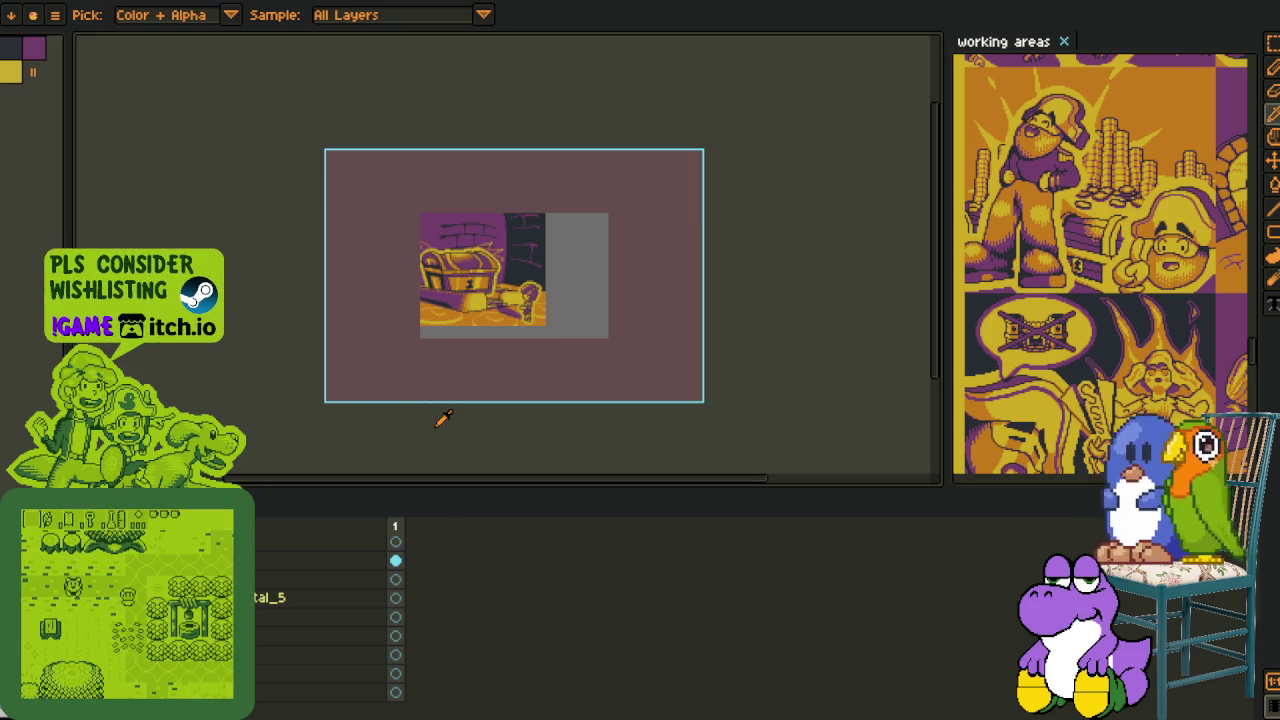
scroll(465, 298, "up", 3)
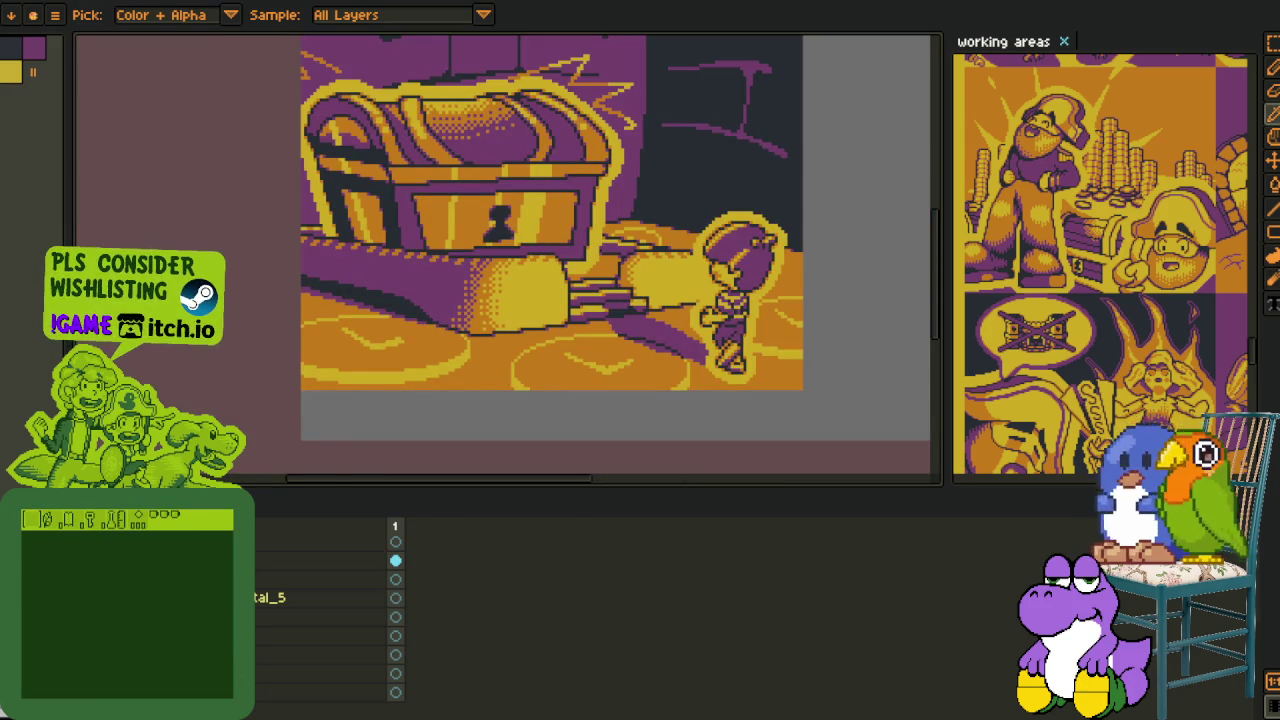
scroll(442, 362, "down", 2)
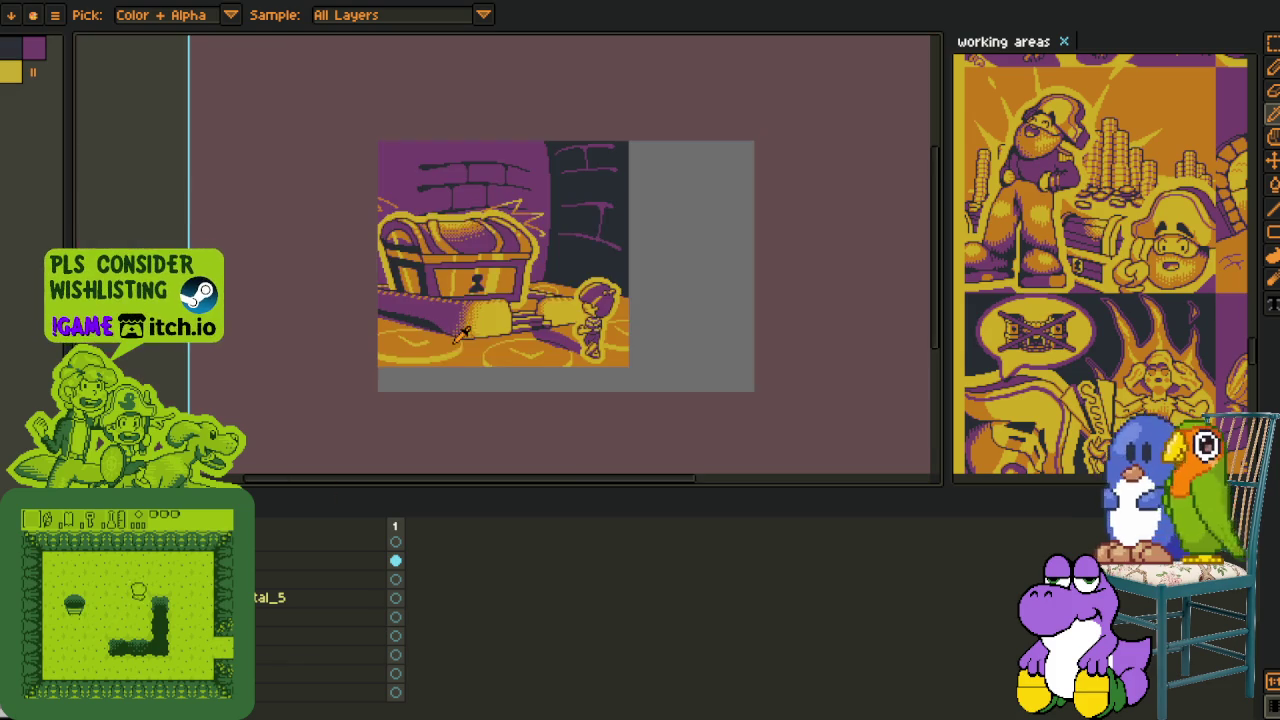
left_click_drag(494, 375, 360, 345)
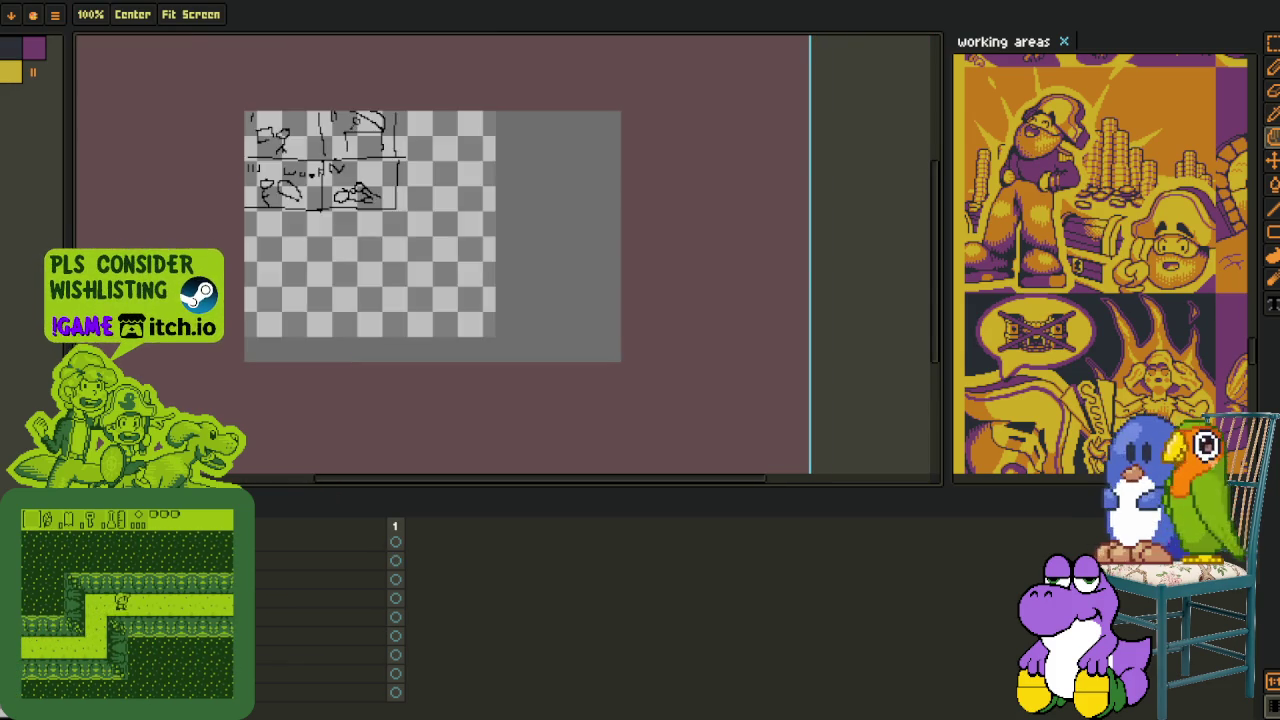
- Pan and zoom to bring the rough sketch thumbnails into close view
mouse_move(354, 337)
left_mouse_down()
mouse_move(382, 208)
mouse_move(389, 371)
left_mouse_up()
scroll(400, 429, "down", 2)
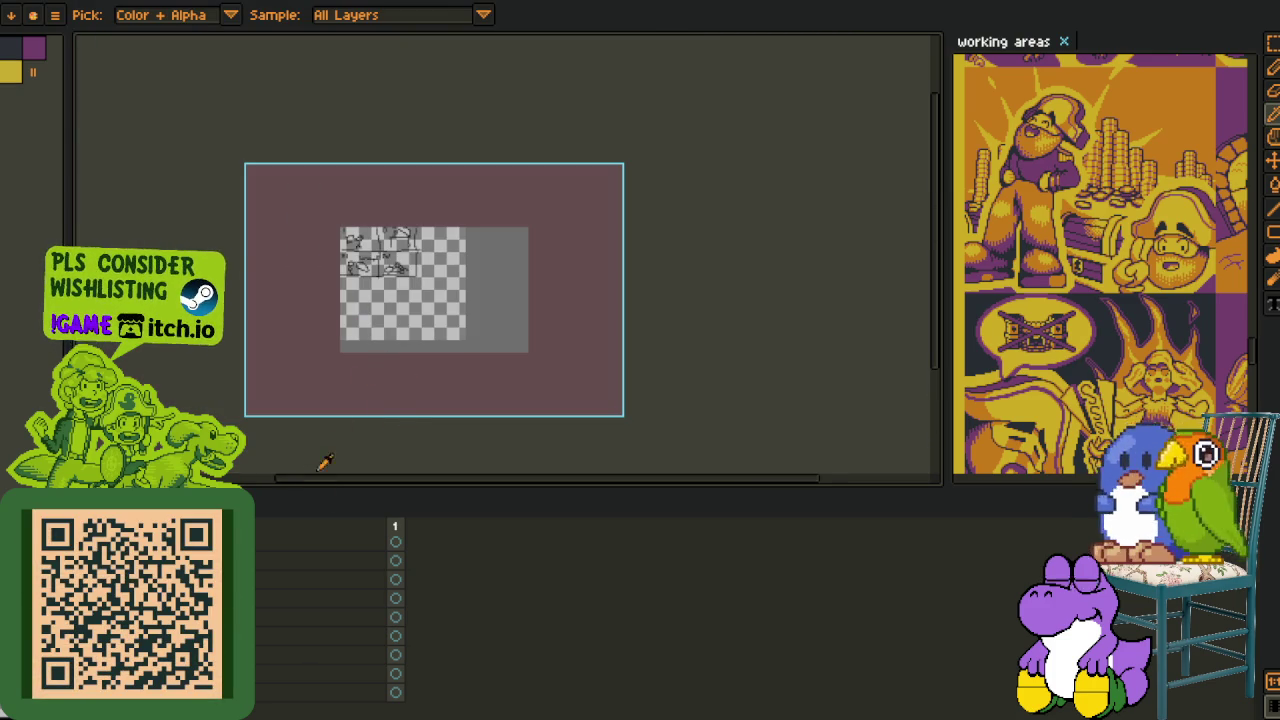
scroll(378, 286, "up", 1)
scroll(378, 286, "up", 1)
left_click_drag(414, 343, 360, 247)
key("v")
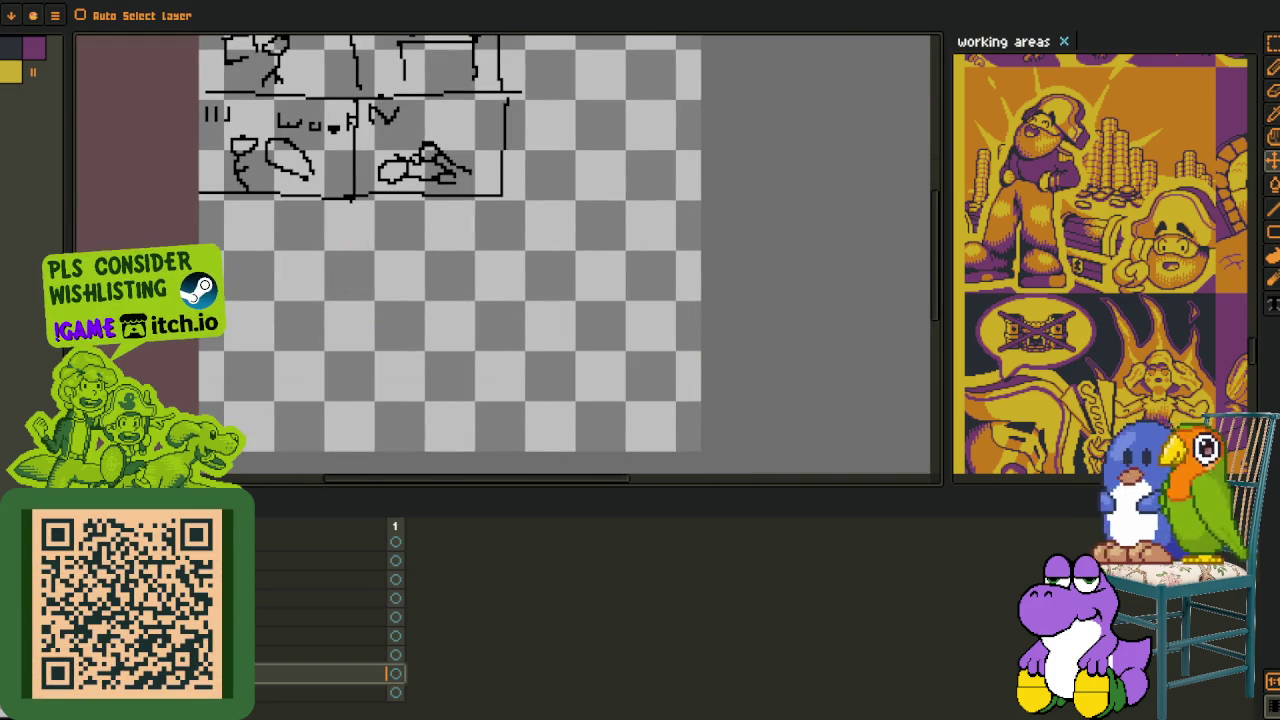
key("i")
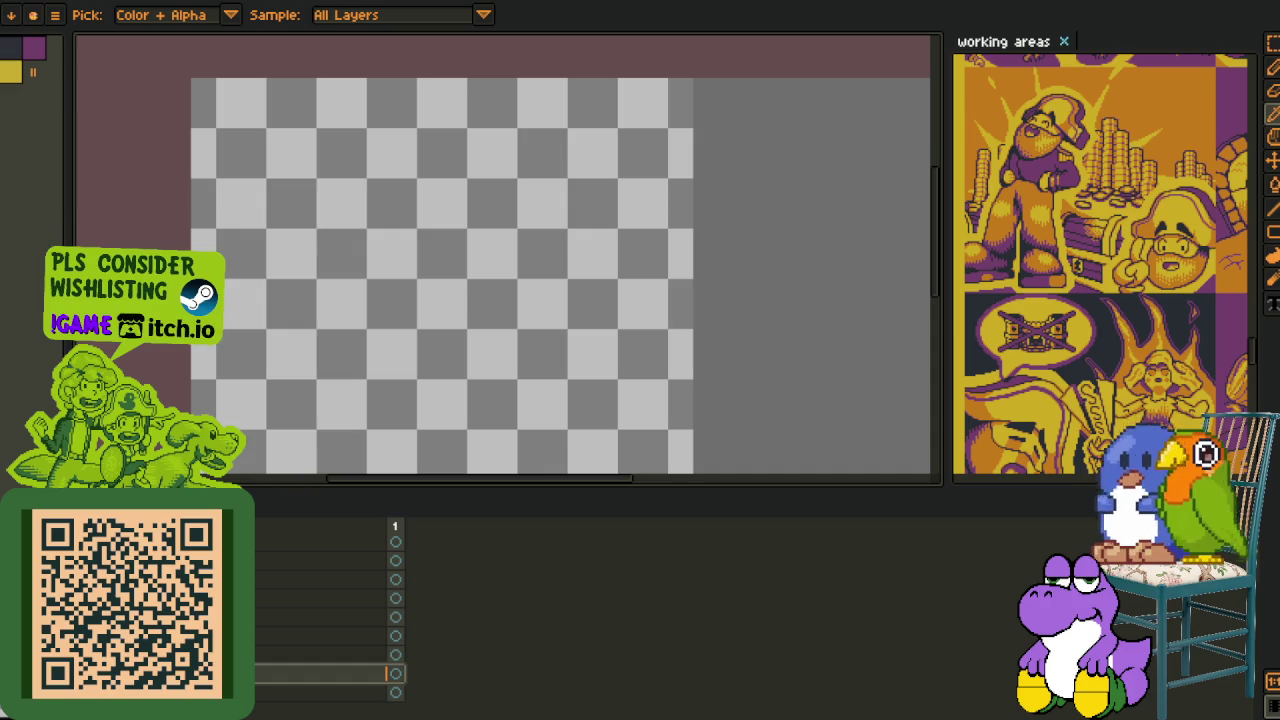
- Hide the timeline, pan to an empty stretch of canvas, and switch to the 1px Pencil
left_click_drag(311, 334, 349, 247)
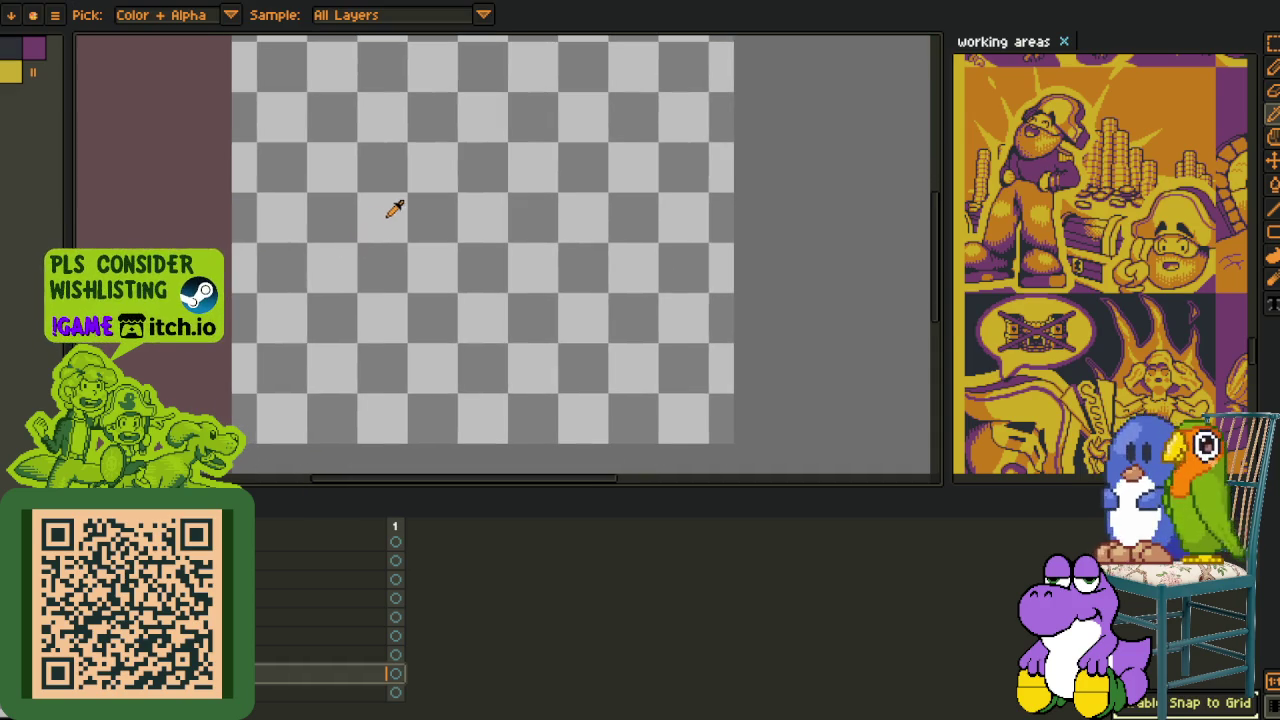
key("Tab")
left_click_drag(349, 246, 312, 278)
key("b")
left_click_drag(225, 251, 184, 273)
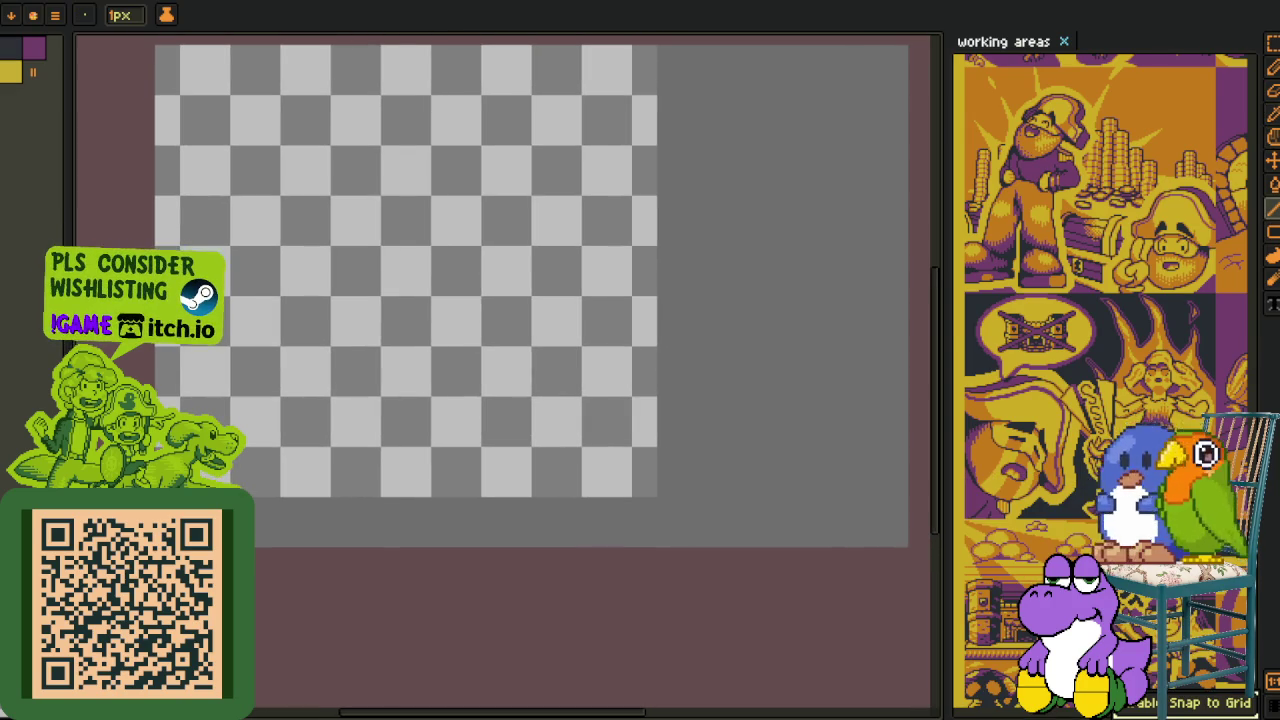
- Draw a long straight line across the canvas and a second line slanting downward
key("m")
key("l")
left_click_drag(220, 296, 598, 263)
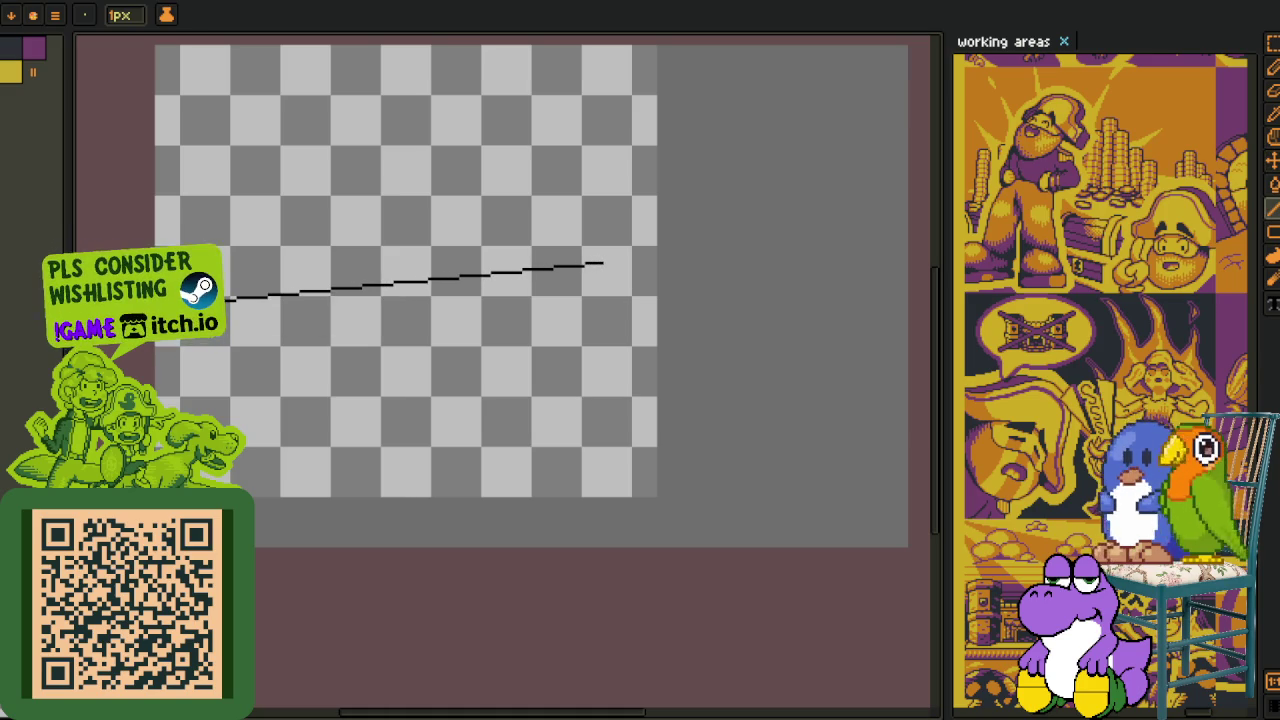
left_click_drag(396, 356, 396, 362)
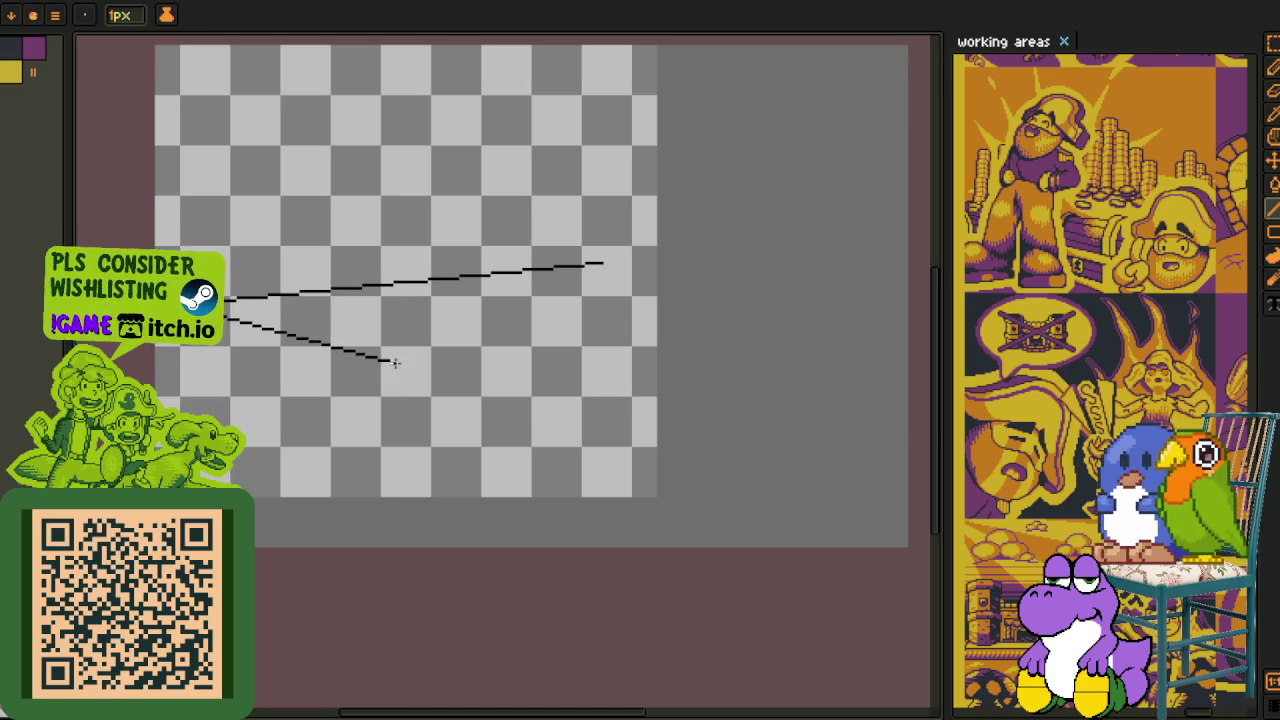
left_click(404, 370)
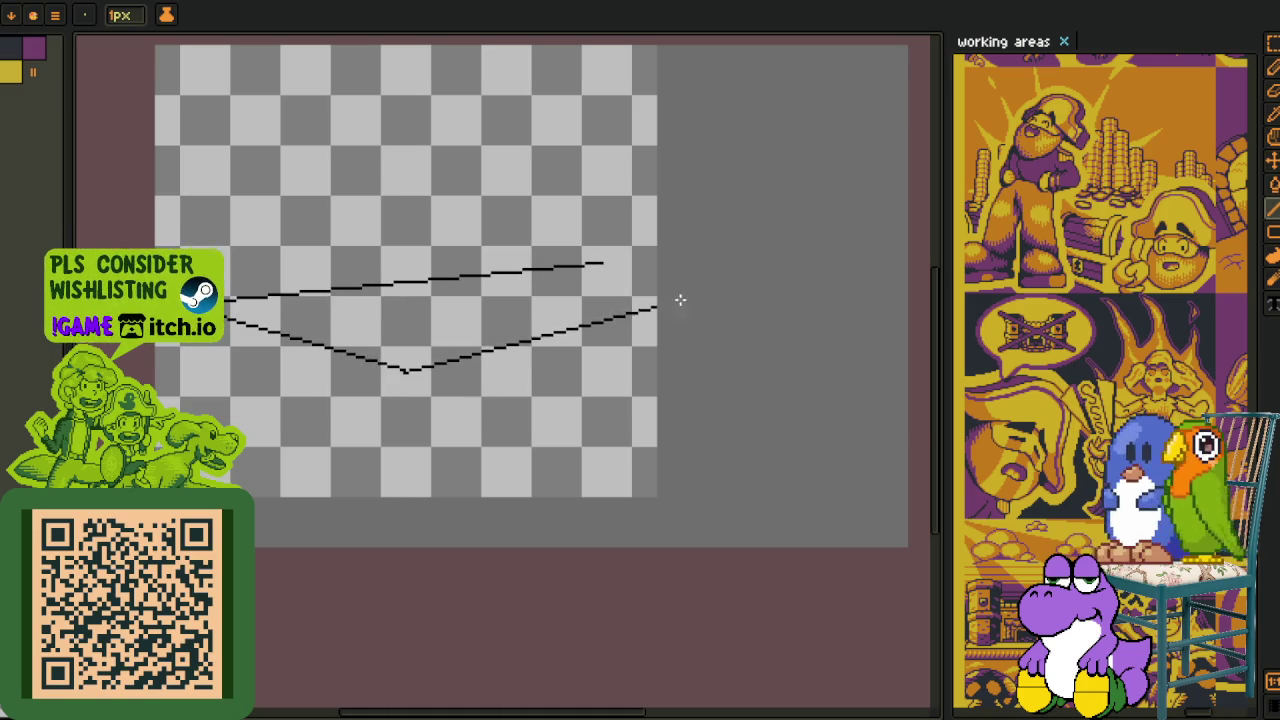
key("alt")
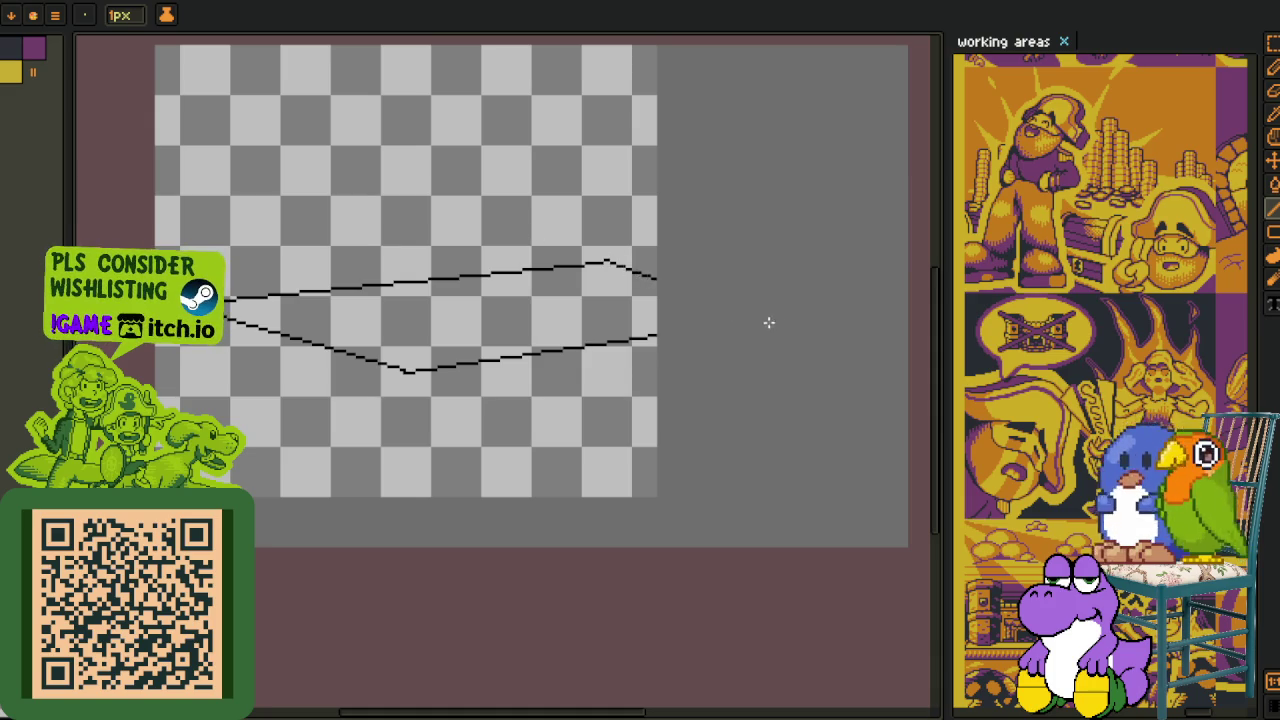
left_click_drag(441, 260, 491, 300)
- Sketch a tall curved shape with the Pencil, undo the bad top stroke, and redraw it straighter
key("b")
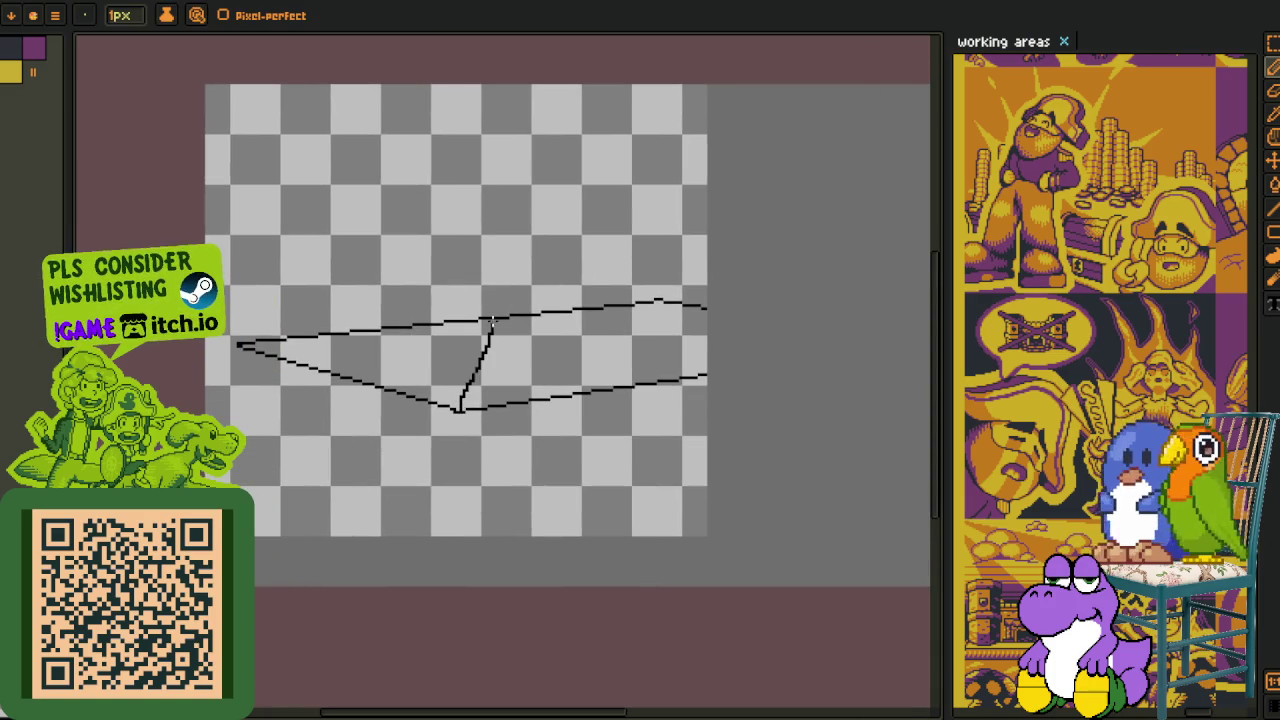
mouse_move(484, 205)
left_mouse_down()
mouse_move(429, 143)
mouse_move(391, 129)
mouse_move(465, 400)
left_mouse_up()
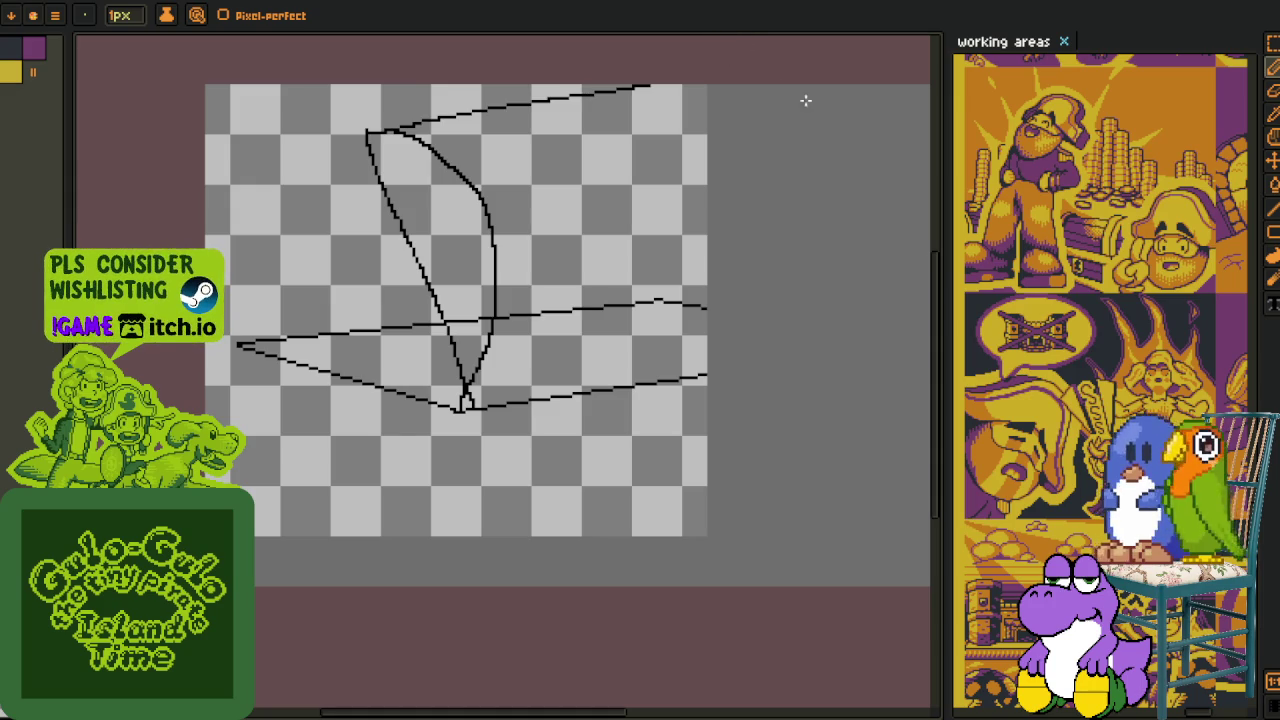
key("ctrl+z")
left_click_drag(368, 131, 789, 108)
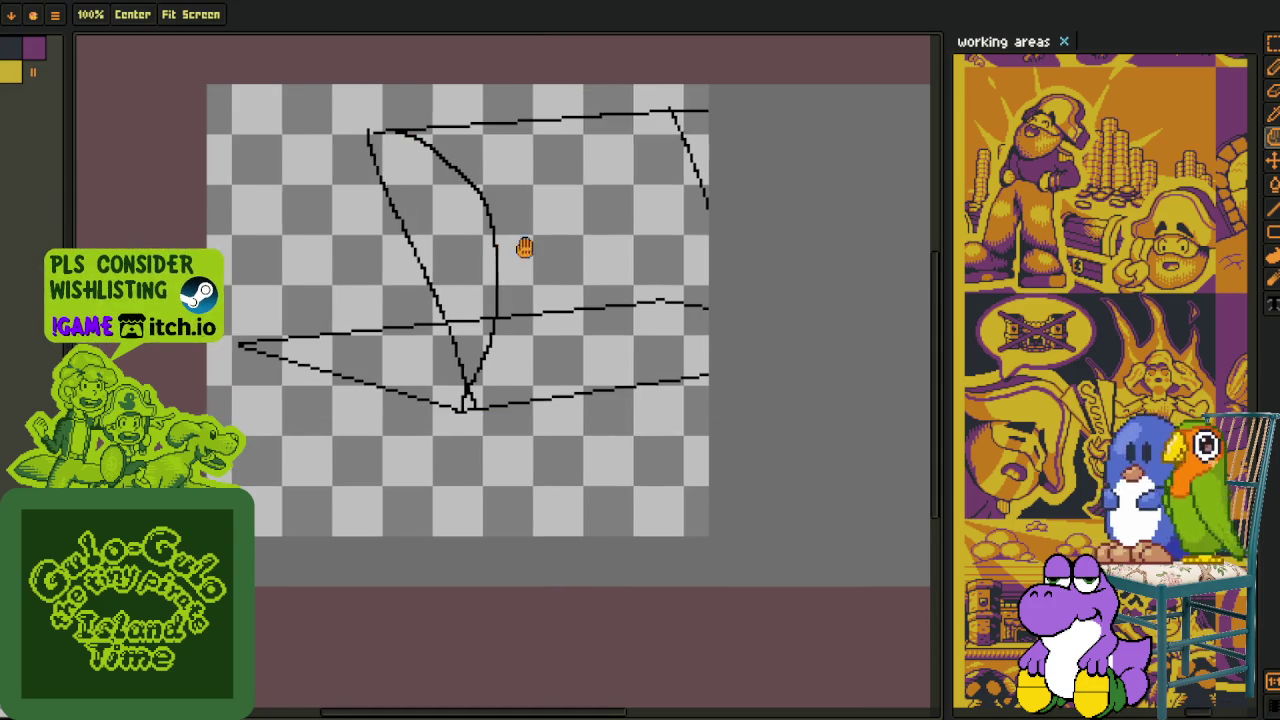
- Draw the left side and a vertical line running down to the bottom
scroll(396, 518, "up", 2)
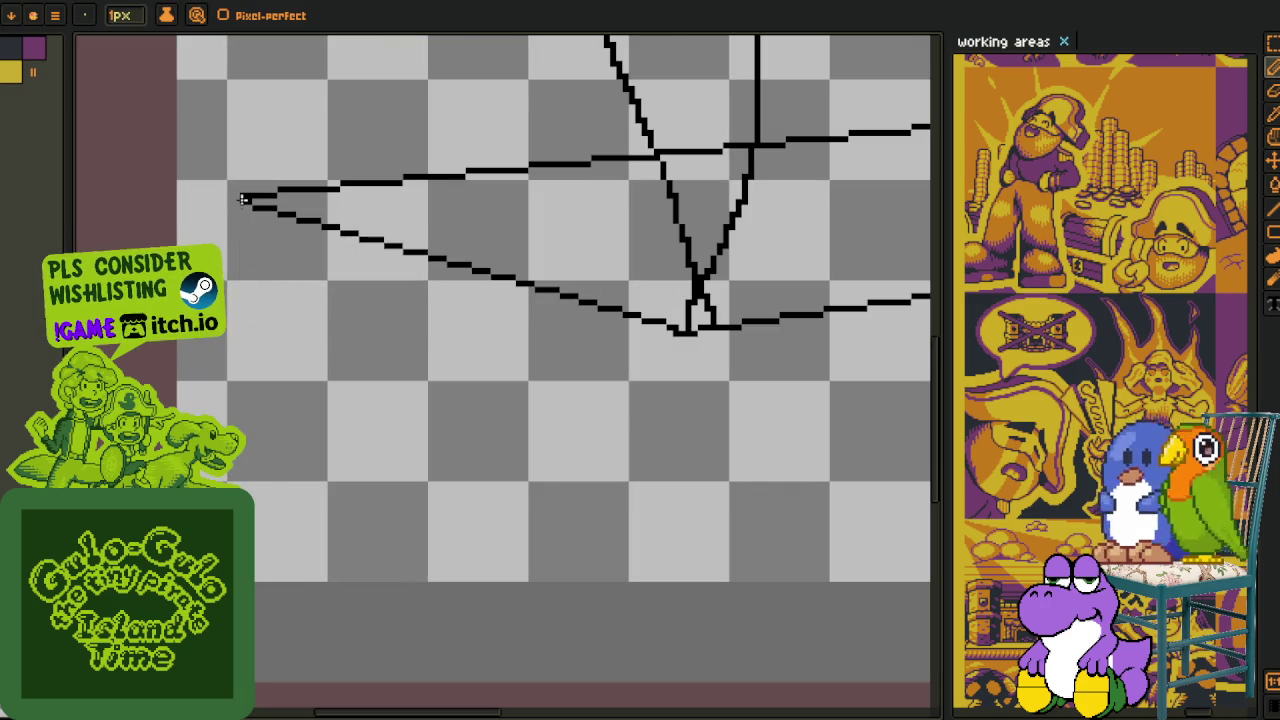
left_click_drag(243, 199, 280, 590)
left_click_drag(670, 353, 680, 582)
scroll(470, 314, "down", 3)
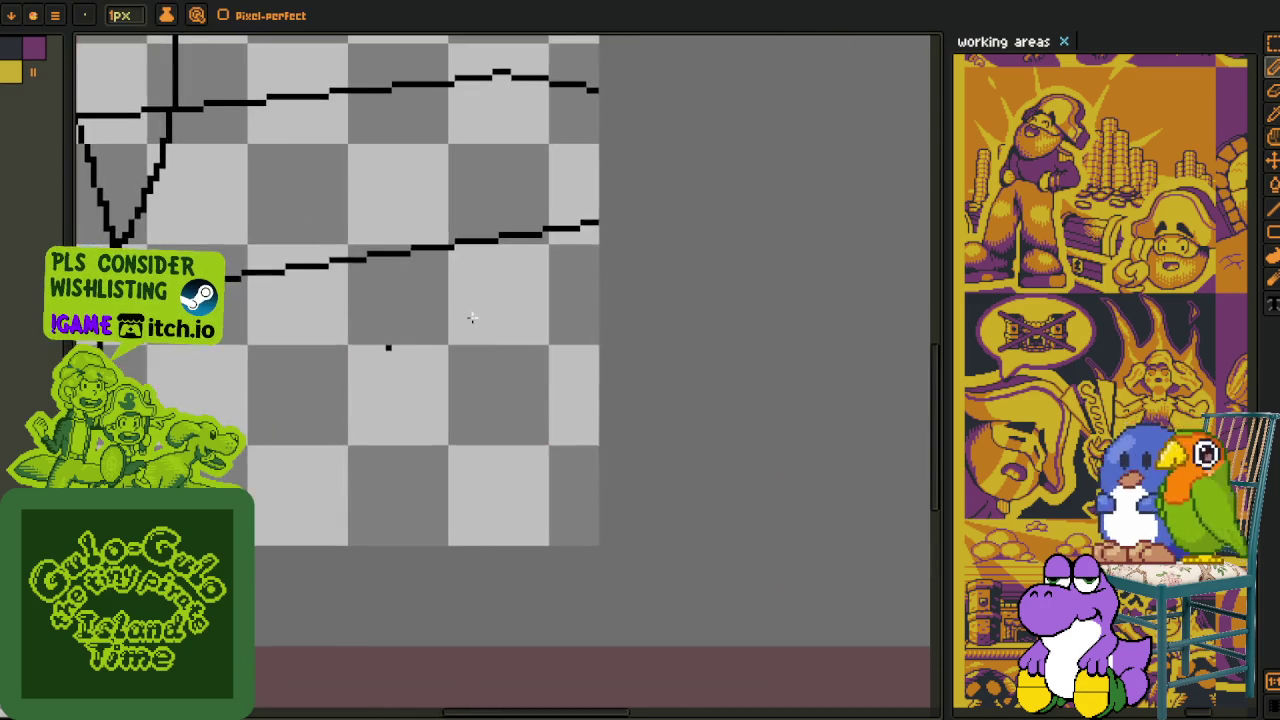
scroll(531, 354, "up", 1)
scroll(495, 275, "up", 1)
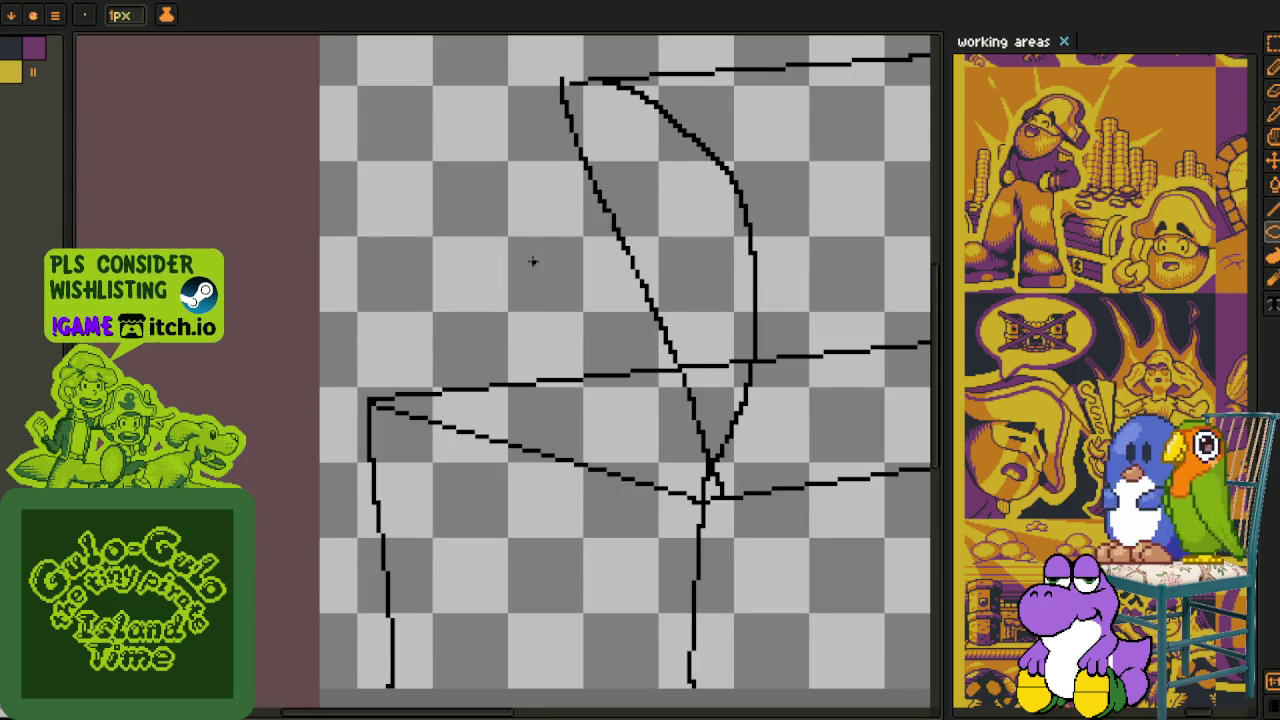
- Draw a circle above the left corner, undo it, and redraw a larger circle further left
key("l")
scroll(470, 260, "up", 1)
left_click_drag(397, 185, 545, 322)
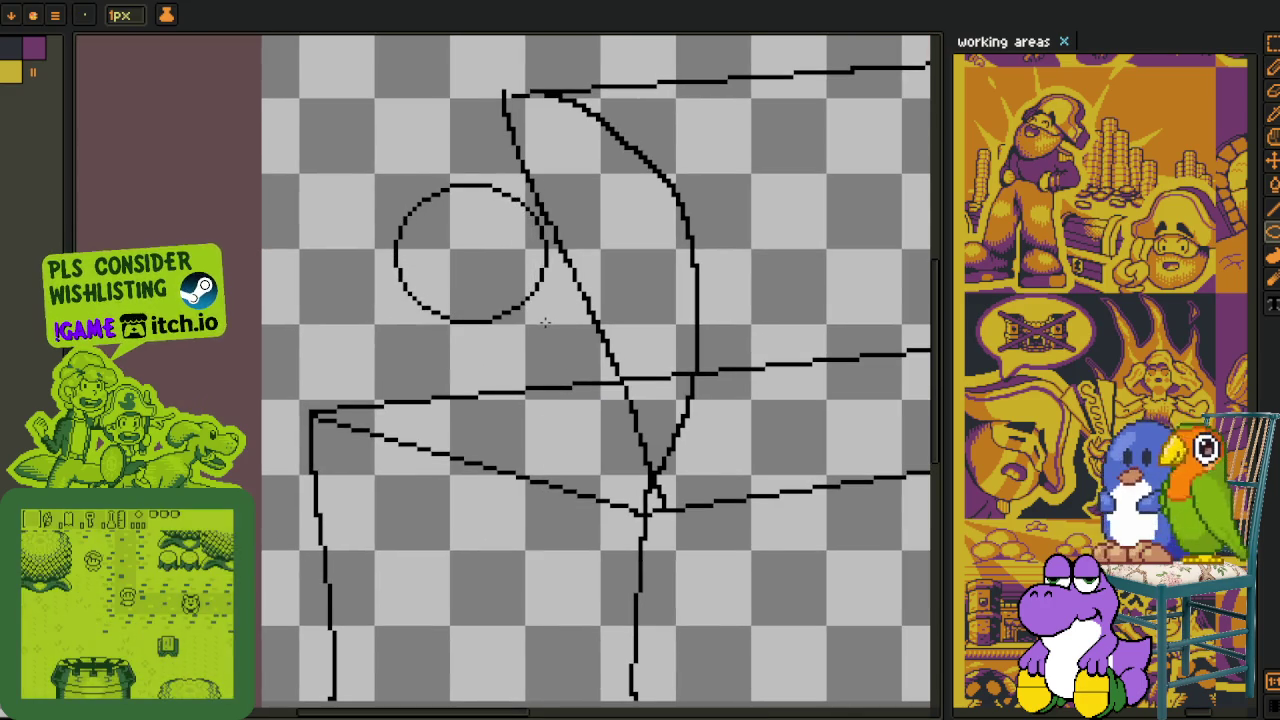
scroll(365, 340, "up", 1)
key("h")
left_click_drag(470, 280, 345, 286)
key("v")
key("ctrl+z")
key("u")
left_click_drag(230, 154, 463, 381)
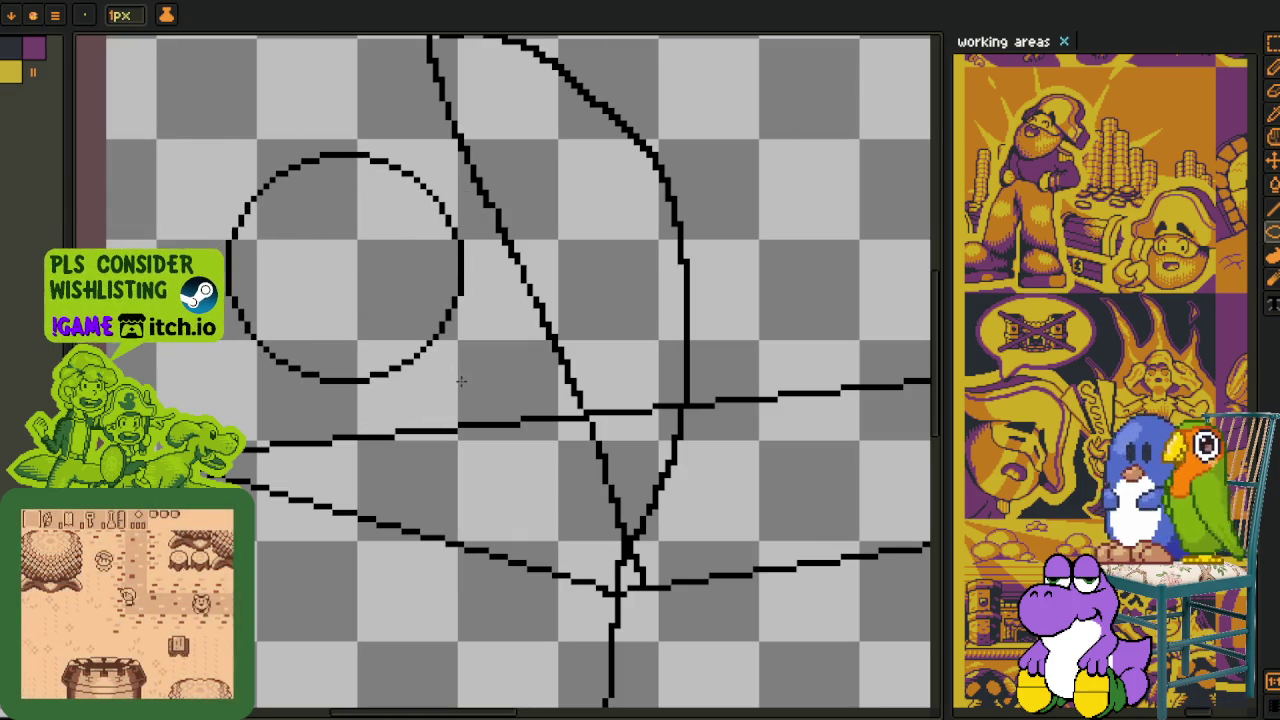
- Select the area around the circle and move it right and down
left_click_drag(369, 366, 406, 337)
key("b")
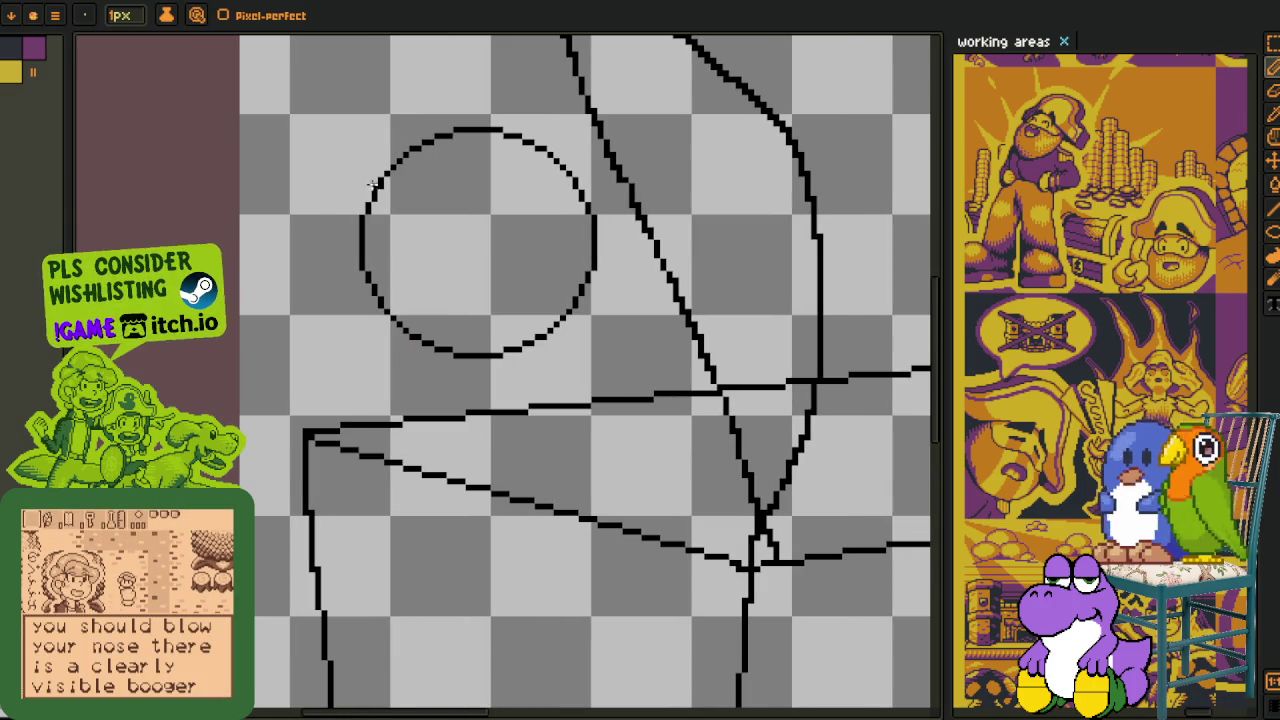
key("m")
left_click_drag(323, 94, 594, 354)
left_click_drag(619, 274, 585, 313)
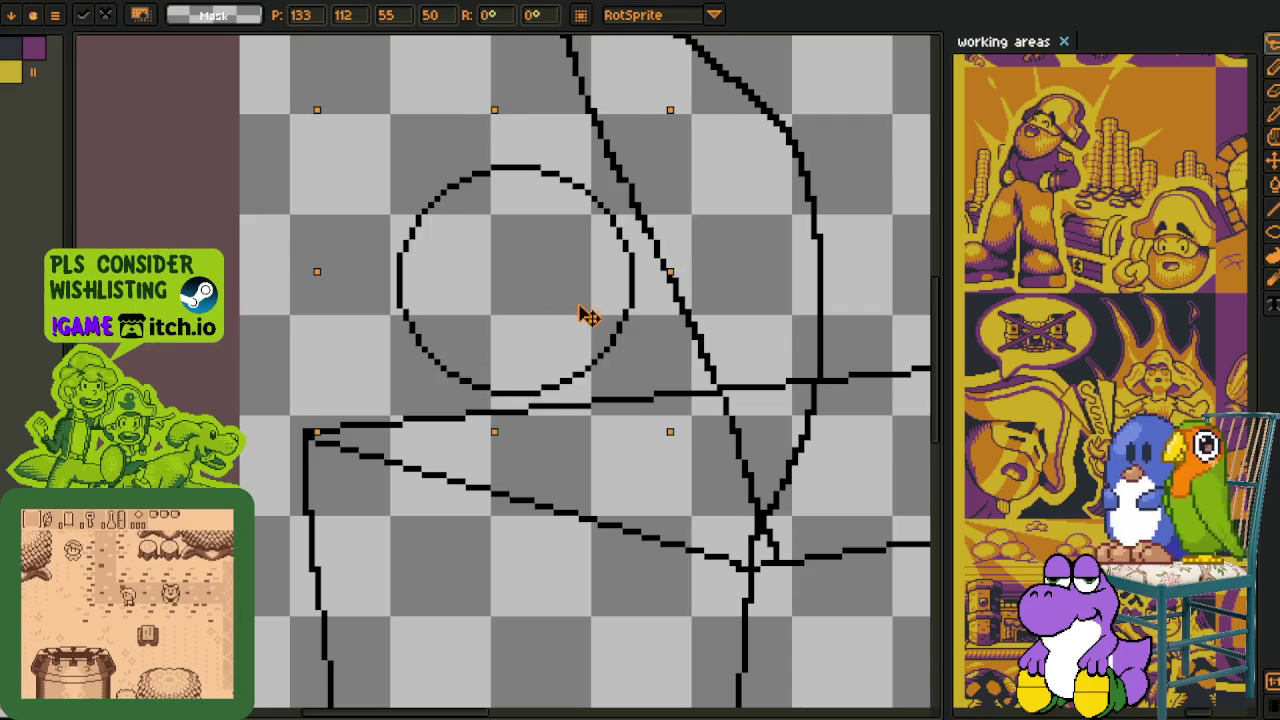
left_click(371, 500)
- Add freehand strokes under the circle, a line from its lower-left edge, and a diagonal line
key("i")
scroll(440, 352, "up", 1)
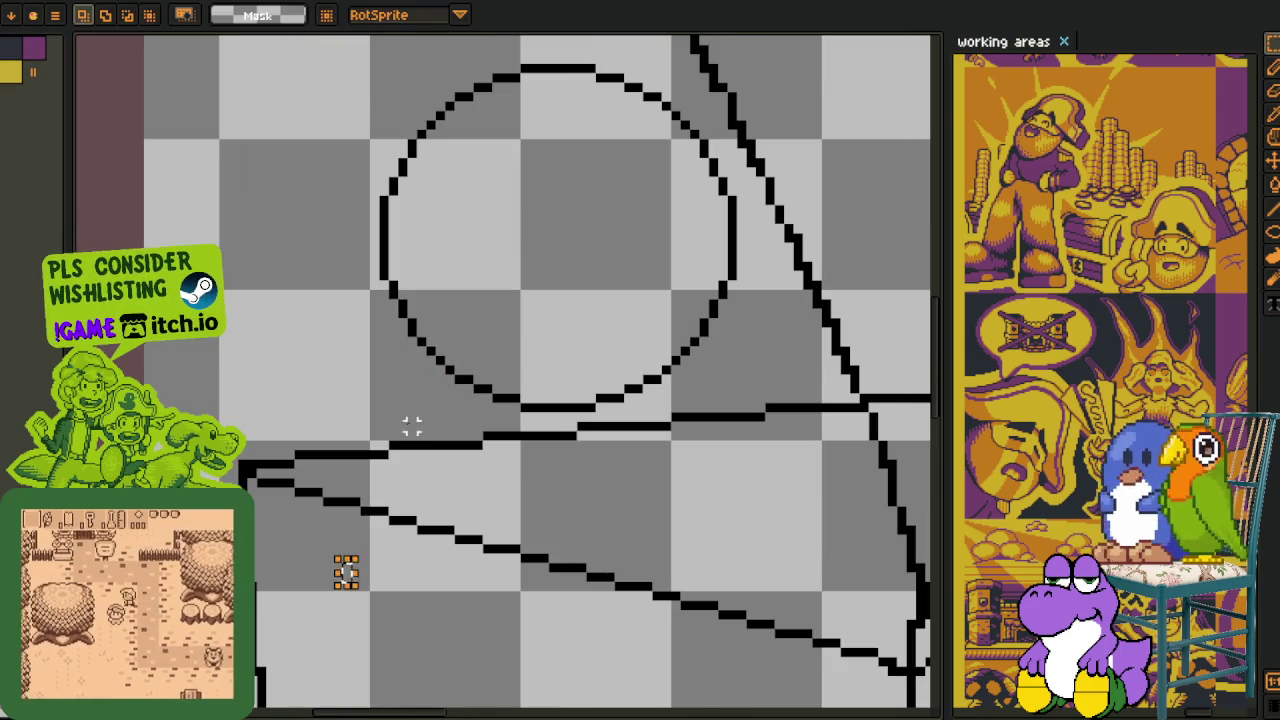
scroll(430, 432, "up", 1)
mouse_move(427, 419)
left_mouse_down()
mouse_move(501, 490)
mouse_move(357, 514)
mouse_move(251, 466)
mouse_move(295, 412)
left_mouse_up()
mouse_move(440, 425)
left_mouse_down()
mouse_move(400, 400)
mouse_move(265, 383)
mouse_move(195, 402)
left_mouse_up()
scroll(300, 330, "down", 3)
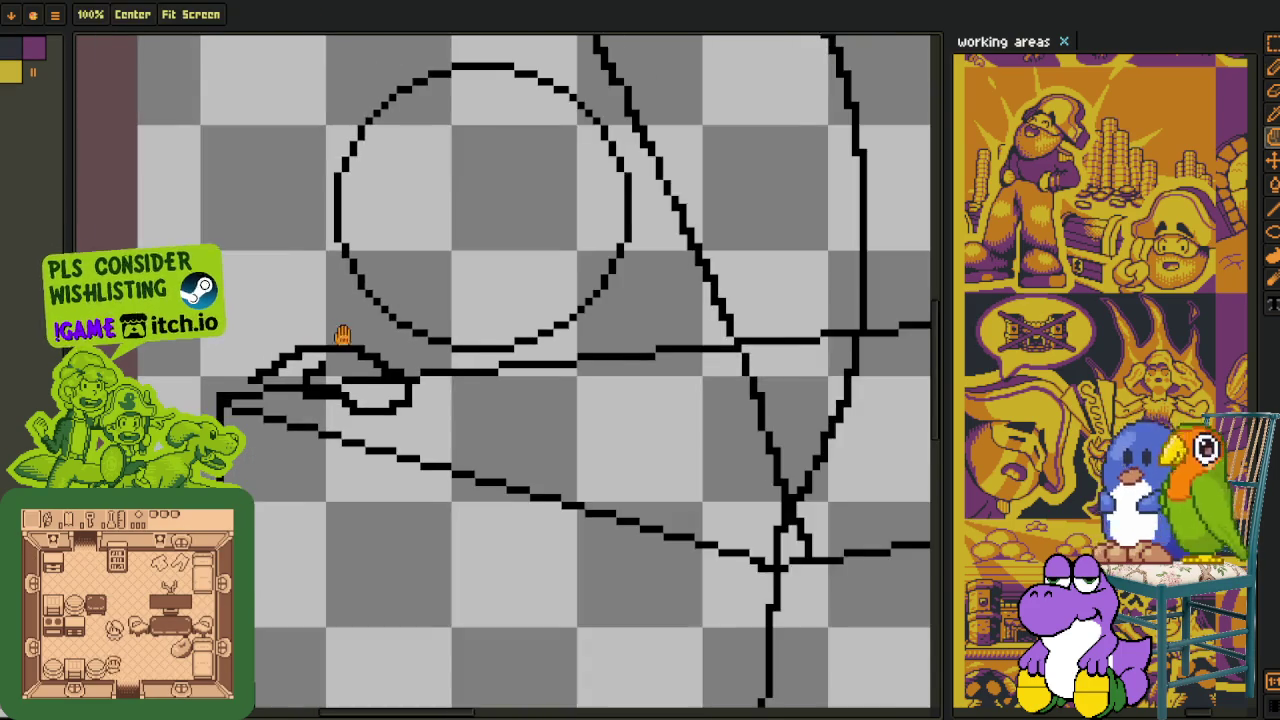
scroll(413, 303, "up", 1)
left_click_drag(423, 300, 286, 408)
scroll(506, 383, "up", 1)
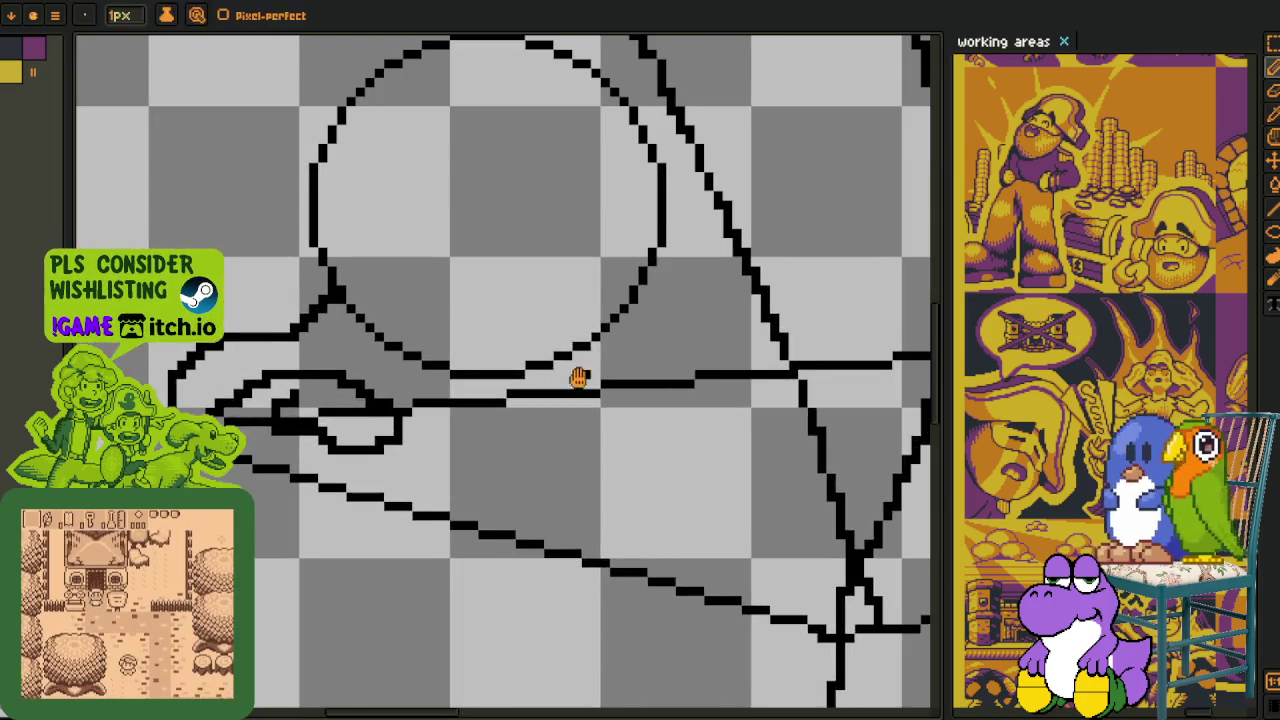
left_click_drag(510, 381, 470, 407)
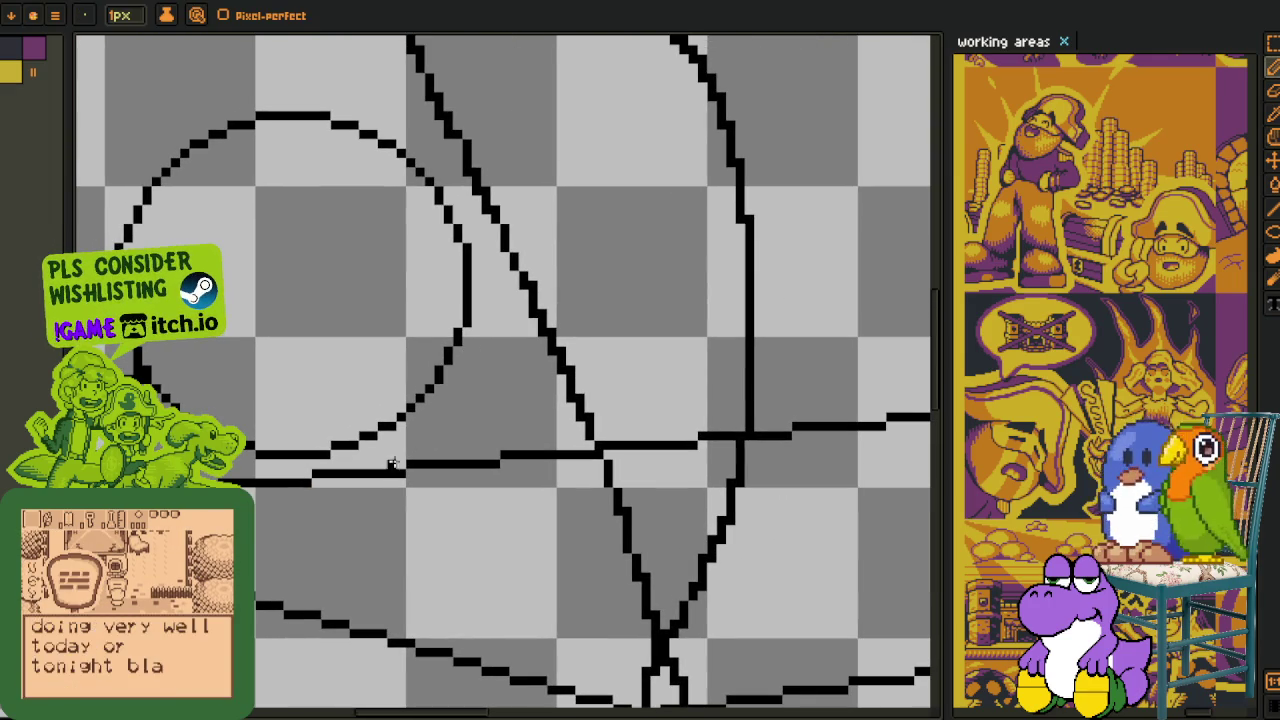
mouse_move(344, 464)
left_mouse_down()
mouse_move(556, 300)
mouse_move(398, 360)
left_mouse_up()
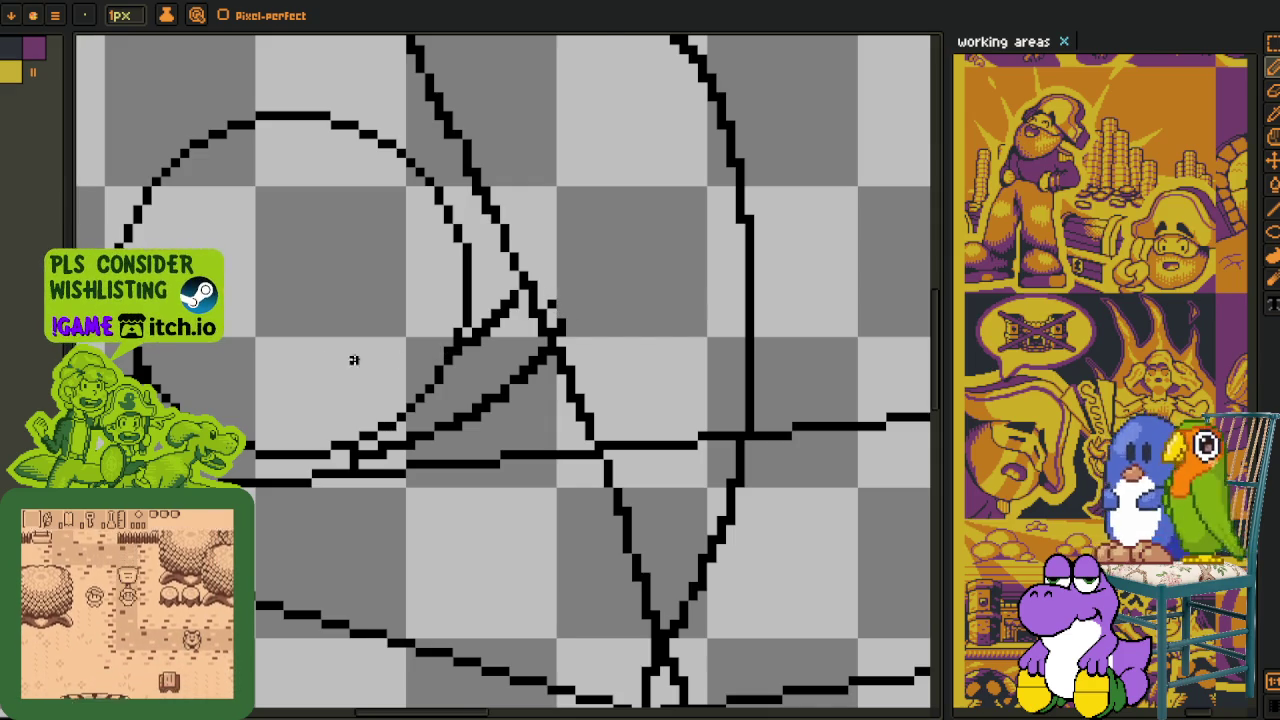
- Recenter the sketch and open Replace Color for the black #000000 lines
key("space")
scroll(366, 329, "down", 2)
scroll(454, 418, "down", 2)
left_click_drag(454, 418, 403, 397)
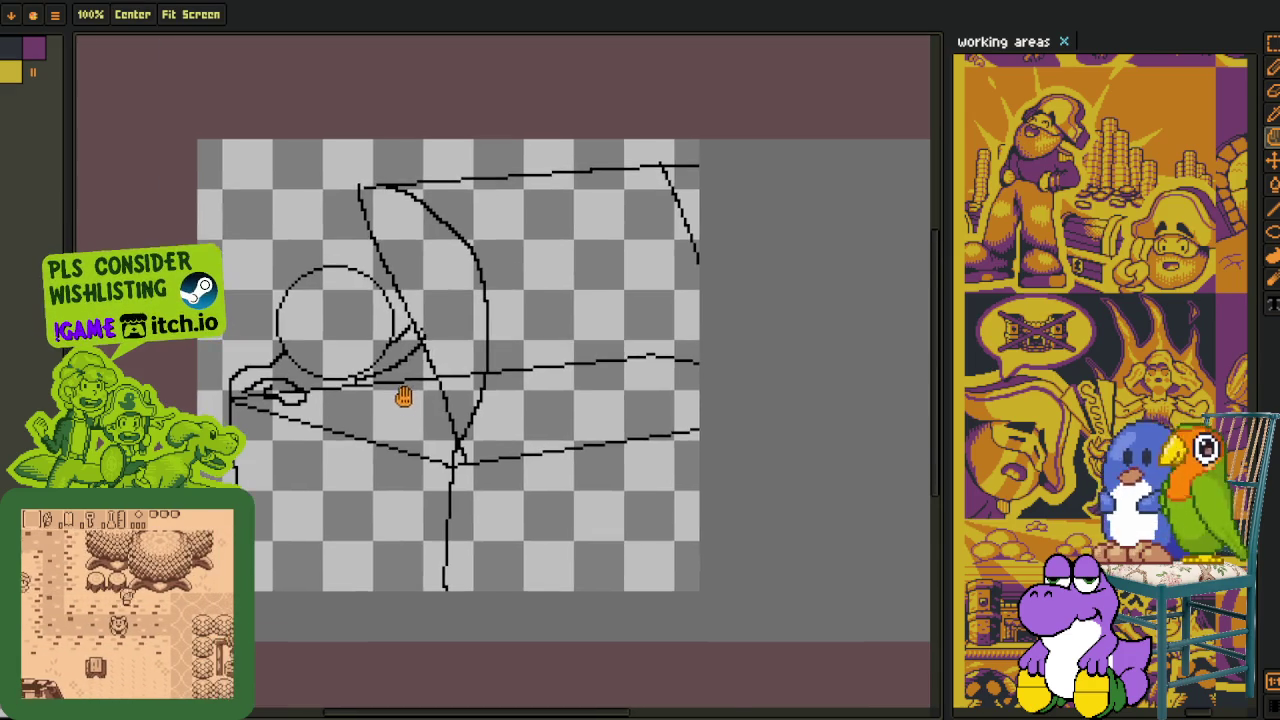
scroll(401, 397, "down", 2)
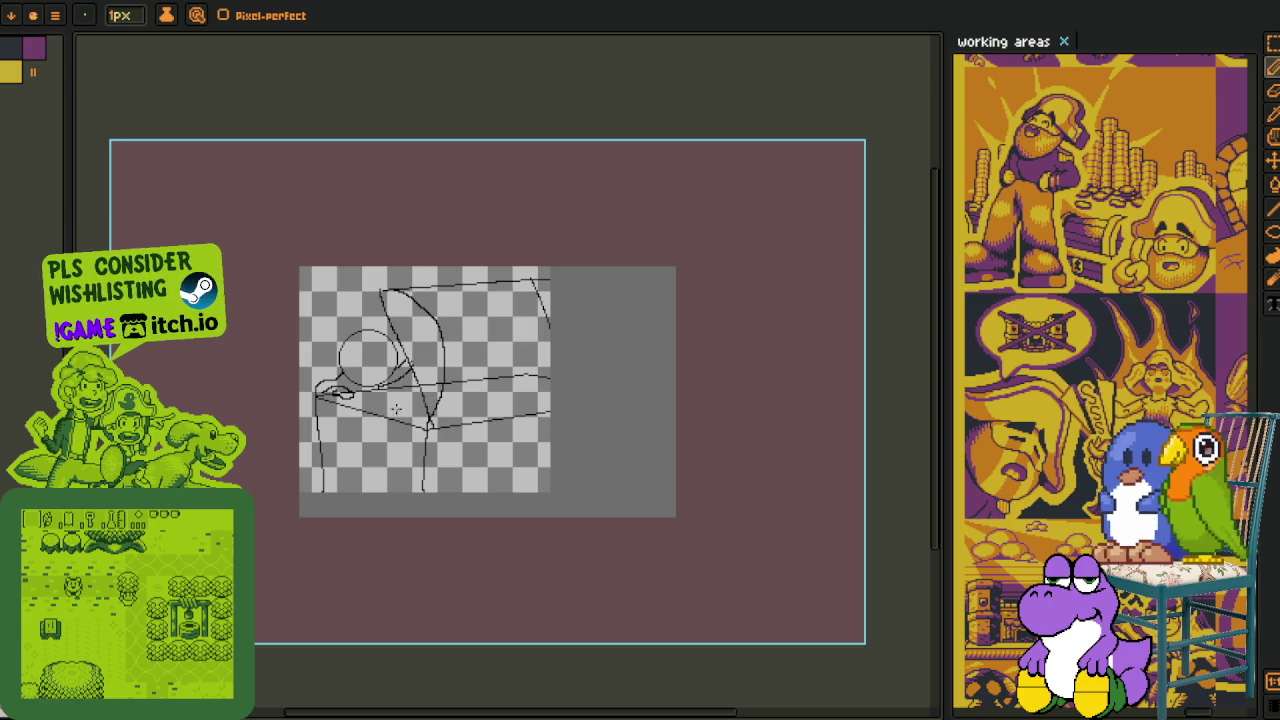
key("i")
scroll(372, 443, "down", 1)
scroll(368, 440, "up", 1)
key("Tab")
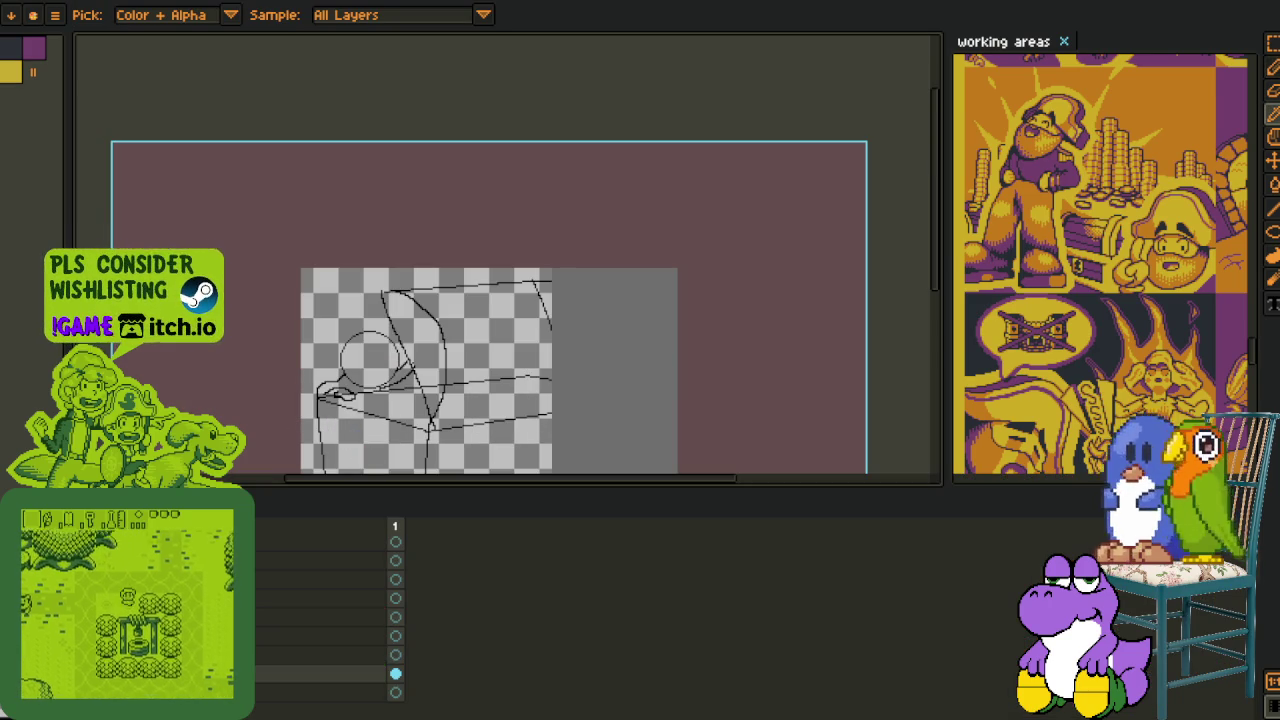
left_click_drag(385, 432, 401, 289)
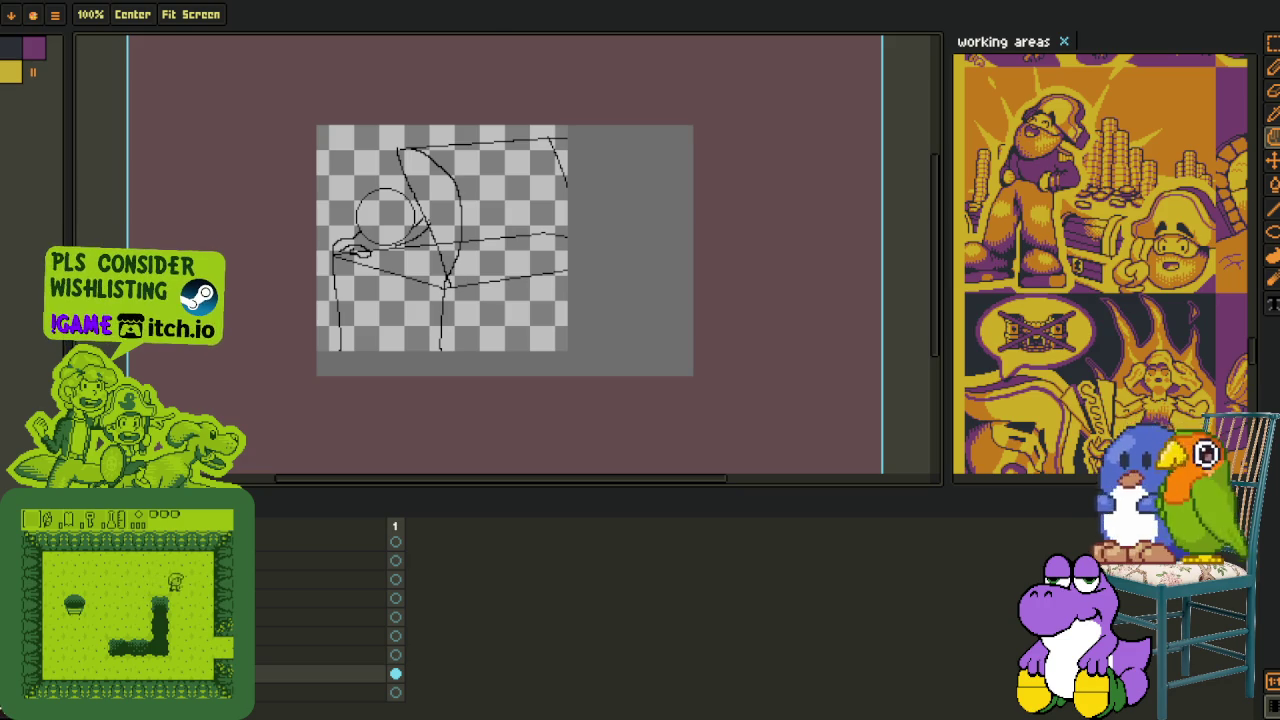
key("Tab")
scroll(569, 286, "up", 2)
scroll(566, 280, "up", 1)
key("shift+r")
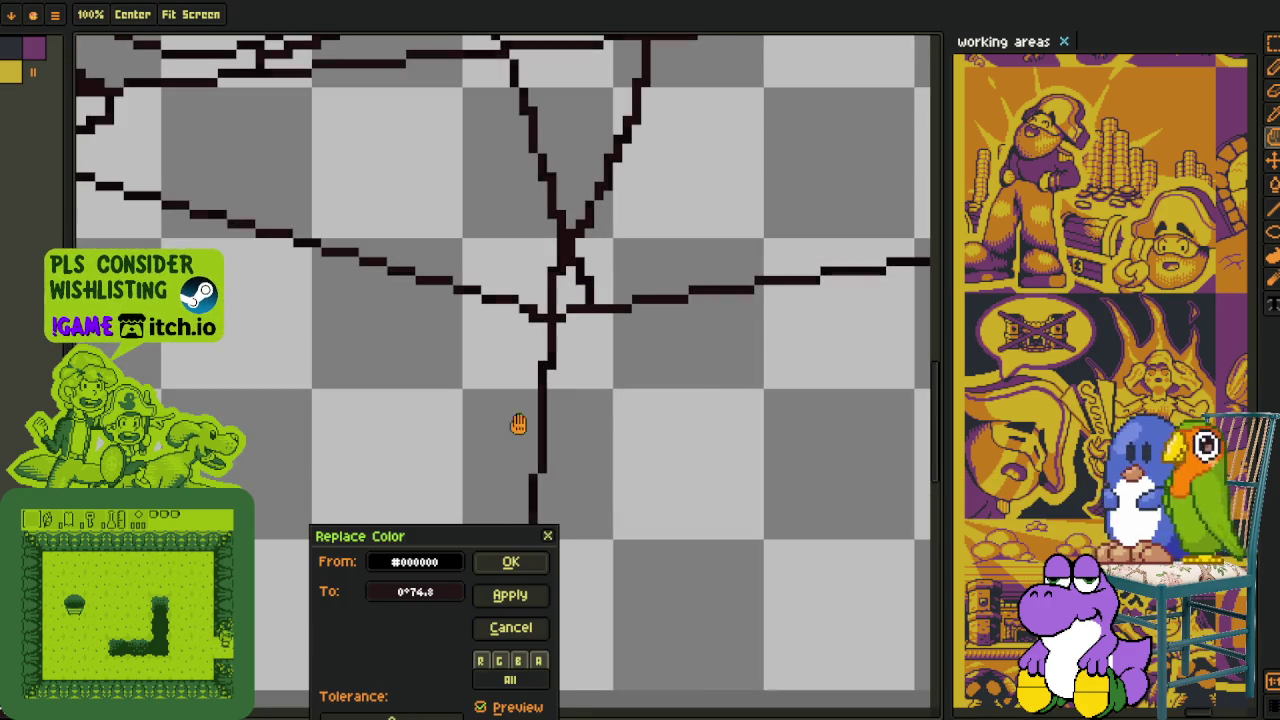
- Replace the black #000000 sketch lines with maroon
left_click(512, 563)
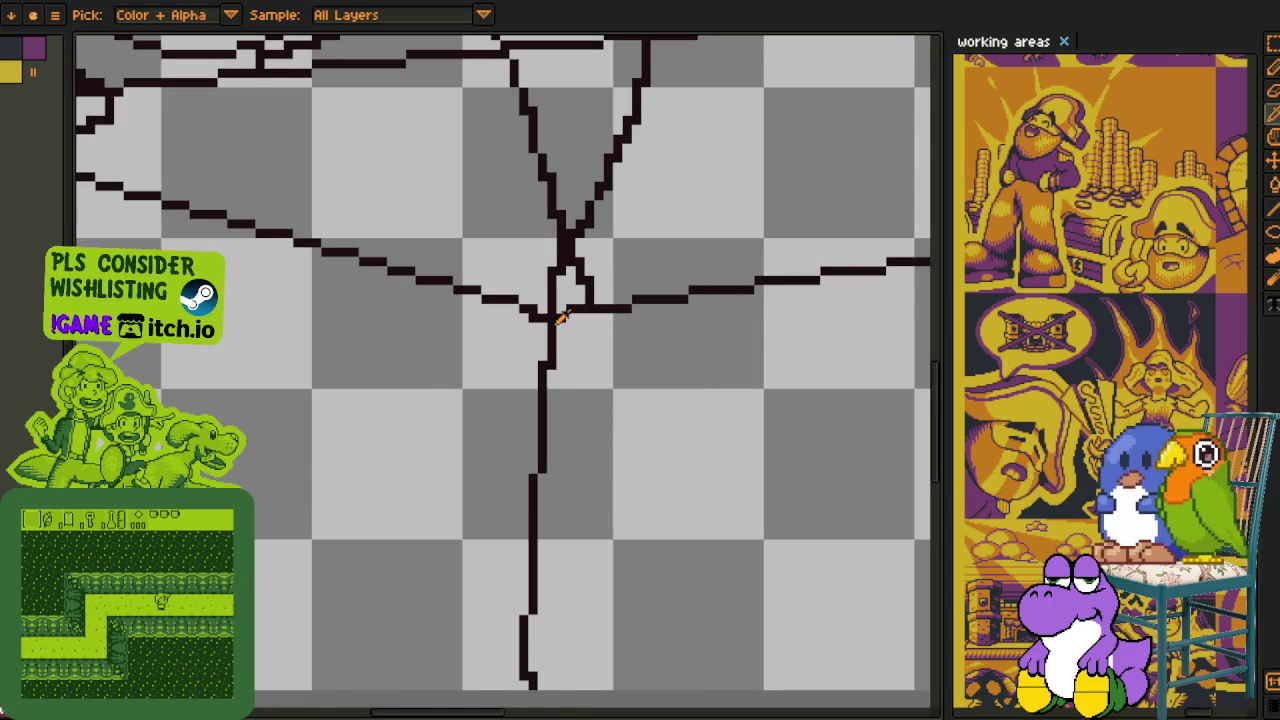
key("shift+r")
left_click(512, 563)
scroll(325, 458, "down", 3)
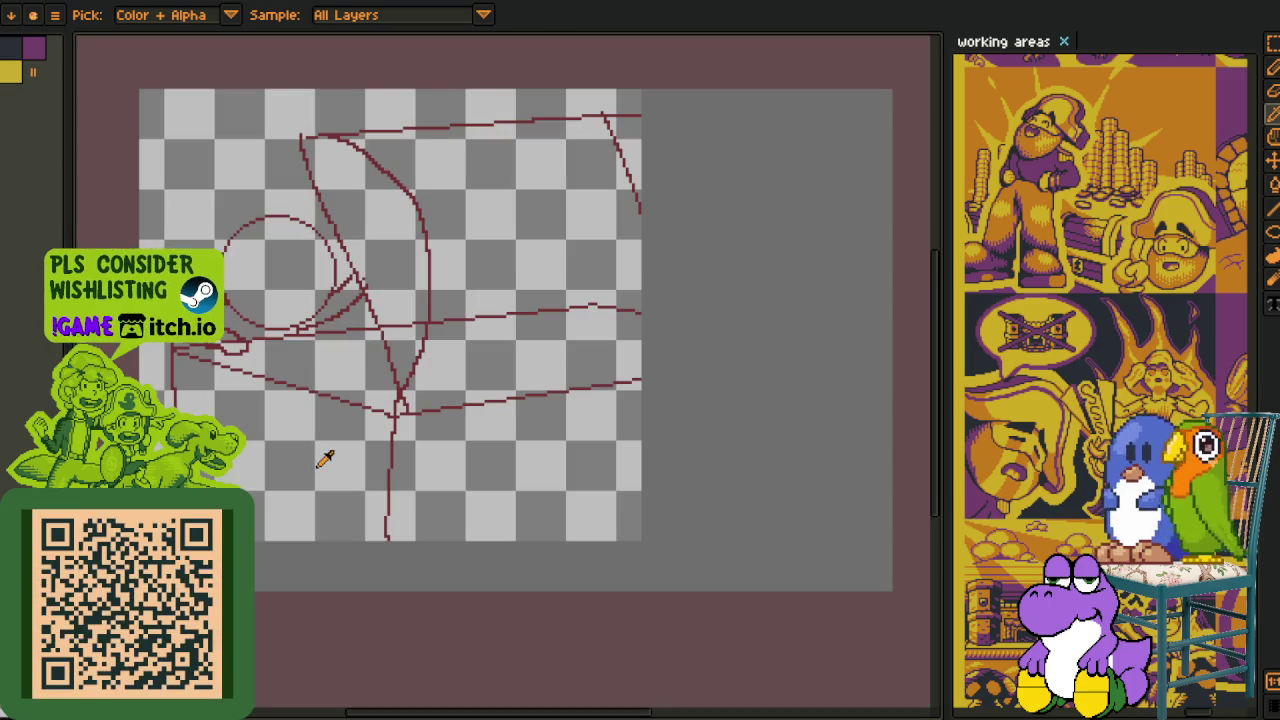
left_click_drag(246, 437, 323, 409)
- Look over the sketch and its layers with the timeline shown, then select the bottom layer
key("Tab")
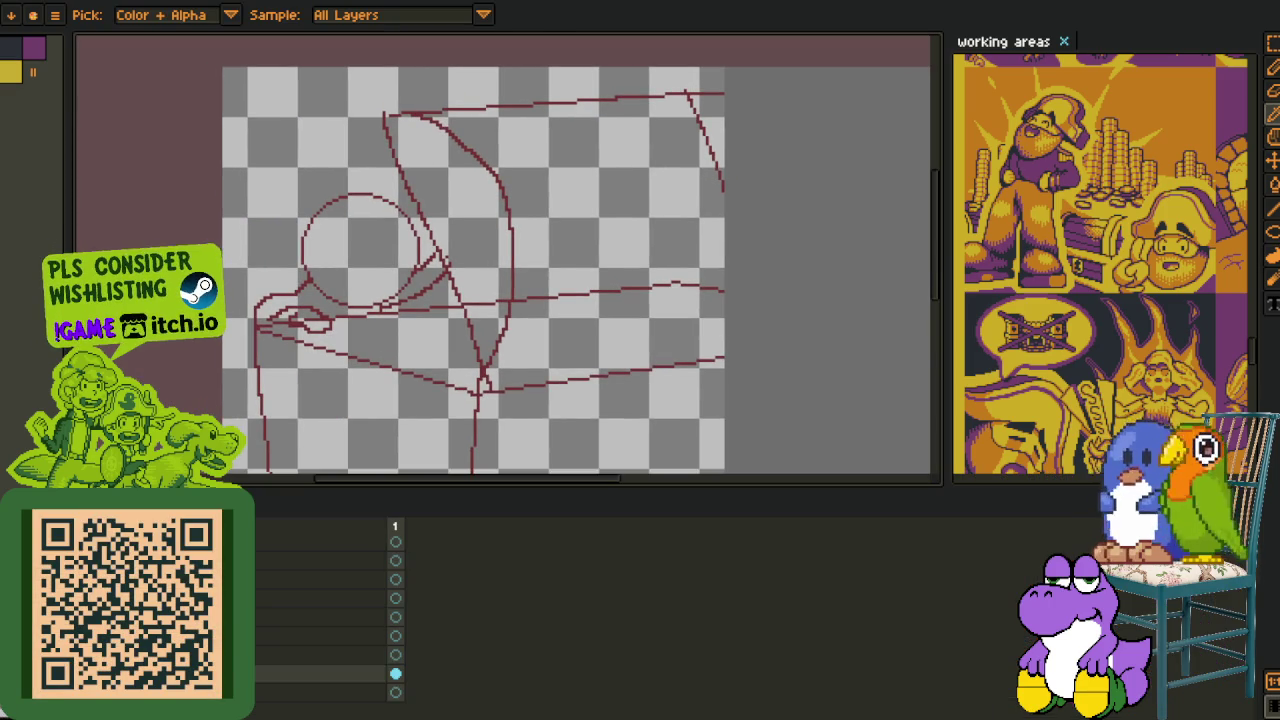
right_click(250, 592)
mouse_move(270, 622)
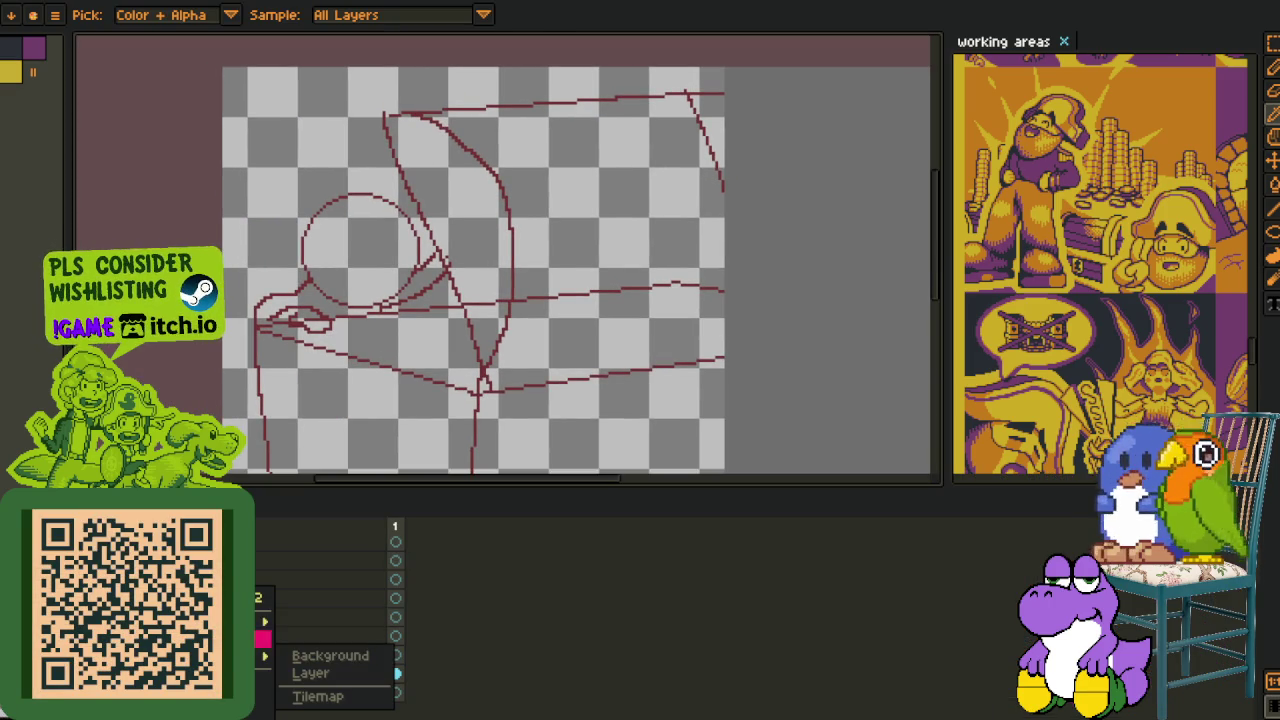
left_click(310, 622)
key("Tab")
mouse_move(323, 371)
left_mouse_down()
mouse_move(345, 361)
mouse_move(330, 452)
left_mouse_up()
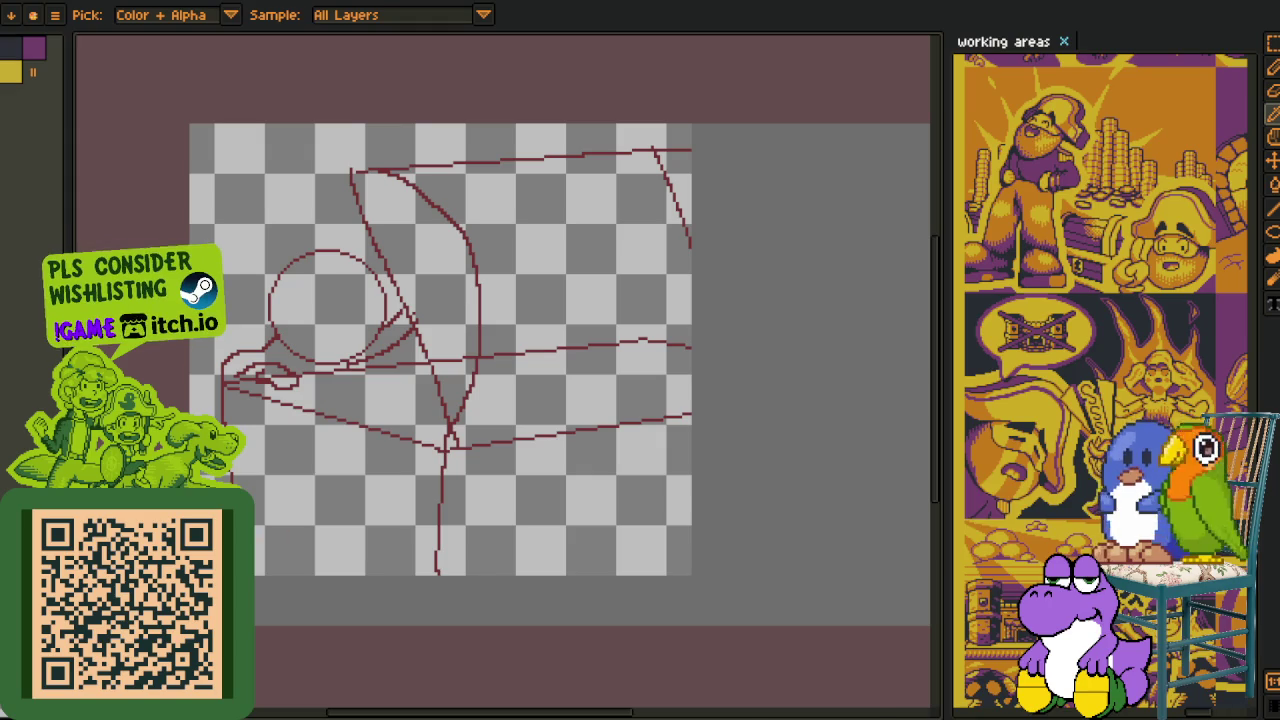
key("Tab")
key("Tab")
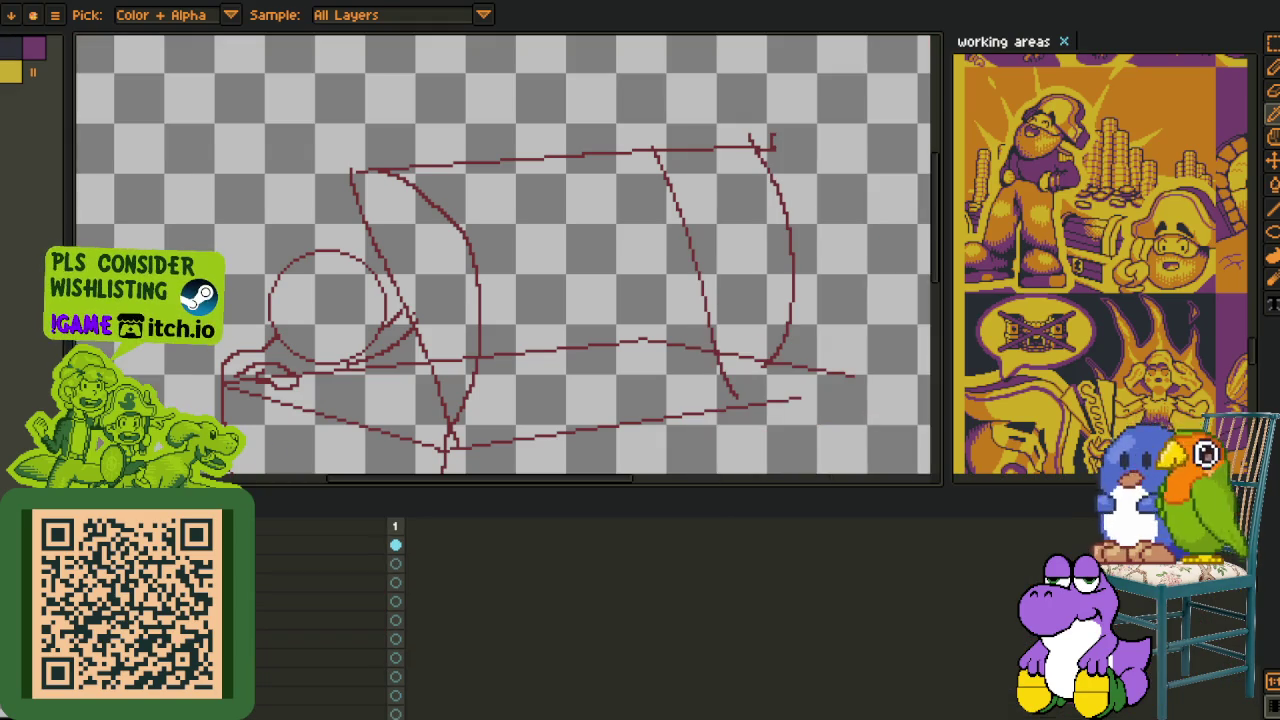
scroll(215, 397, "up", 2)
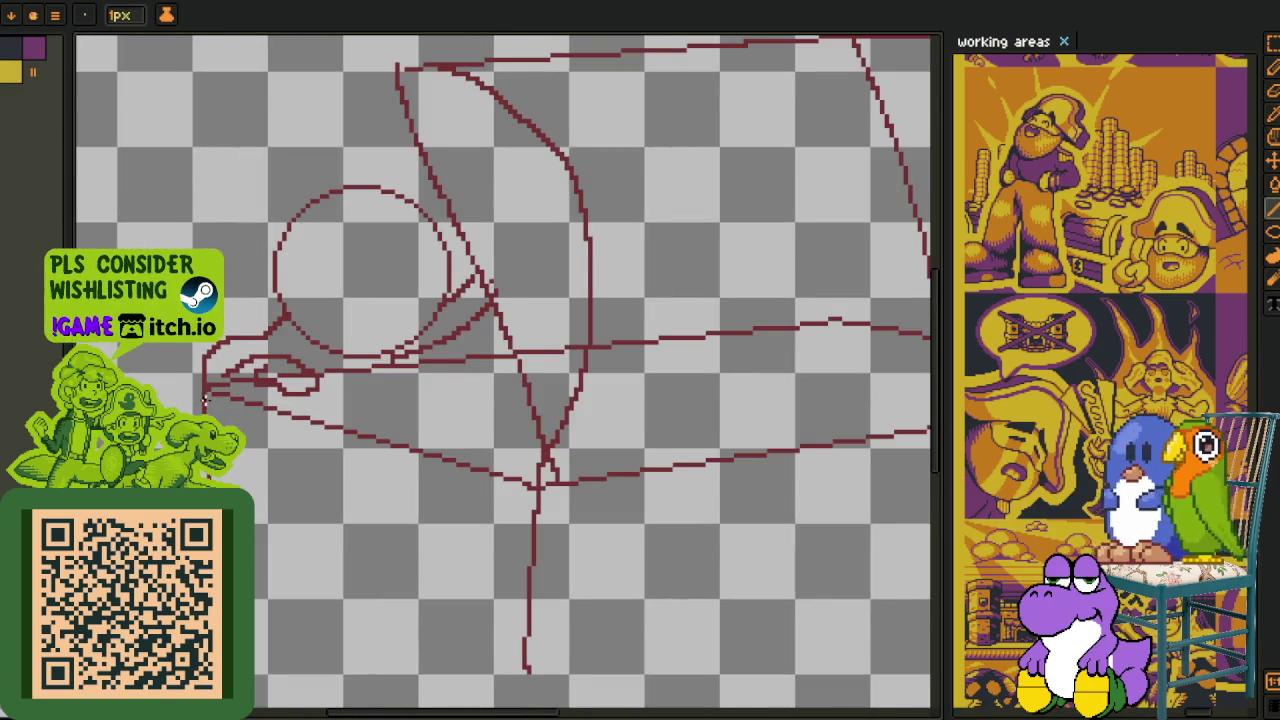
left_click_drag(654, 442, 612, 438)
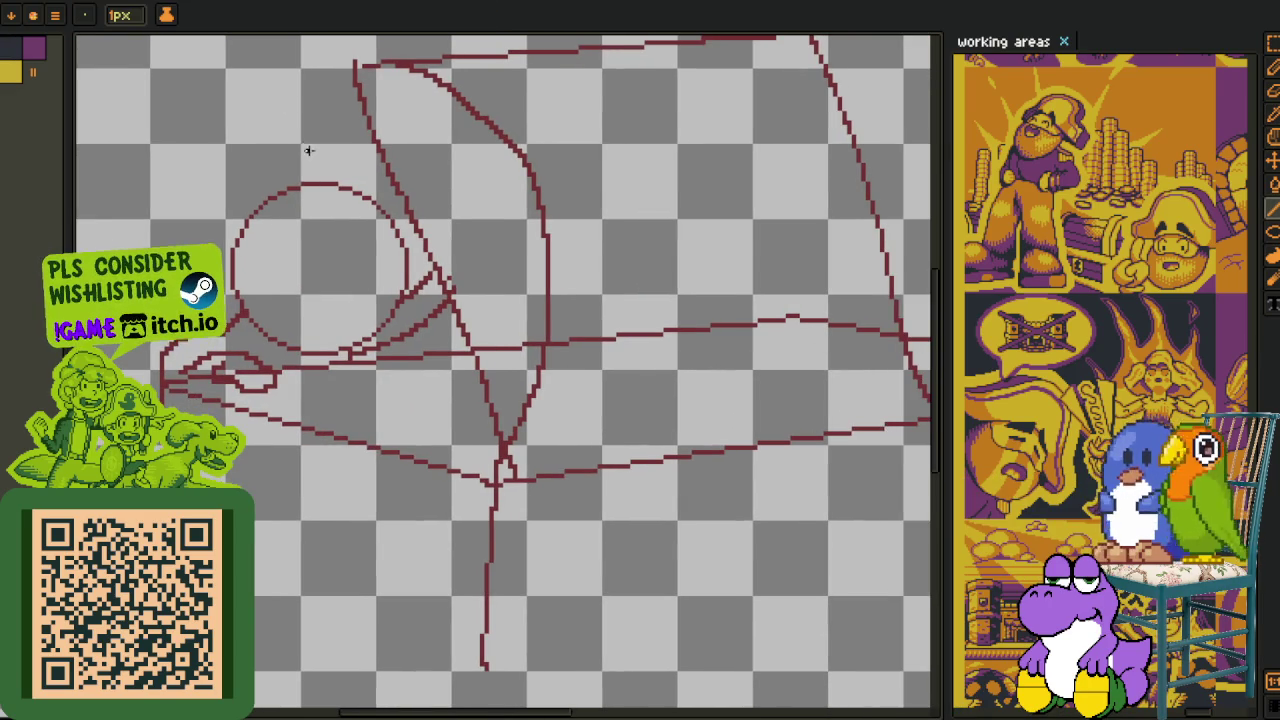
scroll(312, 155, "down", 3)
key("Tab")
key("Tab")
key("Tab")
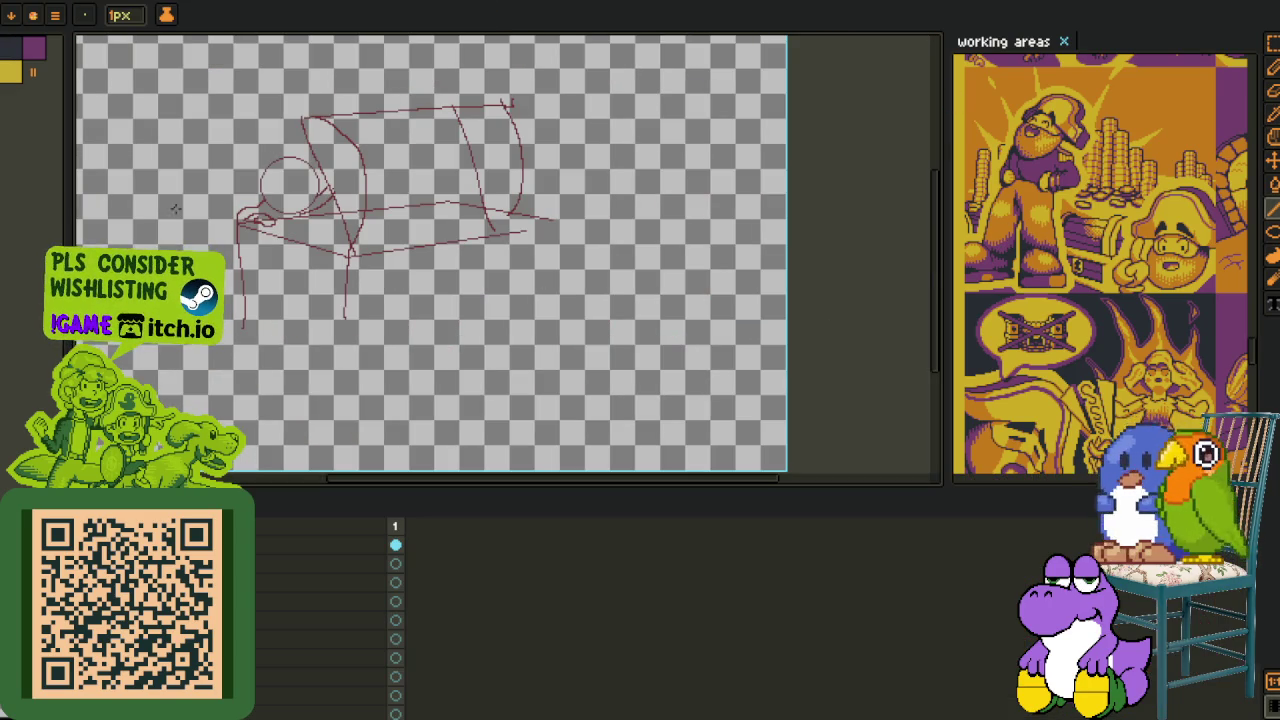
key("Down")
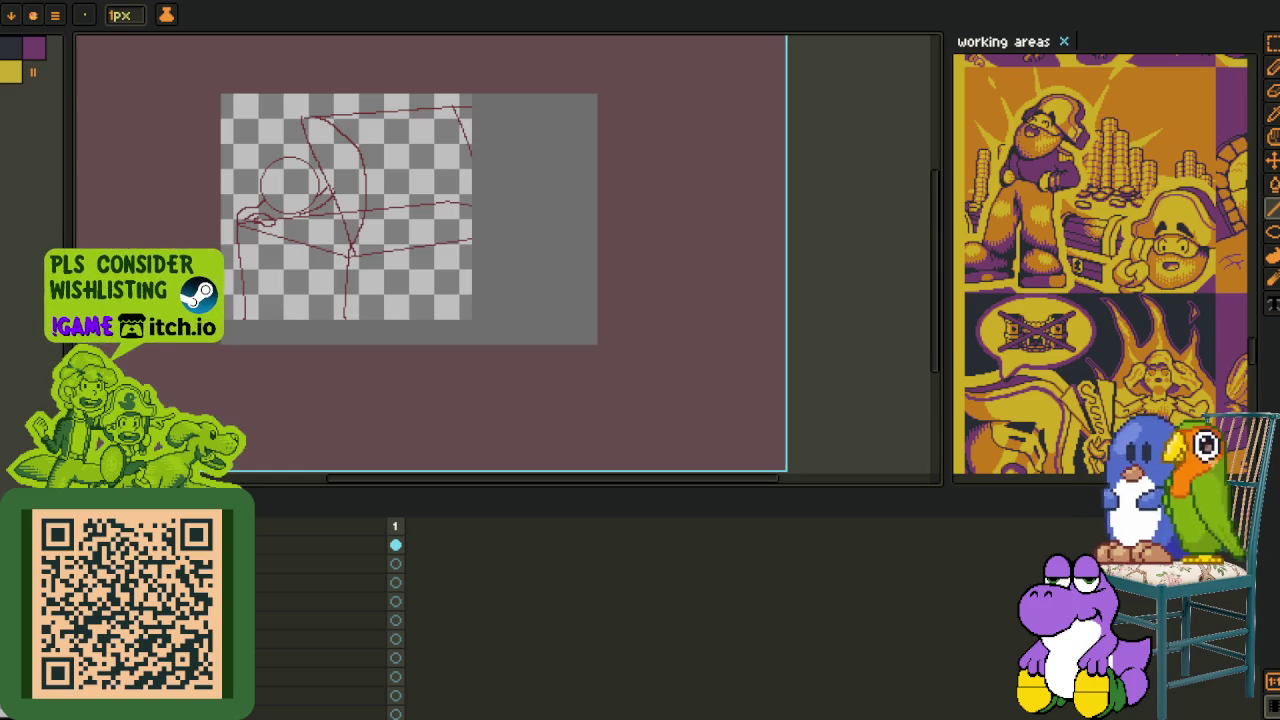
- Export the chest panel as a sprite sheet
key("Tab")
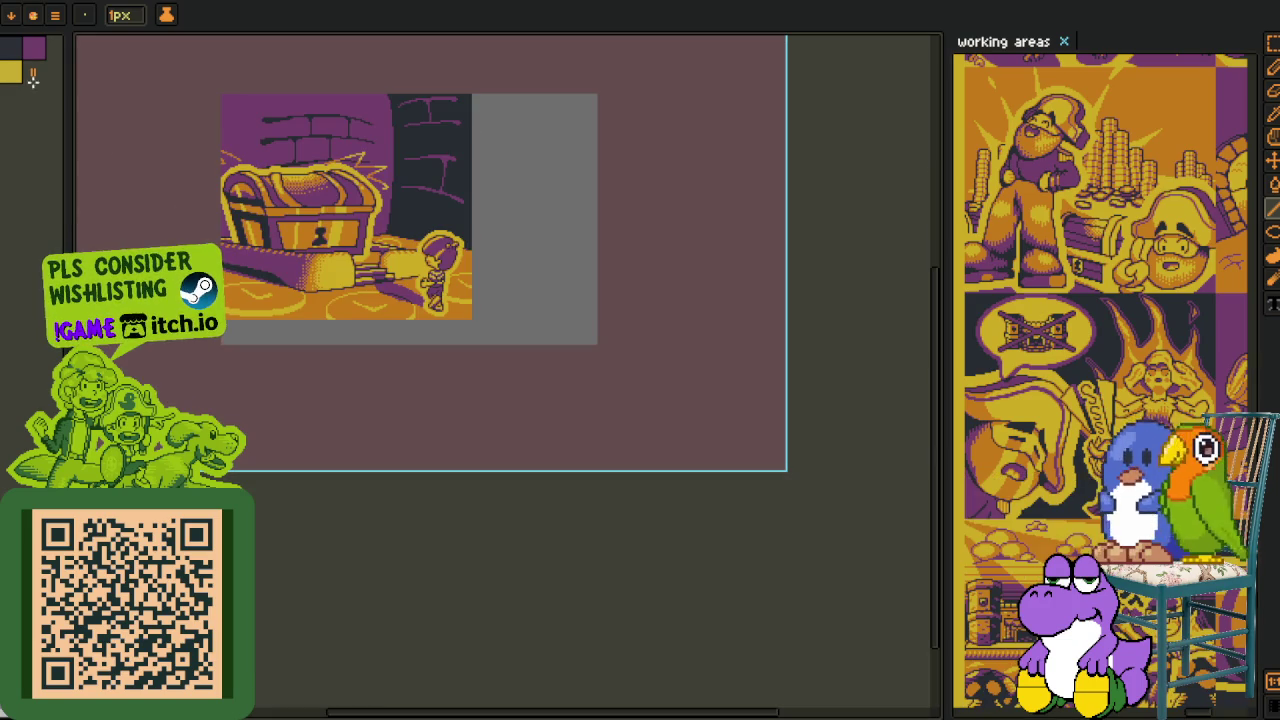
left_click(55, 15)
mouse_move(40, 122)
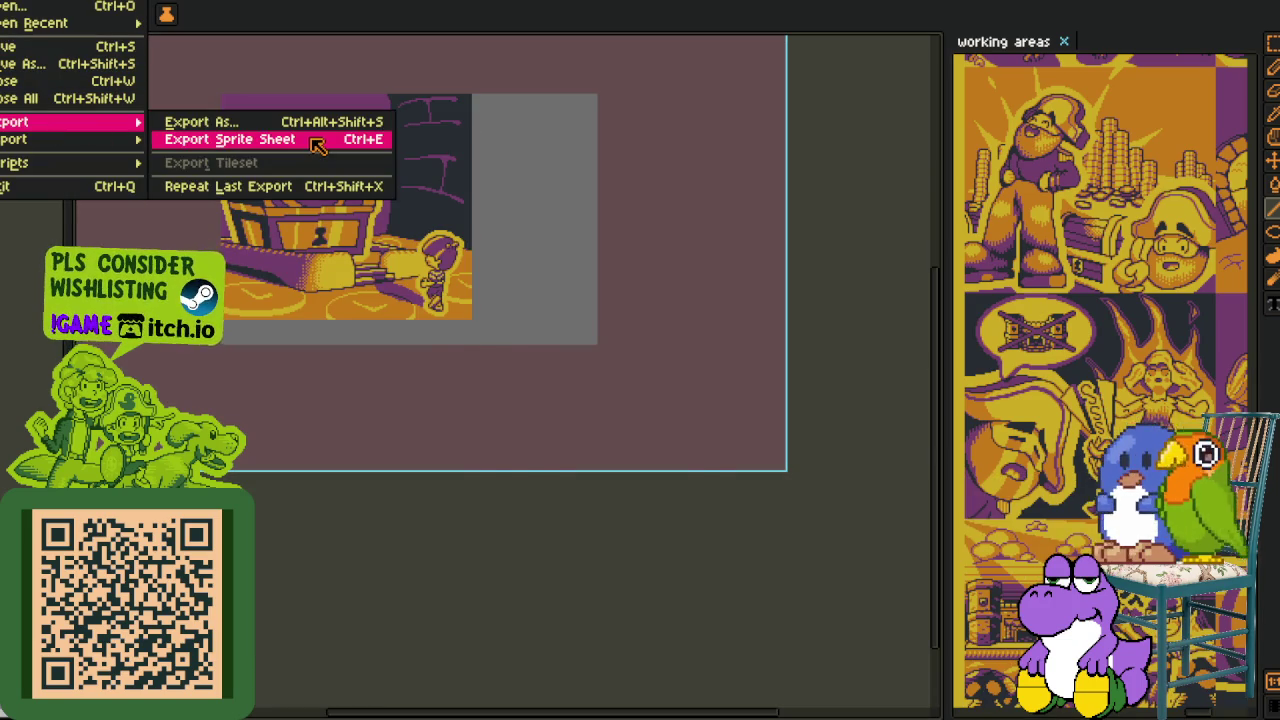
left_click(320, 139)
left_click(738, 478)
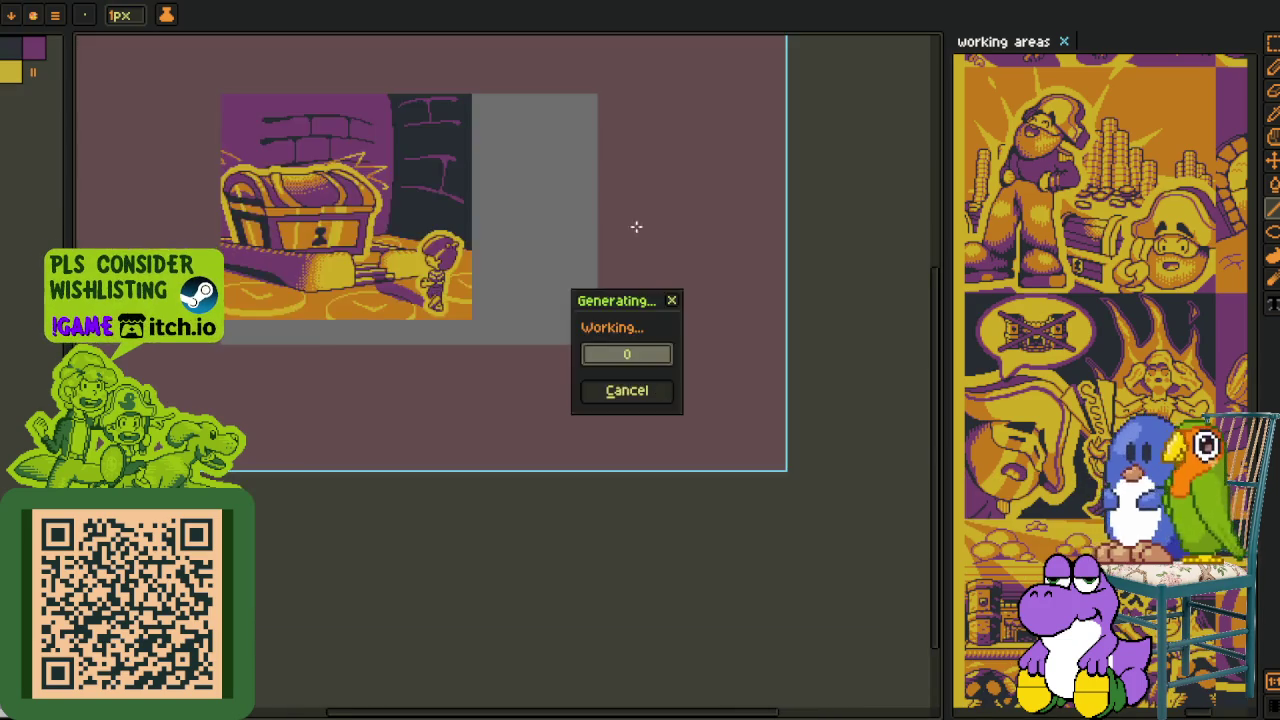
- Make the brown background and grey surround transparent with Replace Color
key("m")
scroll(317, 250, "left", 2)
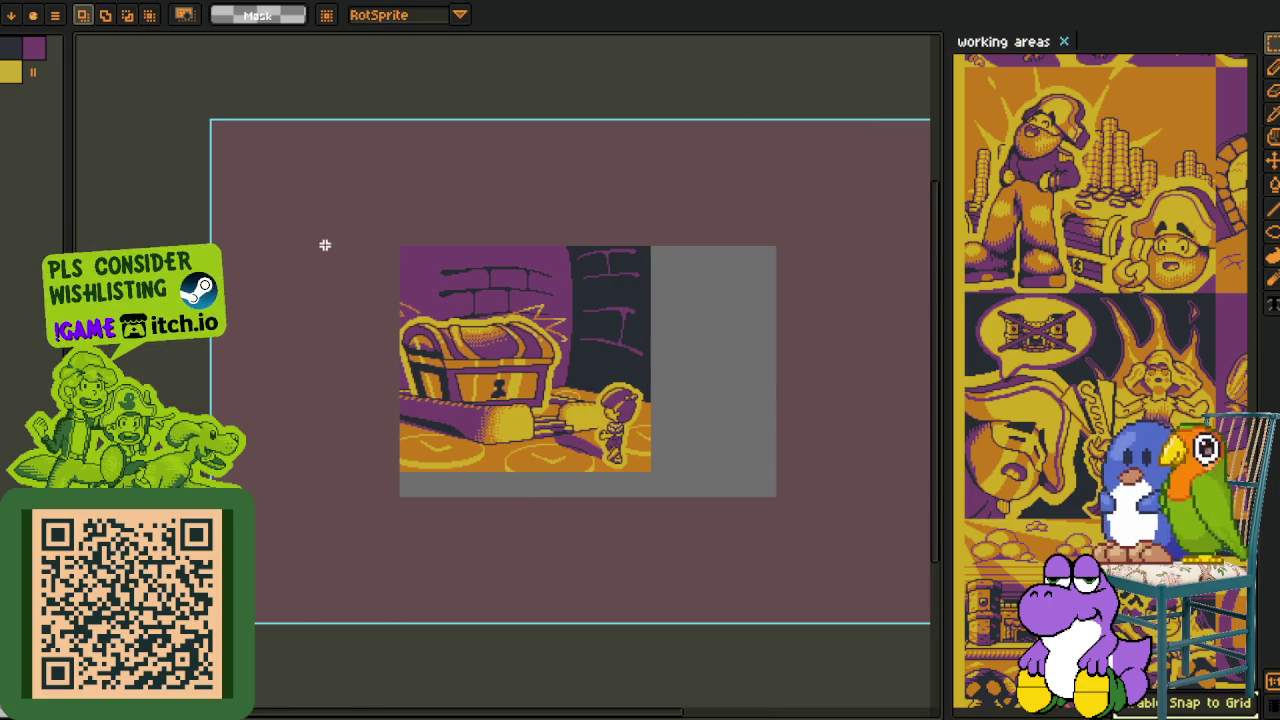
scroll(440, 264, "up", 1)
left_click_drag(361, 227, 840, 636)
key("ctrl+d")
key("i")
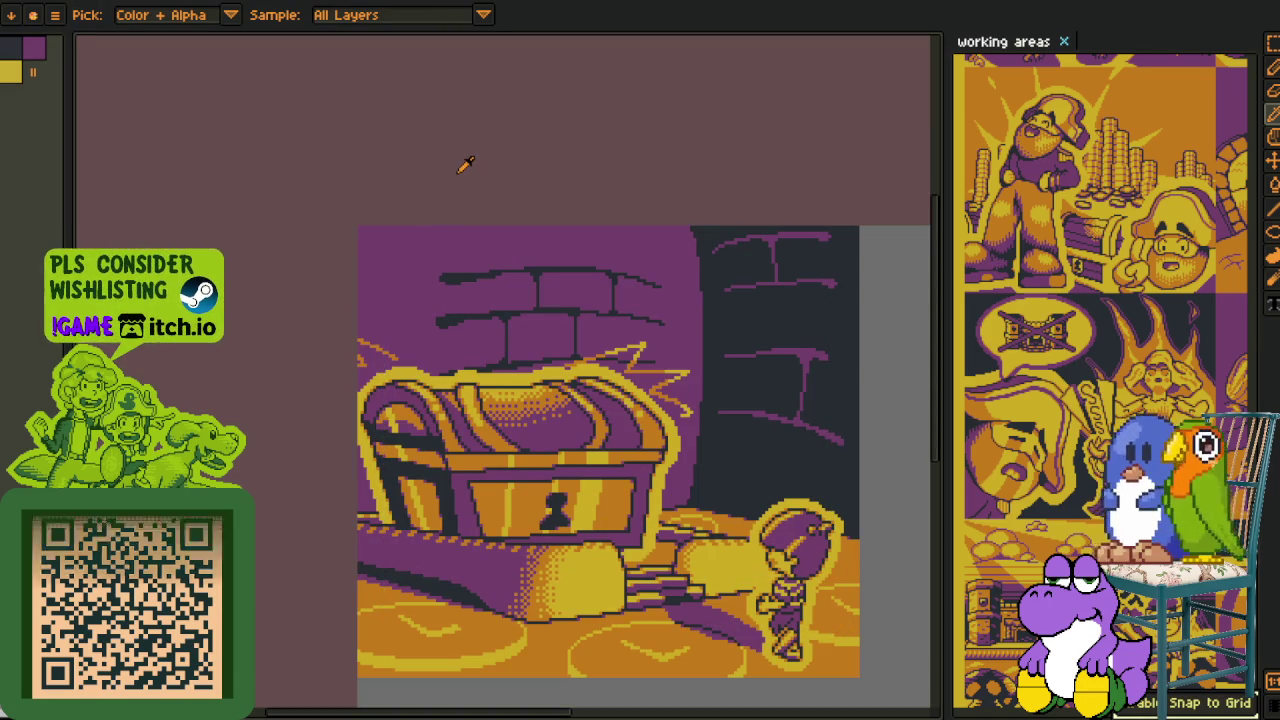
key("shift+r")
key("Return")
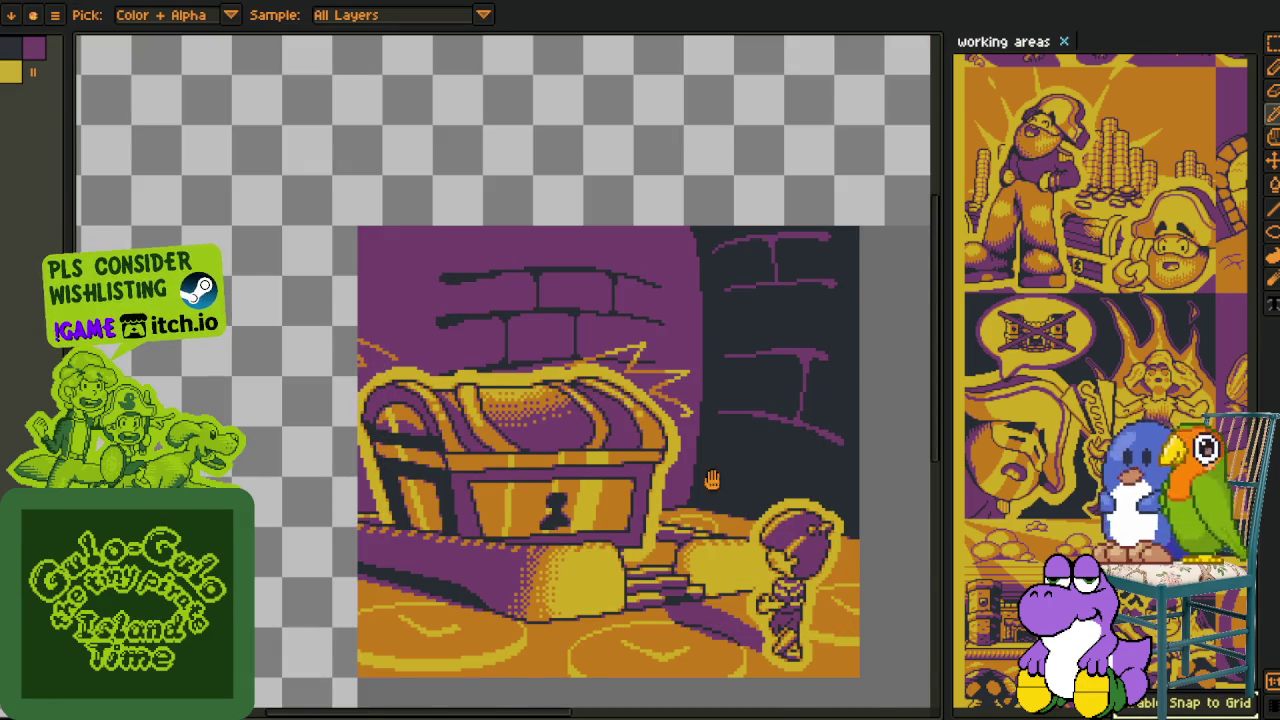
key("shift+r")
key("Return")
- Trim the sprite to the chest artwork and cut it to the clipboard
key("alt+s")
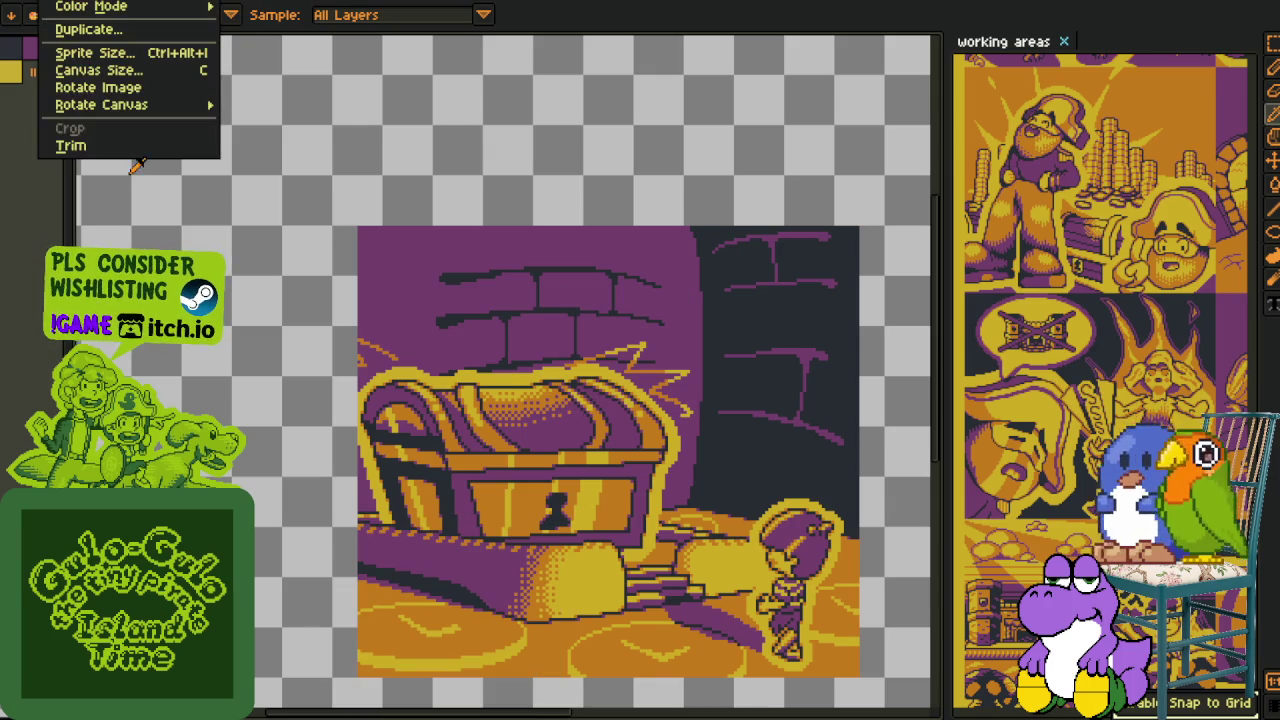
left_click(70, 145)
scroll(270, 300, "down", 2)
key("m")
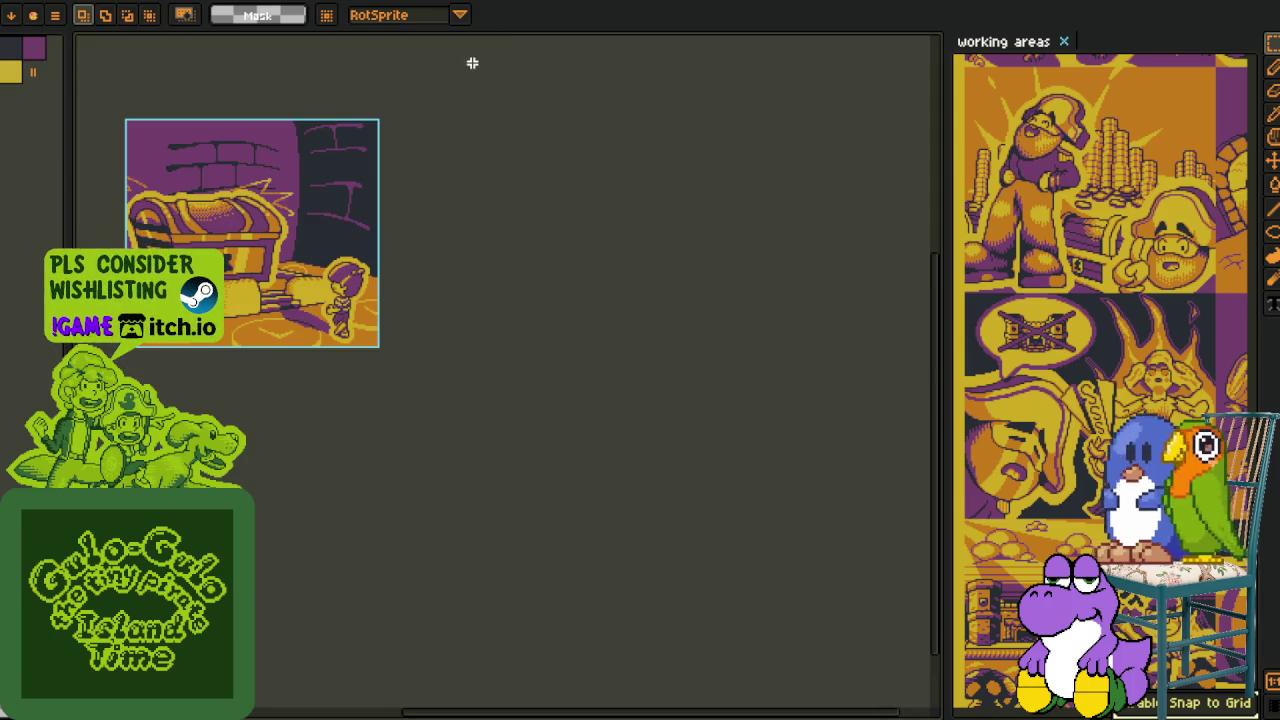
scroll(408, 94, "left", 5)
key("Delete")
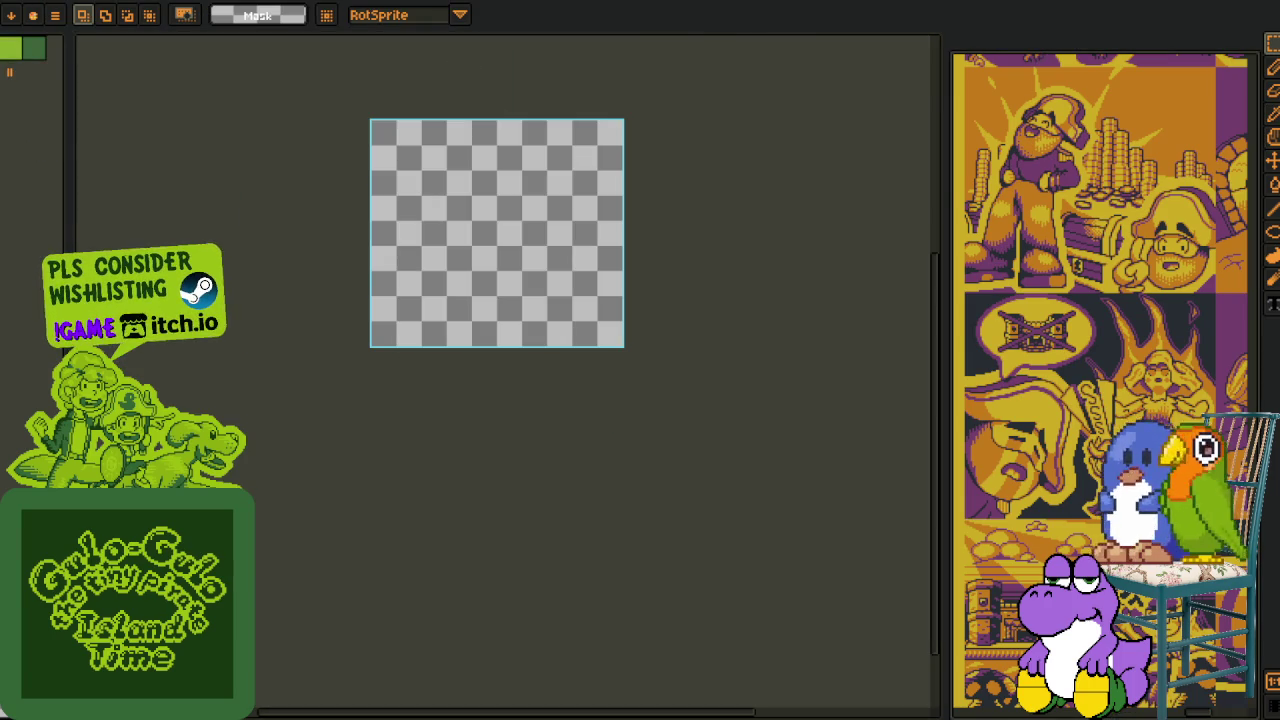
- On the working areas sheet, add a new empty layer near the rocky cave panel
left_click_drag(1033, 42, 500, 300)
scroll(810, 370, "down", 2)
left_click_drag(810, 370, 651, 306)
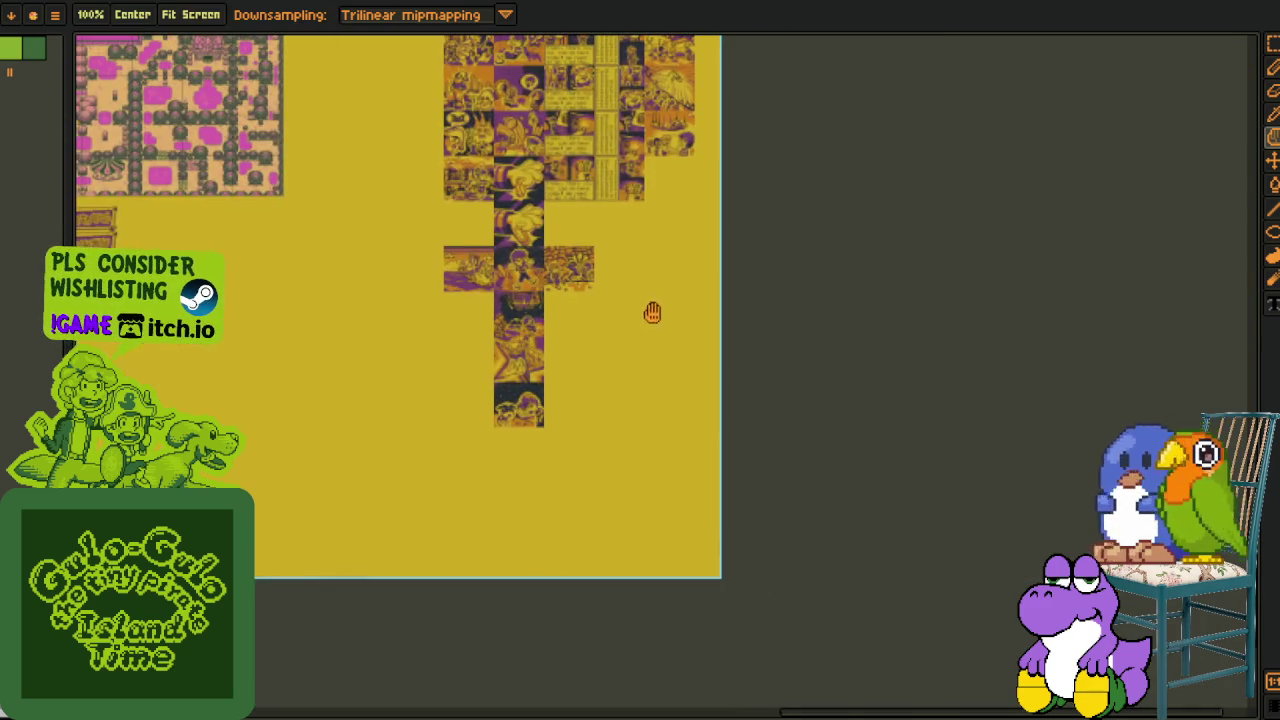
scroll(628, 306, "up", 3)
left_click_drag(597, 266, 602, 372)
key("Tab")
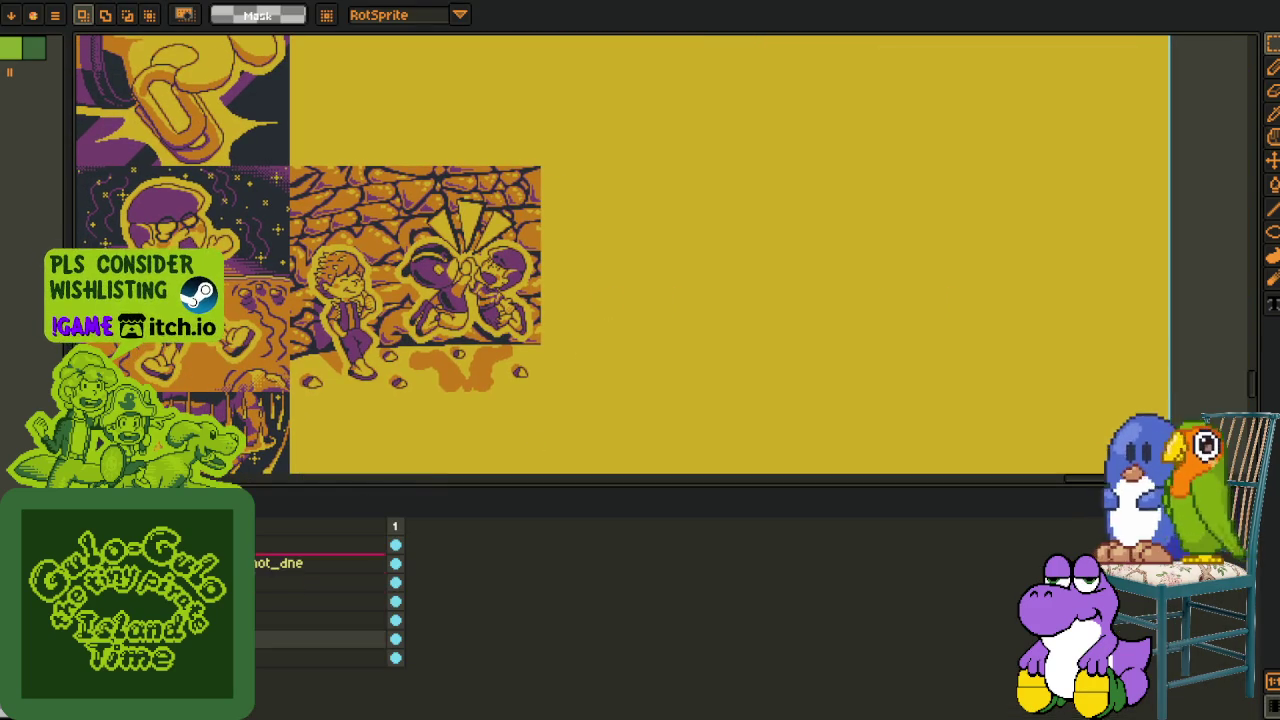
right_click(258, 612)
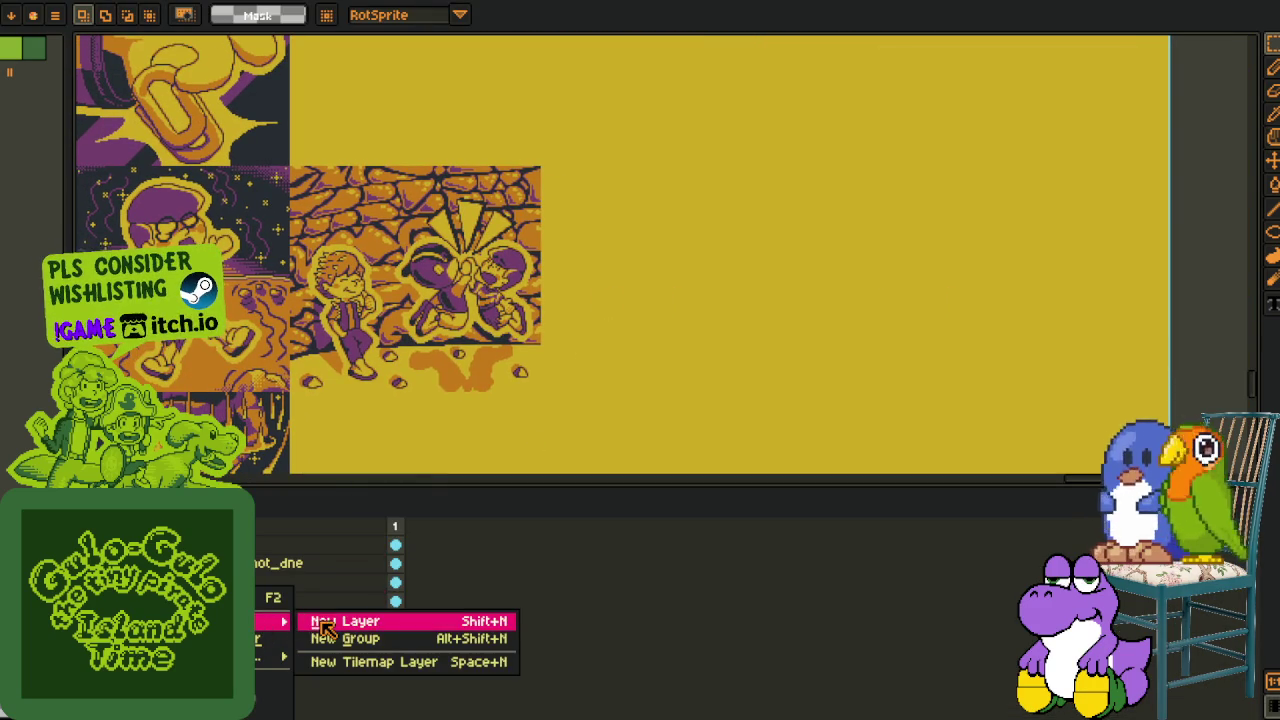
left_click(316, 622)
- Paste the treasure chest panel onto the new layer and commit it beside the cave panel
key("ctrl+v")
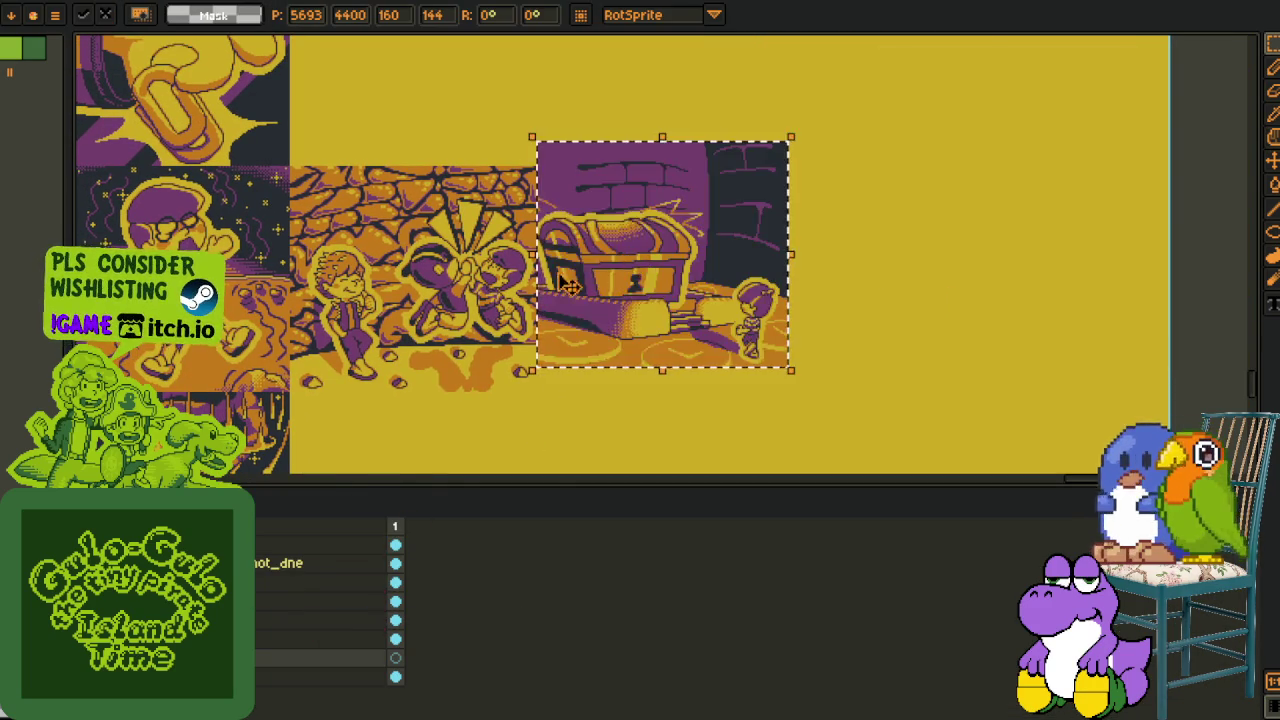
scroll(570, 282, "up", 3)
key("Tab")
scroll(580, 260, "down", 5)
scroll(603, 200, "up", 5)
scroll(640, 250, "up", 1)
scroll(612, 268, "down", 1)
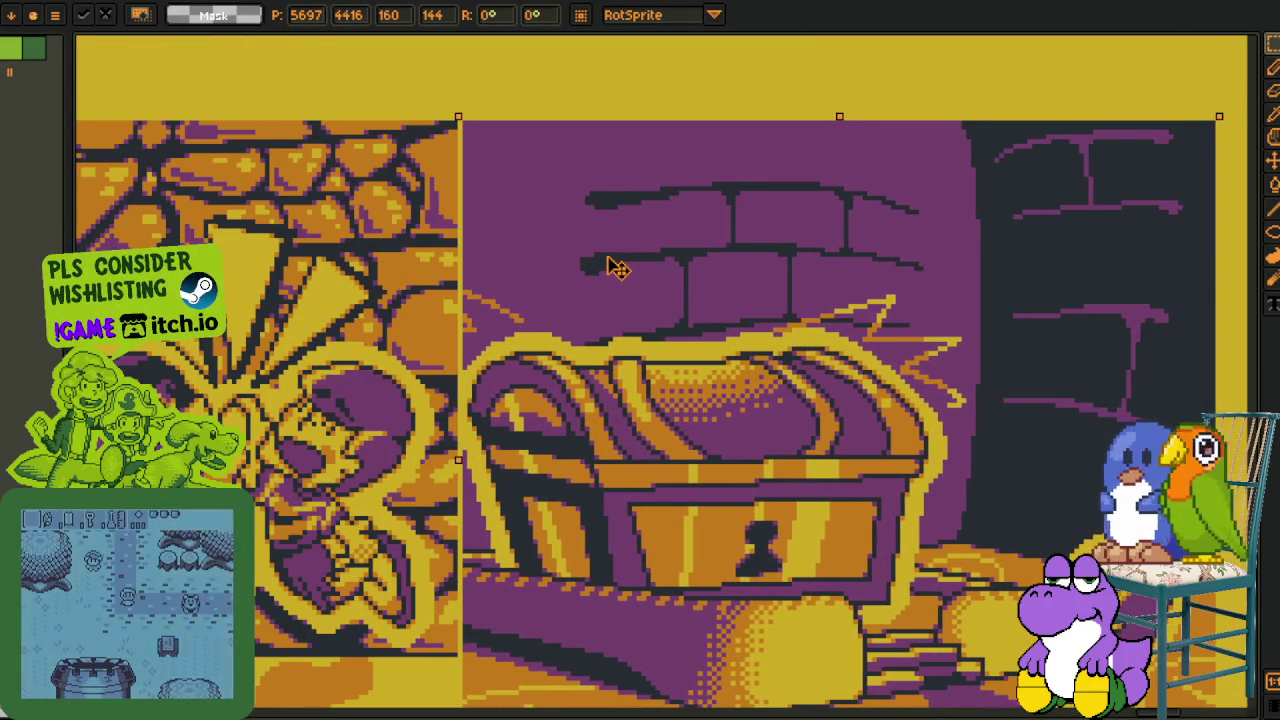
key("Return")
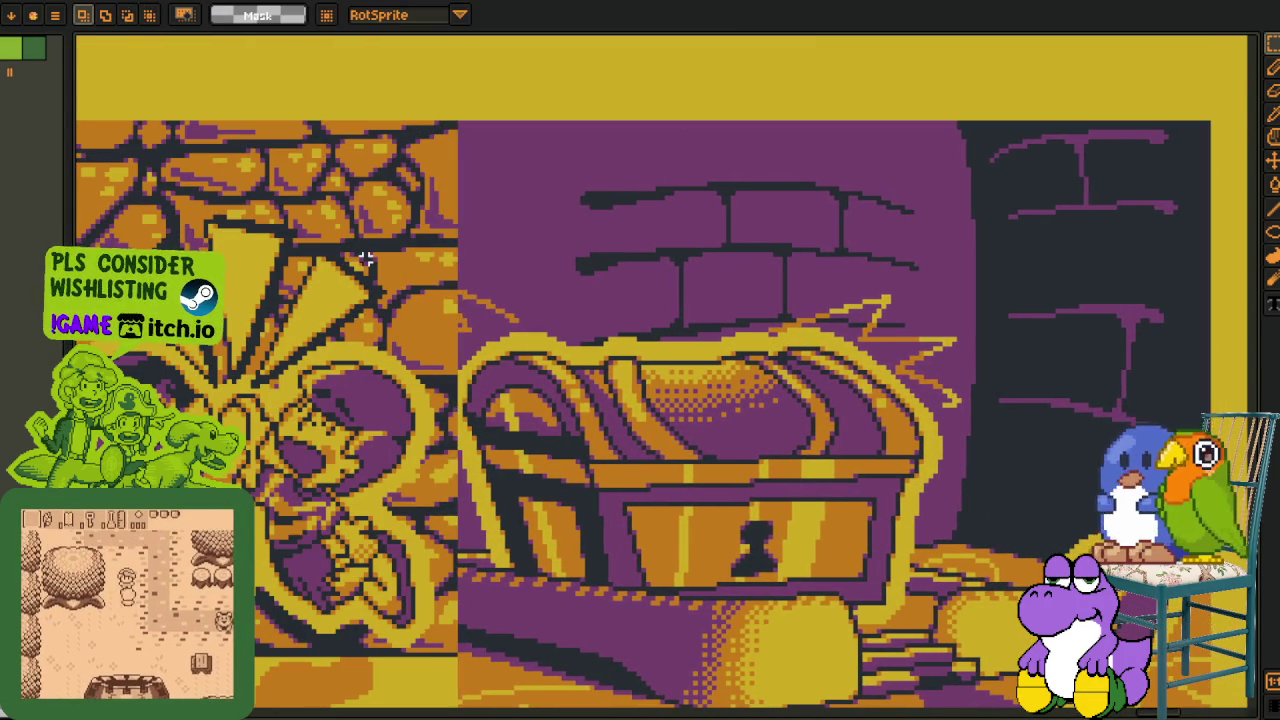
scroll(357, 257, "down", 3)
scroll(340, 330, "down", 2)
scroll(340, 330, "up", 2)
key("Tab")
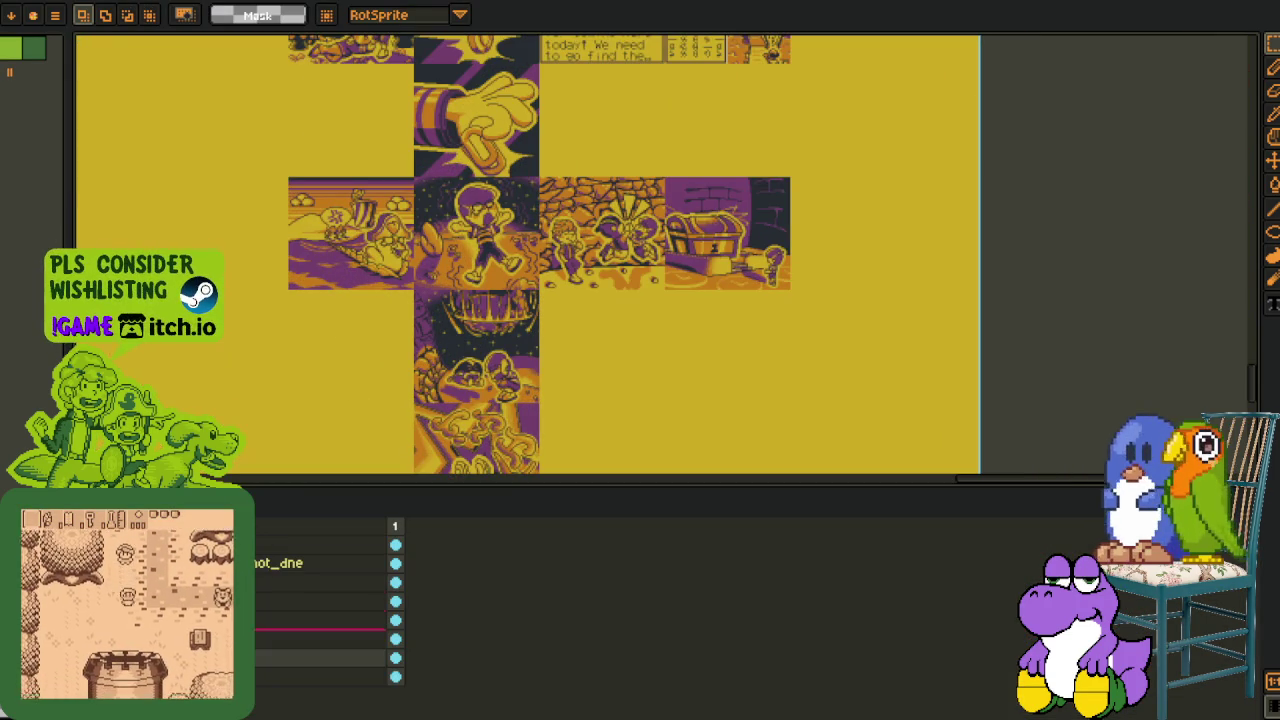
- Merge the chest layer into the panel layer below, then save the working areas sheet
right_click(280, 590)
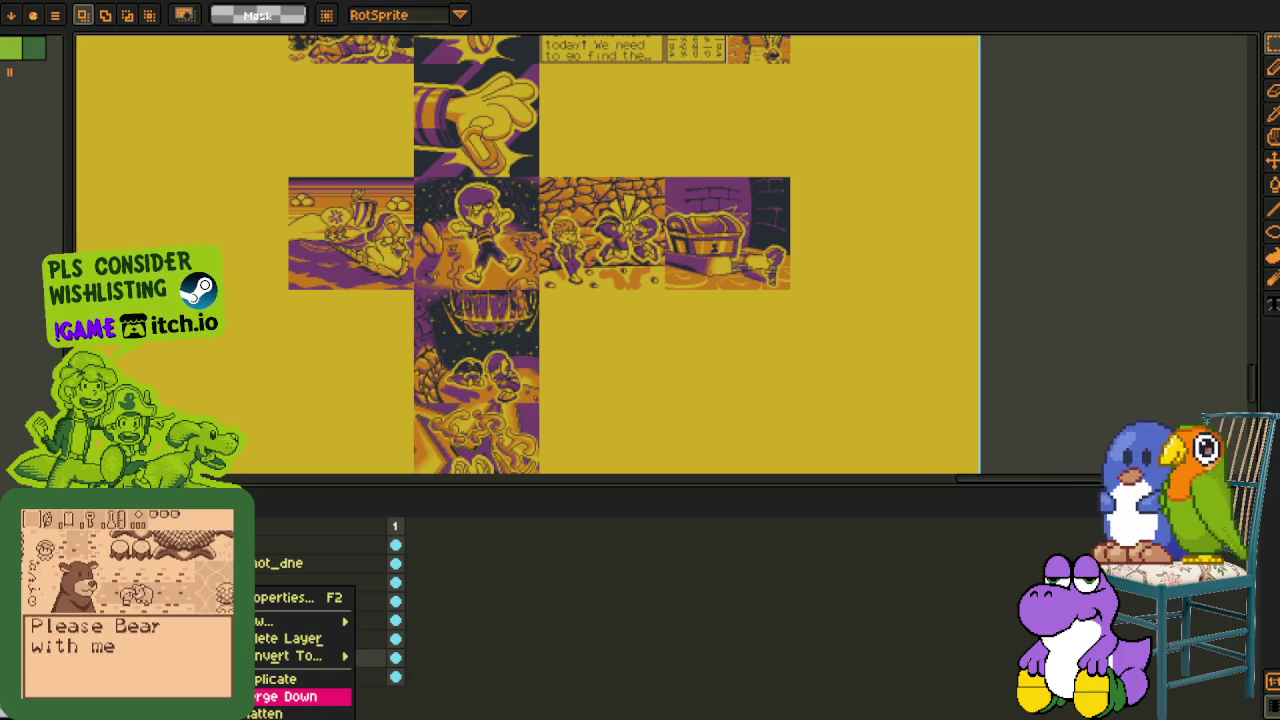
left_click(316, 697)
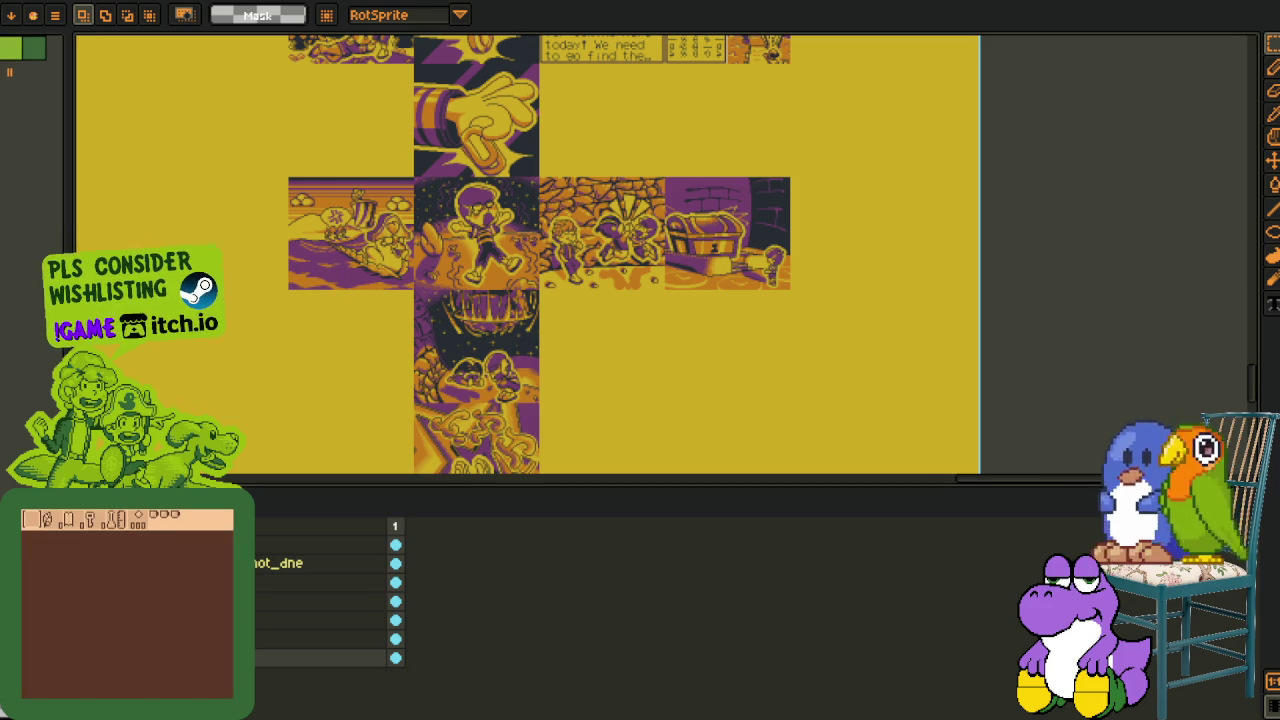
key("Tab")
scroll(710, 190, "up", 2)
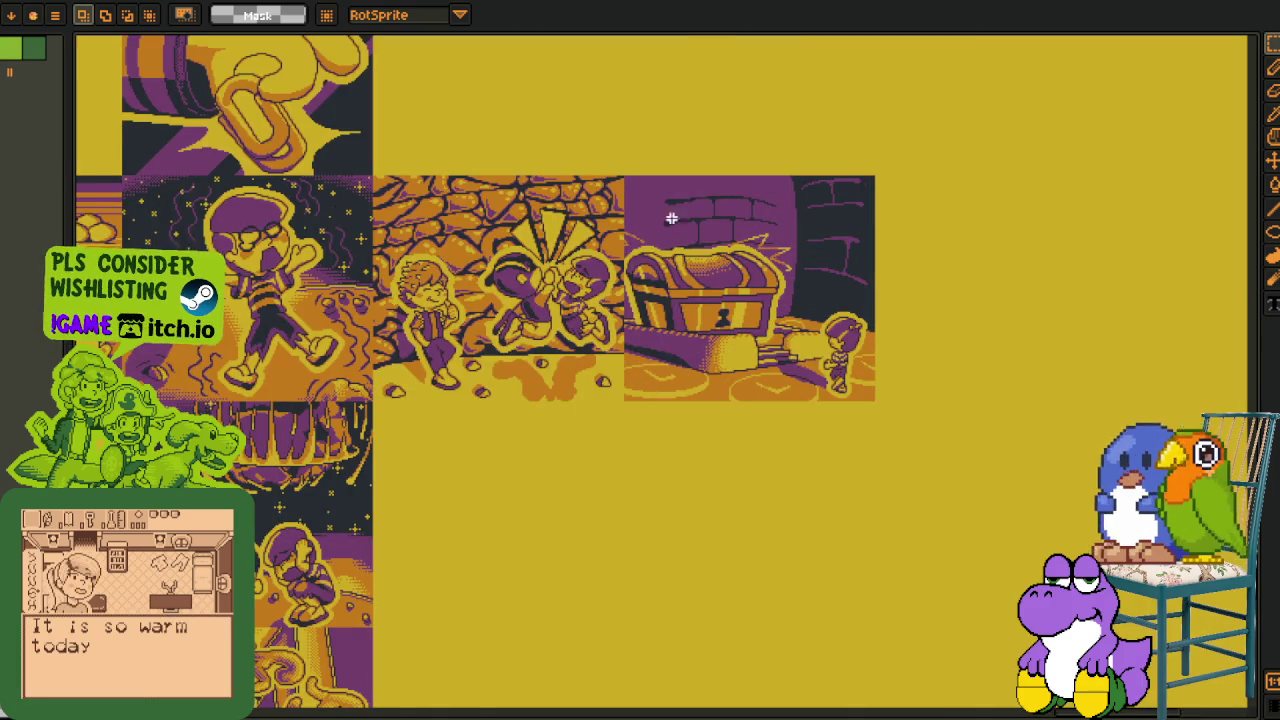
left_click_drag(687, 212, 798, 189)
key("ctrl+s")
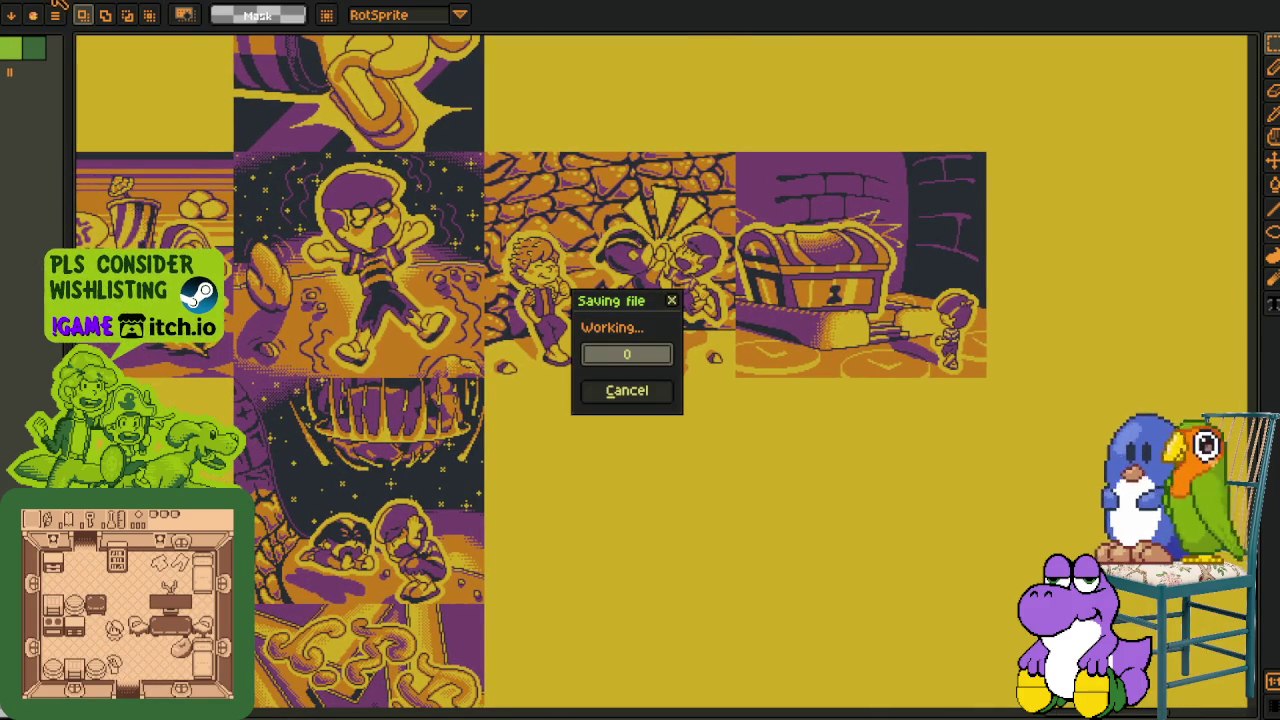
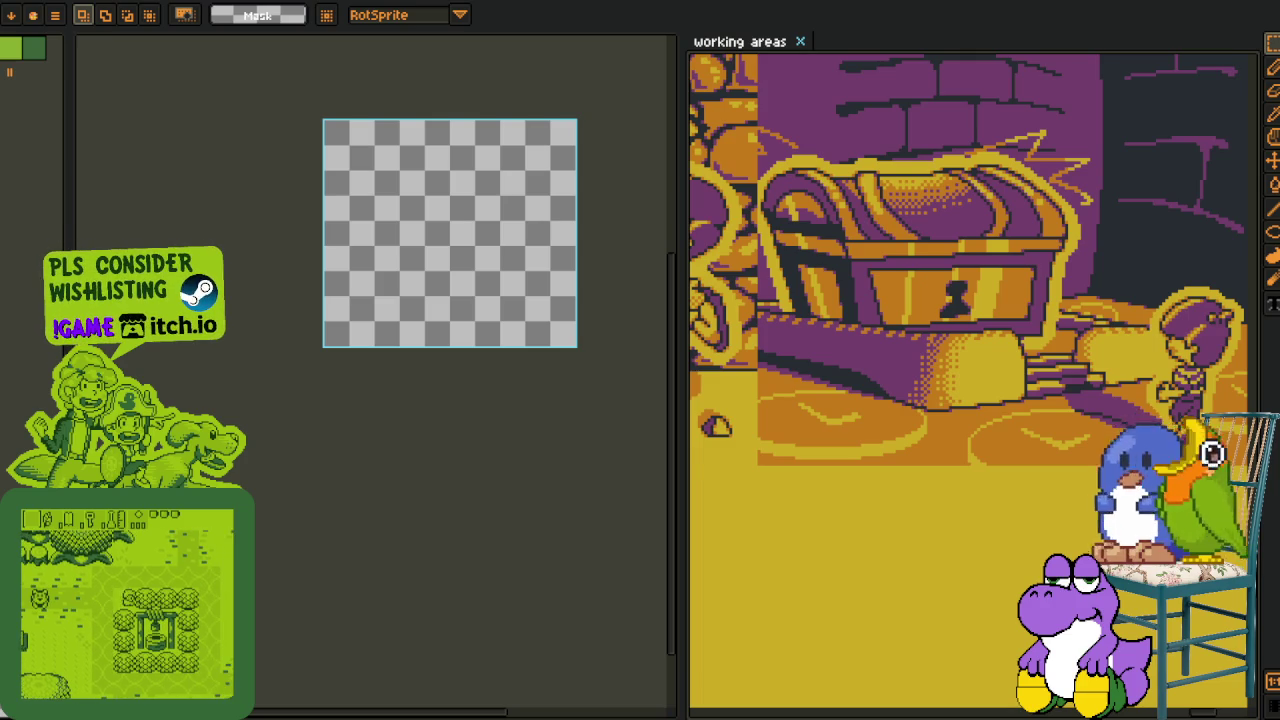
- Widen the canvas panel and close the blank 'G - Cutscene 15-Sheet.aseprite' sprite without saving
scroll(420, 320, "up", 2)
scroll(266, 507, "up", 2)
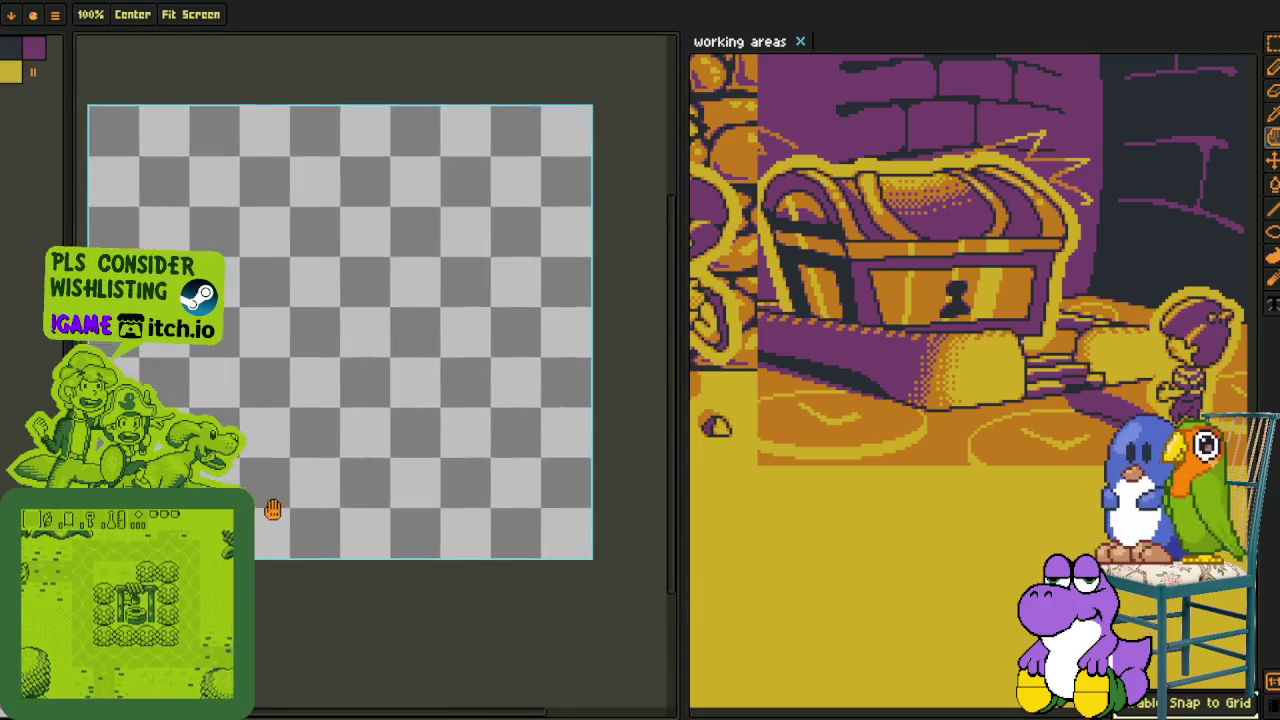
scroll(607, 459, "up", 1)
left_click_drag(681, 420, 752, 420)
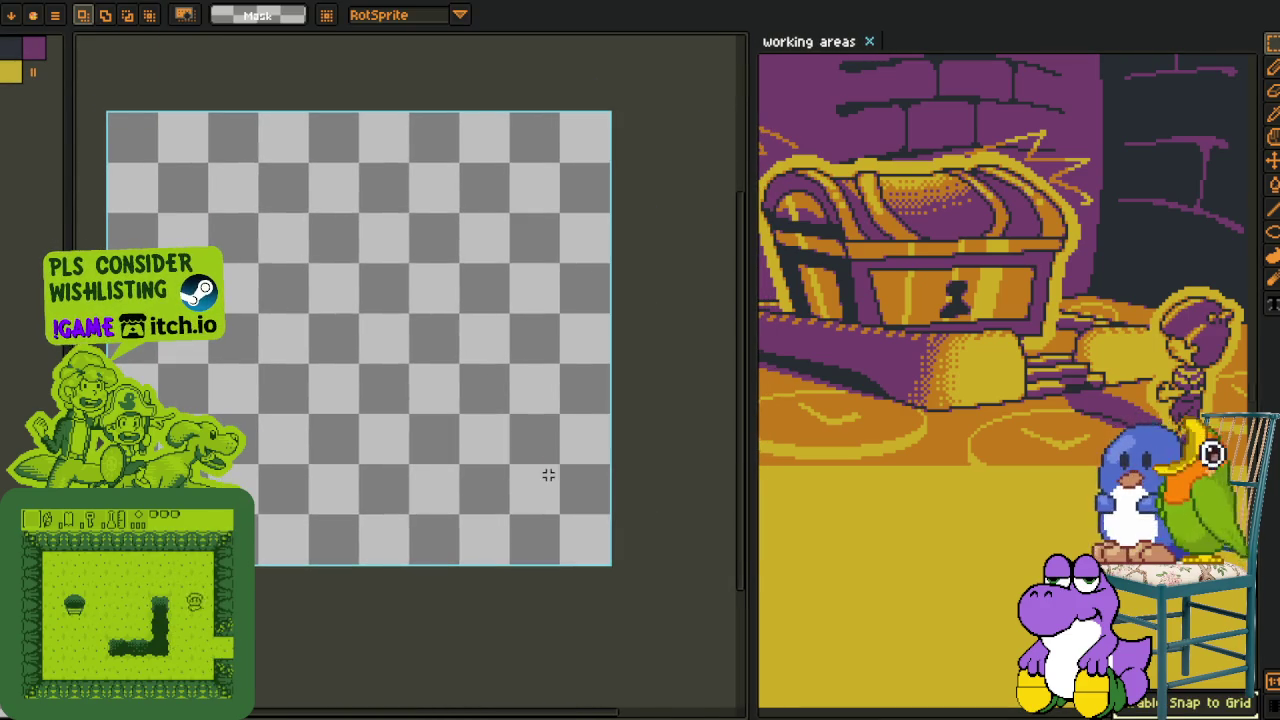
key("ctrl+F1")
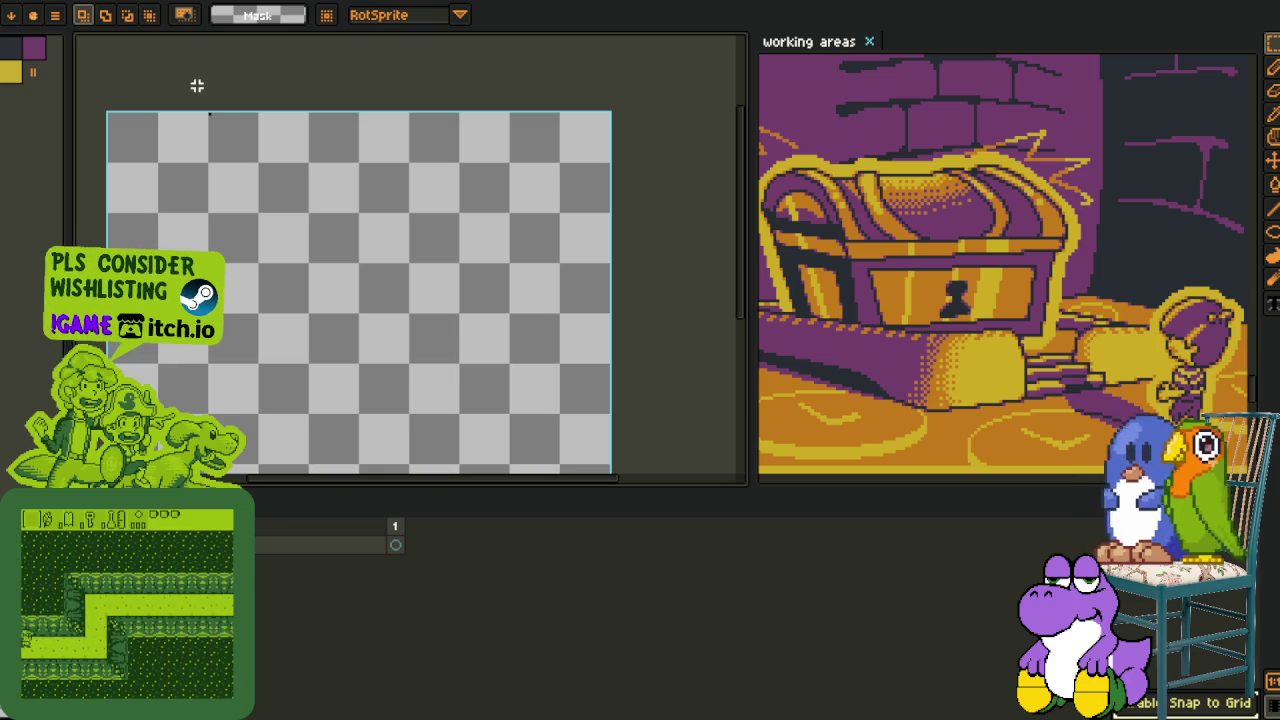
key("ctrl+w")
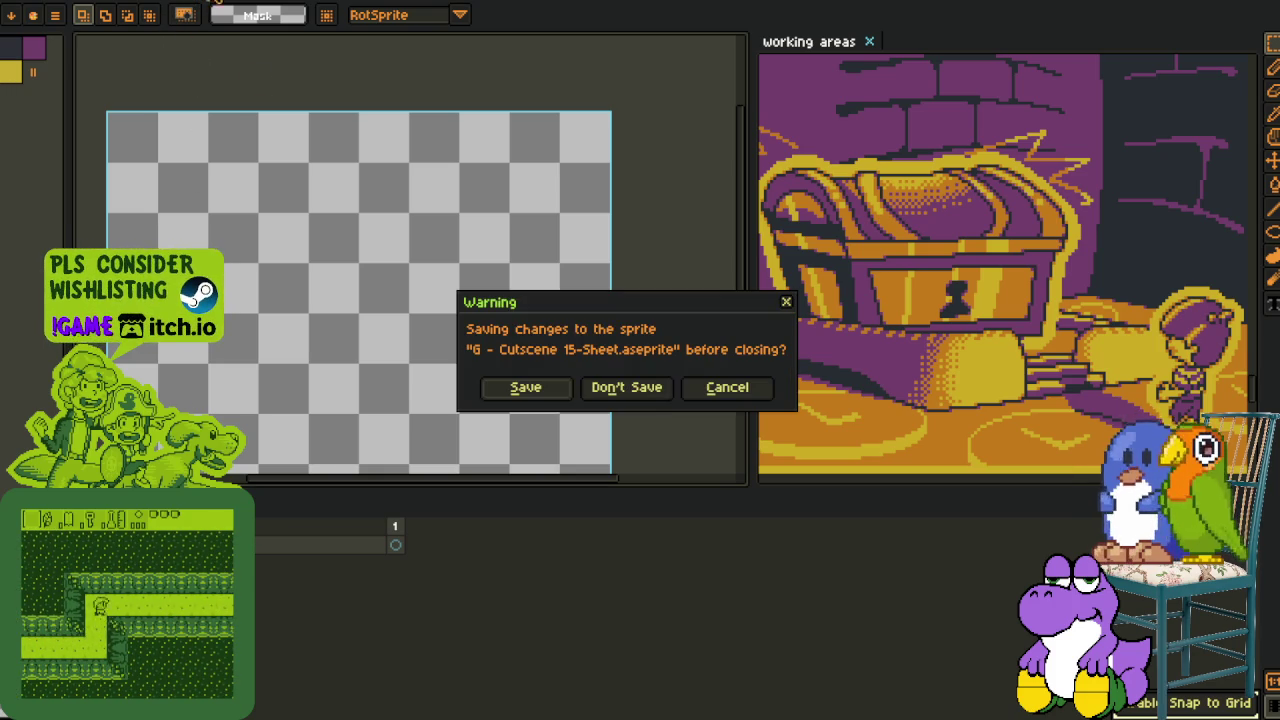
left_click(628, 394)
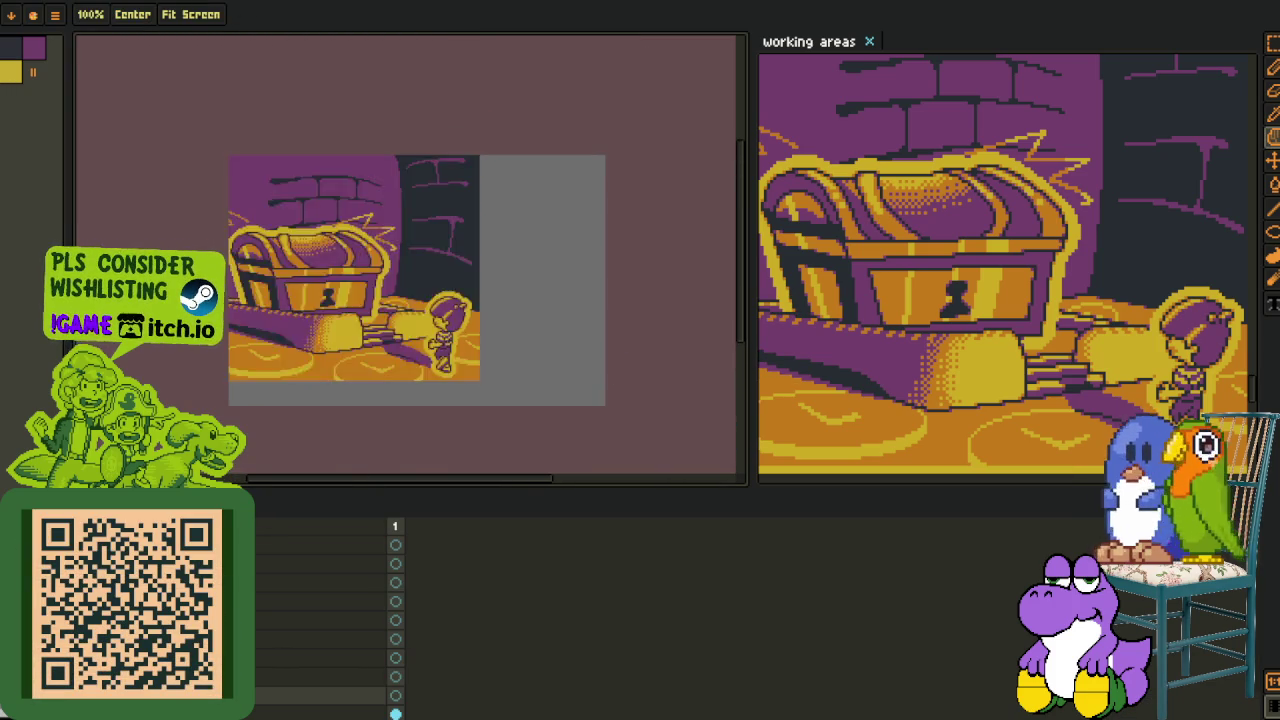
- On the top sketch layer, draw red straight edges for the chest top, undoing a bad line
scroll(286, 322, "up", 1)
scroll(286, 322, "up", 1)
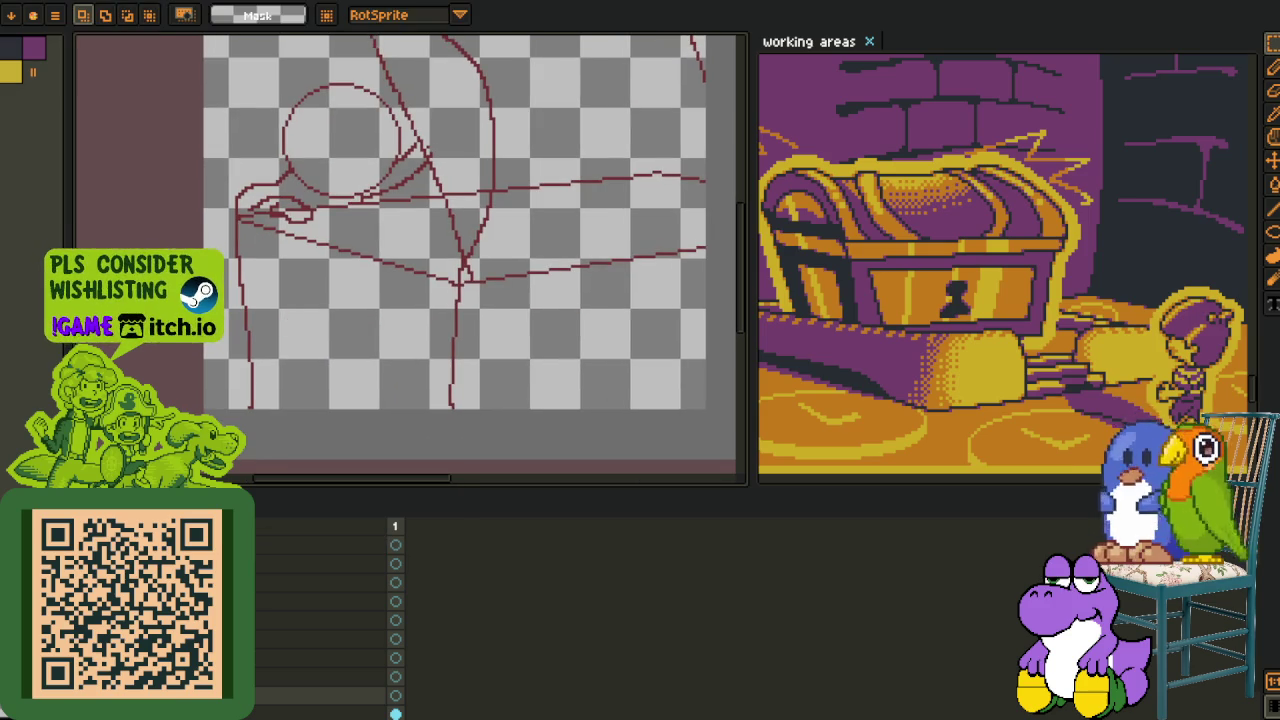
left_click(395, 544)
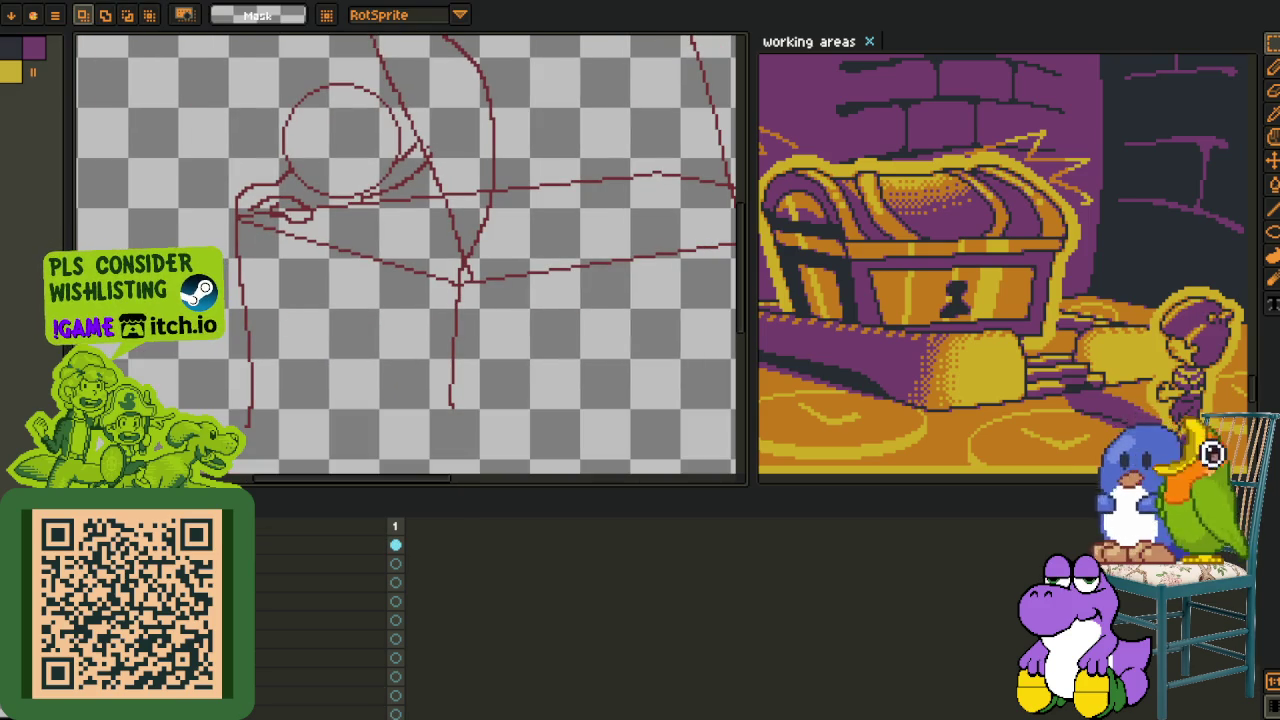
scroll(300, 275, "up", 1)
key("b")
key("Tab")
scroll(175, 165, "down", 2)
scroll(175, 165, "up", 1)
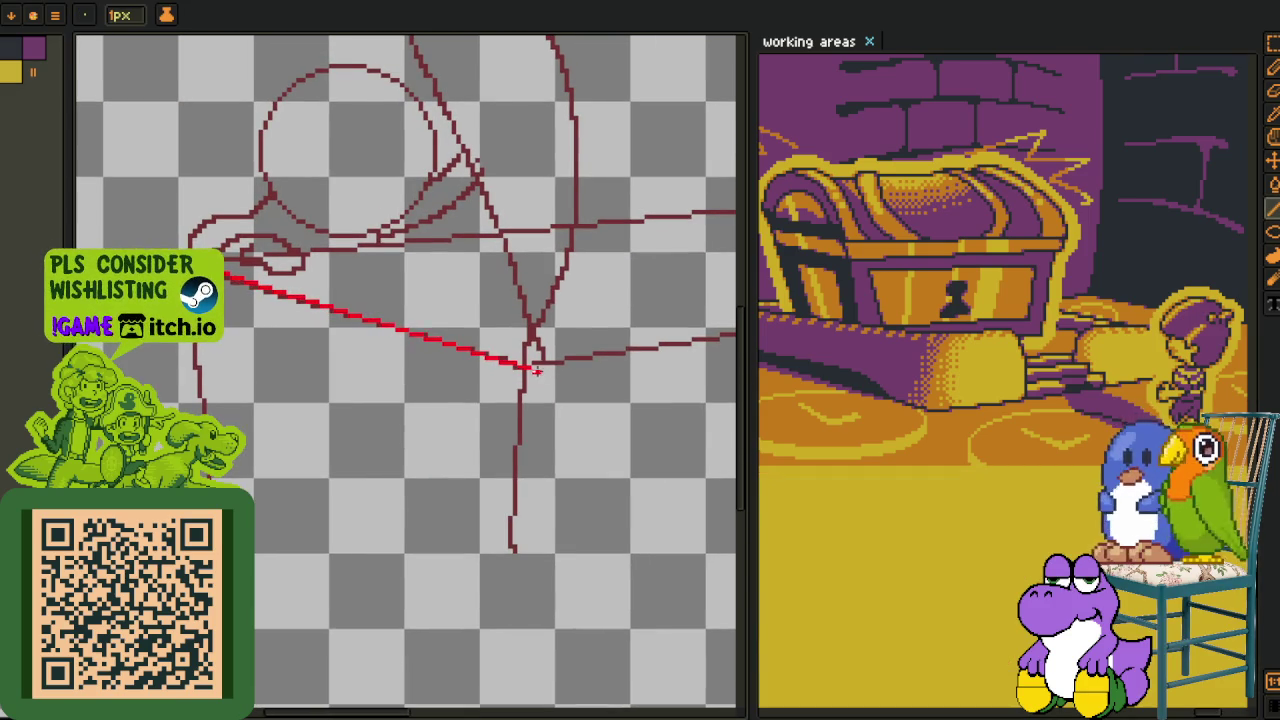
left_click_drag(537, 368, 276, 441)
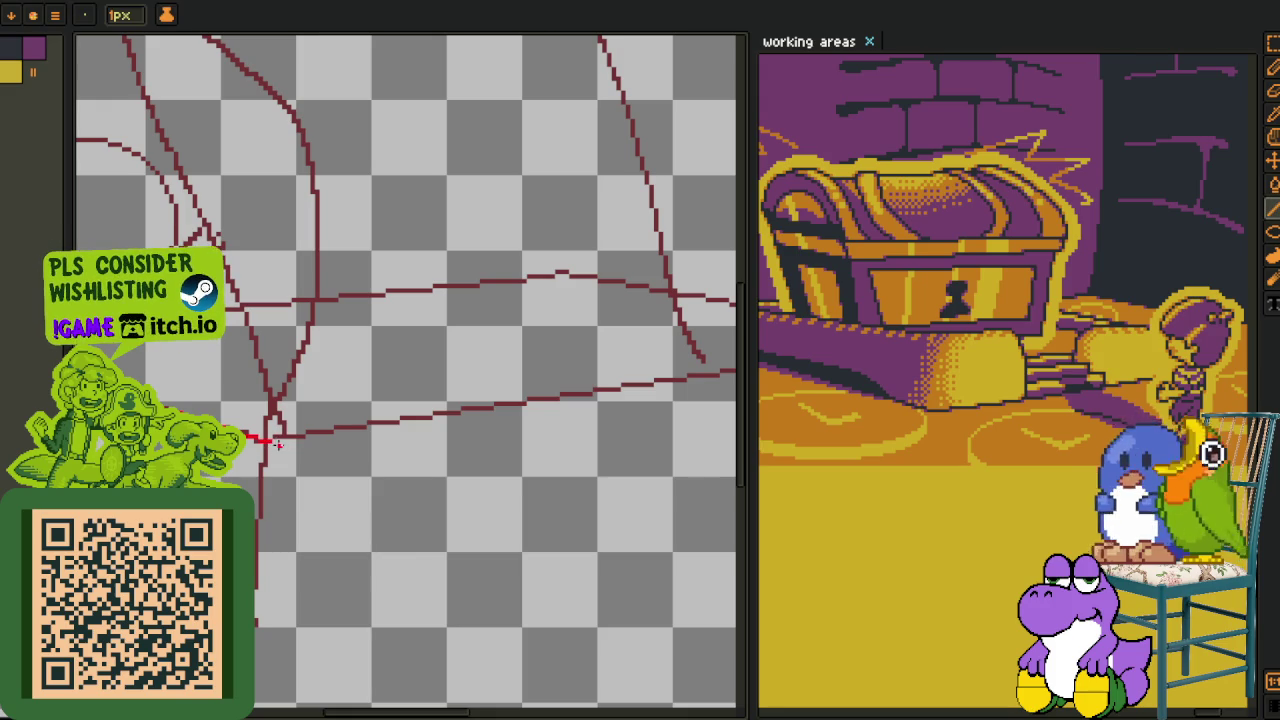
scroll(543, 343, "up", 1)
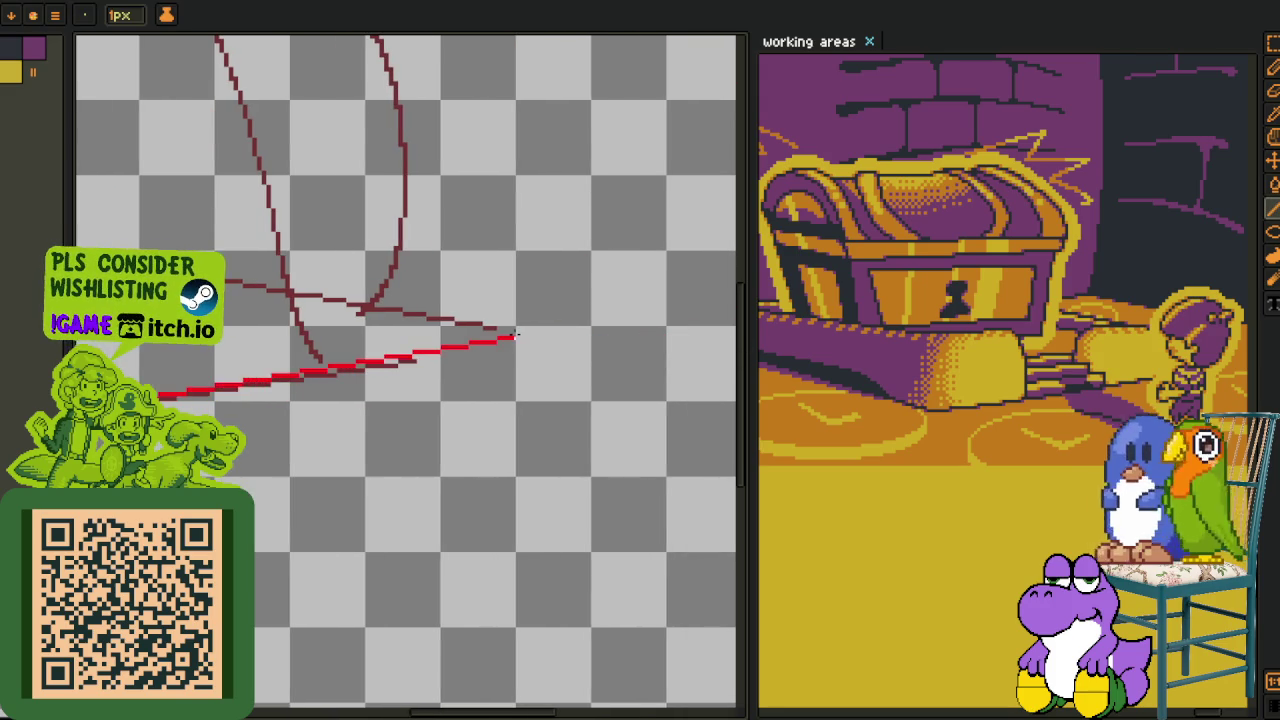
scroll(517, 333, "down", 3)
scroll(431, 372, "up", 2)
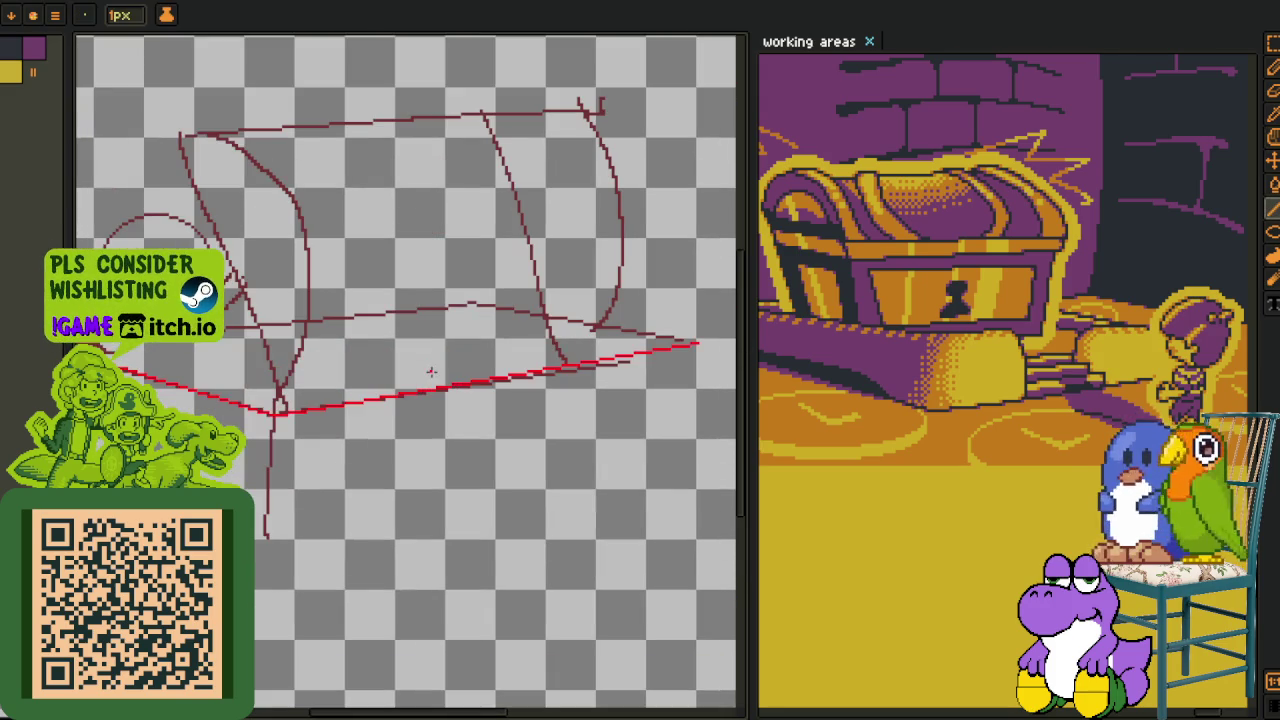
key("ctrl+z")
scroll(152, 355, "up", 2)
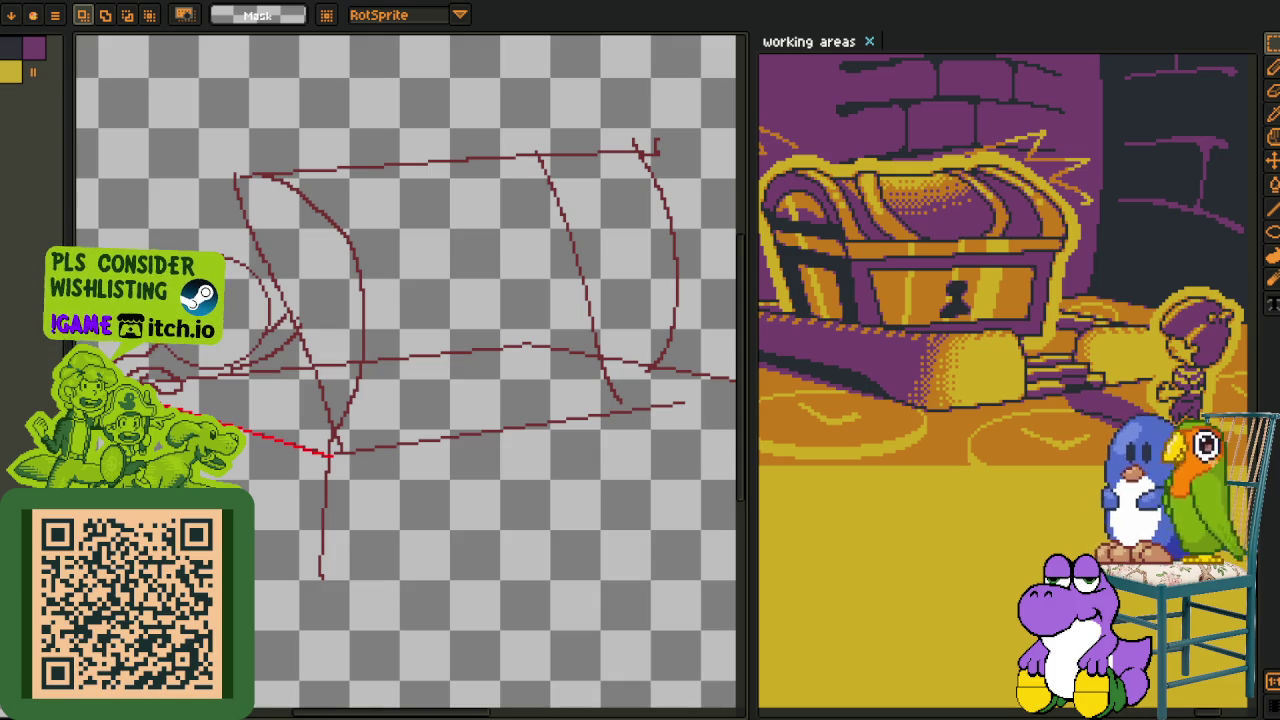
- Select one red edge line and move it up and to the right into place
left_click_drag(263, 360, 441, 554)
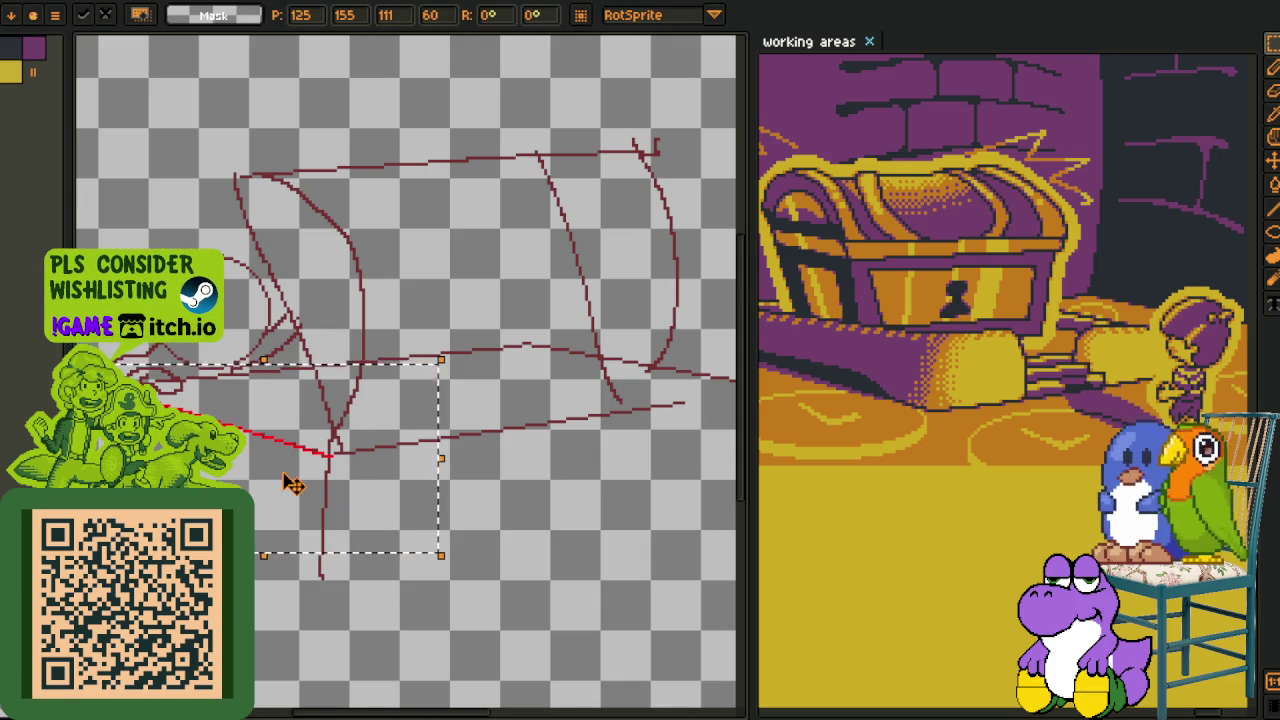
left_click_drag(288, 477, 708, 395)
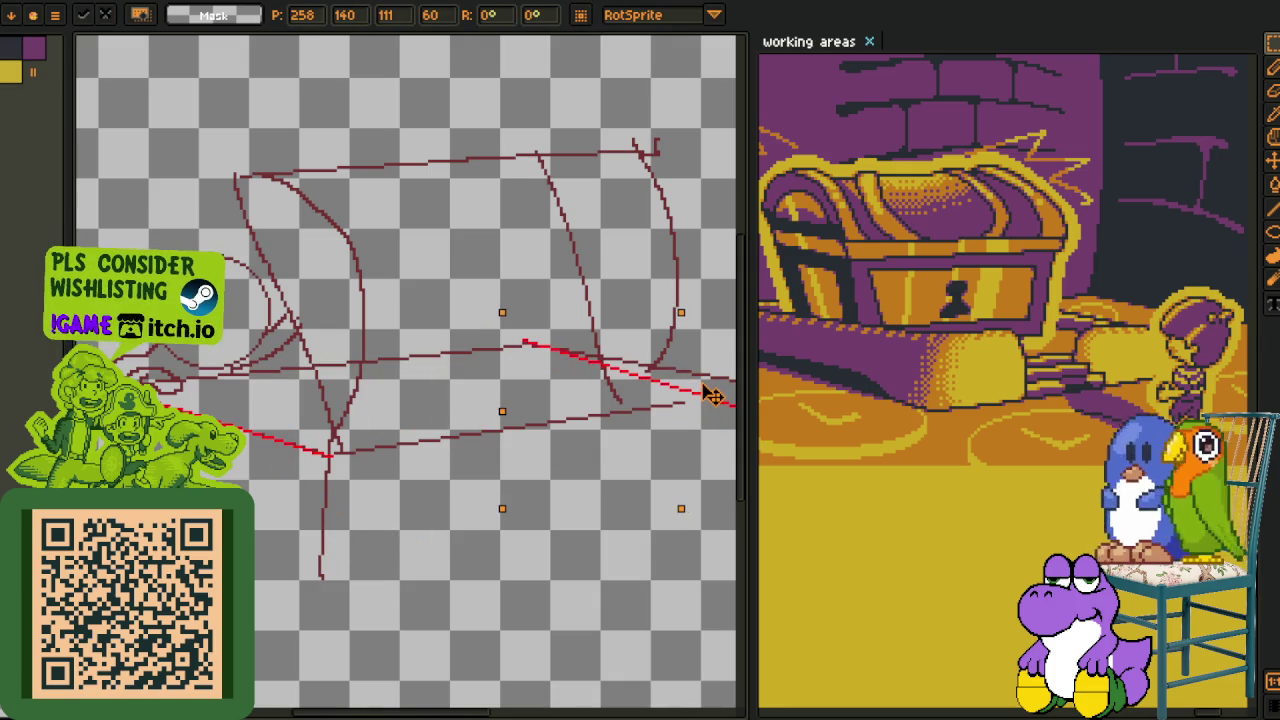
key("o")
scroll(333, 468, "up", 5)
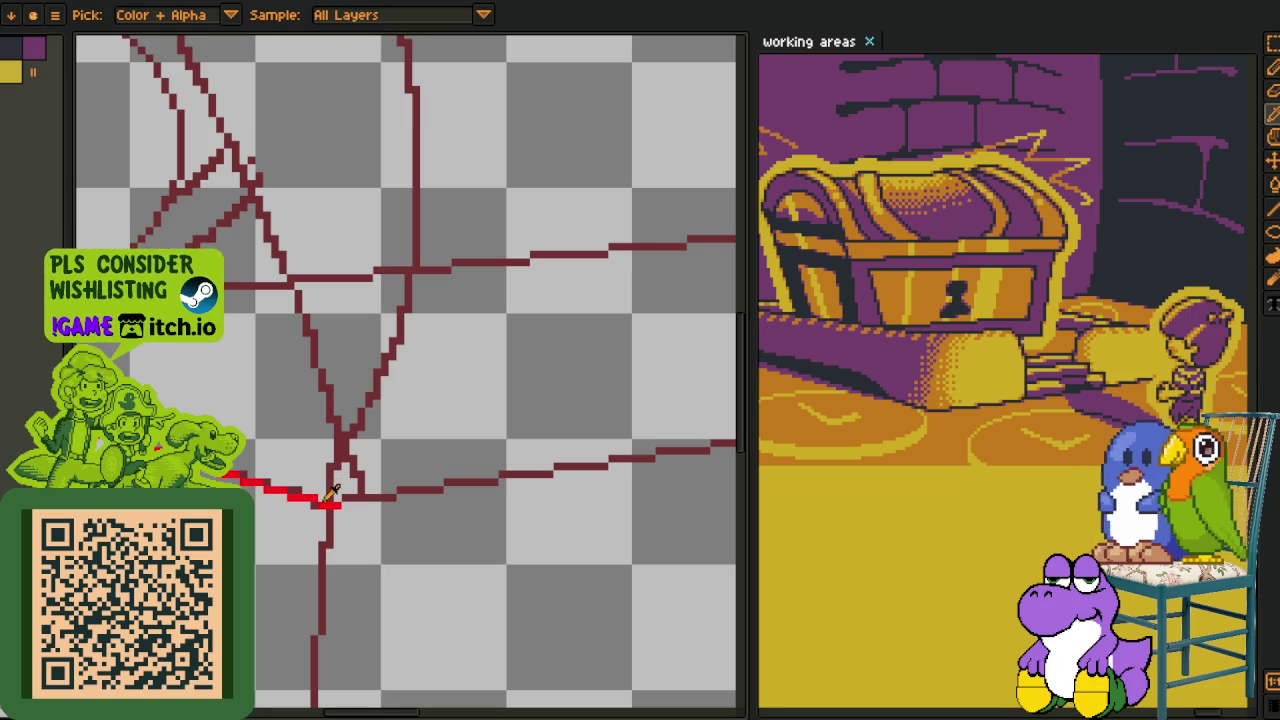
key("b")
scroll(333, 493, "up", 3)
scroll(333, 493, "up", 3)
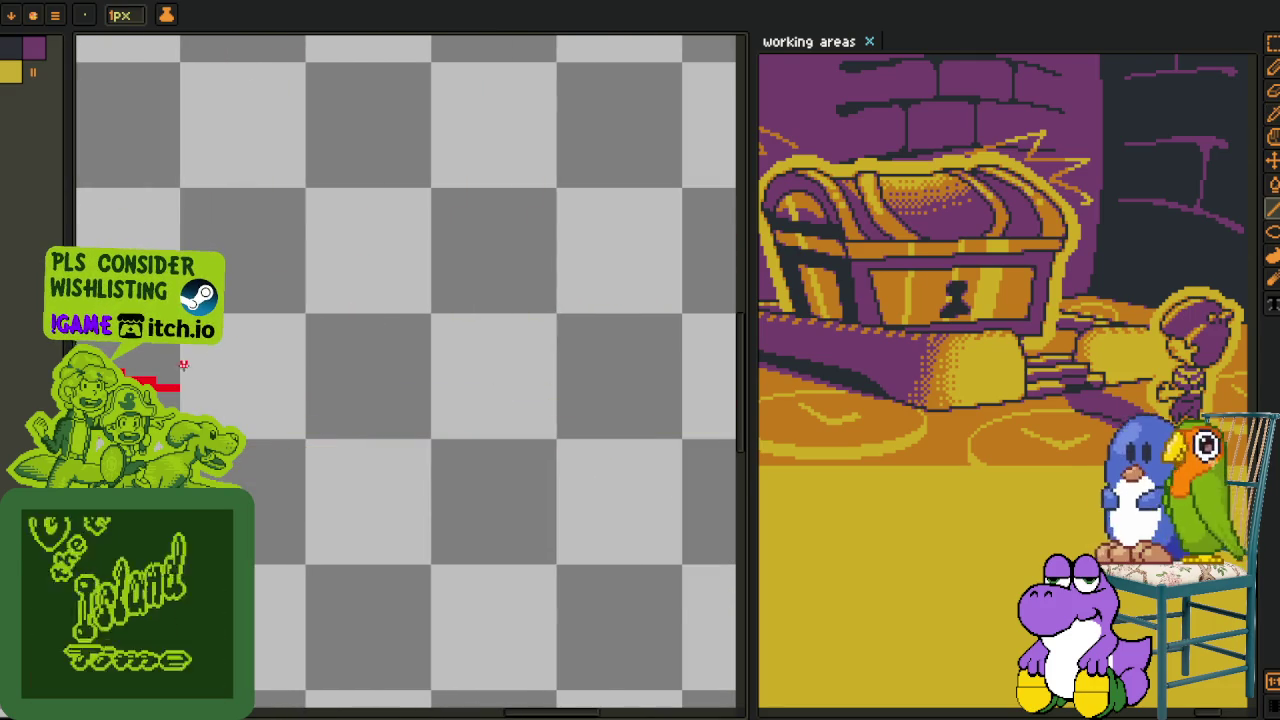
scroll(586, 449, "down", 4)
scroll(449, 413, "up", 4)
scroll(448, 413, "up", 2)
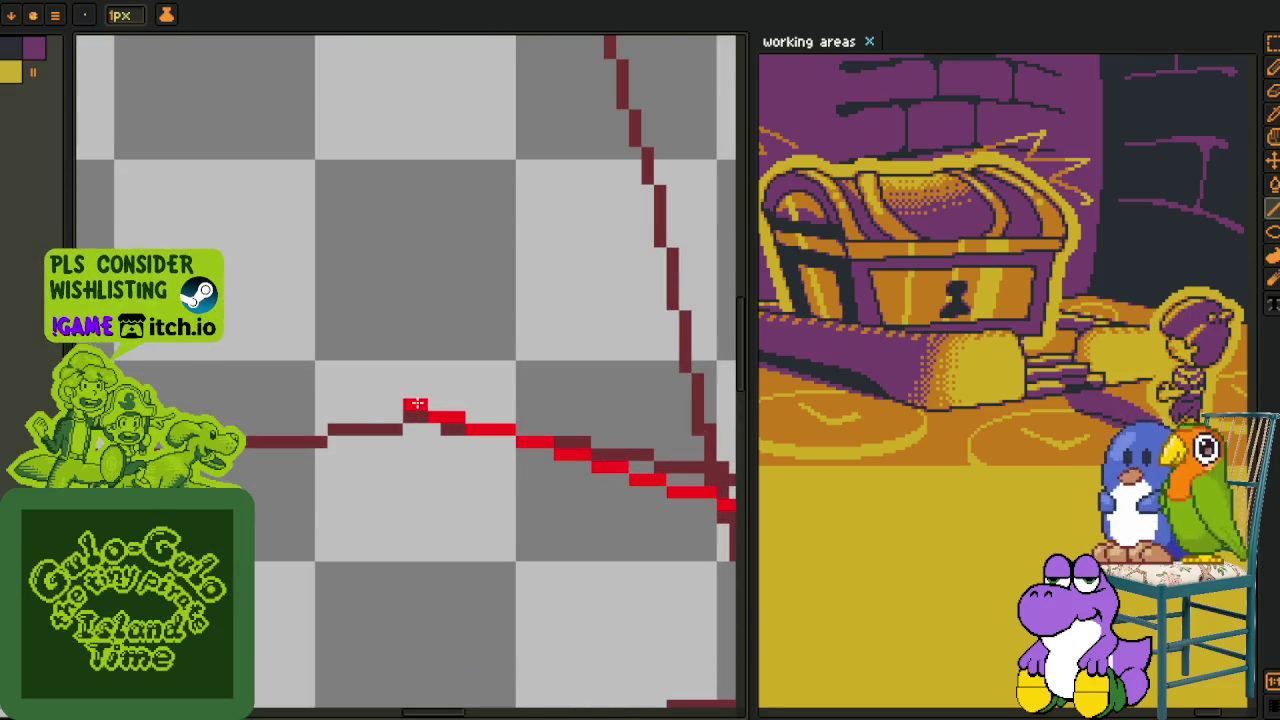
scroll(417, 404, "down", 2)
scroll(417, 404, "up", 2)
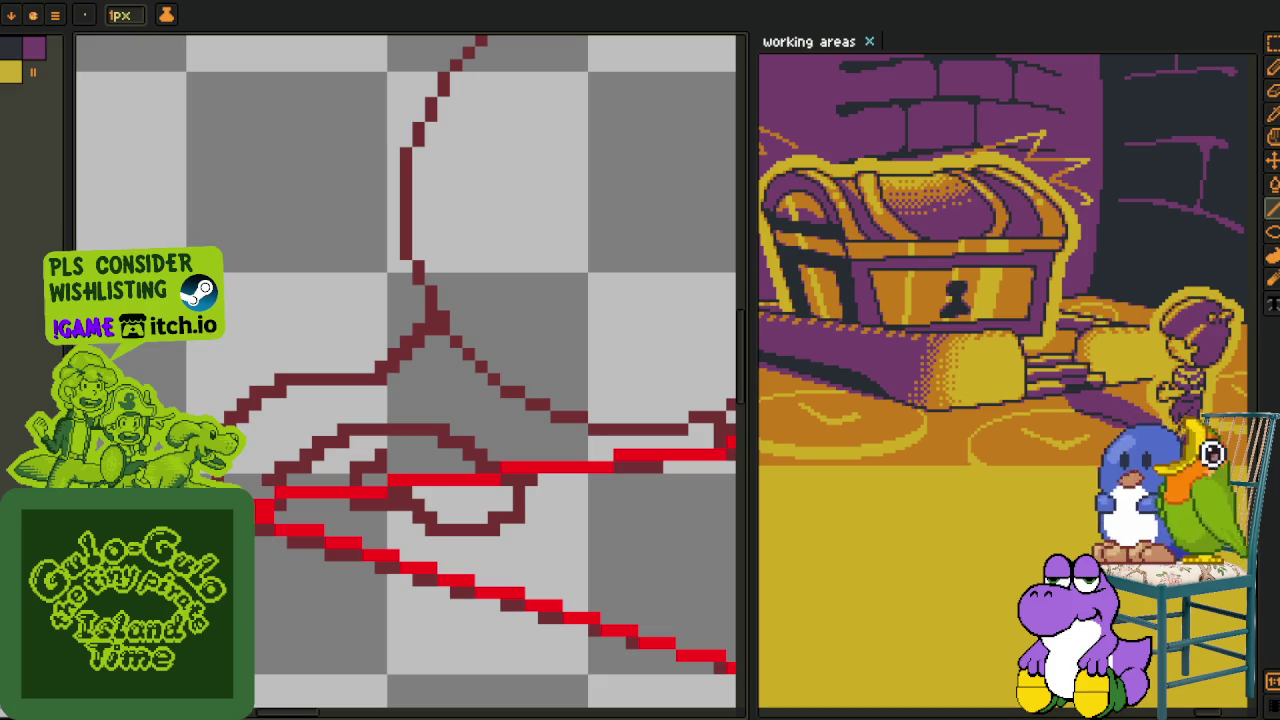
scroll(410, 400, "down", 3)
scroll(323, 462, "down", 1)
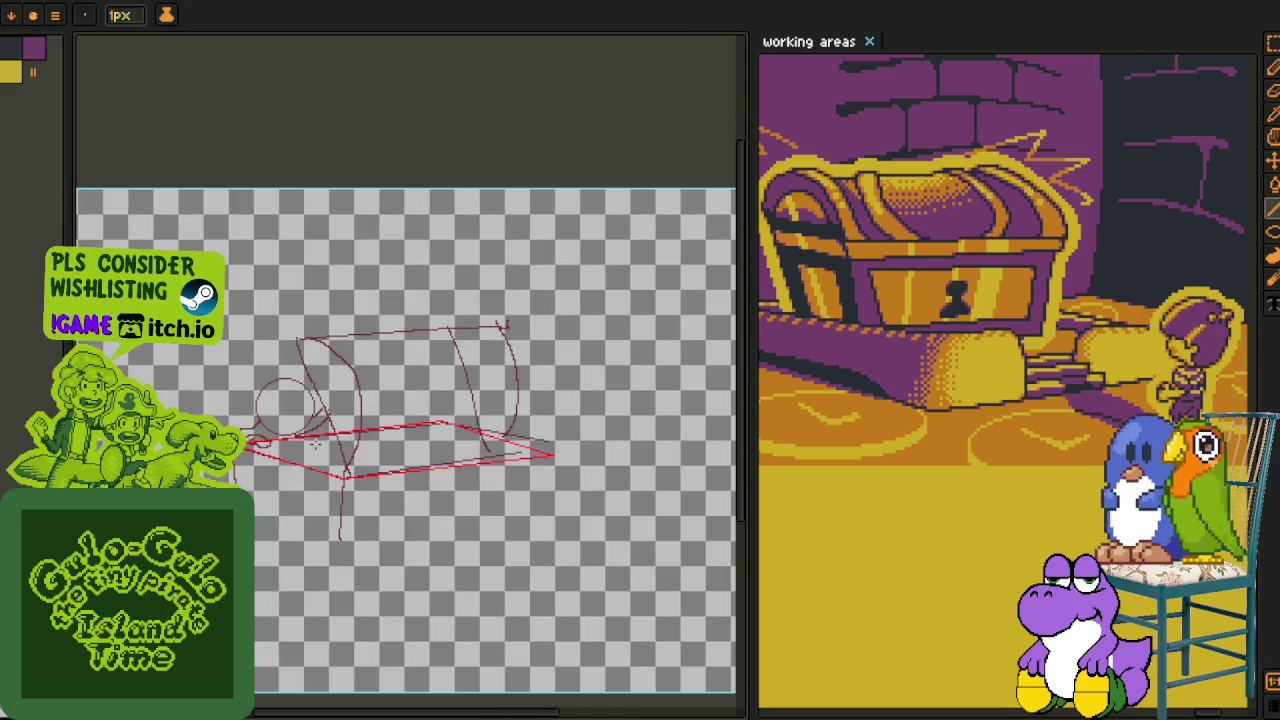
scroll(305, 383, "up", 3)
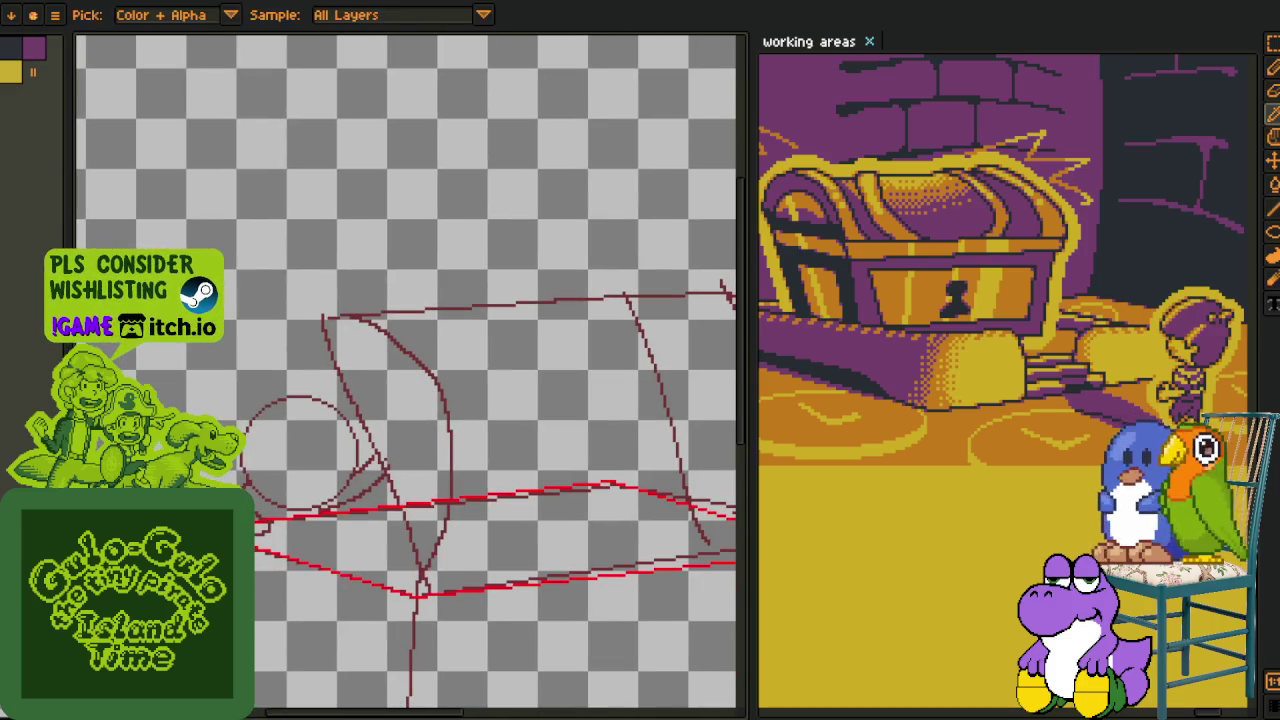
scroll(305, 383, "up", 1)
scroll(380, 560, "down", 1)
- Duplicate the red parallelogram and nudge the copy down to form the box base
key("ctrl+t")
scroll(486, 423, "down", 1)
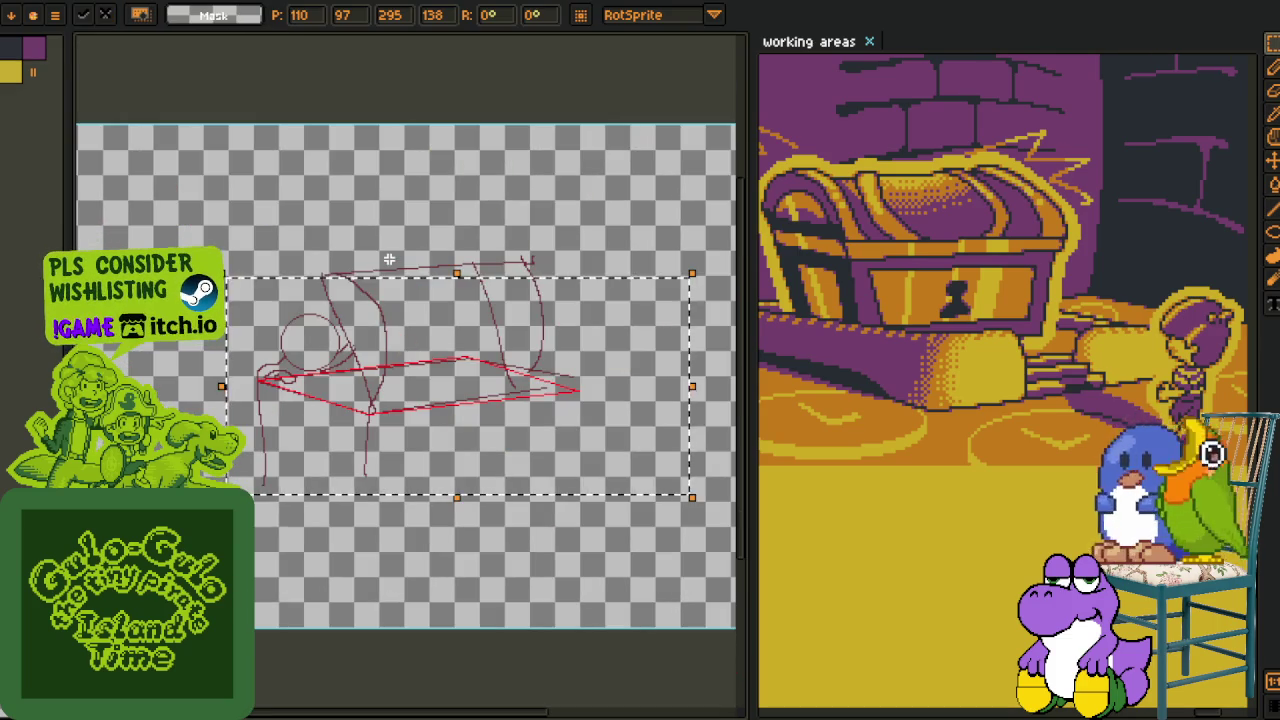
key("Down")
key("Down")
key("Down")
key("Down")
key("Down")
key("Down")
key("Down")
key("Down")
key("Down")
key("Down")
key("Down")
key("Down")
key("Down")
key("Down")
key("Down")
key("Down")
key("Down")
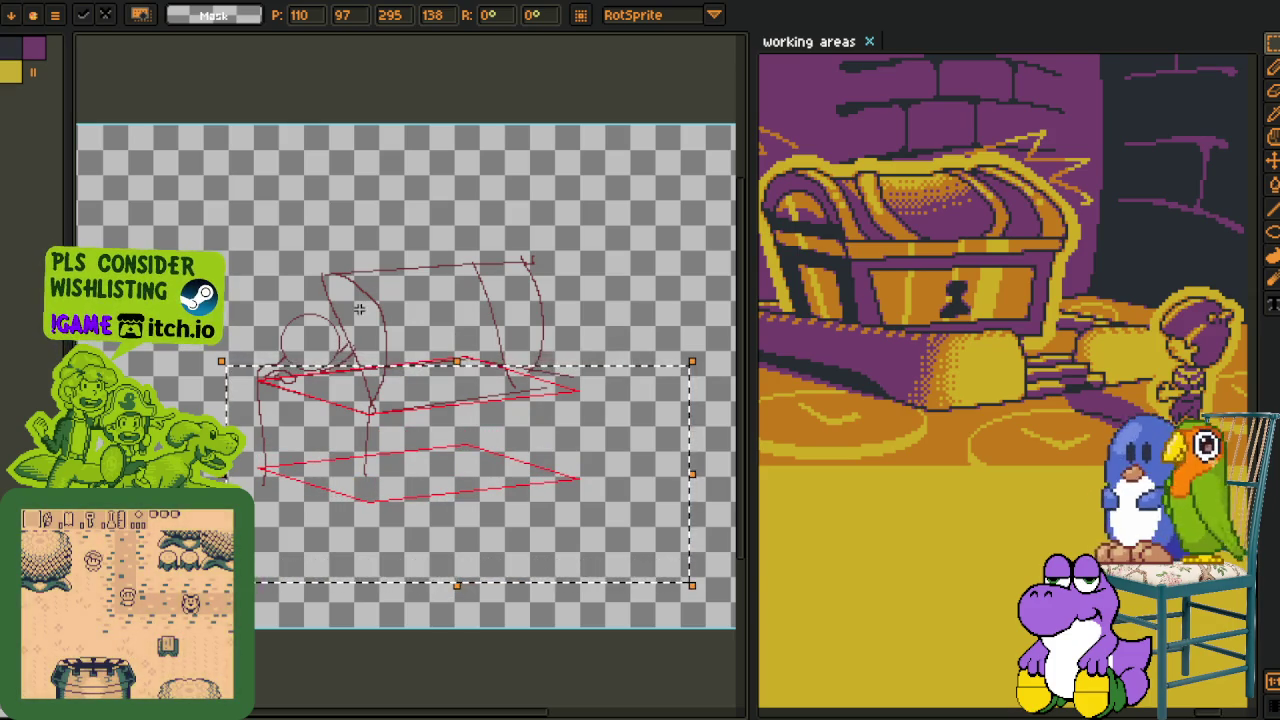
key("Return")
scroll(287, 472, "down", 2)
key("Tab")
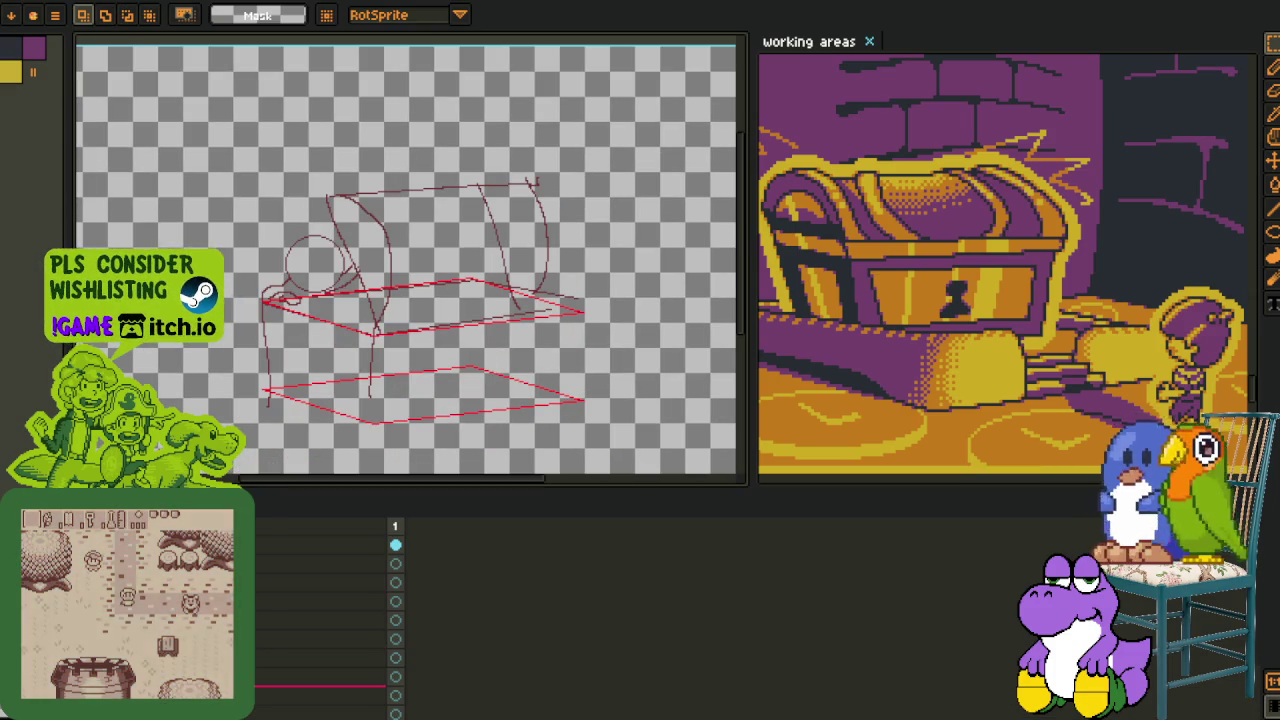
scroll(344, 446, "up", 1)
key("Tab")
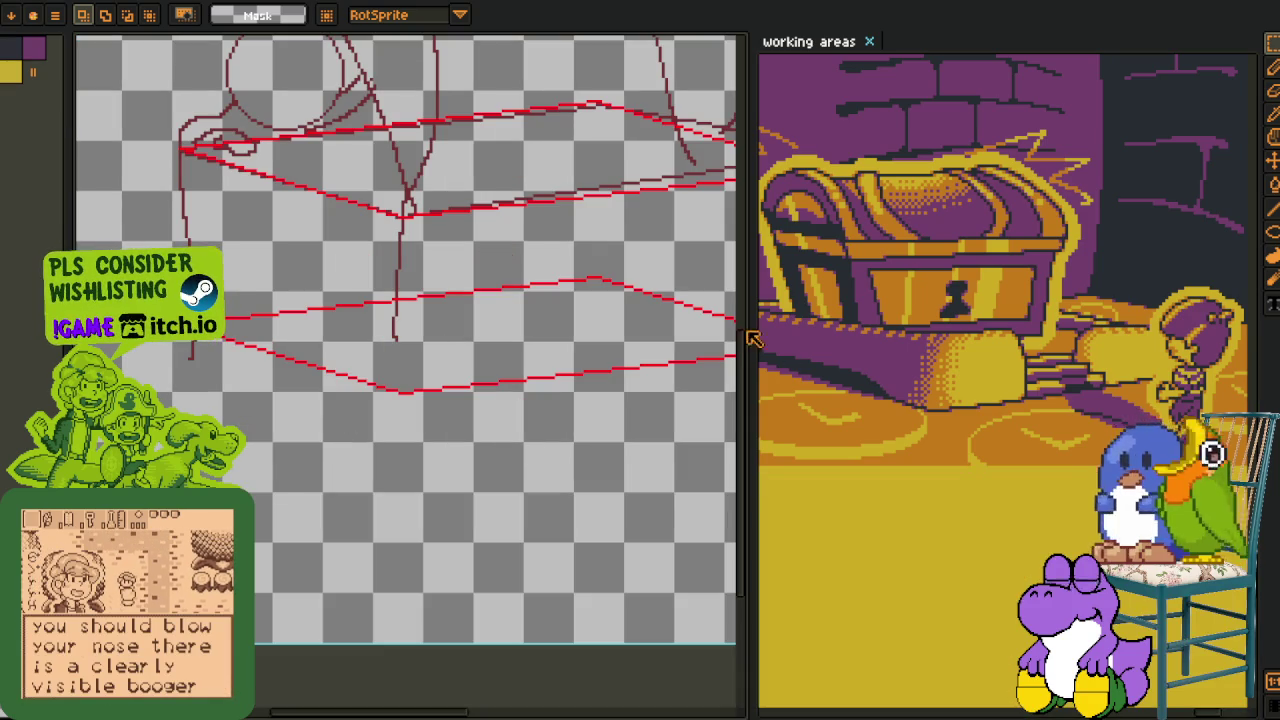
key("Tab")
- Add a new empty layer for the black box lines
right_click(190, 590)
mouse_move(275, 622)
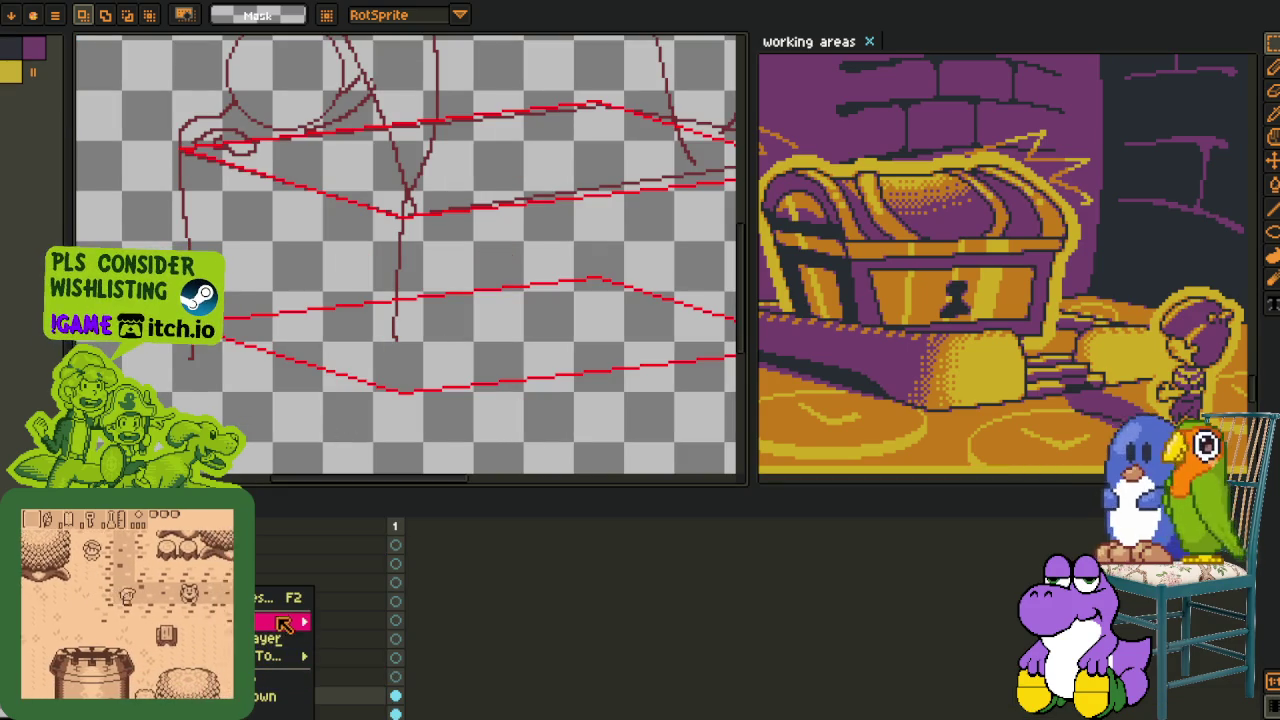
left_click(389, 624)
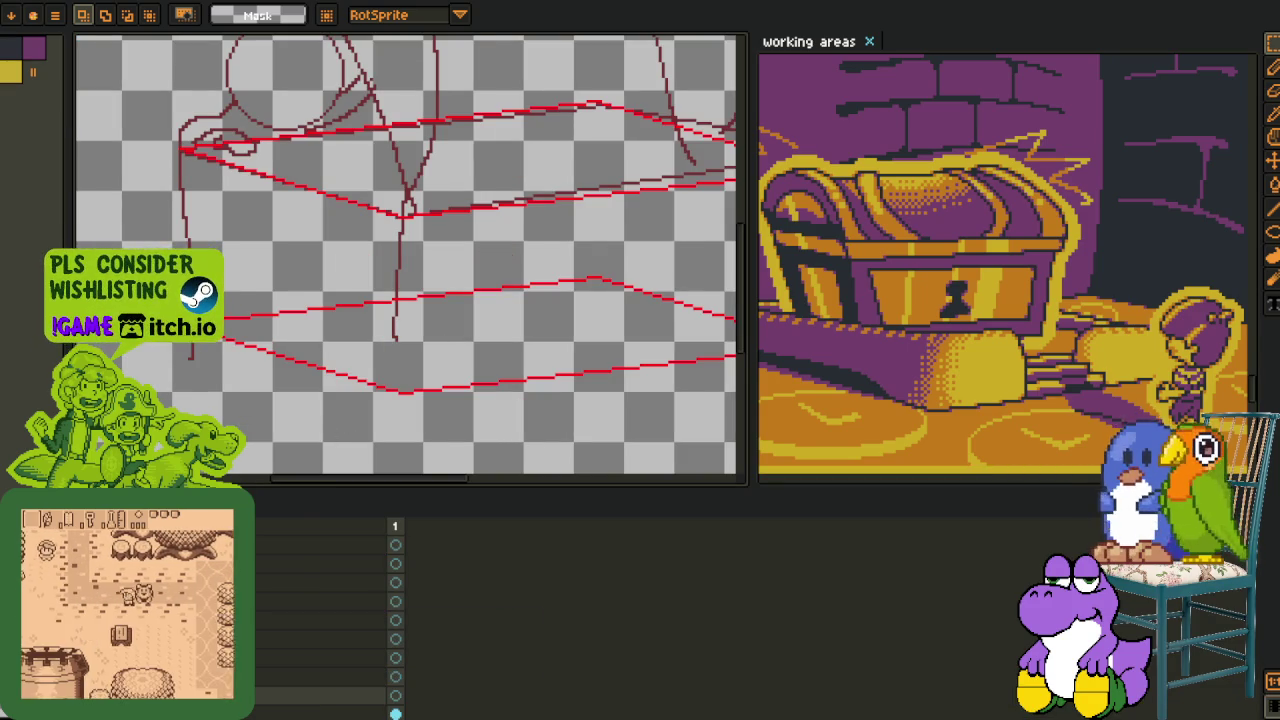
scroll(286, 351, "up", 1)
key("Tab")
mouse_move(286, 351)
left_mouse_down()
mouse_move(307, 451)
mouse_move(493, 499)
left_mouse_up()
key("l")
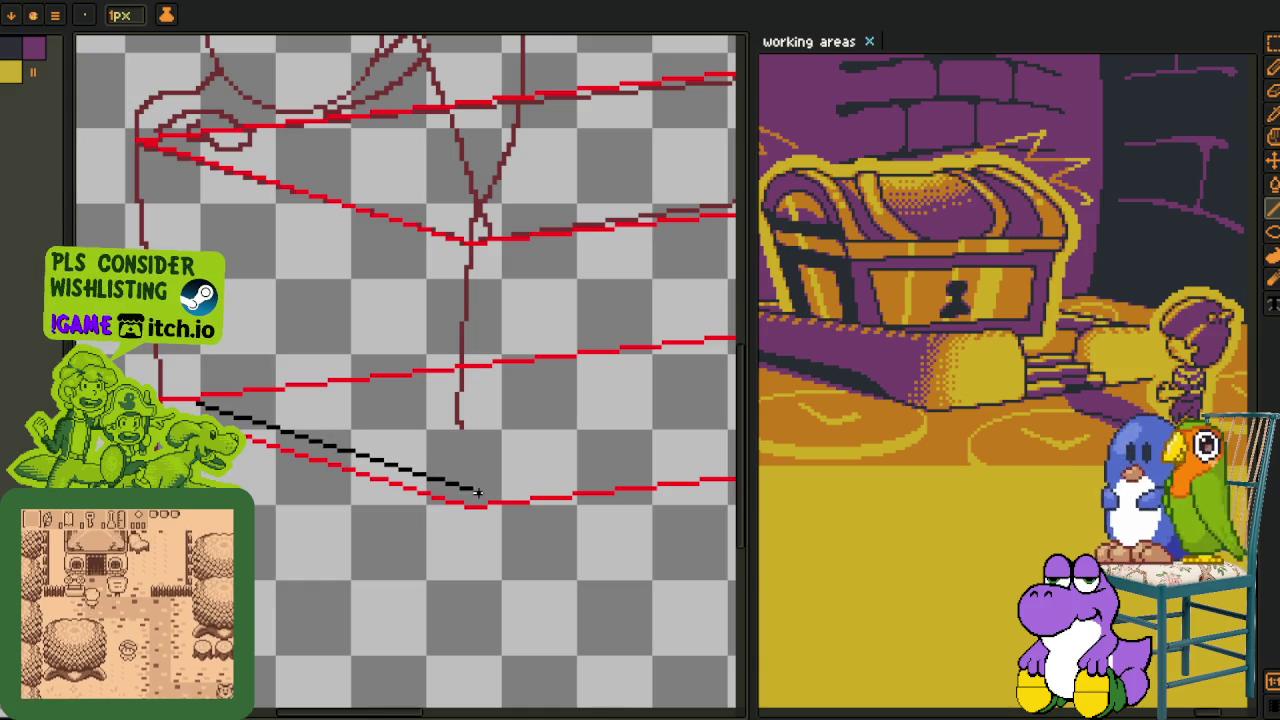
key("Tab")
key("Tab")
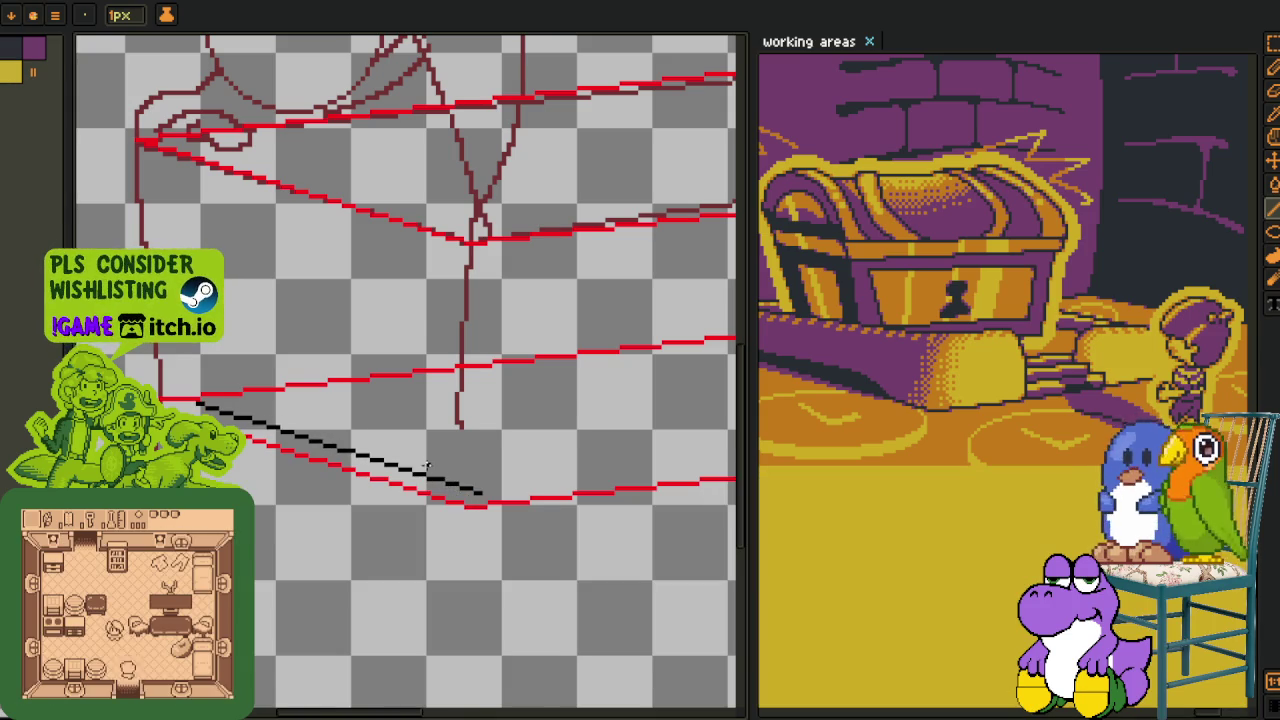
- Select the black lower-box line and shift it along the box's bottom edge
key("i")
scroll(412, 432, "down", 1)
key("m")
left_click_drag(206, 368, 666, 588)
mouse_move(415, 490)
left_mouse_down()
mouse_move(358, 543)
mouse_move(714, 520)
mouse_move(666, 479)
left_mouse_up()
scroll(714, 520, "up", 2)
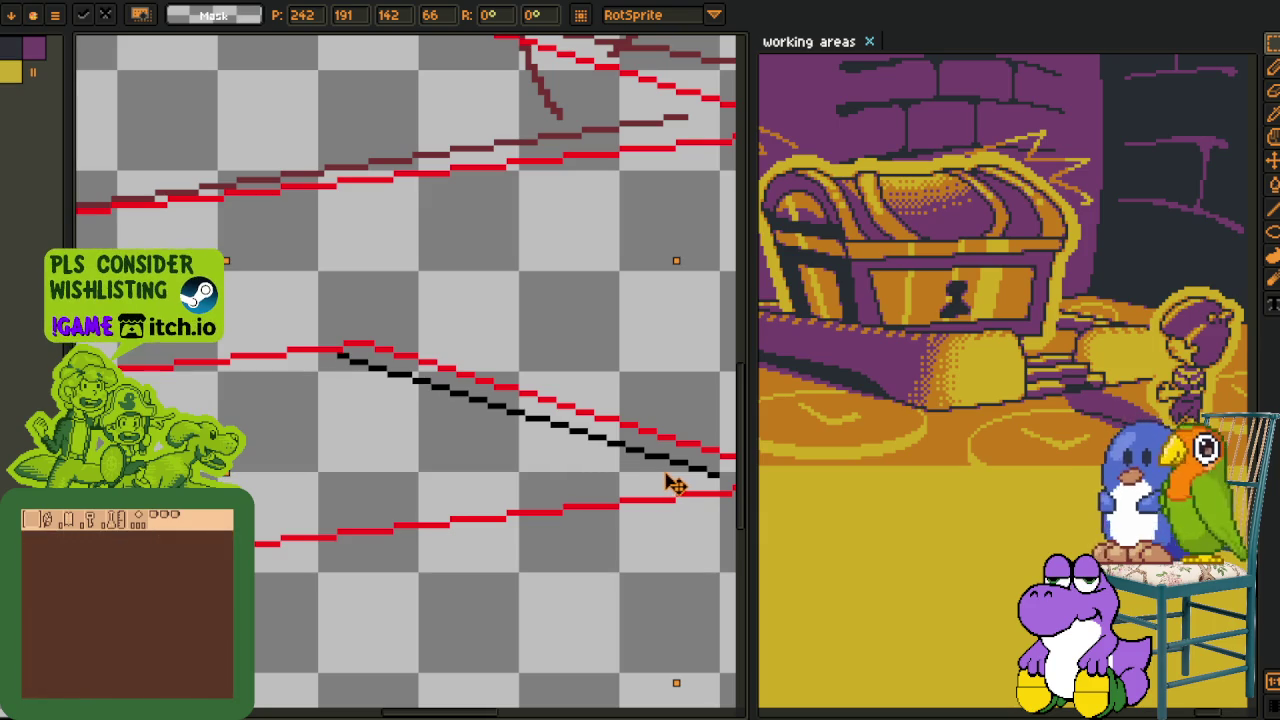
scroll(560, 460, "down", 2)
key("b")
scroll(379, 443, "up", 2)
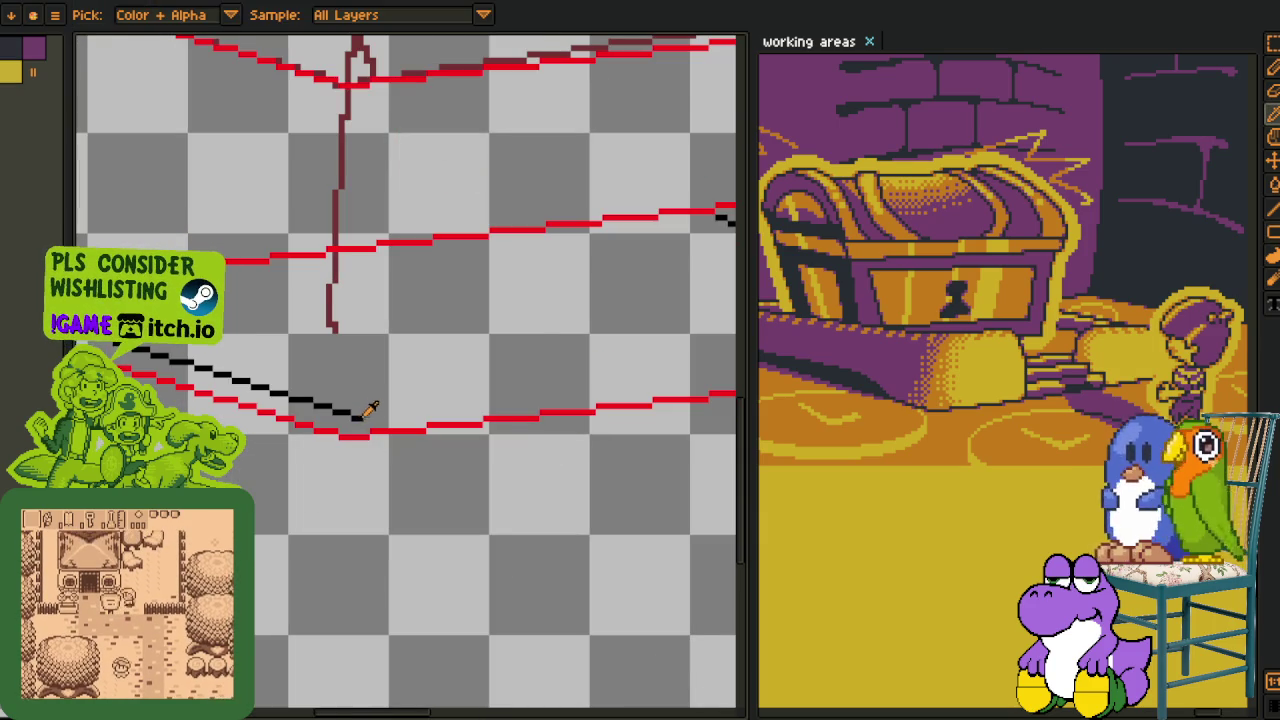
scroll(700, 340, "down", 1)
scroll(714, 280, "up", 1)
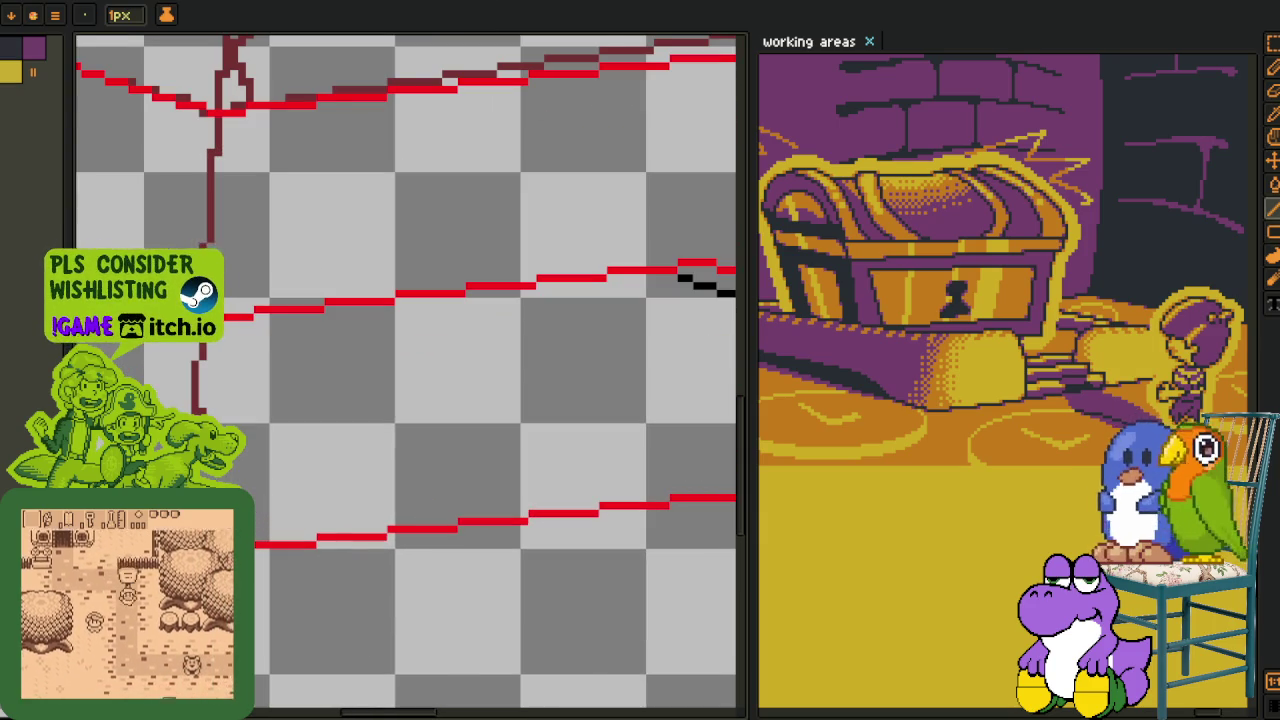
scroll(714, 280, "down", 1)
scroll(255, 427, "up", 1)
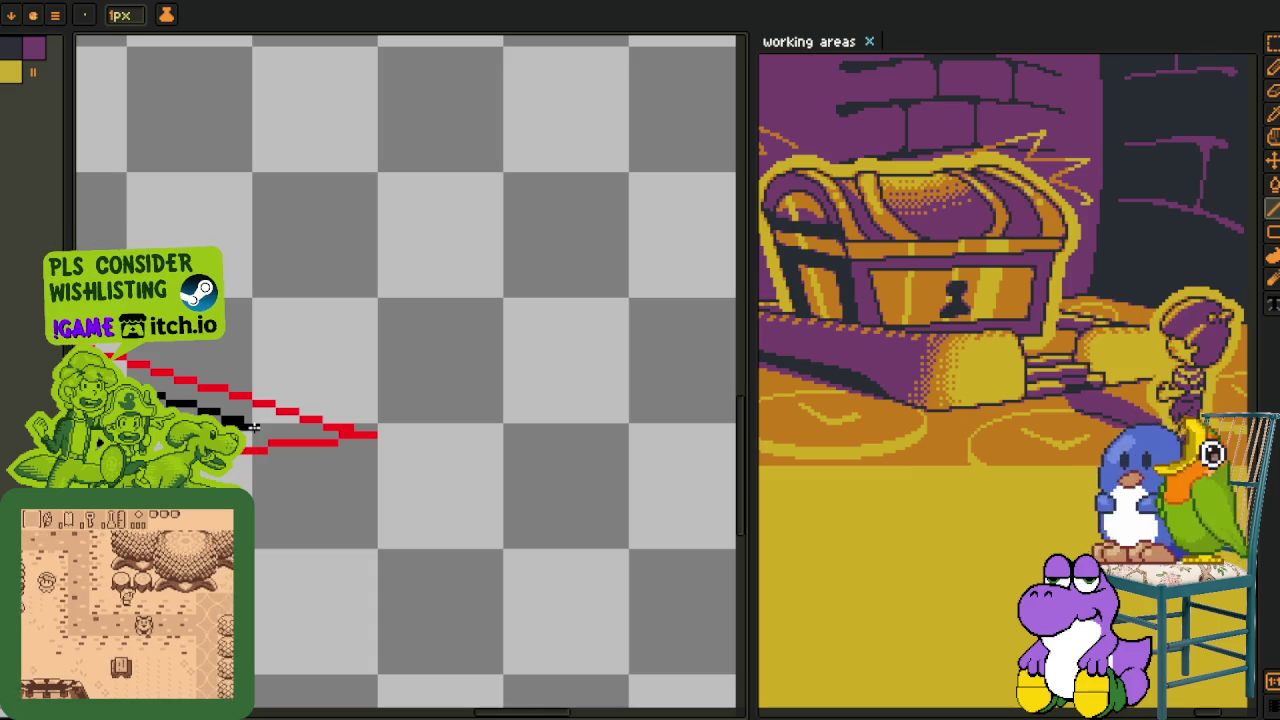
- Check the drawn box lines across the canvas and save the file
left_click_drag(255, 427, 413, 458)
scroll(413, 458, "up", 1)
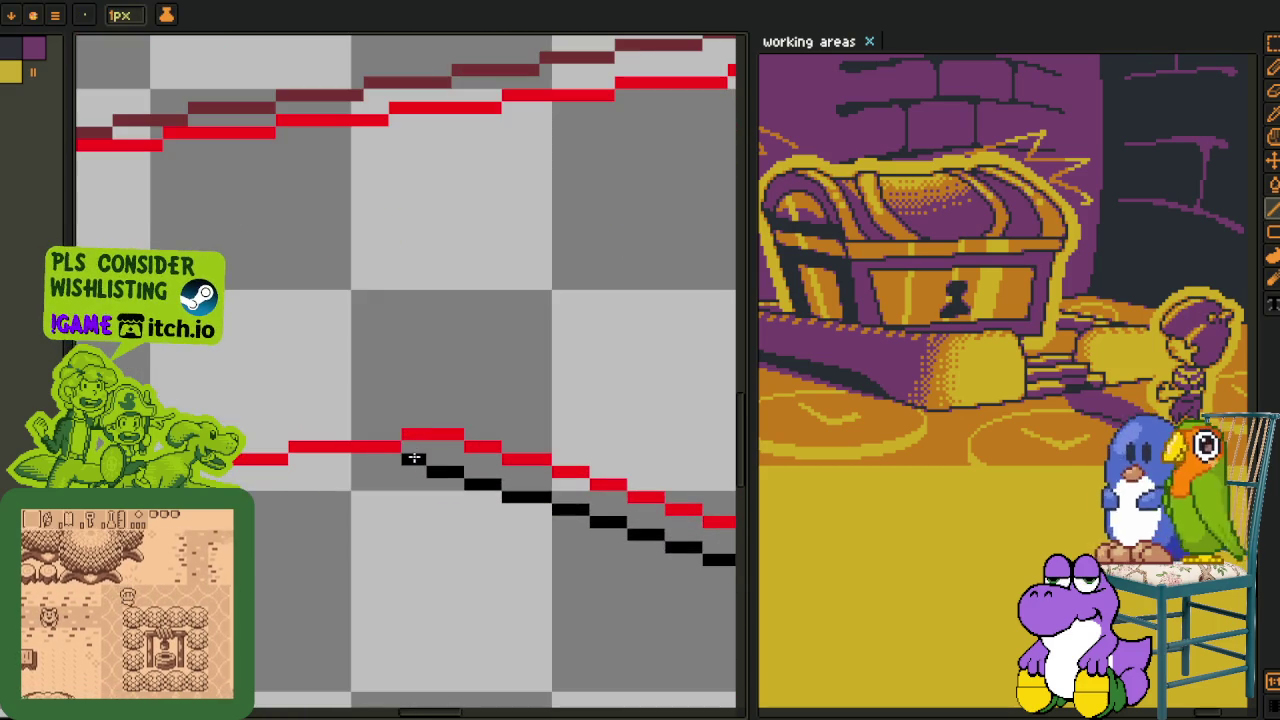
scroll(413, 458, "down", 1)
scroll(413, 458, "up", 1)
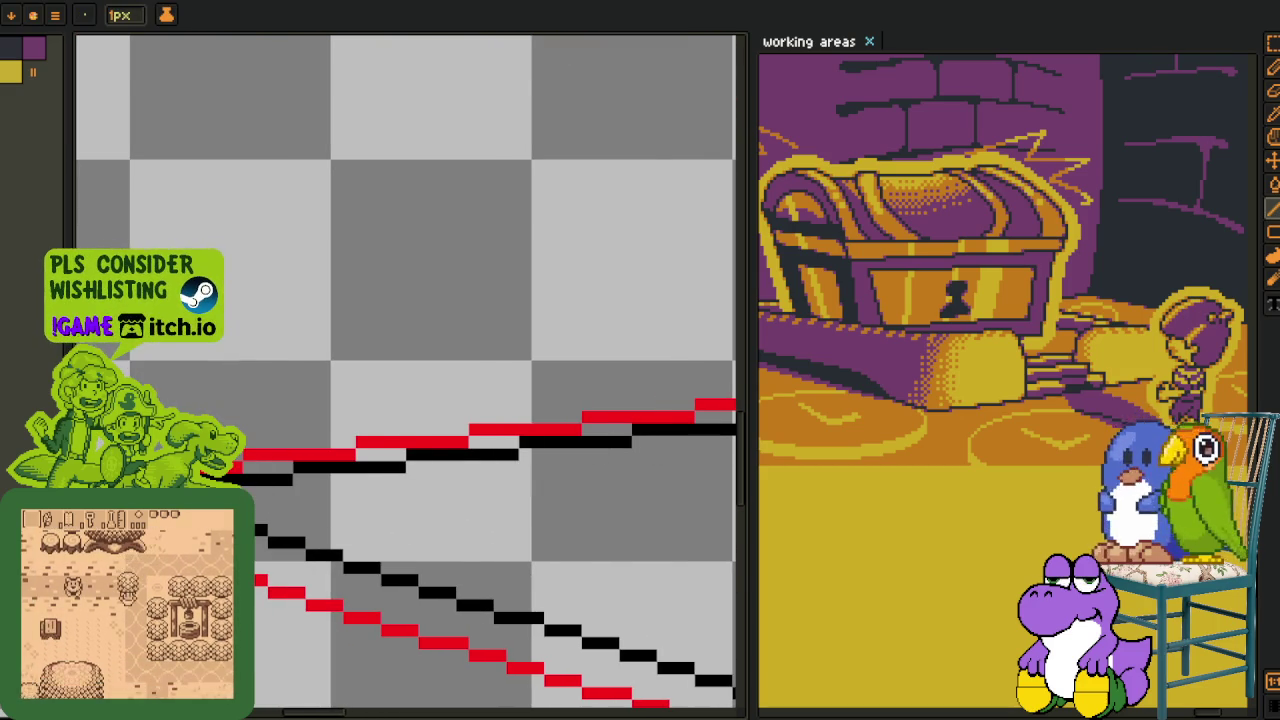
scroll(340, 466, "down", 1)
scroll(340, 466, "down", 1)
scroll(340, 466, "down", 2)
scroll(340, 466, "up", 2)
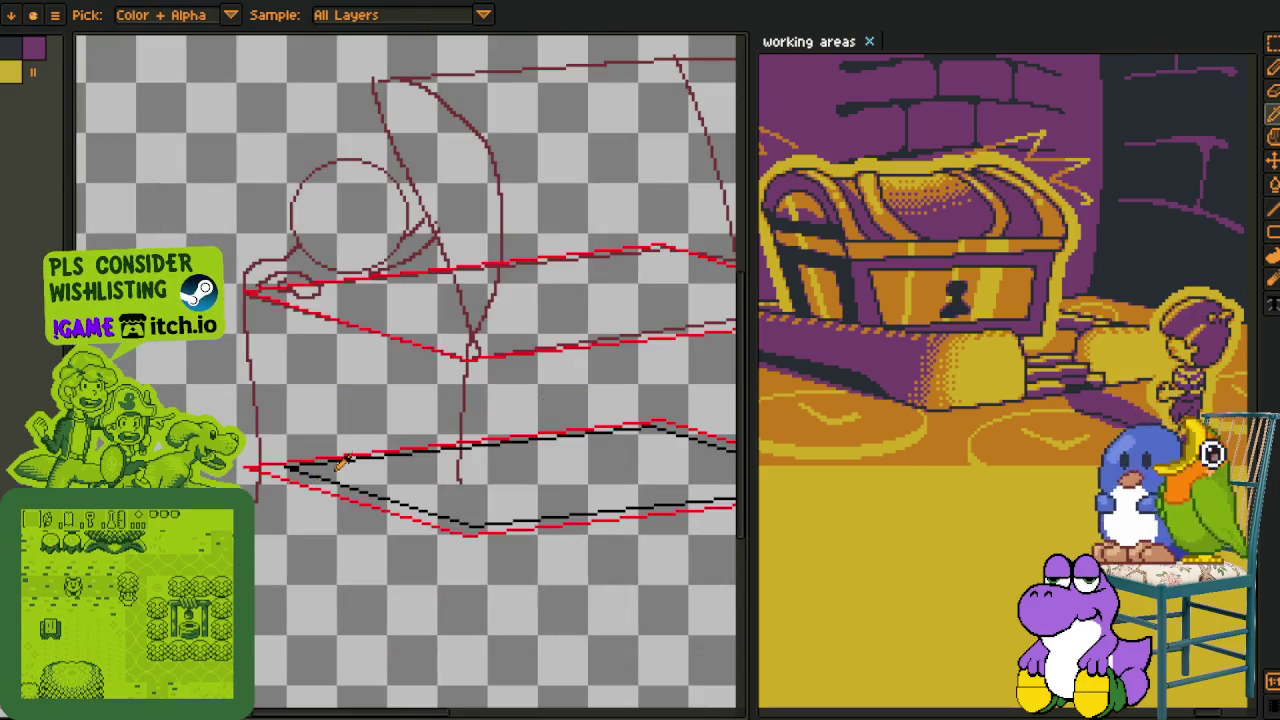
scroll(255, 484, "up", 2)
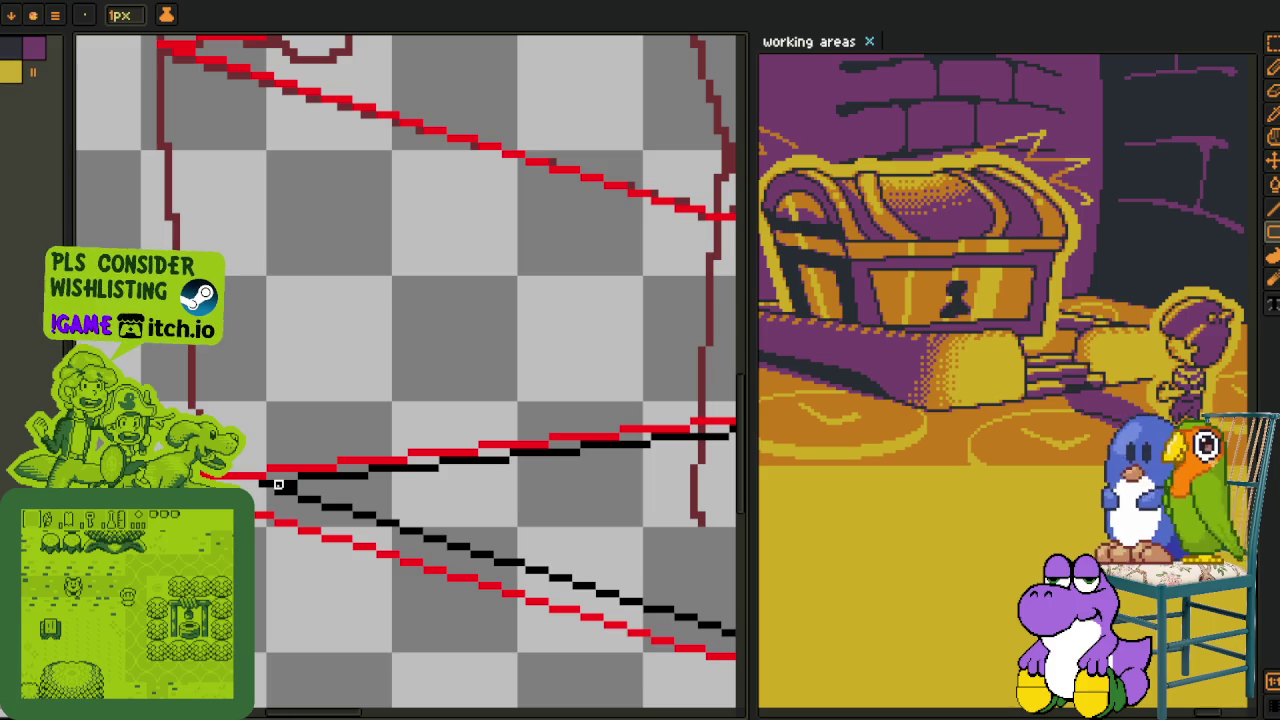
key("alt")
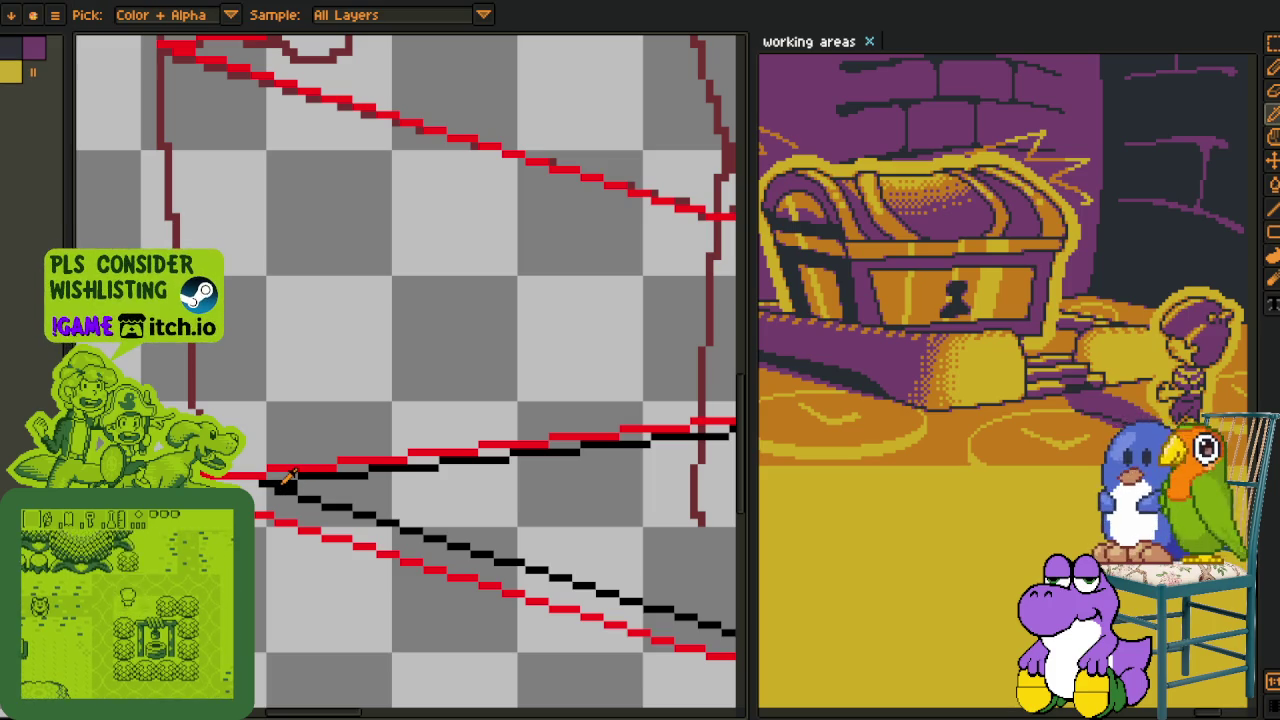
key("h")
mouse_move(236, 189)
left_mouse_down()
mouse_move(249, 214)
mouse_move(237, 134)
left_mouse_up()
key("ctrl+s")
- Select a wide area around the lower box lines, then view the whole chest sketch
key("Tab")
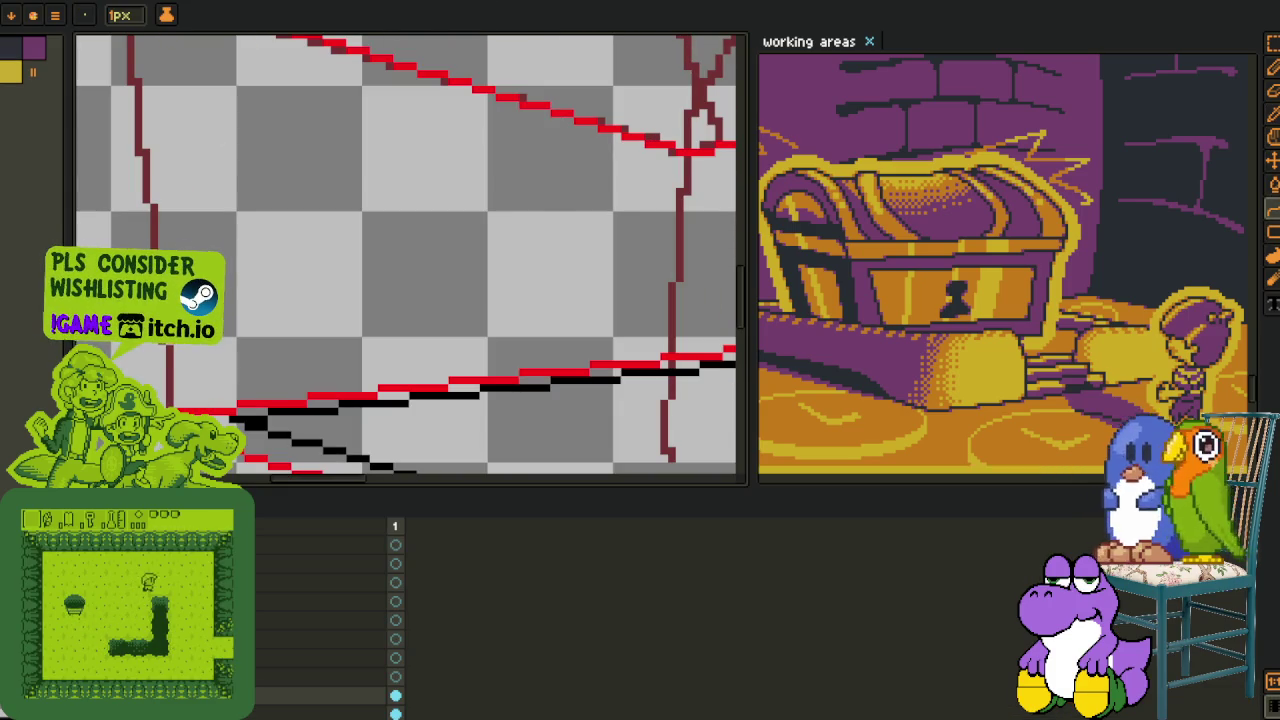
scroll(410, 255, "down", 3)
key("m")
scroll(410, 255, "up", 2)
left_click_drag(236, 320, 402, 455)
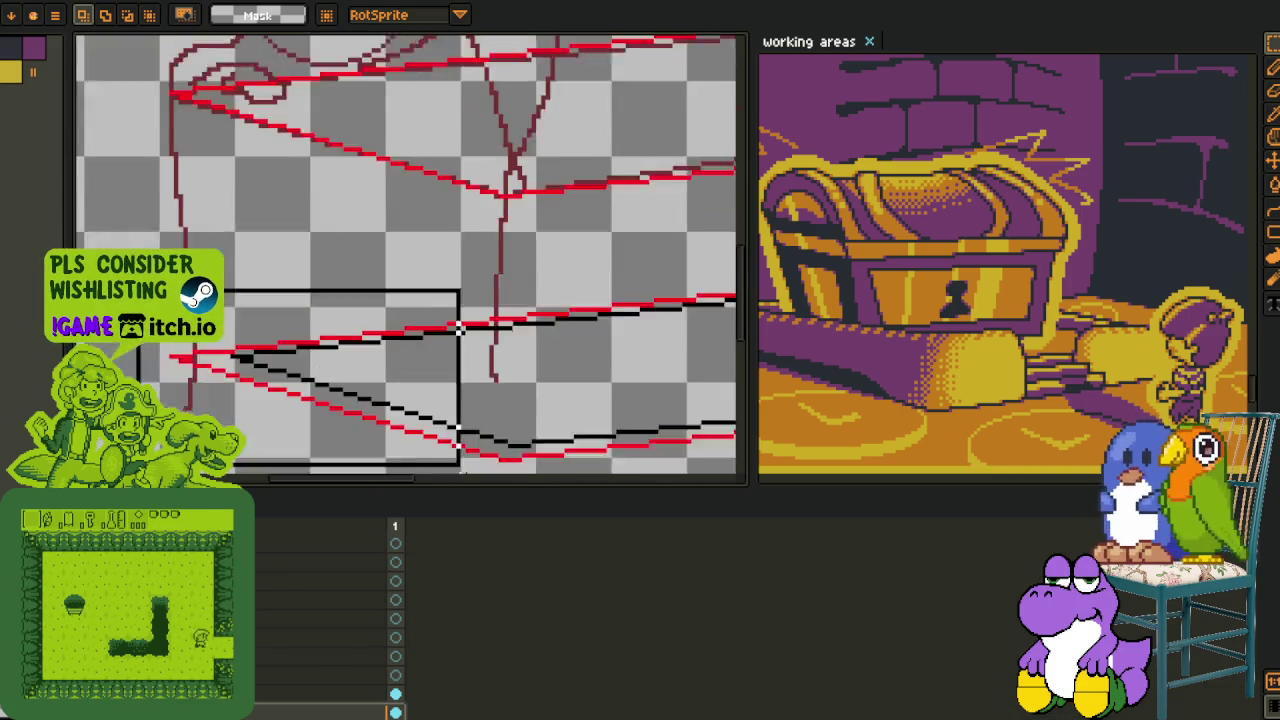
left_click_drag(131, 143, 730, 410)
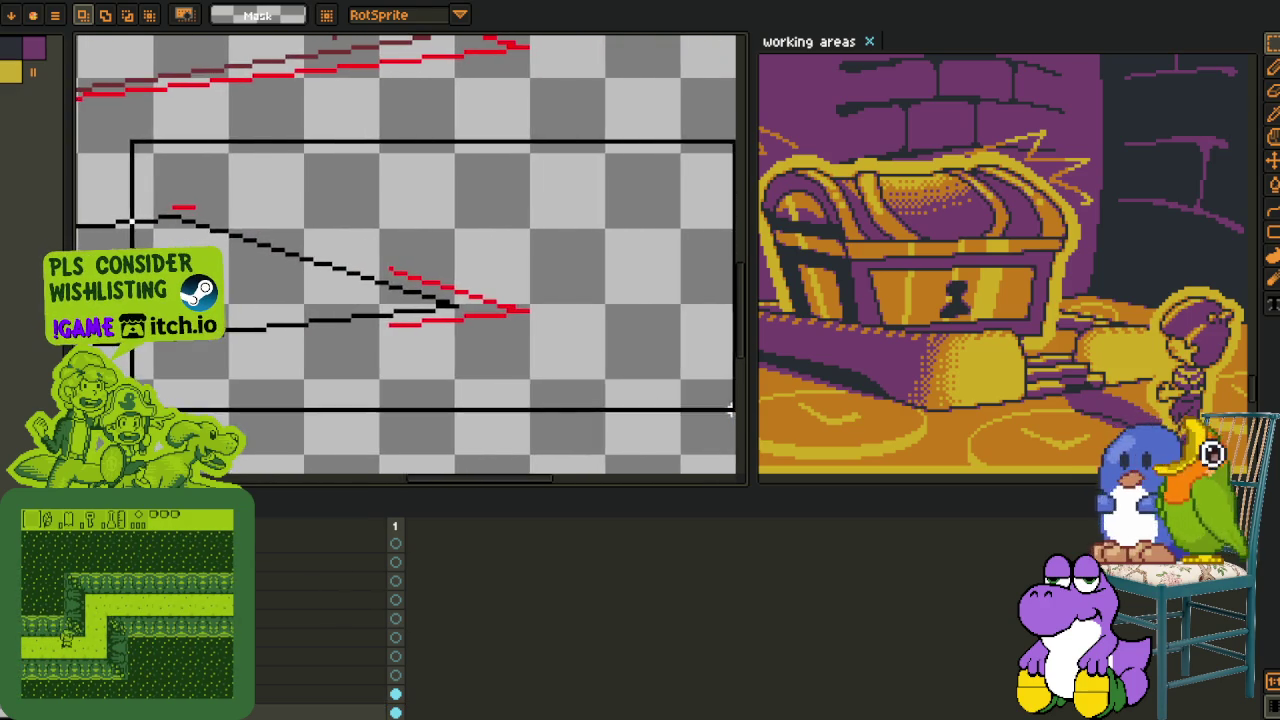
scroll(730, 410, "down", 3)
left_click_drag(300, 250, 540, 250)
key("i")
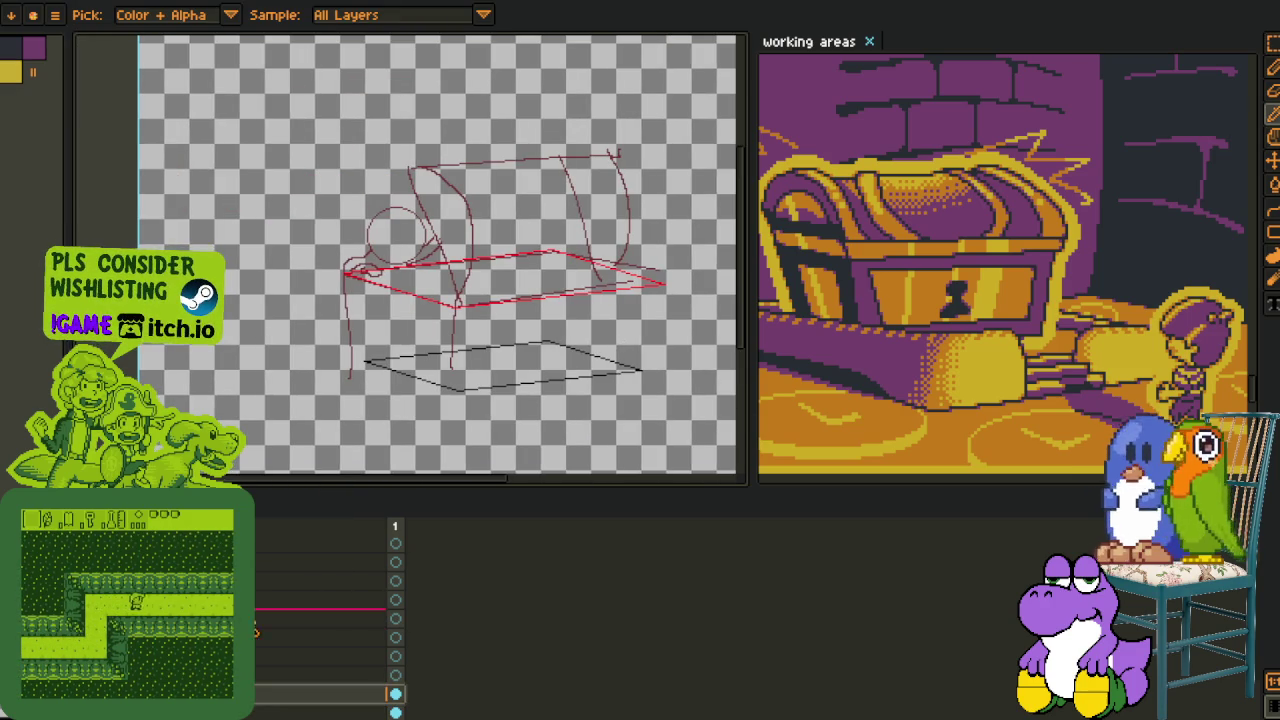
scroll(176, 405, "up", 5)
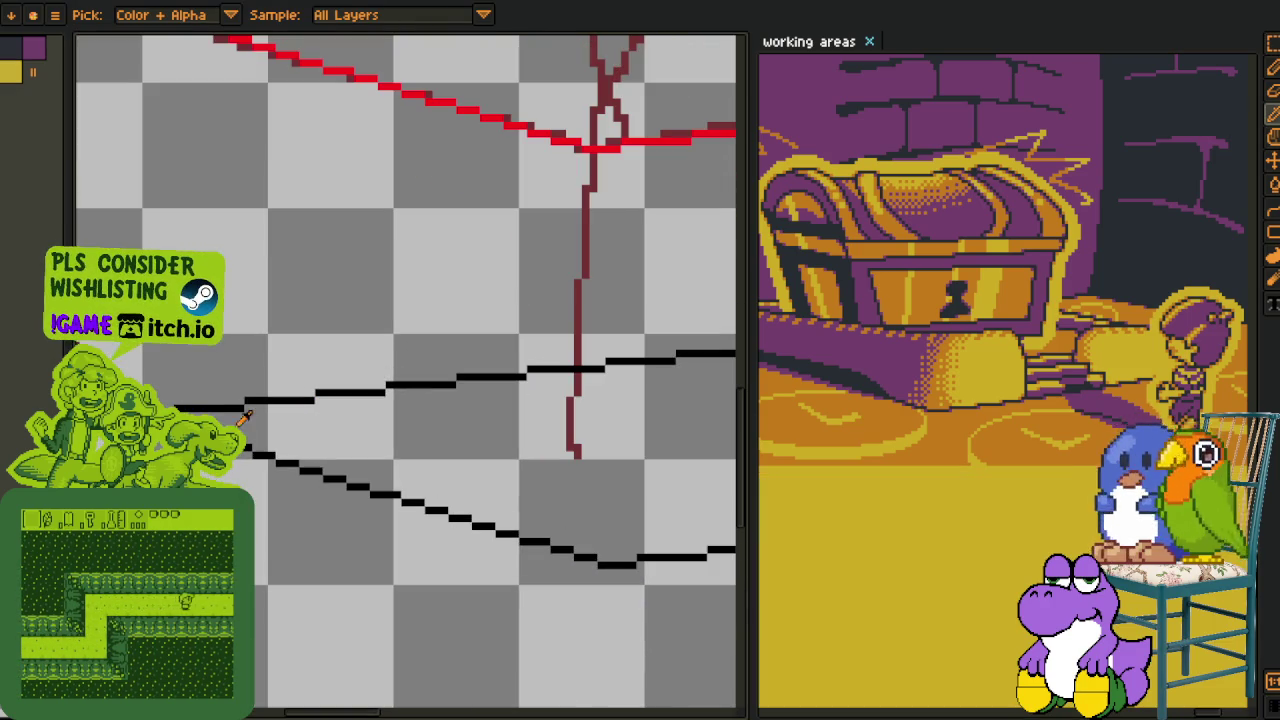
- Pencil the box's left vertical edge from the top corner down to the base, refining its stair-steps
key("b")
left_click(176, 392)
scroll(170, 118, "up", 3)
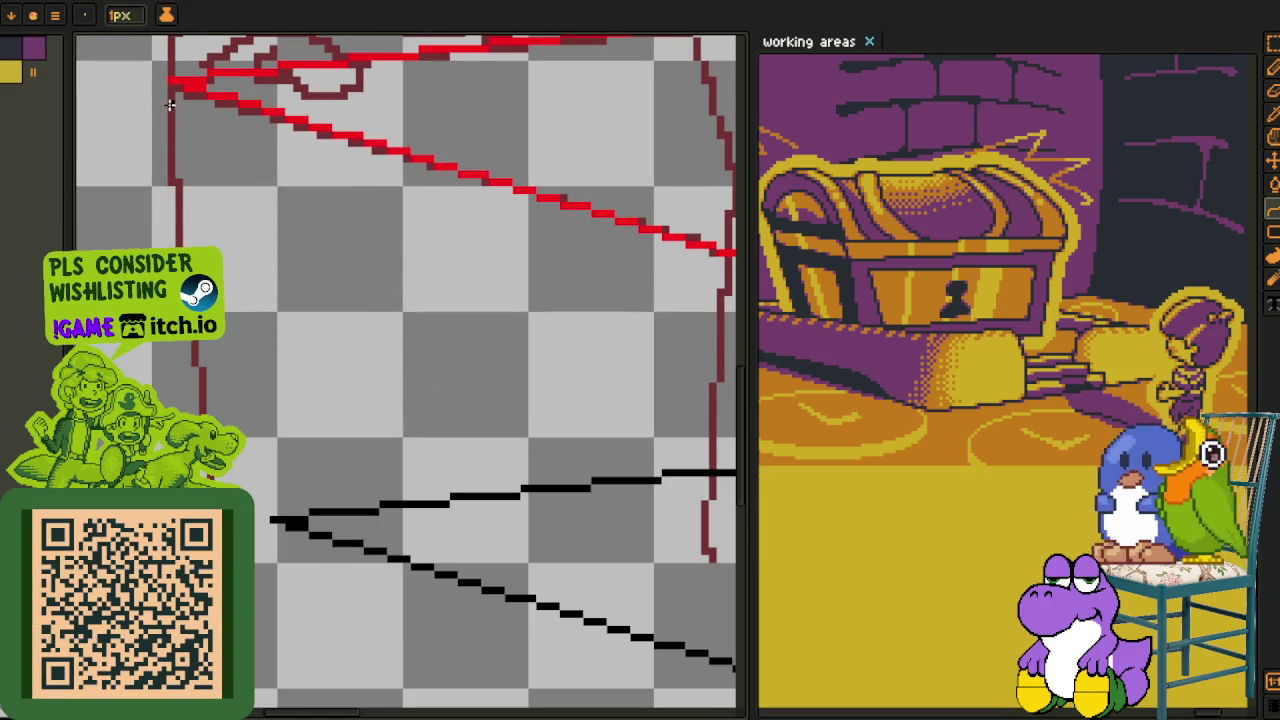
left_click_drag(214, 208, 278, 520)
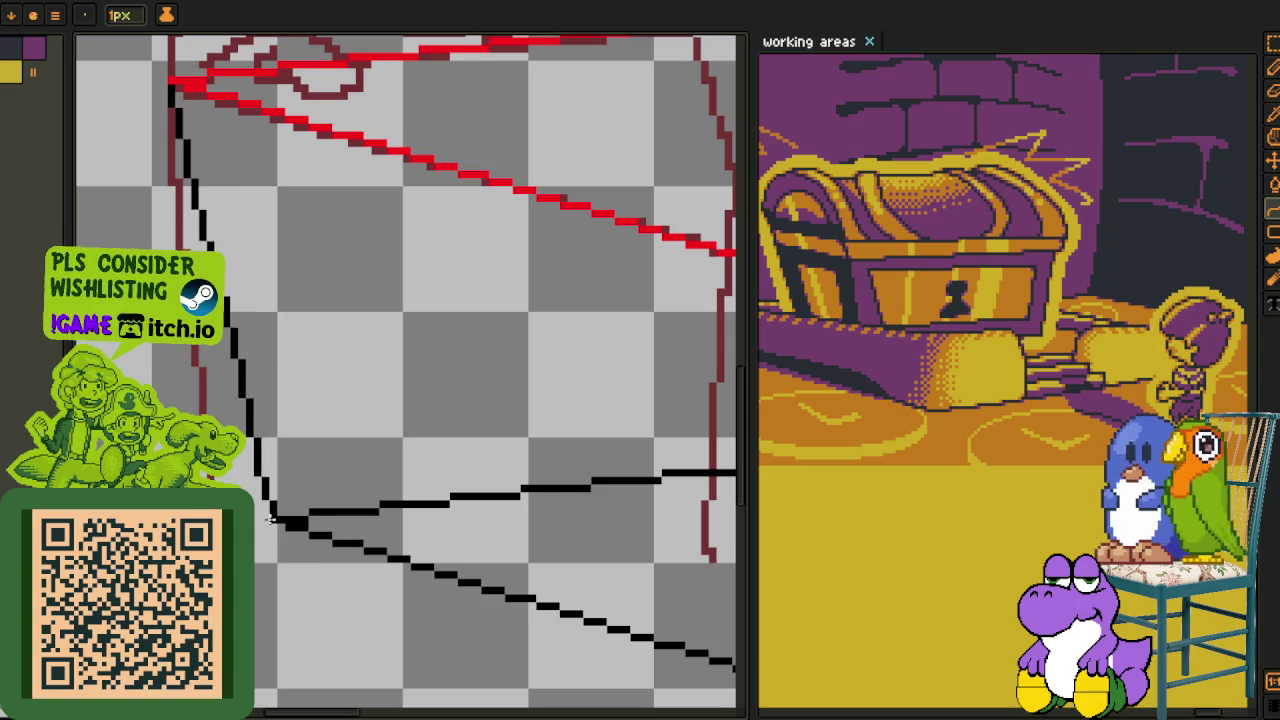
mouse_move(258, 290)
left_mouse_down()
mouse_move(281, 395)
mouse_move(262, 305)
mouse_move(309, 362)
left_mouse_up()
scroll(266, 314, "down", 3)
scroll(370, 334, "down", 2)
scroll(318, 350, "up", 3)
- Pencil the box's right vertical edge from the top corner down to the base
key("b")
scroll(605, 222, "up", 3)
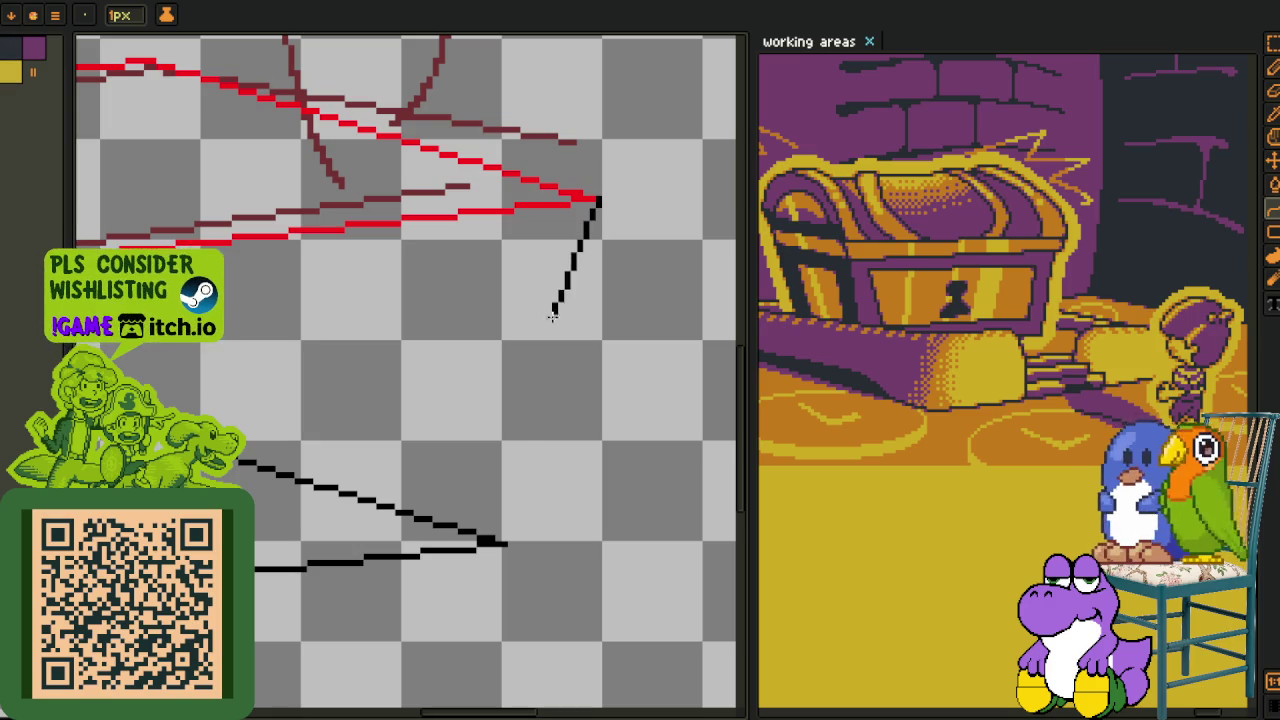
mouse_move(505, 510)
left_mouse_down()
mouse_move(533, 296)
mouse_move(527, 341)
left_mouse_up()
scroll(522, 341, "down", 5)
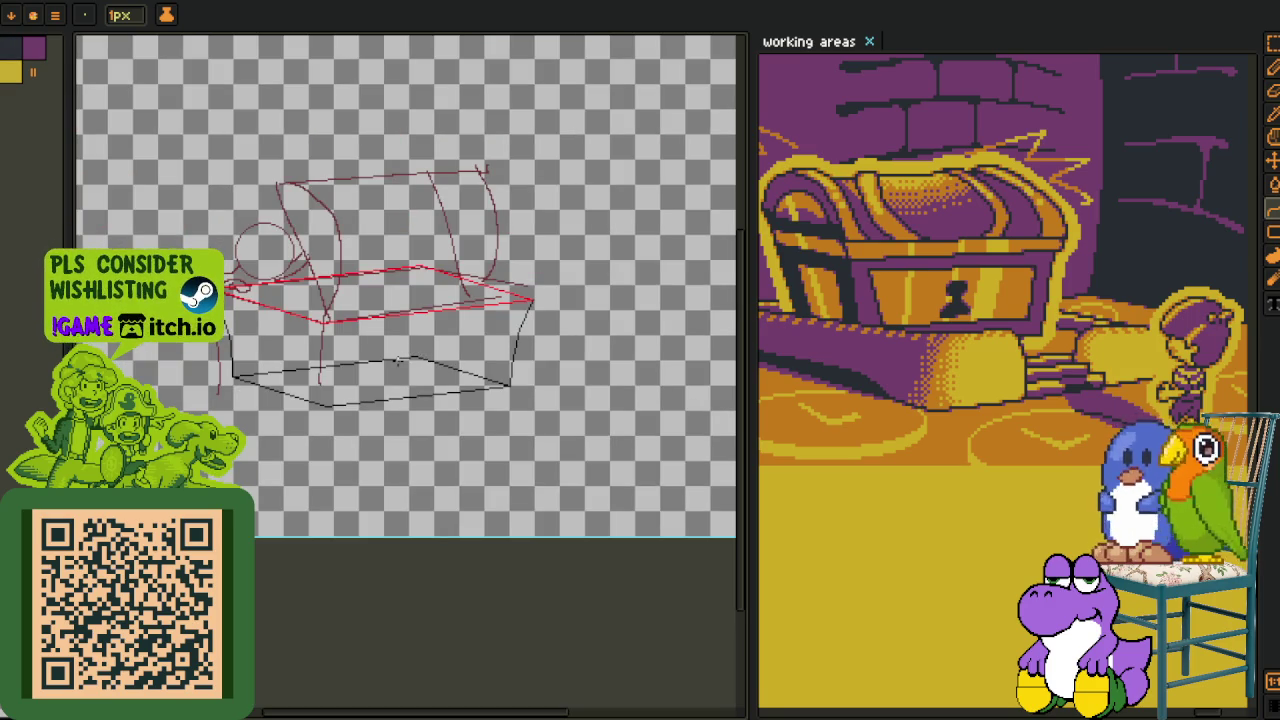
- Hide the rough sketch layer's strokes
key("Tab")
key("shift+n")
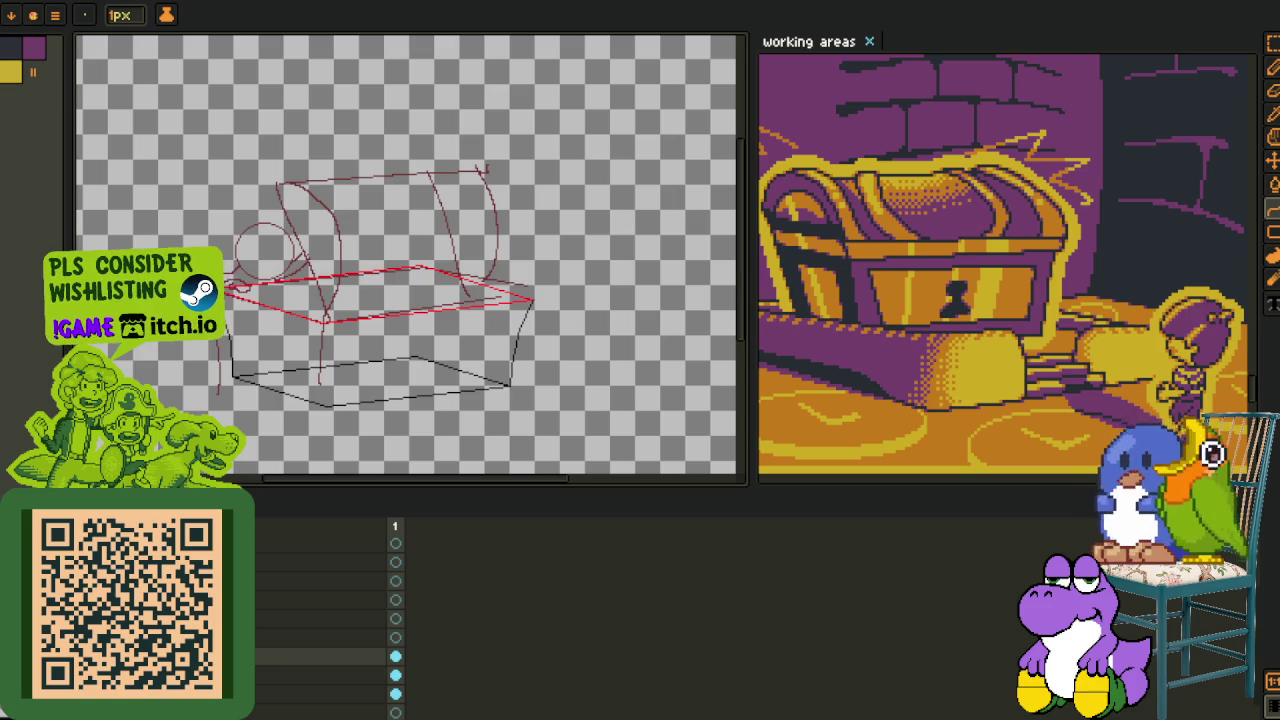
key("Delete")
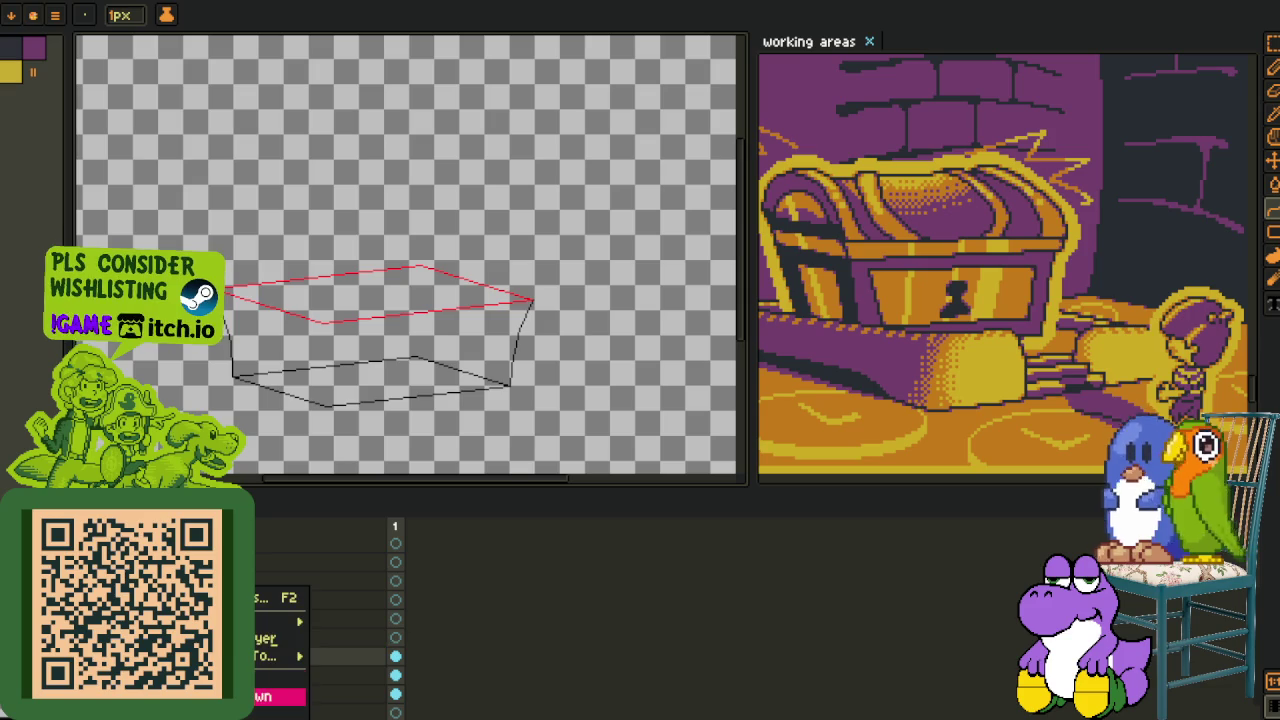
- Recolour the red top outline black with Replace Color
key("o")
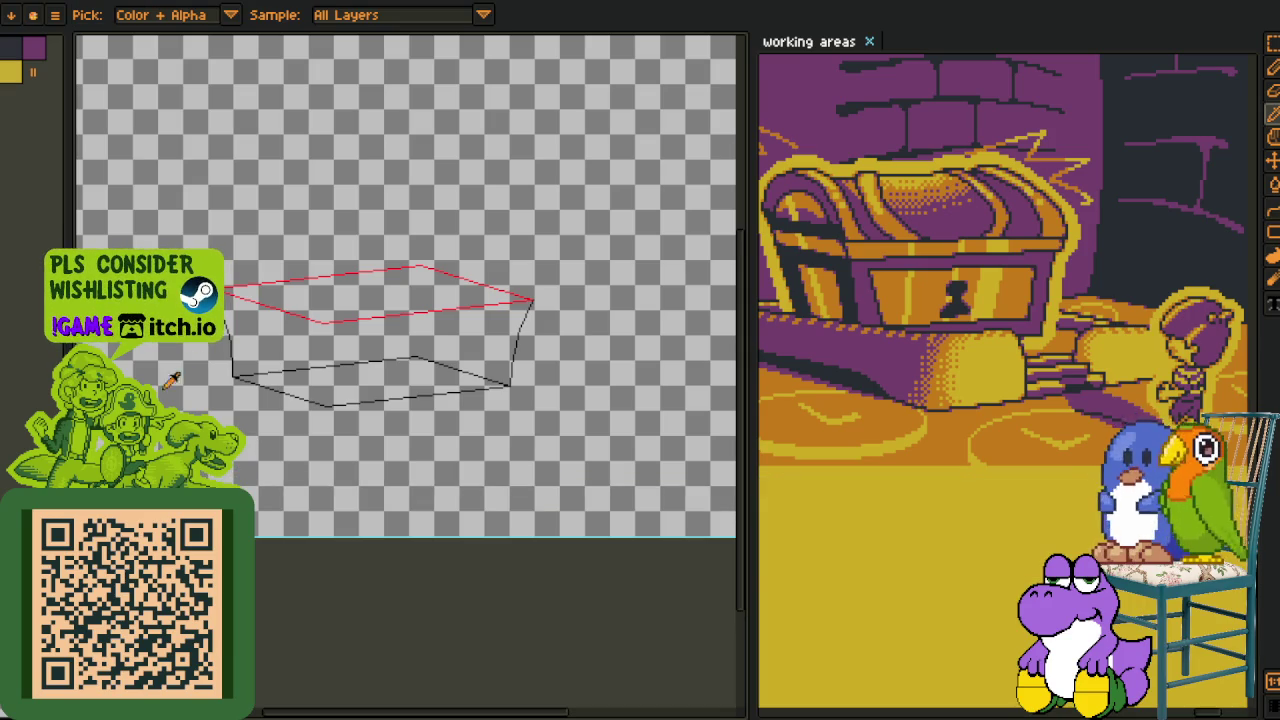
scroll(243, 371, "up", 4)
scroll(243, 371, "up", 3)
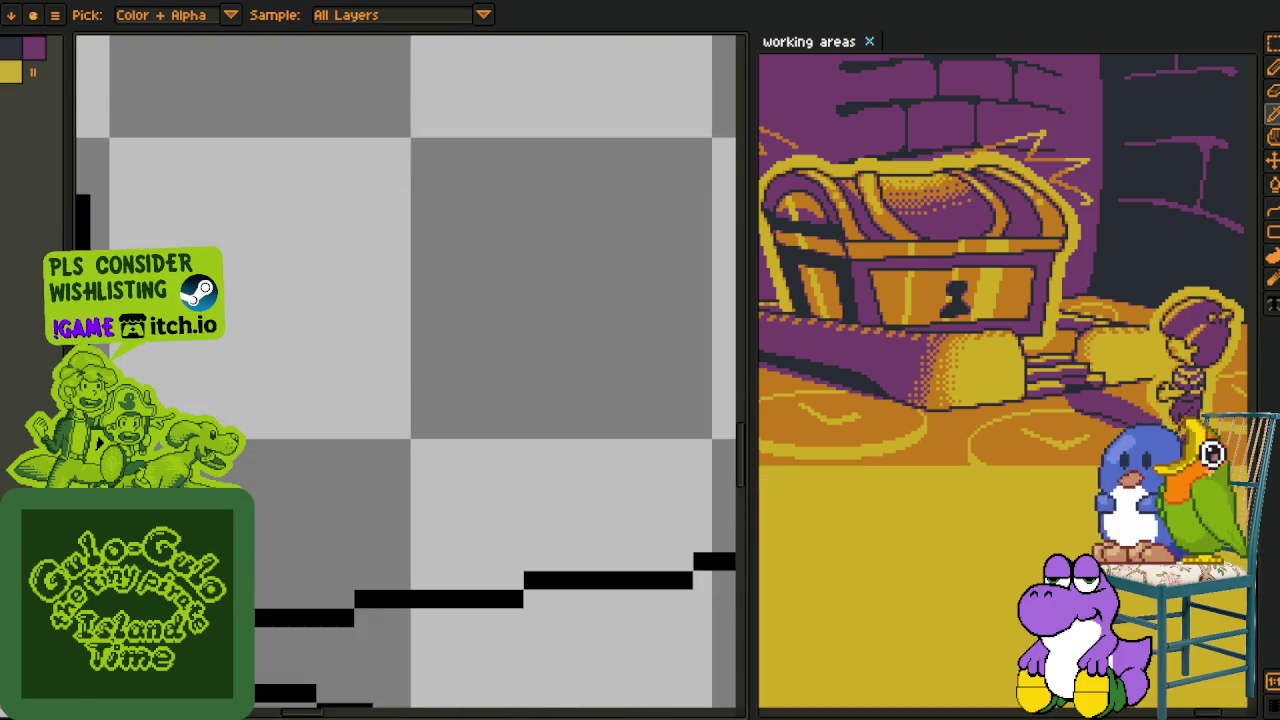
left_click_drag(243, 371, 320, 580)
left_click_drag(294, 466, 425, 275)
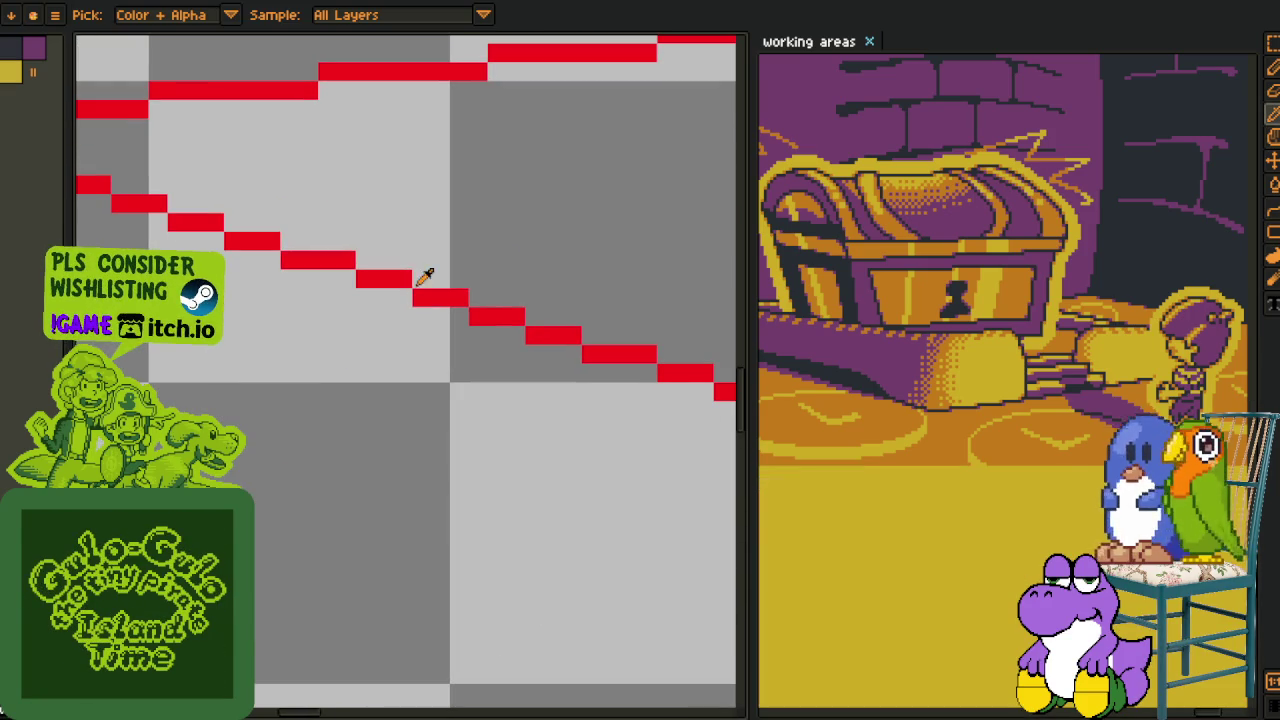
key("shift+r")
key("Return")
scroll(371, 480, "down", 3)
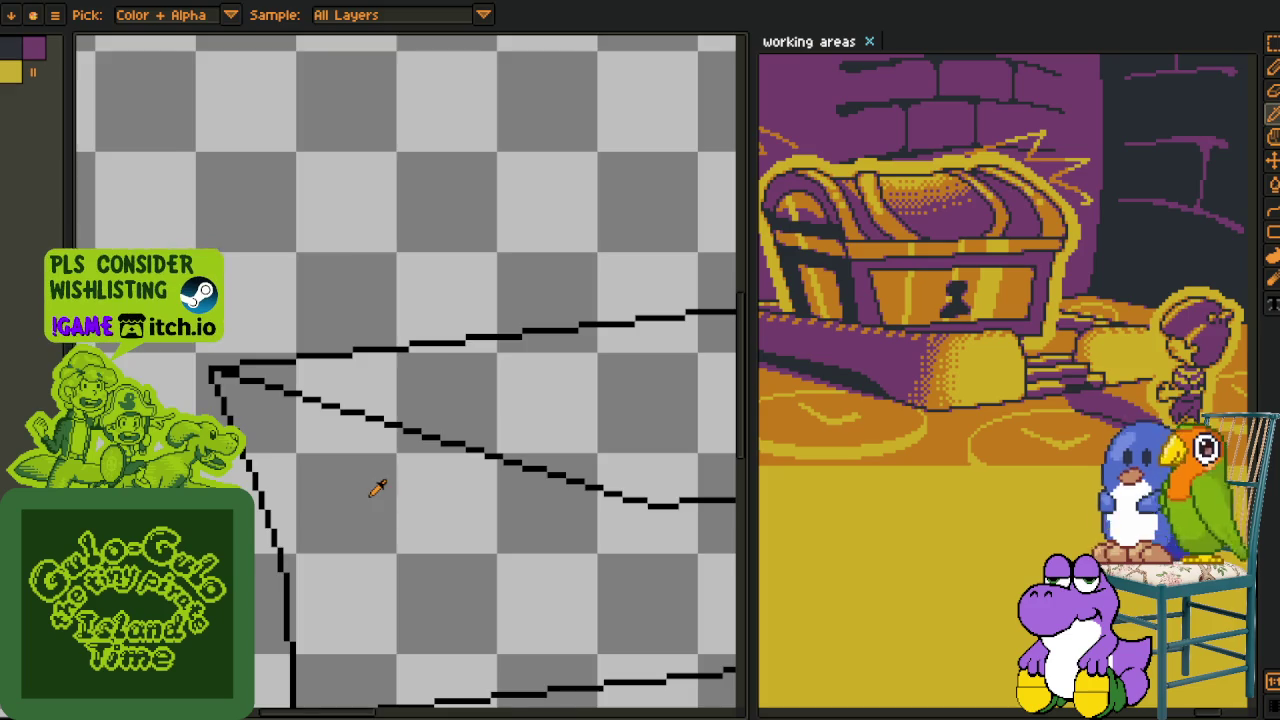
- Add a new layer and ready the pencil for drawing on it
key("o")
right_click(268, 656)
mouse_move(270, 656)
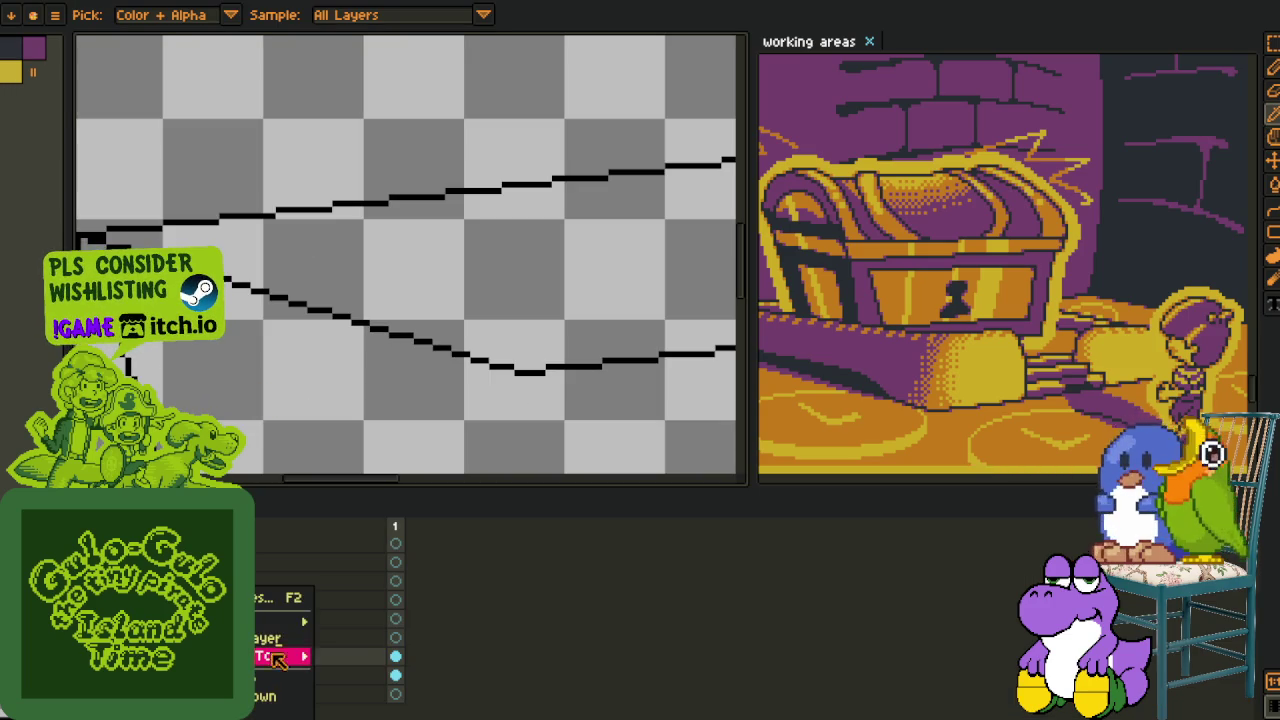
left_click(360, 620)
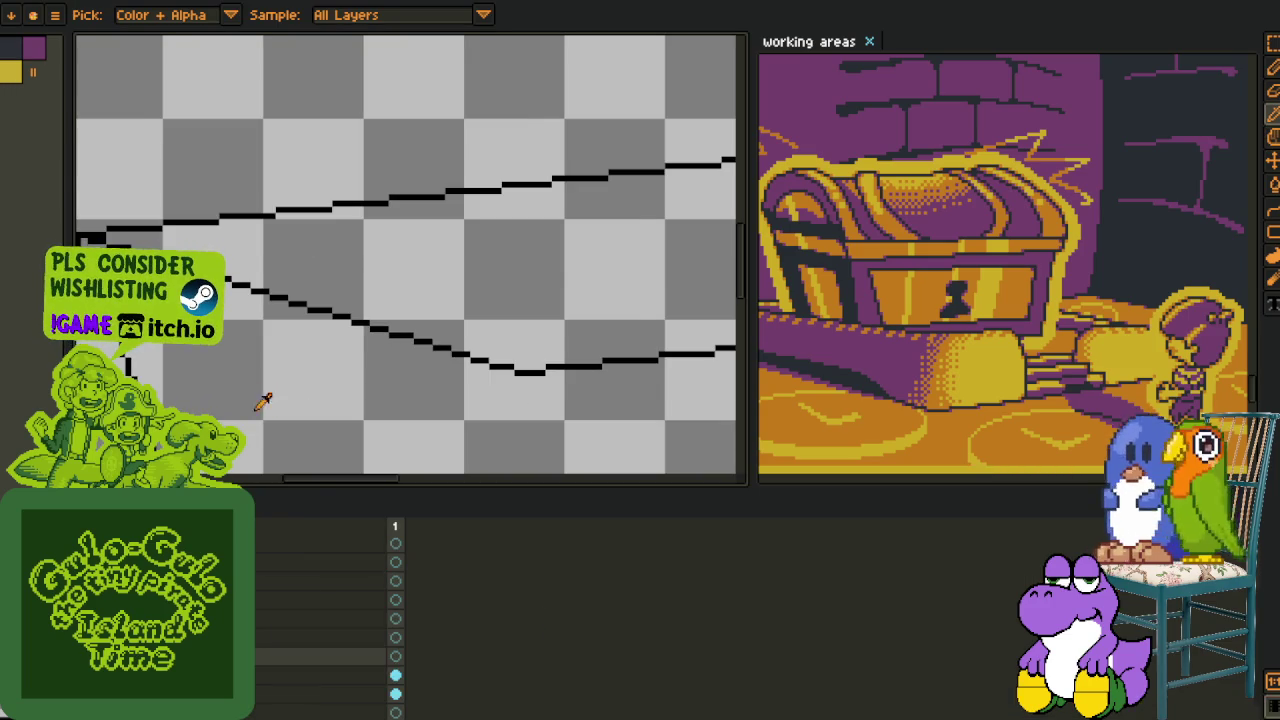
scroll(270, 394, "down", 2)
scroll(292, 395, "up", 1)
key("b")
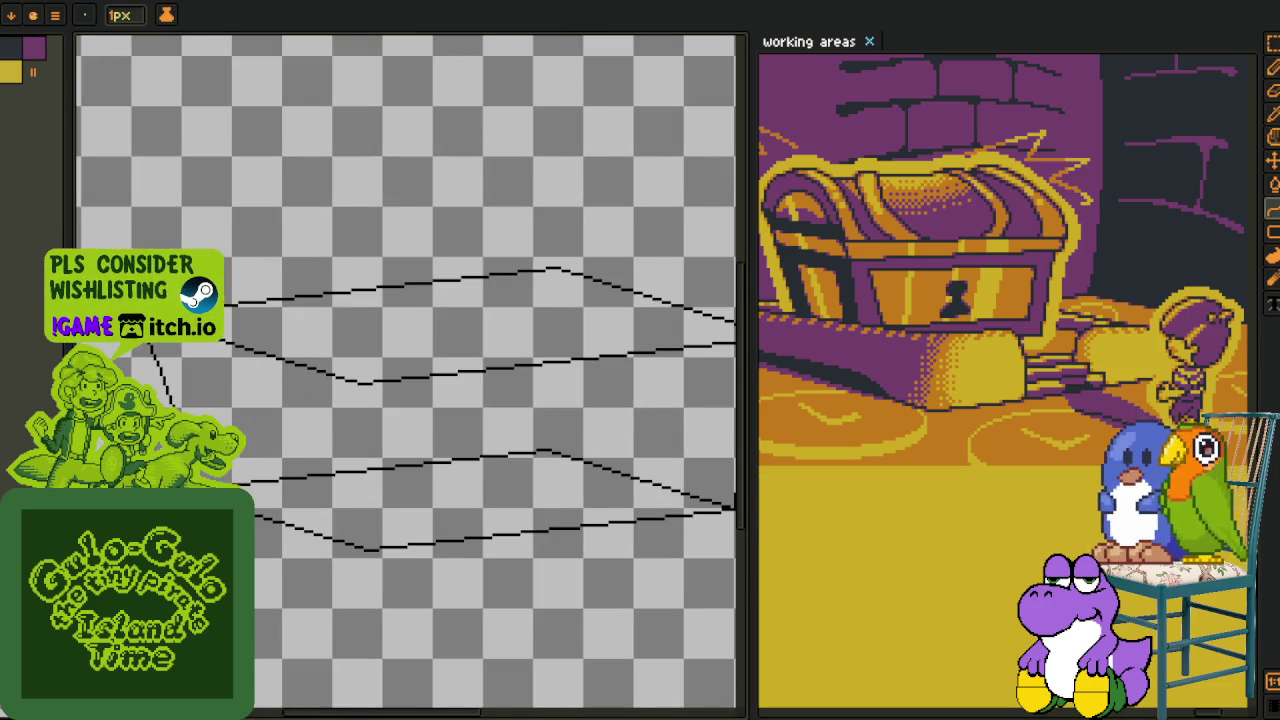
key("z")
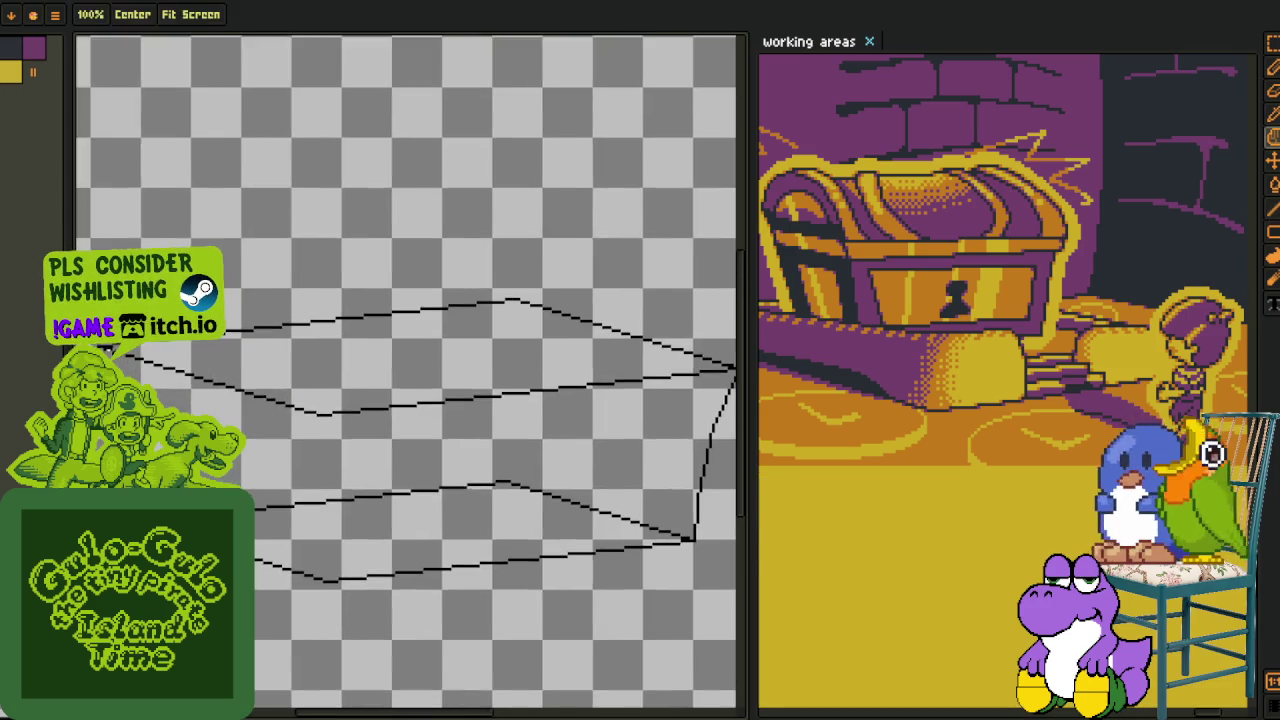
scroll(410, 376, "up", 1)
key("b")
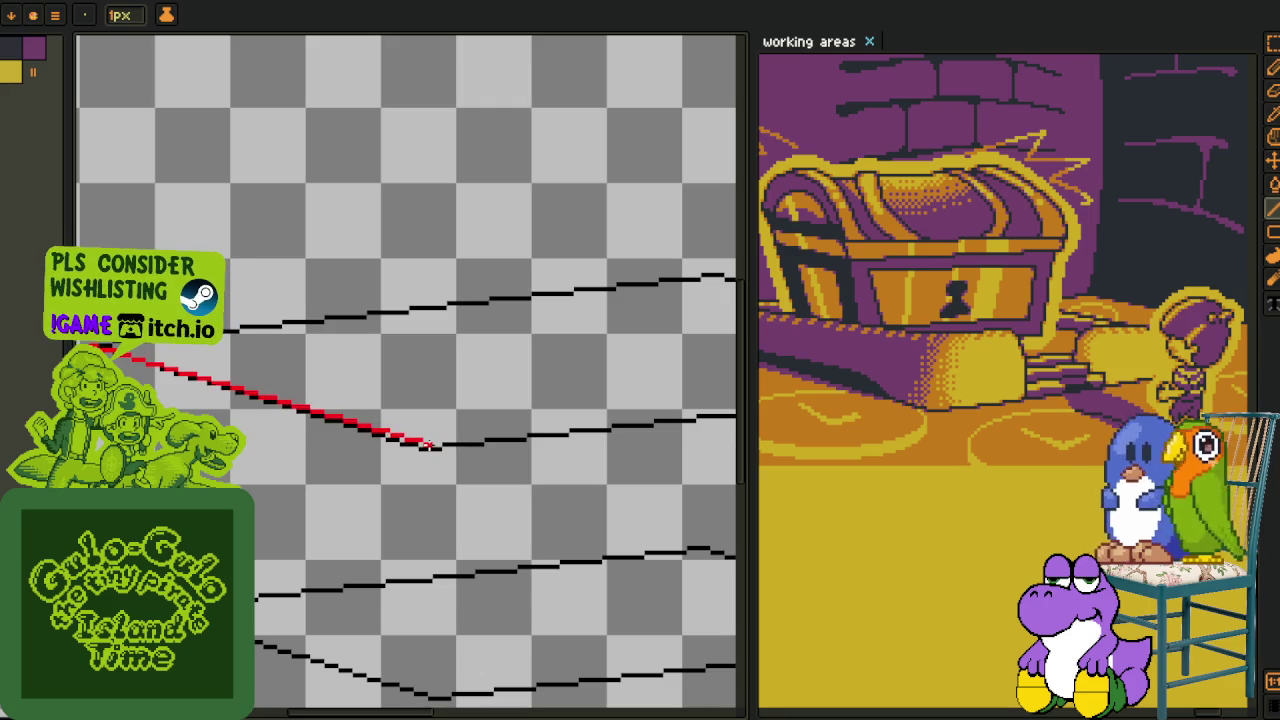
- Redraw the red top-front edge lines running right from the box's left corner
left_click_drag(430, 445, 430, 445)
key("ctrl+z")
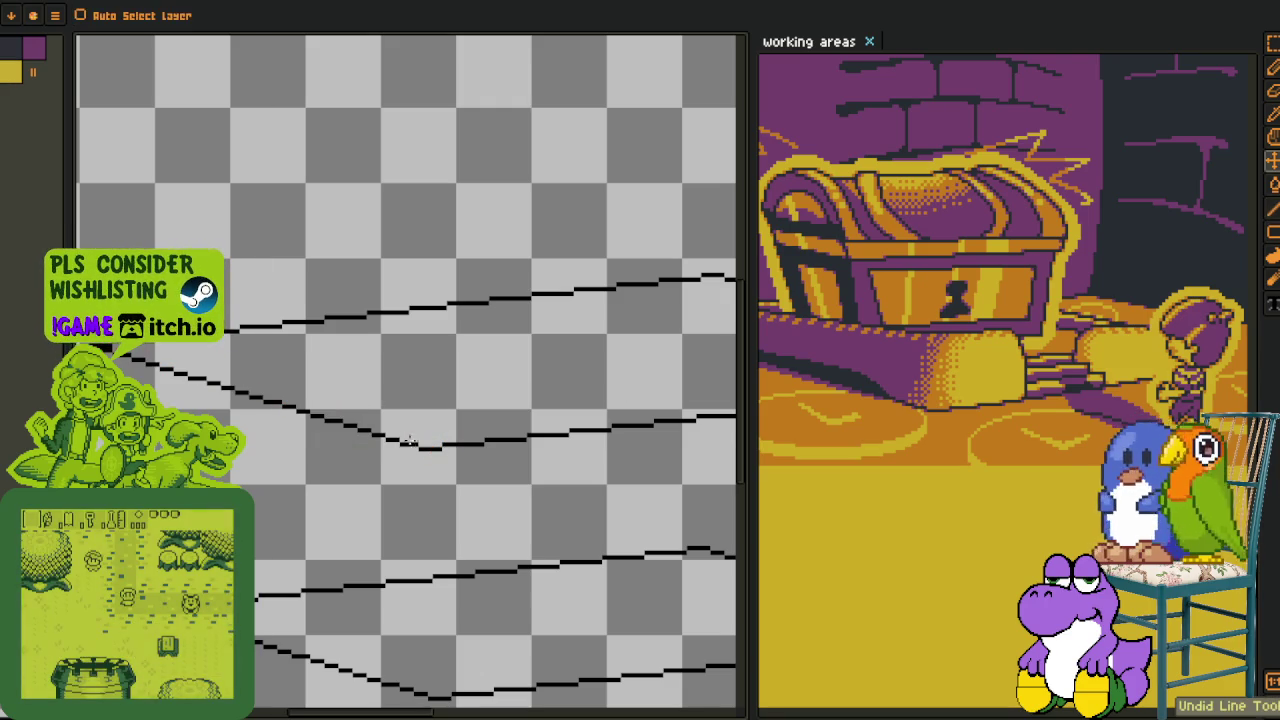
left_click_drag(100, 345, 428, 418)
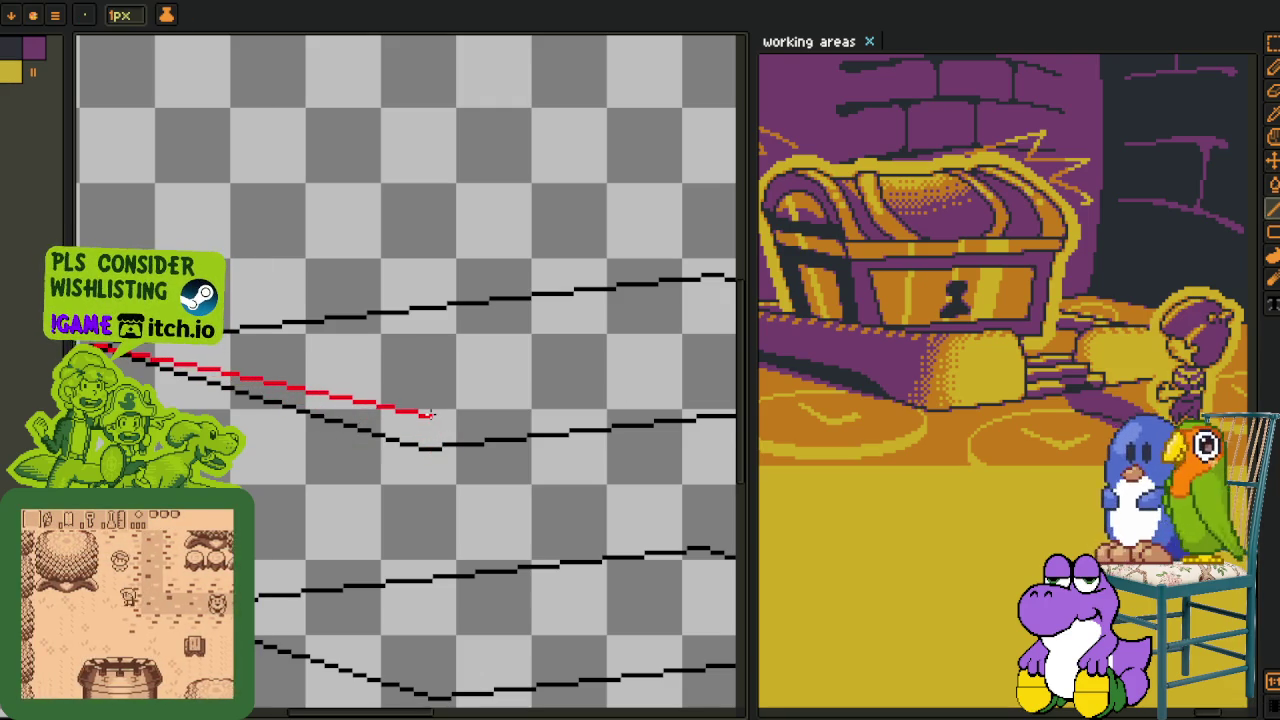
left_click_drag(428, 418, 428, 410)
left_click_drag(243, 434, 597, 392)
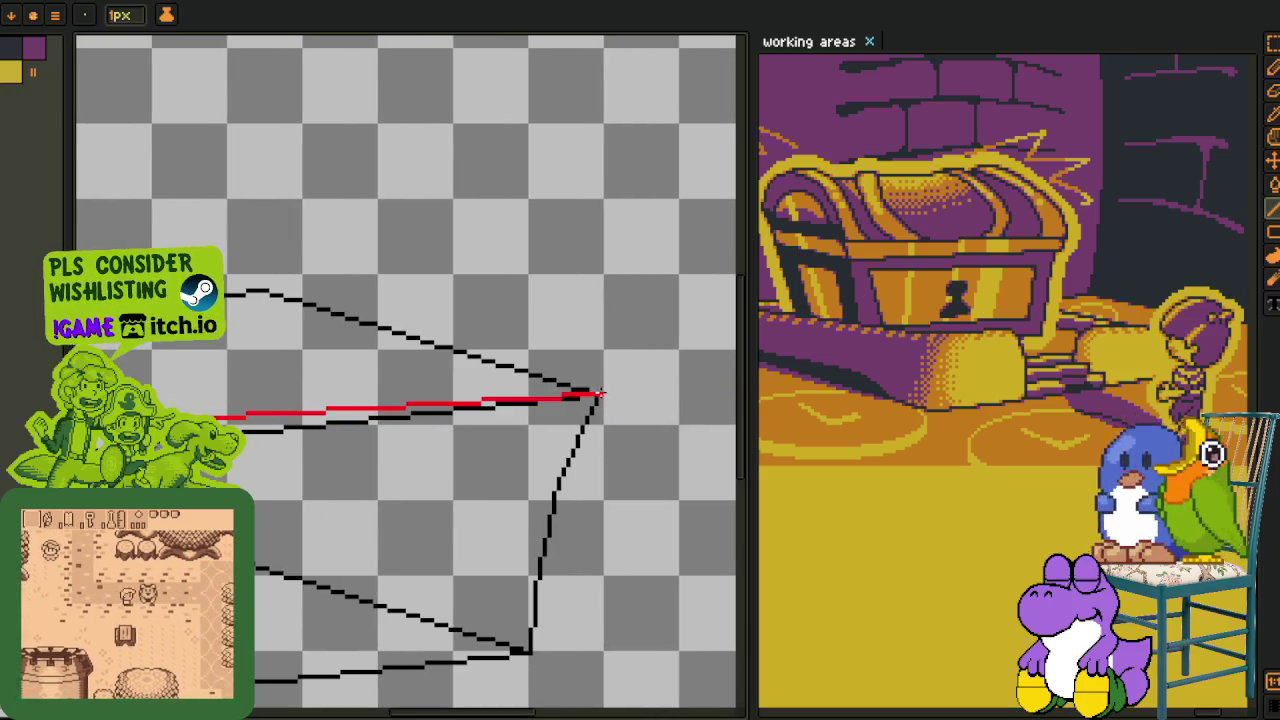
scroll(597, 392, "down", 2)
scroll(473, 417, "up", 2)
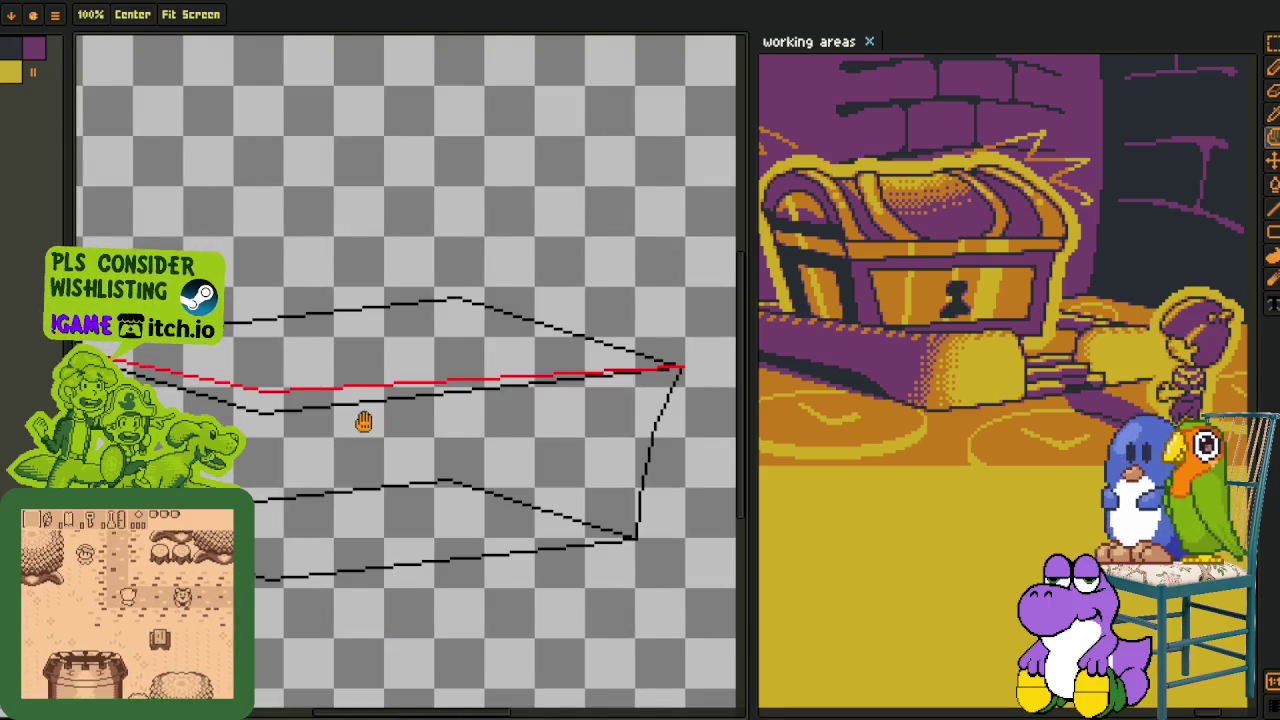
scroll(363, 420, "up", 2)
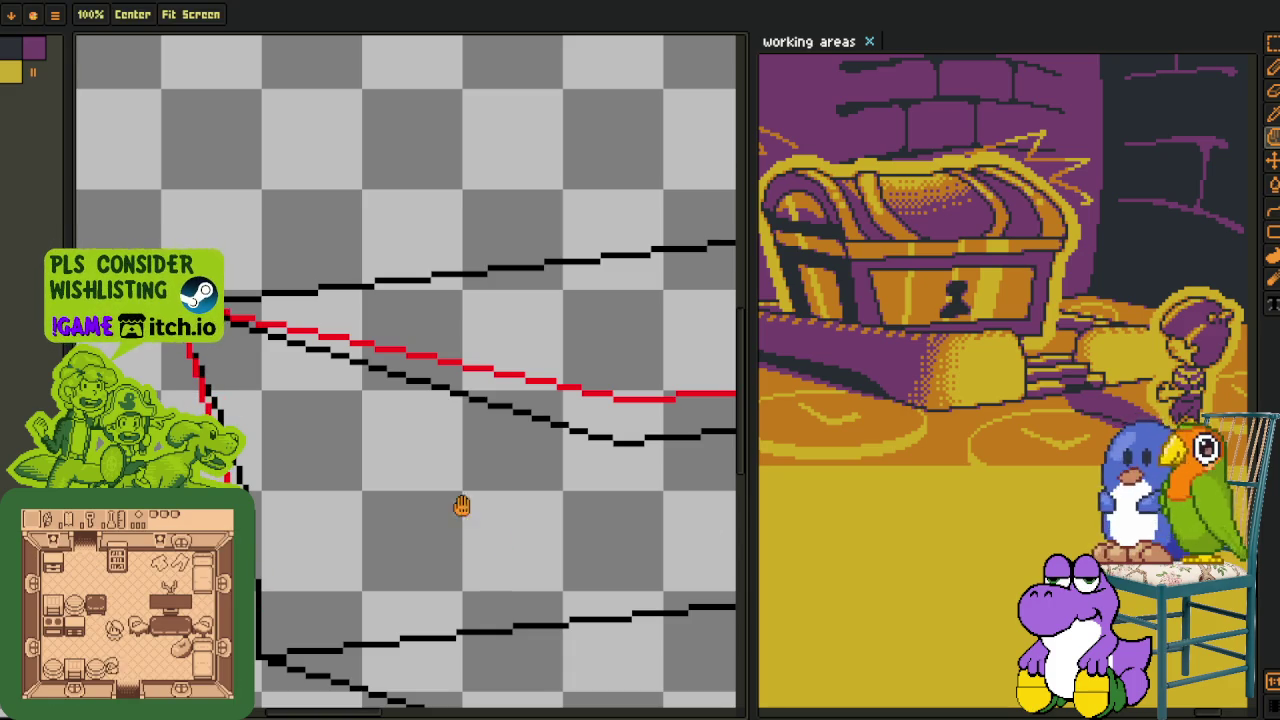
- Snap the red line's ends to the front corner and draw a red vertical down to the base
left_click_drag(500, 534, 398, 305)
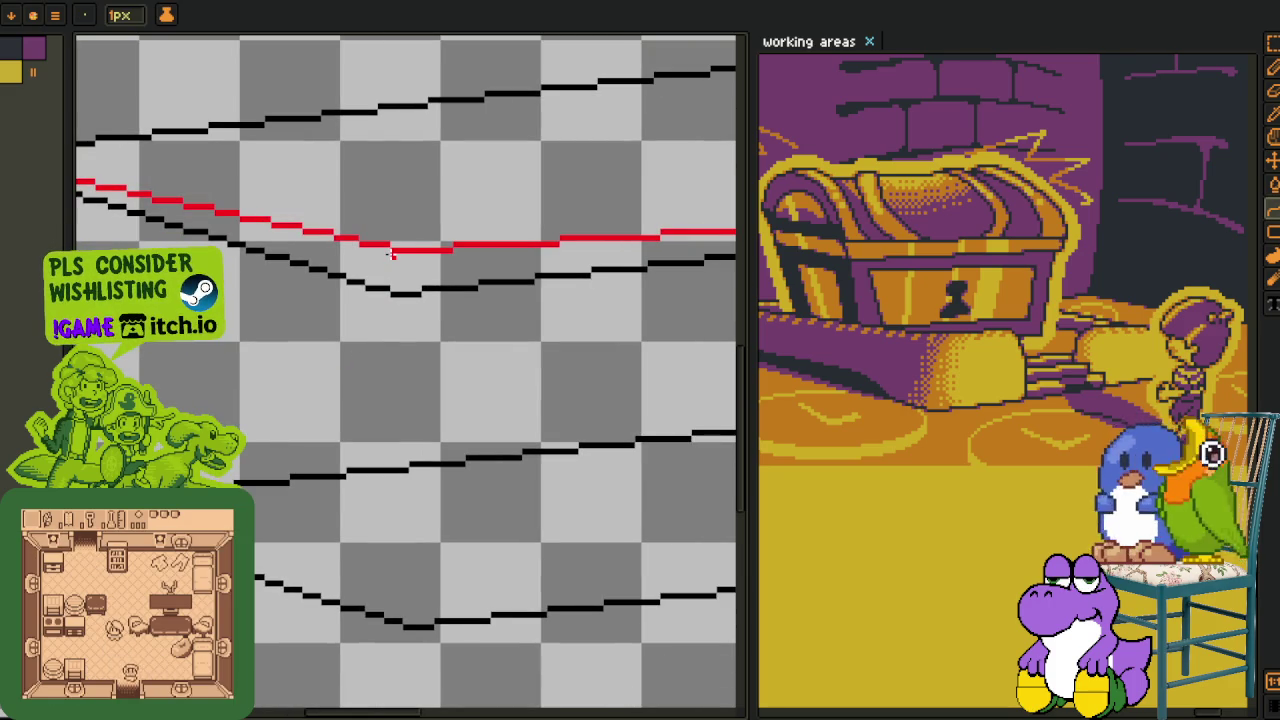
left_click_drag(418, 478, 368, 272)
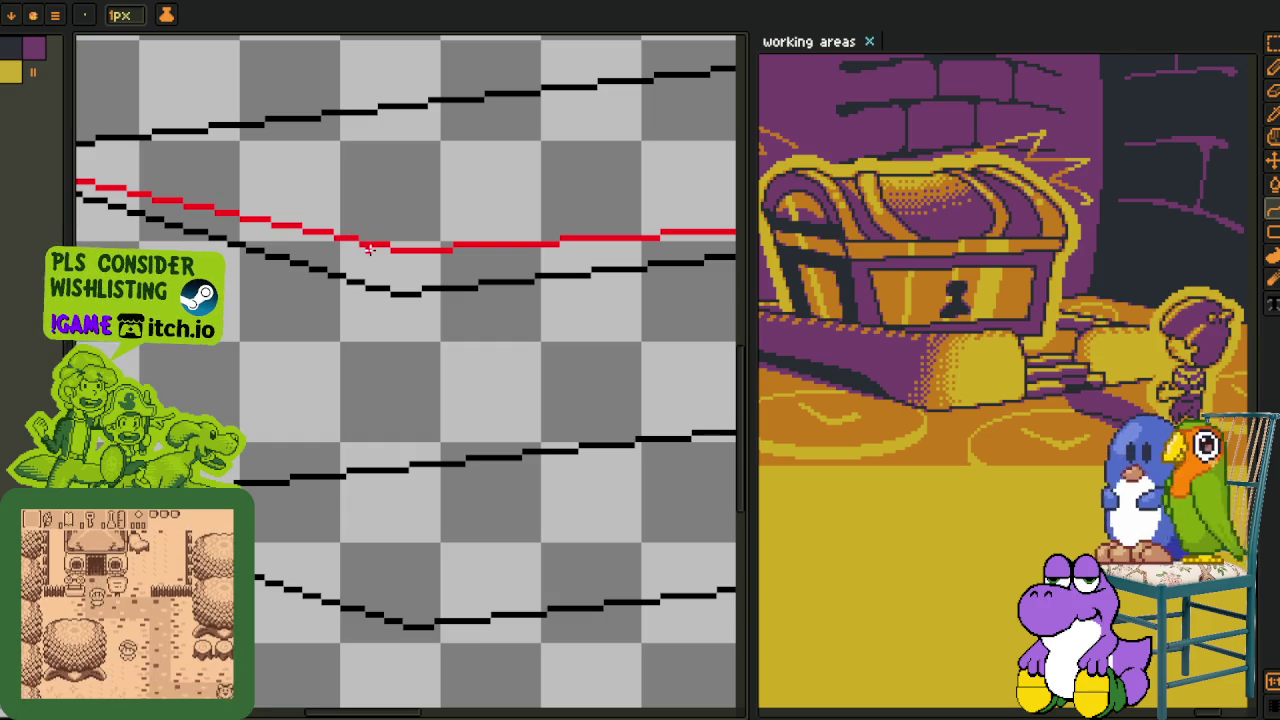
left_click_drag(384, 548, 408, 624)
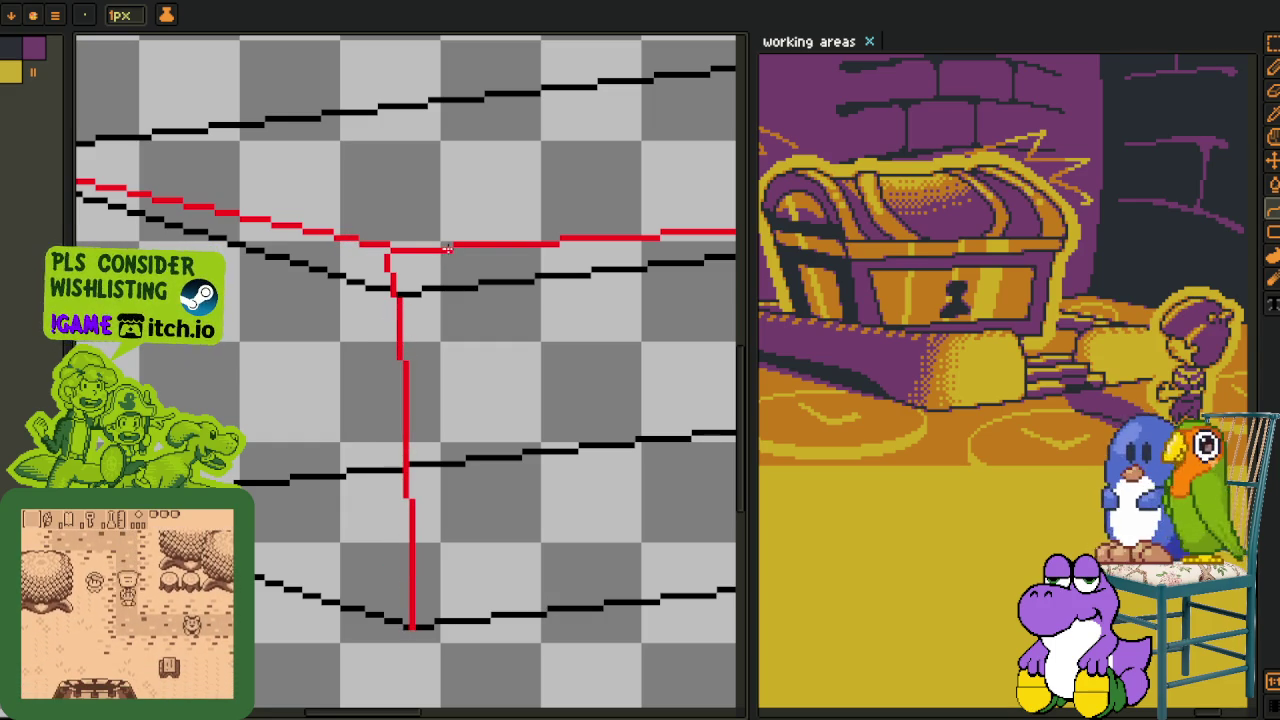
left_click_drag(454, 257, 414, 626)
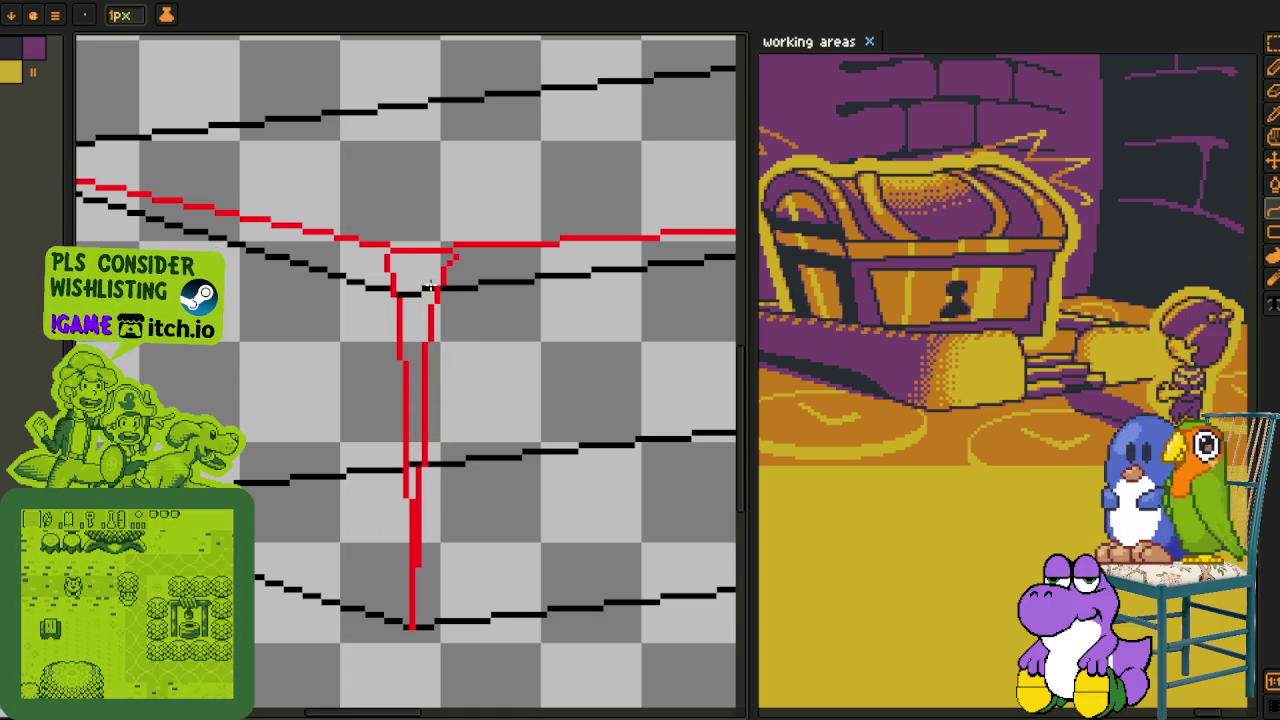
scroll(430, 290, "down", 2)
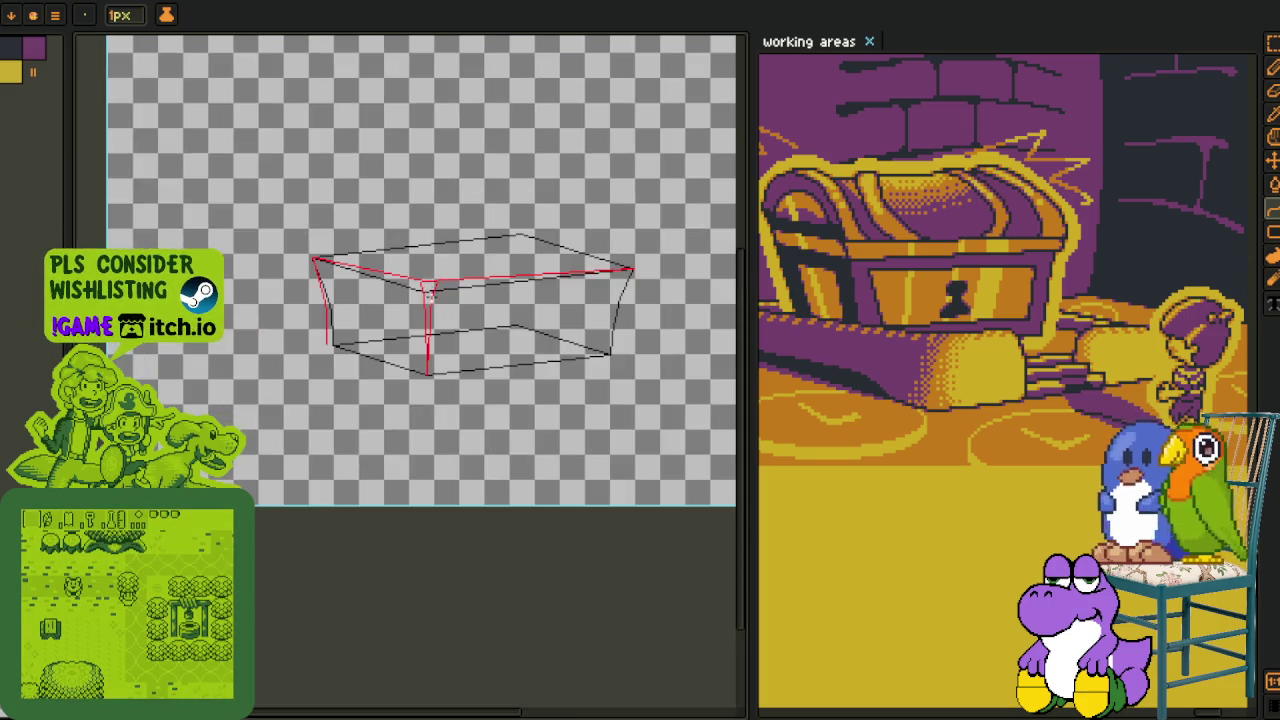
- Draw a red line along the box's right vertical edge, undoing the misplaced stroke
scroll(470, 305, "down", 1)
scroll(515, 315, "up", 1)
scroll(520, 325, "up", 2)
scroll(520, 325, "down", 2)
scroll(494, 406, "down", 1)
scroll(480, 412, "down", 1)
scroll(471, 417, "up", 1)
scroll(440, 440, "up", 1)
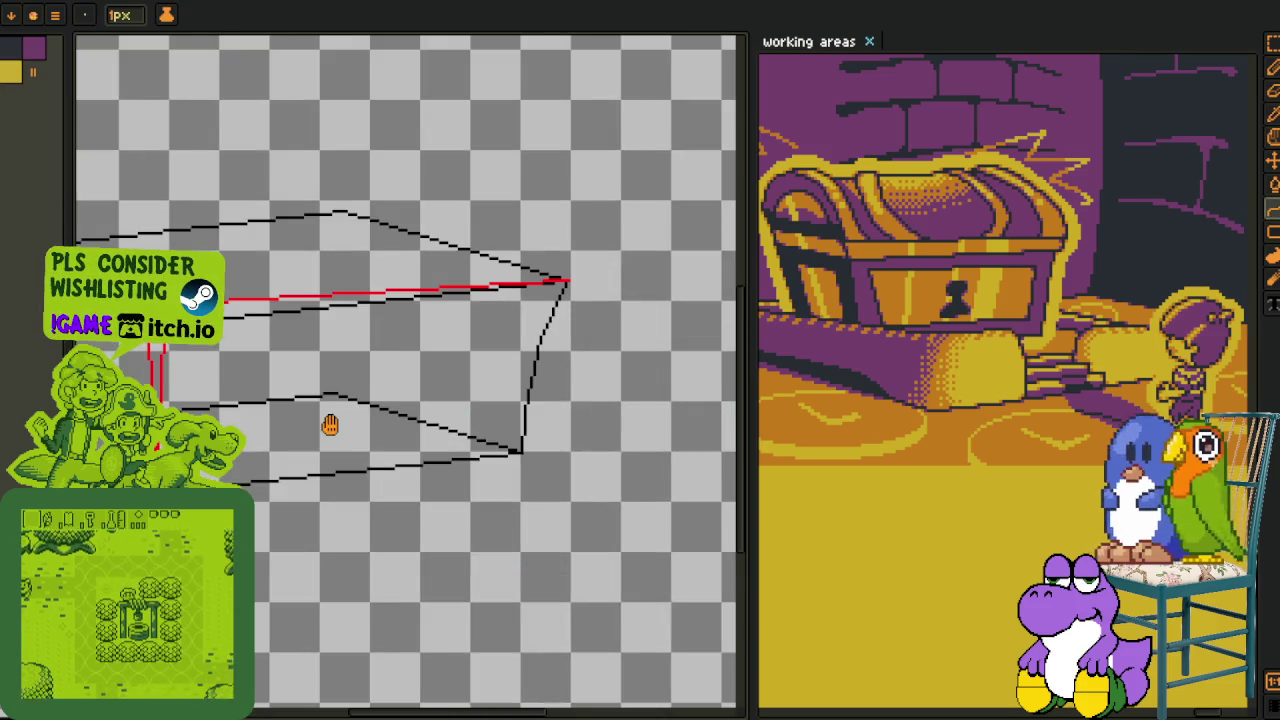
scroll(400, 463, "up", 1)
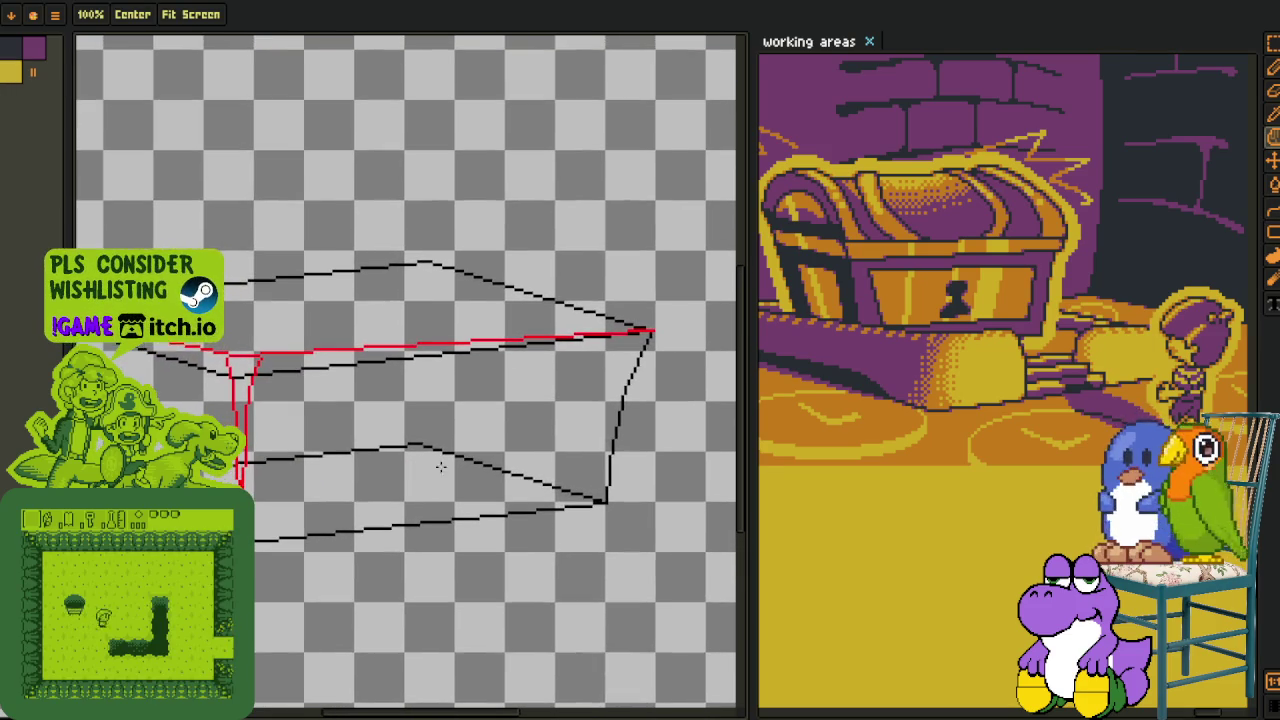
scroll(648, 333, "up", 1)
left_click_drag(597, 495, 553, 658)
key("ctrl+z")
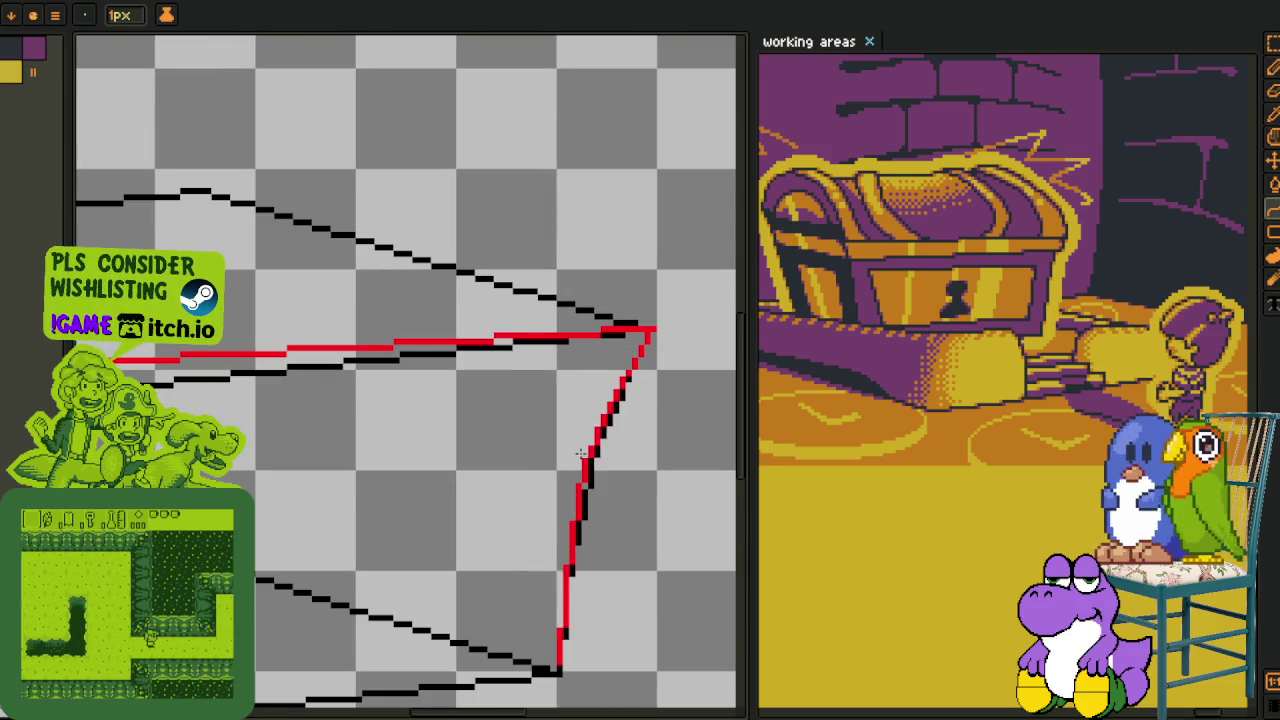
- Trace the box's bottom front edge with a red line
scroll(588, 425, "down", 1)
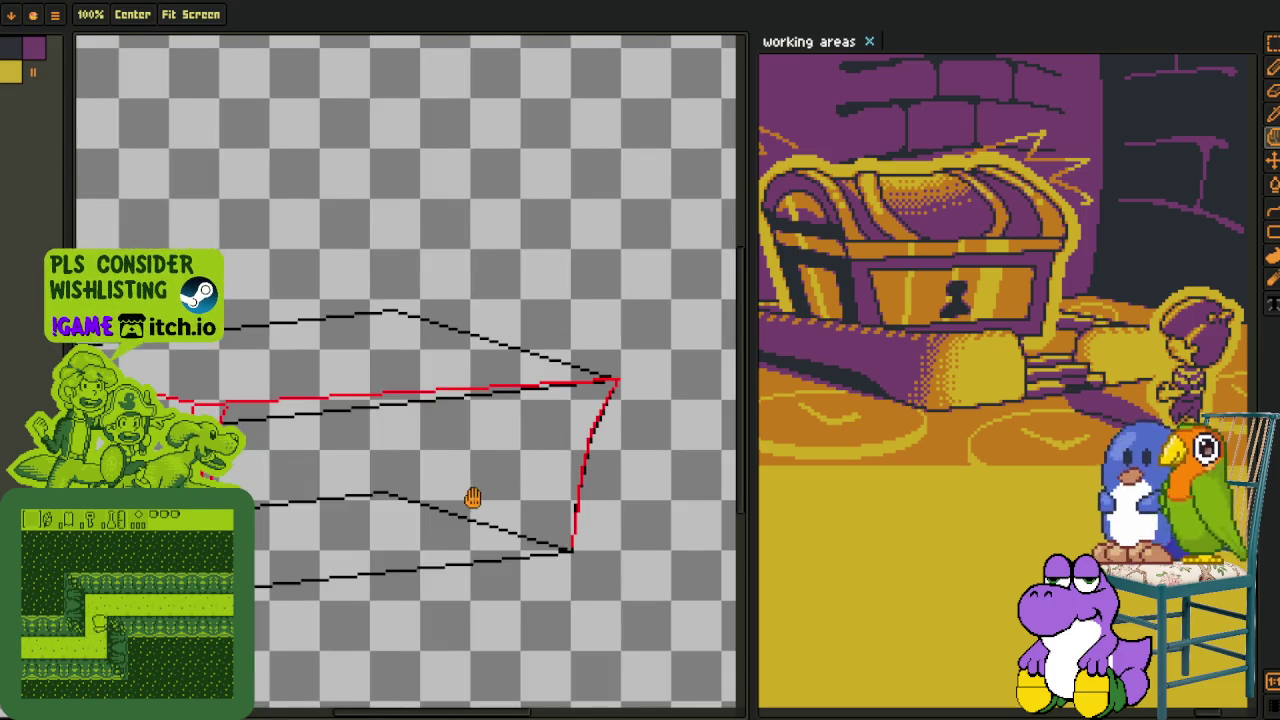
scroll(590, 548, "down", 2)
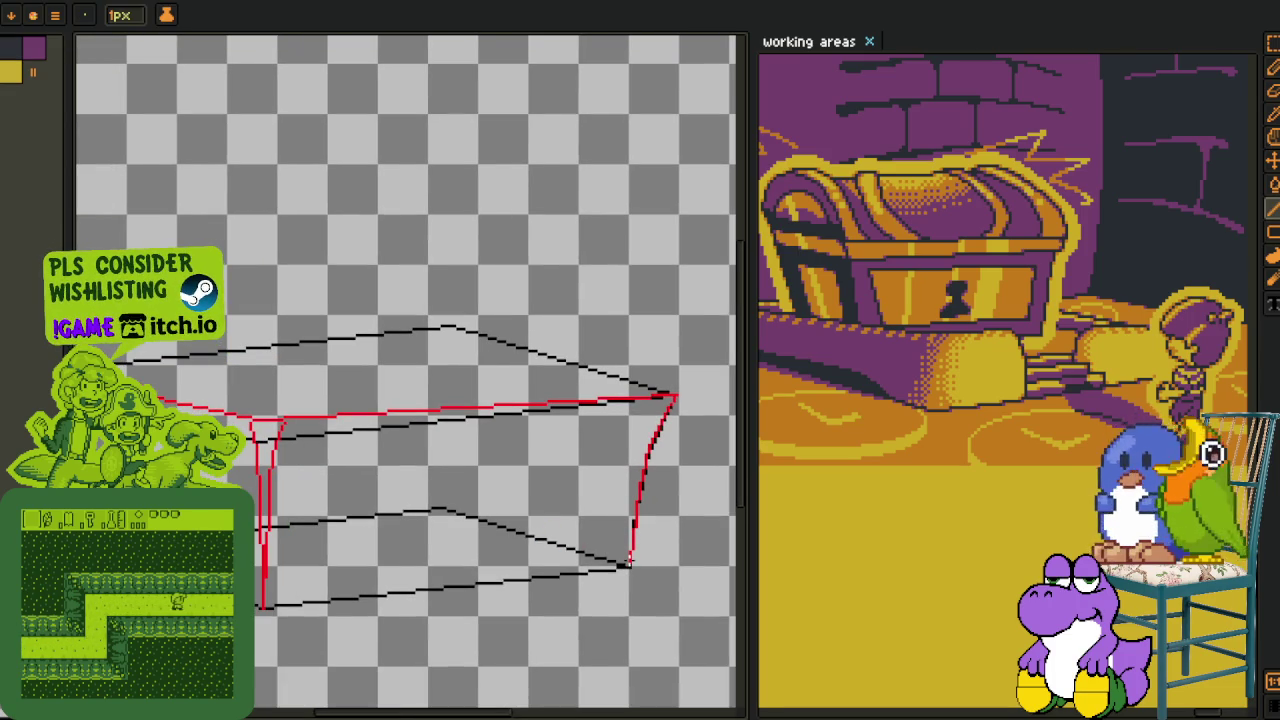
left_click_drag(630, 565, 262, 600)
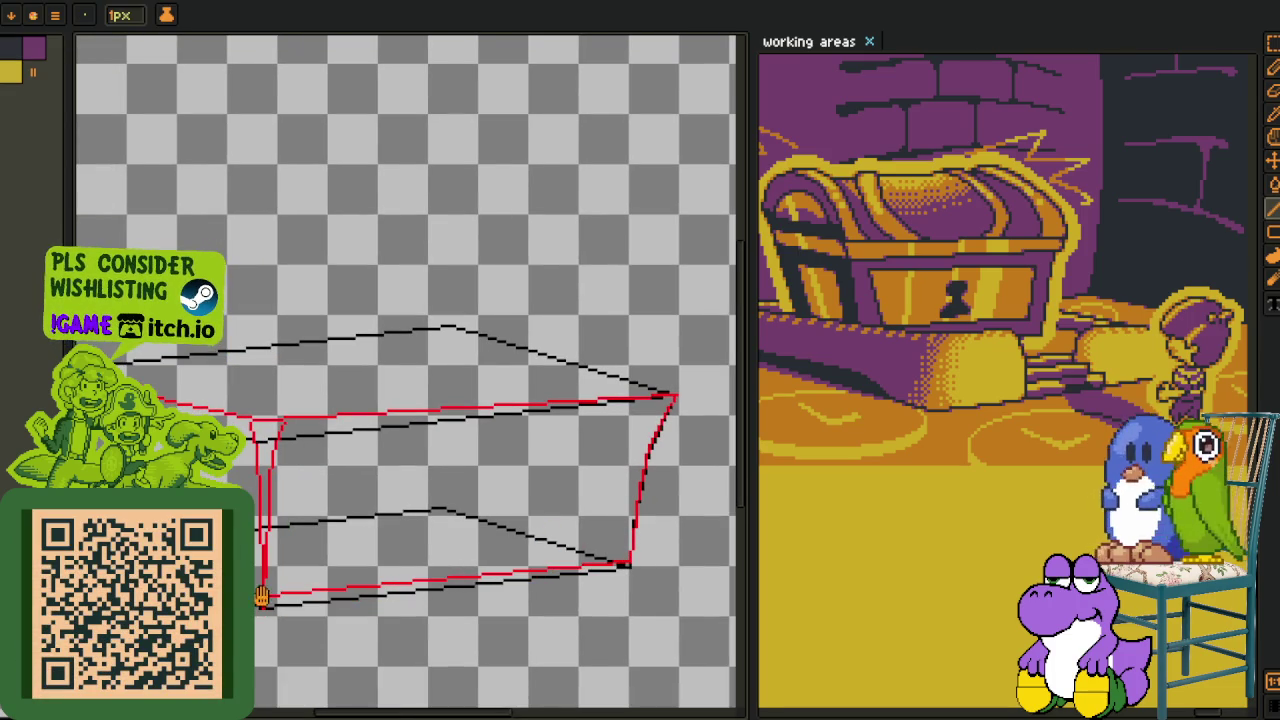
scroll(262, 600, "up", 2)
scroll(600, 615, "up", 1)
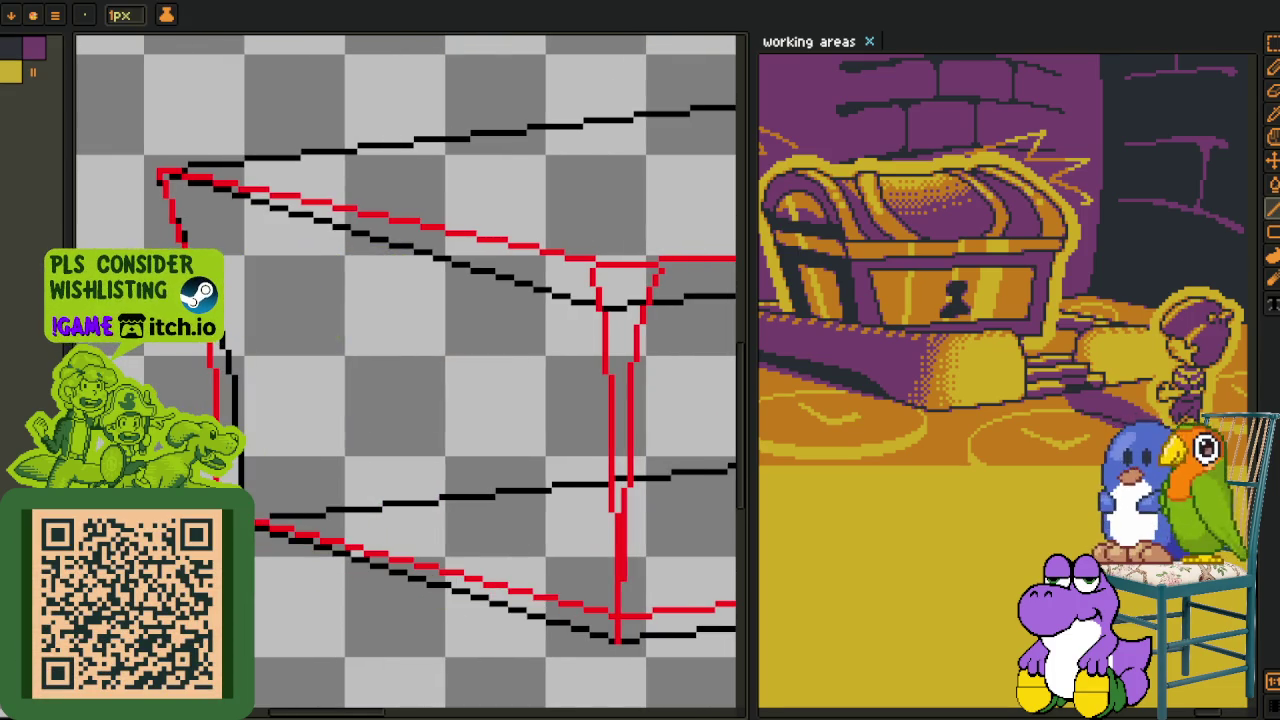
scroll(294, 491, "down", 1)
- Check the pixels where the red lines meet with the eyedropper and marquee selections
key("i")
scroll(294, 491, "down", 1)
scroll(297, 533, "down", 2)
scroll(334, 561, "up", 2)
scroll(351, 514, "up", 1)
key("m")
left_click_drag(366, 500, 260, 570)
scroll(437, 569, "down", 1)
scroll(336, 472, "up", 3)
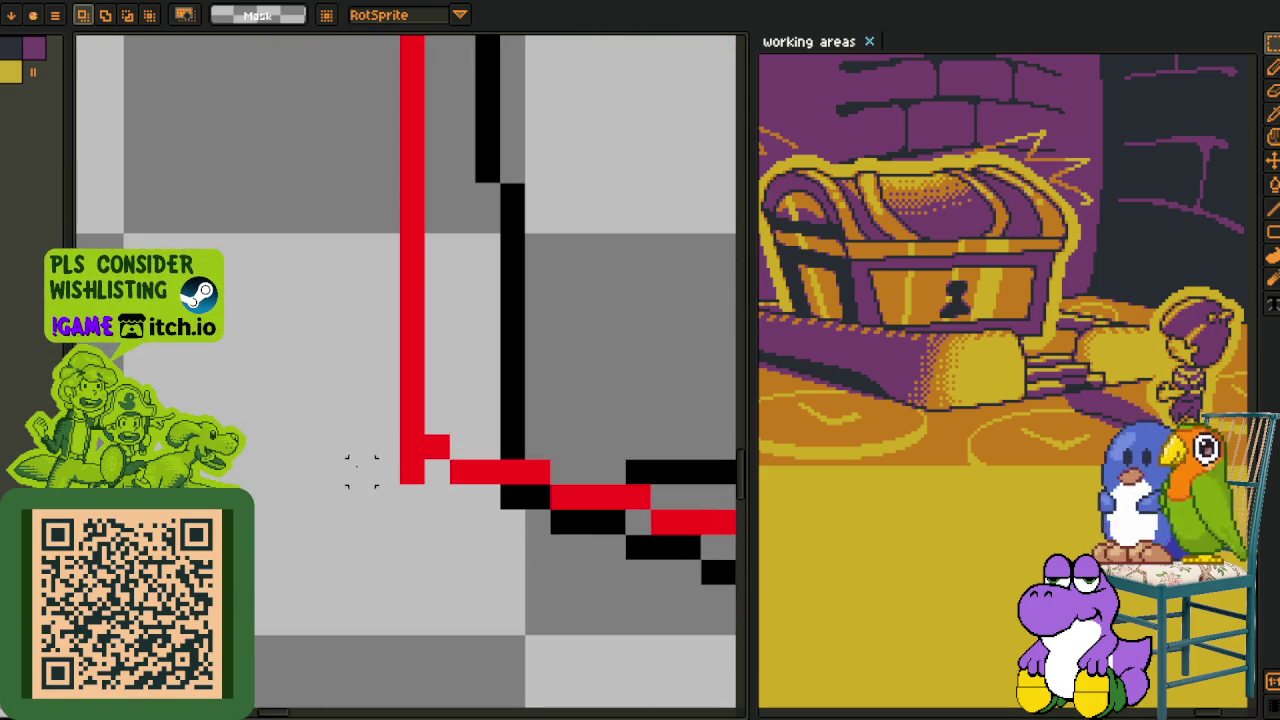
left_click_drag(450, 440, 351, 580)
scroll(571, 571, "down", 3)
scroll(343, 457, "up", 1)
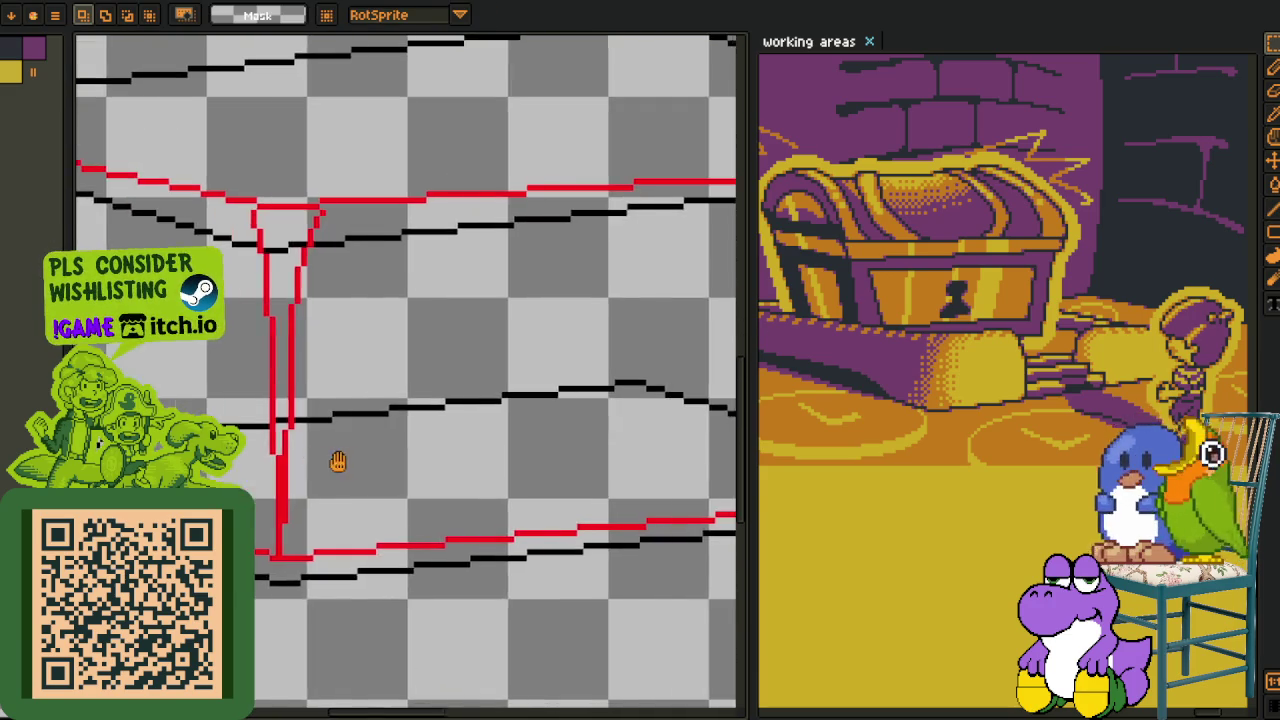
scroll(507, 477, "up", 1)
scroll(386, 463, "down", 1)
scroll(386, 463, "down", 2)
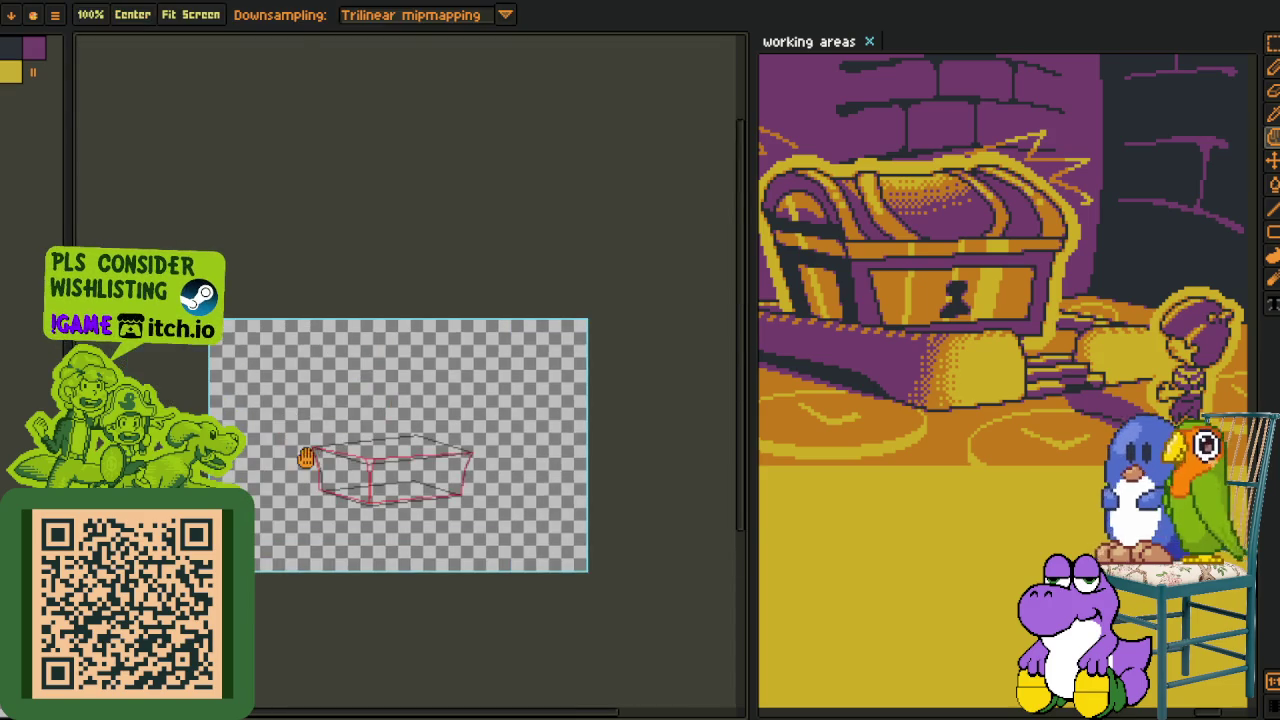
scroll(386, 450, "up", 3)
scroll(386, 450, "down", 2)
scroll(271, 447, "up", 2)
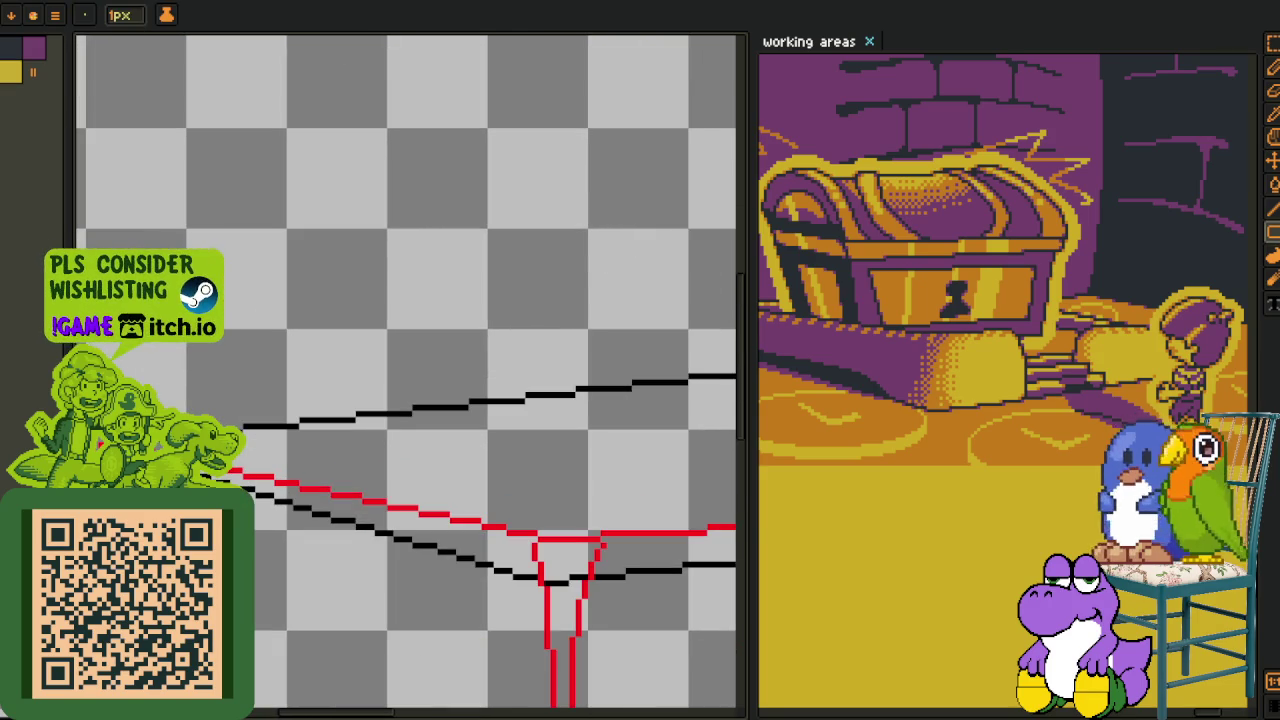
scroll(271, 447, "up", 1)
scroll(400, 486, "down", 2)
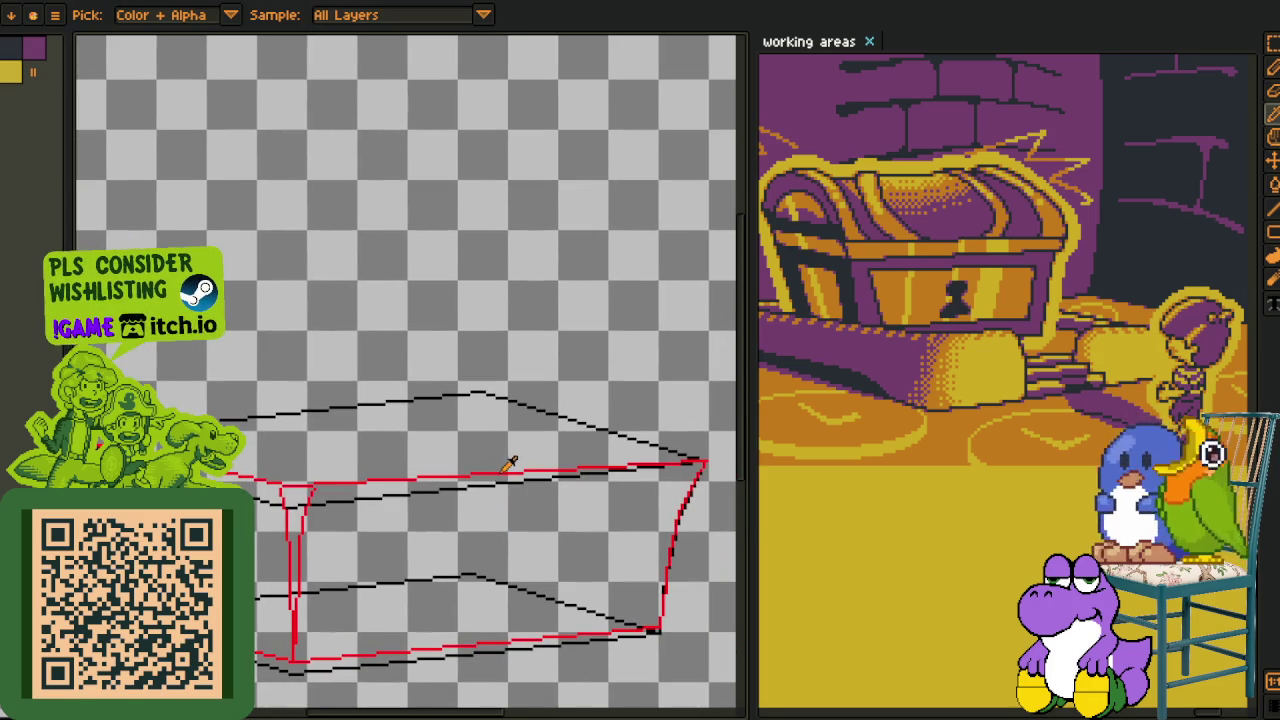
scroll(505, 465, "up", 2)
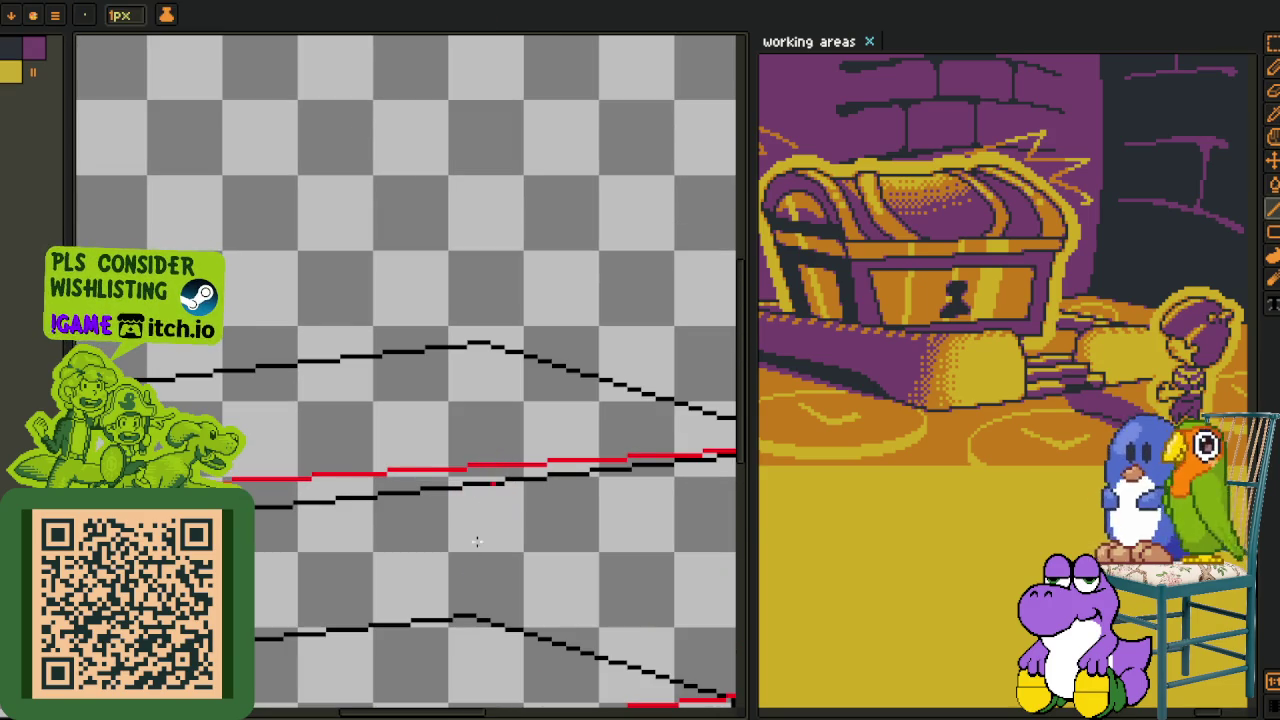
scroll(543, 528, "down", 3)
- Show the layers panel, open and dismiss the layer options, then hide the timeline
key("Tab")
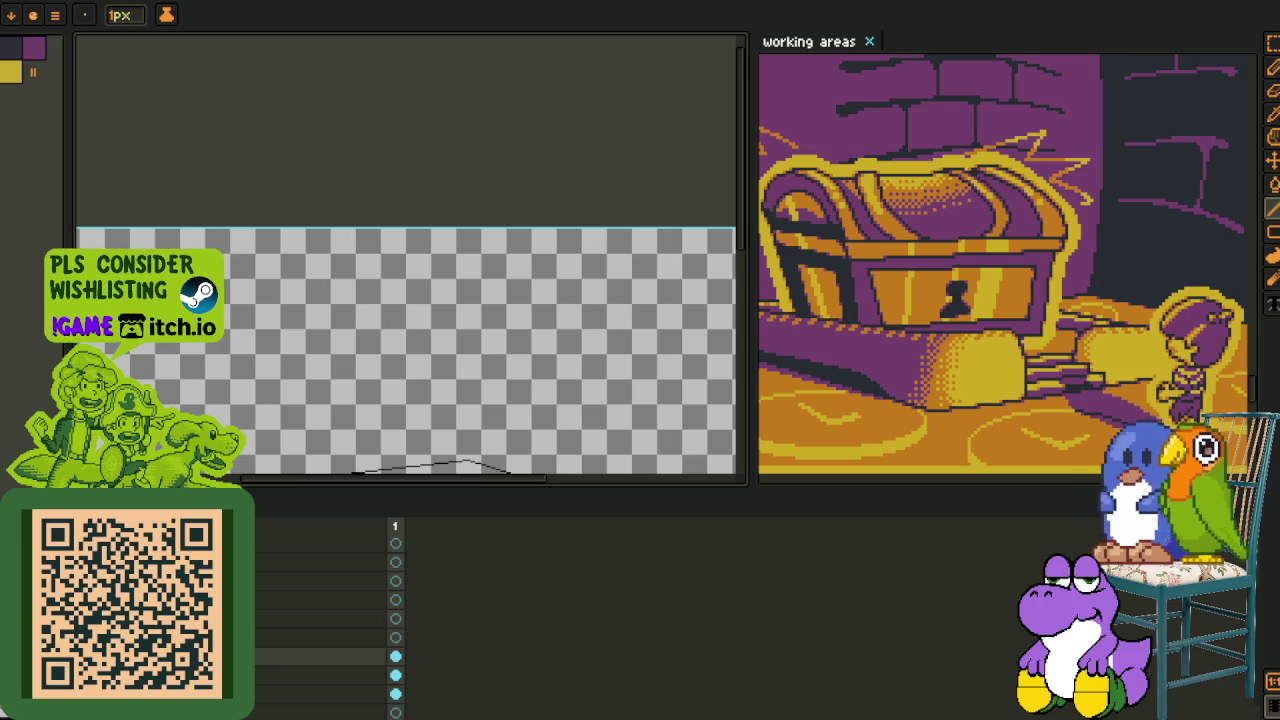
key("Tab")
scroll(271, 571, "up", 2)
scroll(271, 571, "down", 1)
scroll(268, 494, "down", 1)
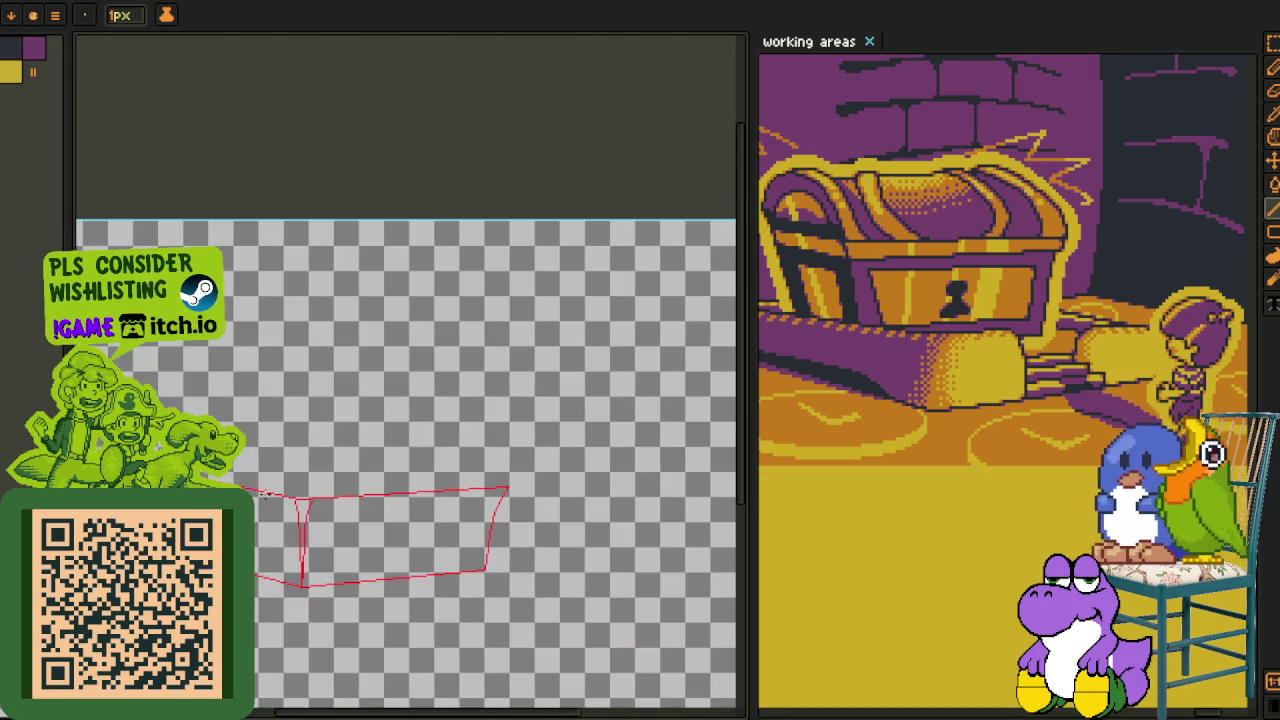
scroll(268, 494, "up", 1)
key("Tab")
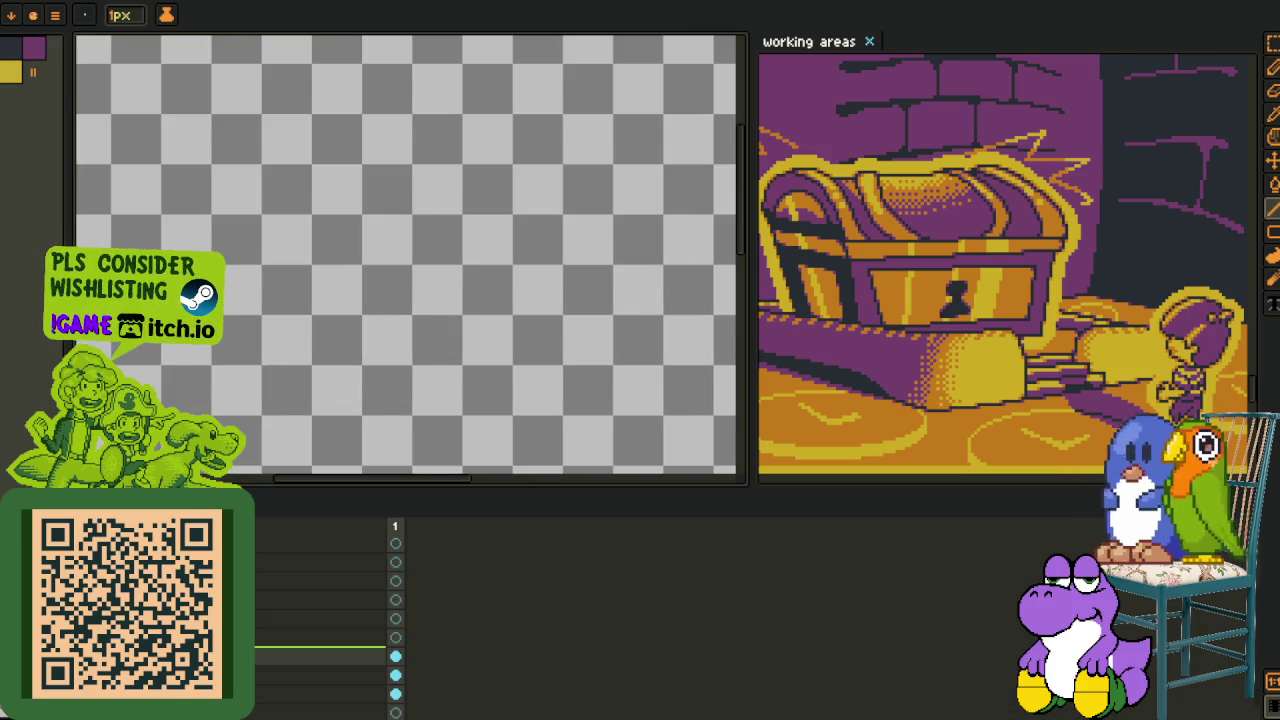
right_click(240, 588)
left_click(340, 621)
key("Tab")
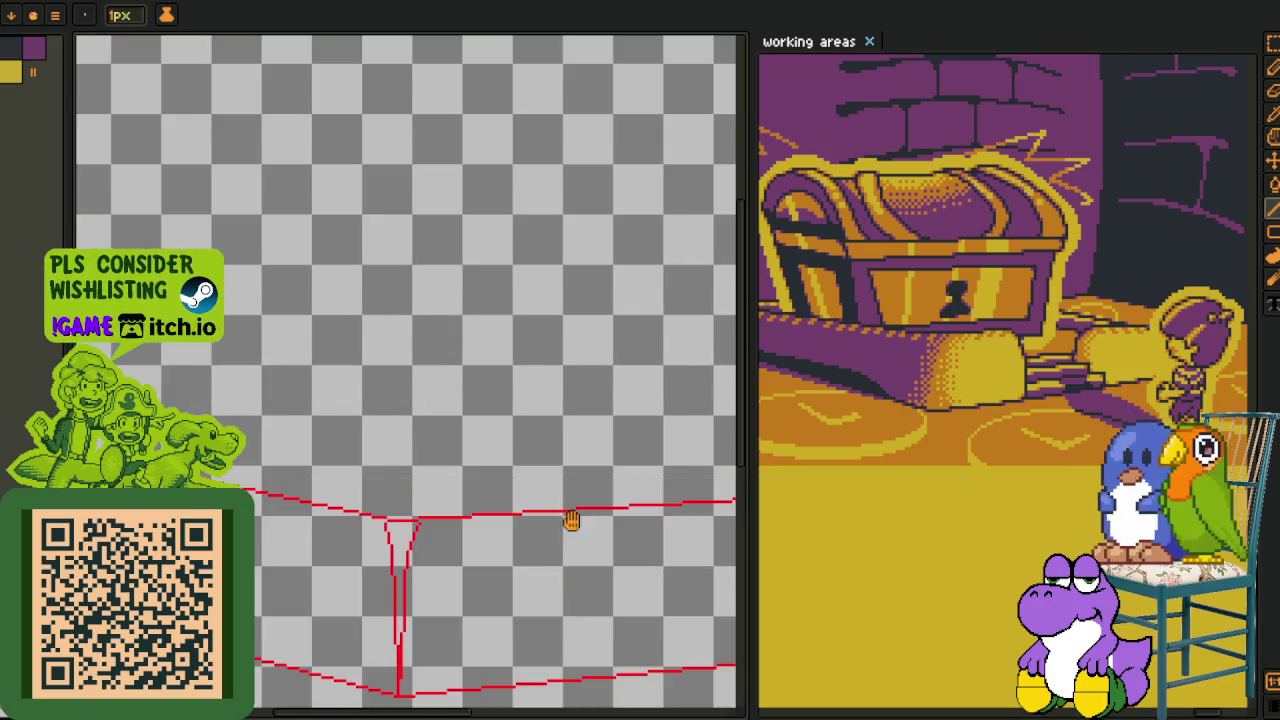
scroll(314, 523, "down", 1)
- Draw new red lines, including the top-back edge joining the left and right corners
mouse_move(314, 523)
left_mouse_down()
mouse_move(443, 562)
mouse_move(440, 580)
mouse_move(443, 392)
left_mouse_up()
key("l")
scroll(444, 392, "down", 1)
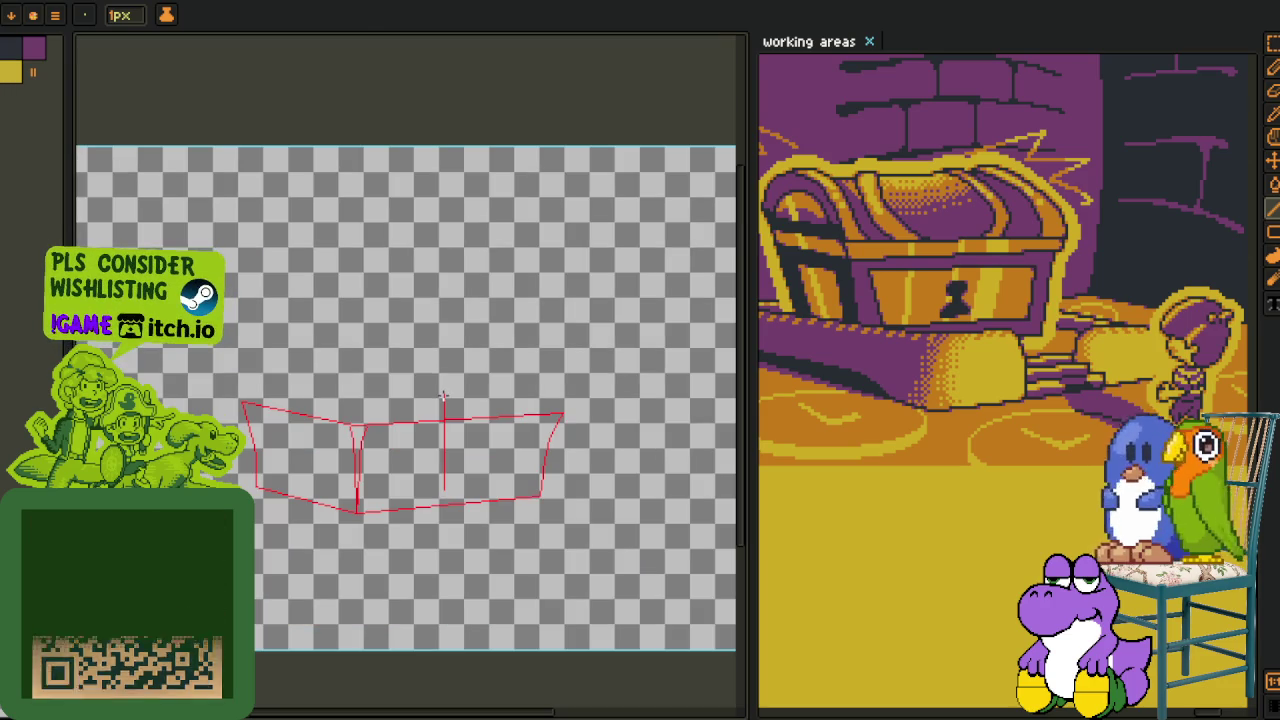
scroll(443, 391, "up", 3)
left_click_drag(443, 391, 390, 391)
left_click_drag(736, 408, 410, 420)
scroll(408, 422, "down", 3)
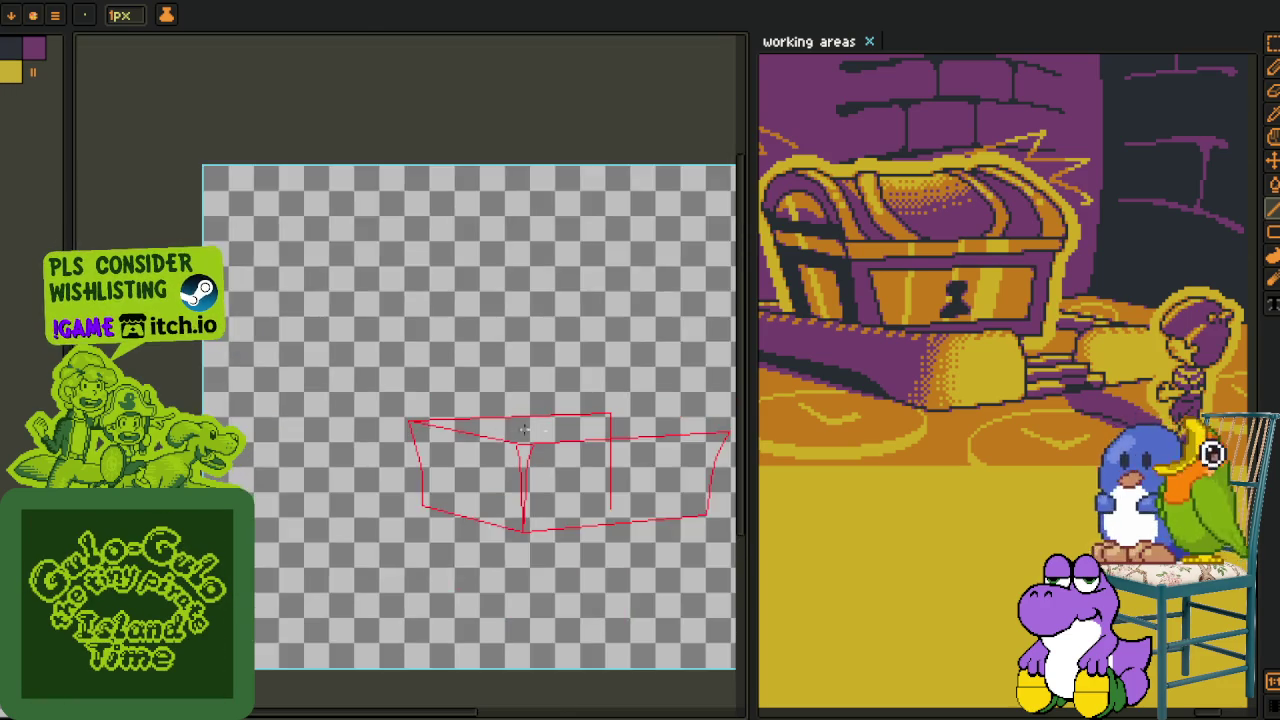
scroll(405, 400, "down", 1)
scroll(401, 354, "up", 4)
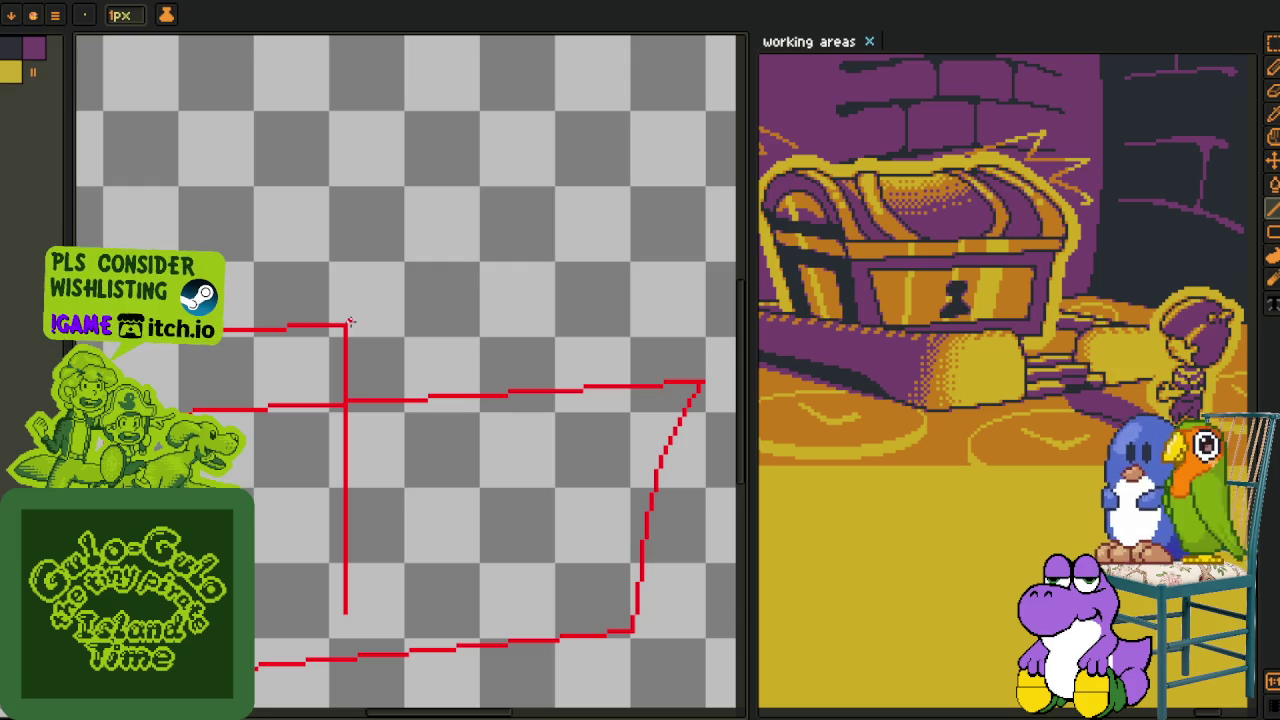
left_click_drag(347, 322, 701, 383)
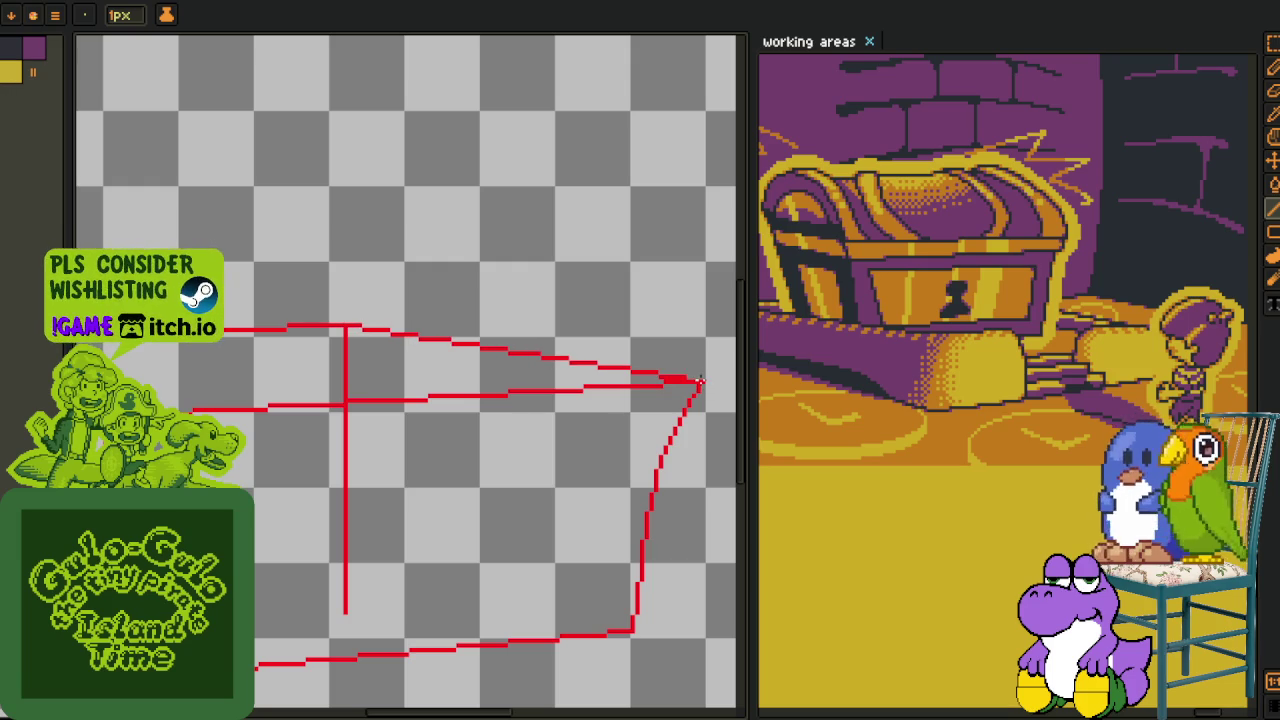
- Select the stray vertical red line on the box's left and delete it
key("m")
scroll(362, 332, "up", 2)
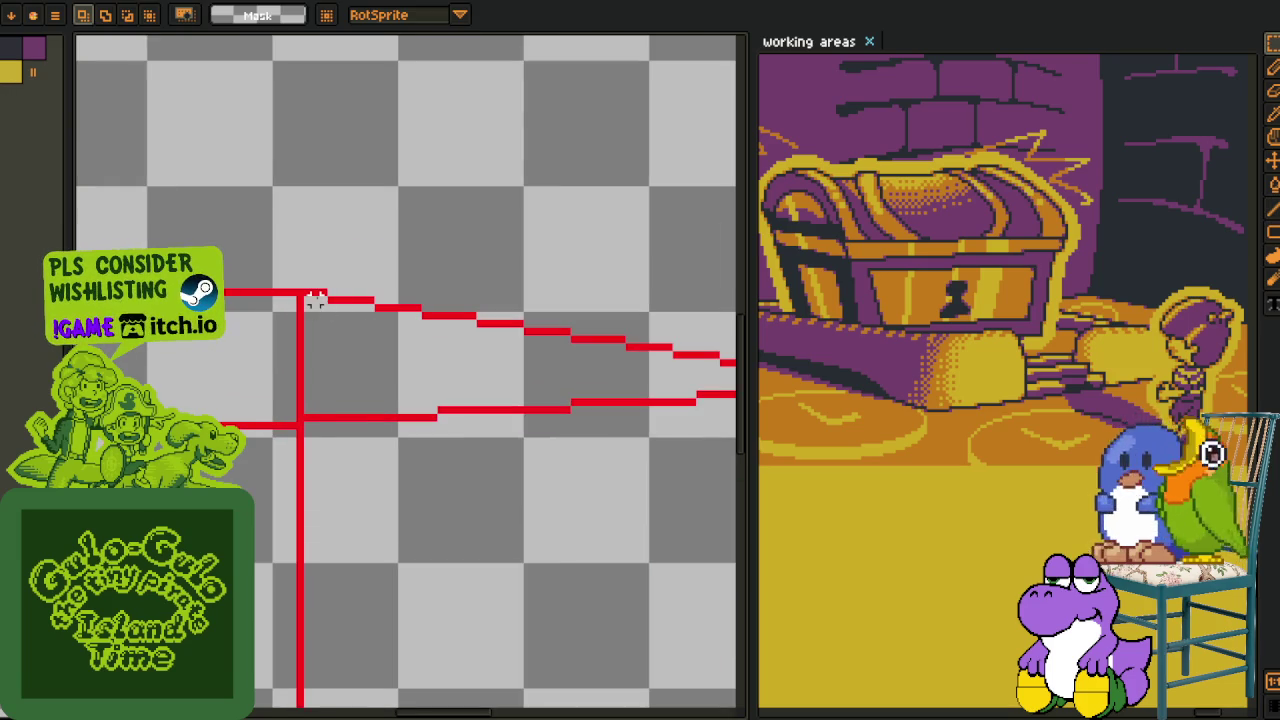
left_click_drag(315, 290, 255, 705)
key("Delete")
scroll(369, 580, "down", 2)
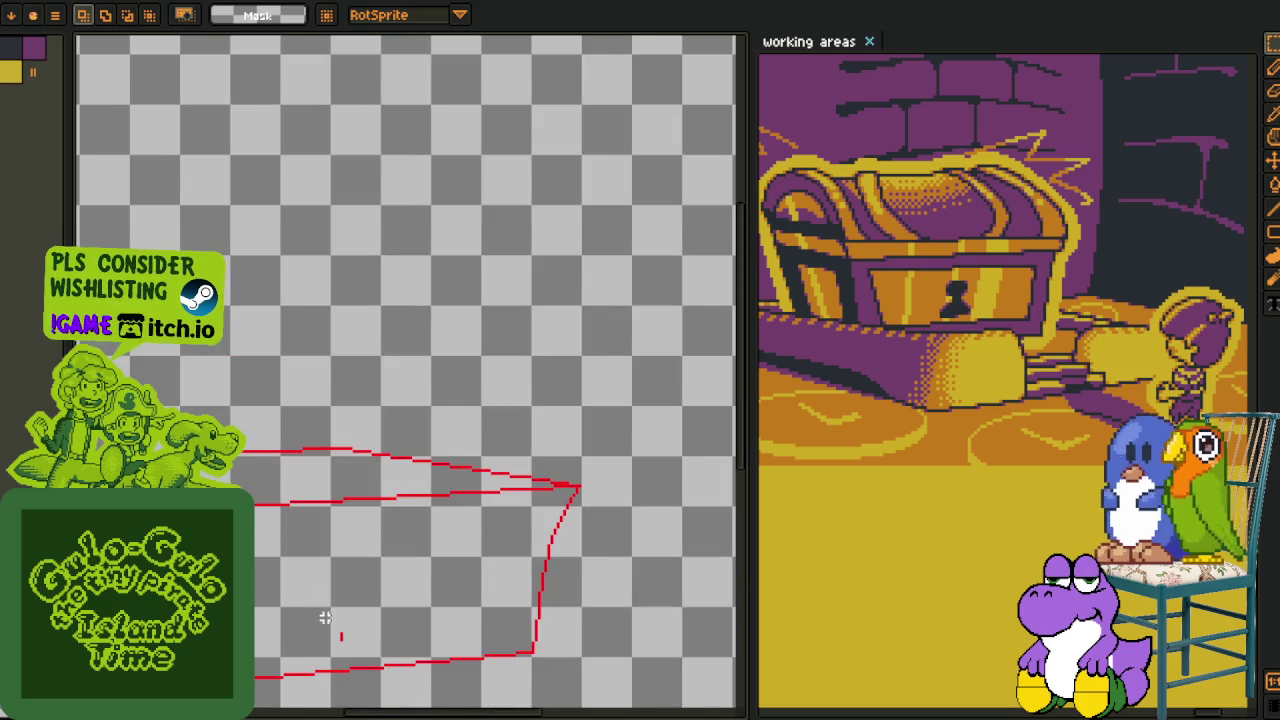
scroll(328, 612, "up", 2)
left_click(543, 534)
- Frame the box on the canvas and bring up the box layer's context menu
scroll(514, 543, "down", 1)
key("h")
scroll(498, 544, "down", 2)
key("m")
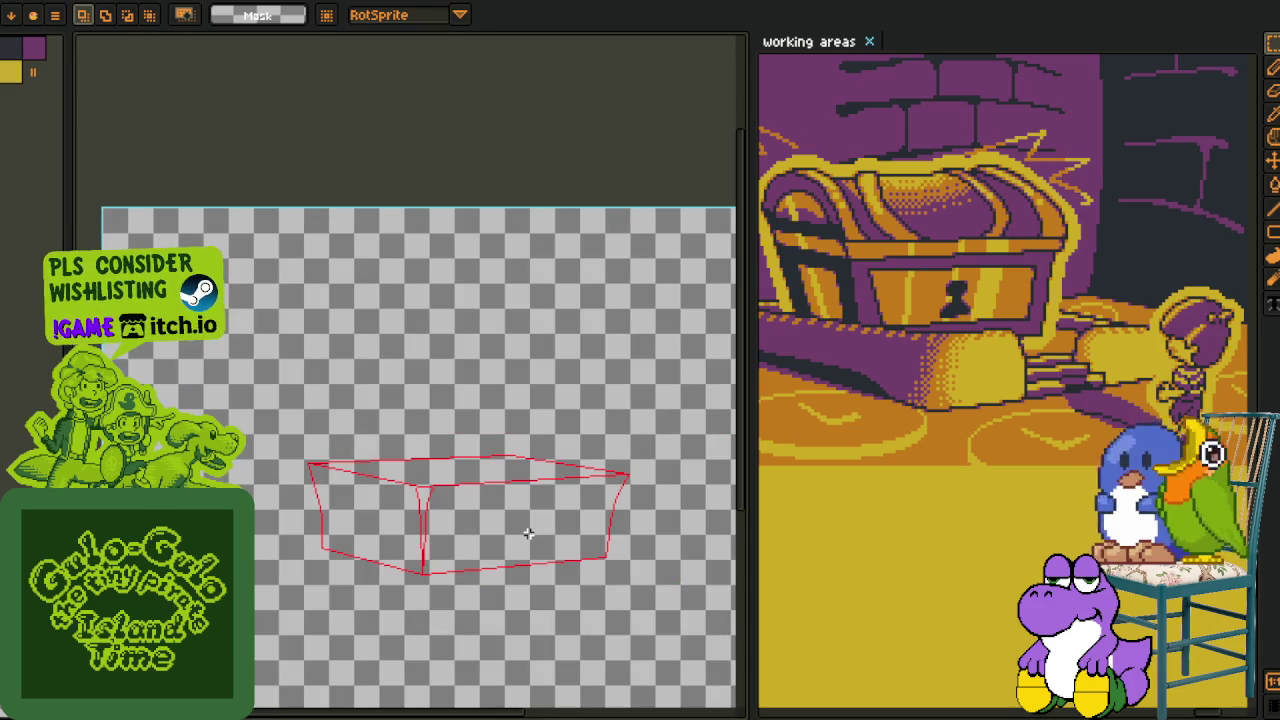
left_click_drag(526, 531, 444, 476)
key("Tab")
right_click(175, 588)
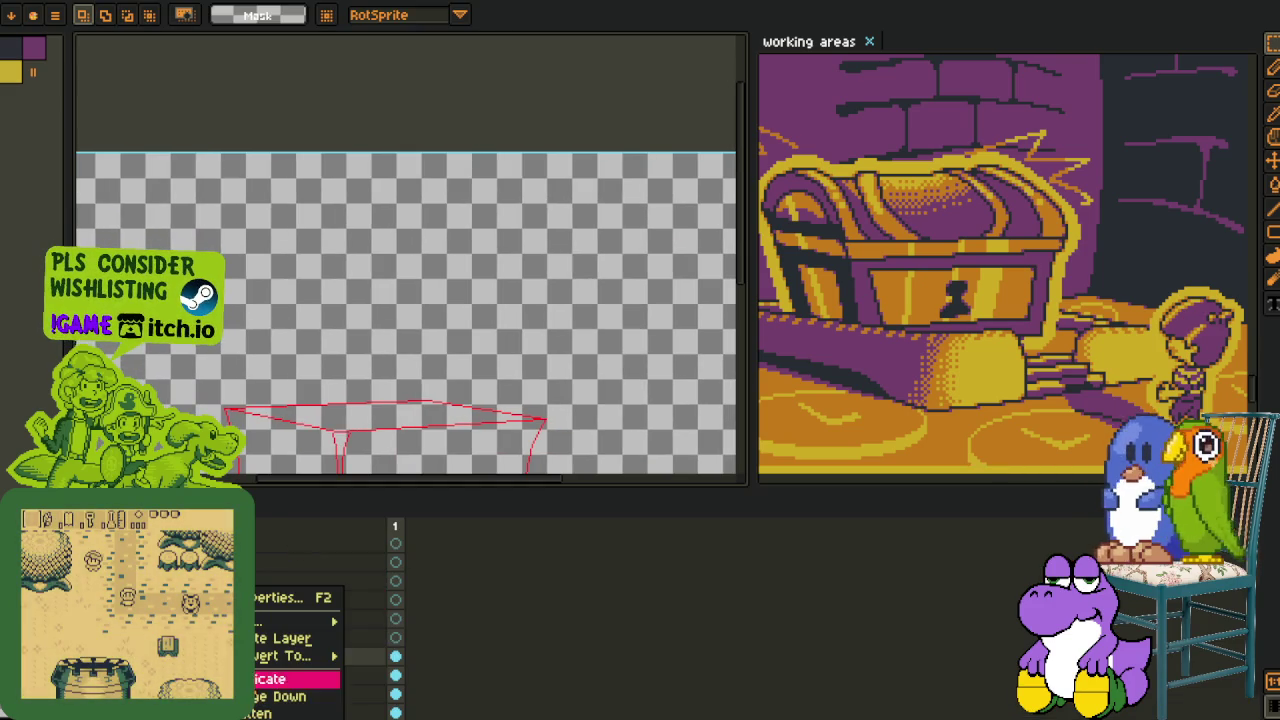
- Duplicate the red box layer
left_click(290, 696)
key("Tab")
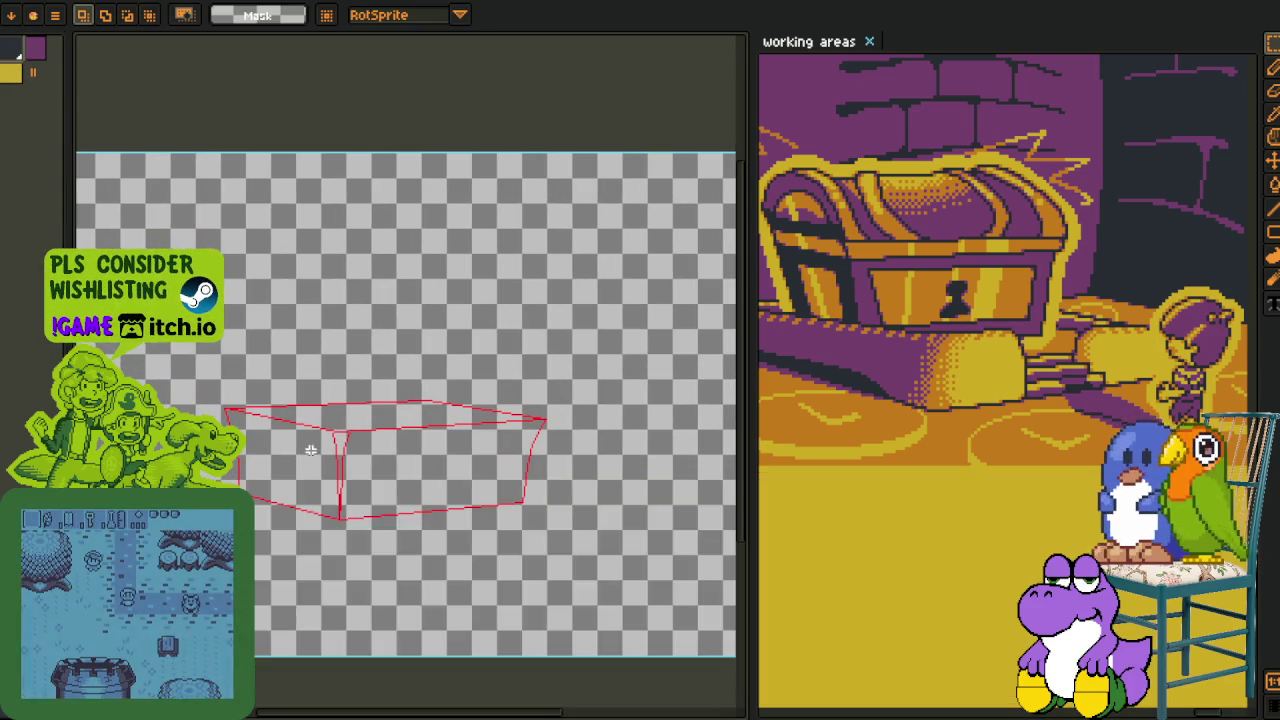
scroll(380, 420, "up", 3)
scroll(390, 420, "up", 1)
- Replace the red #FF0000 lines with black and pan back over the whole box
key("shift+r")
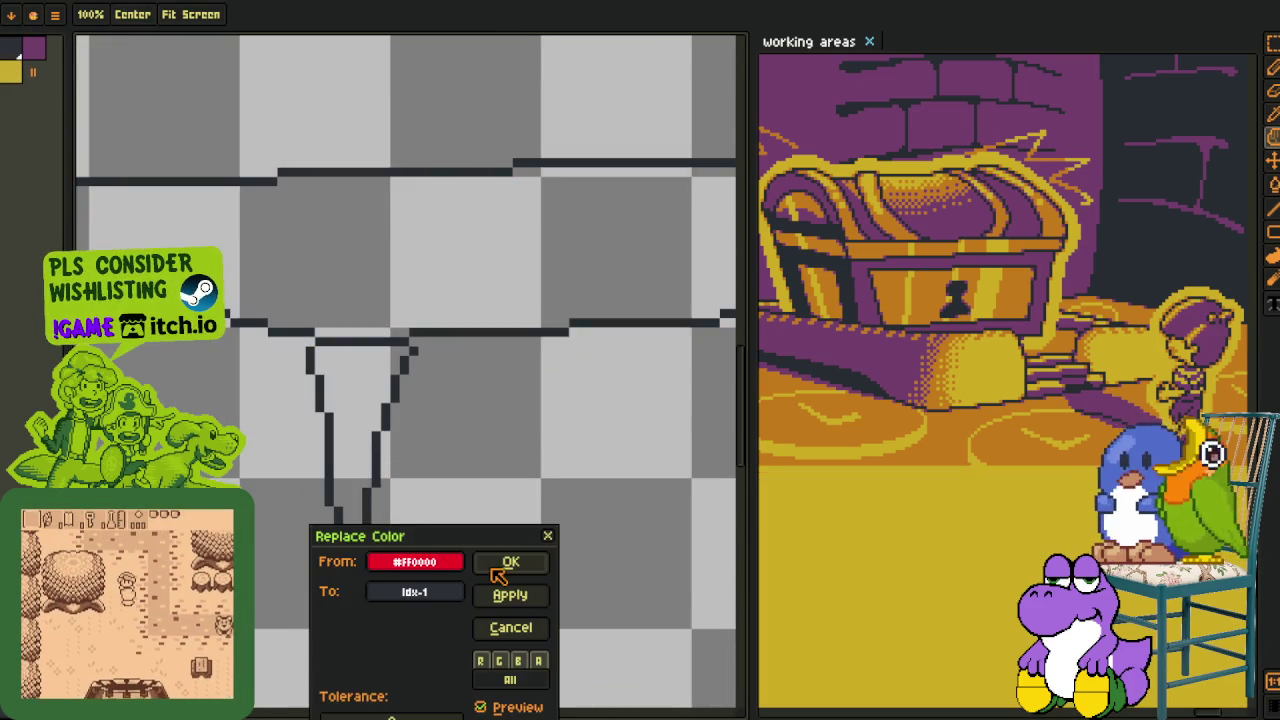
left_click(510, 562)
scroll(491, 546, "down", 1)
scroll(491, 543, "down", 2)
left_click_drag(491, 543, 400, 480)
key("Tab")
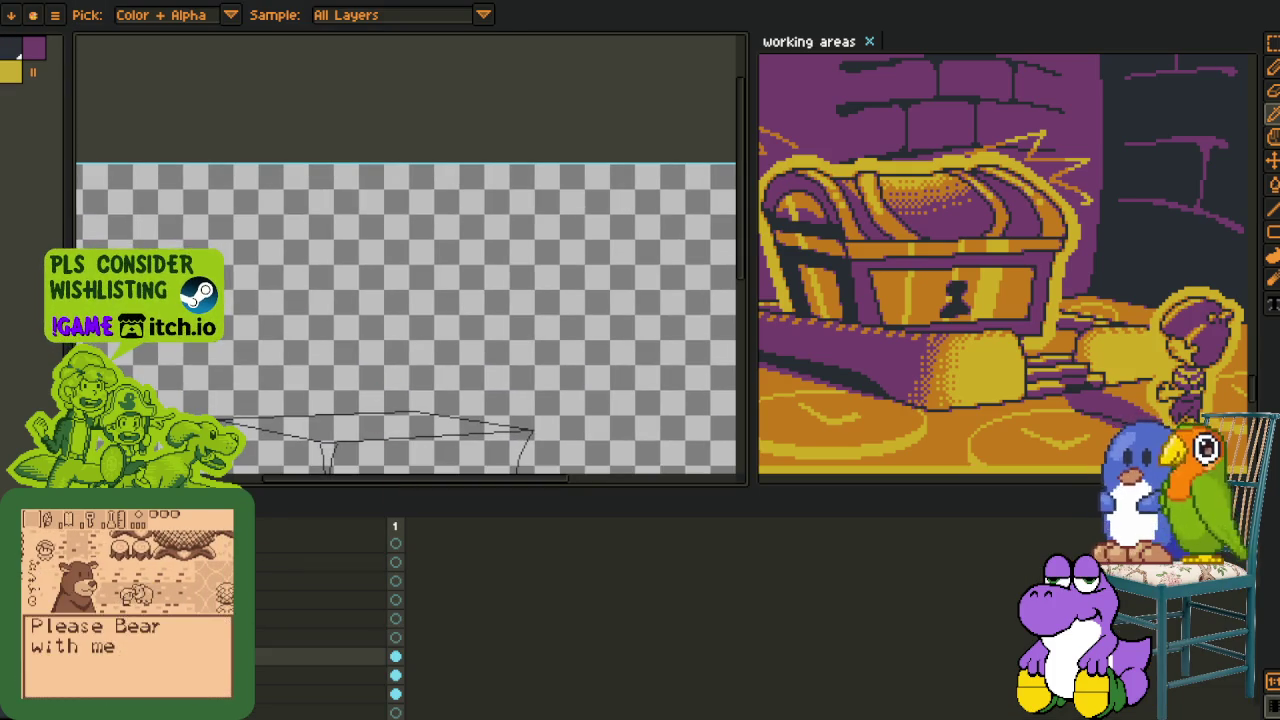
left_click_drag(360, 423, 360, 275)
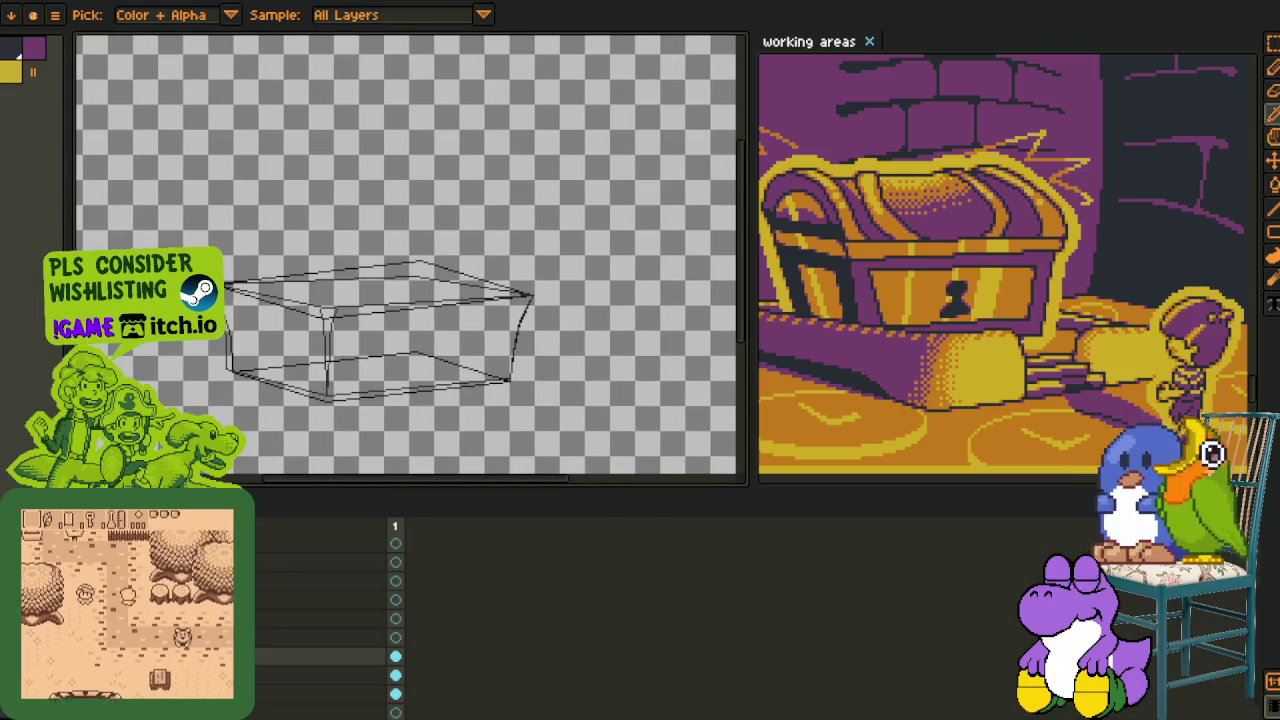
- Rename the recoloured black layer to sketch_2
double_click(390, 675)
type("sketch_2")
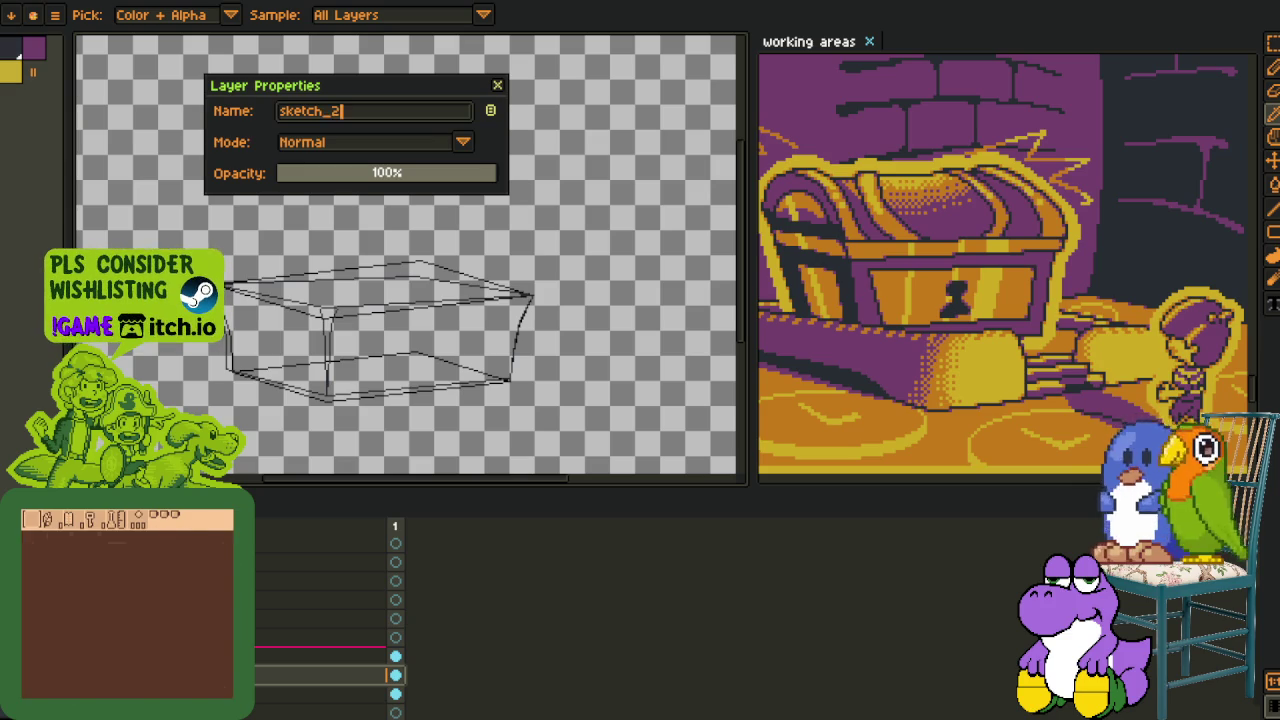
key("Return")
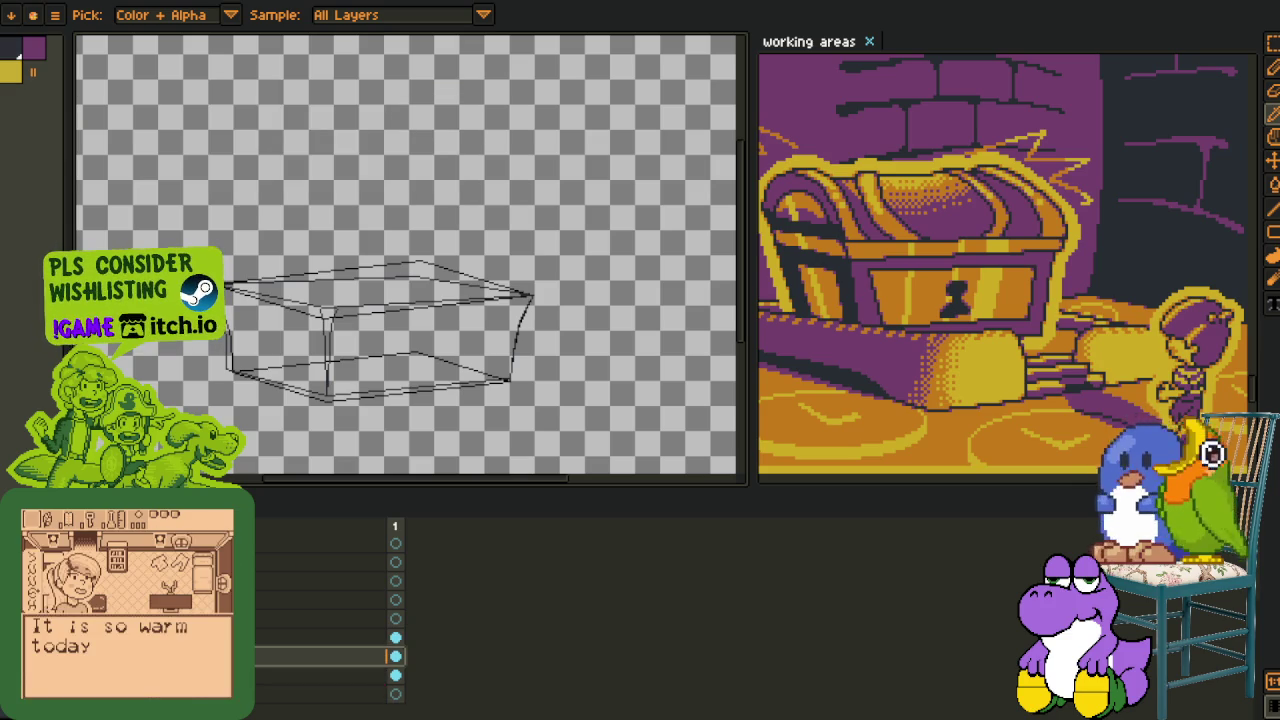
- Paste the small thumbnail sketches, then undo the paste
scroll(330, 640, "down", 1)
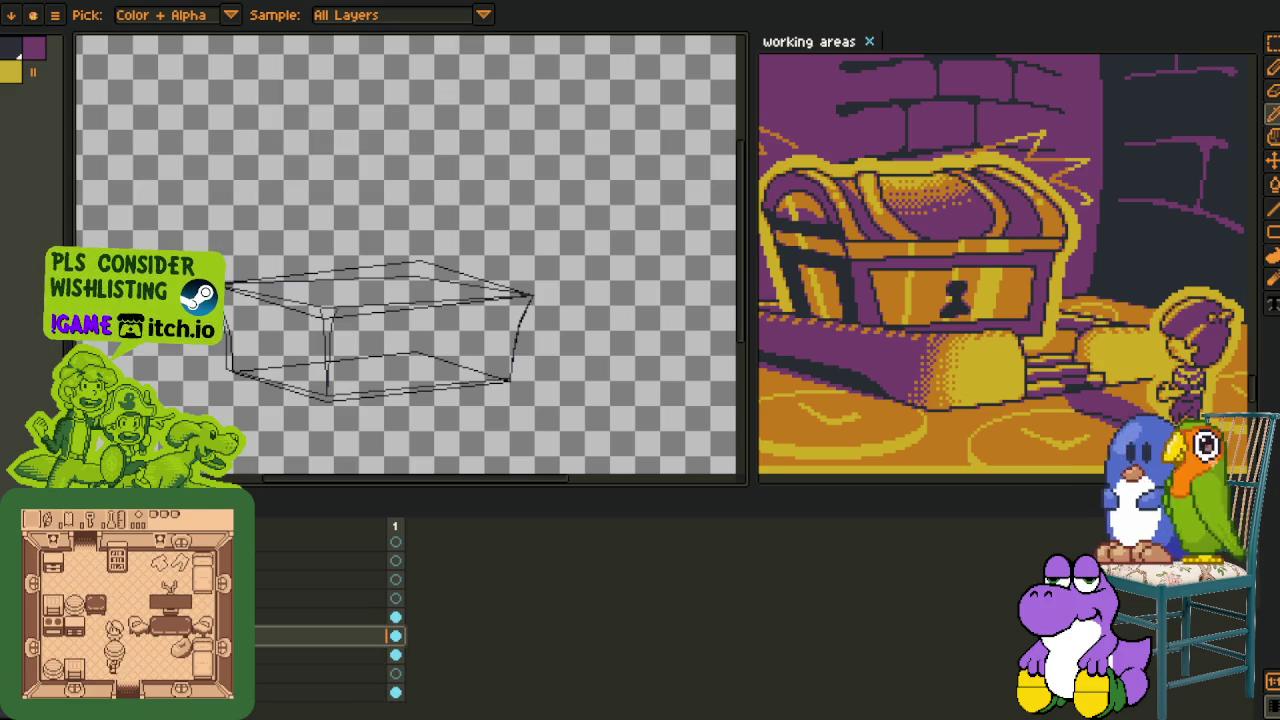
key("ctrl+v")
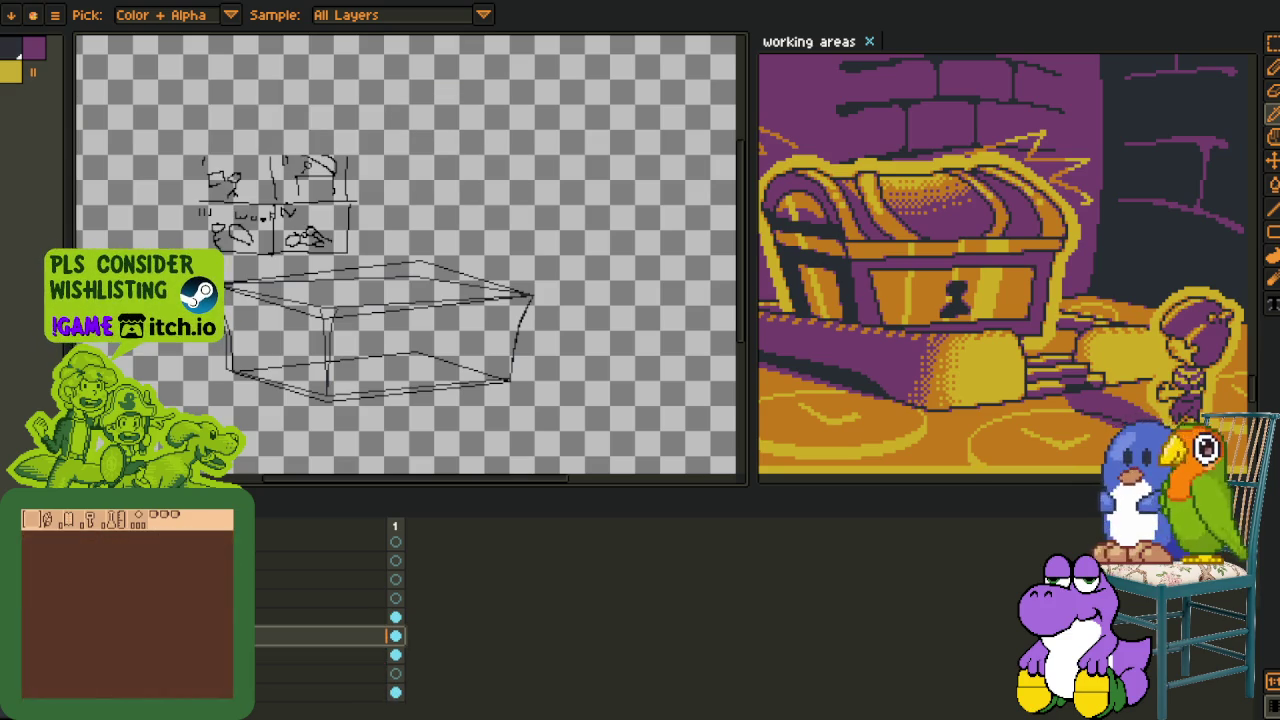
key("ctrl+z")
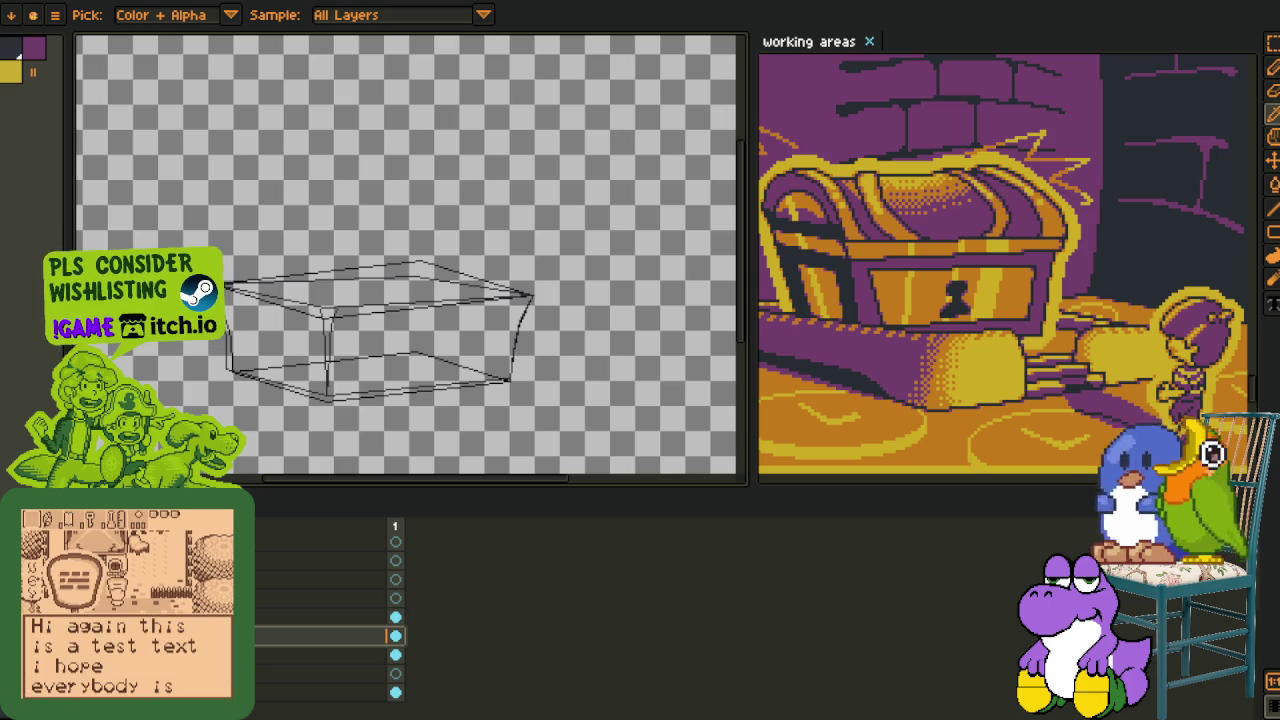
scroll(330, 640, "up", 1)
scroll(330, 640, "up", 4)
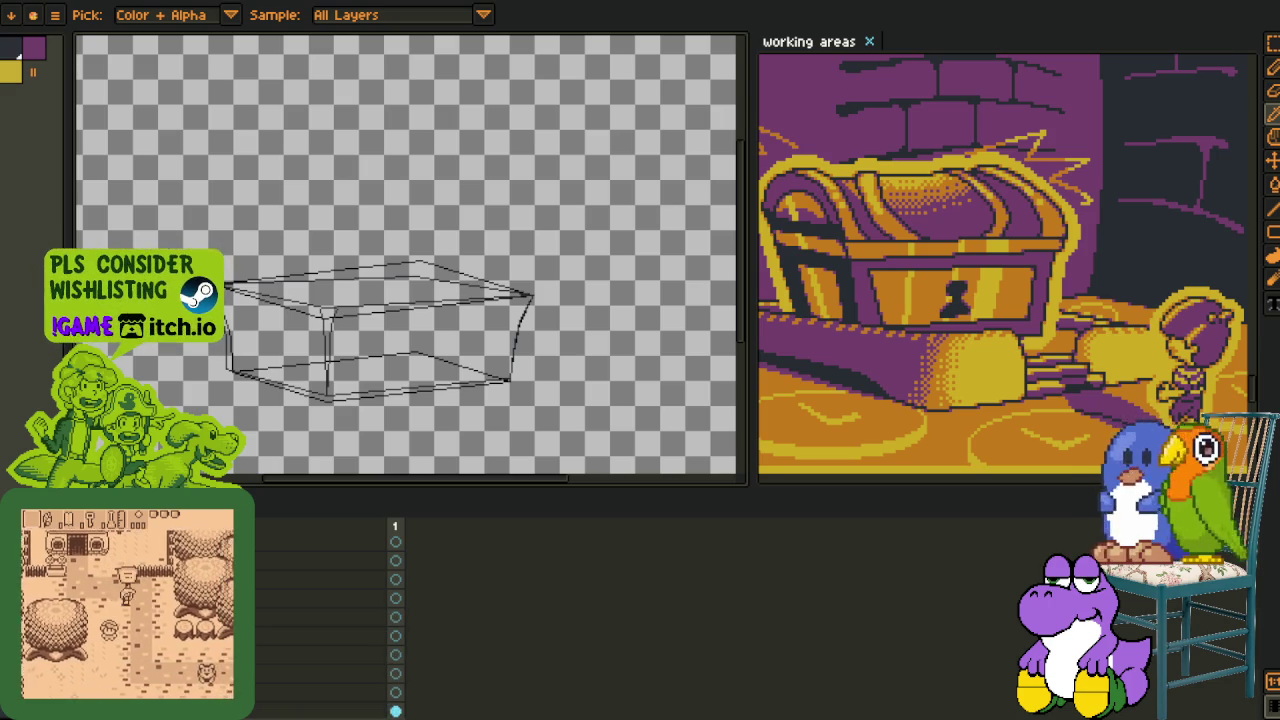
scroll(330, 620, "down", 2)
scroll(330, 640, "down", 2)
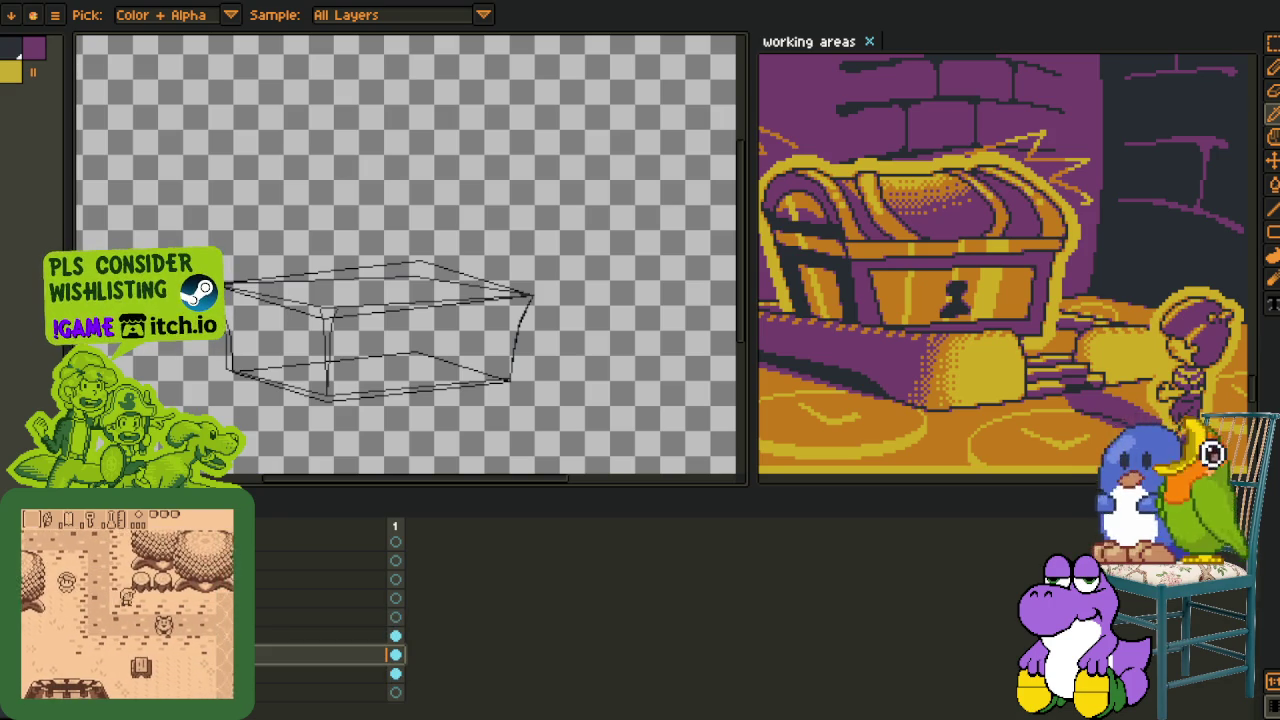
scroll(330, 640, "down", 2)
scroll(330, 640, "down", 3)
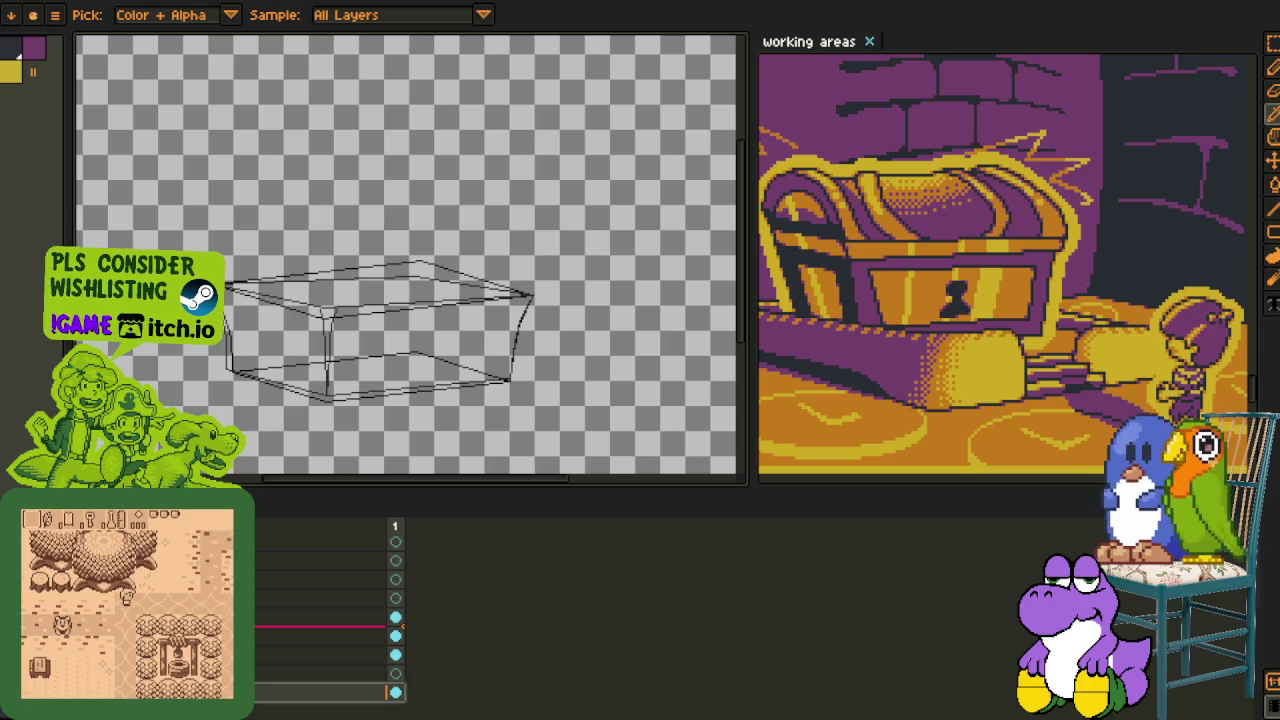
scroll(330, 640, "down", 2)
scroll(330, 640, "down", 2)
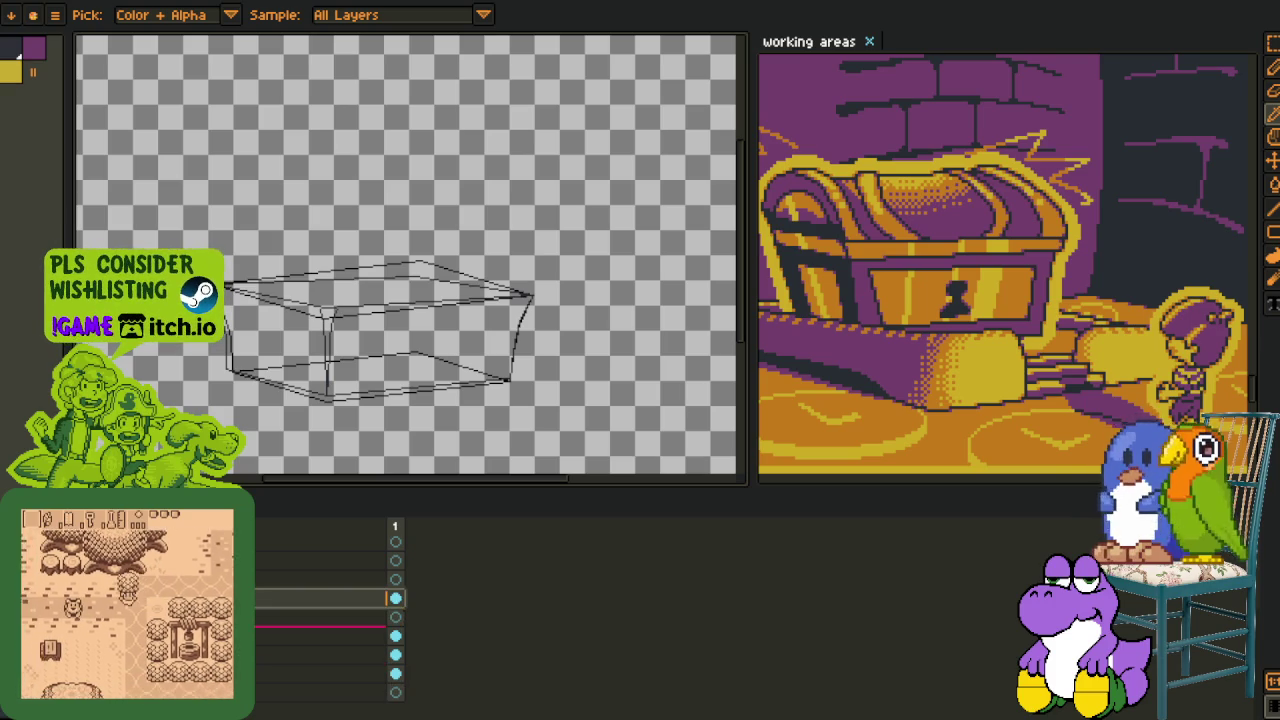
scroll(330, 640, "down", 2)
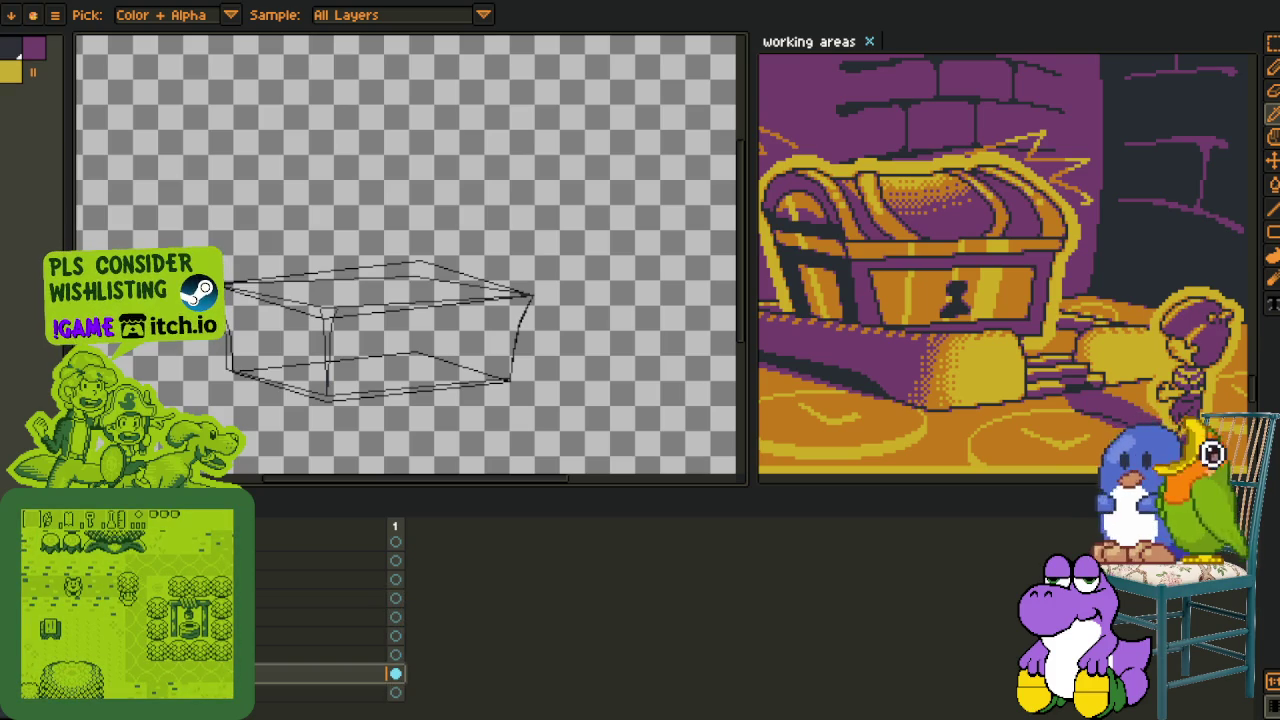
scroll(330, 640, "down", 2)
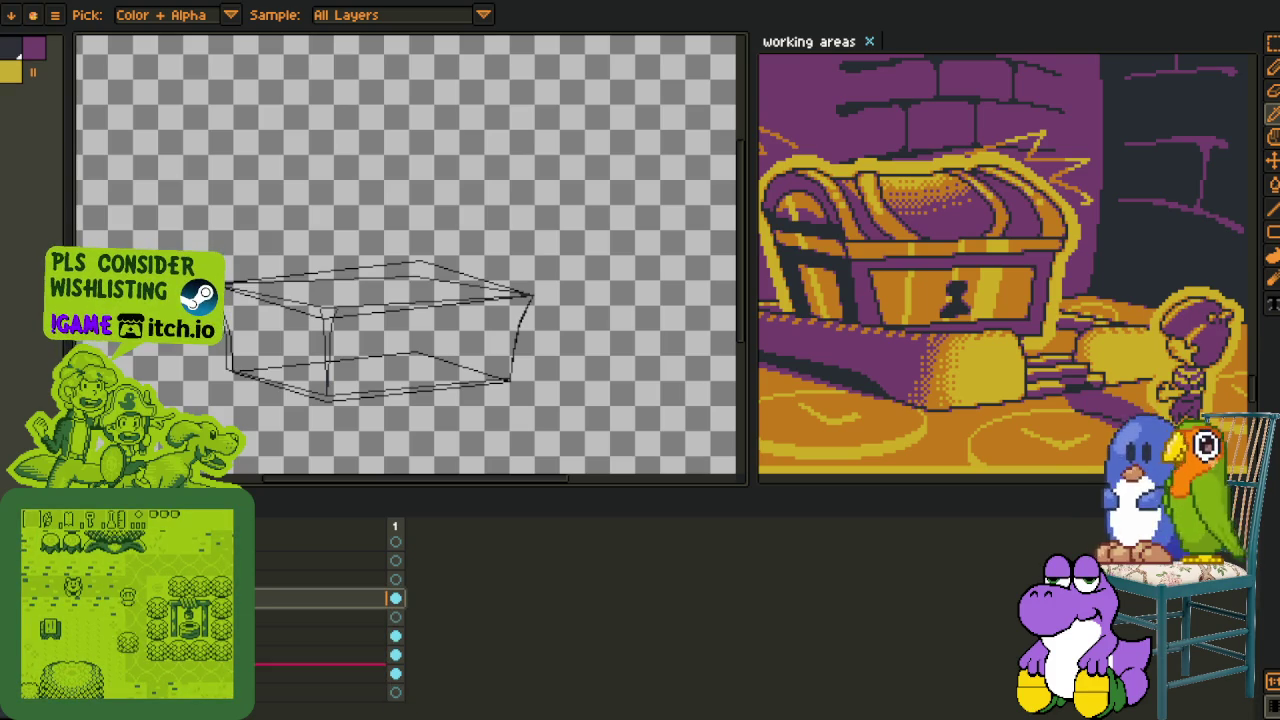
- Rename another layer to chest_, save the file, and reveal the red sketch layer
left_click(320, 673)
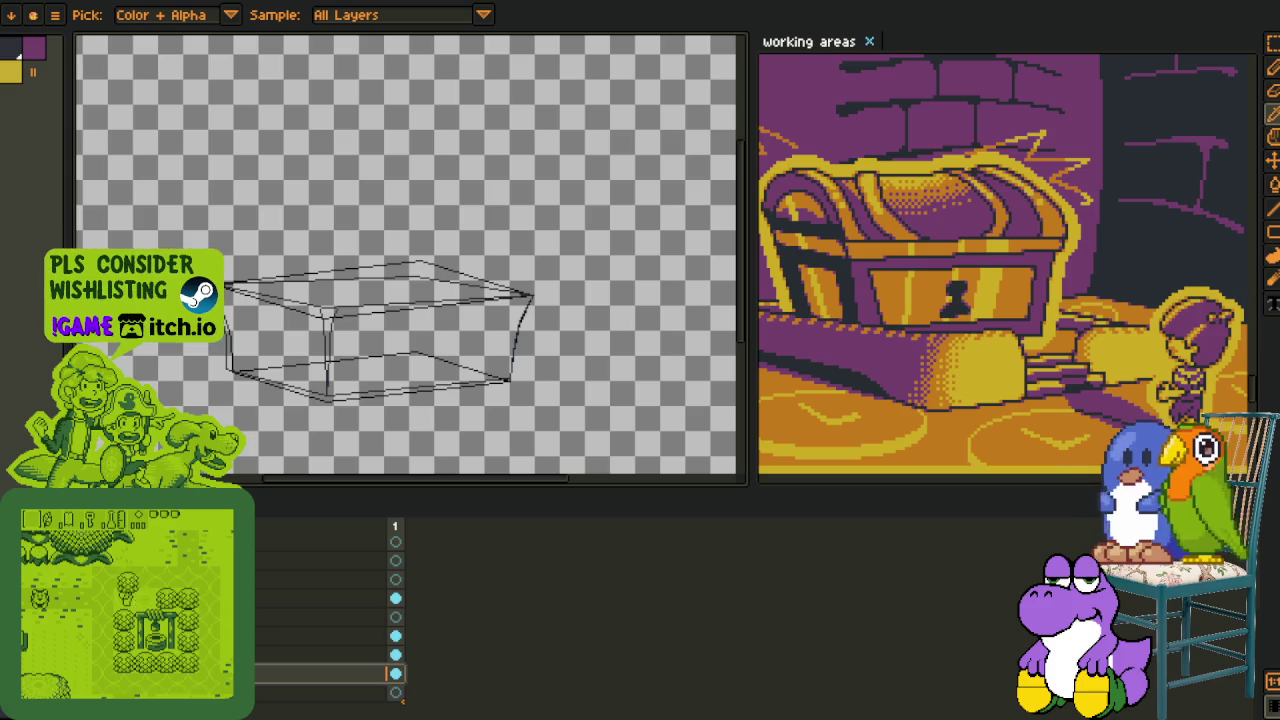
left_click(320, 654)
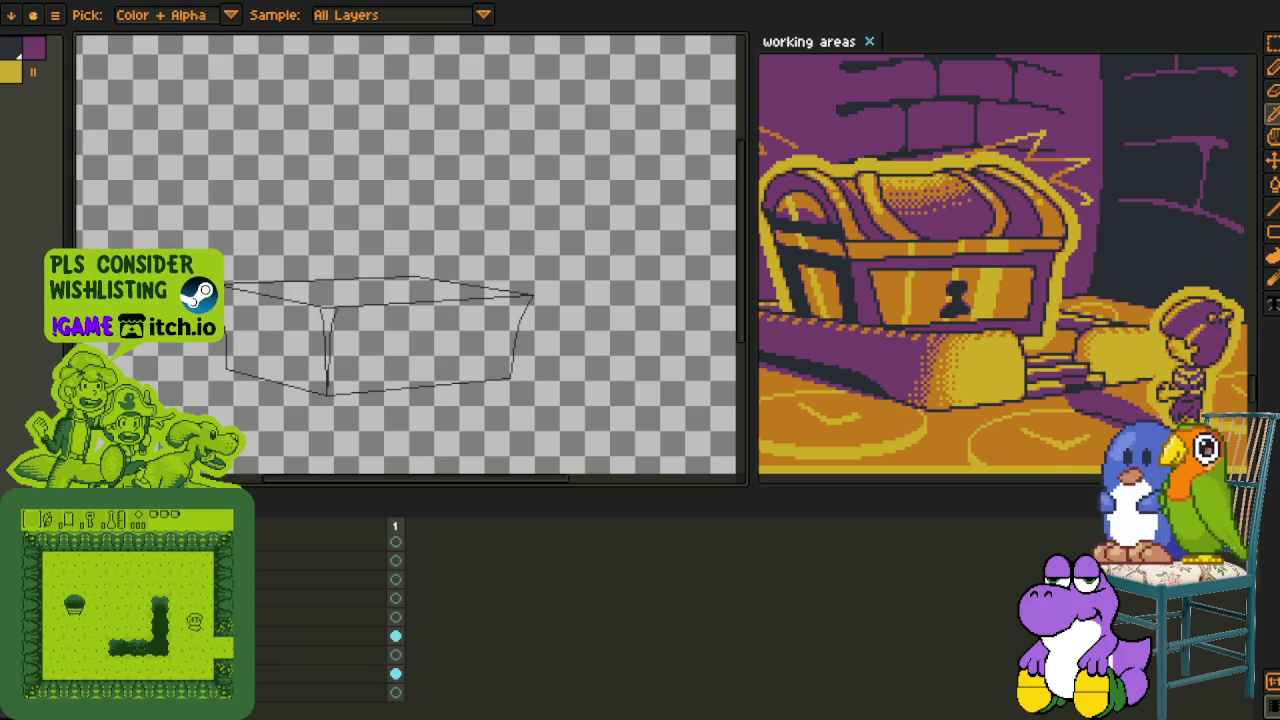
double_click(320, 673)
type("chest_")
key("Return")
key("ctrl+s")
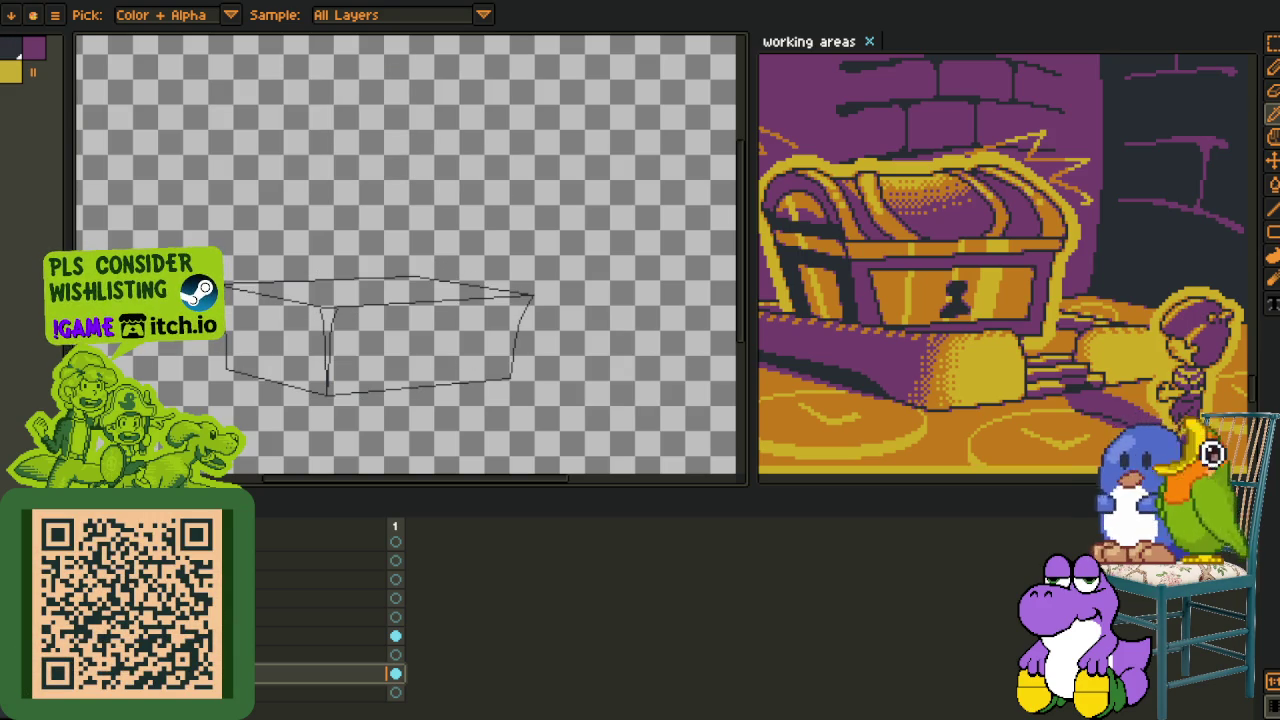
left_click(320, 636)
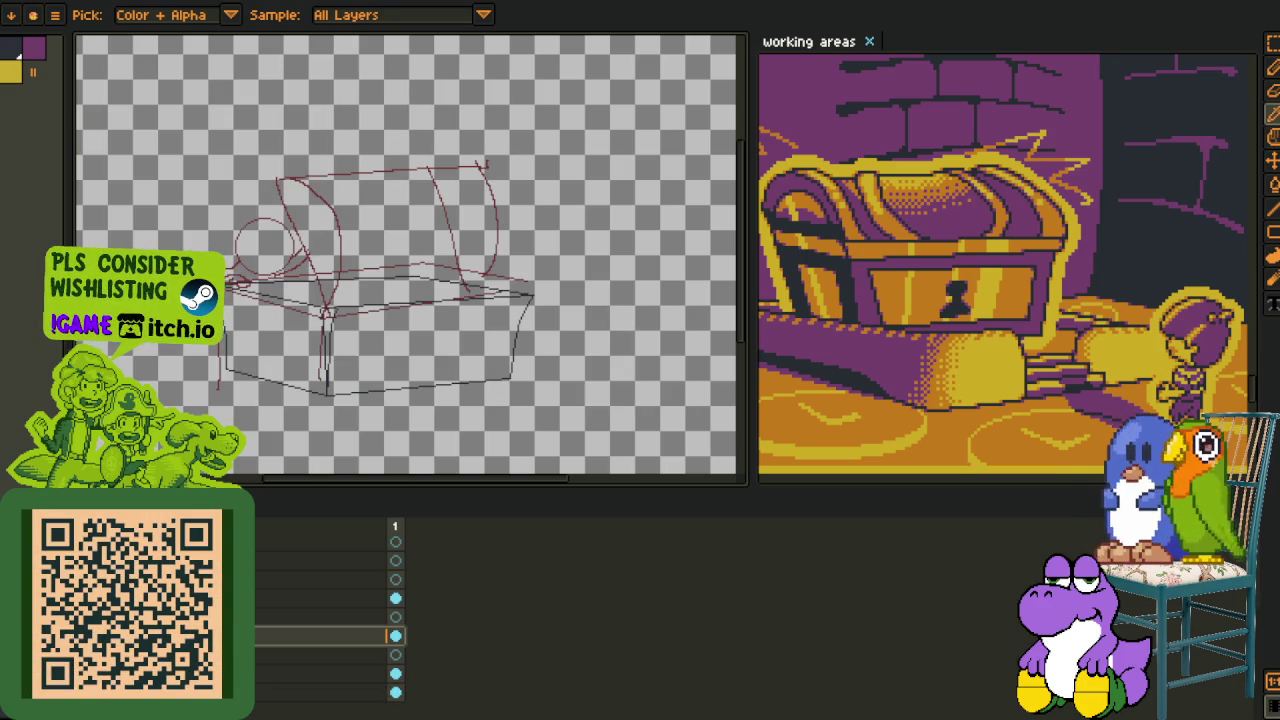
- Paste and undo the thumbnail sketches, then bring up the lower layer's menu to add a layer
left_click(320, 674)
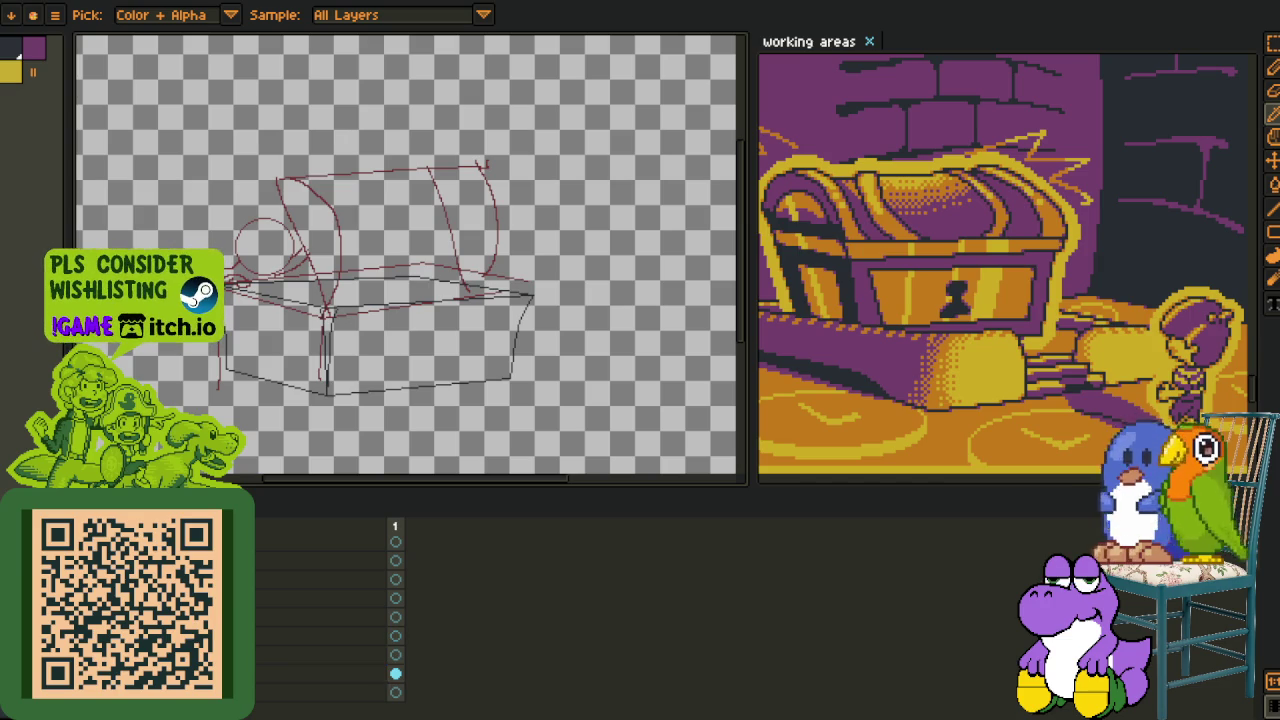
key("ctrl+v")
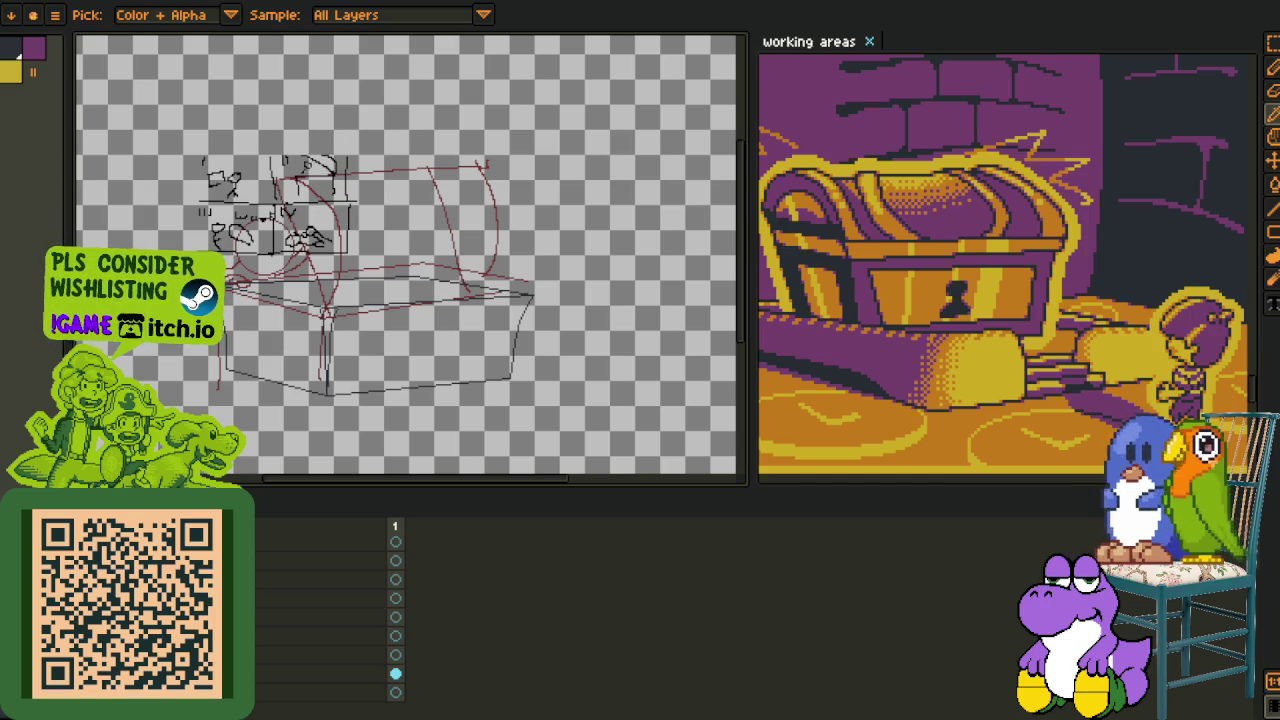
key("ctrl+z")
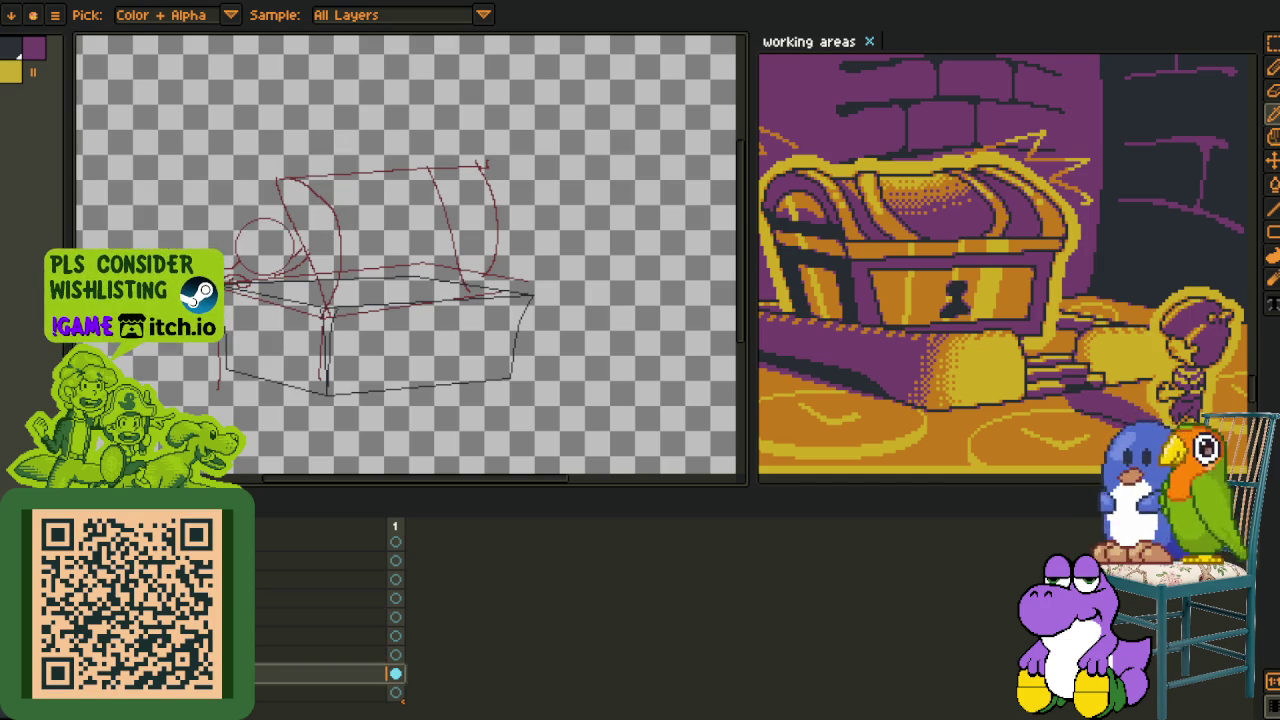
left_click(320, 692)
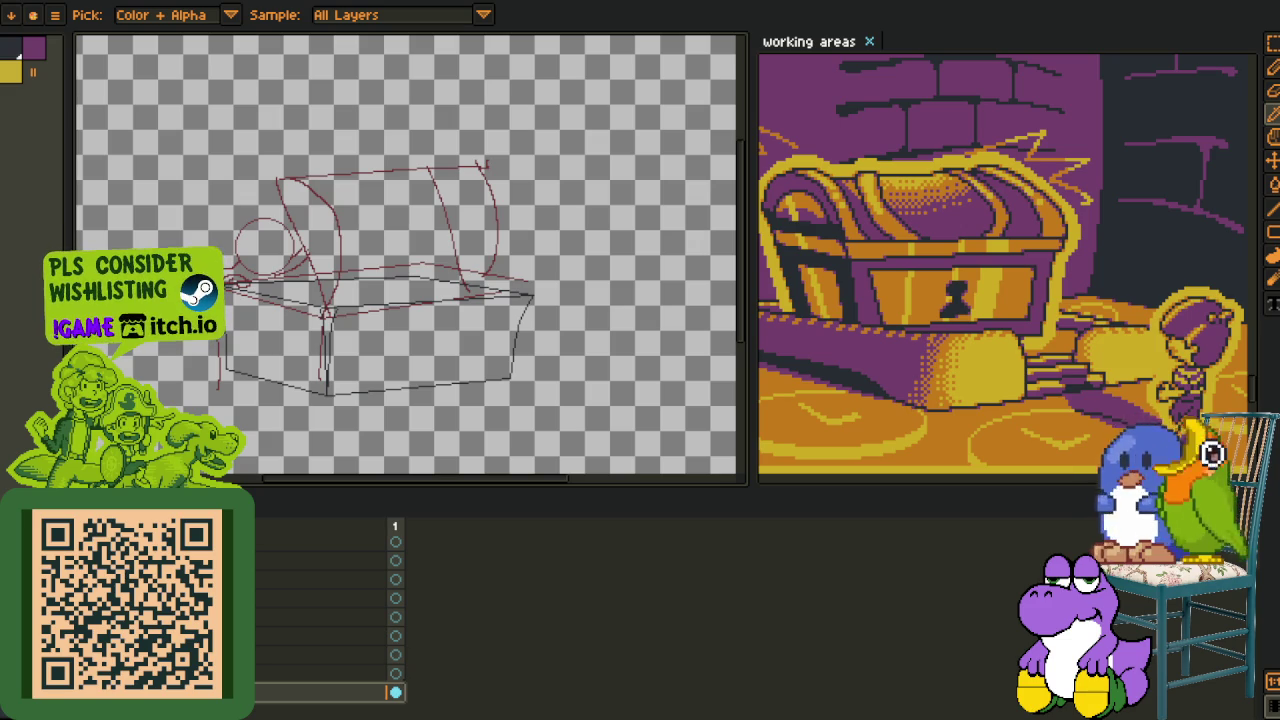
right_click(180, 692)
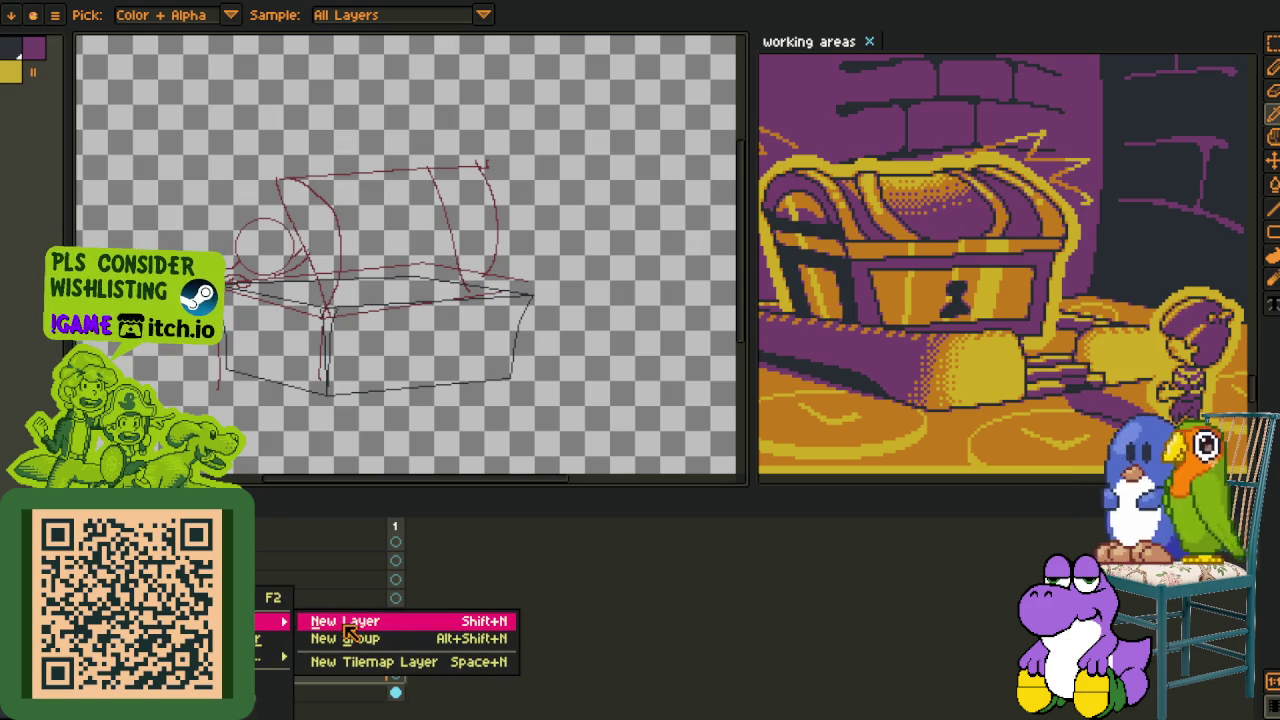
left_click(344, 625)
key("space")
left_click_drag(288, 428, 381, 451)
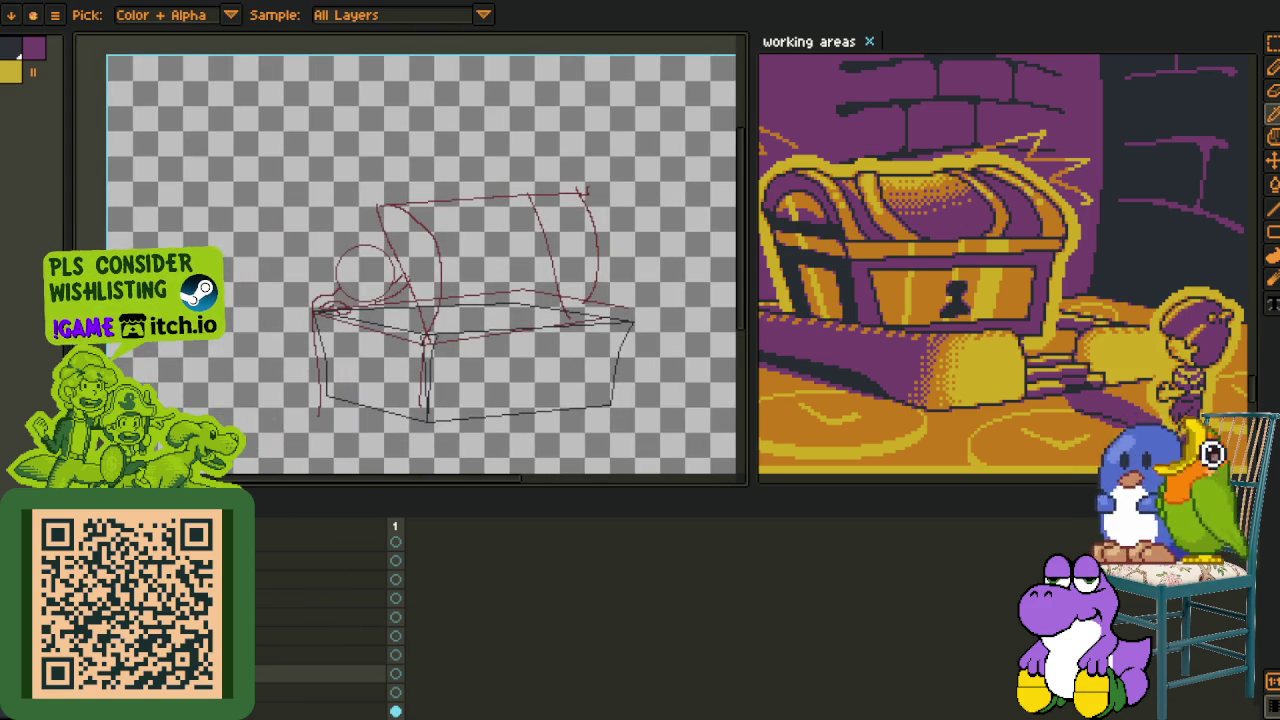
key("Up")
key("Up")
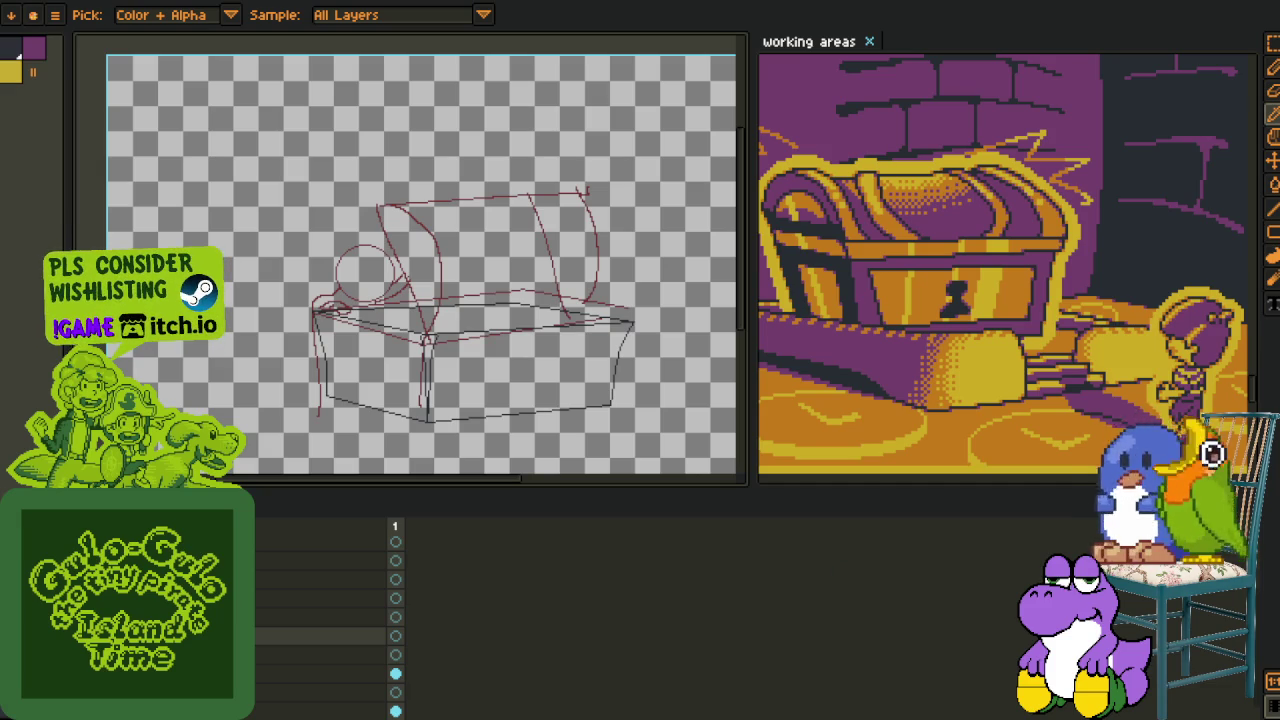
scroll(343, 364, "up", 2)
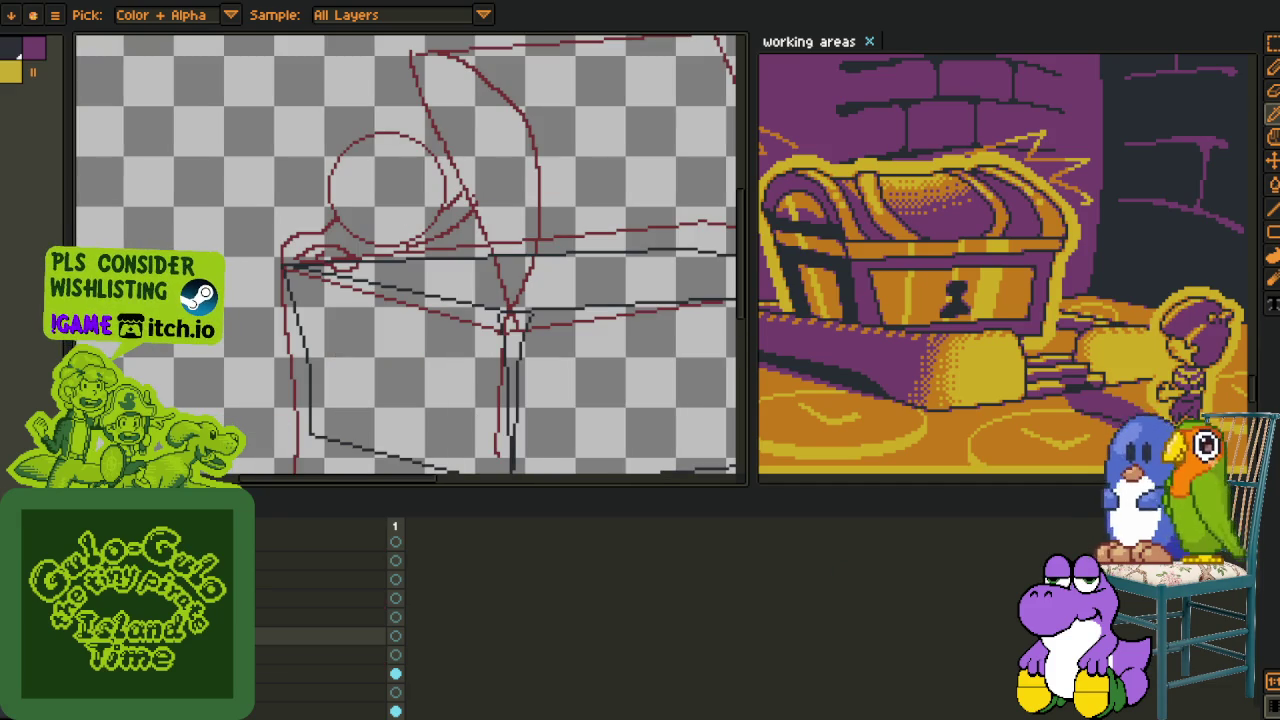
scroll(294, 423, "down", 2)
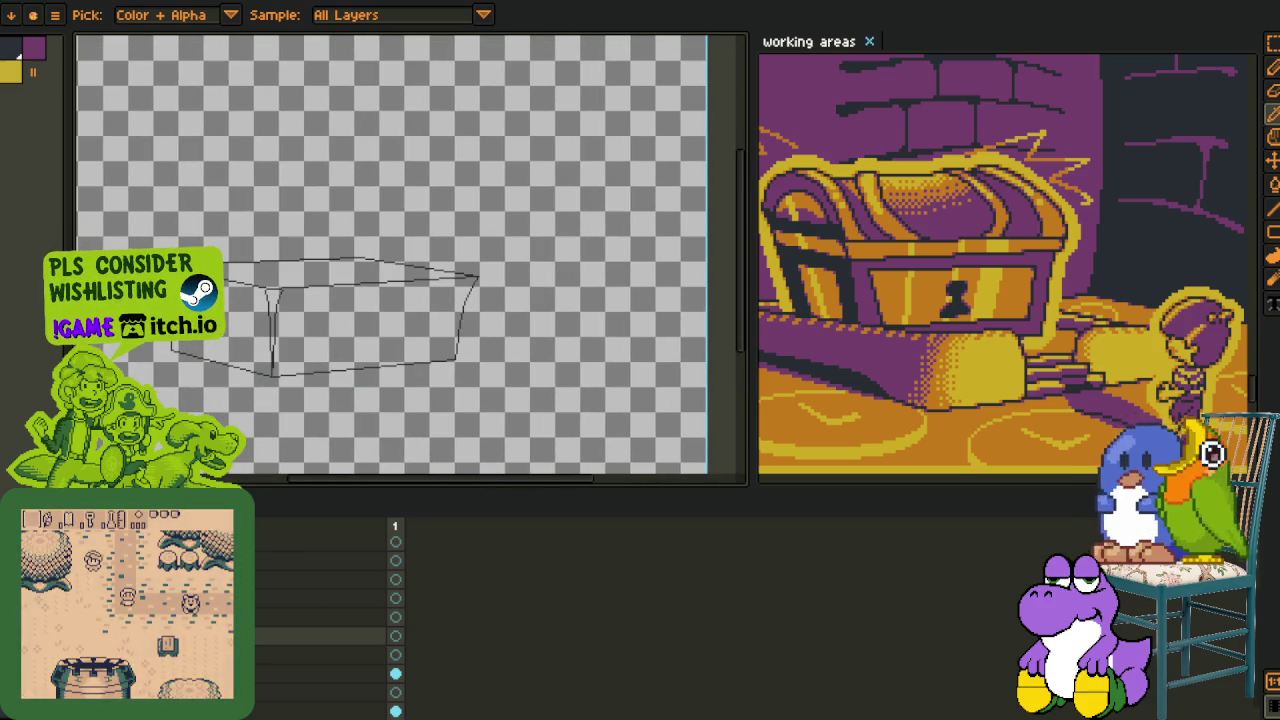
left_click_drag(234, 394, 368, 424)
scroll(368, 424, "up", 1)
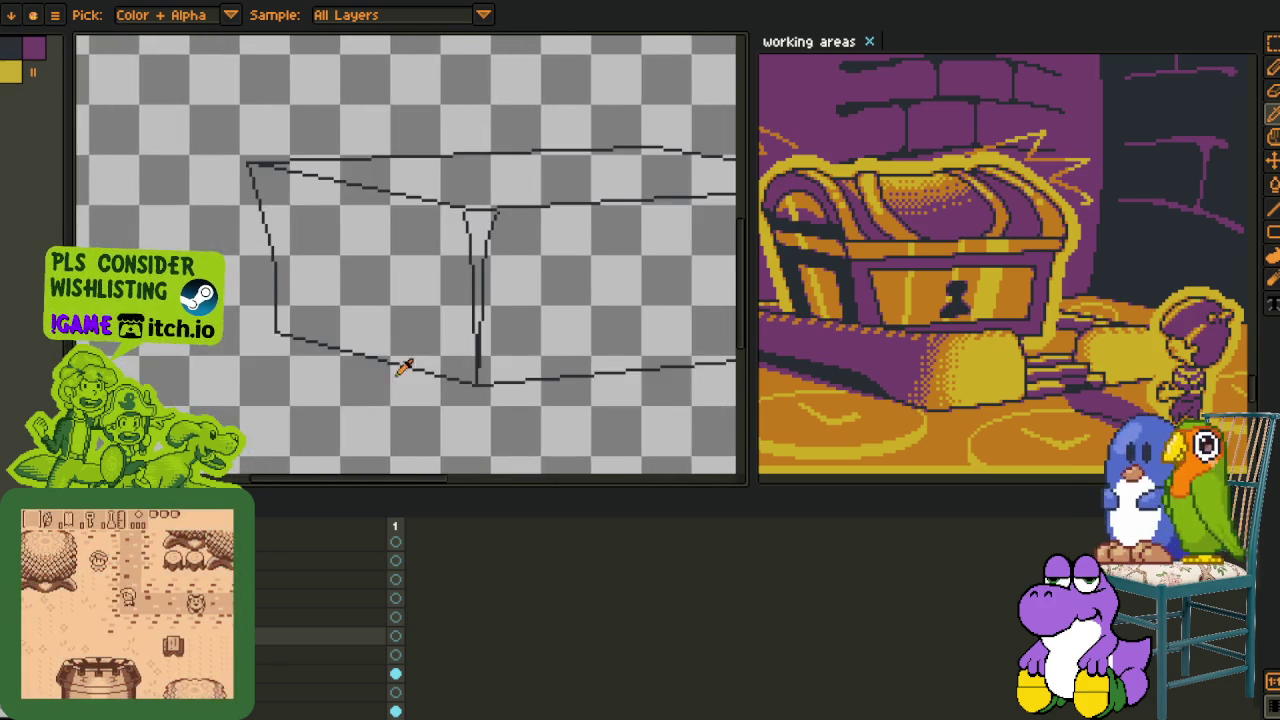
scroll(391, 371, "up", 1)
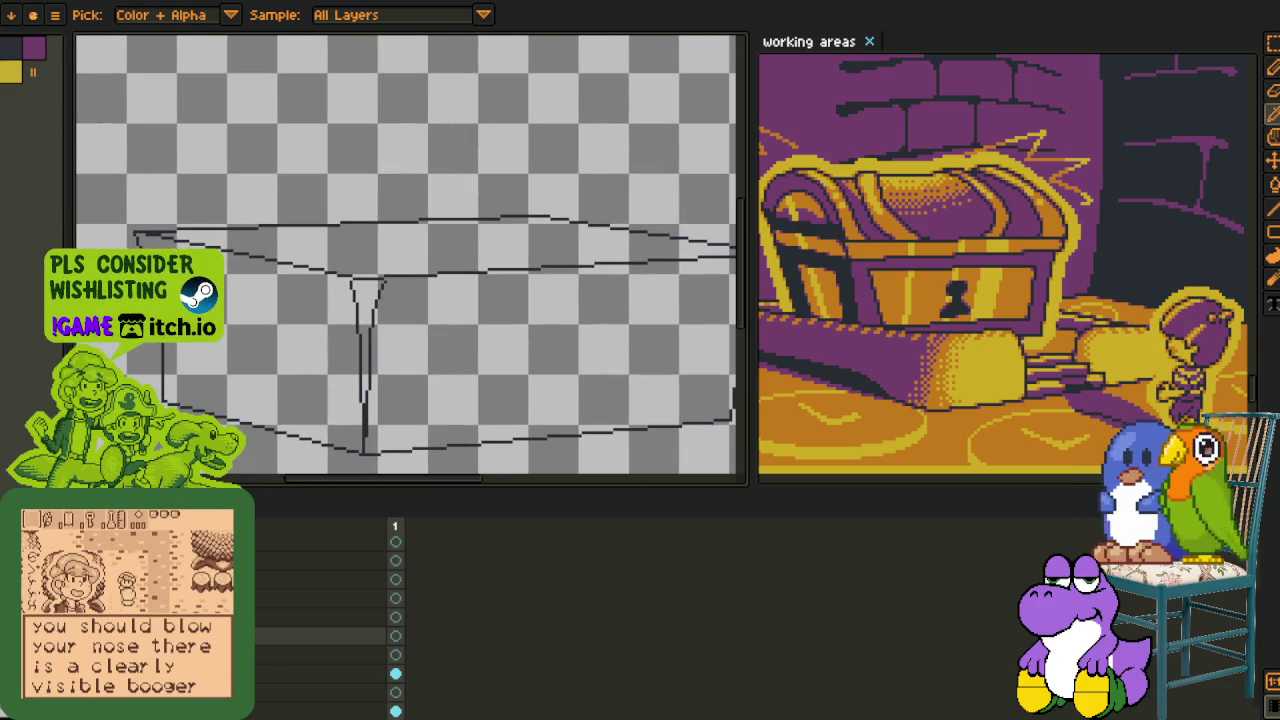
key("F3")
key("F3")
scroll(250, 408, "down", 2)
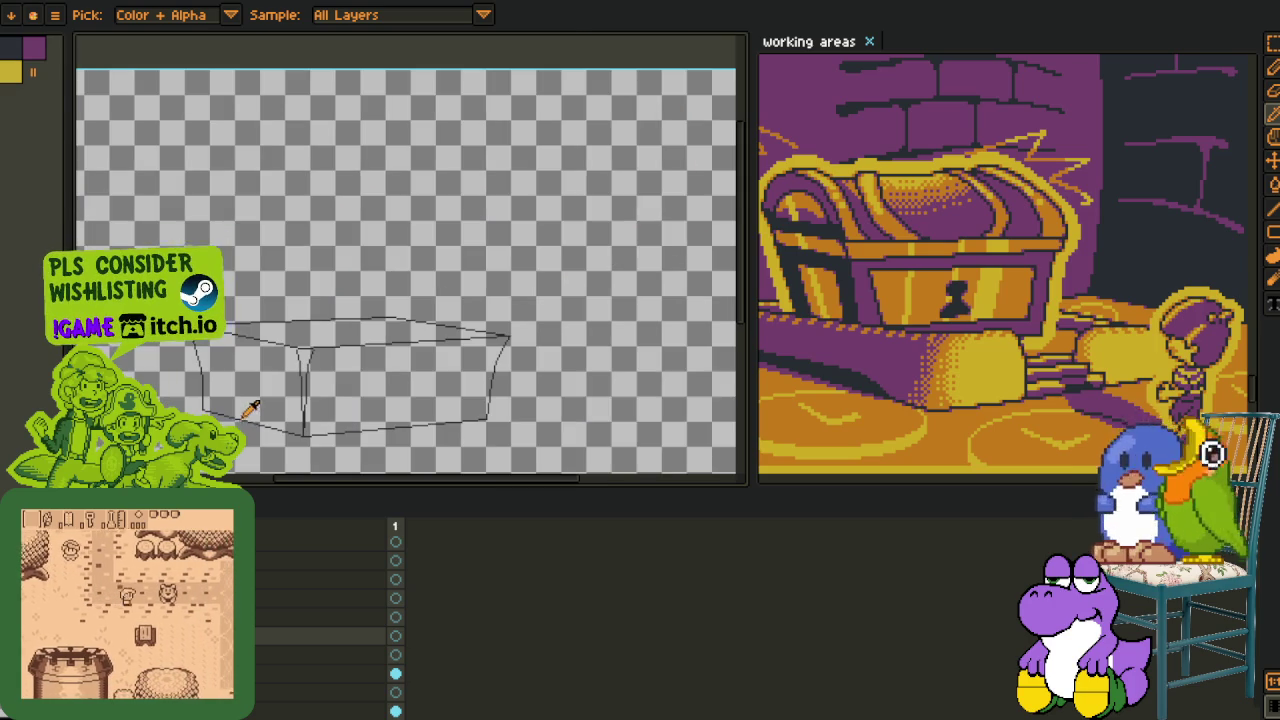
- Add a new layer and draw a large circle guide resting on the box's top edge
right_click(200, 585)
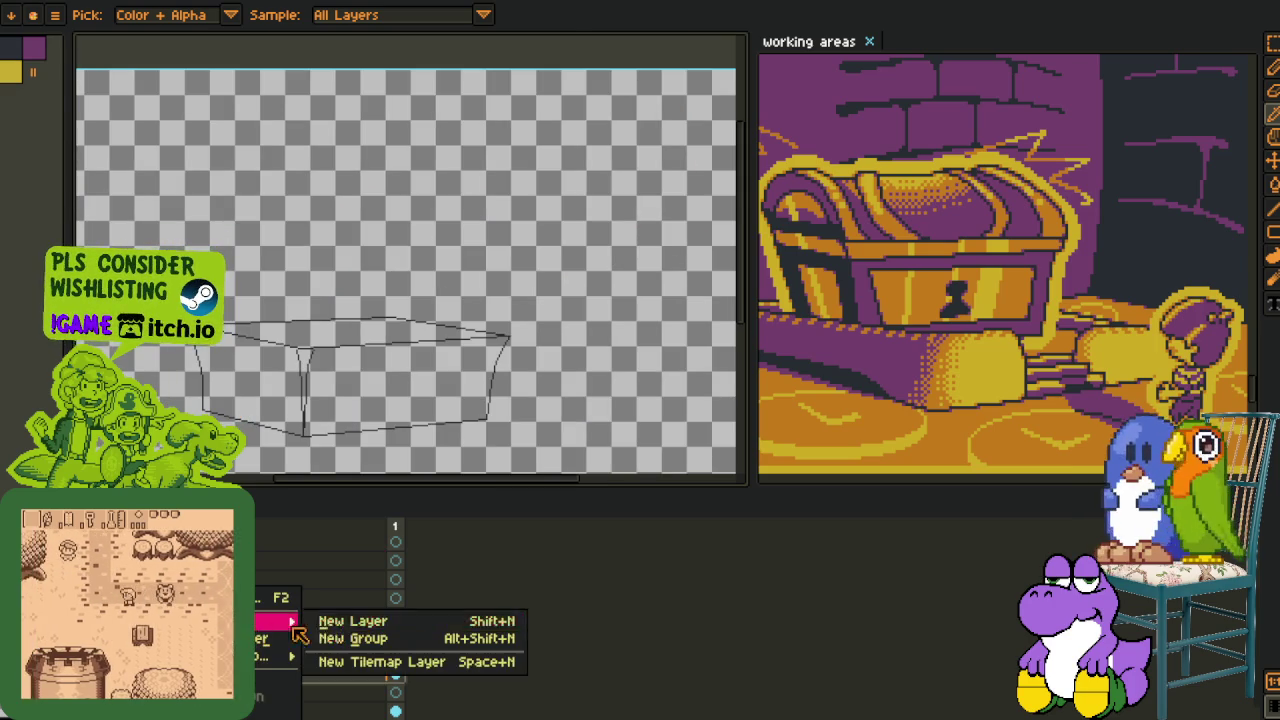
left_click(352, 621)
scroll(366, 380, "up", 2)
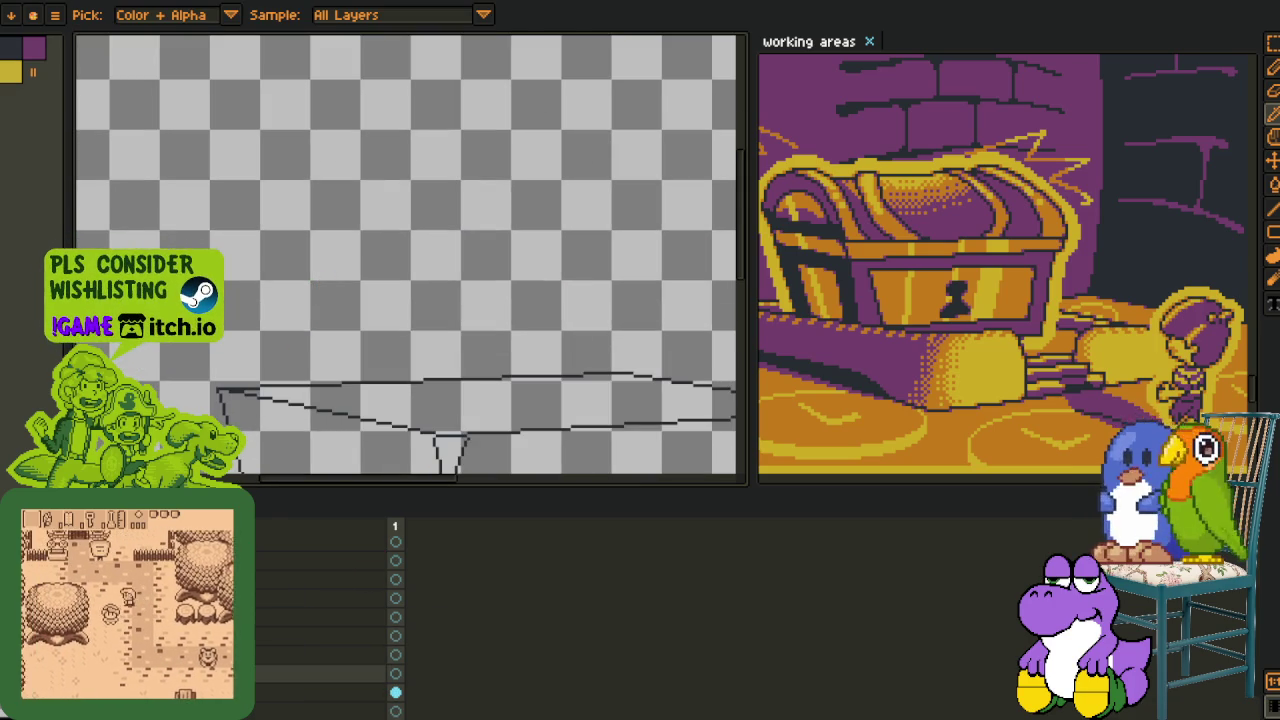
key("b")
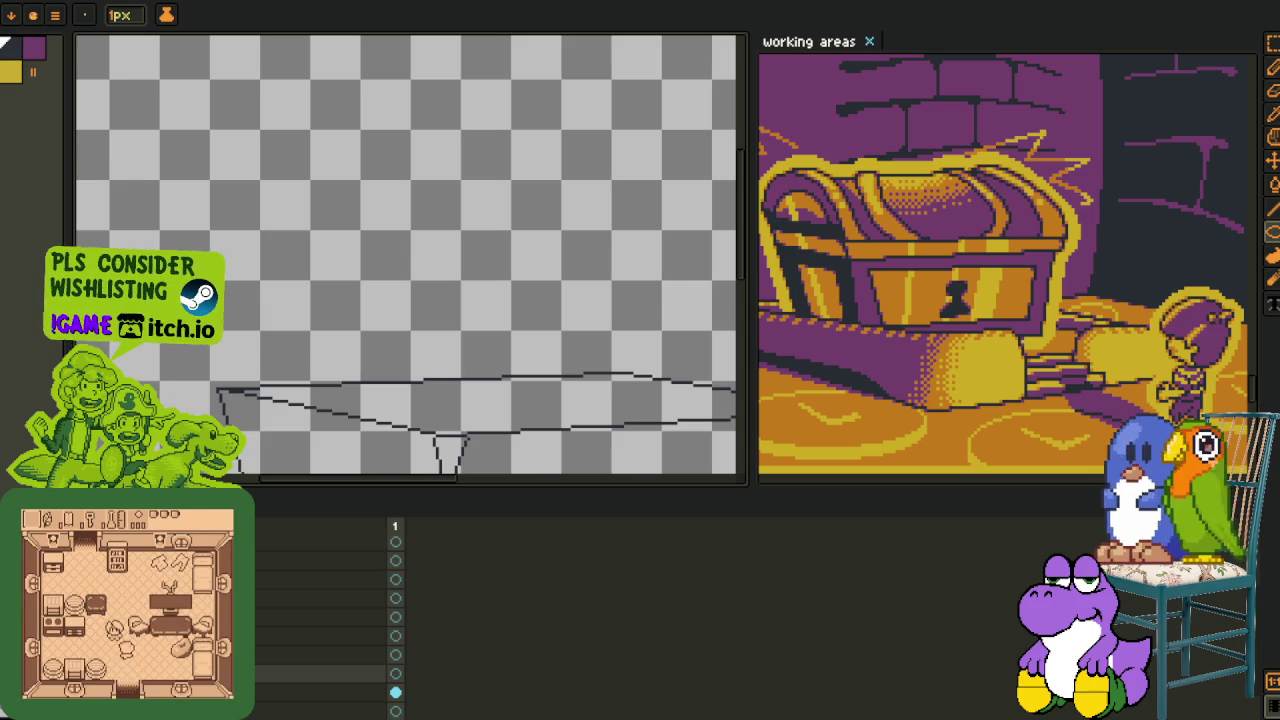
key("Tab")
scroll(302, 337, "up", 1)
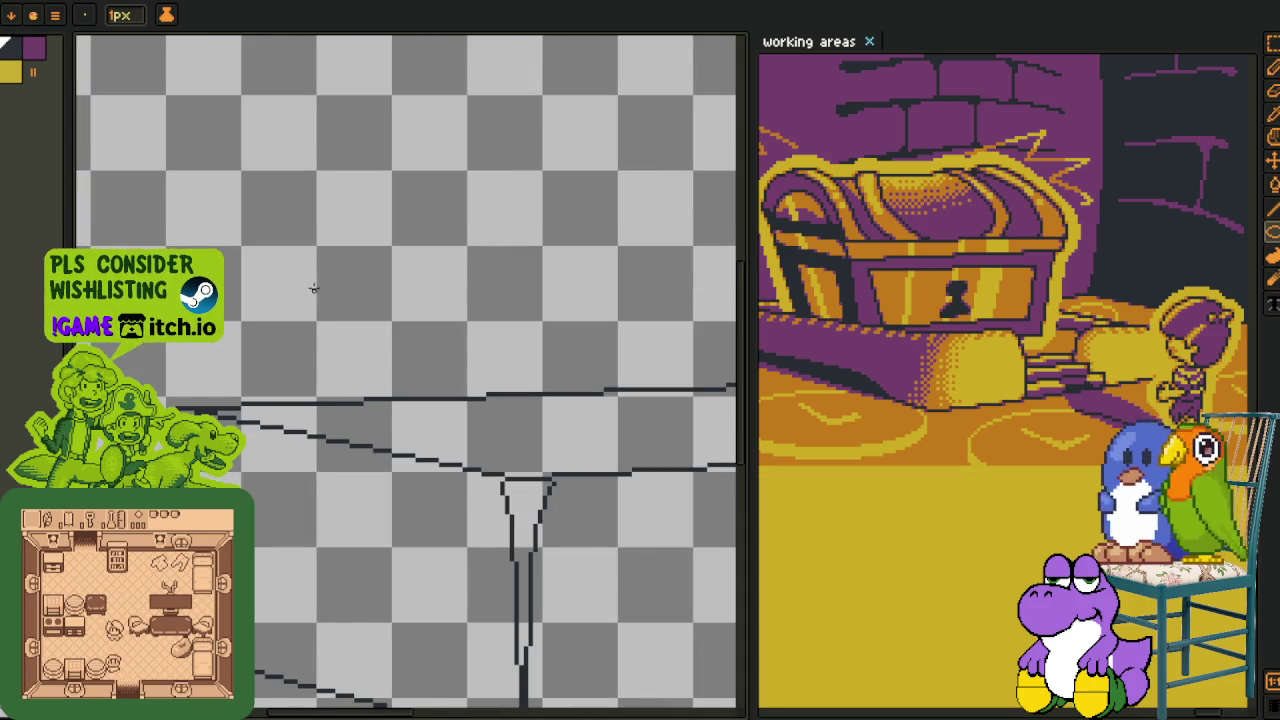
scroll(313, 288, "up", 1)
key("Tab")
key("Tab")
left_click_drag(253, 238, 506, 466)
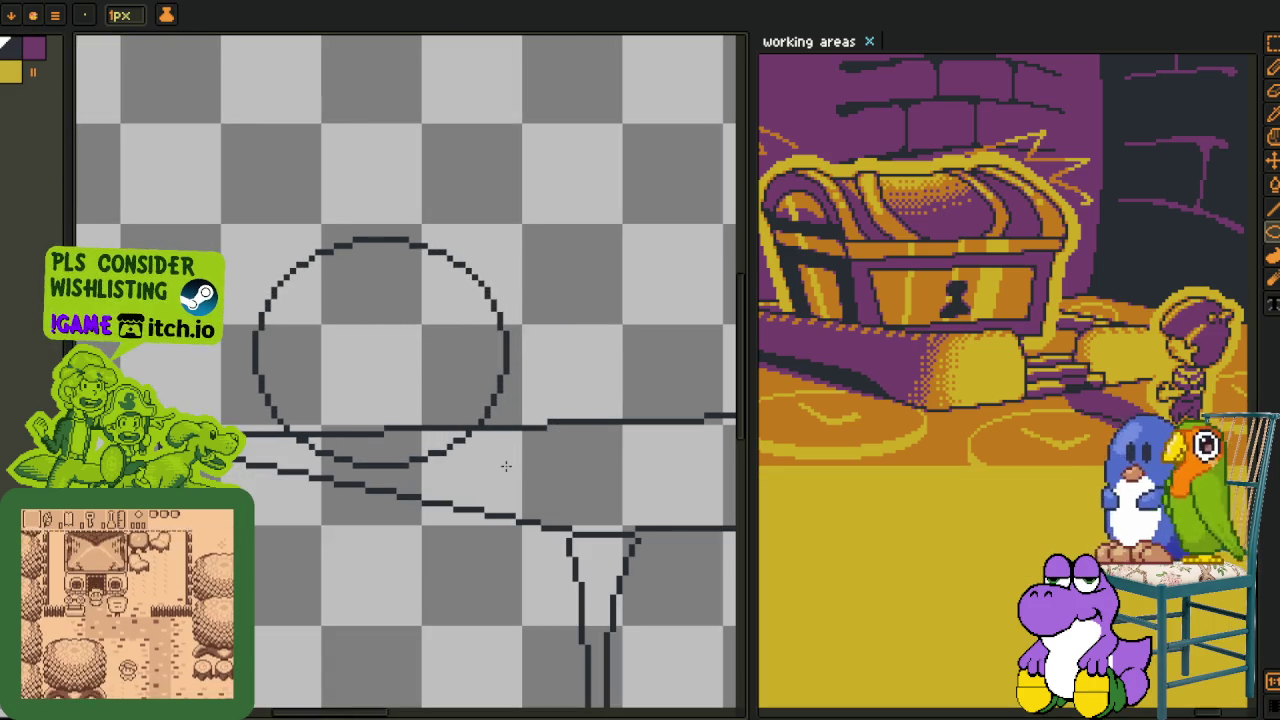
key("ctrl+z")
mouse_move(265, 172)
left_mouse_down()
mouse_move(550, 437)
mouse_move(523, 419)
left_mouse_up()
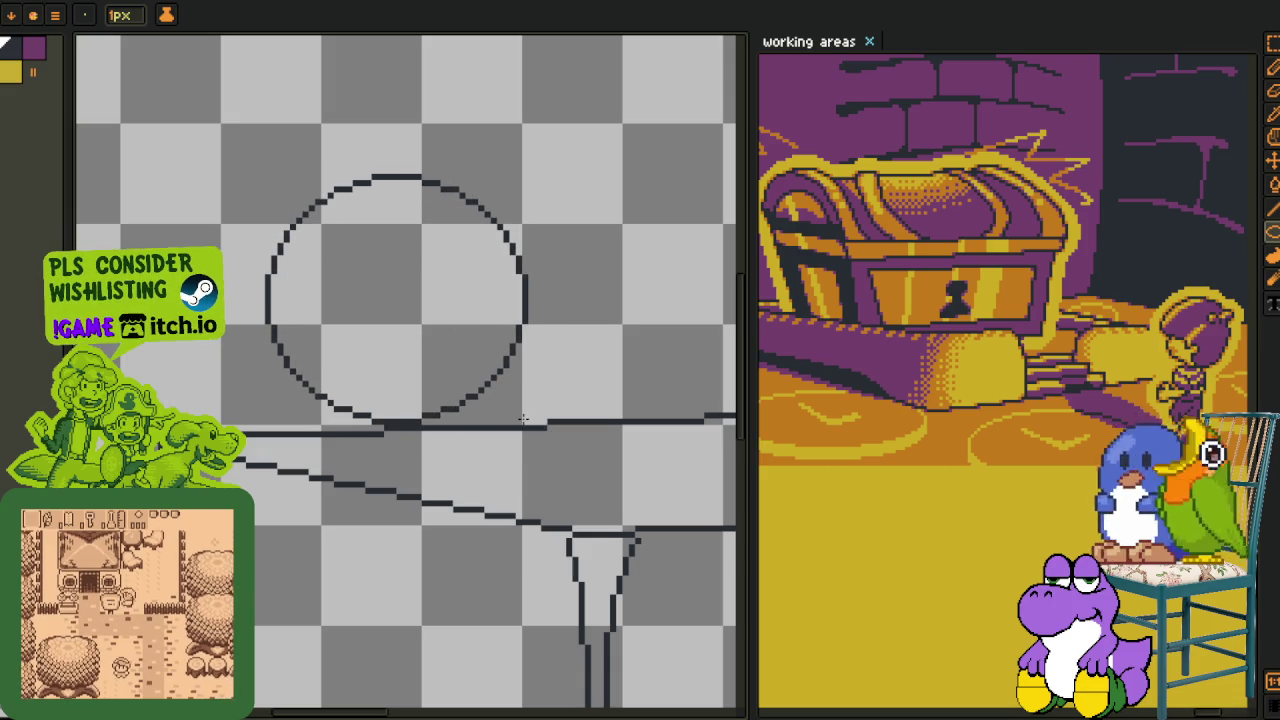
scroll(500, 407, "down", 5)
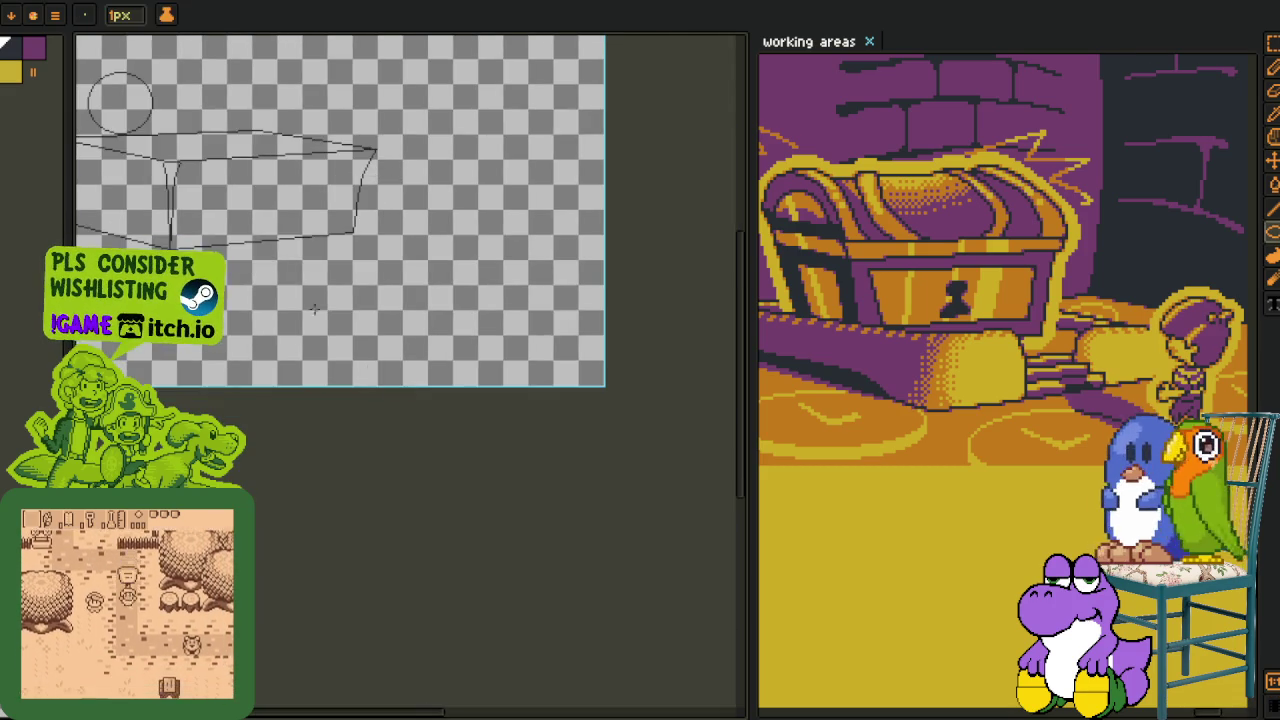
scroll(560, 515, "up", 1)
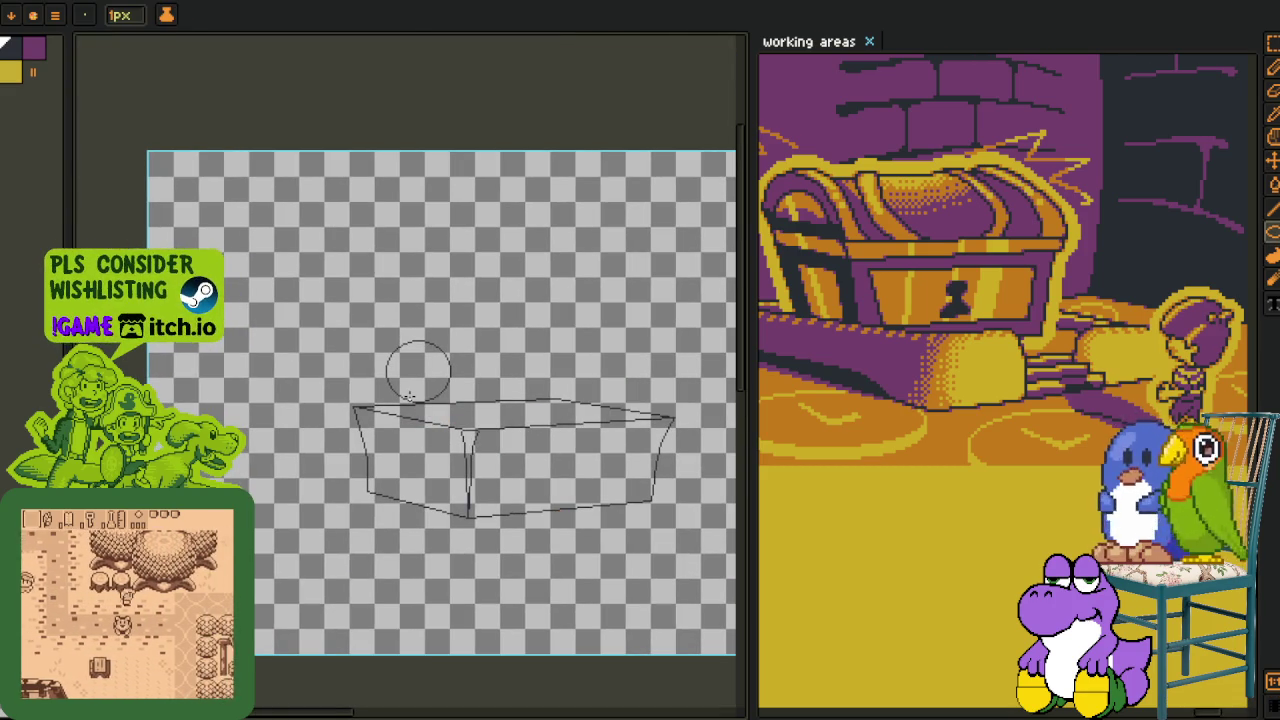
scroll(410, 395, "up", 5)
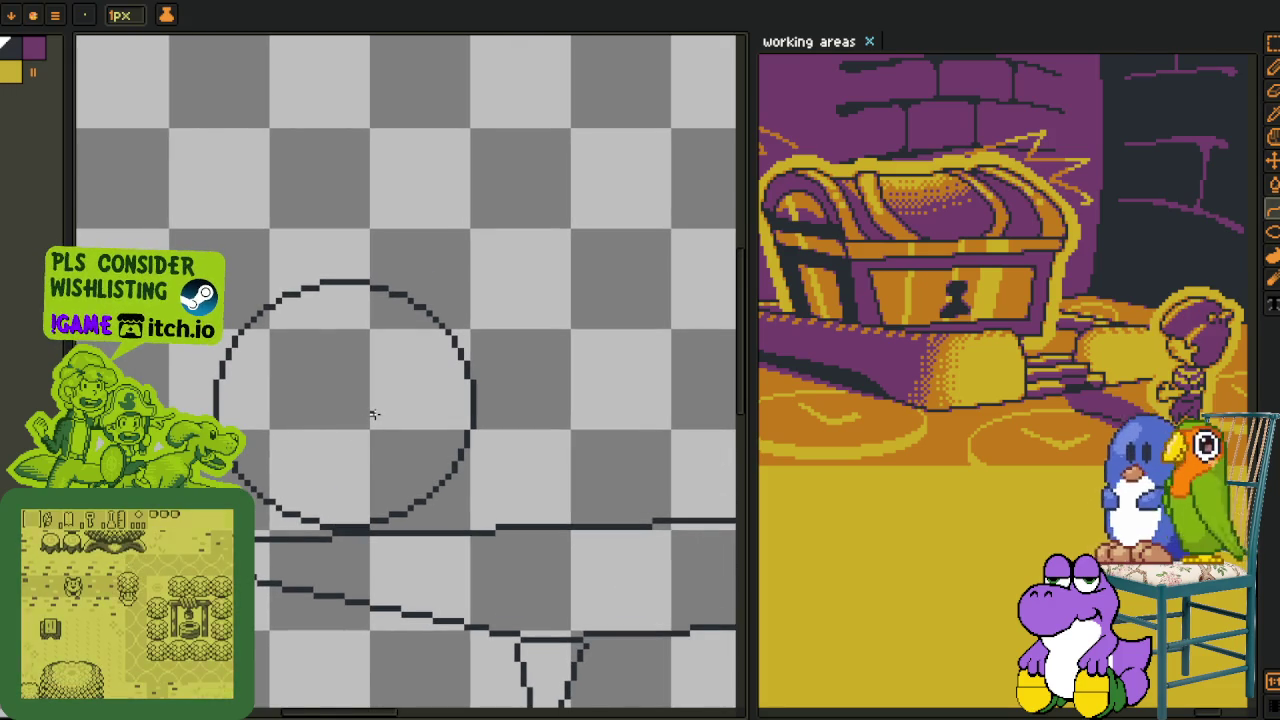
- Rotate the whole canvas 90° counter-clockwise
left_click(70, 2)
mouse_move(102, 105)
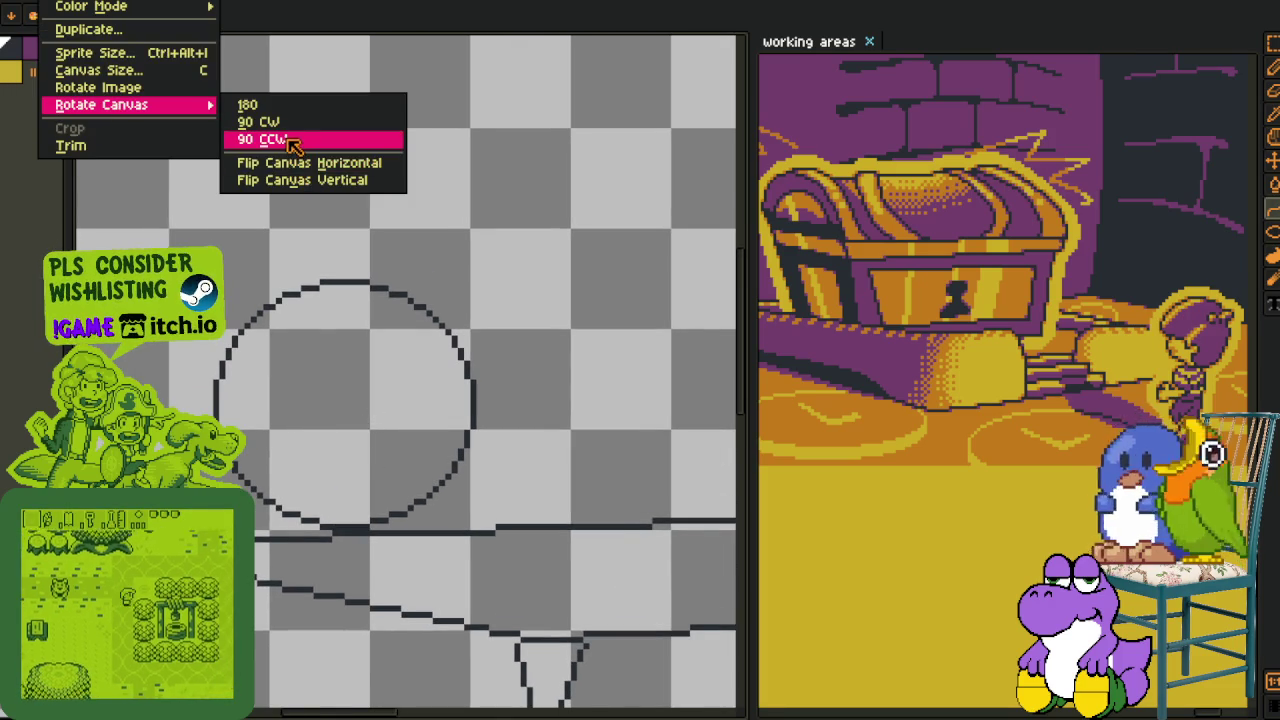
left_click(272, 139)
scroll(314, 366, "down", 3)
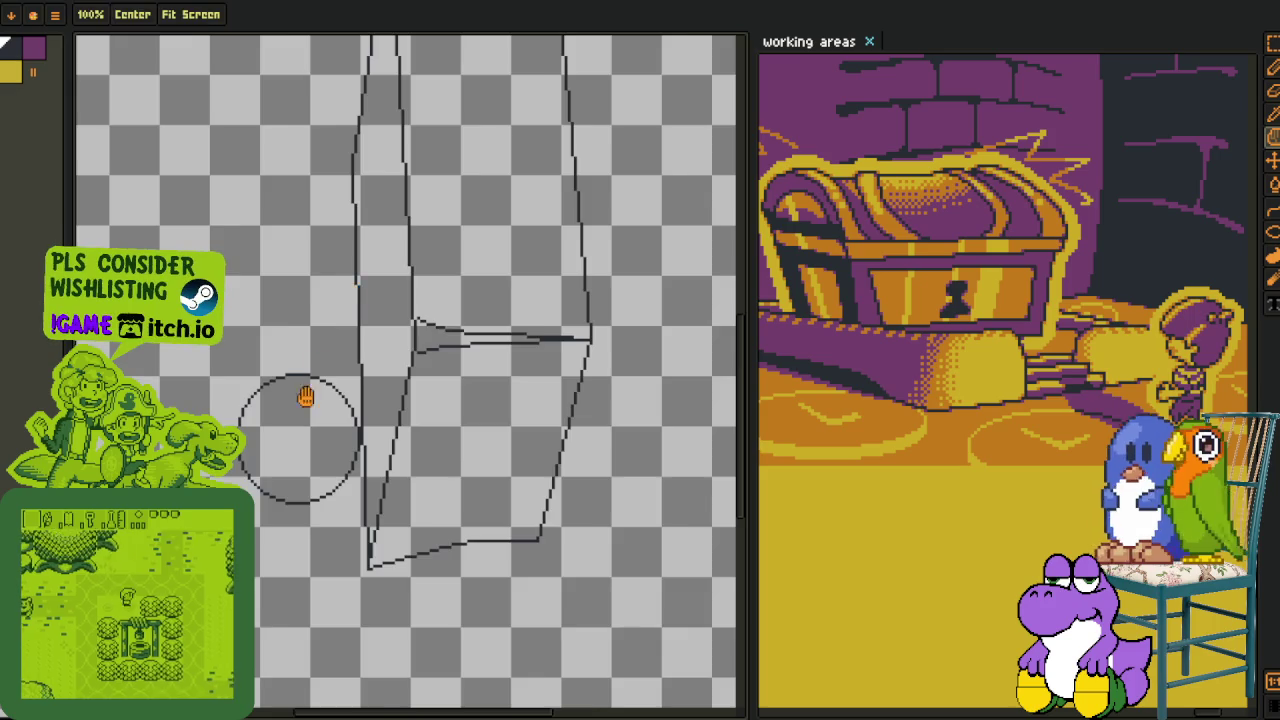
scroll(314, 366, "up", 2)
key("b")
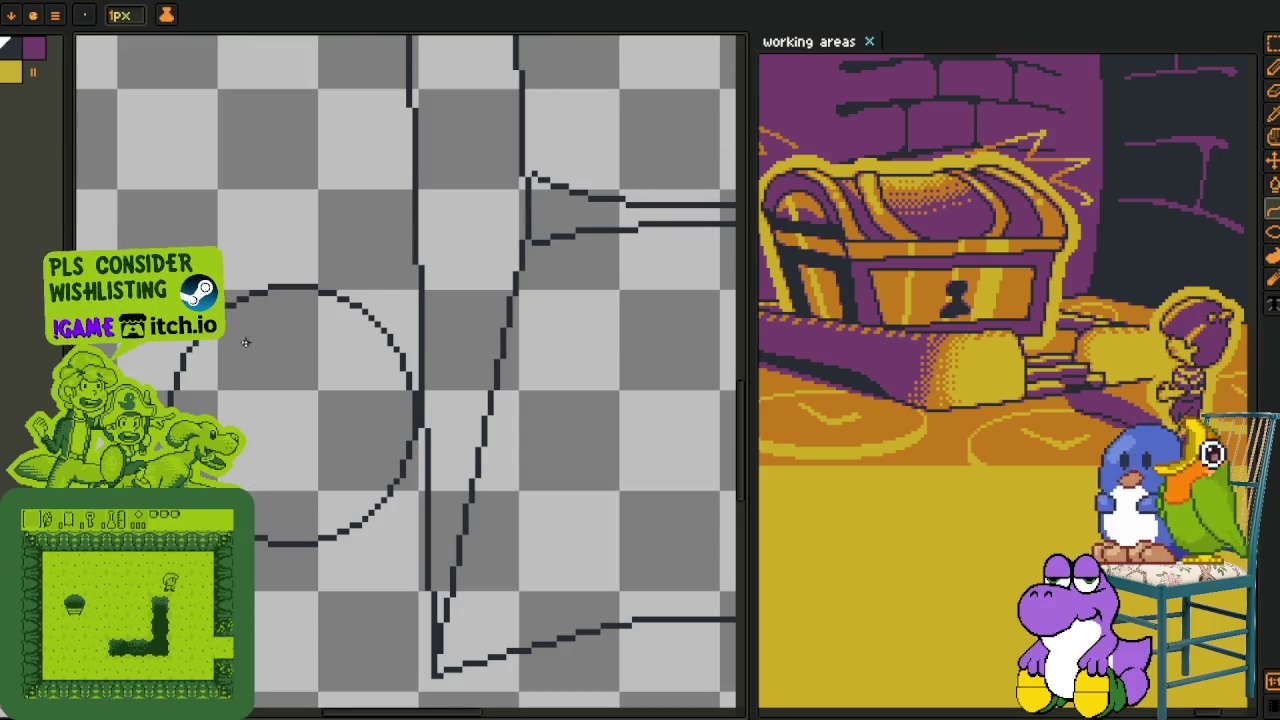
- With the Curve tool, draw a straight diagonal across the circle and a second, gently bent crossing line
scroll(240, 320, "up", 1)
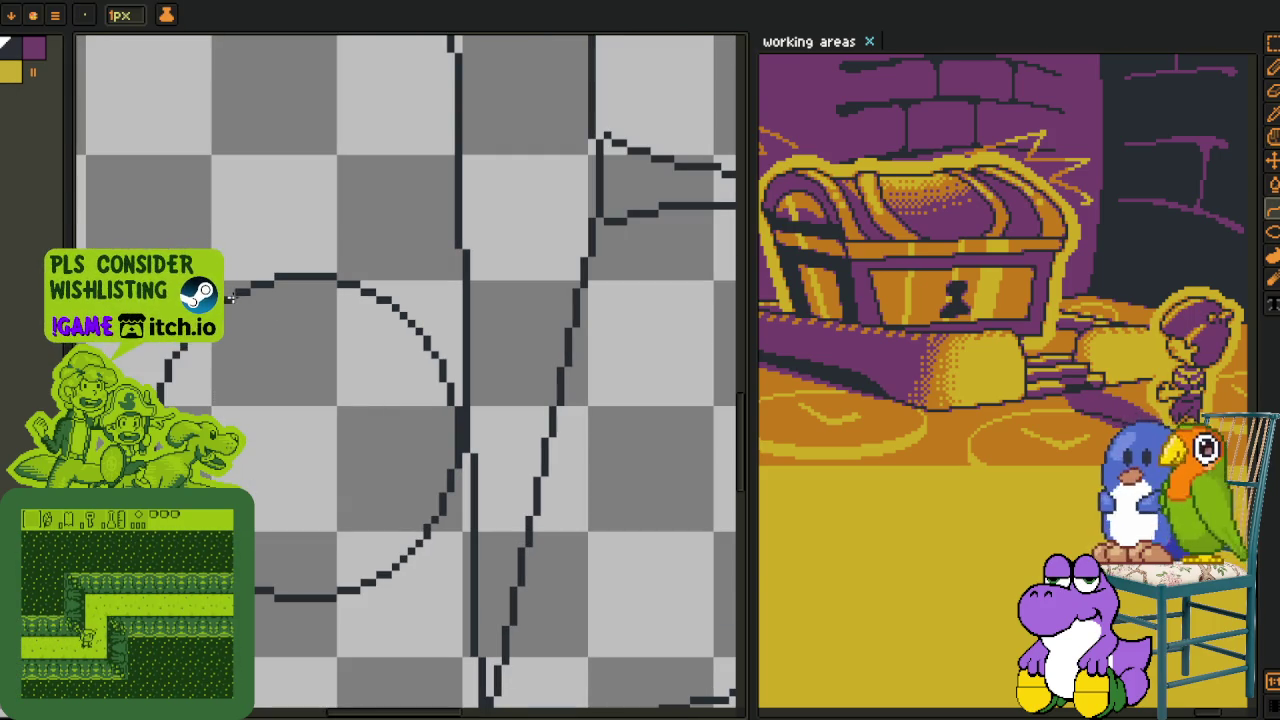
left_click_drag(234, 297, 489, 590)
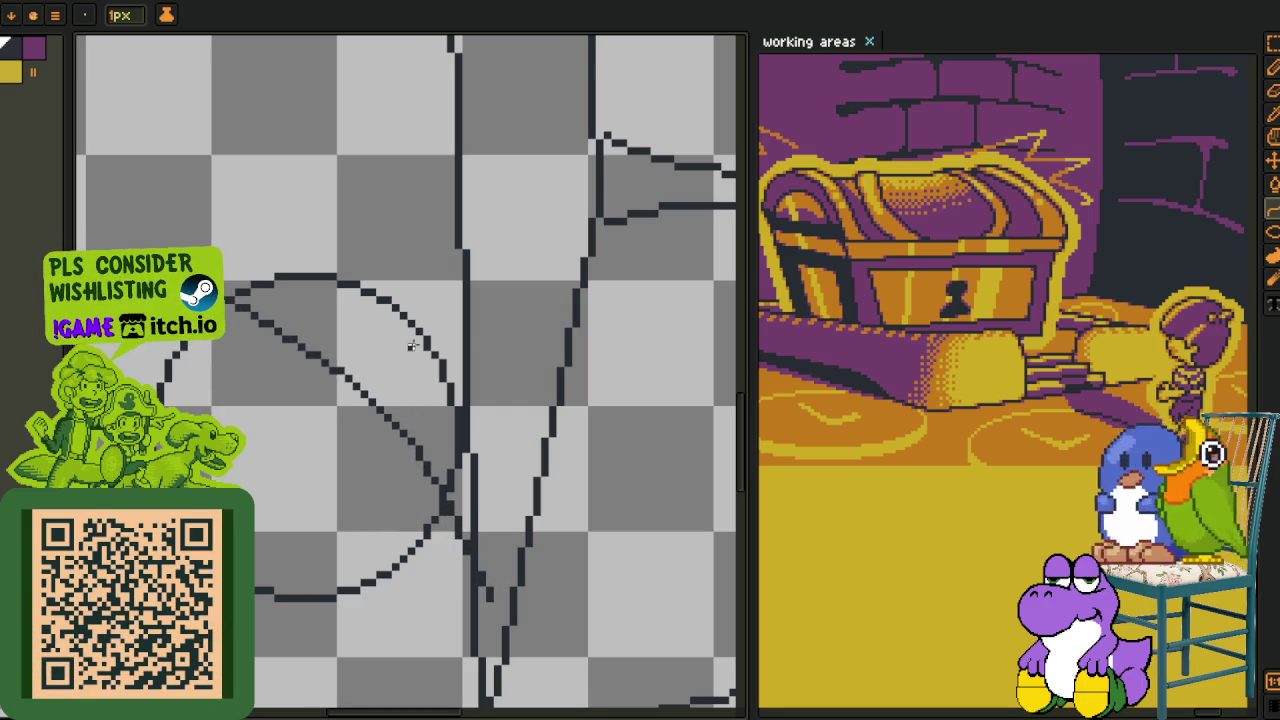
left_click_drag(420, 332, 252, 490)
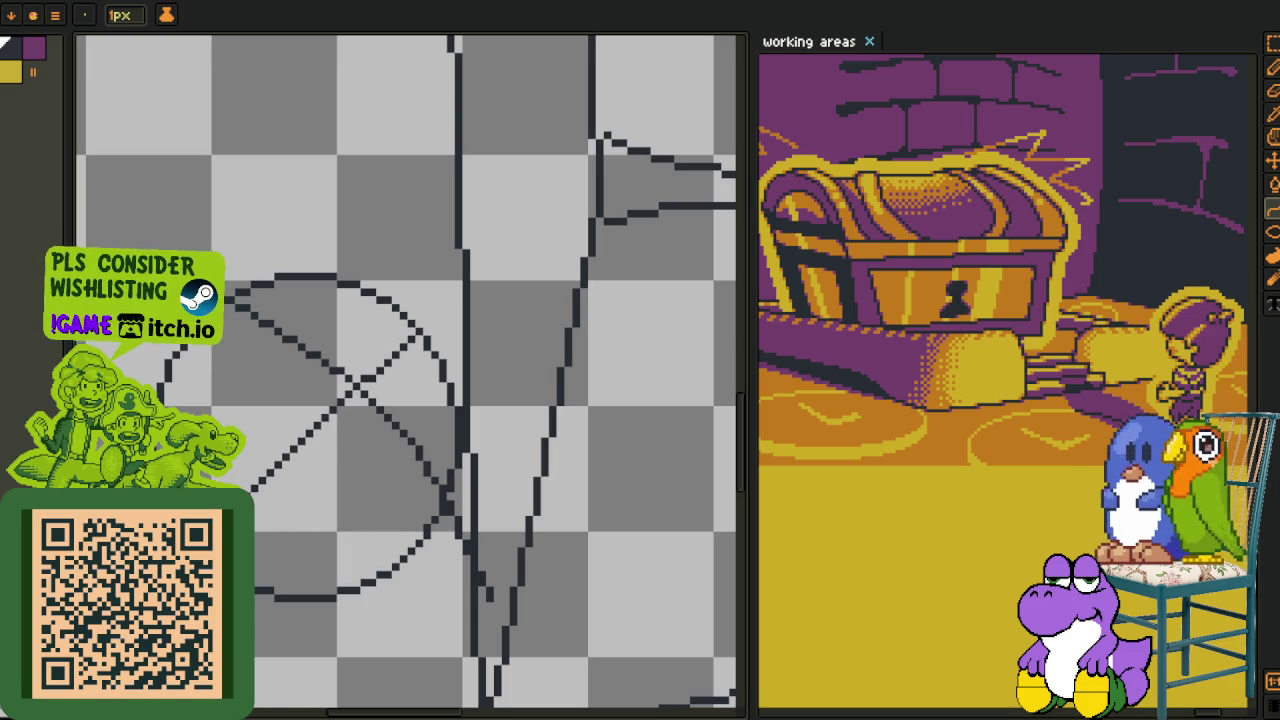
mouse_move(350, 388)
left_mouse_down()
mouse_move(395, 420)
mouse_move(388, 408)
left_mouse_up()
- Add a short pixel-perfect pencil stroke from the circle's upper right, curving right and then down
key("Tab")
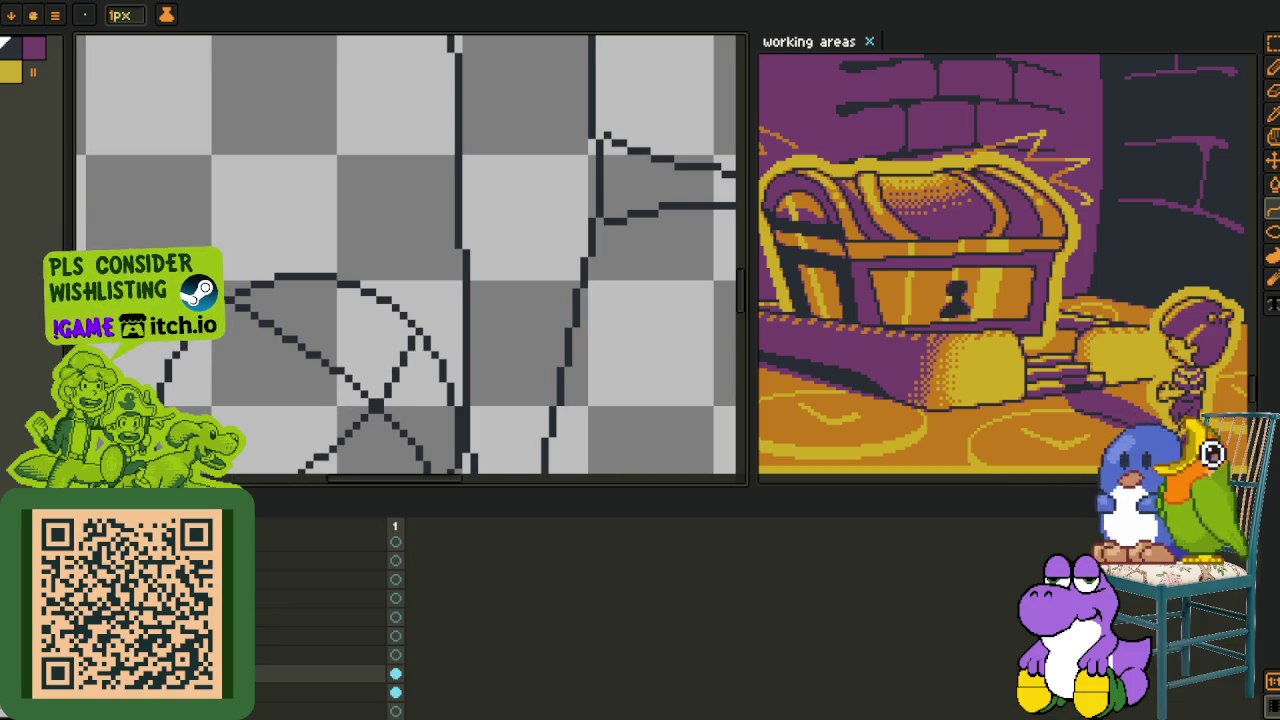
key("Tab")
scroll(417, 391, "up", 2)
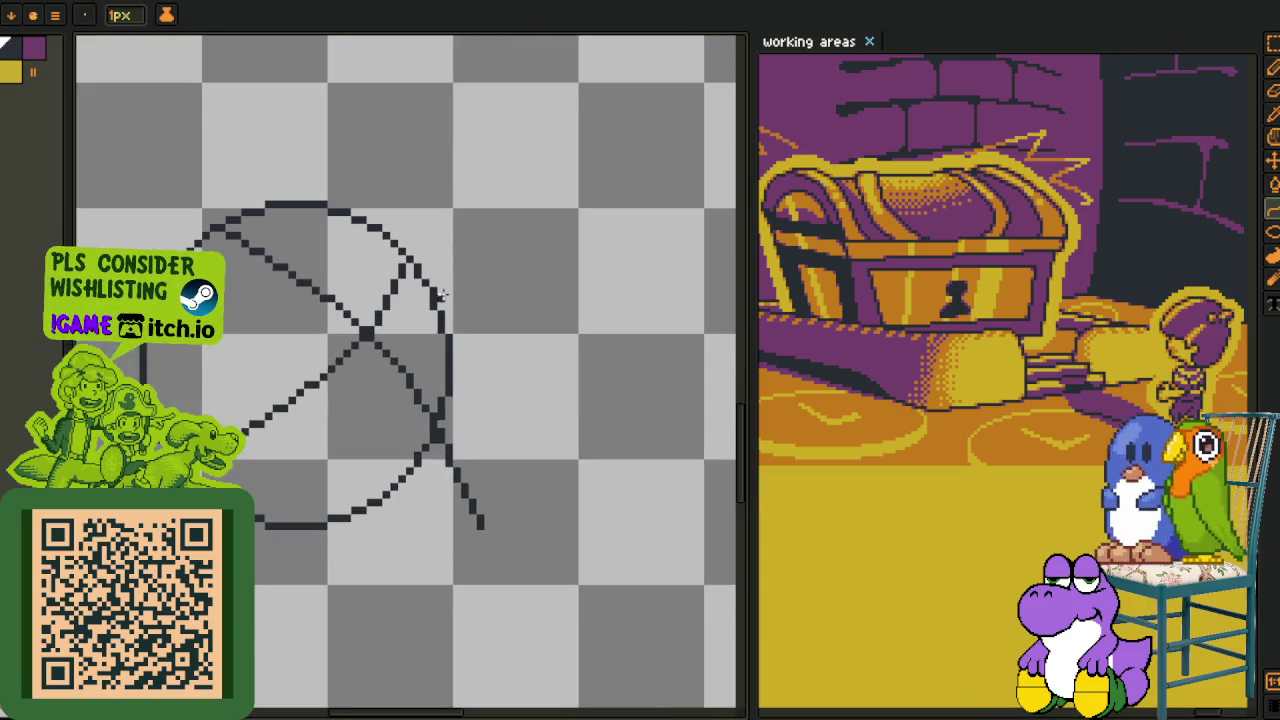
scroll(441, 308, "up", 1)
key("b")
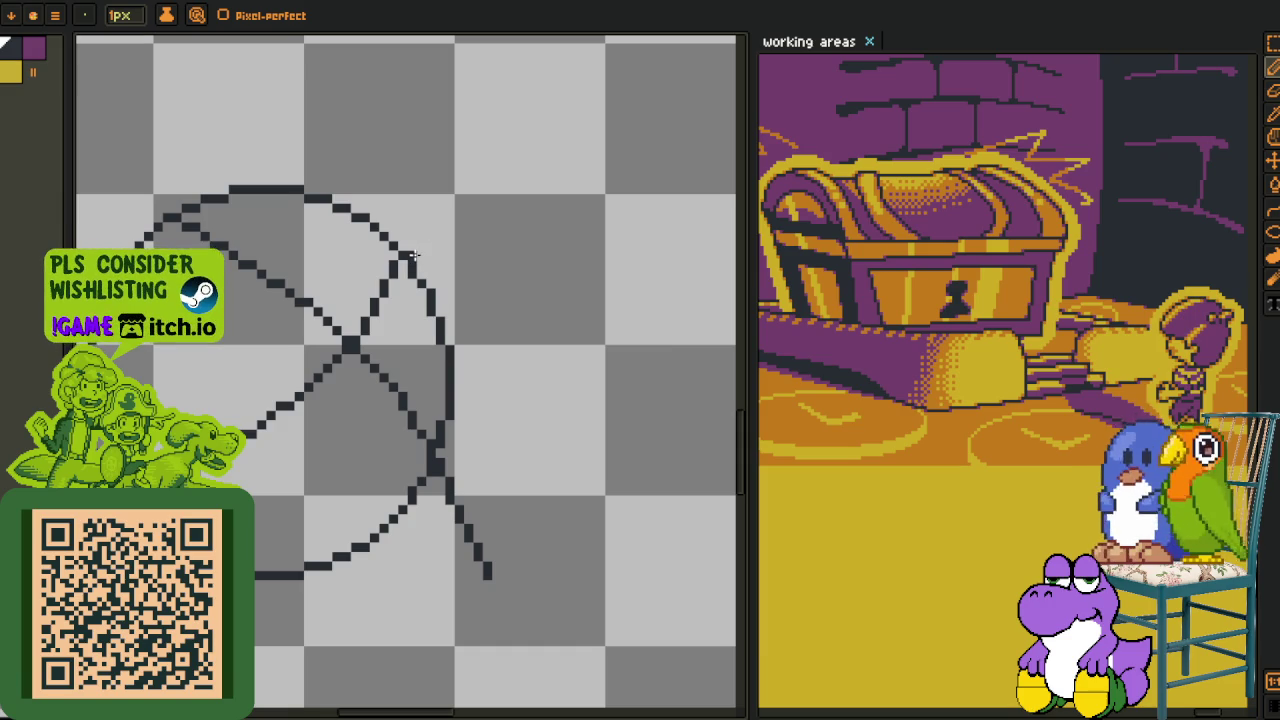
scroll(418, 255, "up", 1)
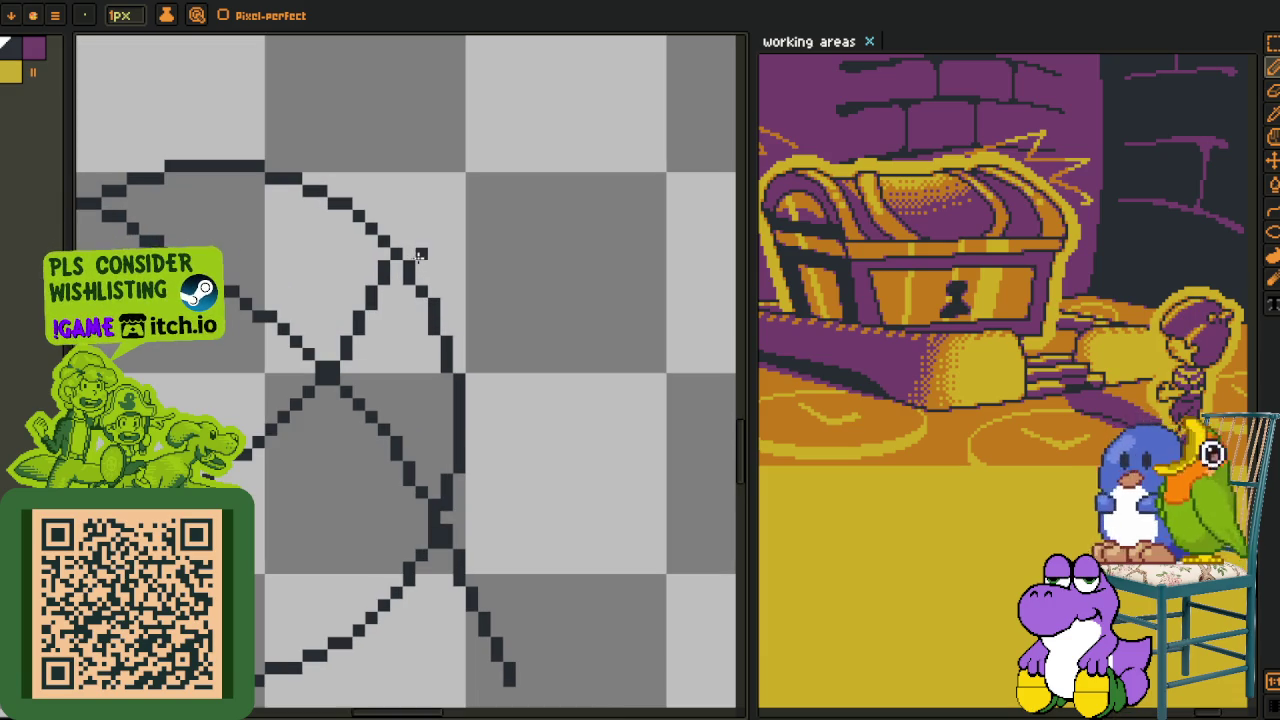
left_click_drag(412, 260, 493, 292)
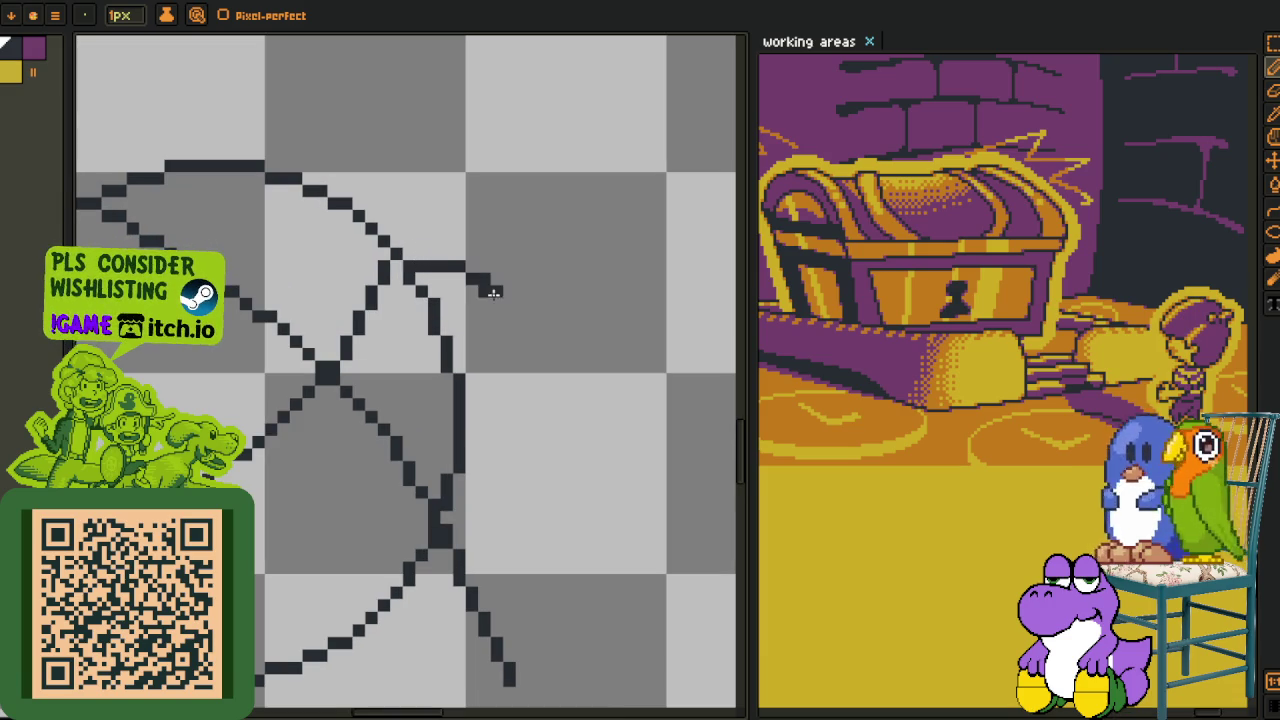
key("ctrl+z")
left_click_drag(412, 265, 493, 330)
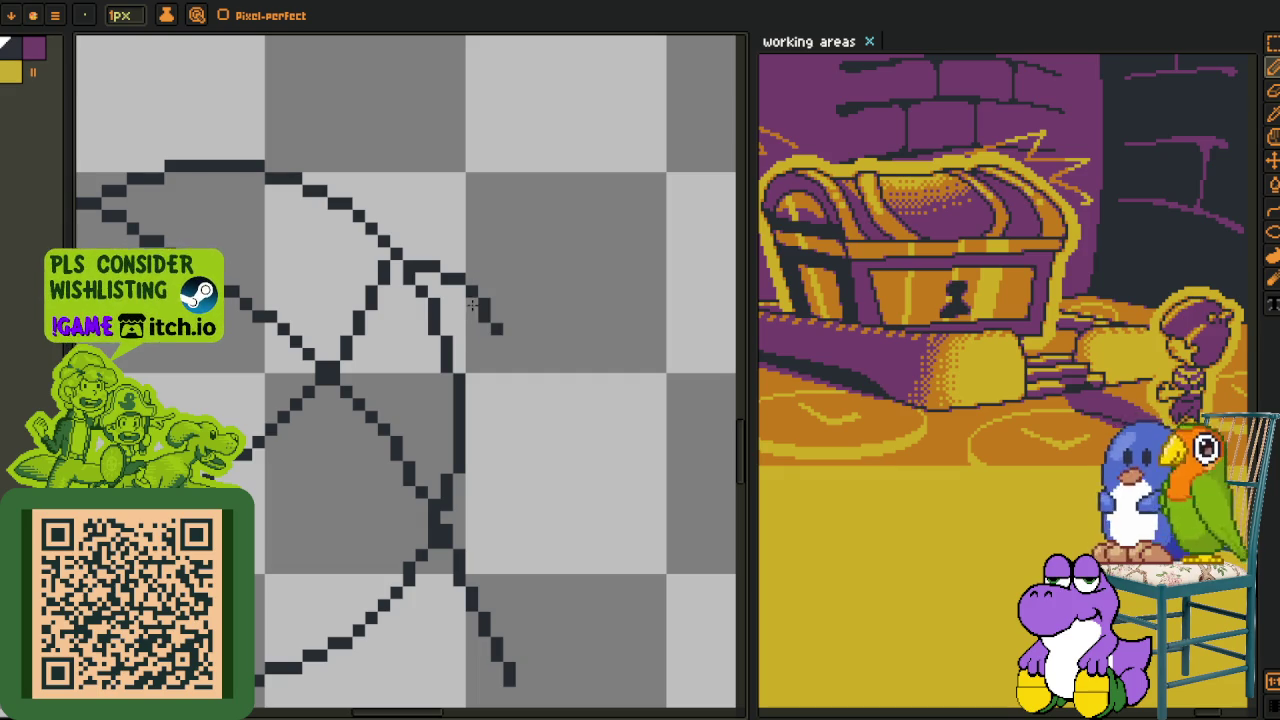
scroll(500, 340, "down", 3)
scroll(500, 300, "up", 1)
scroll(496, 276, "up", 2)
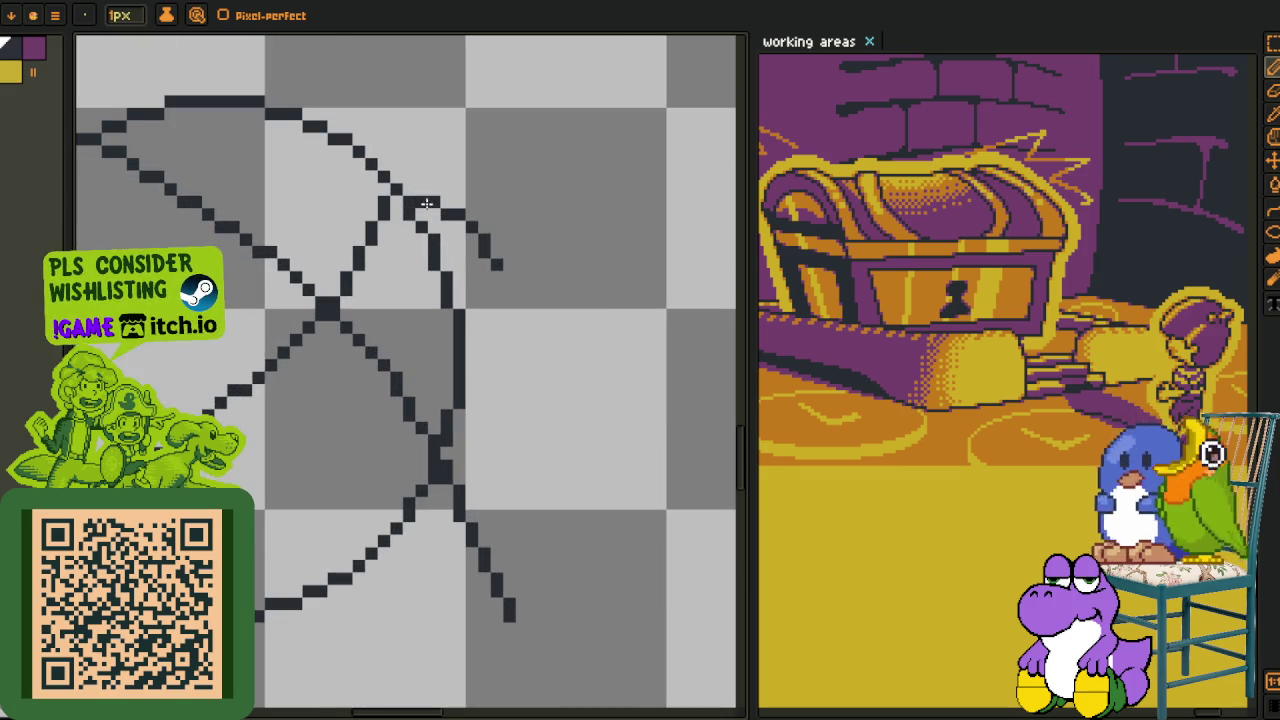
- Lasso-select the new short stroke, reposition it, and deselect
key("m")
mouse_move(432, 200)
left_mouse_down()
mouse_move(571, 186)
mouse_move(484, 258)
left_mouse_up()
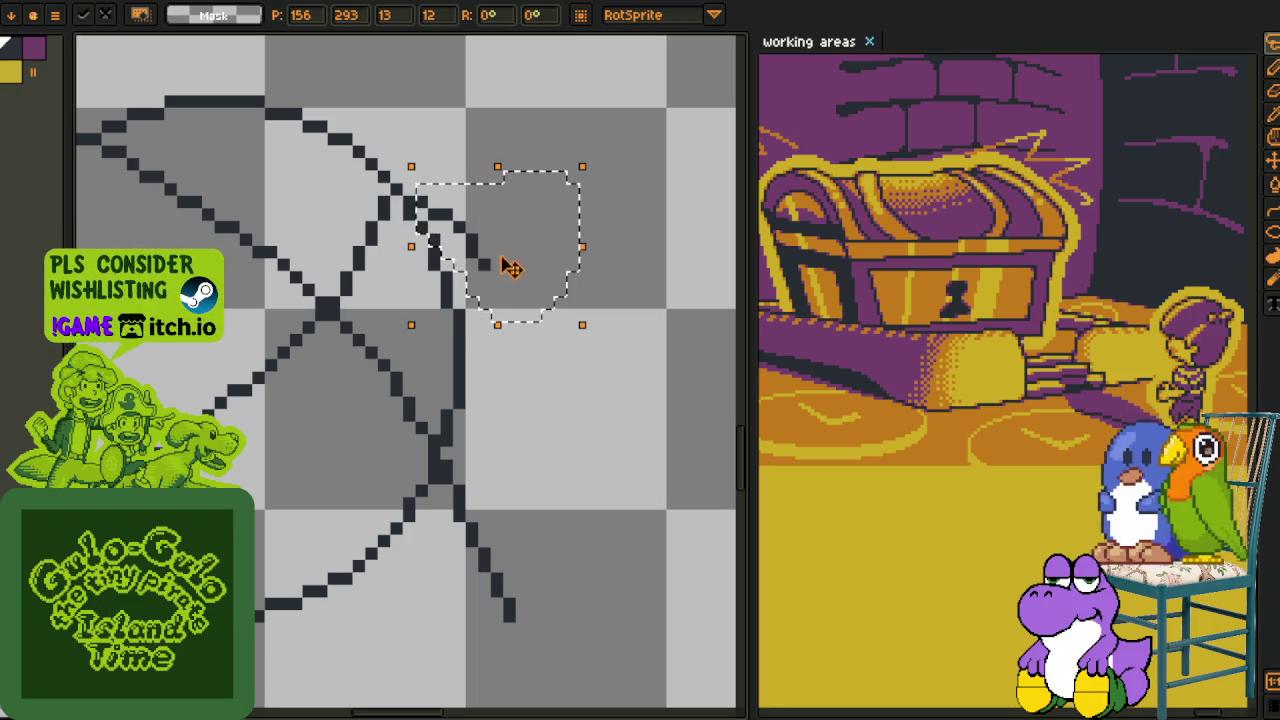
key("ctrl+d")
- Redraw the lid's right-side line as a curve, straighten it, and join it to the dark block
key("i")
key("b")
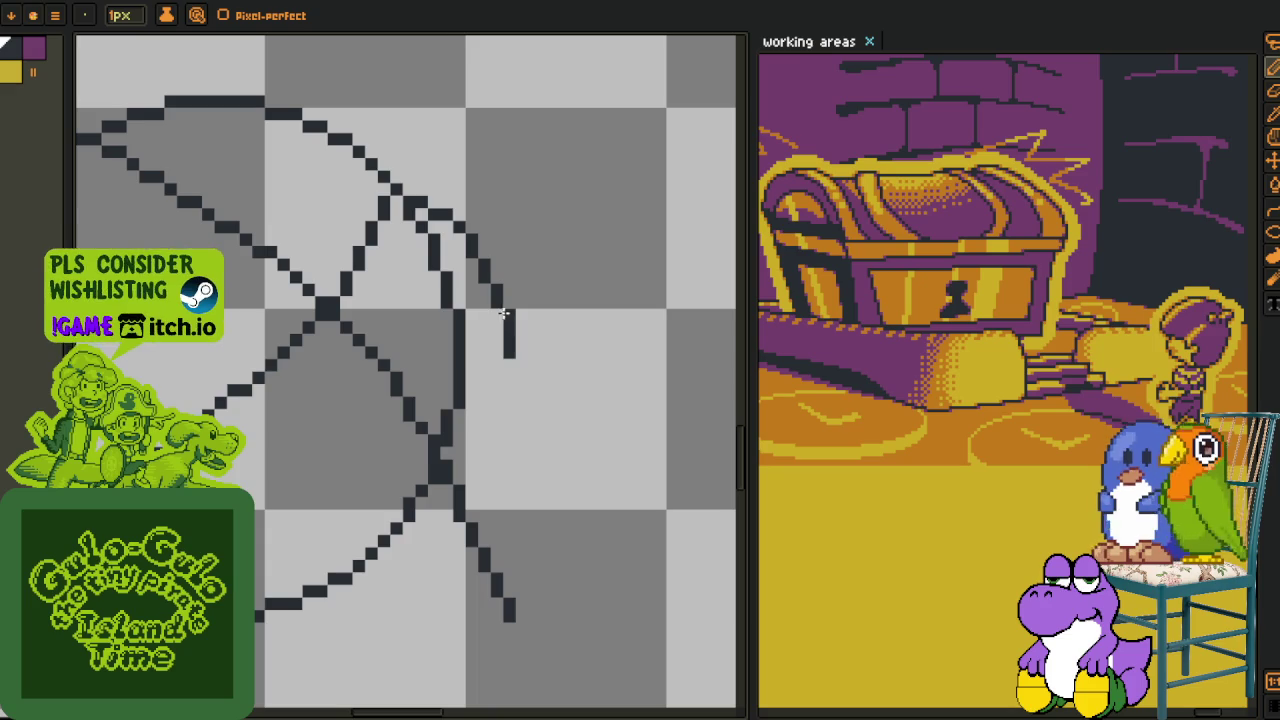
scroll(509, 377, "down", 2)
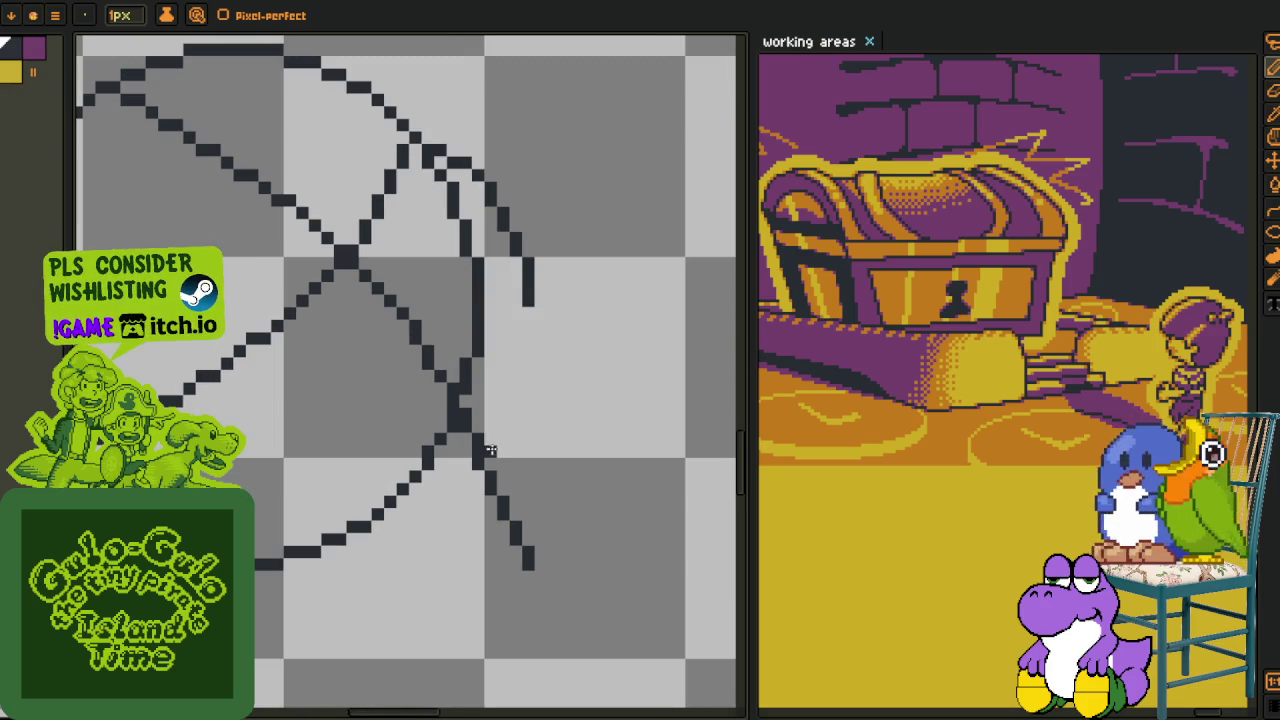
left_click_drag(487, 452, 534, 296)
scroll(535, 360, "up", 2)
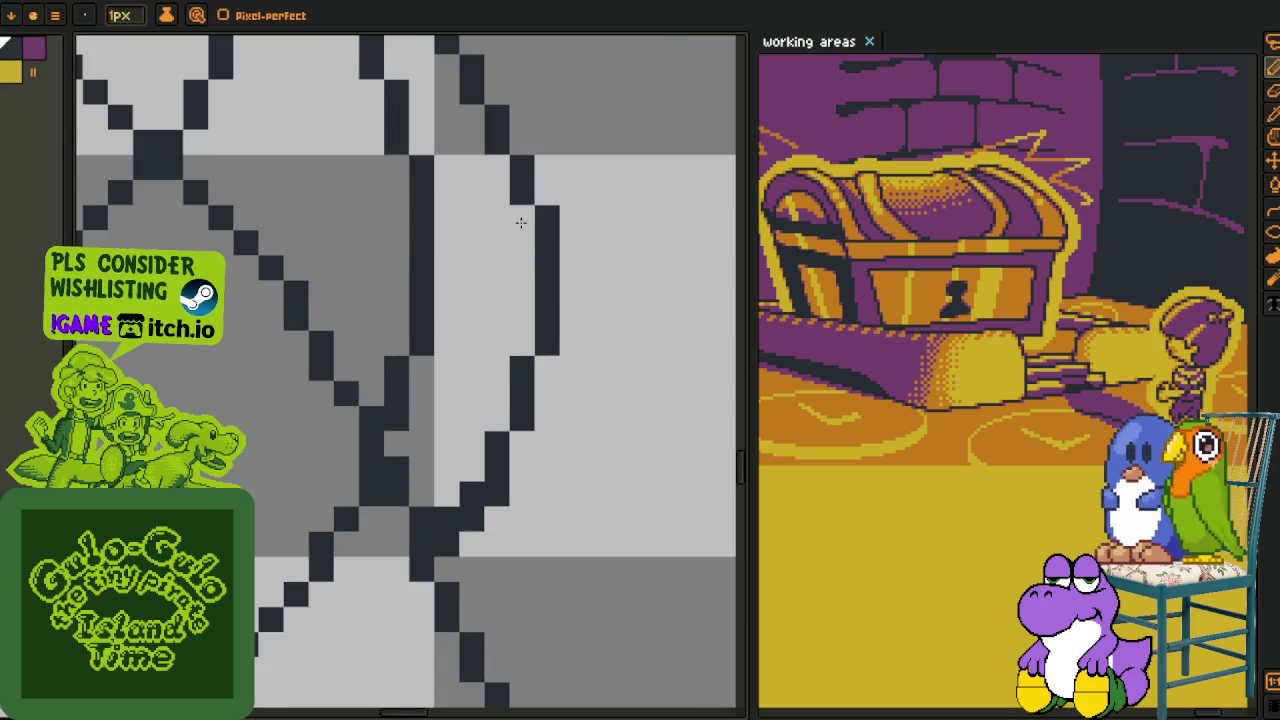
mouse_move(538, 217)
left_mouse_down()
mouse_move(523, 215)
mouse_move(494, 403)
left_mouse_up()
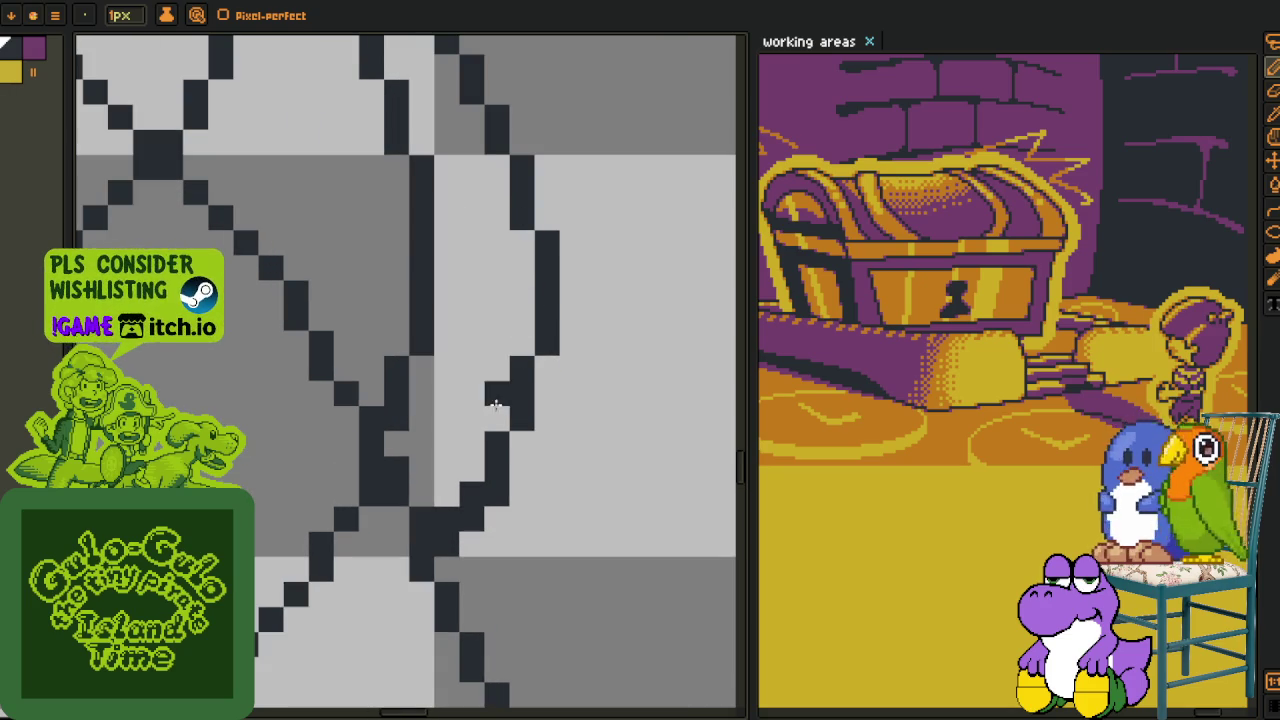
left_click_drag(471, 454, 488, 498)
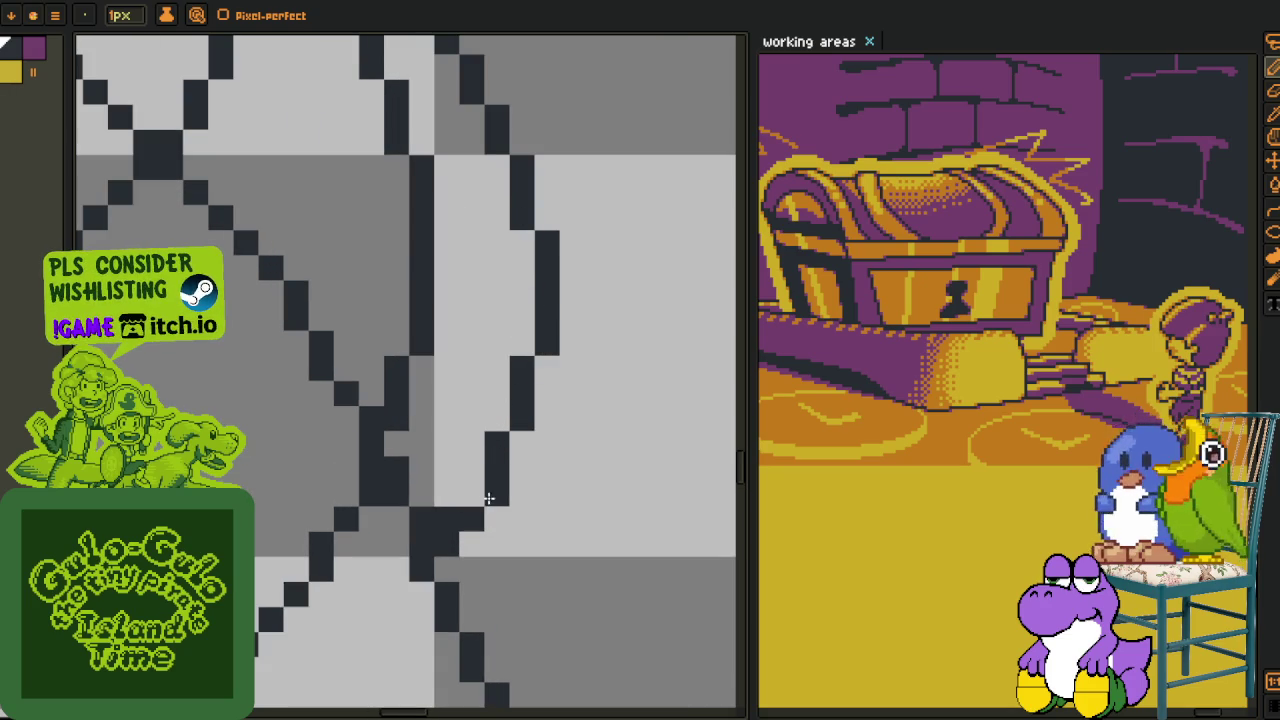
left_click(472, 494)
- Draw a line alongside the circle's lower arc
left_click_drag(462, 594, 443, 403)
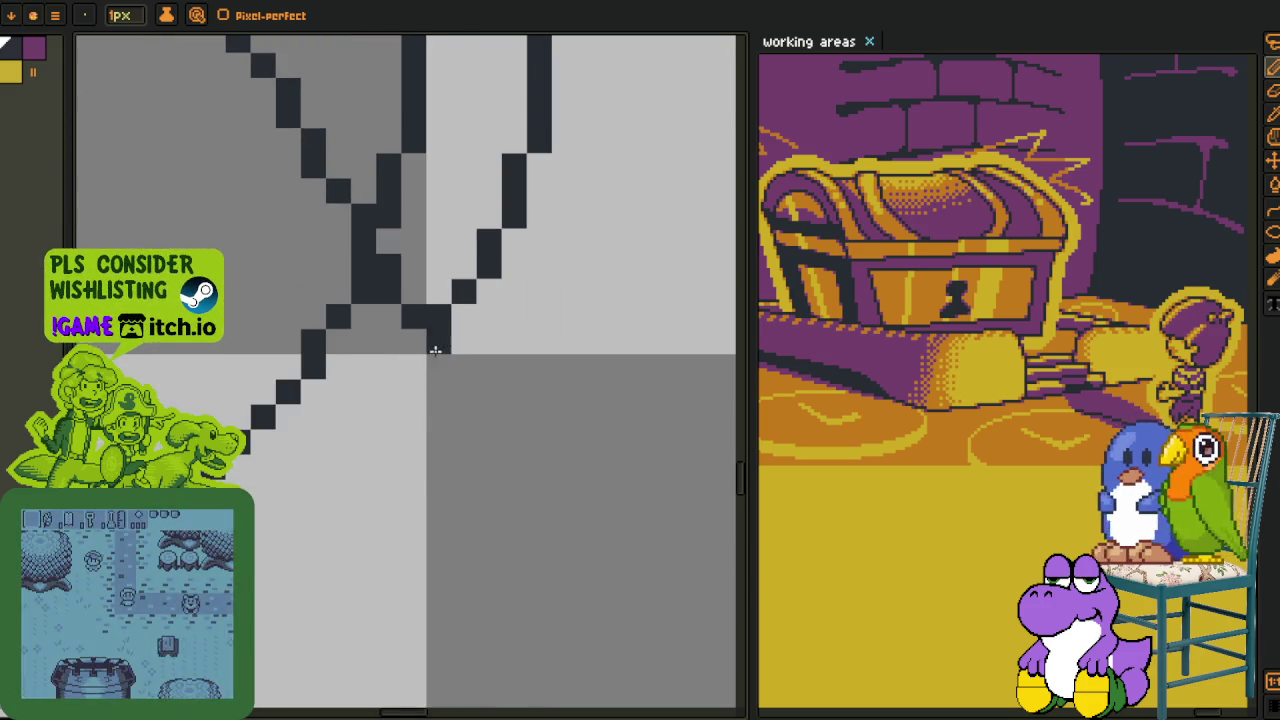
scroll(418, 375, "down", 3)
scroll(413, 398, "down", 1)
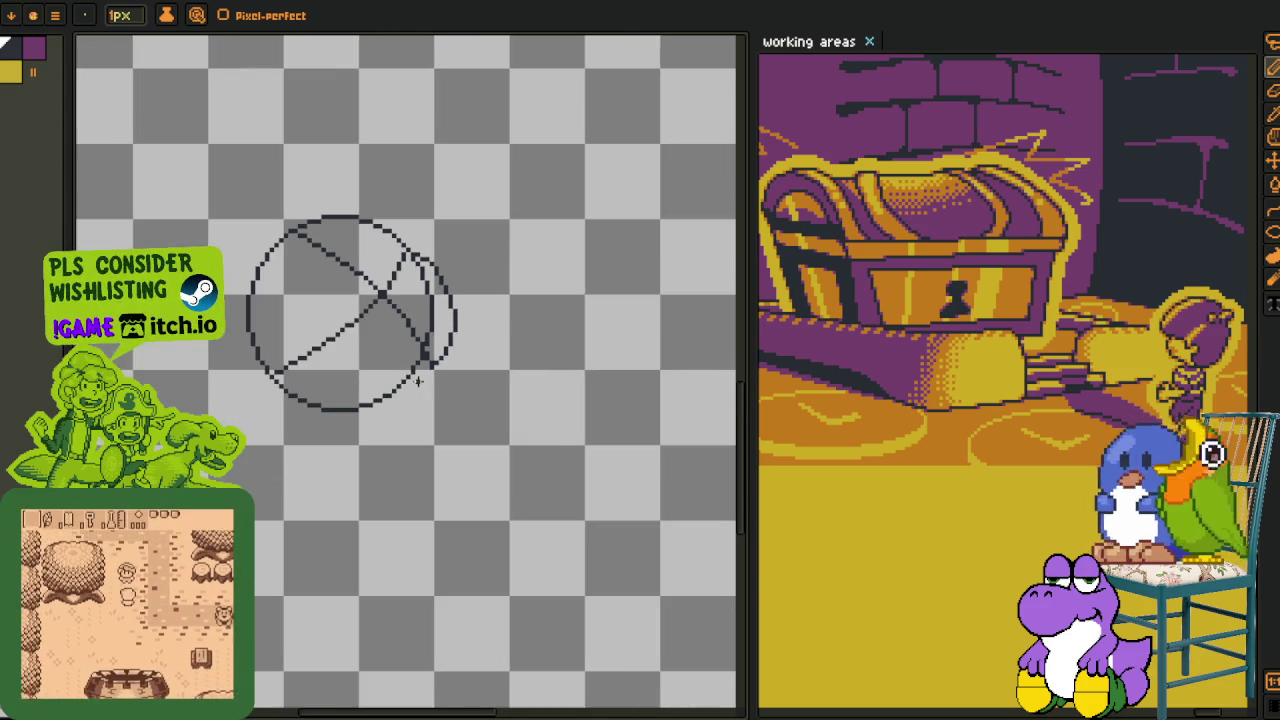
scroll(409, 374, "up", 1)
scroll(317, 395, "up", 1)
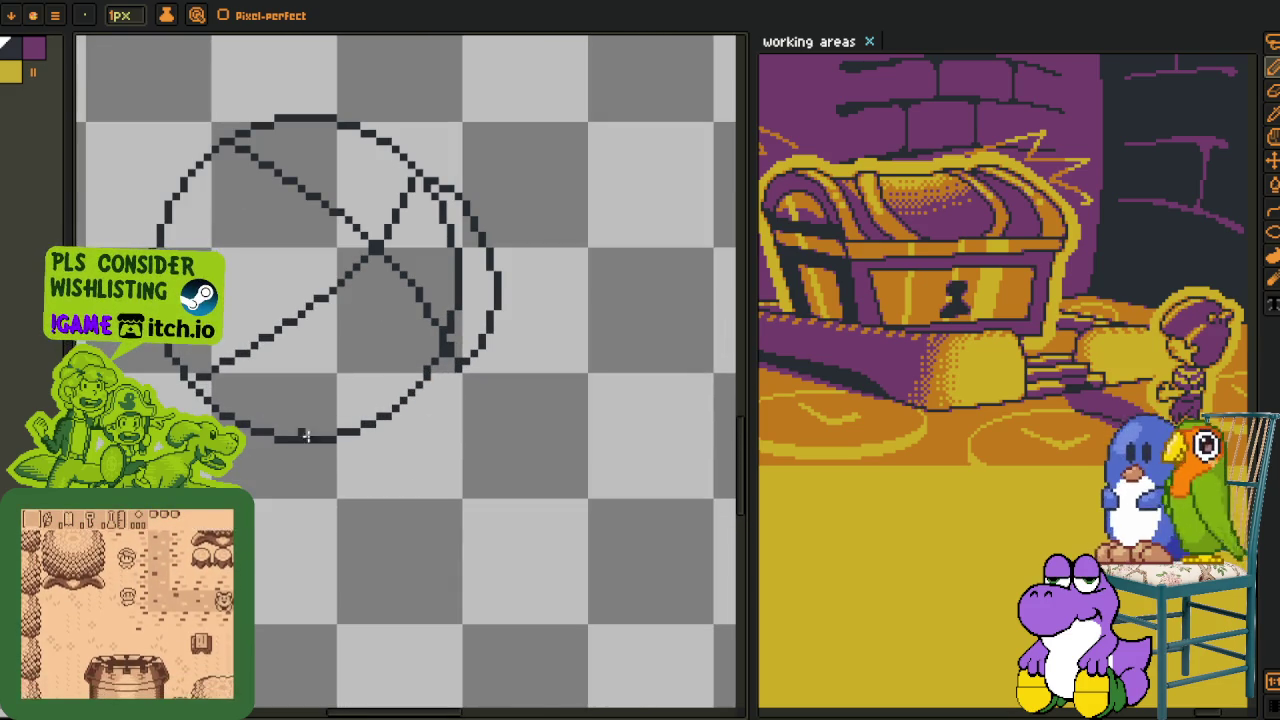
scroll(432, 378, "up", 1)
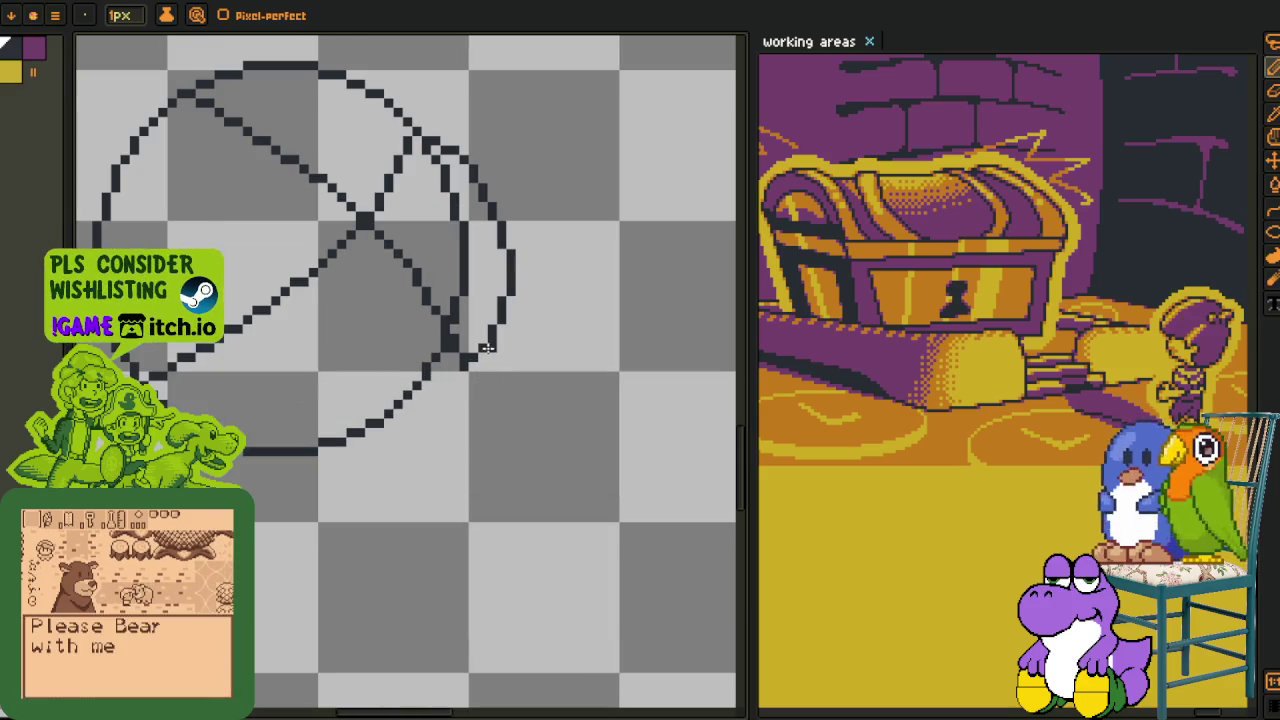
left_click_drag(491, 337, 386, 426)
- Erase the short line segments and stray diagonal lines inside the circle
scroll(361, 440, "up", 1)
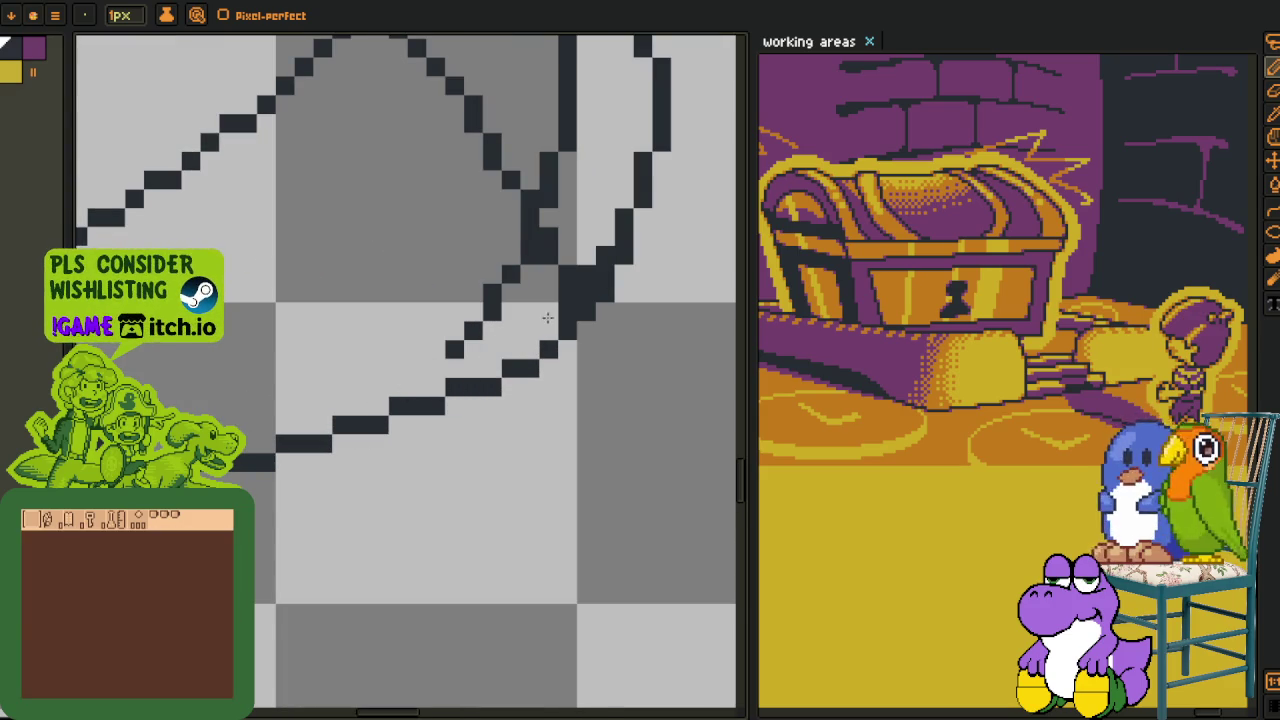
left_click_drag(510, 269, 457, 340)
left_click_drag(599, 290, 519, 425)
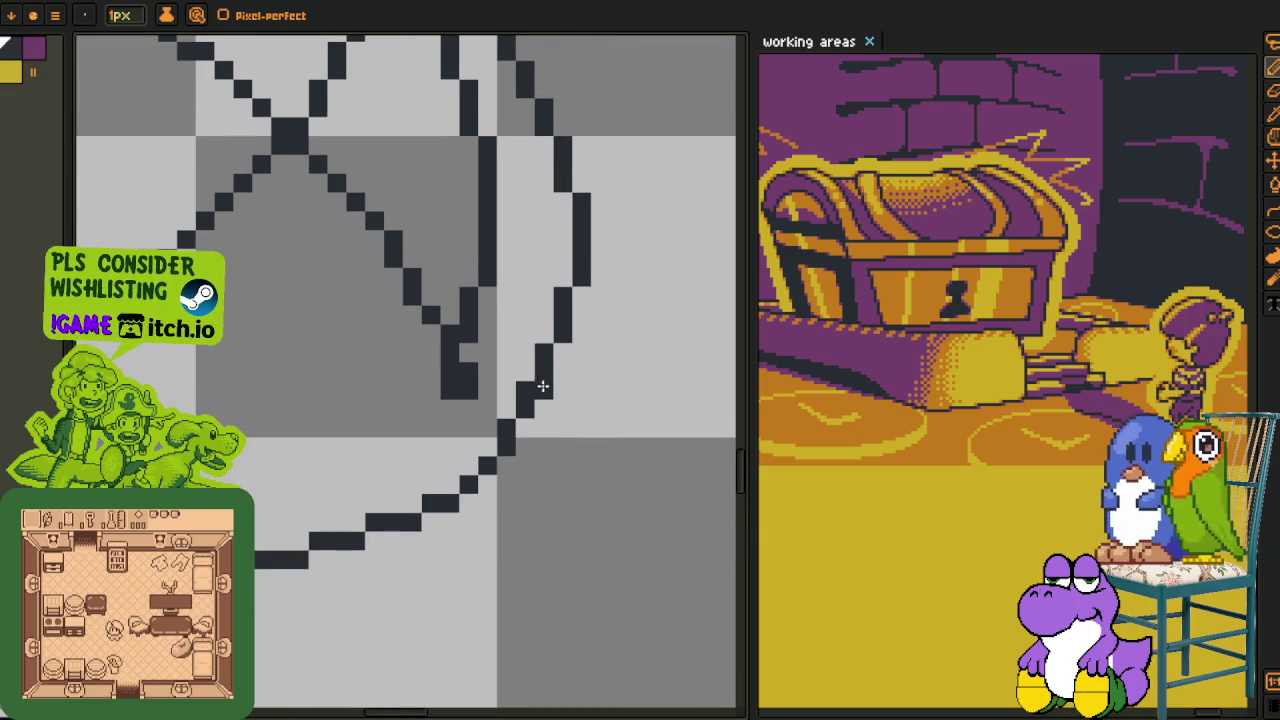
left_click_drag(531, 352, 490, 405)
mouse_move(398, 152)
left_mouse_down()
mouse_move(423, 197)
mouse_move(436, 334)
left_mouse_up()
left_click_drag(452, 273, 418, 515)
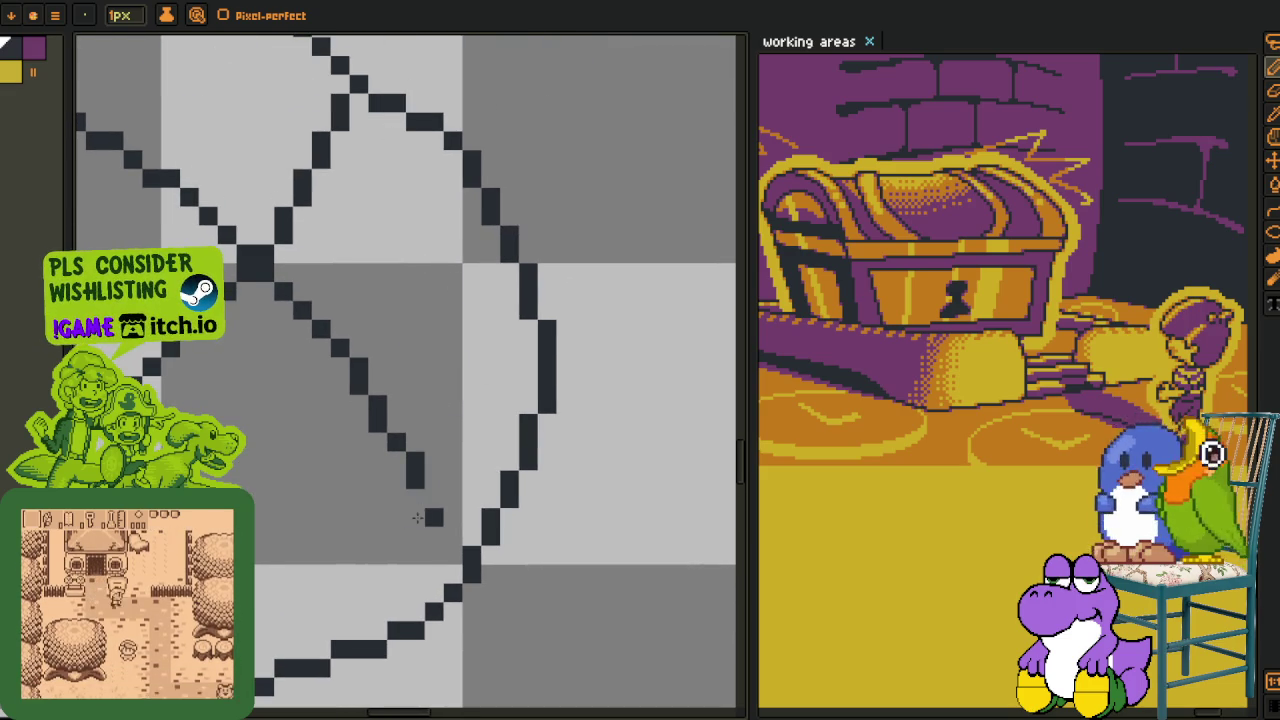
left_click_drag(408, 435, 370, 405)
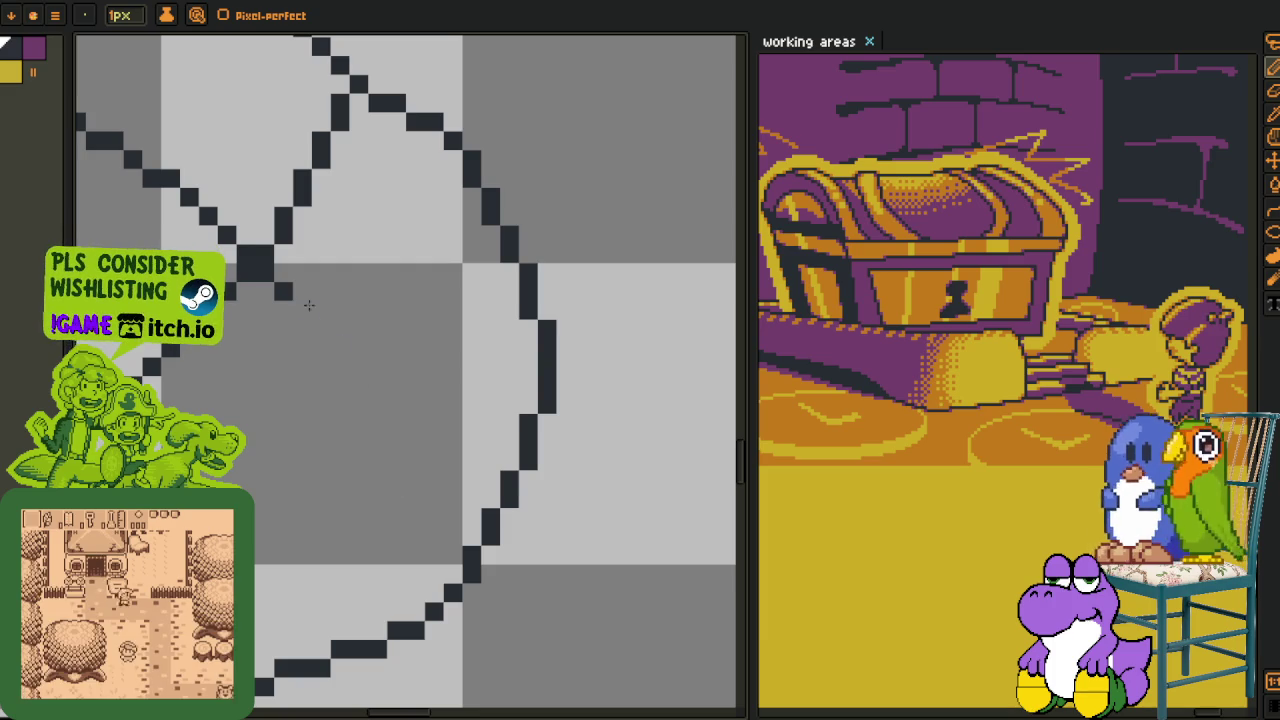
- Redraw the circle's lower-left arc as a clean curved stroke
scroll(357, 320, "down", 3)
scroll(351, 326, "down", 2)
scroll(351, 320, "up", 1)
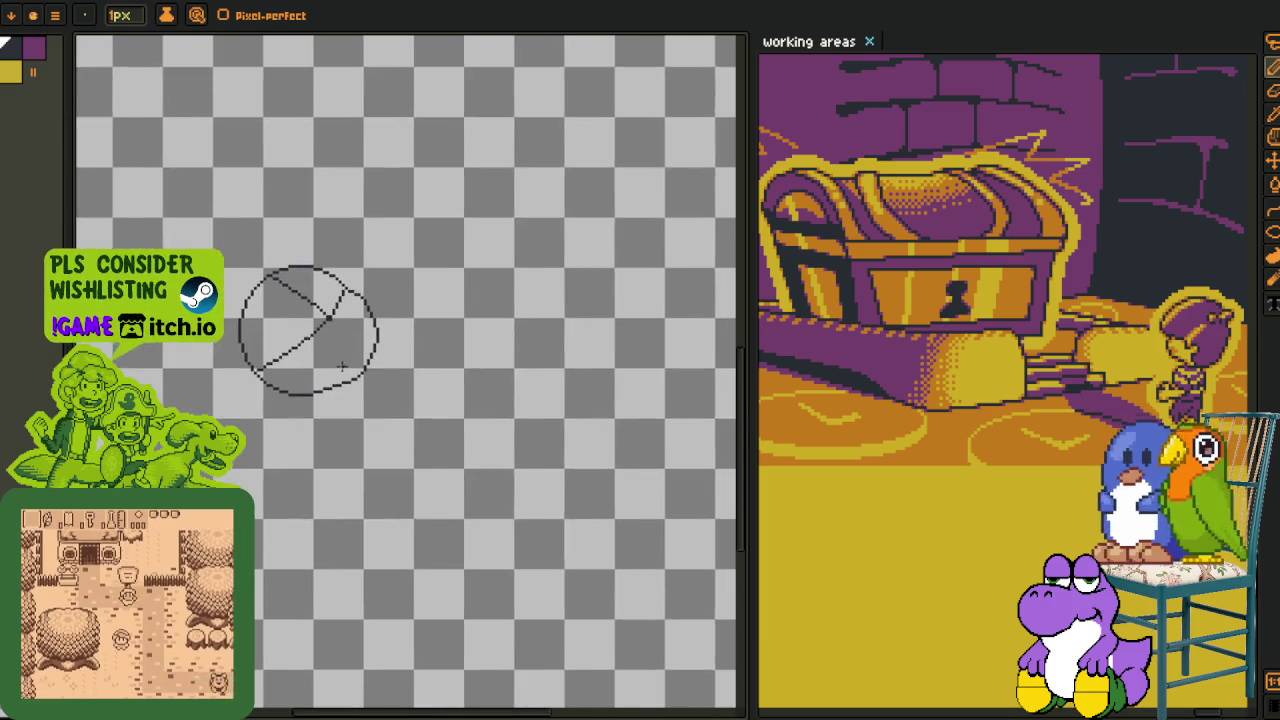
scroll(320, 421, "up", 3)
scroll(320, 421, "up", 1)
mouse_move(263, 417)
left_mouse_down()
mouse_move(434, 346)
mouse_move(291, 403)
left_mouse_up()
scroll(263, 380, "down", 2)
scroll(282, 387, "up", 2)
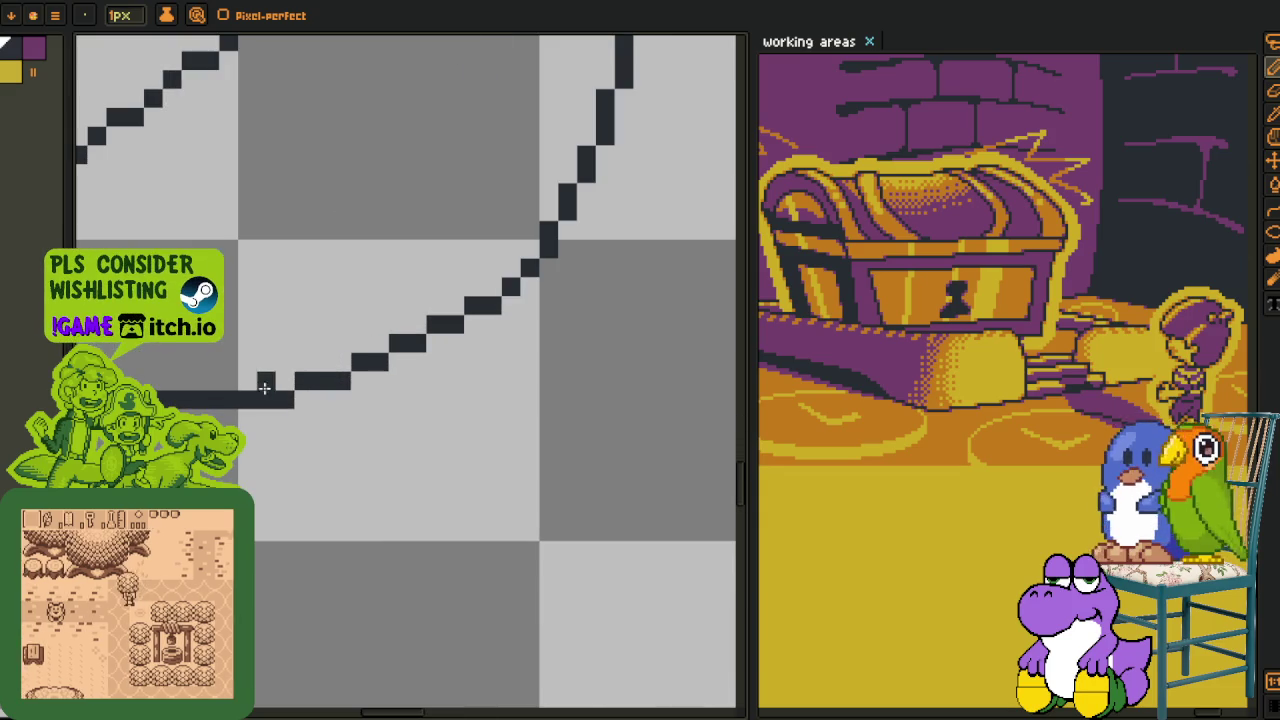
scroll(282, 387, "down", 3)
scroll(270, 350, "down", 2)
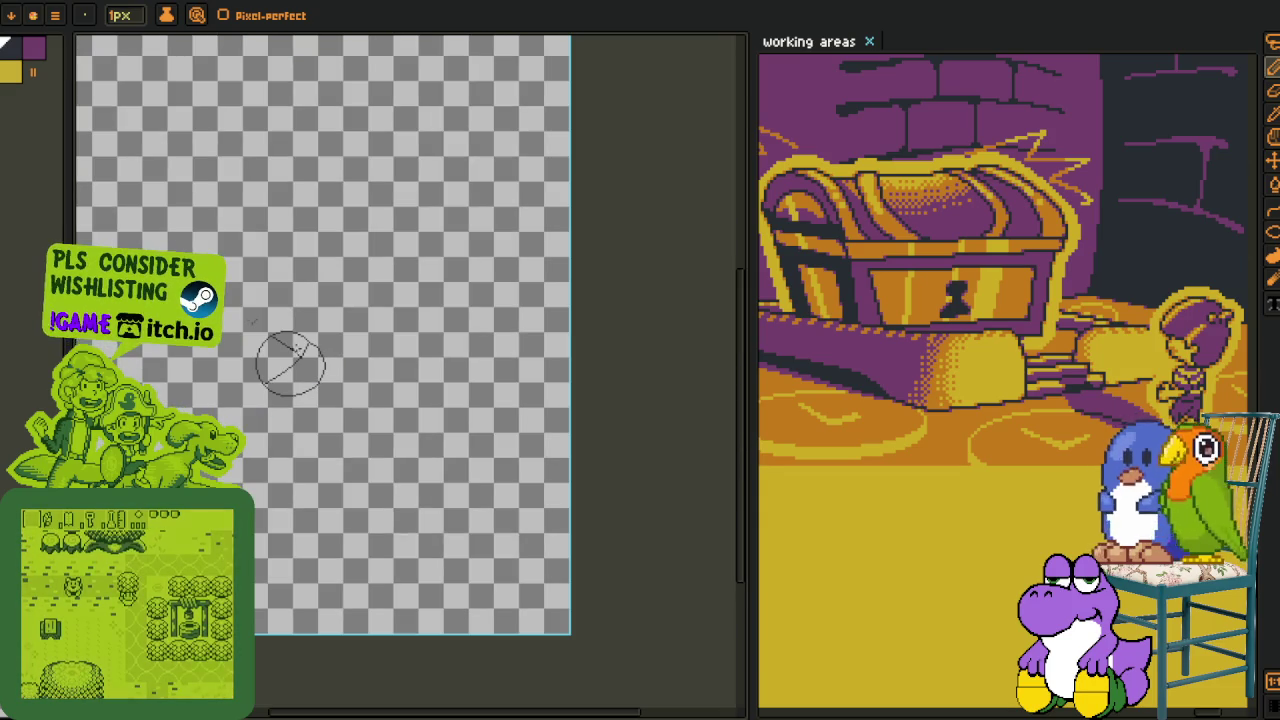
- Try flipping the canvas horizontally and rotating it 90° CW, undoing both
left_click(45, 5)
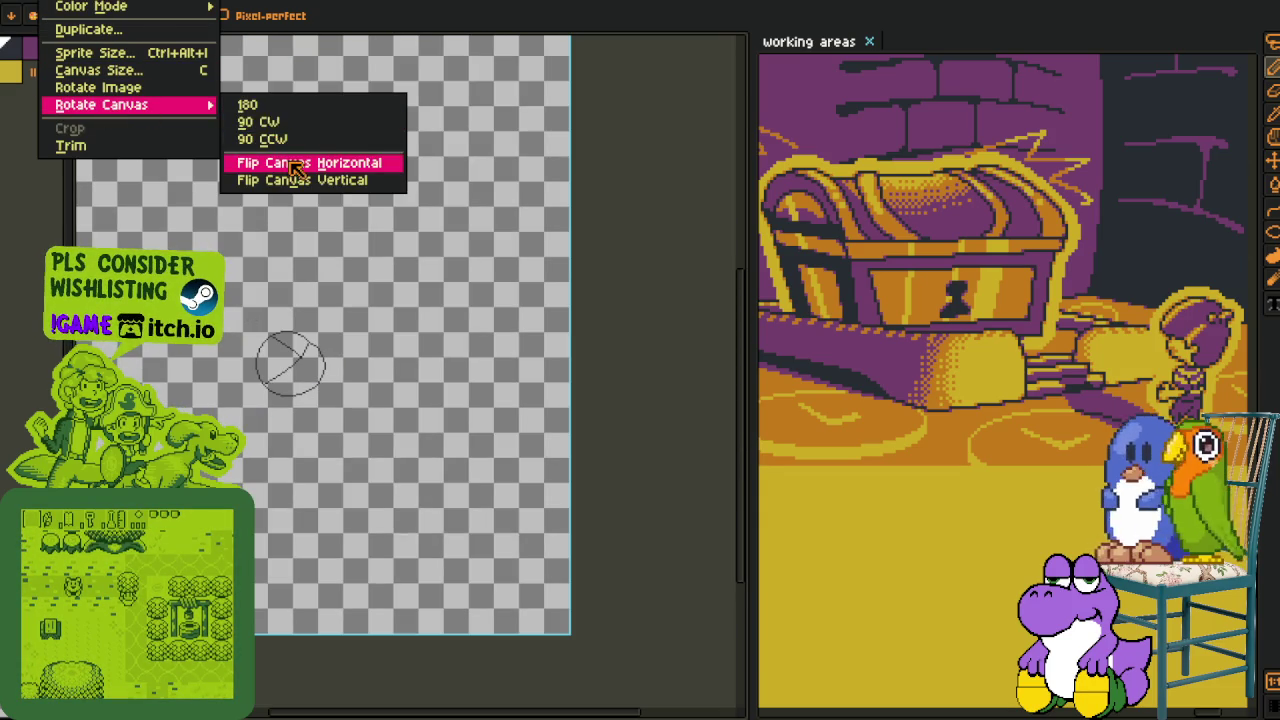
left_click(296, 163)
key("ctrl+z")
left_click(55, 15)
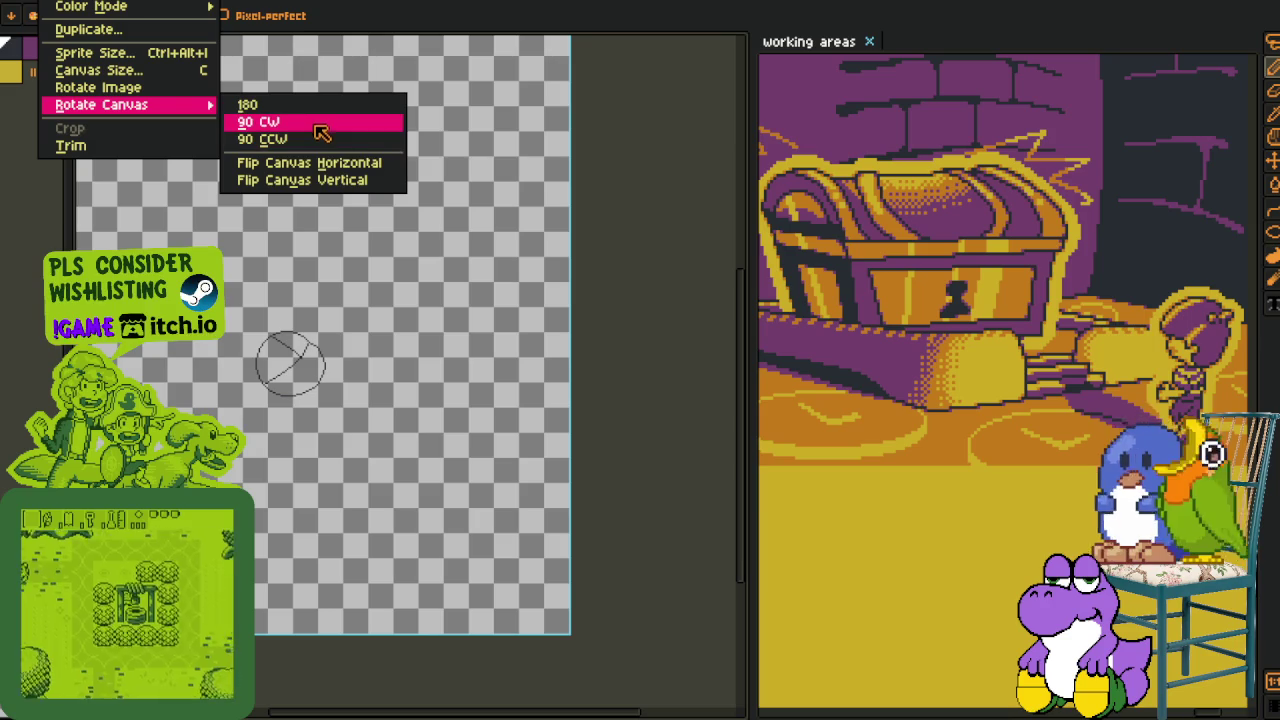
left_click(330, 122)
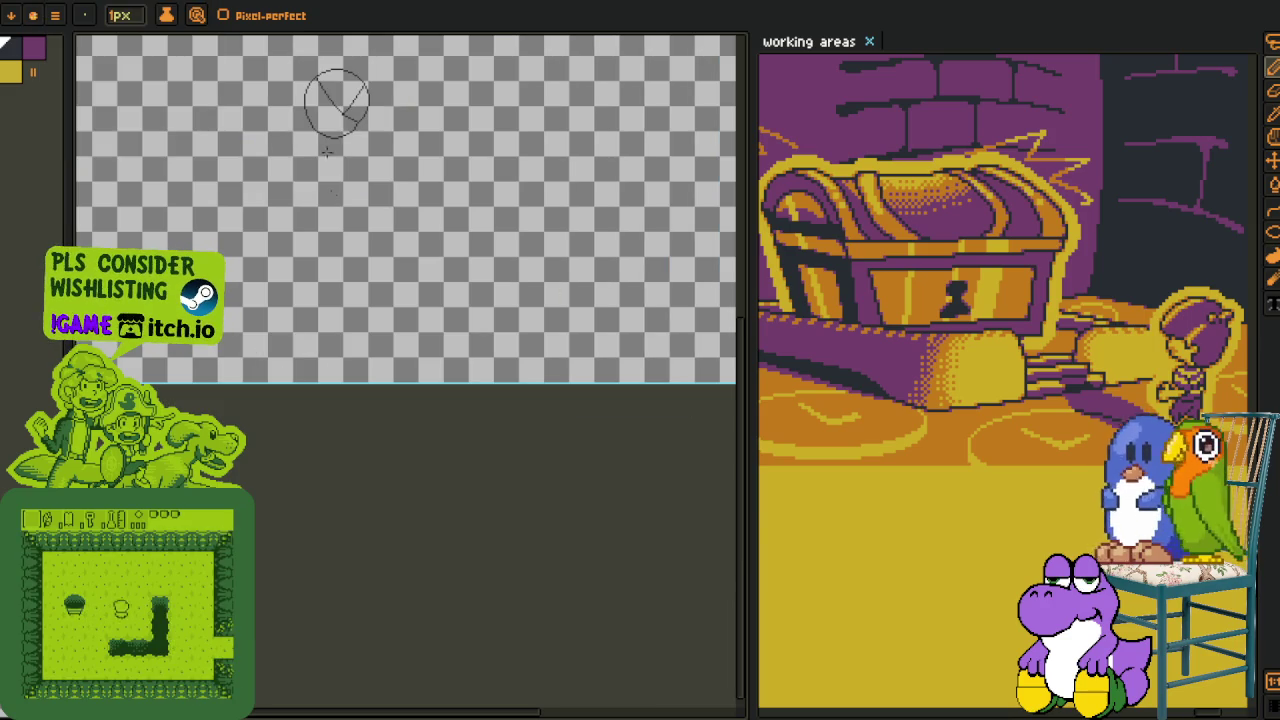
key("ctrl+z")
- Lasso the upper part of the circle and move it down about 4 pixels
scroll(343, 271, "up", 2)
scroll(326, 249, "up", 2)
left_click_drag(326, 249, 340, 290)
scroll(349, 280, "down", 1)
scroll(349, 280, "down", 1)
scroll(329, 262, "up", 1)
scroll(329, 262, "up", 2)
left_click_drag(314, 251, 300, 314)
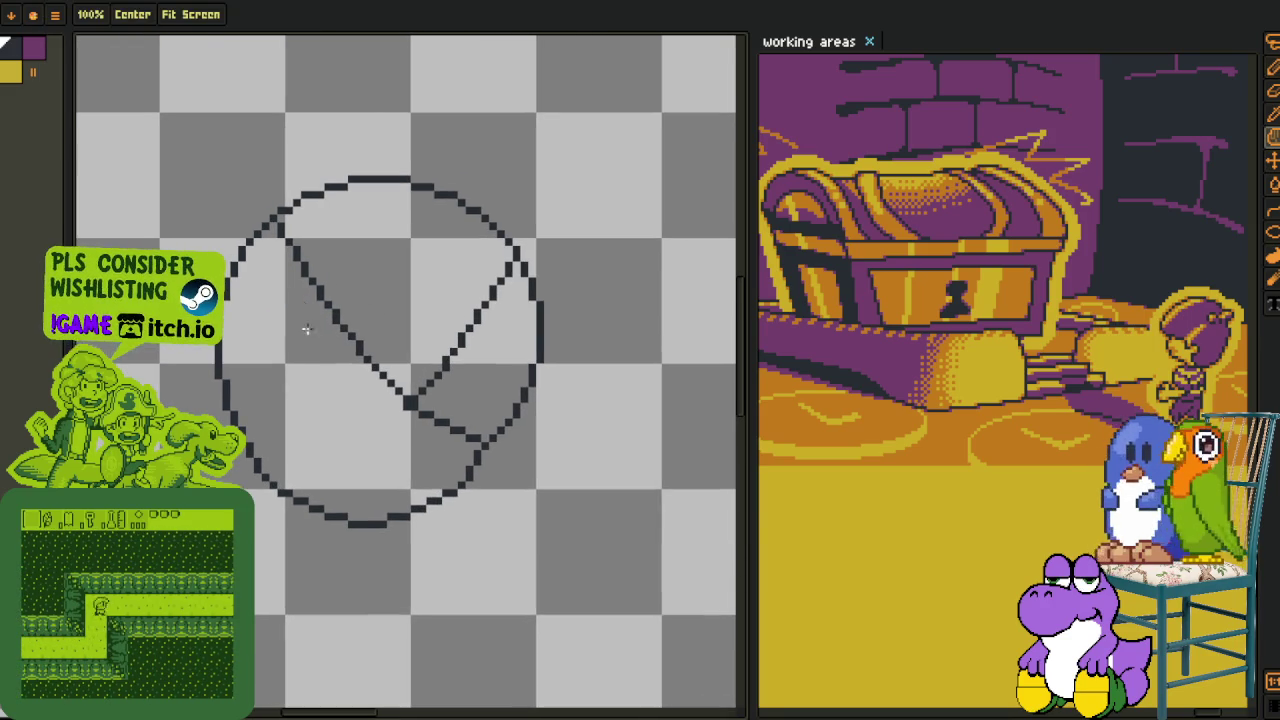
key("m")
left_click_drag(540, 327, 257, 157)
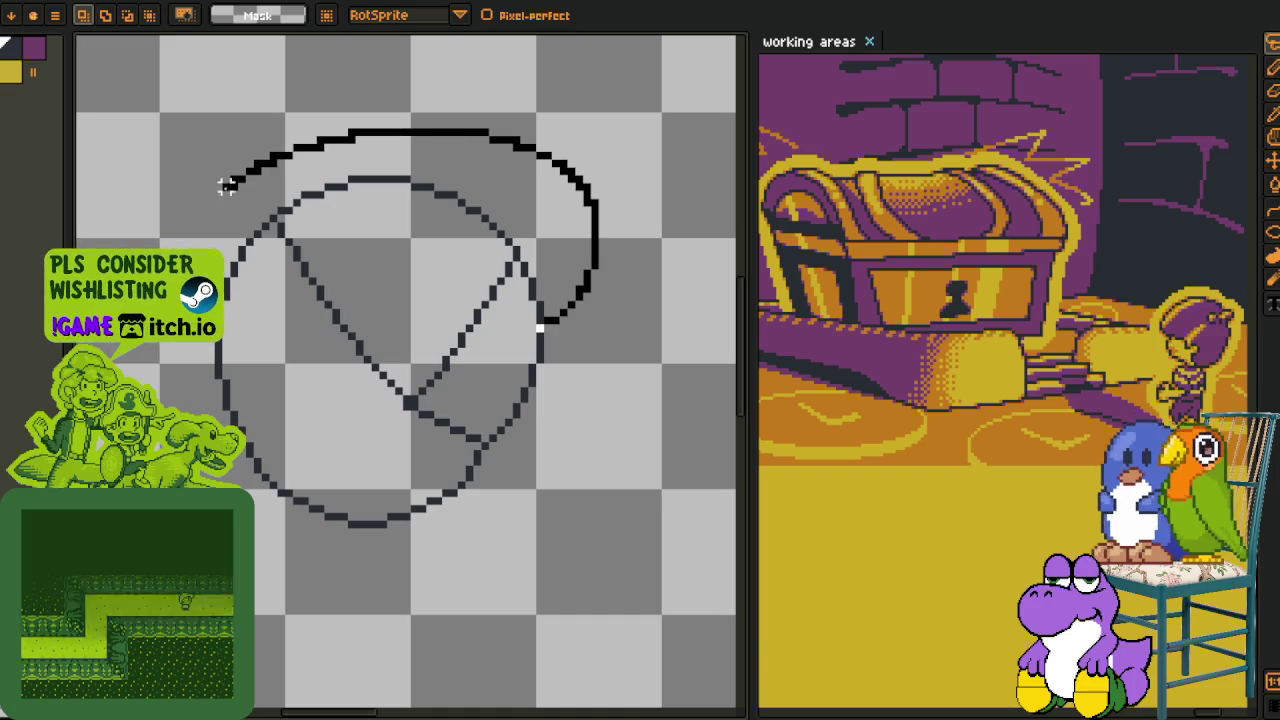
mouse_move(449, 294)
left_mouse_down()
mouse_move(420, 302)
mouse_move(418, 288)
left_mouse_up()
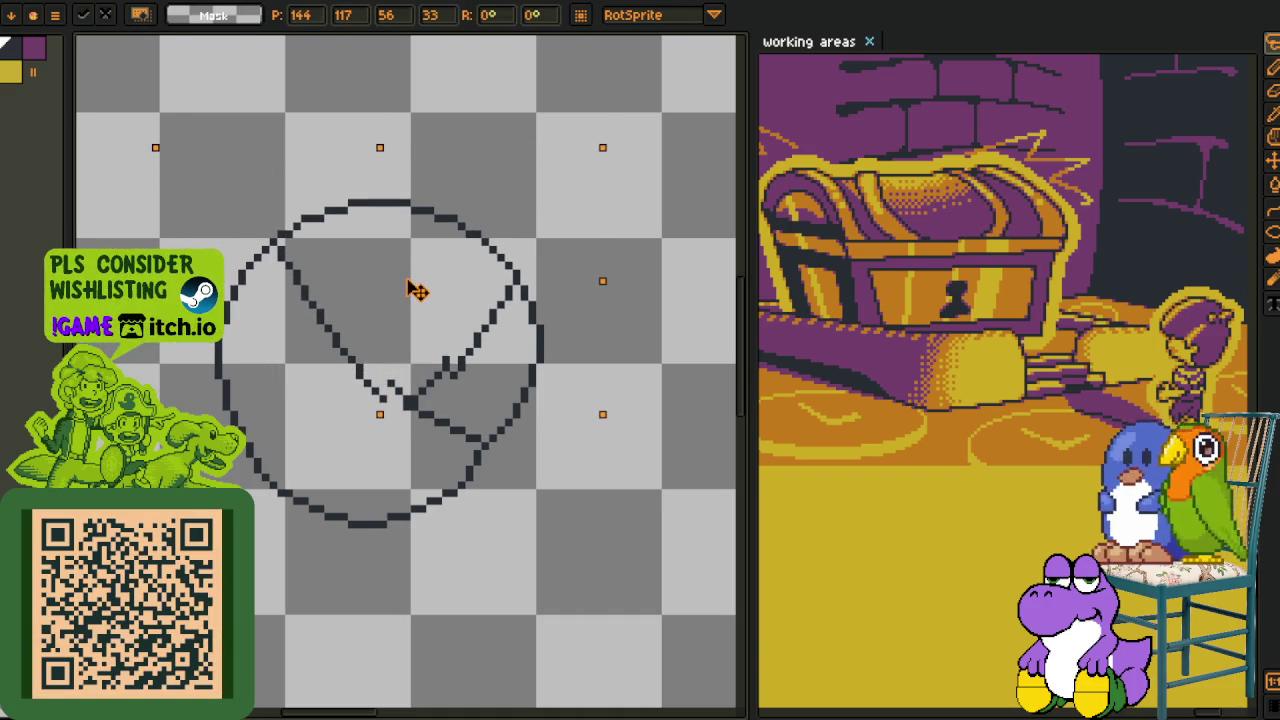
left_click(528, 443)
- With the pixel-perfect pencil, draw a staircase line and a horizontal bottom run forming the hook
scroll(448, 330, "up", 1)
scroll(397, 347, "up", 1)
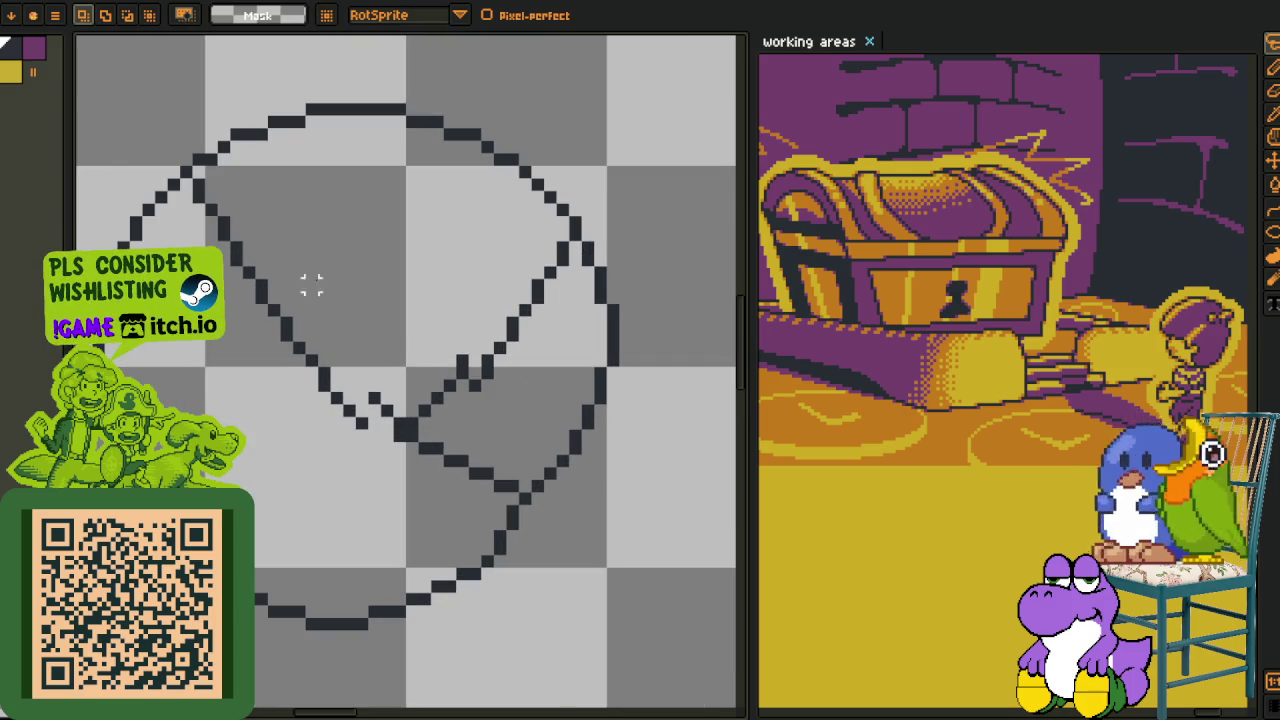
key("p")
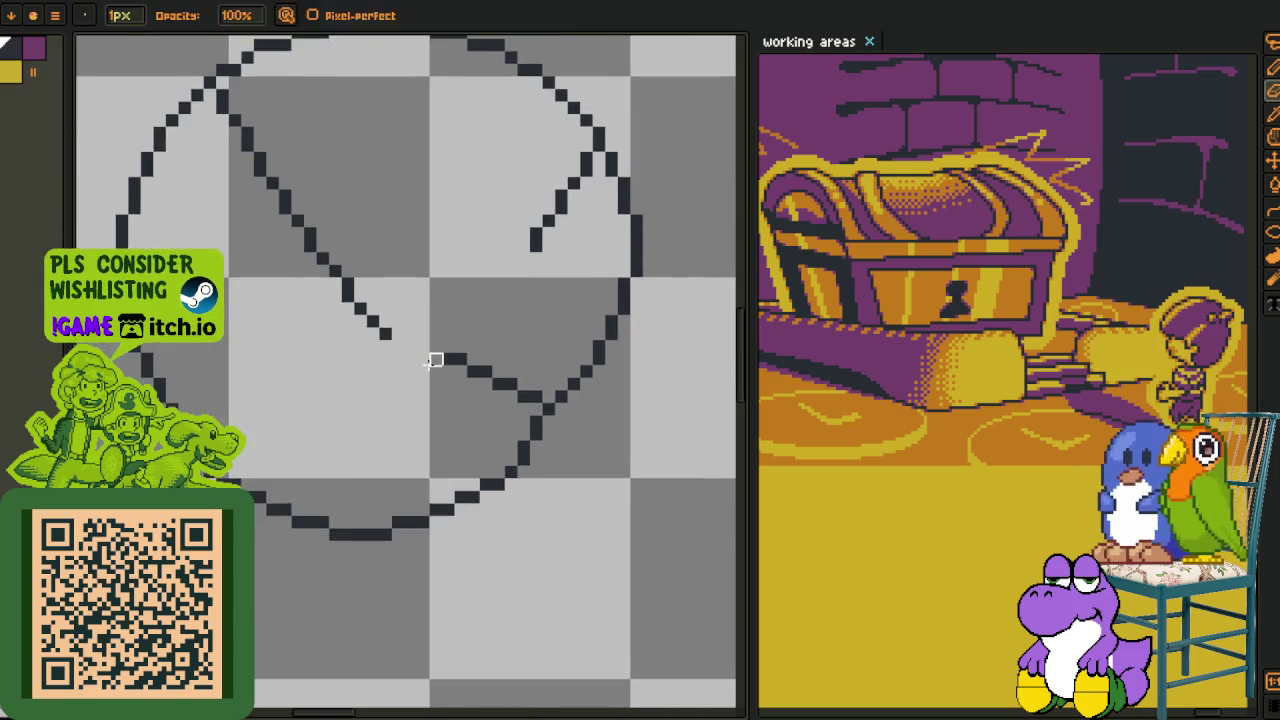
scroll(434, 357, "up", 1)
key("b")
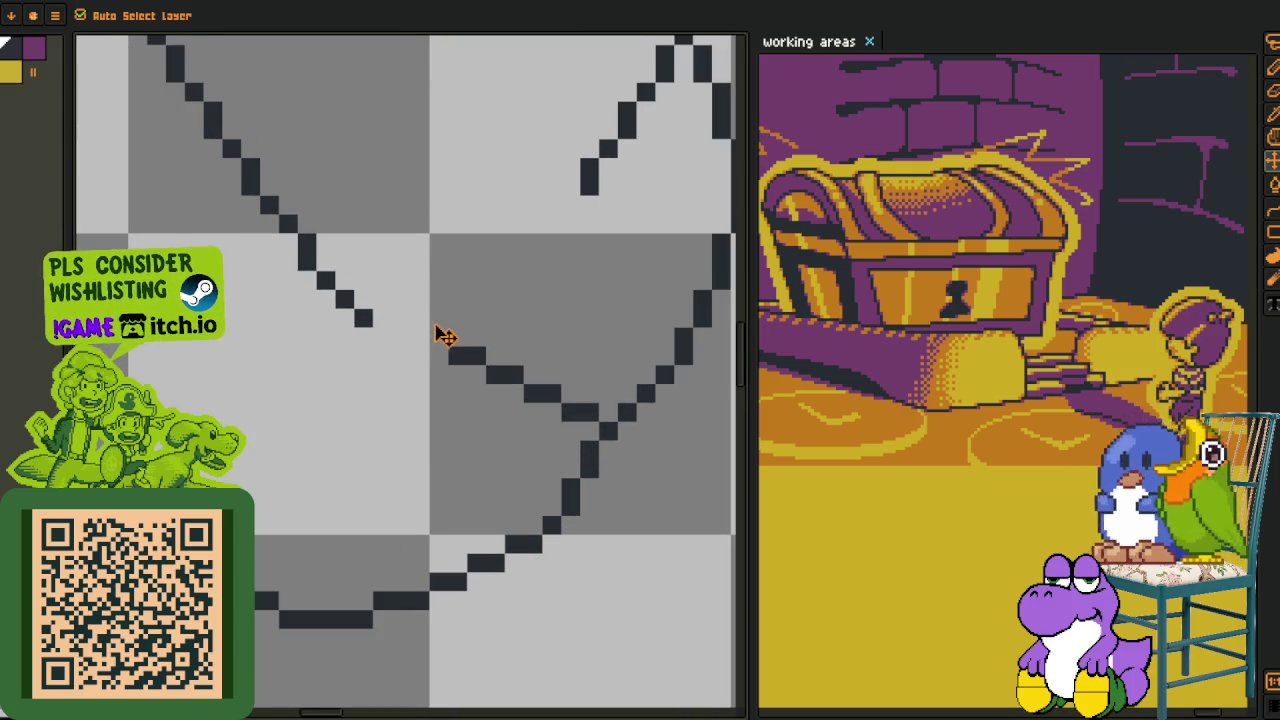
left_click_drag(474, 360, 494, 380)
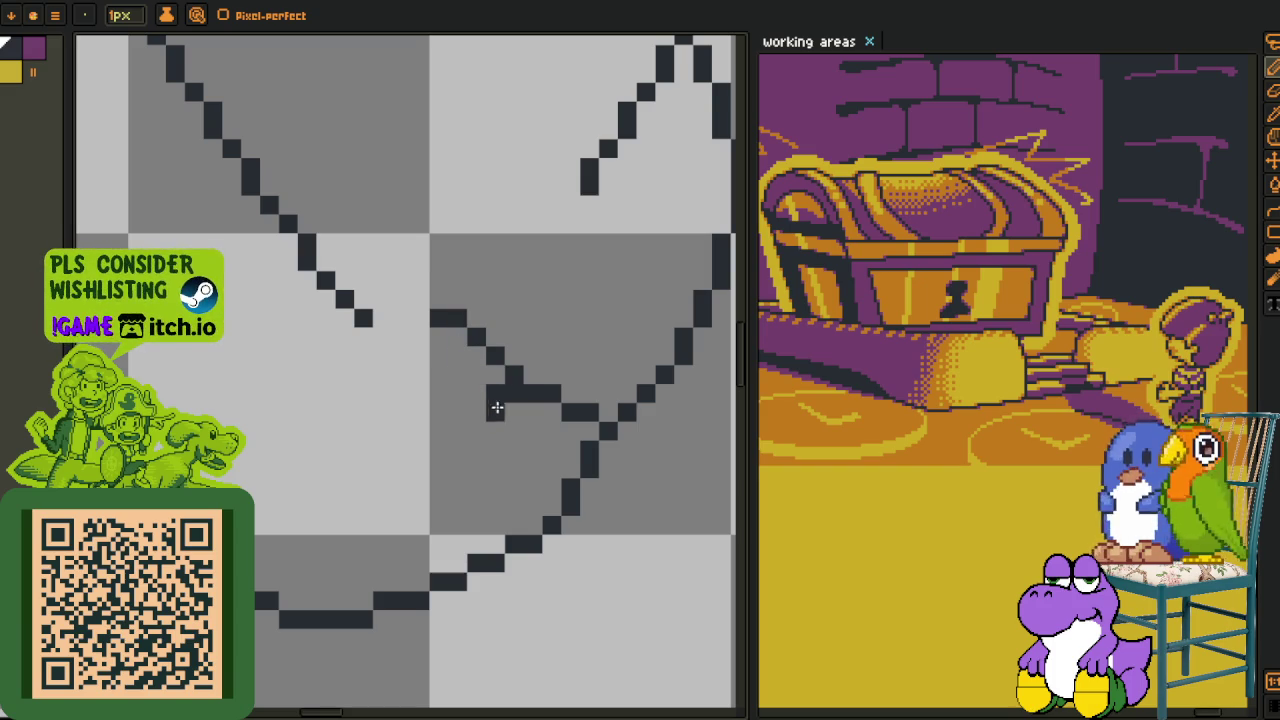
left_click_drag(486, 427, 460, 427)
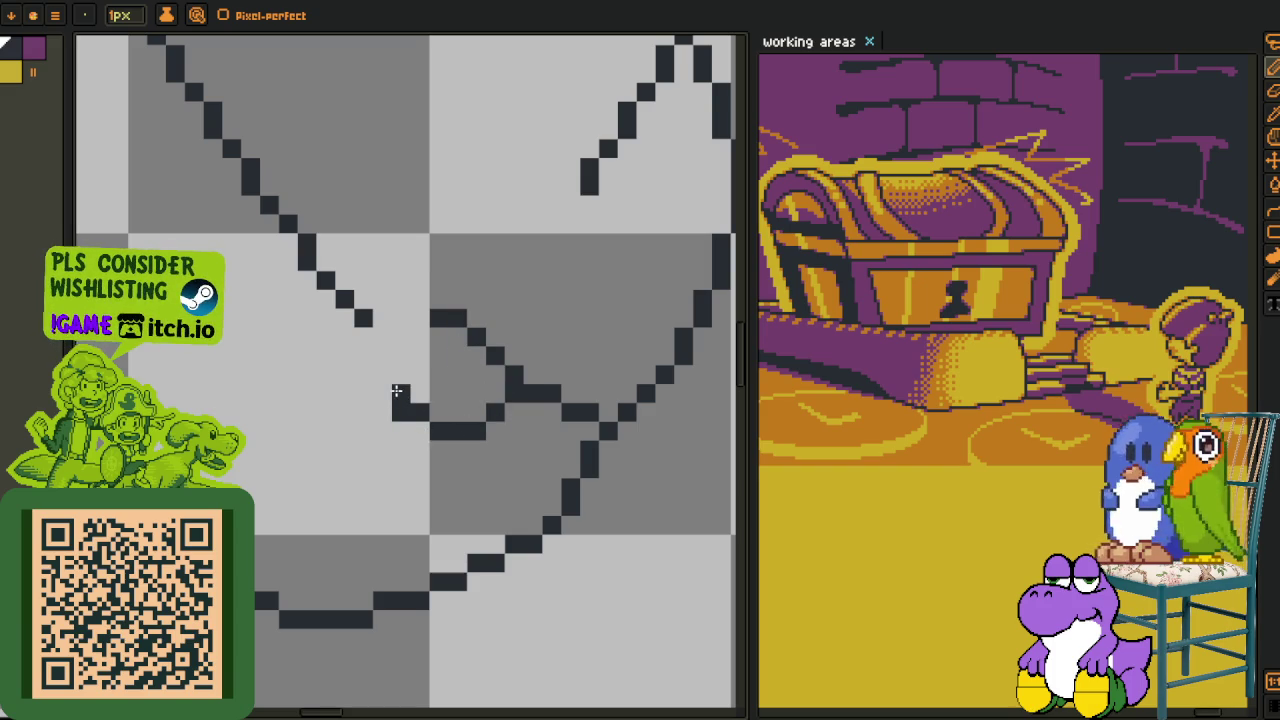
- Trim the hook's dark column, extend its bottom row, and remove its top pixel
scroll(540, 330, "down", 2)
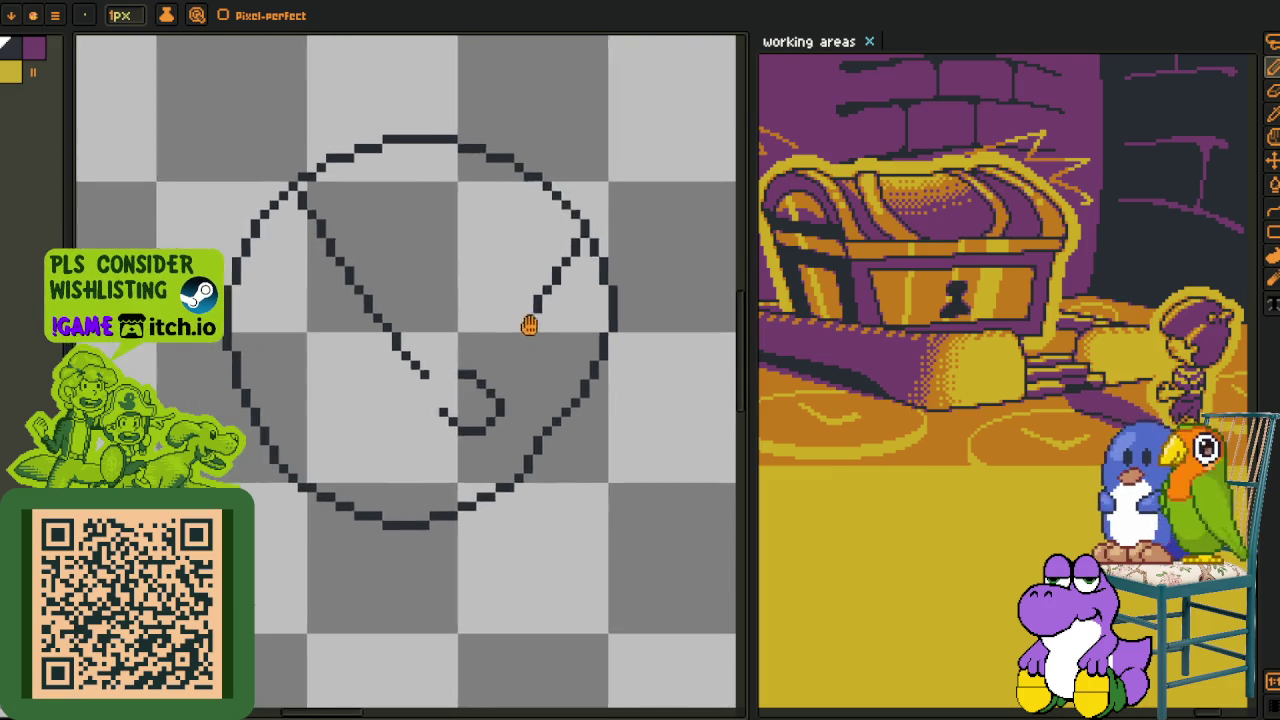
scroll(470, 370, "up", 3)
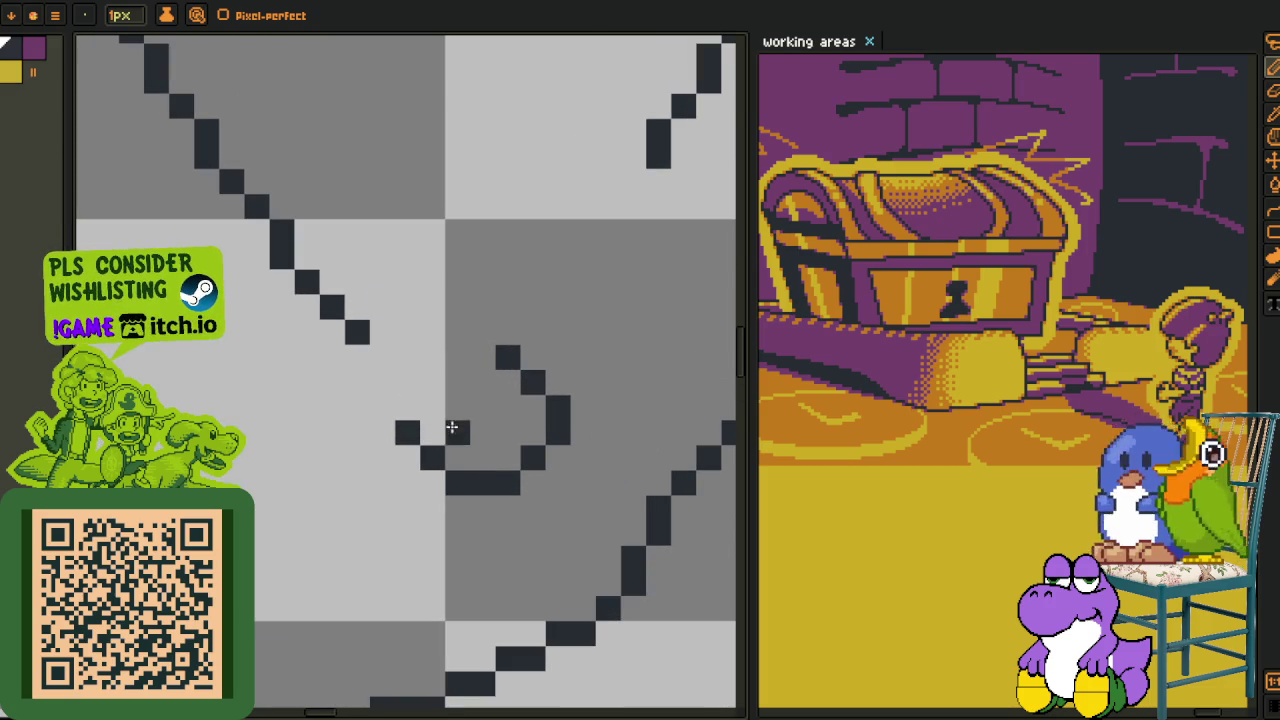
mouse_move(526, 423)
left_mouse_down()
mouse_move(528, 472)
mouse_move(508, 484)
left_mouse_up()
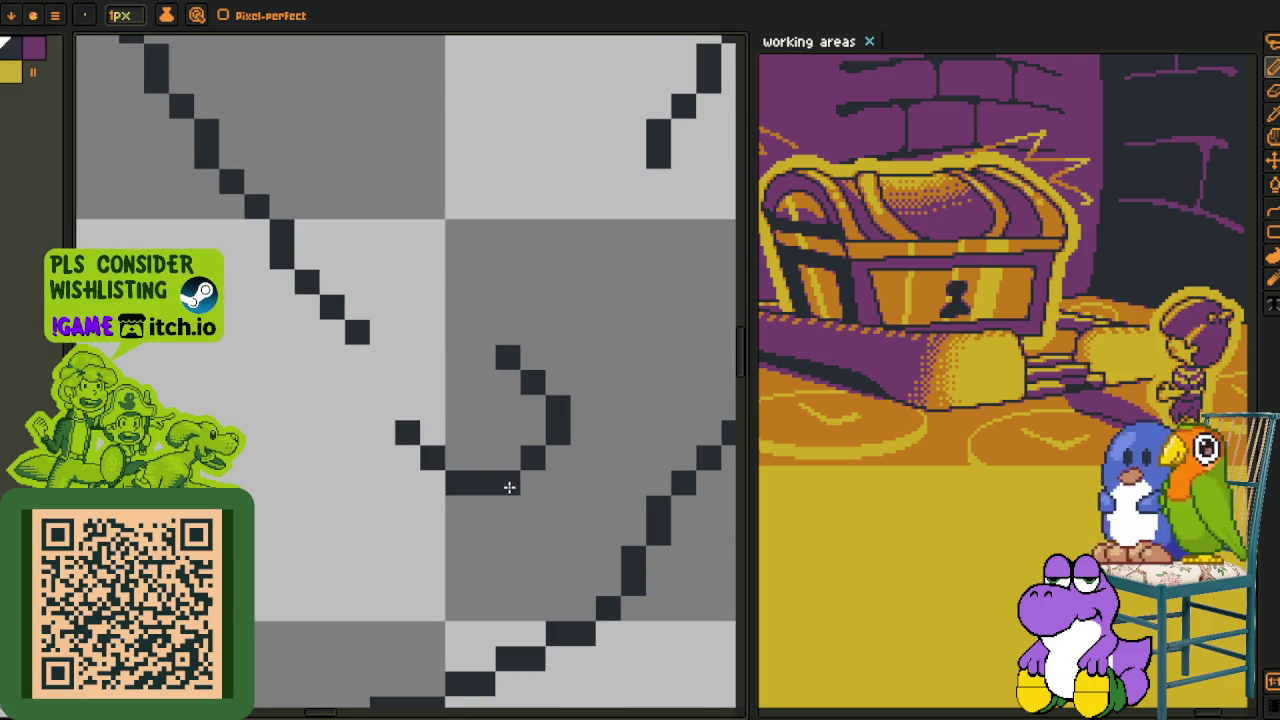
right_click(508, 357)
left_click_drag(576, 259, 381, 424)
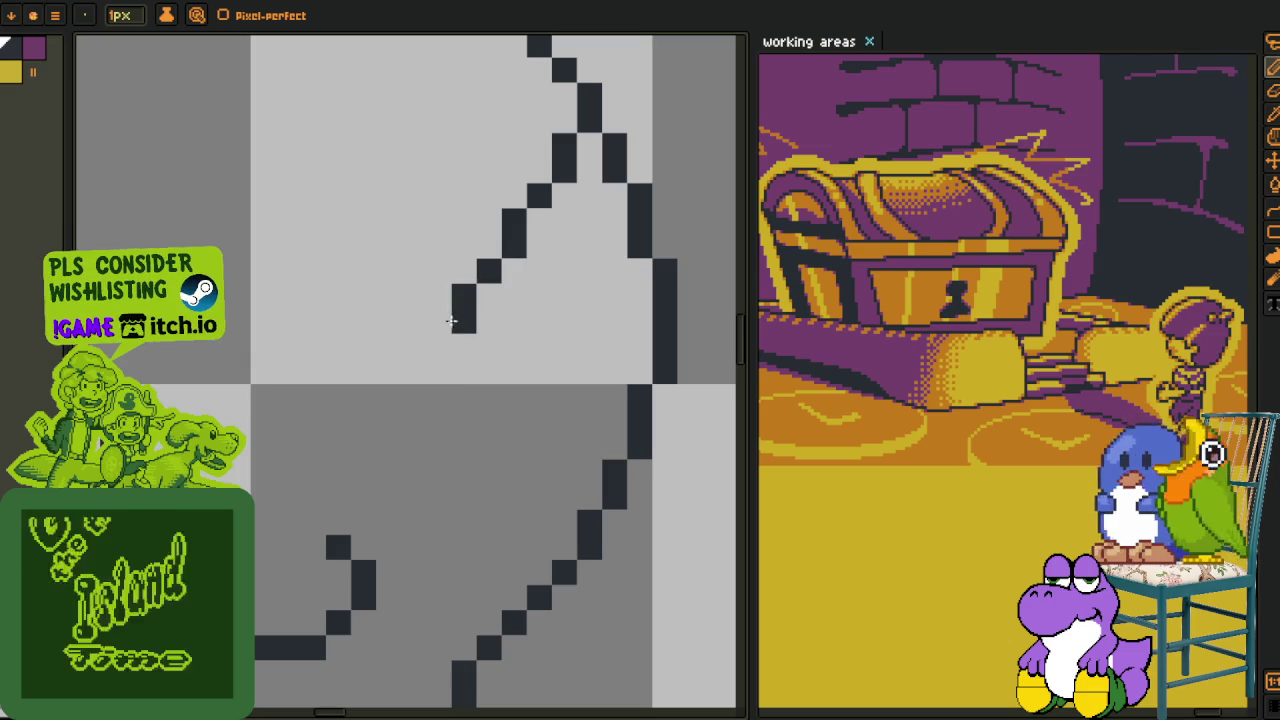
scroll(423, 286, "down", 3)
scroll(421, 364, "up", 3)
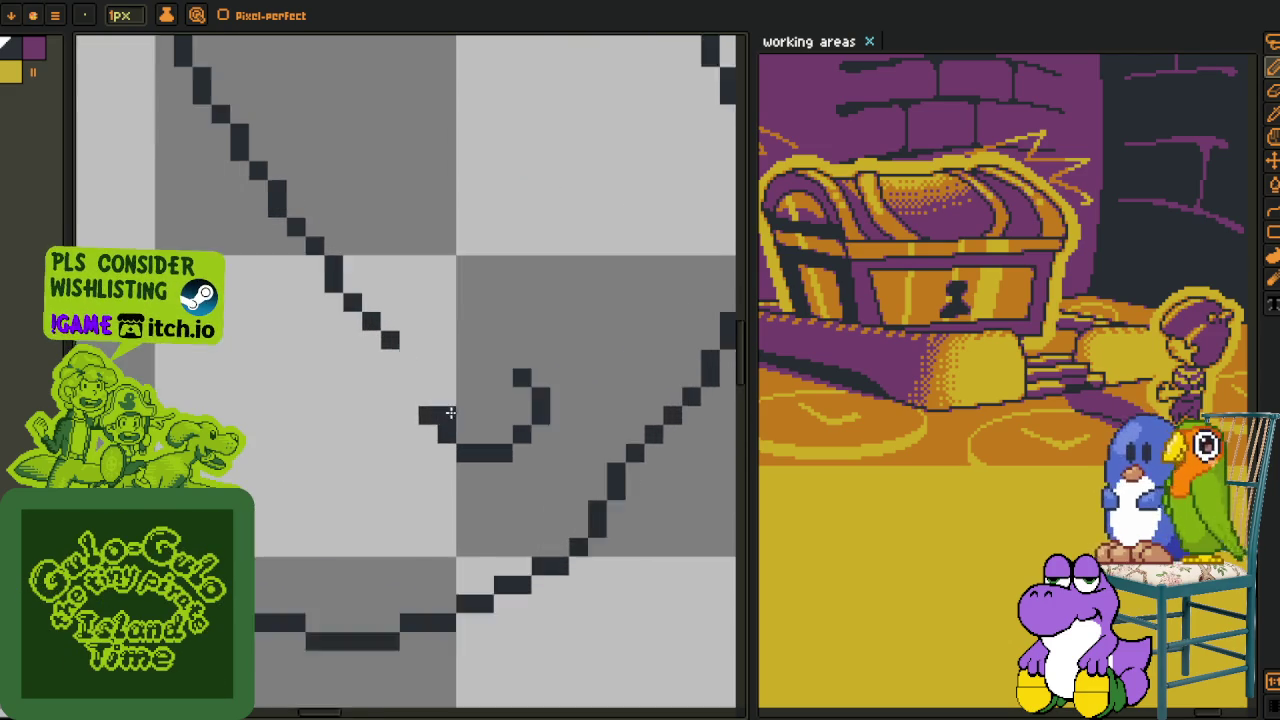
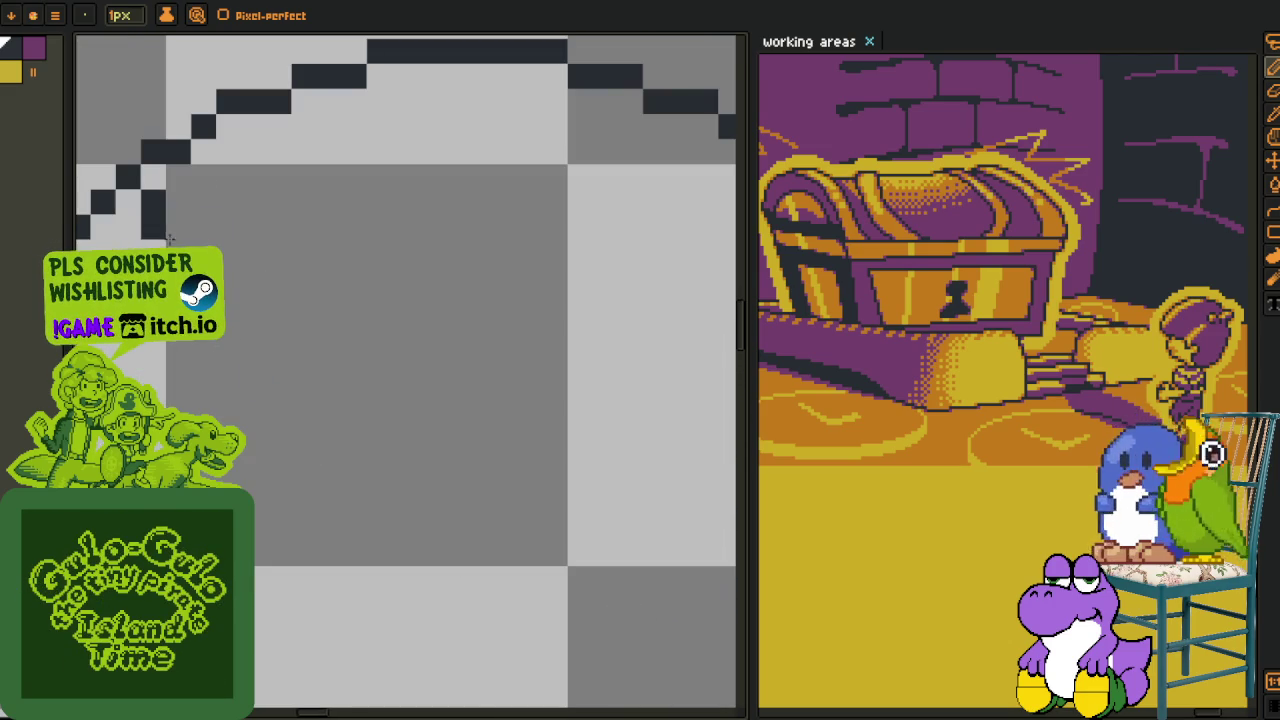
- Add a left leg to the small bracket and redraw its top-right corner one row lower
scroll(158, 203, "down", 3)
scroll(256, 347, "up", 2)
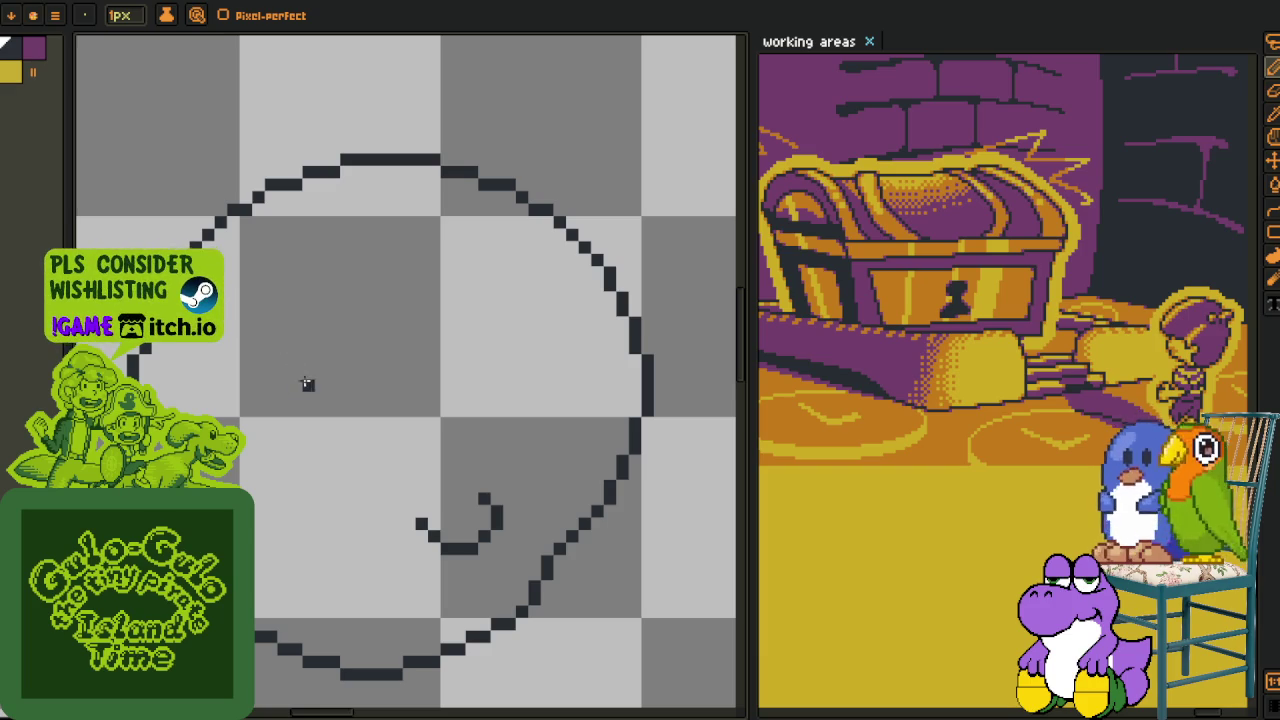
left_click_drag(281, 298, 228, 354)
scroll(312, 399, "down", 1)
scroll(348, 356, "down", 1)
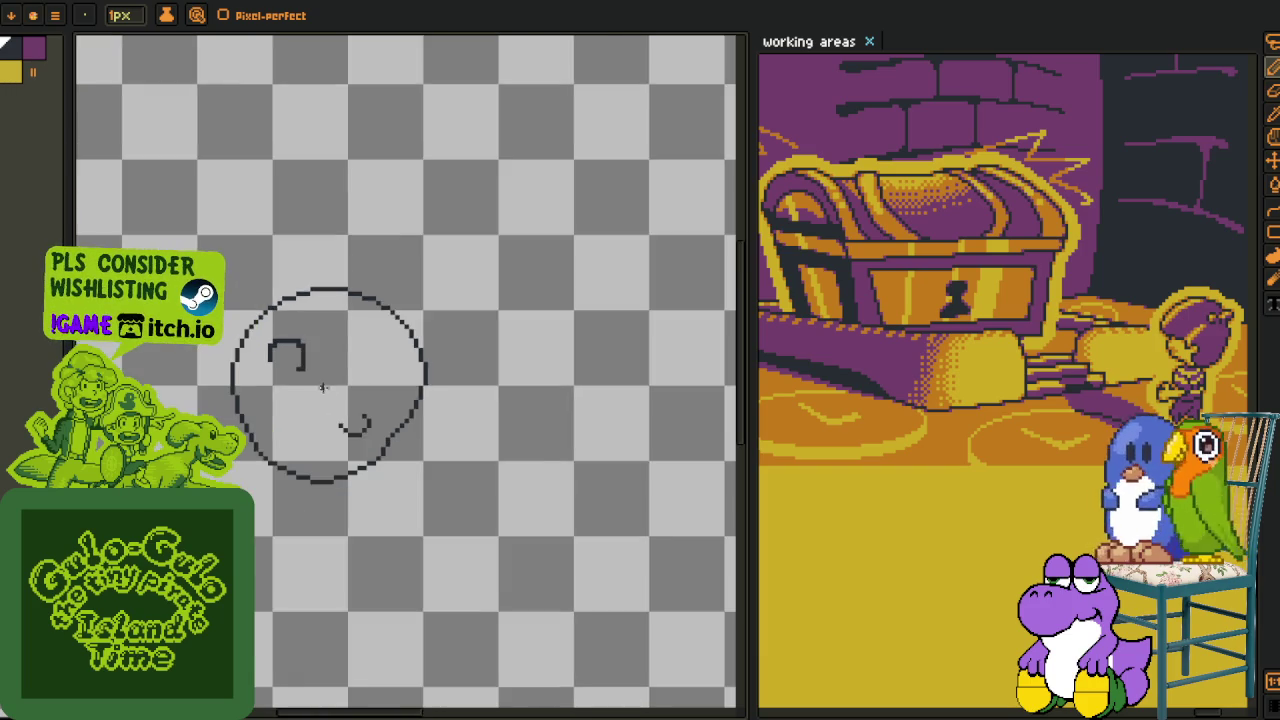
scroll(350, 360, "up", 3)
scroll(358, 368, "up", 2)
left_click_drag(360, 261, 311, 243)
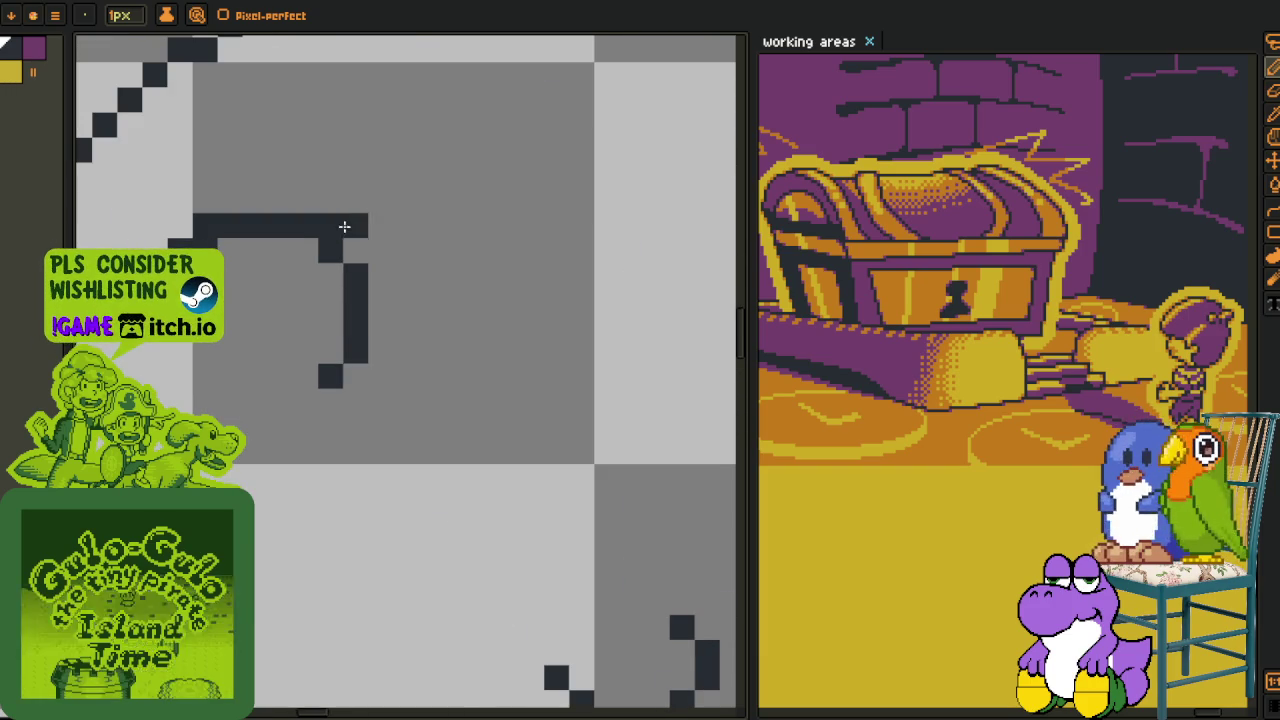
- Fix the bracket's pixels: erase strays, lower the top-left pixel, add one below
left_click(246, 249)
right_click(255, 250)
right_click(205, 225)
left_click(205, 250)
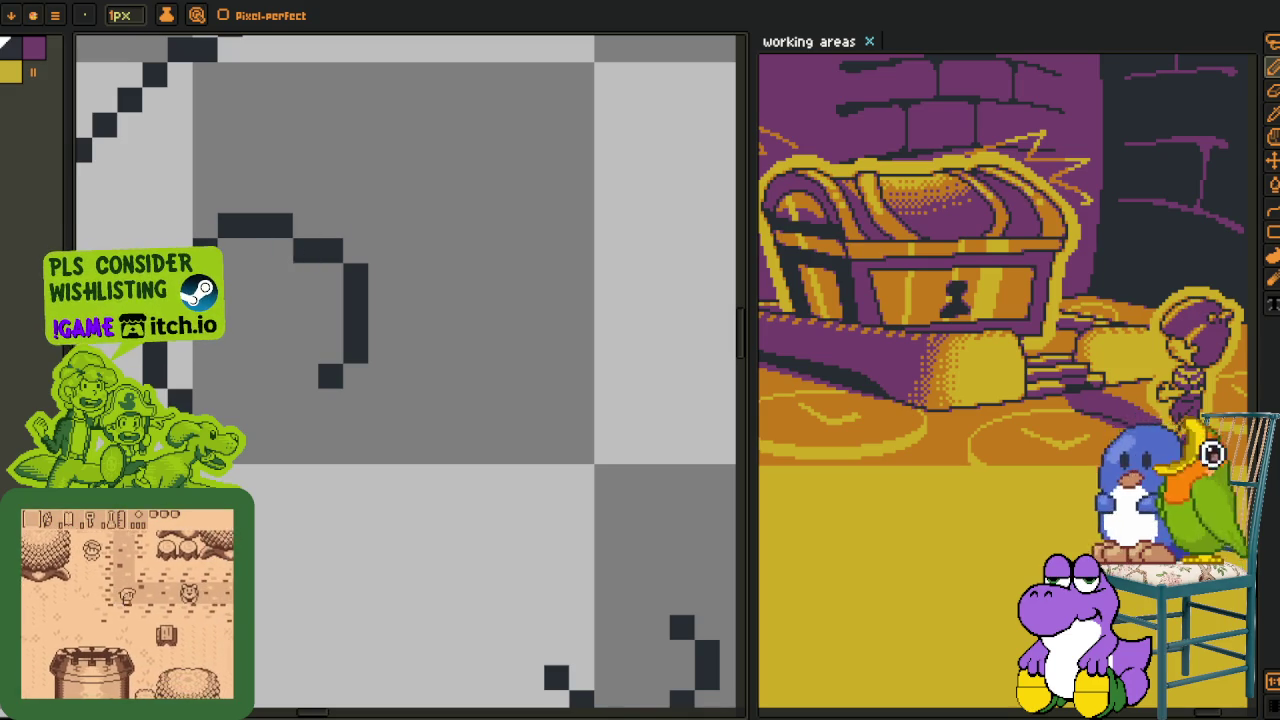
left_click(258, 432)
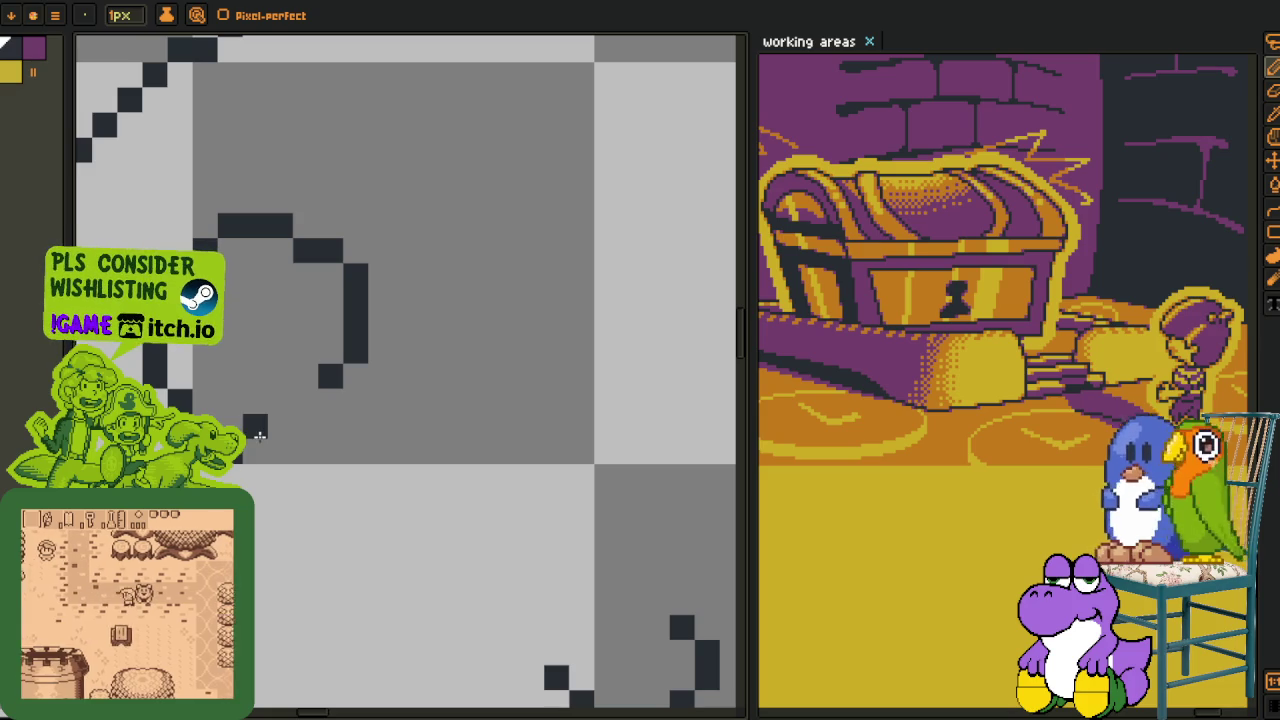
scroll(251, 423, "down", 2)
scroll(340, 460, "down", 1)
scroll(300, 370, "down", 1)
scroll(240, 345, "up", 2)
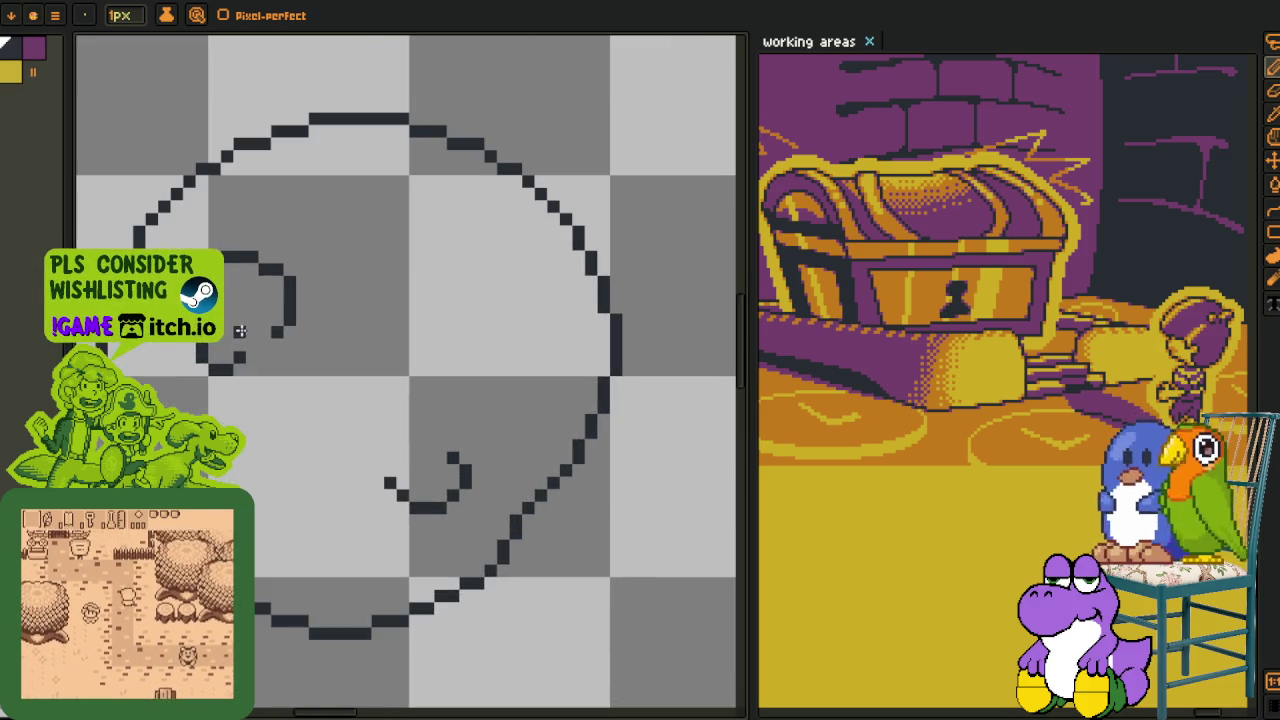
- Marquee-select the hook shape and move it a few pixels up-left
key("m")
left_click_drag(160, 212, 376, 440)
left_click_drag(271, 312, 235, 276)
key("ctrl+d")
key("b")
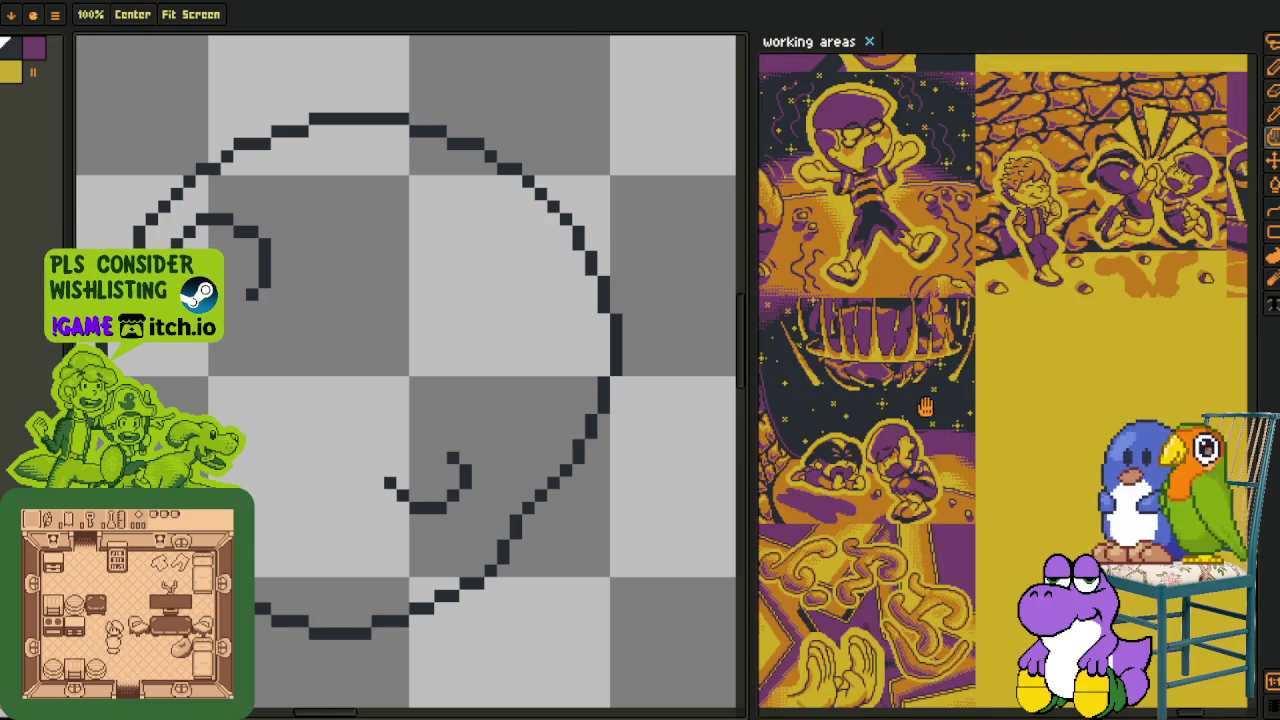
- Pan the reference artwork to the hand image and save the file
left_click_drag(930, 337, 1050, 607)
scroll(430, 440, "up", 2)
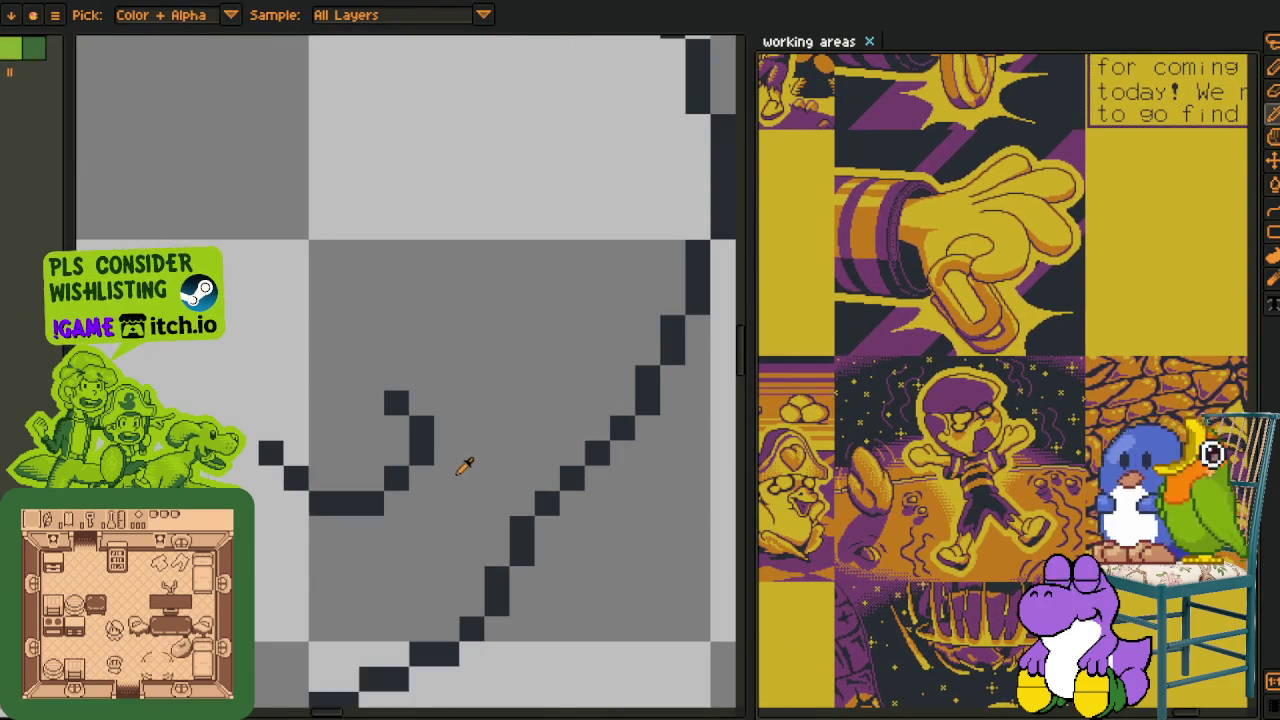
scroll(965, 305, "down", 3)
scroll(965, 305, "up", 2)
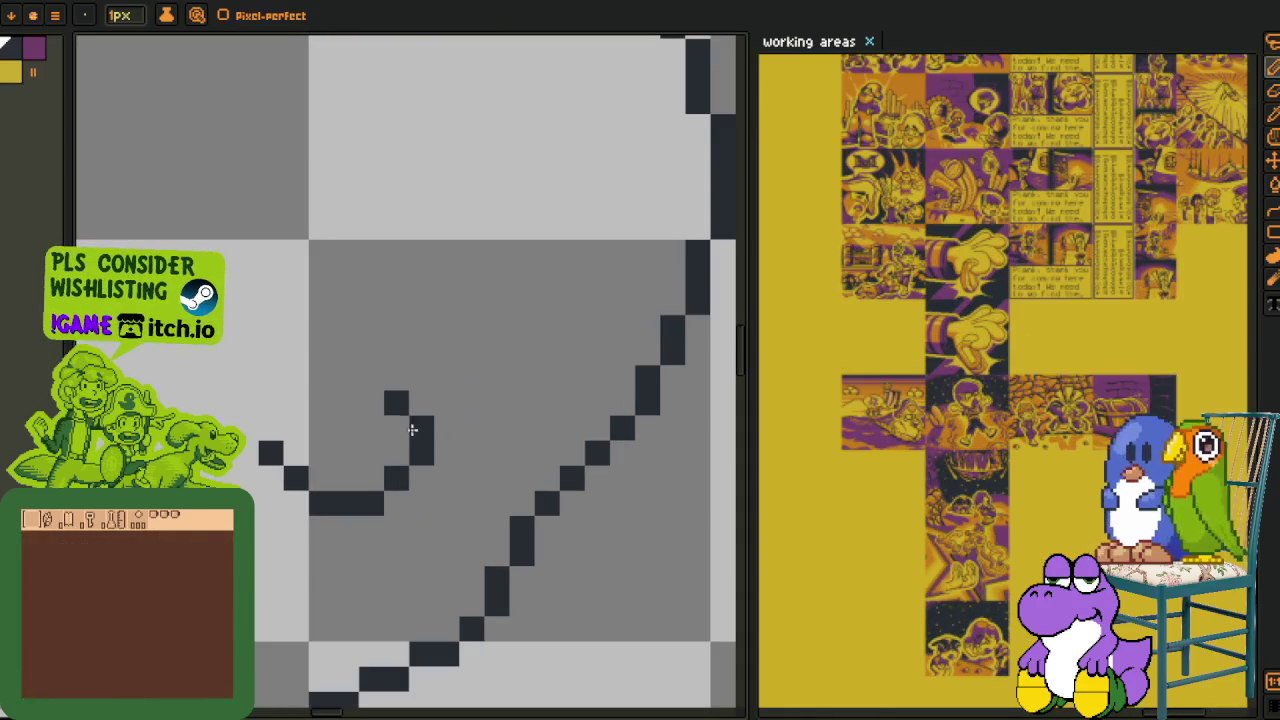
left_click_drag(357, 306, 484, 421)
key("ctrl+s")
- Pan and zoom the canvas over to an empty area beside the circle sketch
scroll(443, 360, "up", 1)
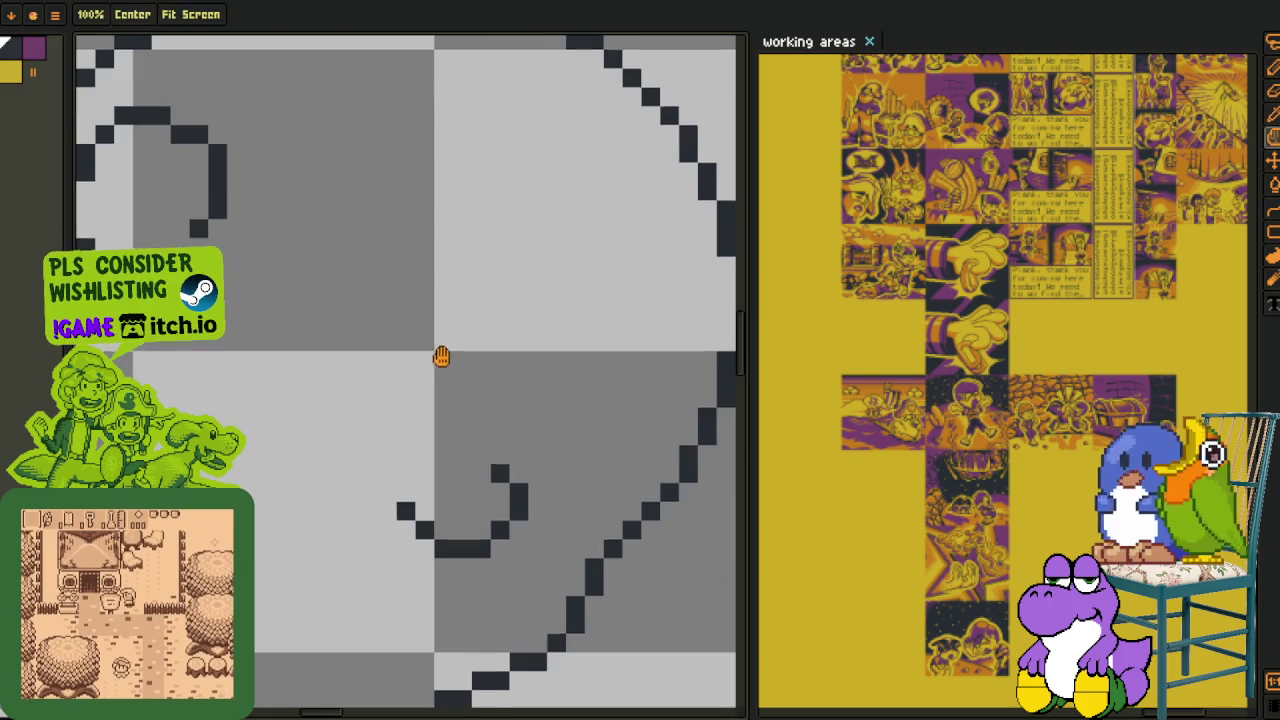
scroll(458, 364, "up", 1)
left_click_drag(450, 362, 443, 303)
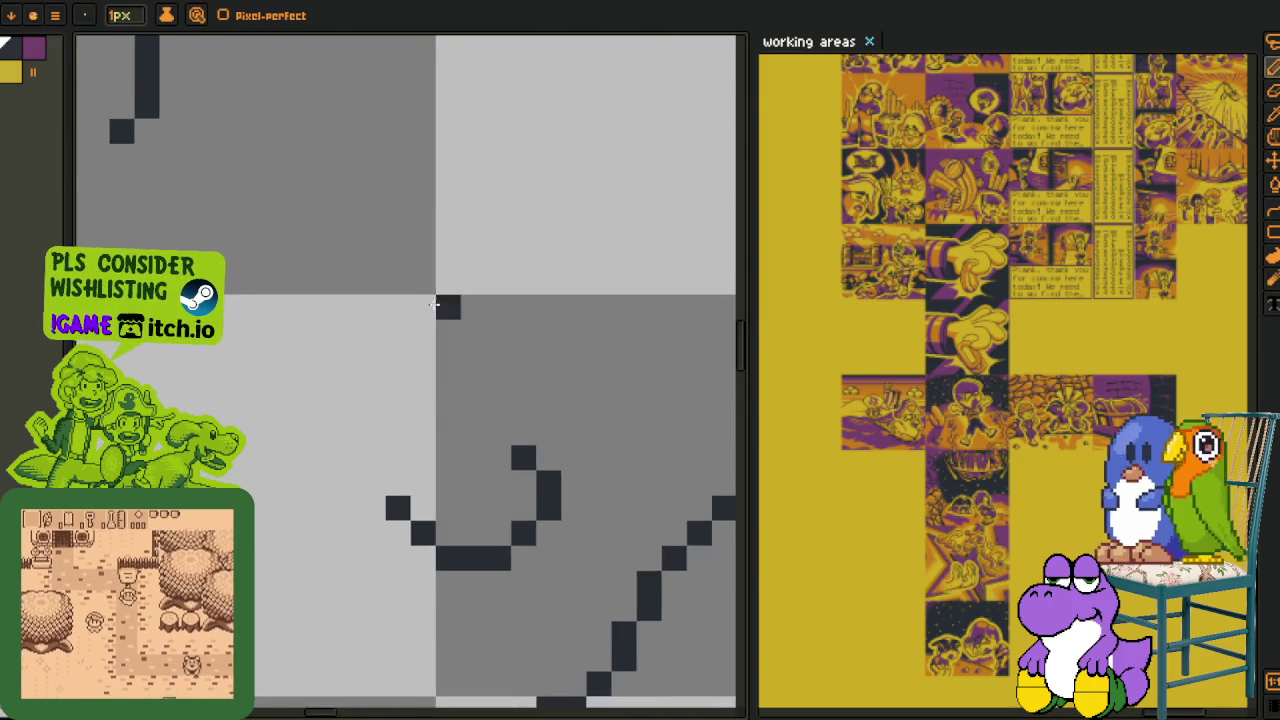
scroll(443, 303, "down", 2)
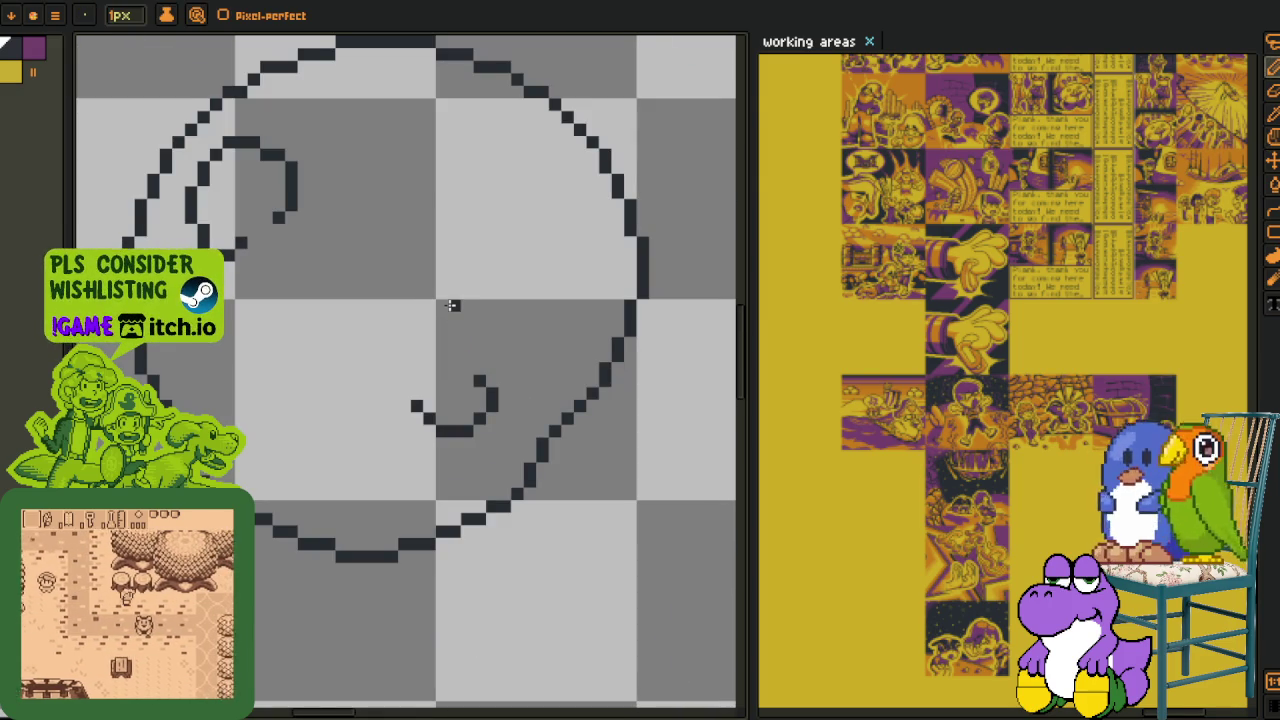
scroll(446, 303, "down", 2)
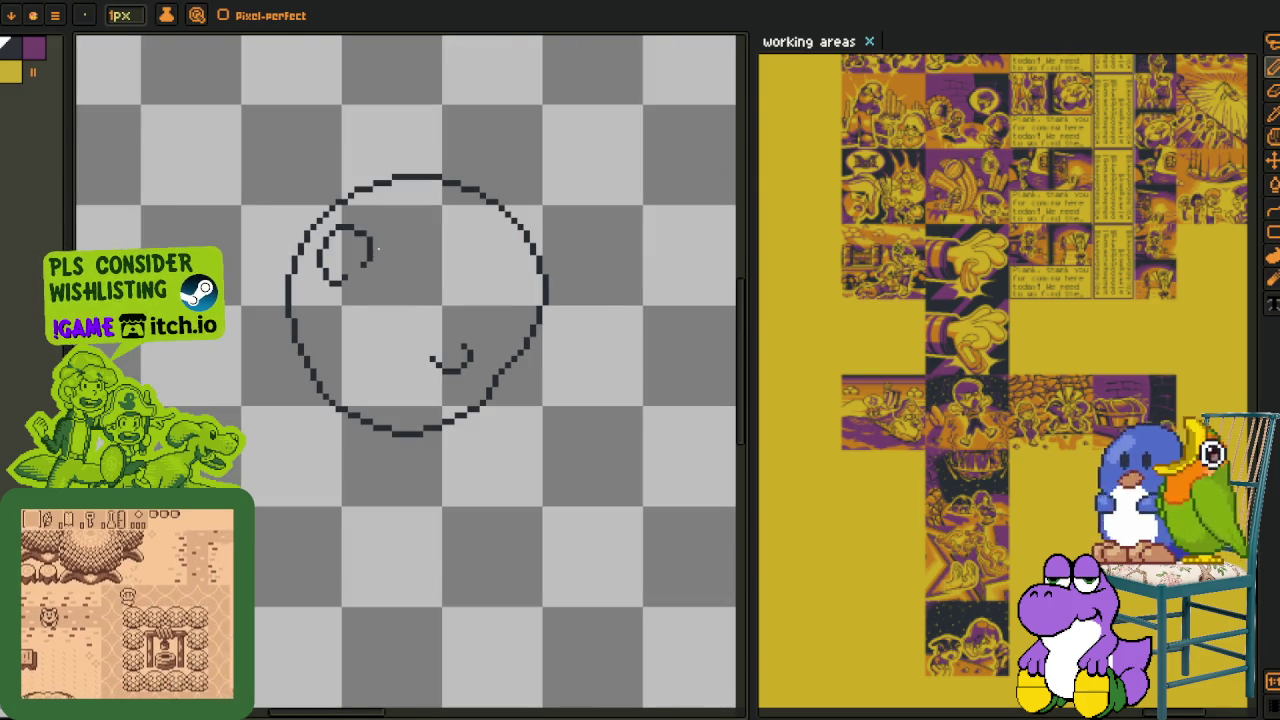
scroll(410, 260, "down", 2)
left_click_drag(428, 243, 314, 415)
scroll(363, 445, "up", 2)
scroll(363, 445, "up", 1)
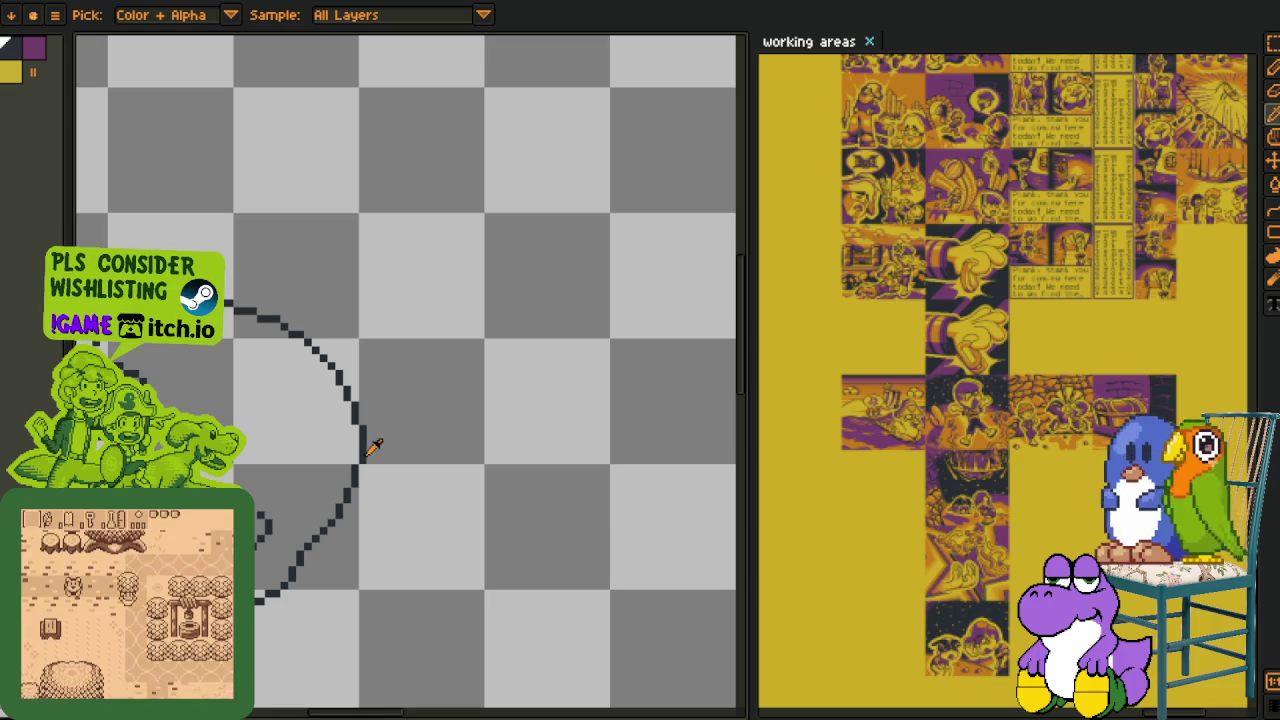
left_click_drag(431, 380, 237, 343)
scroll(289, 339, "down", 1)
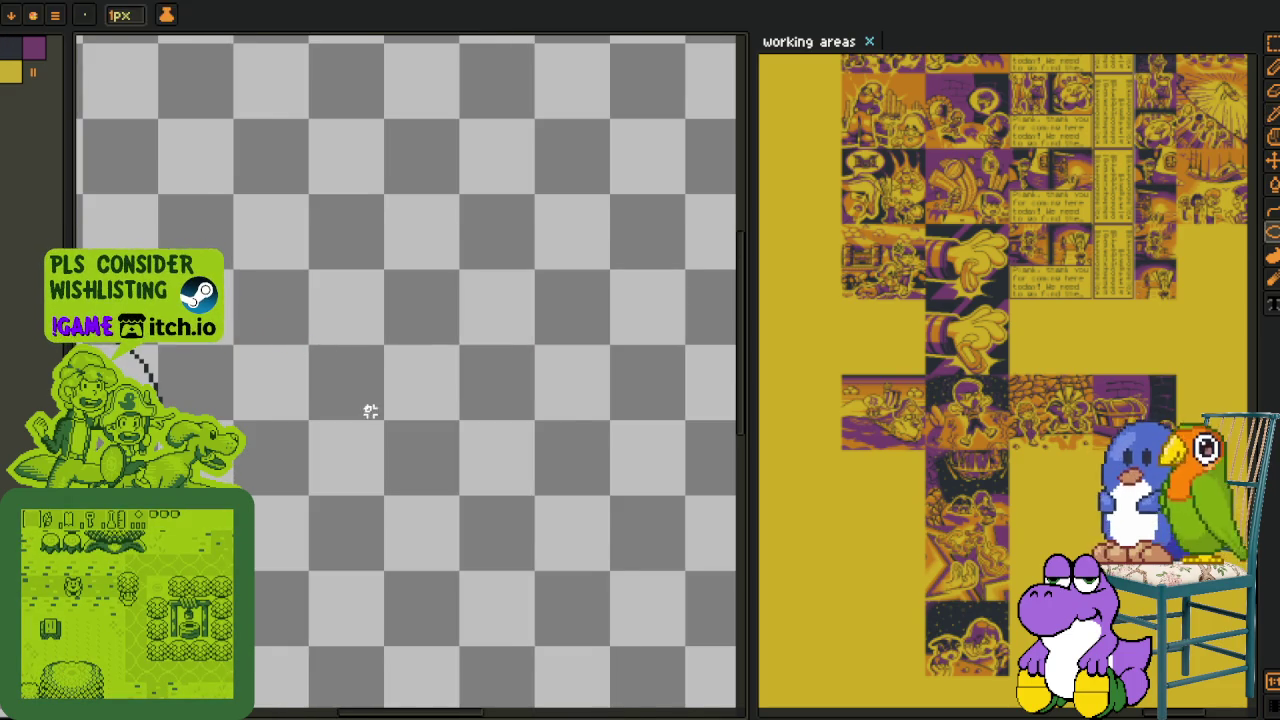
- Replace the accidentally filled circle with a new circle outline
scroll(350, 405, "up", 1)
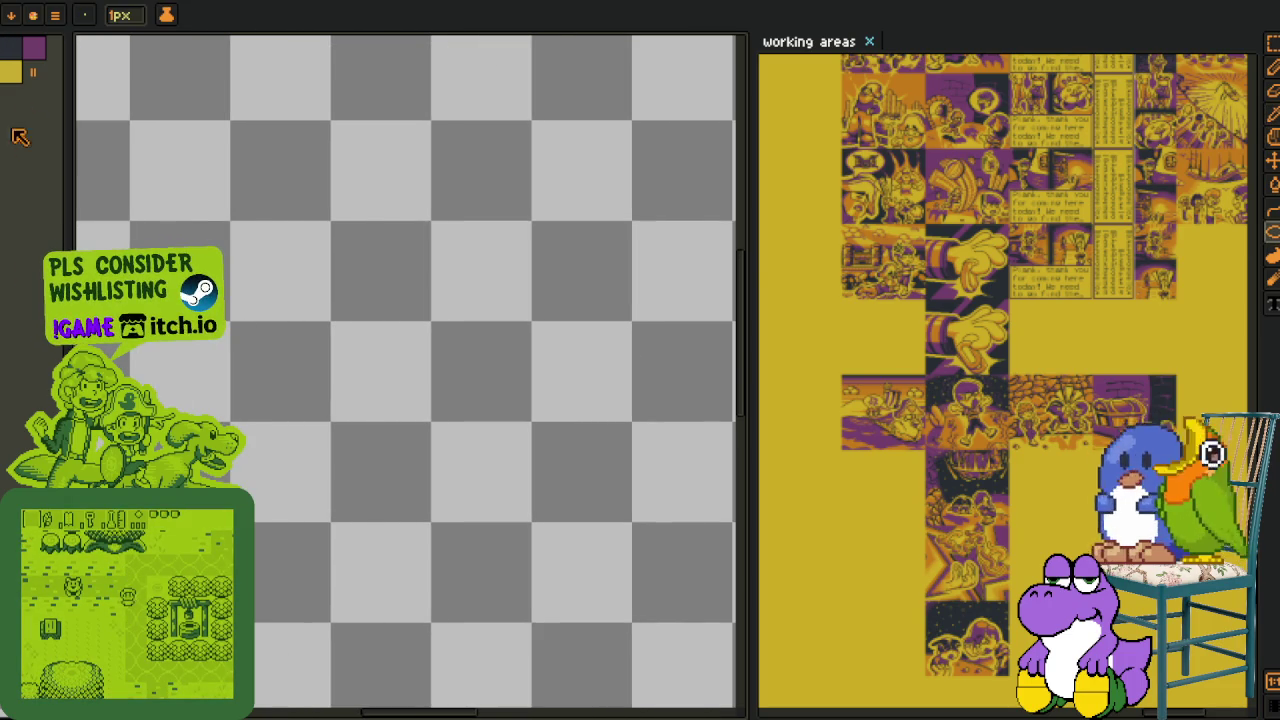
mouse_move(187, 310)
left_mouse_down()
mouse_move(434, 556)
mouse_move(443, 586)
left_mouse_up()
scroll(443, 477, "down", 1)
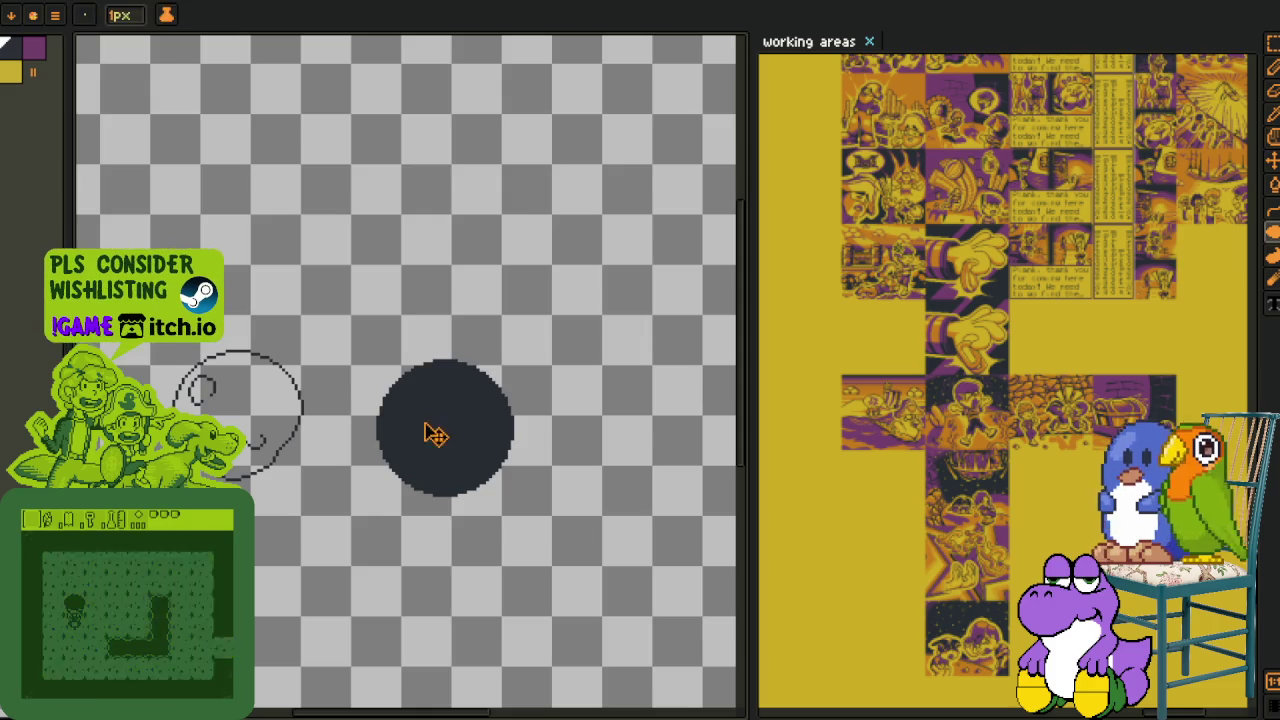
key("ctrl+a")
key("Delete")
scroll(394, 400, "up", 1)
mouse_move(366, 288)
left_mouse_down()
mouse_move(565, 527)
mouse_move(565, 484)
mouse_move(444, 395)
left_mouse_up()
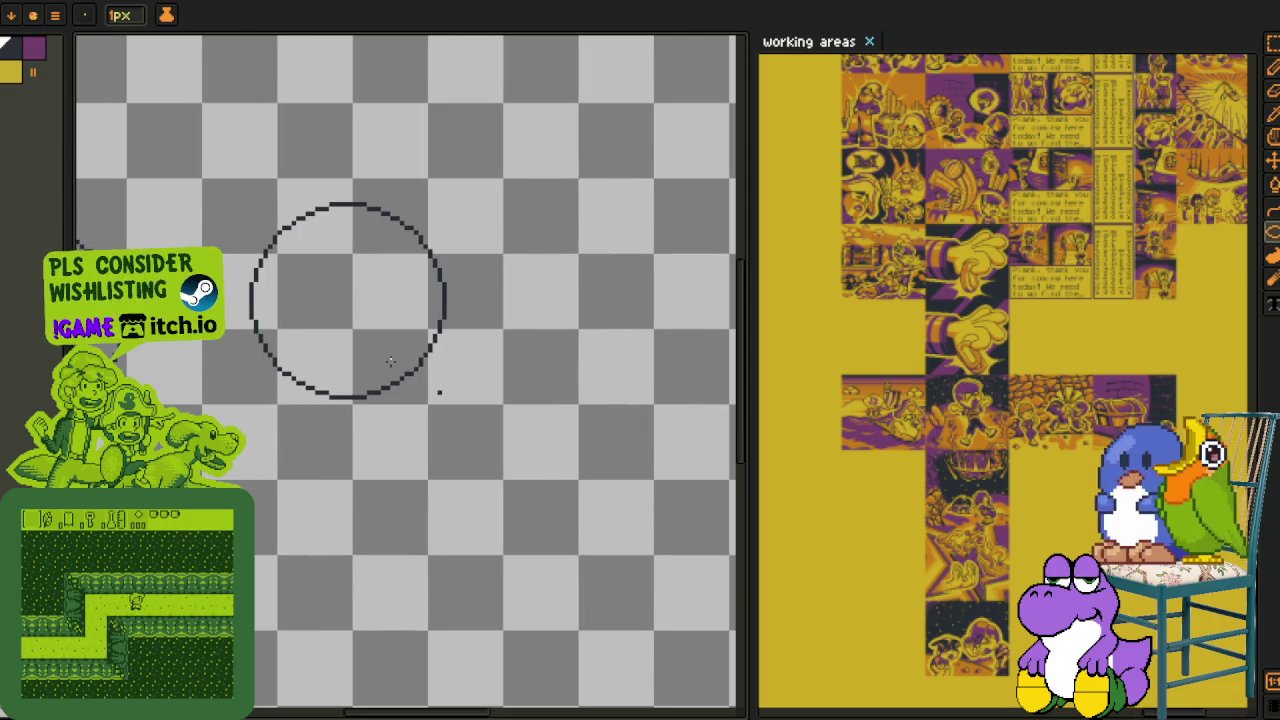
- Add a rightward-bowing centre curve, a horizontal guide line, and a stroke down from the arc's right end
scroll(337, 277, "up", 1)
scroll(346, 220, "up", 1)
mouse_move(352, 165)
left_mouse_down()
mouse_move(376, 545)
mouse_move(424, 258)
left_mouse_up()
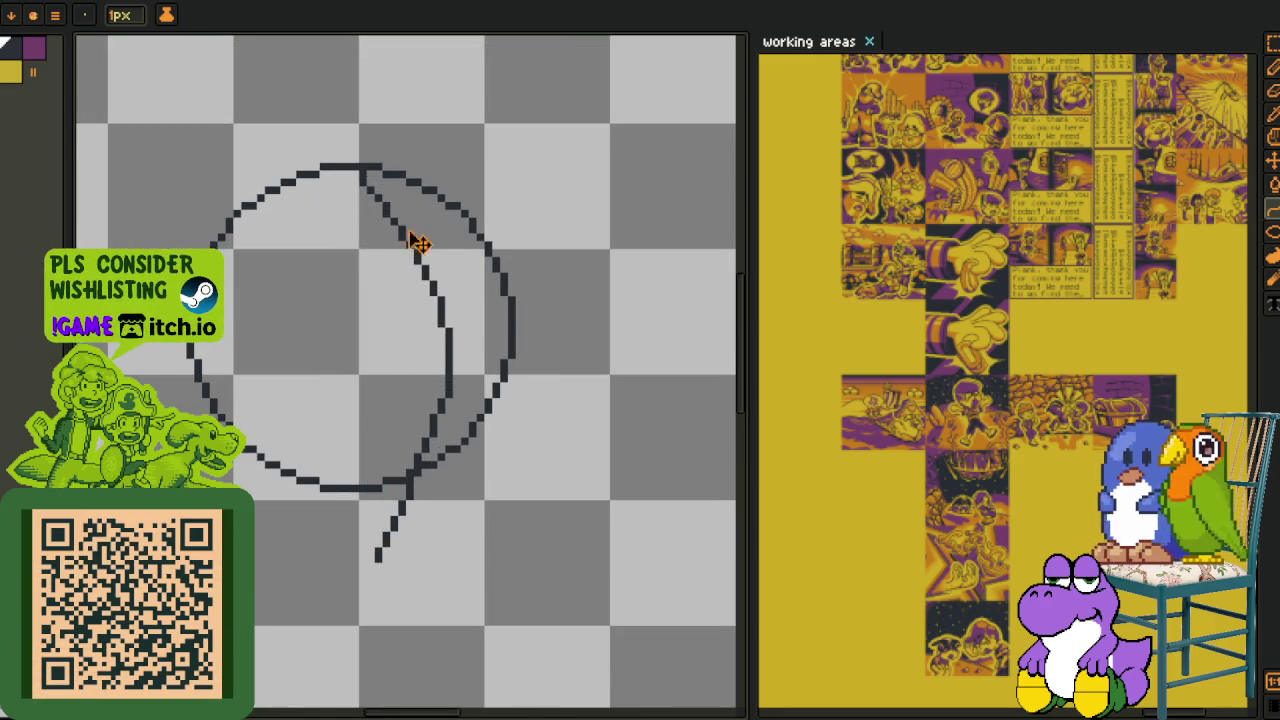
key("ctrl+z")
mouse_move(393, 178)
left_mouse_down()
mouse_move(409, 566)
mouse_move(471, 338)
left_mouse_up()
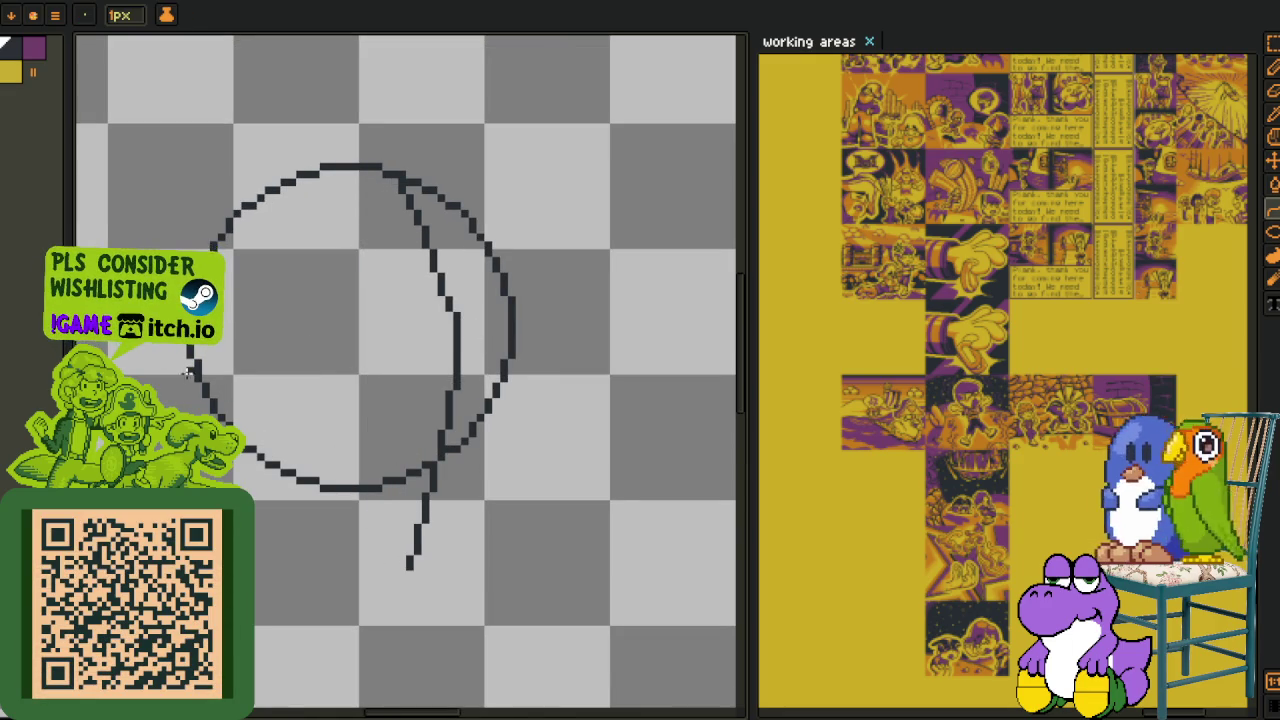
mouse_move(191, 371)
left_mouse_down()
mouse_move(505, 365)
mouse_move(441, 341)
mouse_move(459, 340)
left_mouse_up()
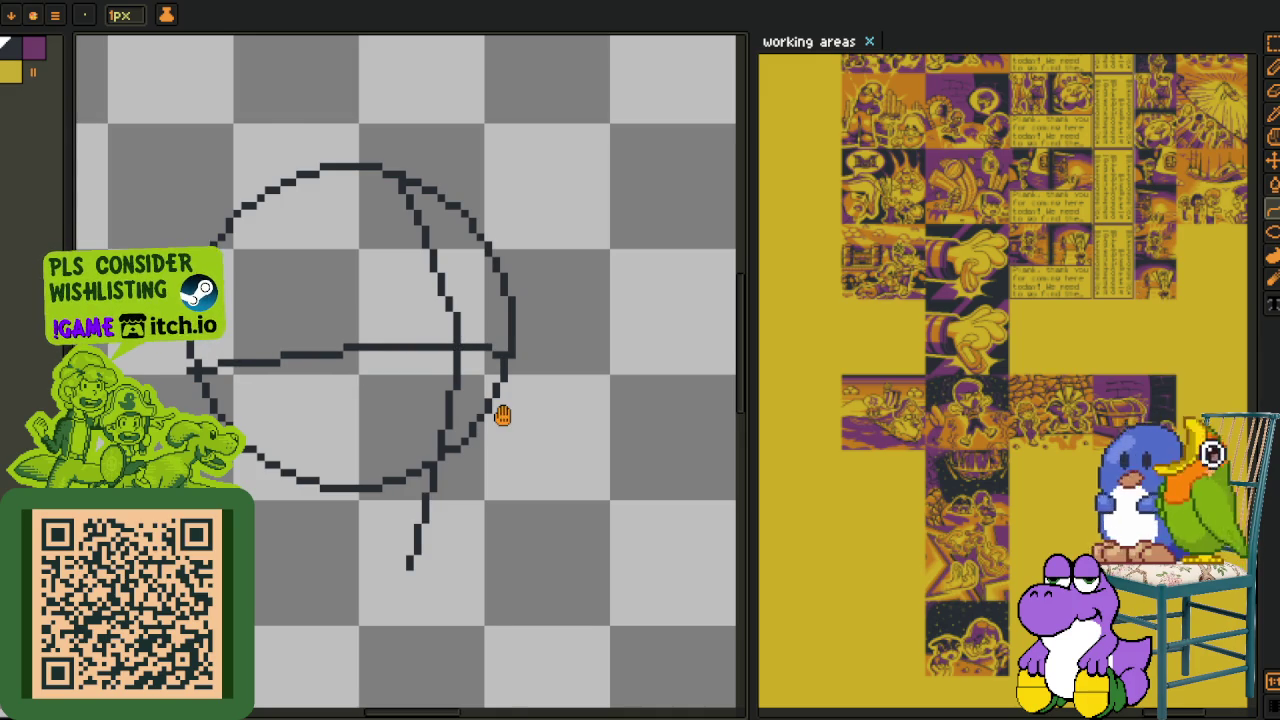
left_click_drag(502, 415, 487, 378)
scroll(506, 313, "up", 2)
mouse_move(497, 313)
left_mouse_down()
mouse_move(531, 428)
mouse_move(521, 352)
mouse_move(481, 499)
left_mouse_up()
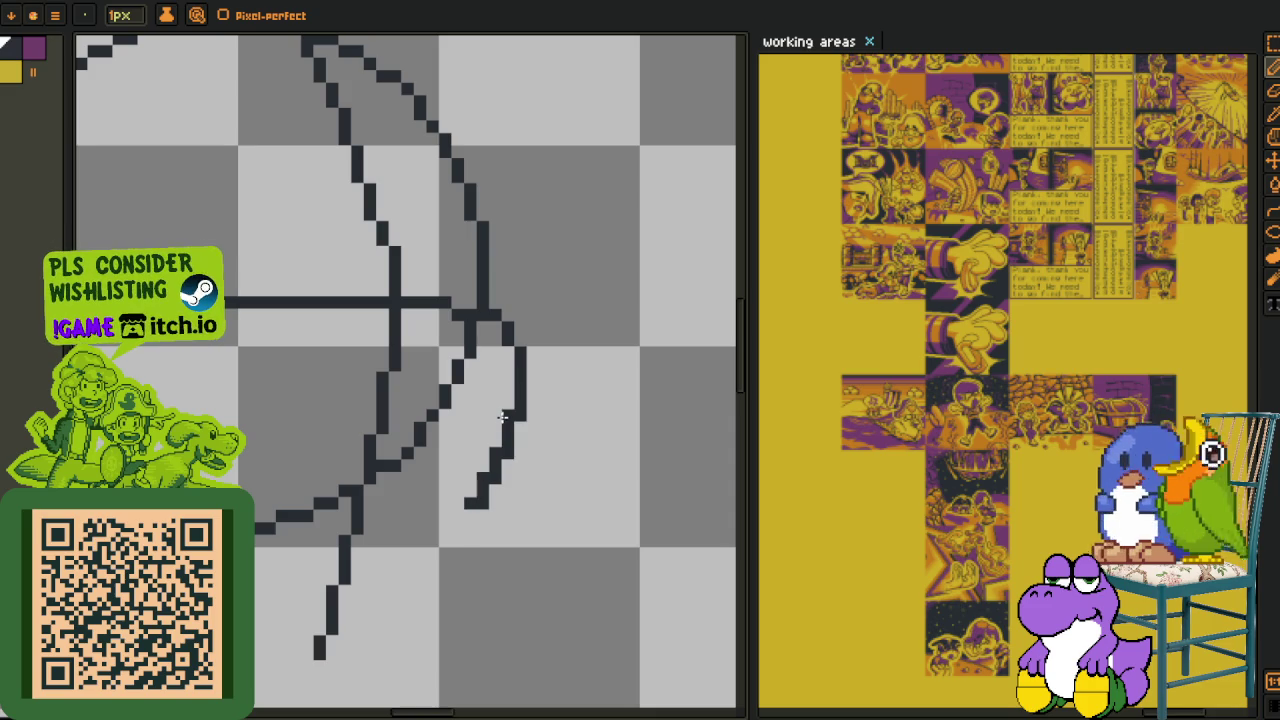
- Rework the lower curve into a stepped stroke and trim the bottom horizontal stroke
mouse_move(364, 555)
left_mouse_down()
mouse_move(503, 432)
mouse_move(465, 497)
left_mouse_up()
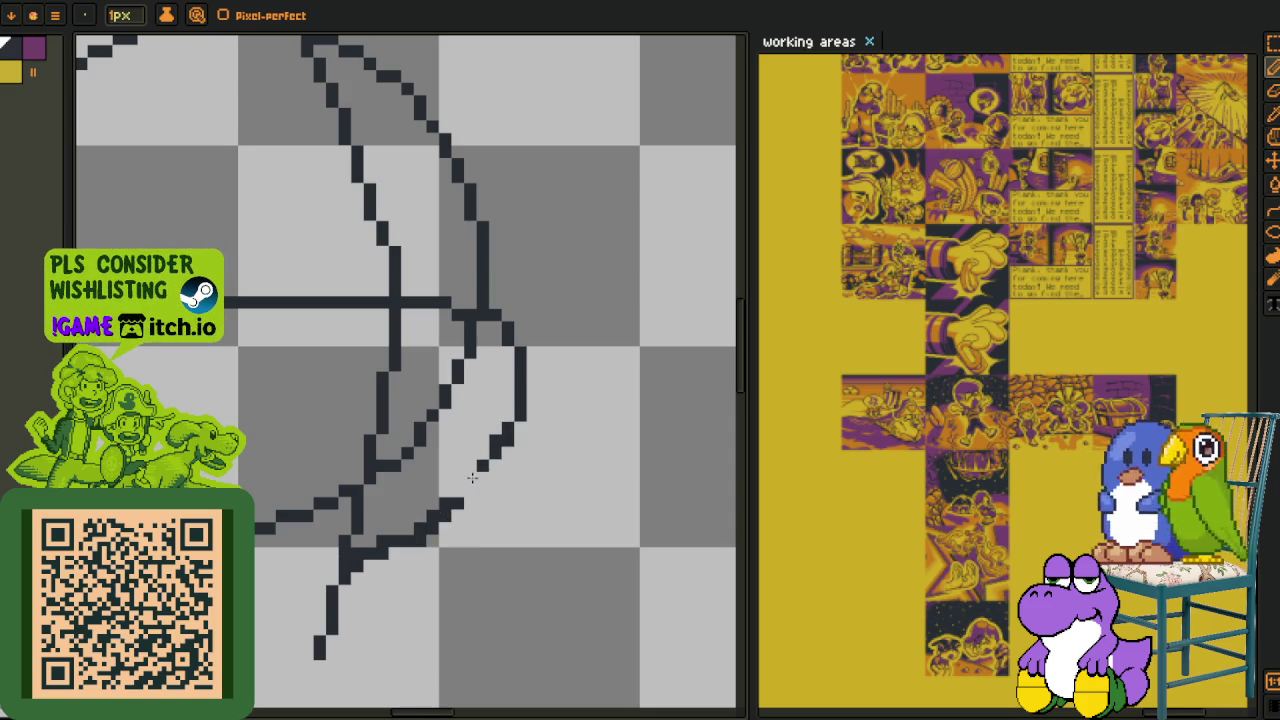
scroll(452, 520, "up", 2)
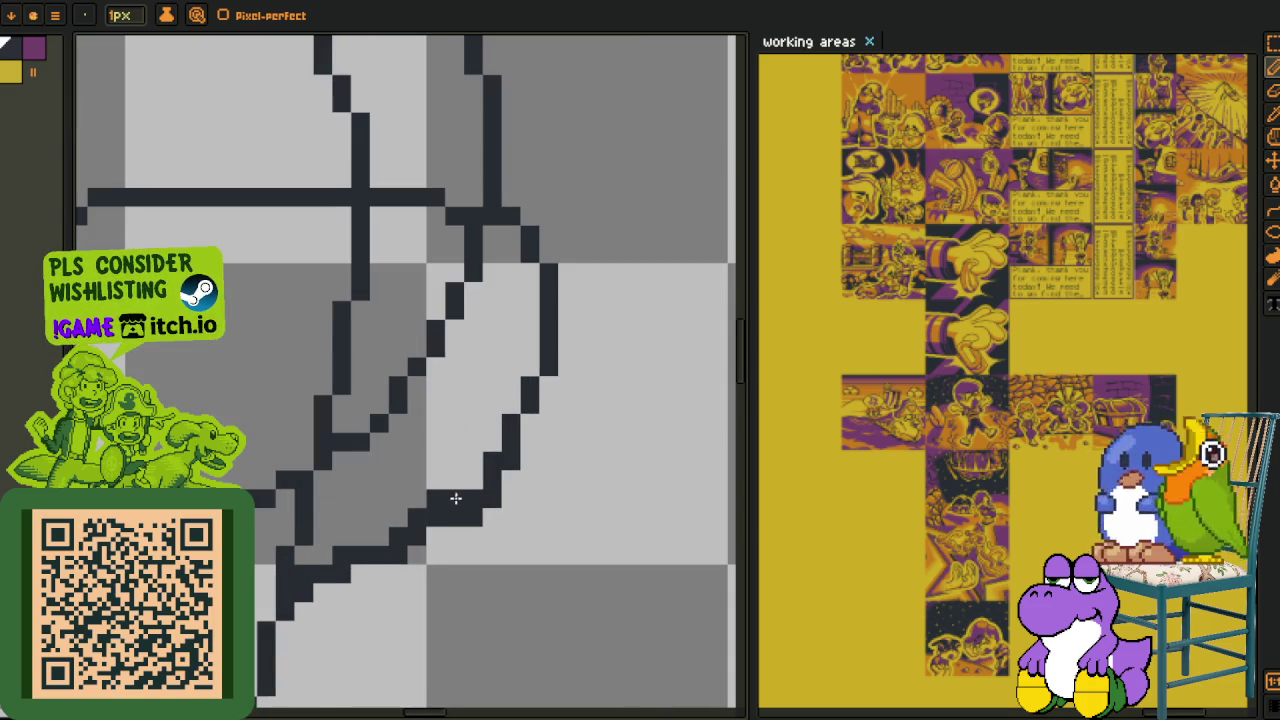
left_click_drag(430, 518, 450, 512)
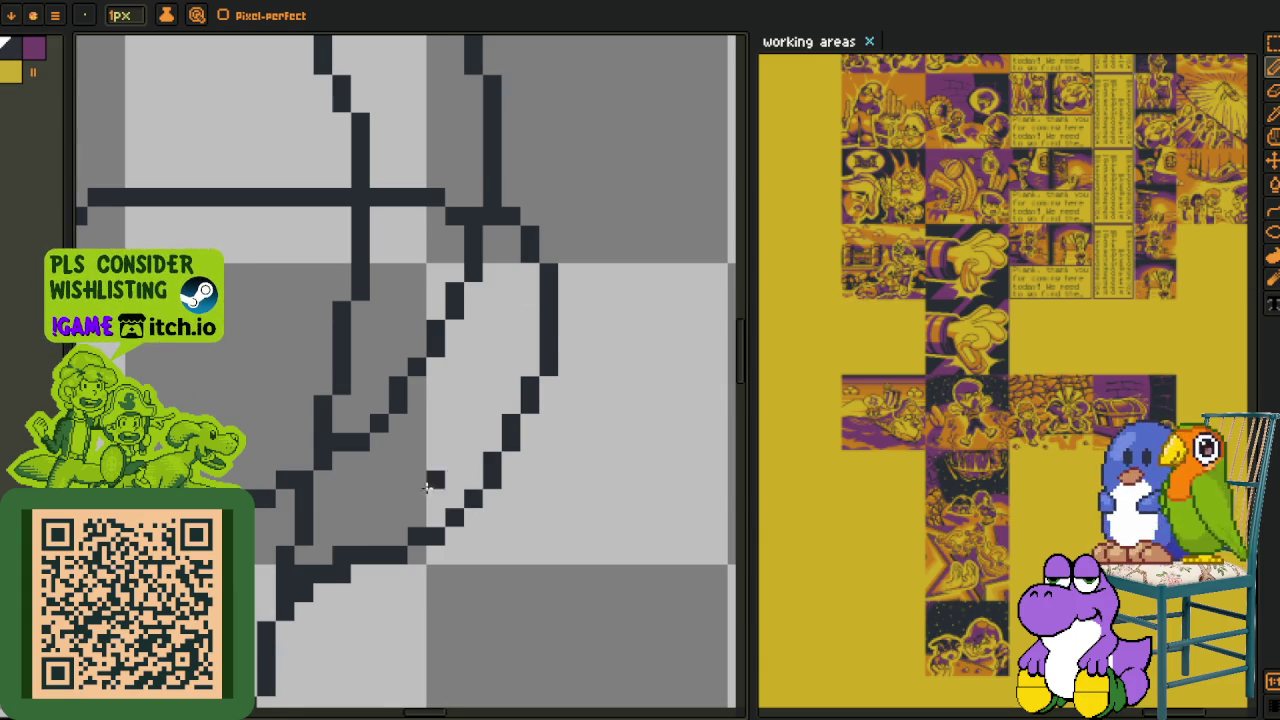
scroll(435, 470, "down", 2)
mouse_move(340, 555)
left_mouse_down()
mouse_move(288, 665)
mouse_move(465, 575)
mouse_move(410, 566)
left_mouse_up()
scroll(360, 563, "down", 3)
scroll(240, 477, "up", 2)
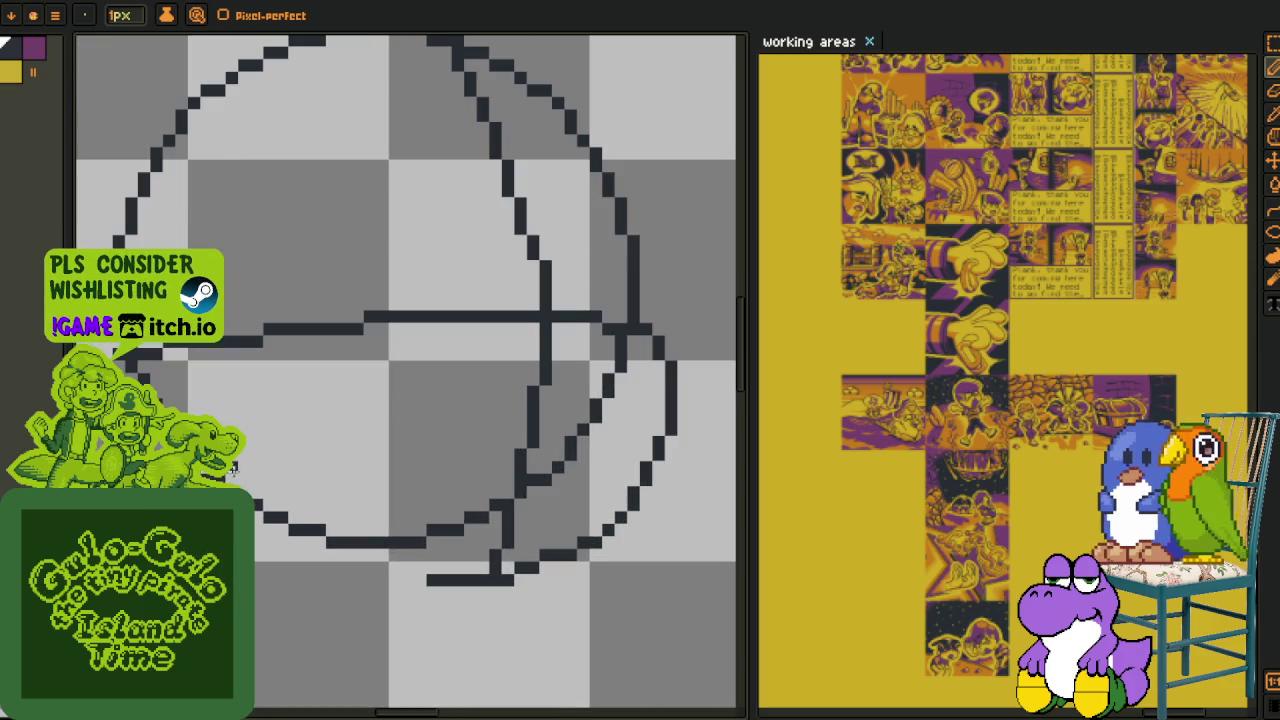
left_click_drag(258, 512, 408, 566)
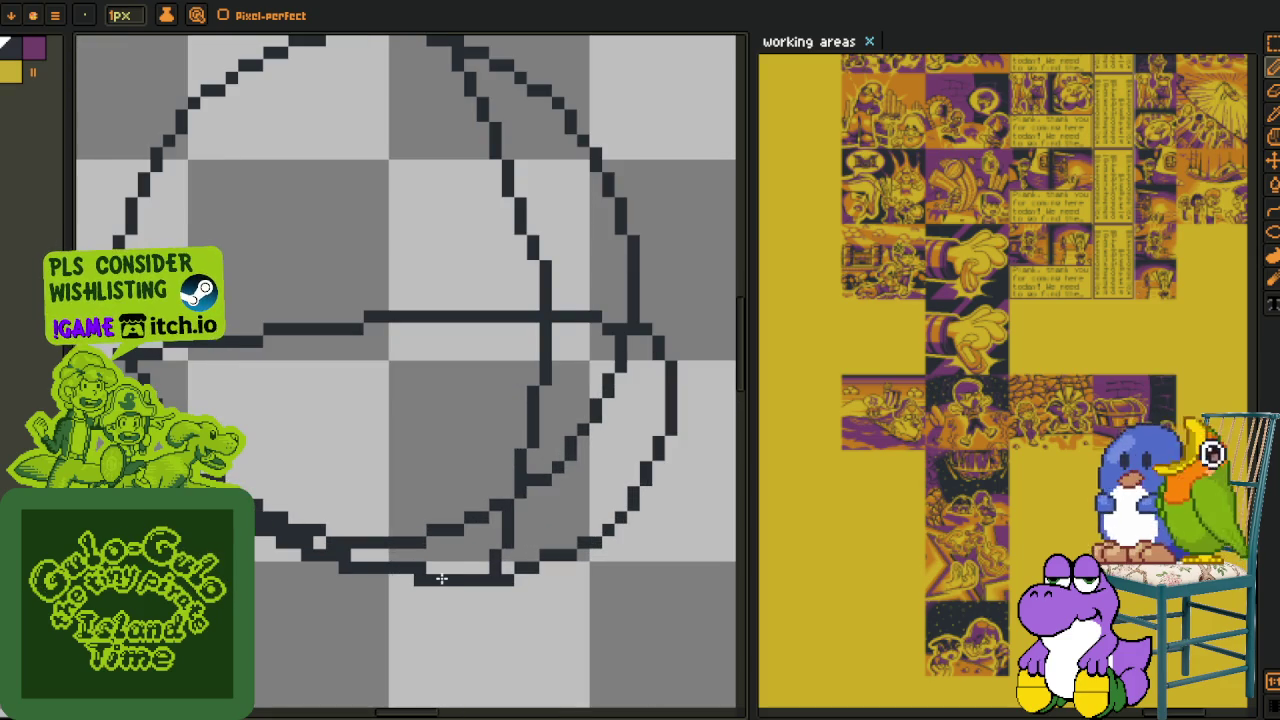
left_click_drag(341, 539, 393, 543)
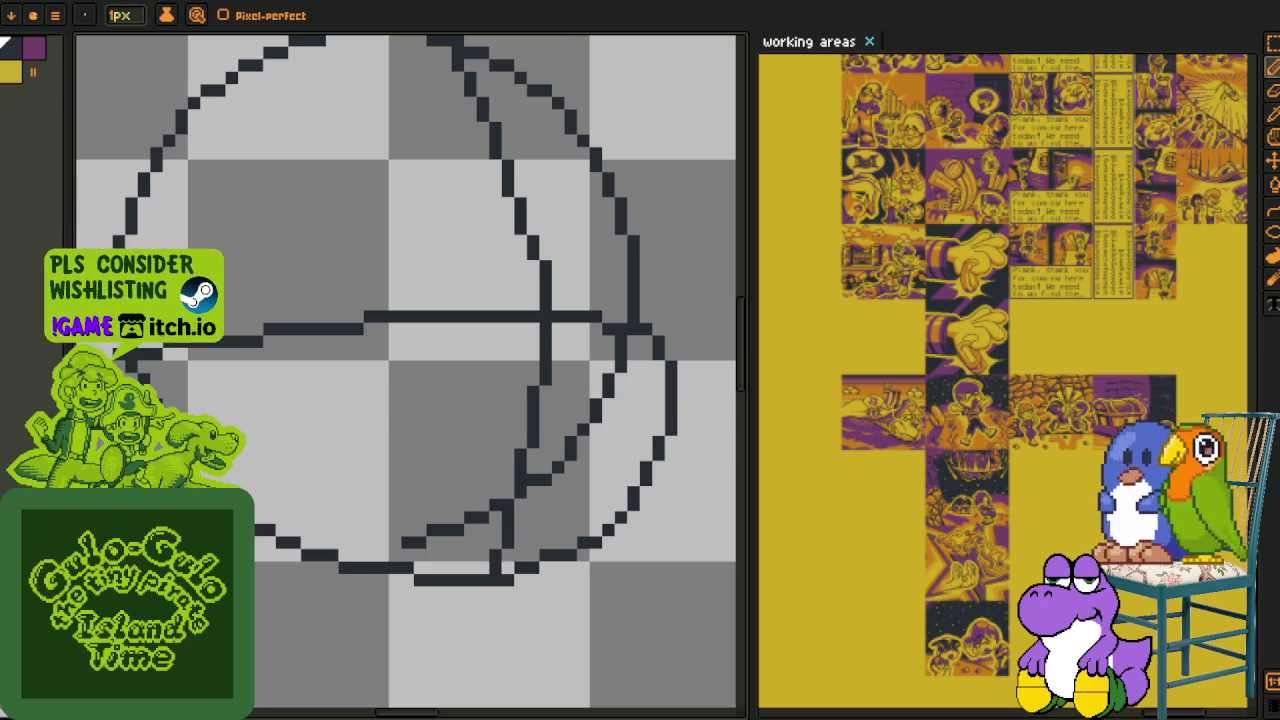
- Erase the stray diagonal line and the lower part of the vertical guide
scroll(343, 467, "up", 2)
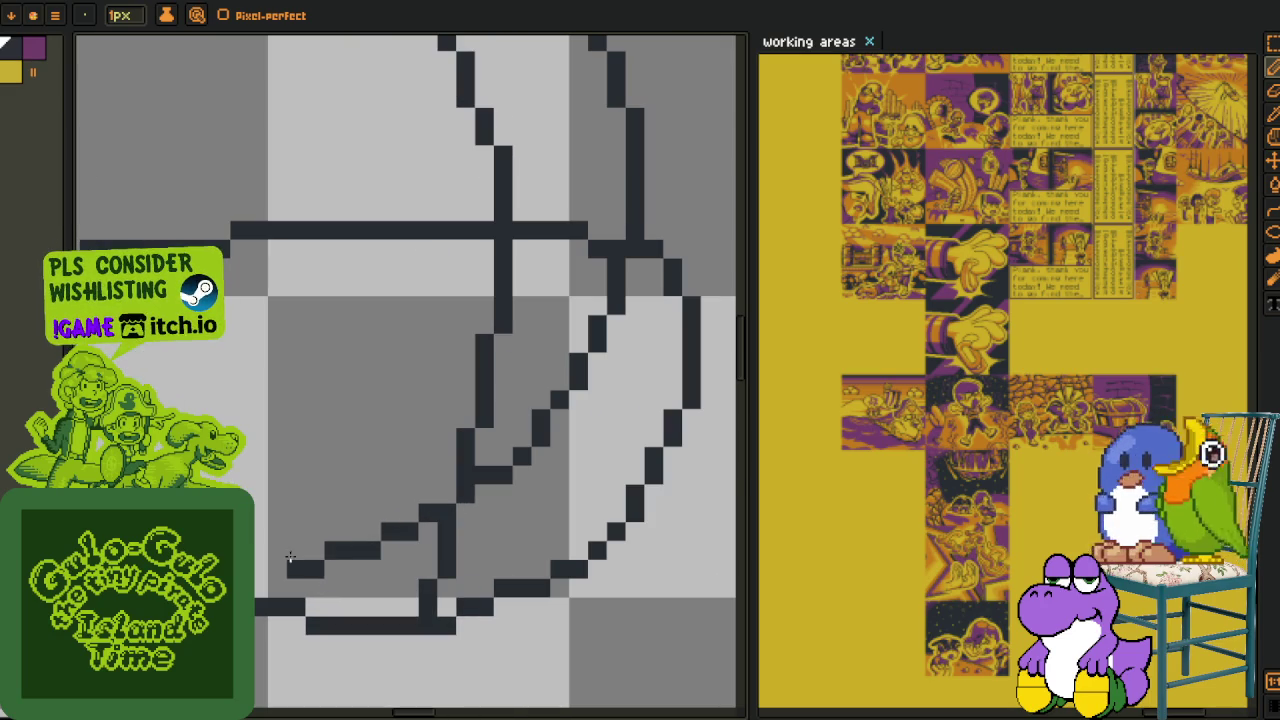
left_click_drag(615, 262, 608, 330)
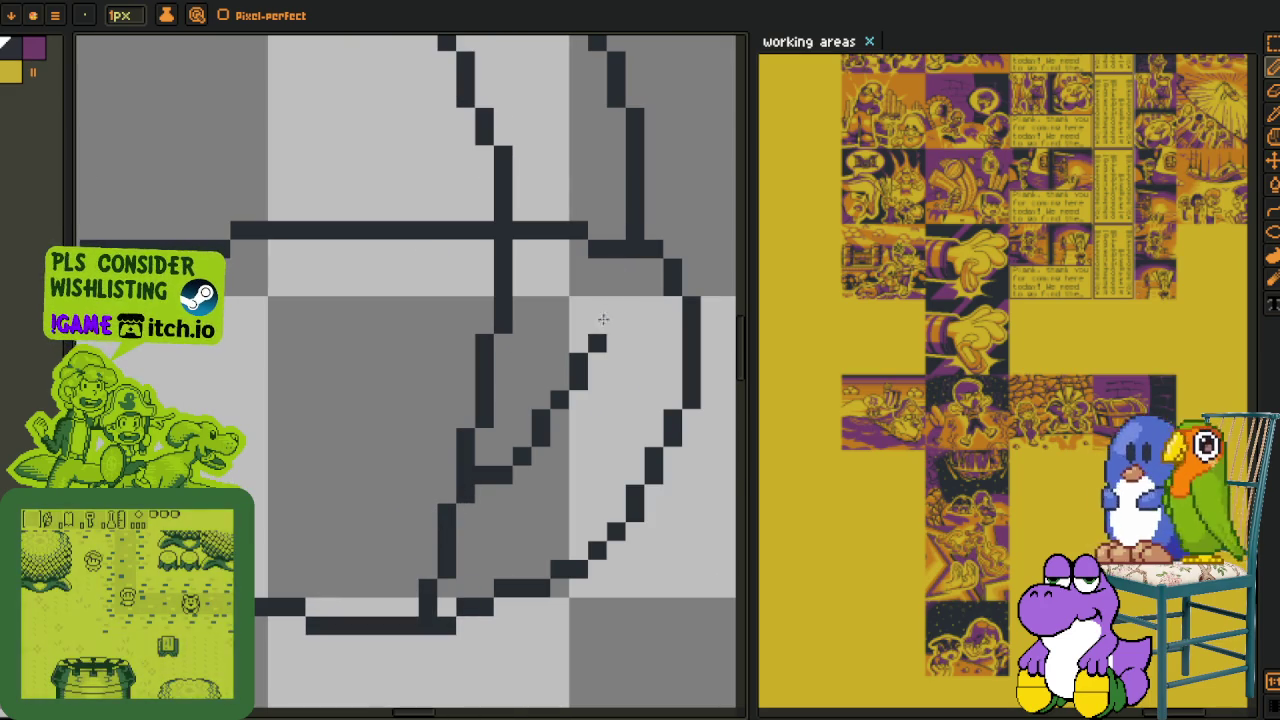
left_click_drag(510, 458, 498, 488)
left_click_drag(560, 395, 467, 494)
scroll(467, 494, "down", 3)
scroll(443, 466, "up", 1)
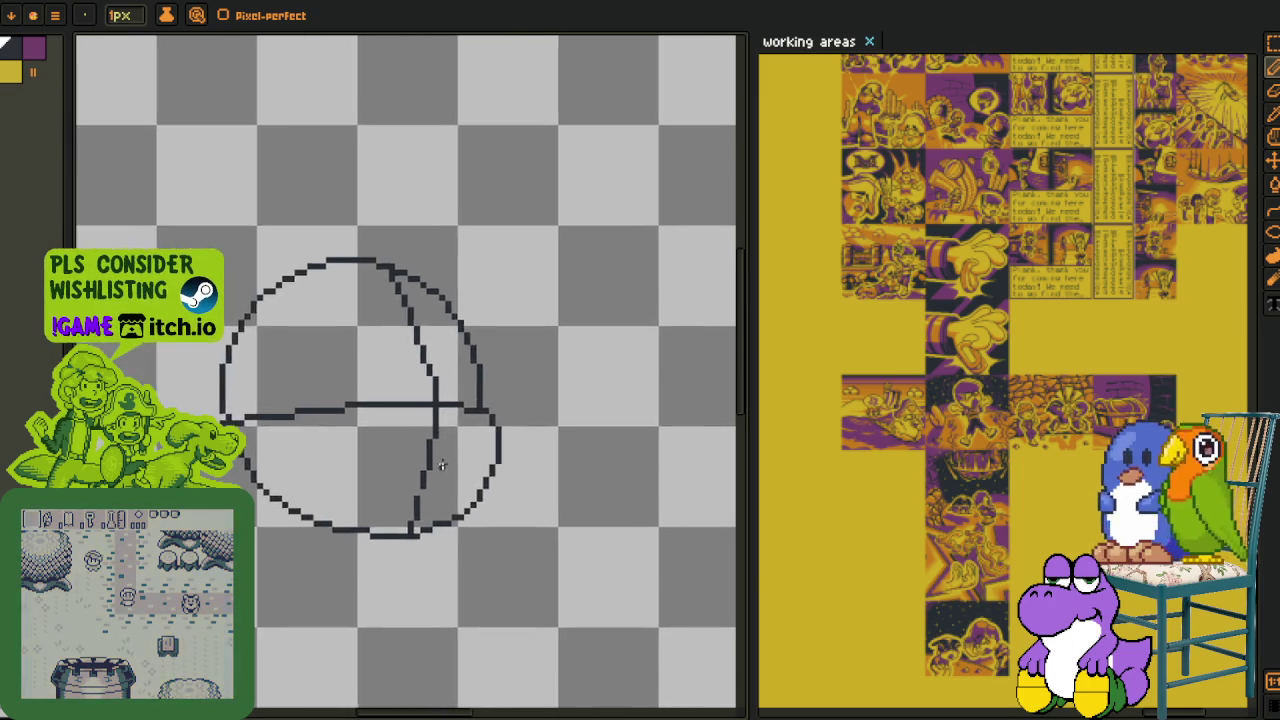
scroll(410, 360, "up", 2)
left_click_drag(424, 372, 379, 603)
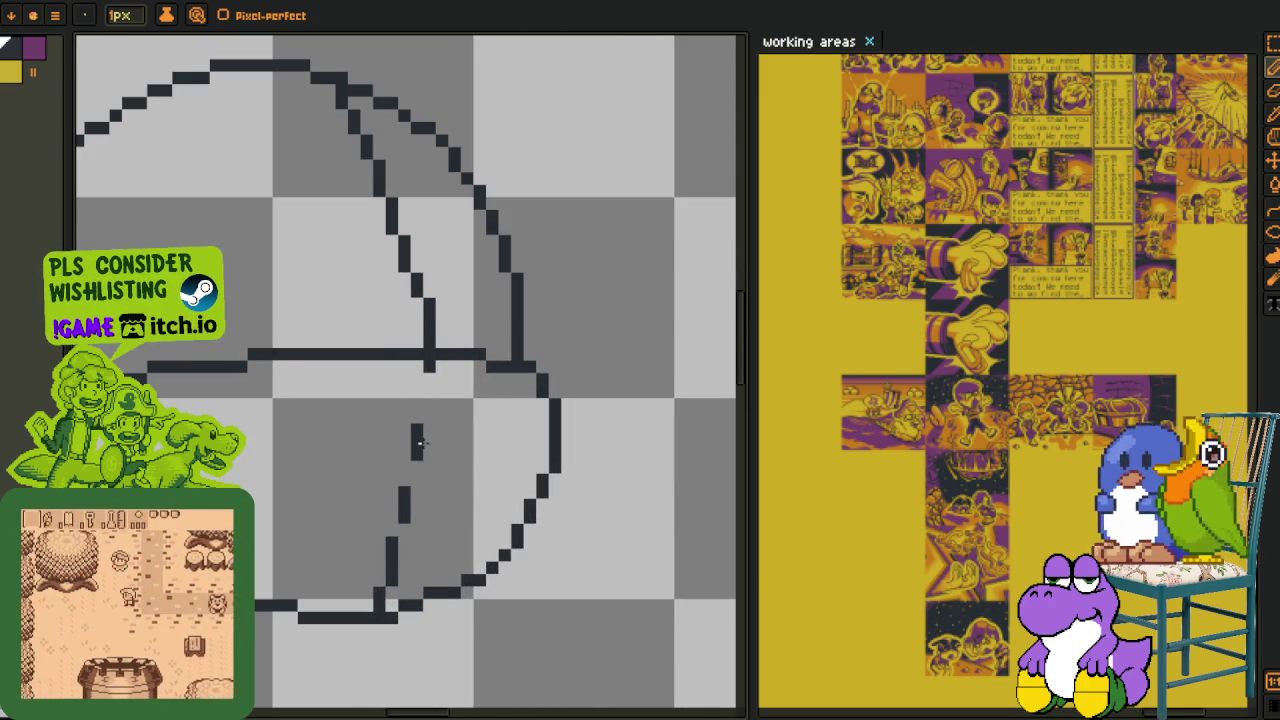
- Redraw the short horizontal stroke inside the head
scroll(417, 527, "up", 1)
scroll(457, 457, "up", 2)
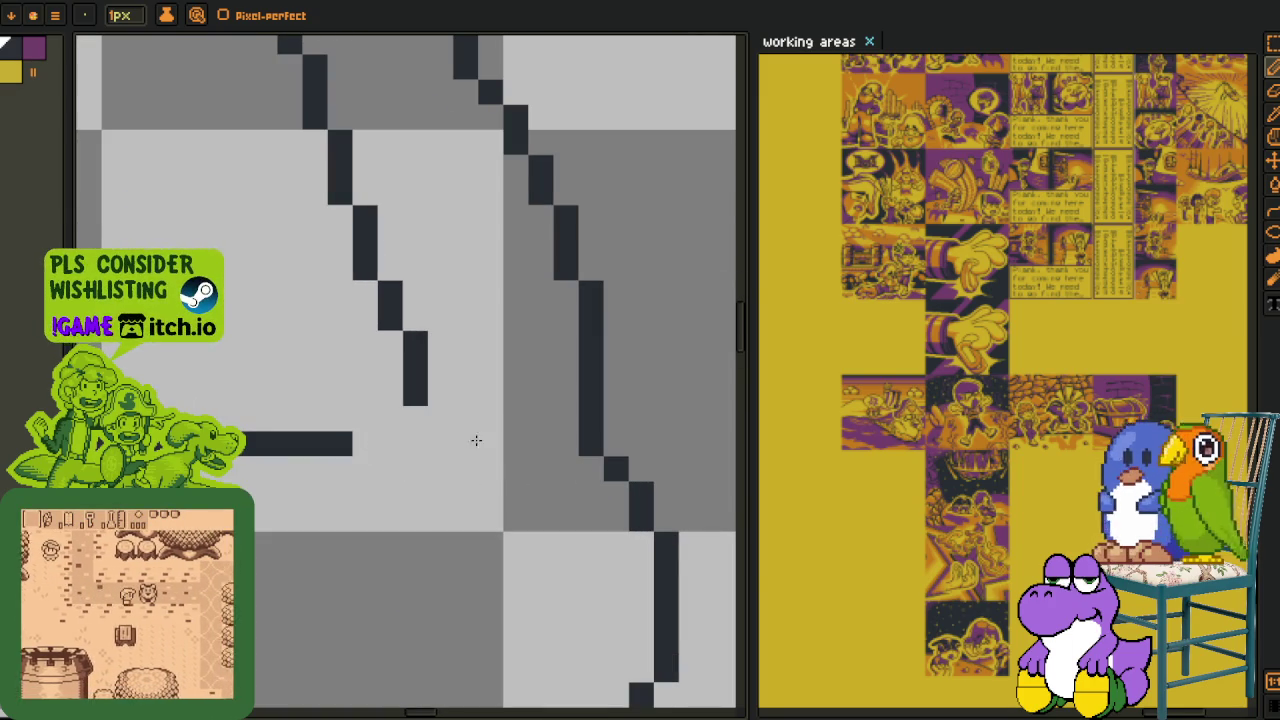
left_click_drag(554, 466, 242, 444)
mouse_move(380, 444)
left_mouse_down()
mouse_move(497, 441)
mouse_move(491, 486)
mouse_move(435, 540)
left_mouse_up()
- Undo the misplaced short stroke inside the head
key("ctrl+z")
scroll(428, 532, "down", 5)
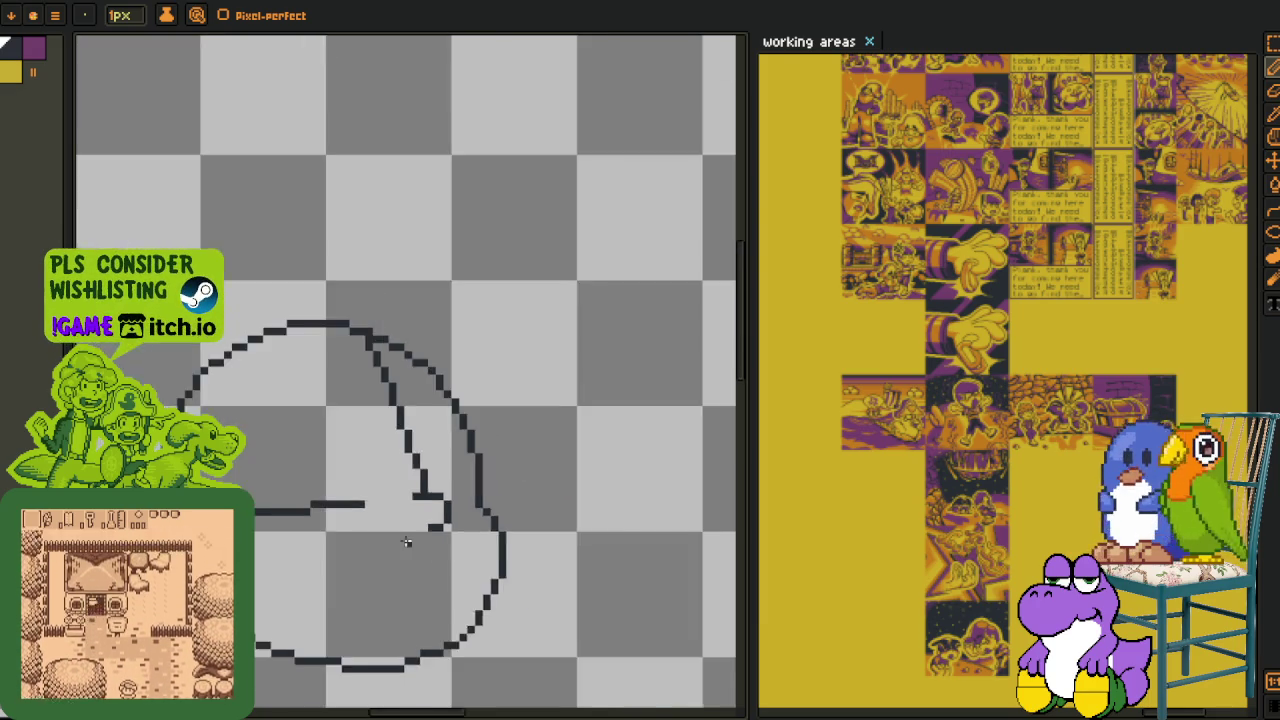
scroll(420, 500, "up", 1)
scroll(410, 485, "up", 2)
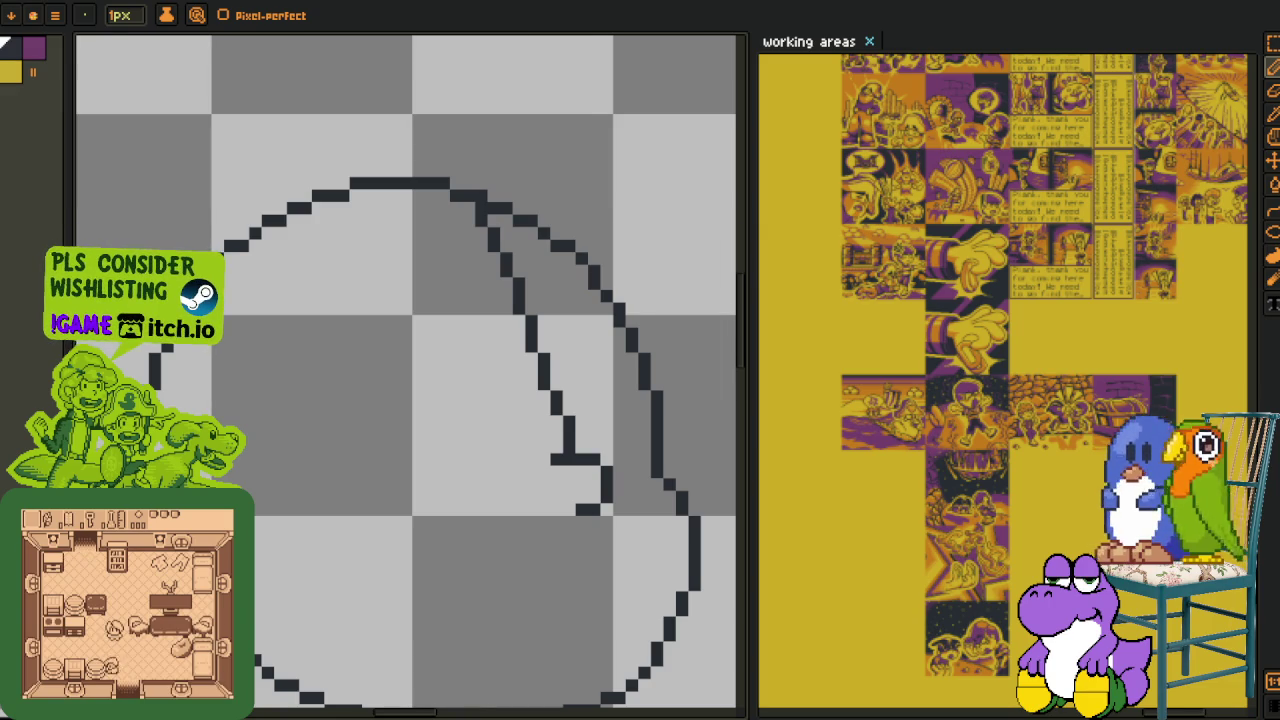
scroll(264, 471, "down", 3)
scroll(257, 466, "up", 1)
scroll(257, 471, "up", 1)
scroll(246, 487, "up", 1)
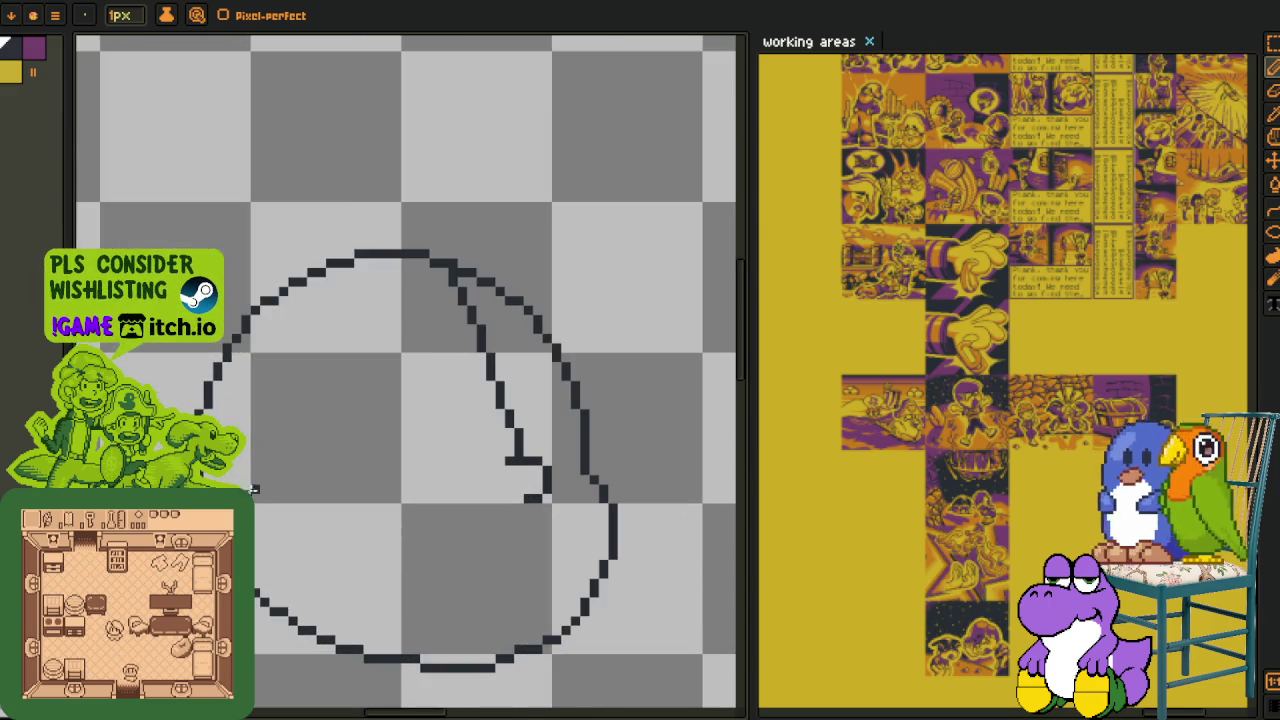
scroll(246, 487, "up", 1)
scroll(255, 490, "up", 1)
- Touch up the circle's lower-left outline, extending it into a clean diagonal
left_click_drag(264, 490, 244, 456)
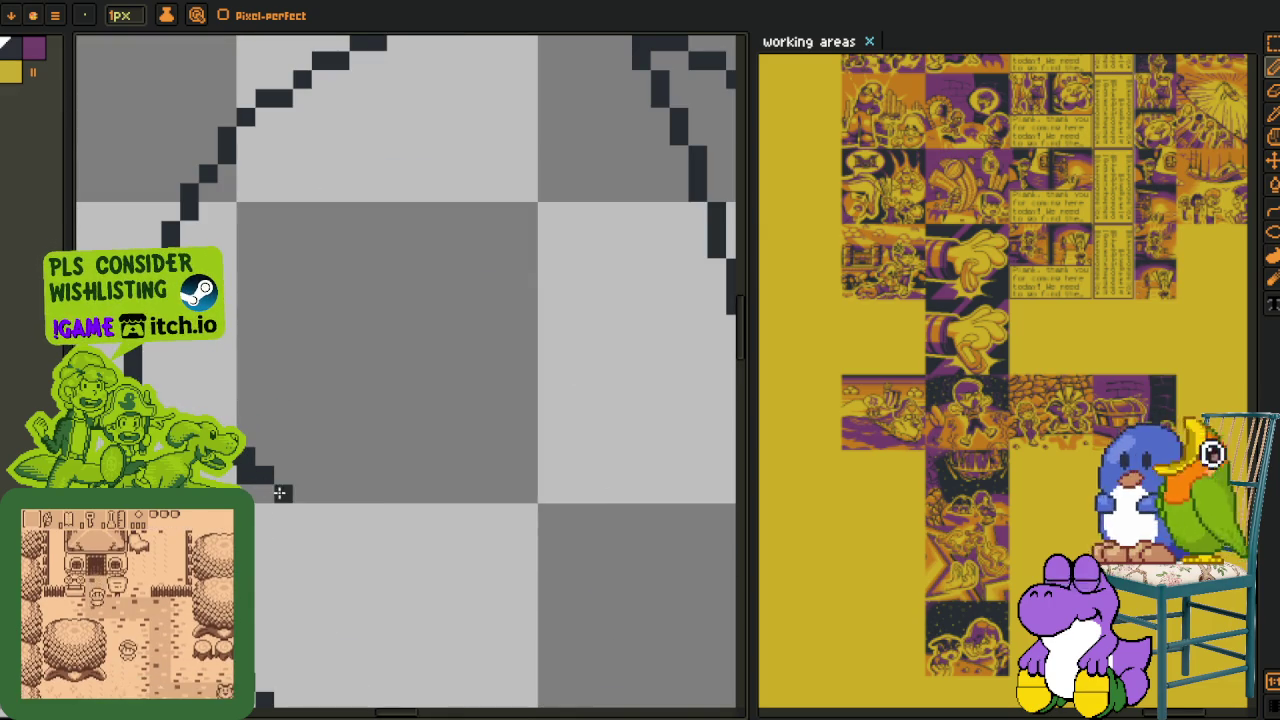
left_click_drag(258, 476, 267, 459)
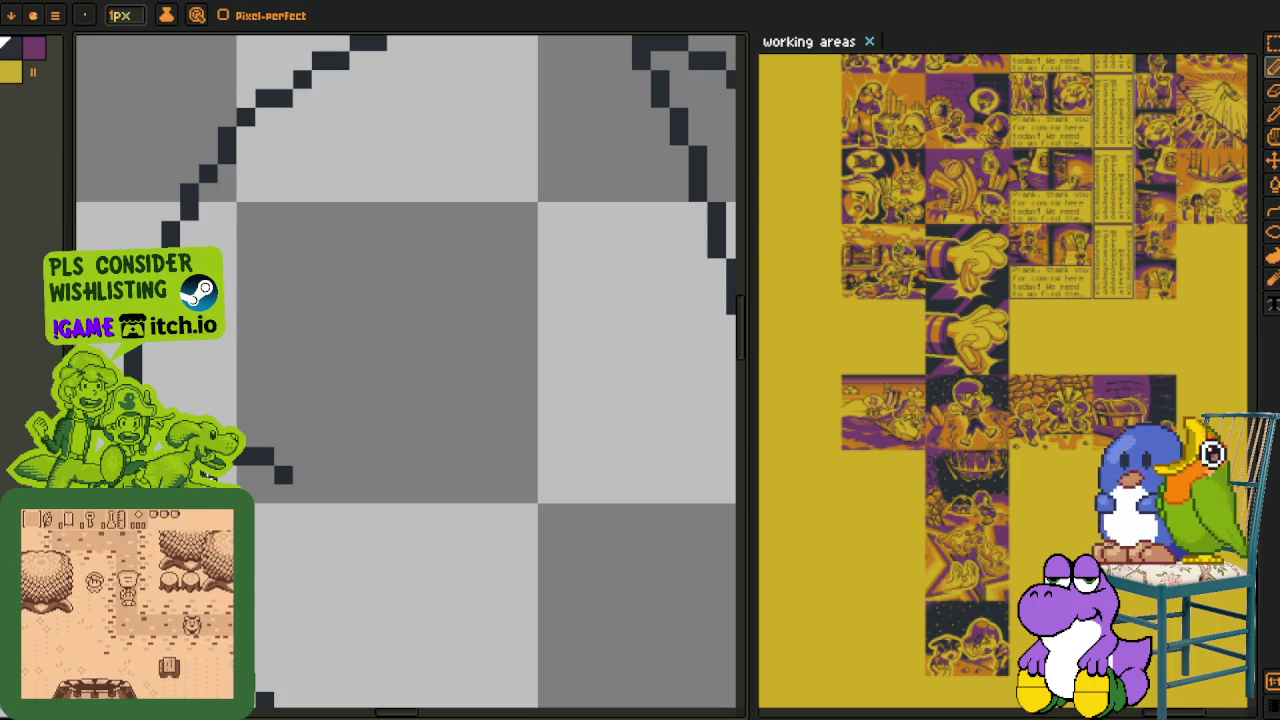
left_click_drag(256, 438, 302, 474)
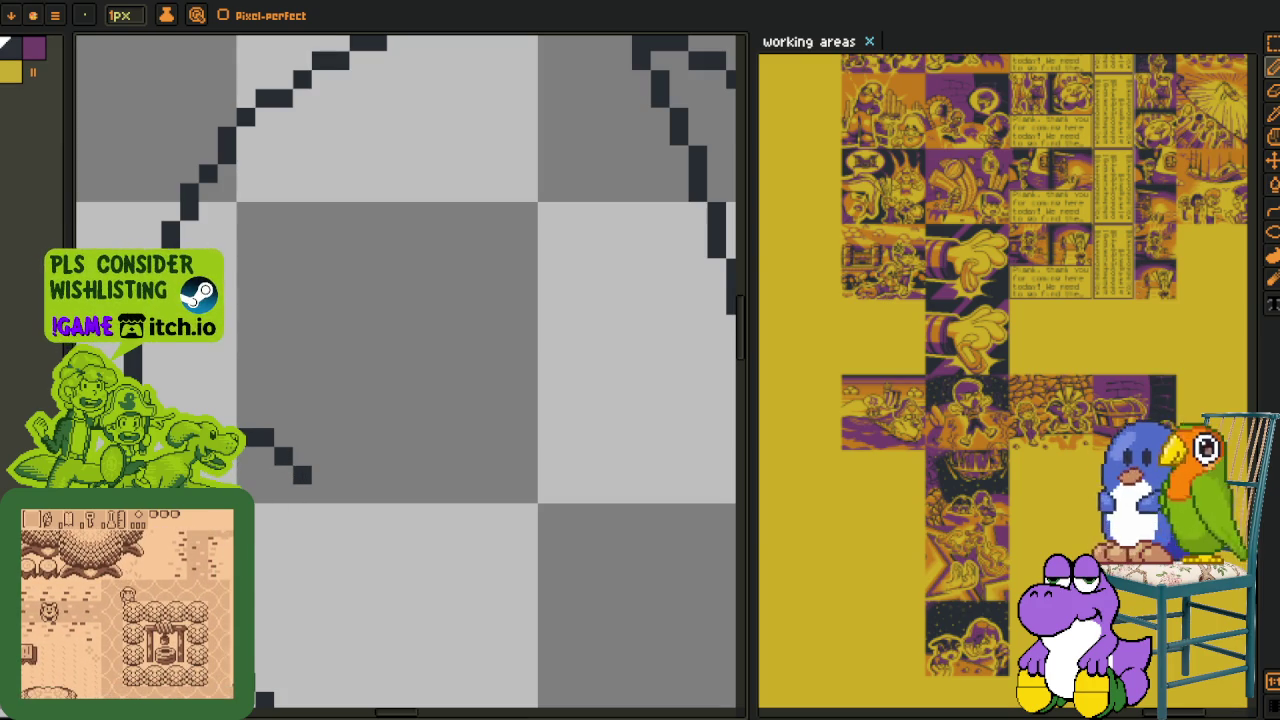
left_click(264, 588)
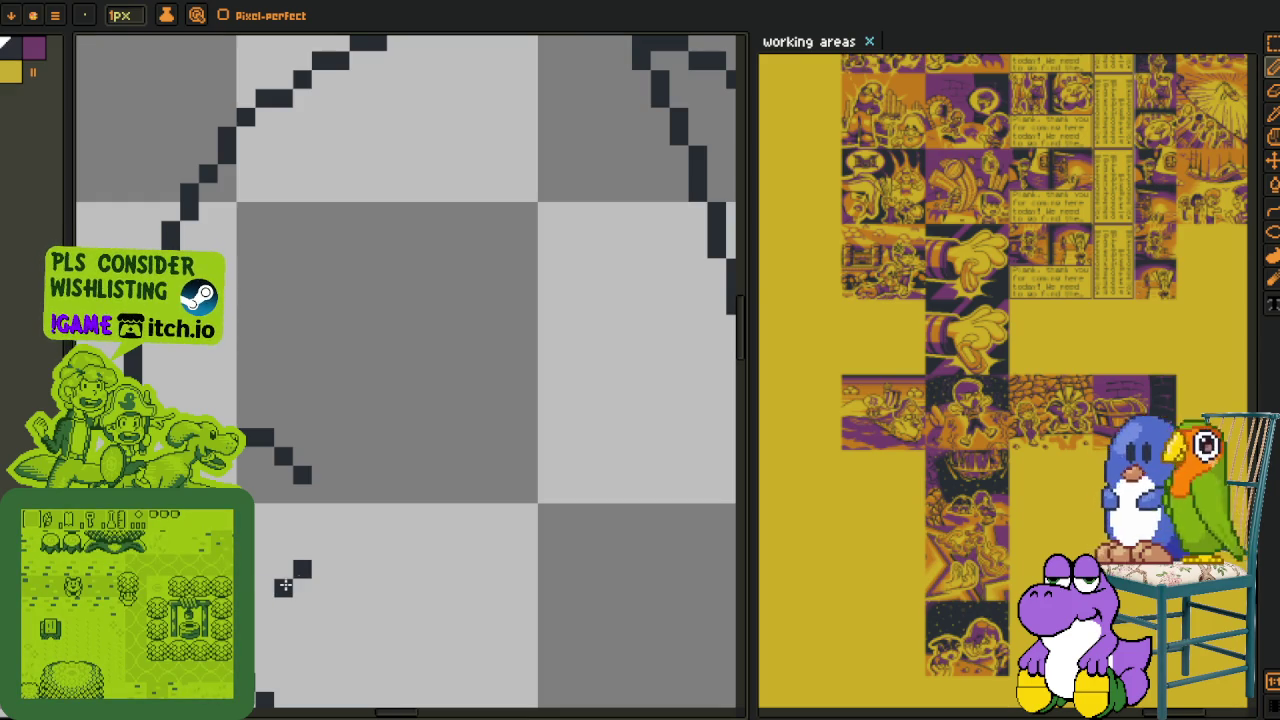
left_click_drag(284, 571, 264, 588)
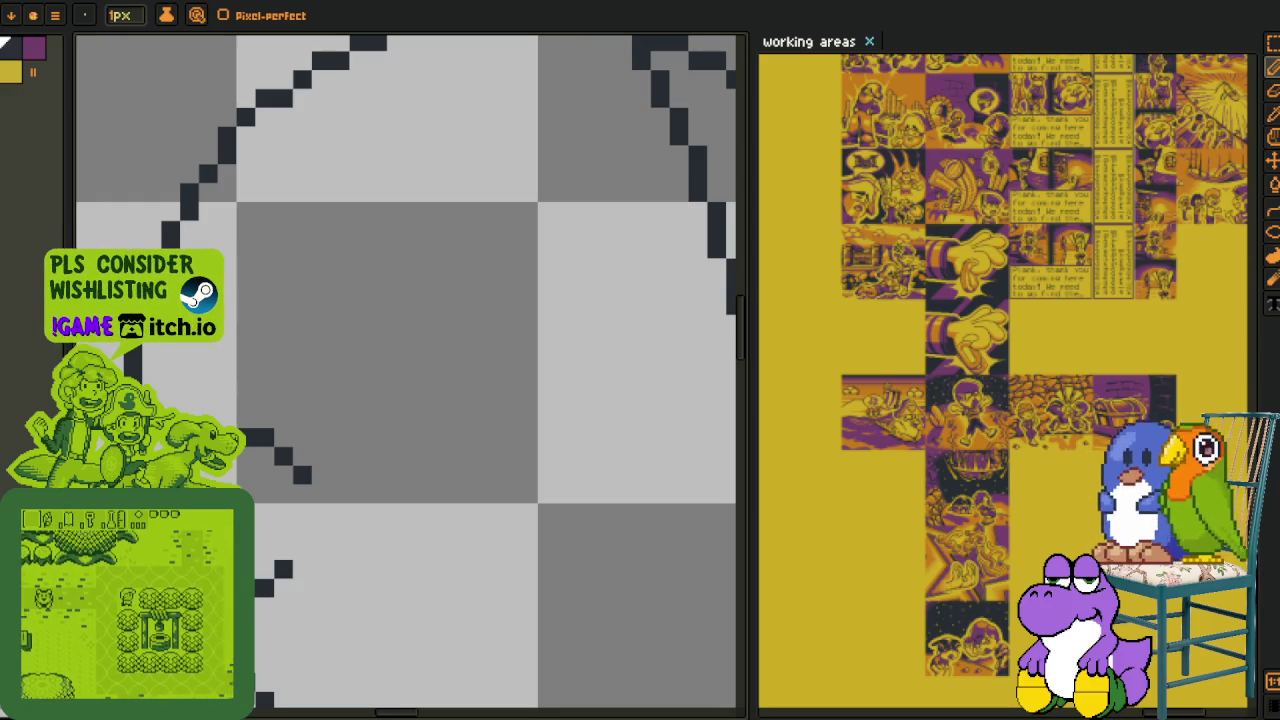
scroll(300, 560, "down", 2)
scroll(305, 551, "down", 2)
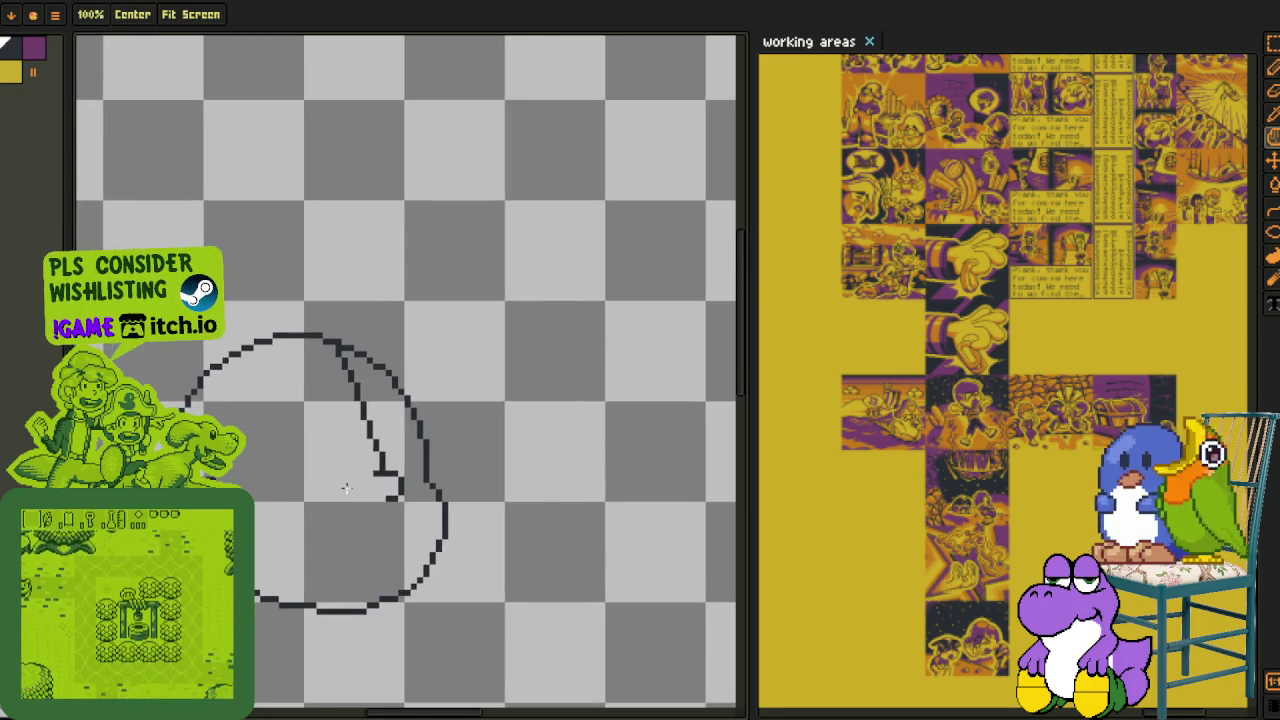
scroll(337, 491, "up", 1)
scroll(320, 462, "up", 1)
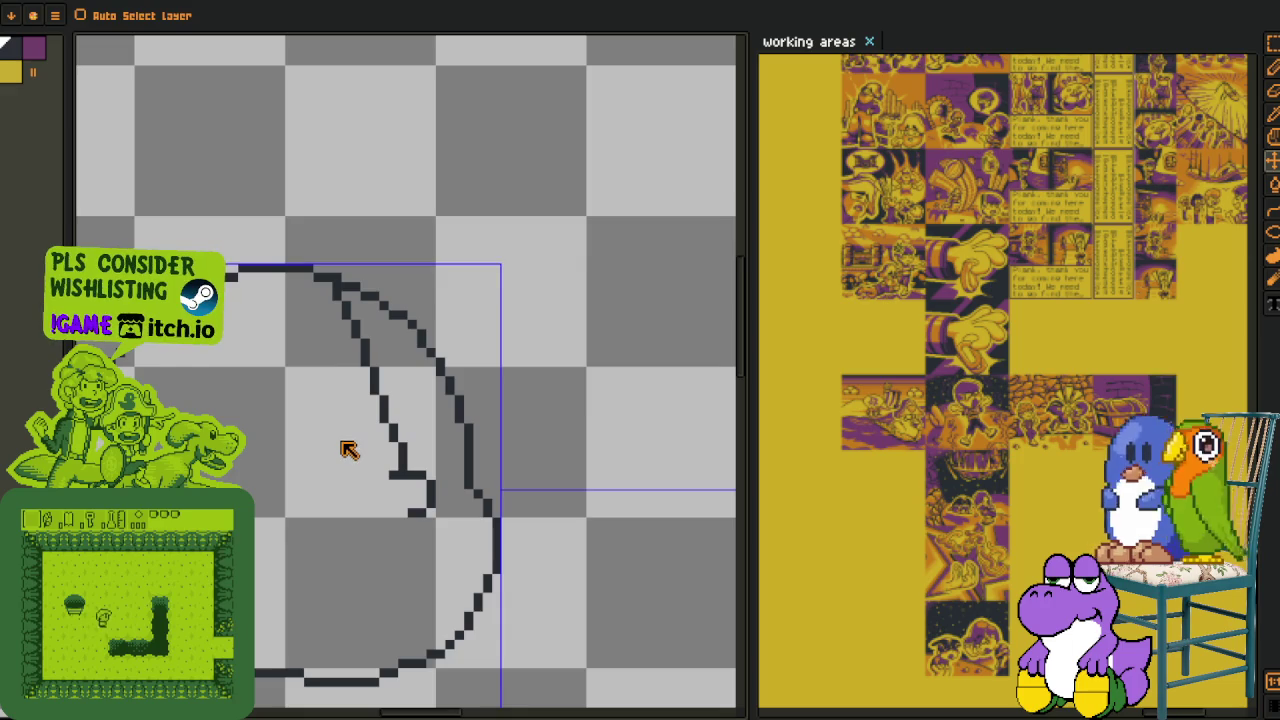
scroll(343, 445, "up", 1)
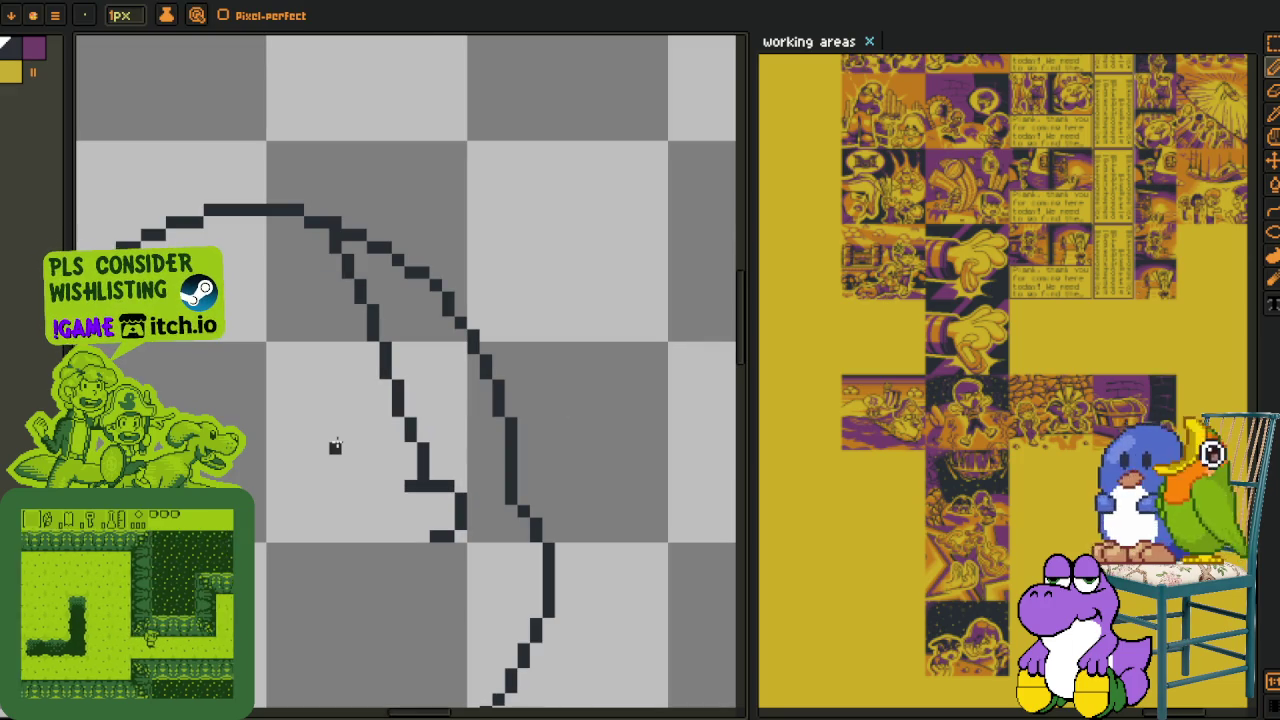
scroll(335, 445, "up", 1)
scroll(337, 427, "up", 1)
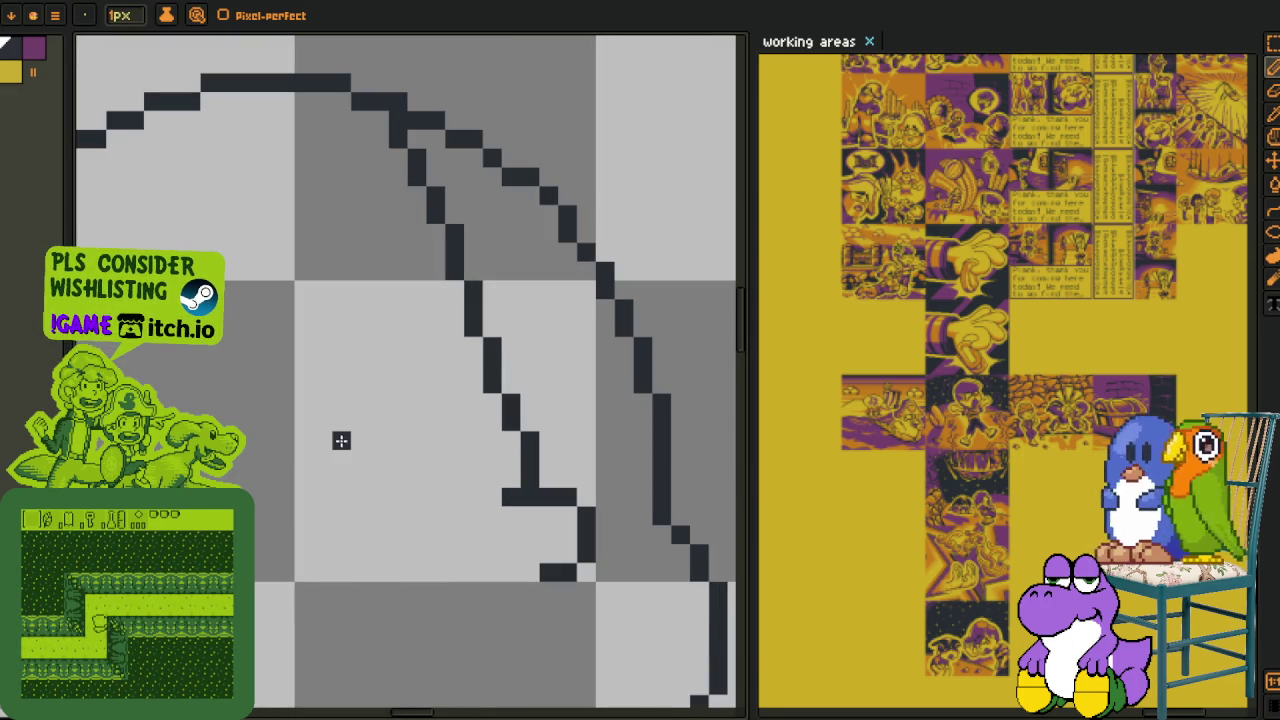
scroll(414, 425, "down", 1)
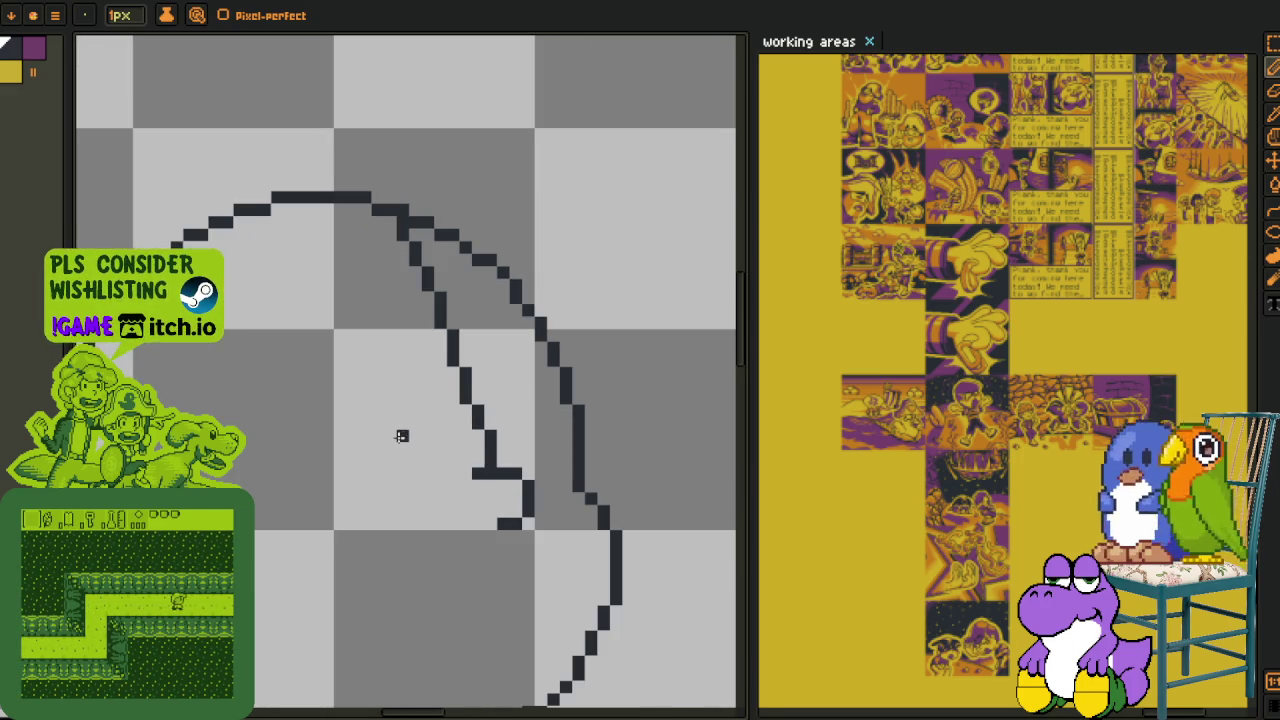
- Zoom the reference onto the surprised character's face and shift the view inside the head
scroll(965, 330, "up", 1)
scroll(895, 230, "down", 1)
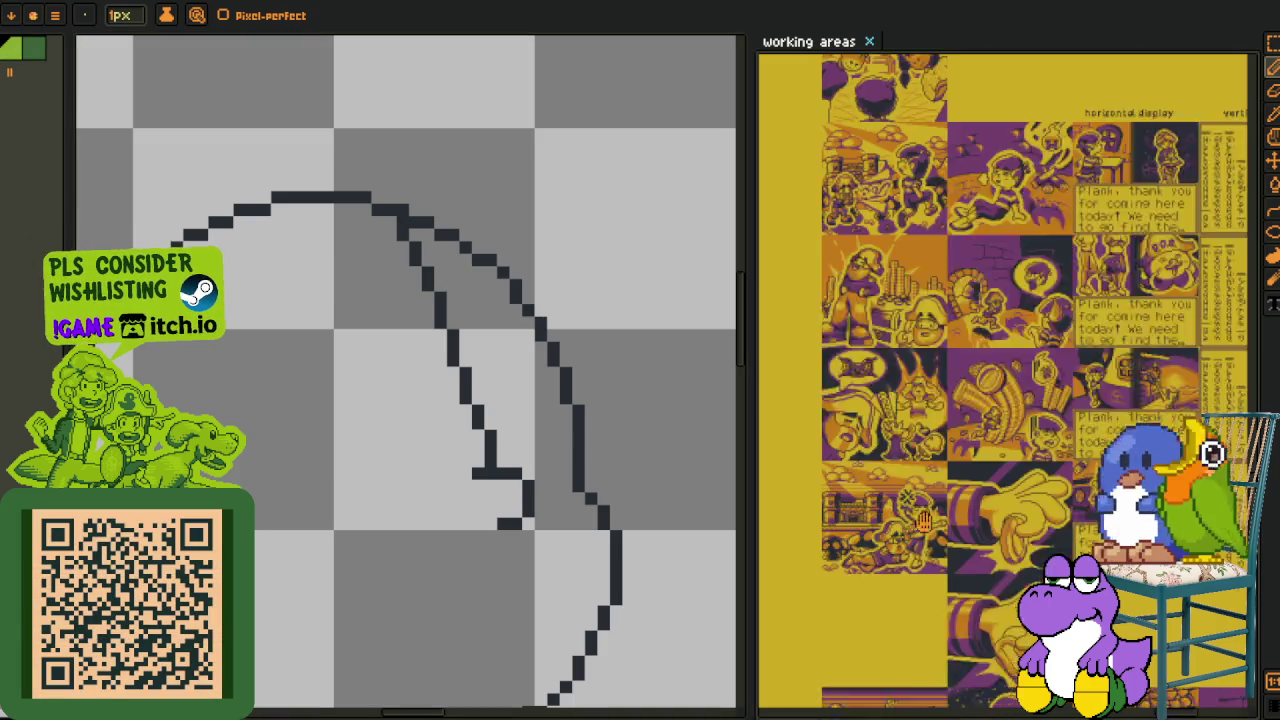
scroll(920, 525, "up", 1)
scroll(902, 260, "up", 3)
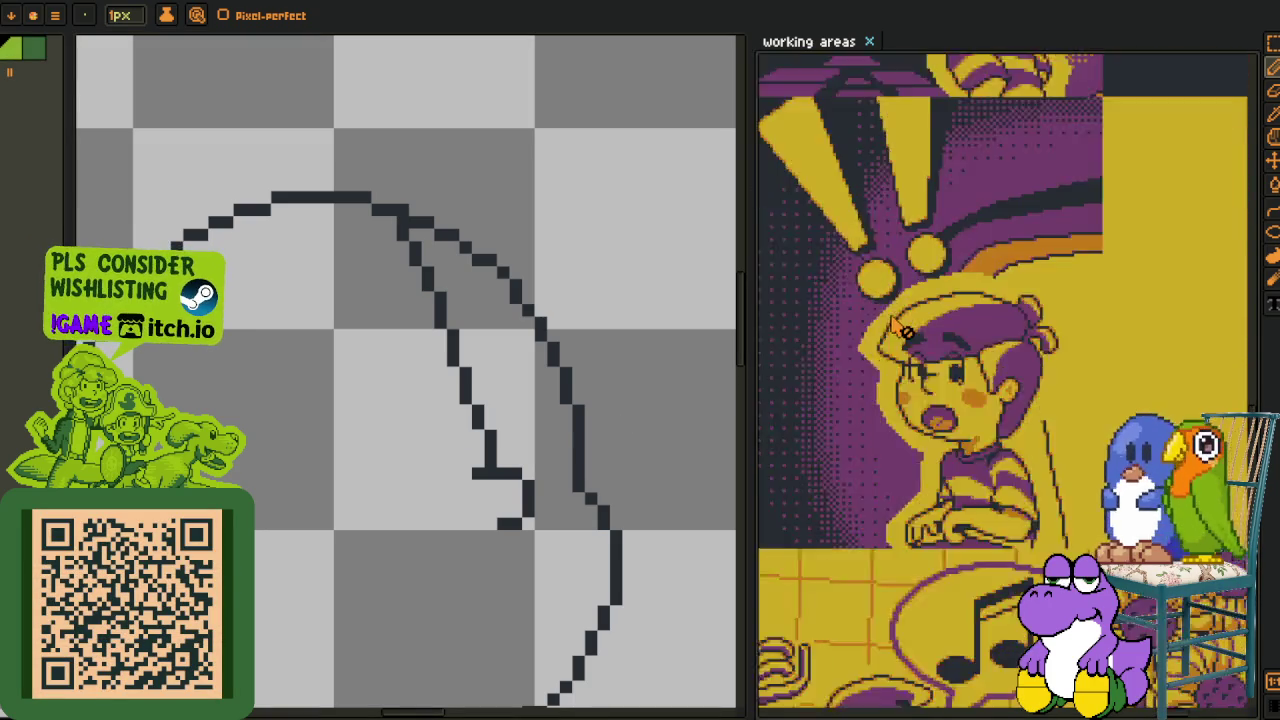
scroll(900, 320, "up", 1)
scroll(975, 395, "up", 1)
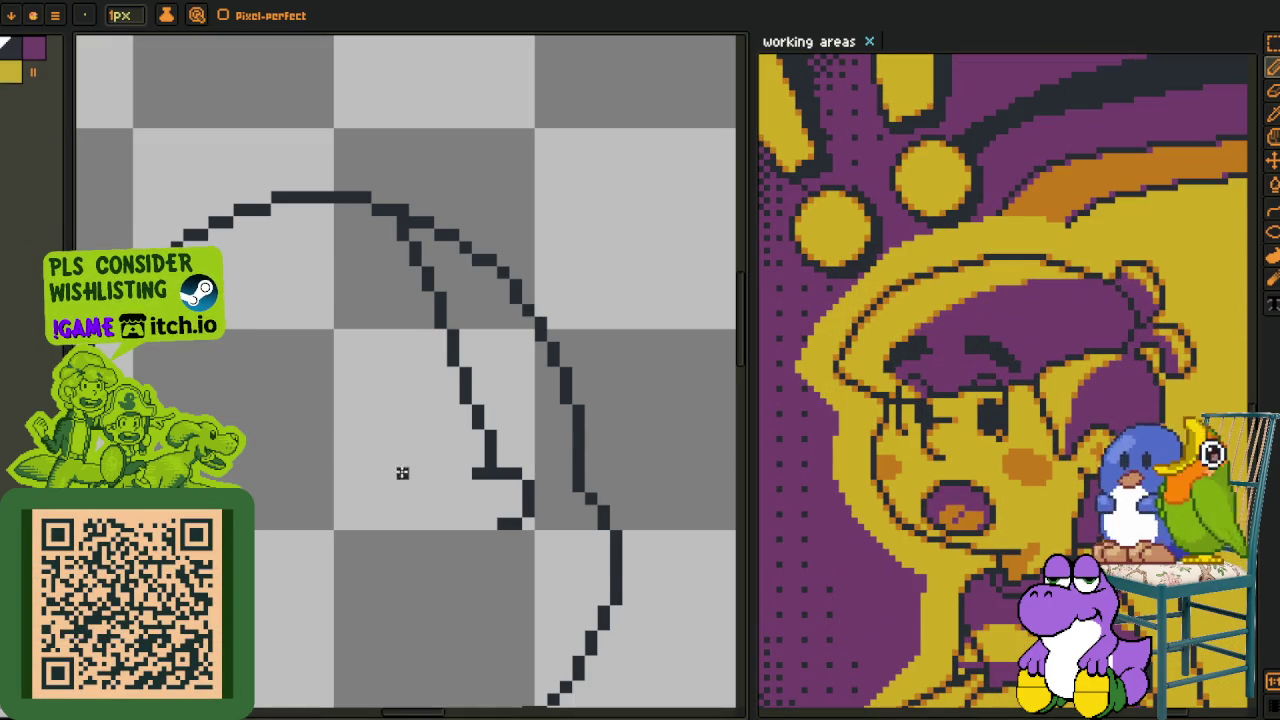
scroll(400, 420, "down", 1)
scroll(395, 400, "up", 2)
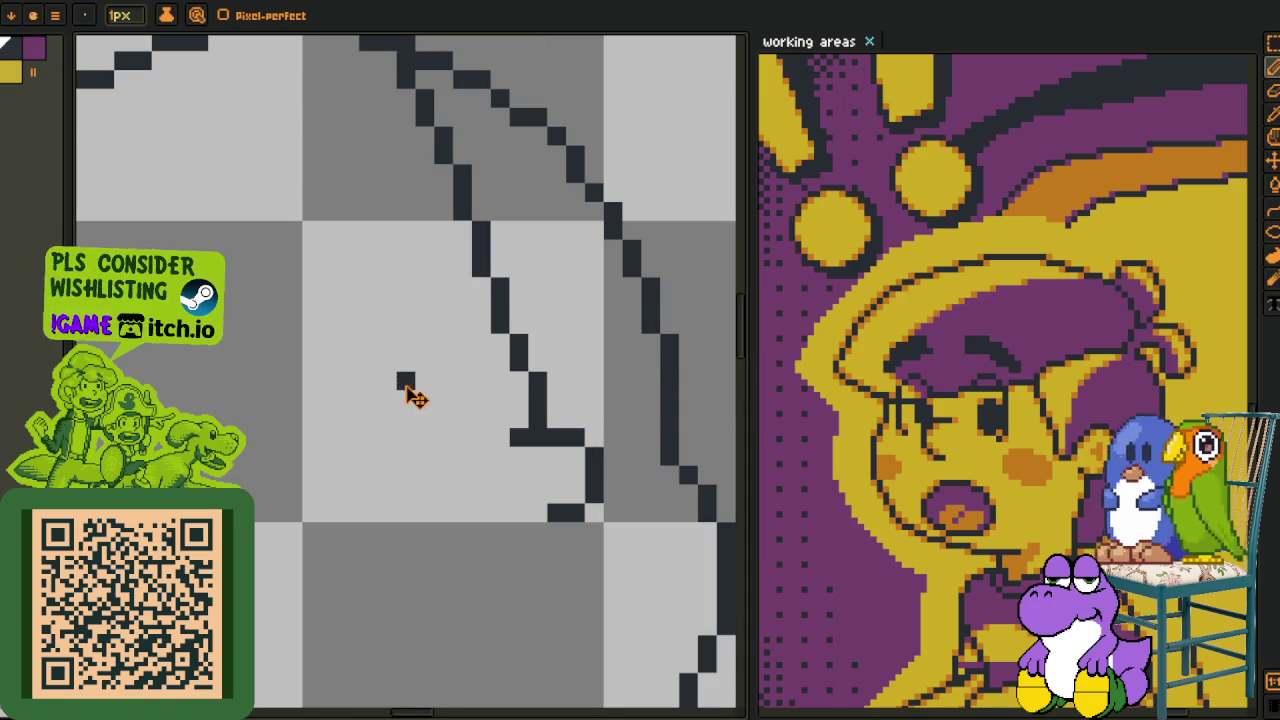
mouse_move(406, 437)
left_mouse_down()
mouse_move(476, 395)
mouse_move(449, 457)
mouse_move(379, 367)
left_mouse_up()
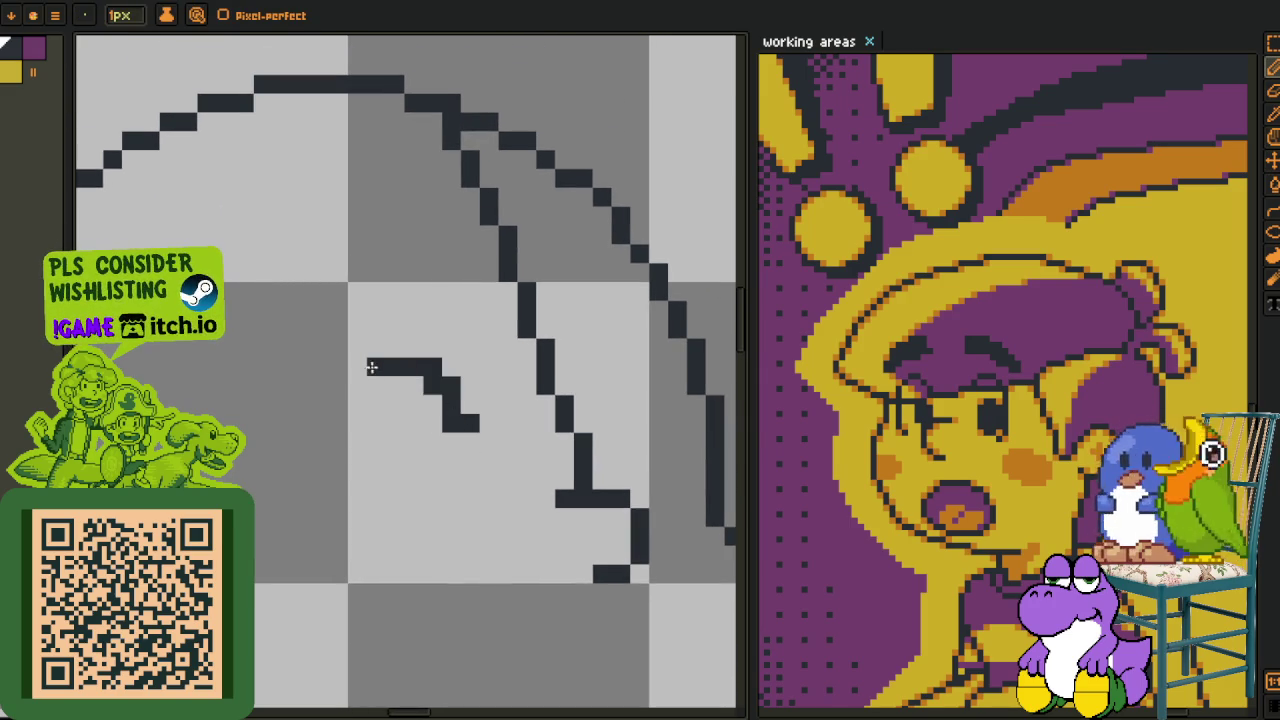
- Pencil a slanted brow stroke and fill a dark oval eye below it
left_click_drag(451, 423, 400, 365)
left_click_drag(465, 405, 348, 330)
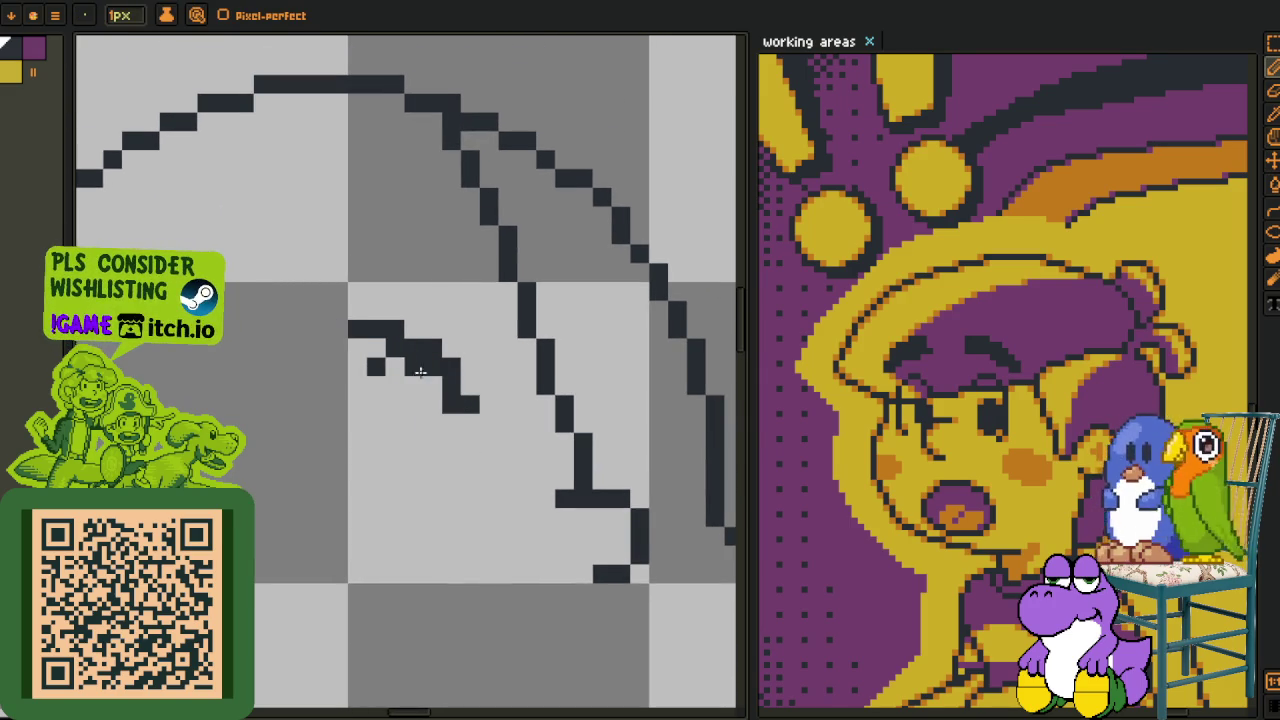
left_click_drag(437, 385, 470, 405)
mouse_move(440, 445)
left_mouse_down()
mouse_move(420, 515)
mouse_move(450, 456)
left_mouse_up()
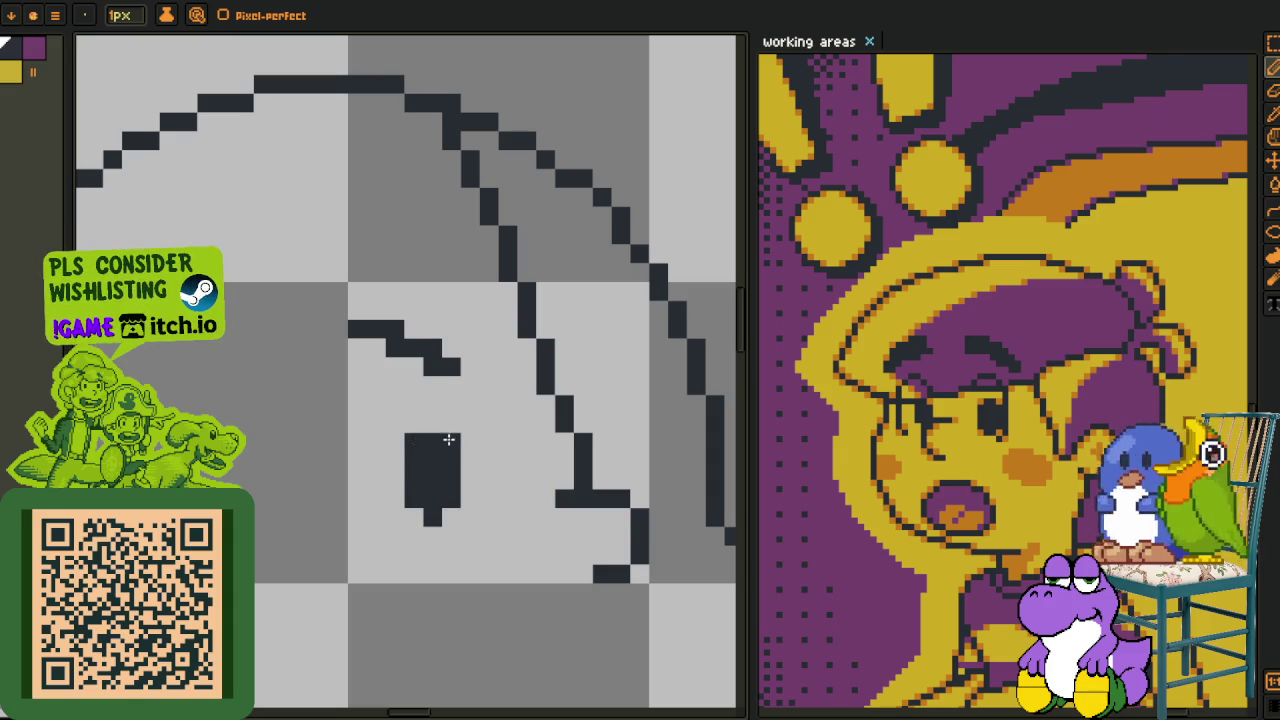
scroll(449, 439, "down", 3)
scroll(446, 443, "up", 2)
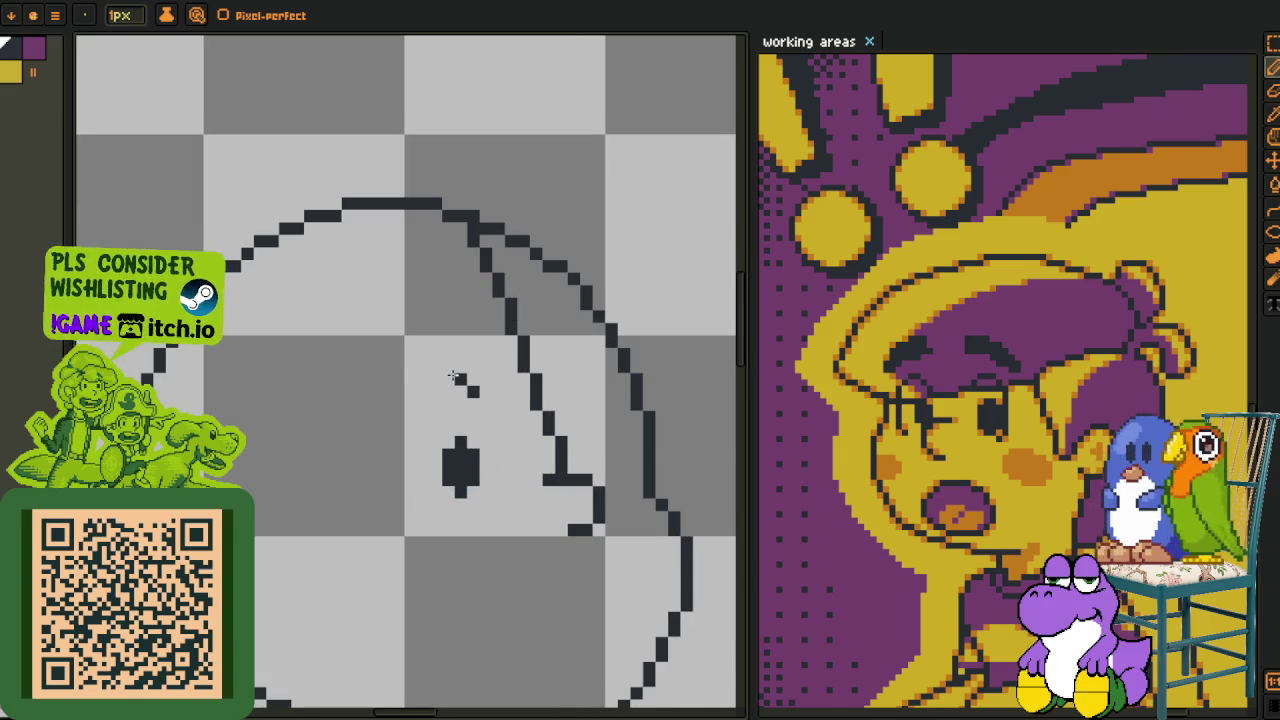
- Arch an outline over the dark eye and extend it down the eye's left side
mouse_move(472, 390)
left_mouse_down()
mouse_move(455, 368)
mouse_move(409, 370)
mouse_move(345, 420)
left_mouse_up()
left_click_drag(405, 355, 356, 408)
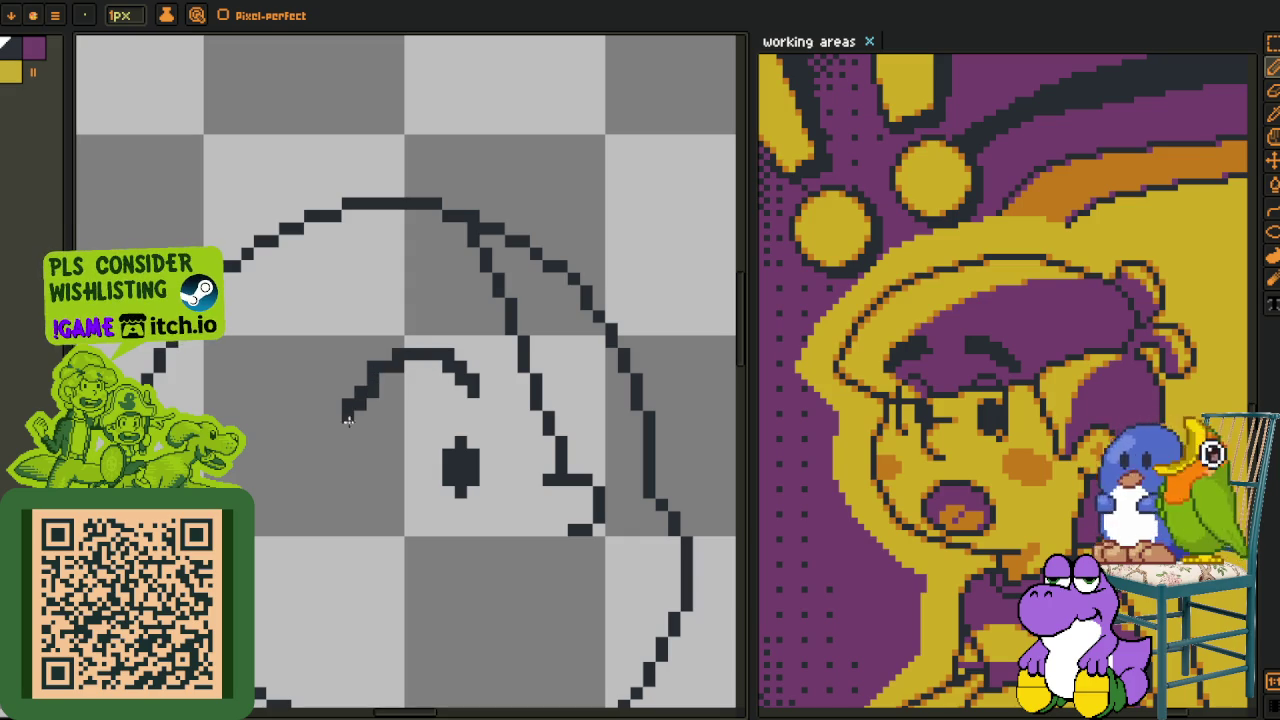
mouse_move(423, 529)
left_mouse_down()
mouse_move(381, 471)
mouse_move(378, 437)
left_mouse_up()
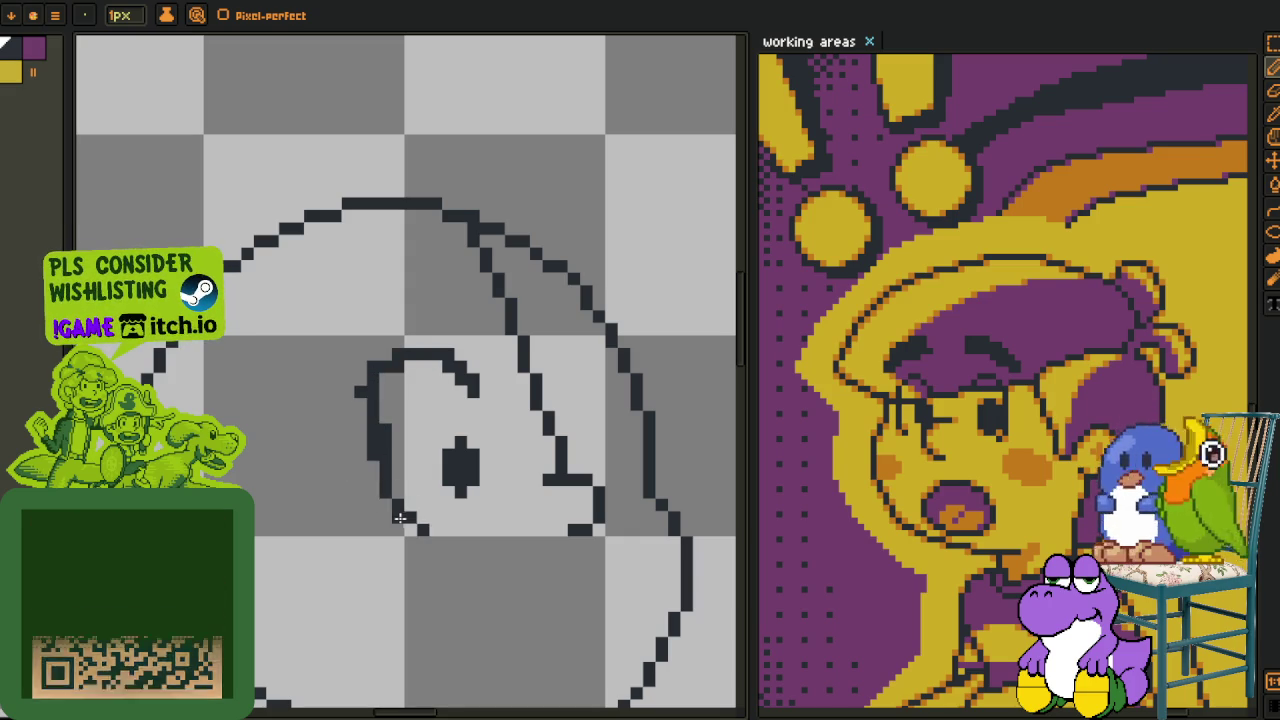
left_click_drag(387, 503, 410, 528)
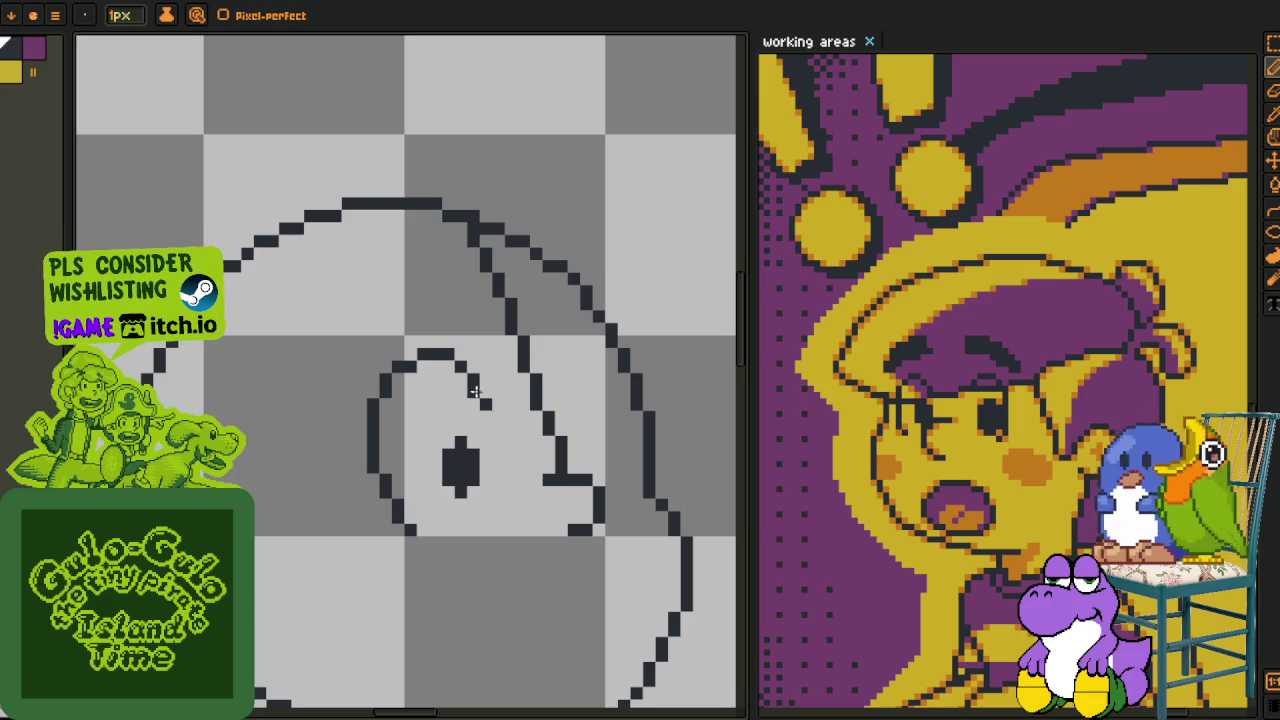
scroll(450, 378, "down", 2)
scroll(450, 378, "down", 1)
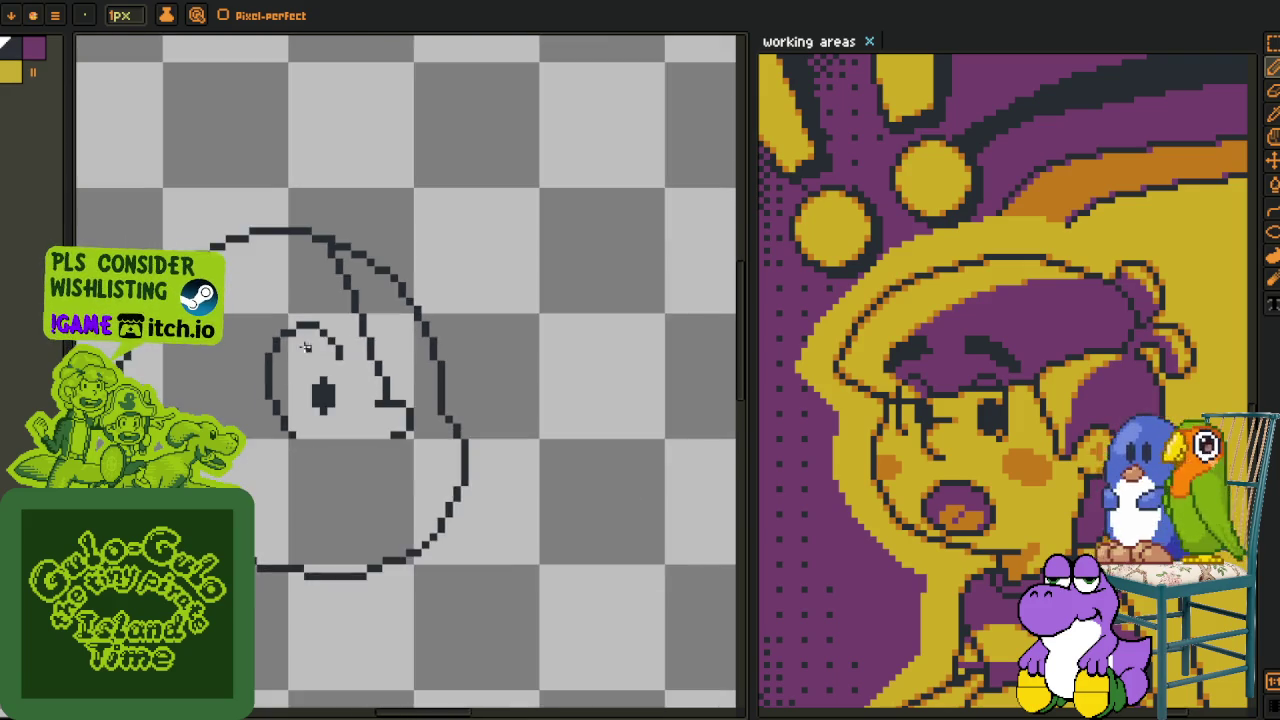
- Erase part of the diagonal head outline and fix its step pixel
scroll(357, 400, "up", 2)
scroll(562, 413, "up", 2)
mouse_move(490, 437)
left_mouse_down()
mouse_move(341, 176)
mouse_move(323, 84)
left_mouse_up()
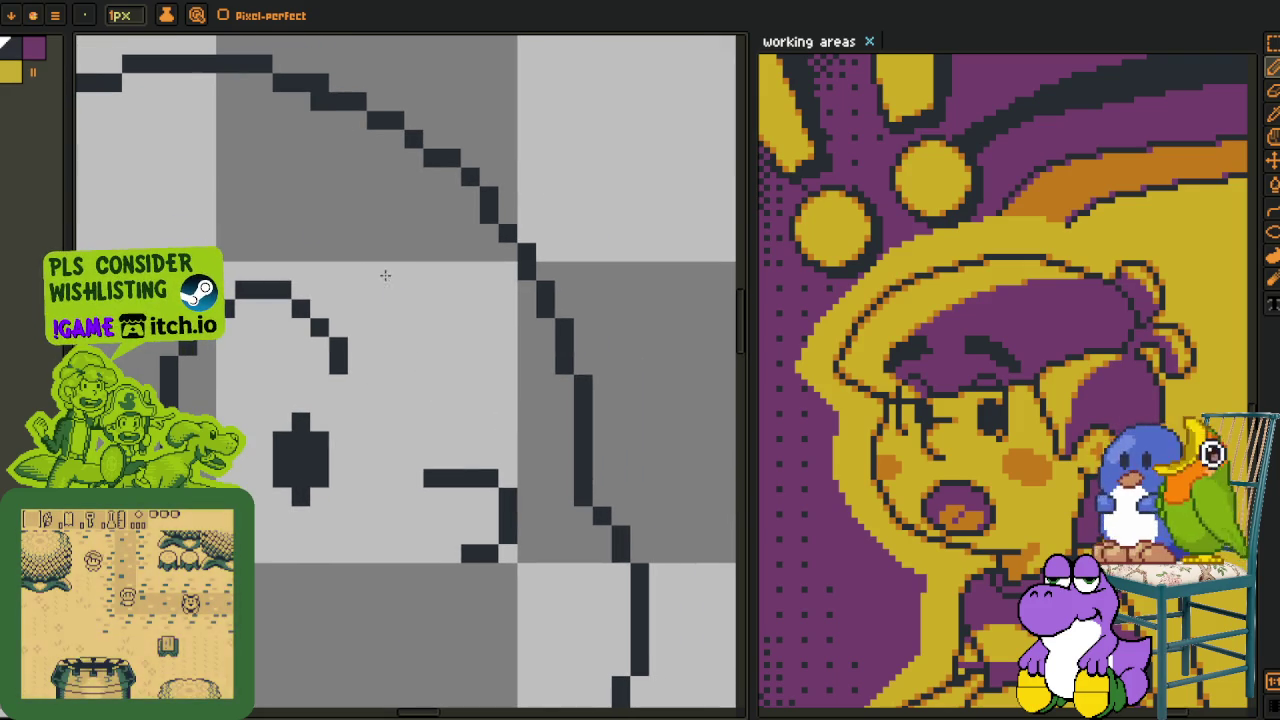
left_click(320, 84)
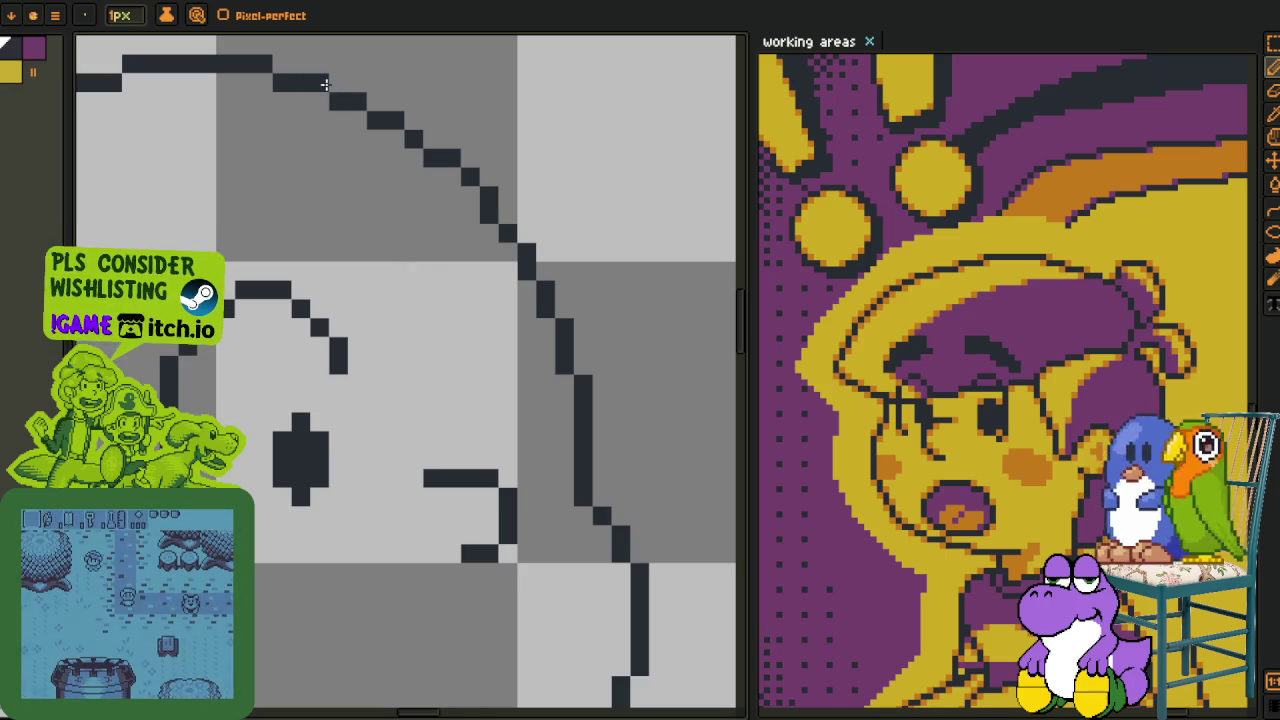
scroll(448, 330, "down", 1)
- Draw the second eye's curved outline with a pupil right of the first eye
left_click(449, 355)
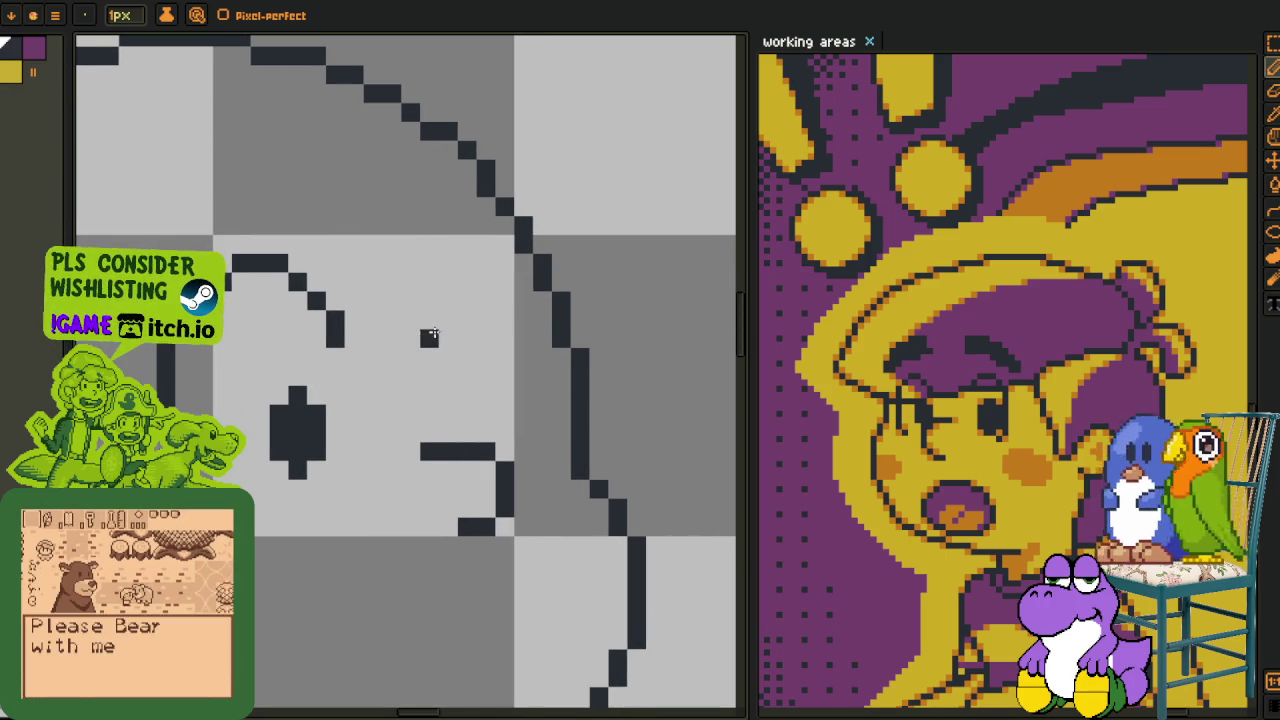
left_click_drag(429, 337, 462, 264)
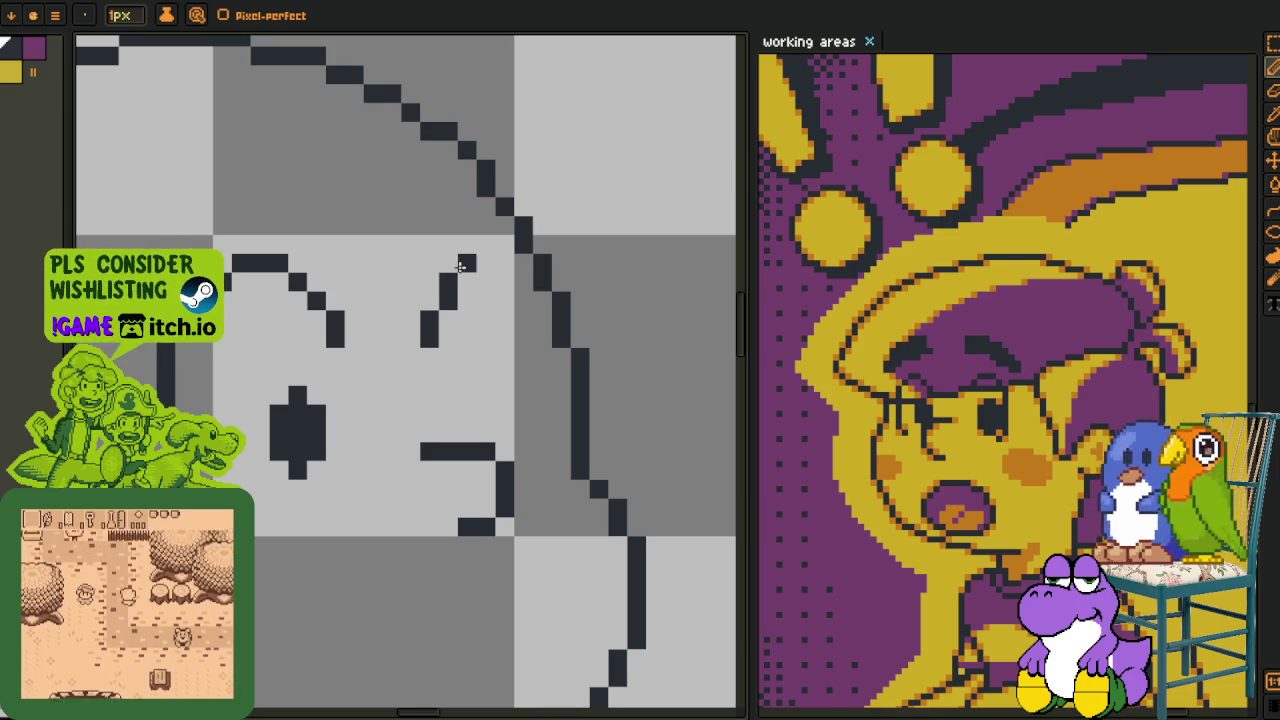
mouse_move(438, 338)
left_mouse_down()
mouse_move(452, 296)
mouse_move(505, 310)
mouse_move(524, 398)
left_mouse_up()
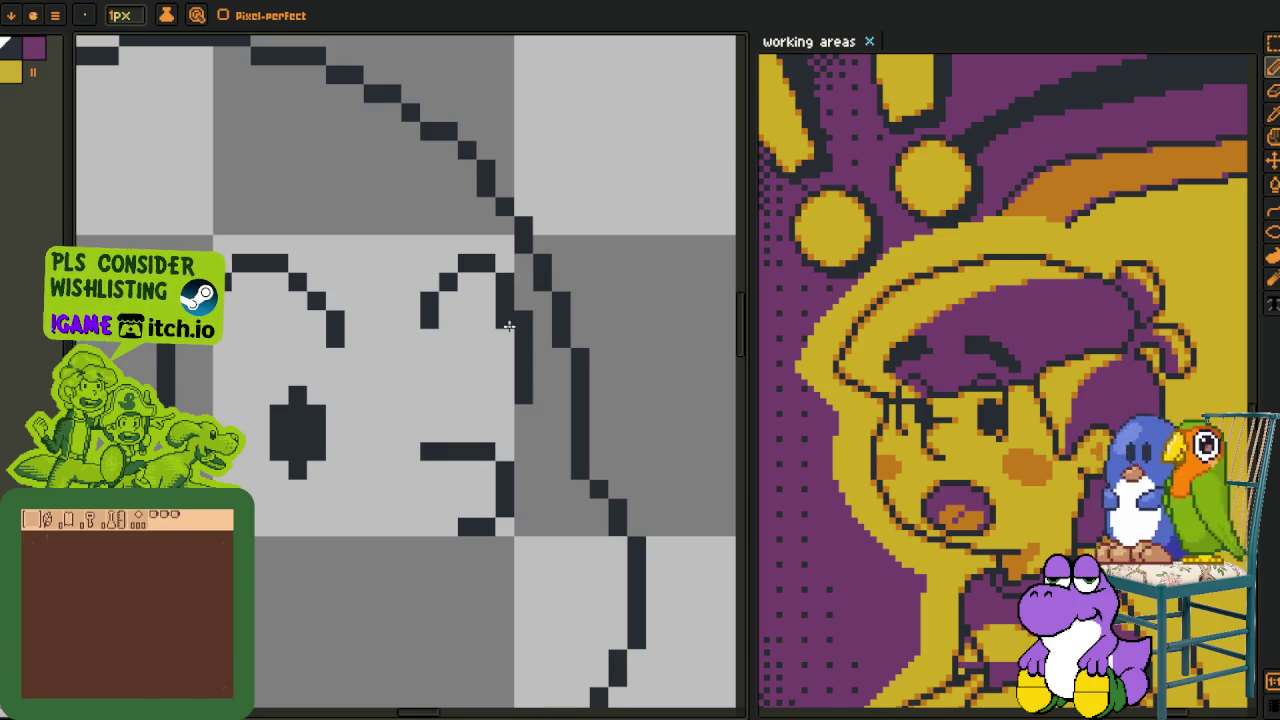
left_click_drag(513, 332, 536, 406)
mouse_move(535, 361)
left_mouse_down()
mouse_move(525, 454)
mouse_move(487, 392)
mouse_move(502, 424)
left_mouse_up()
scroll(502, 398, "down", 3)
scroll(502, 398, "up", 2)
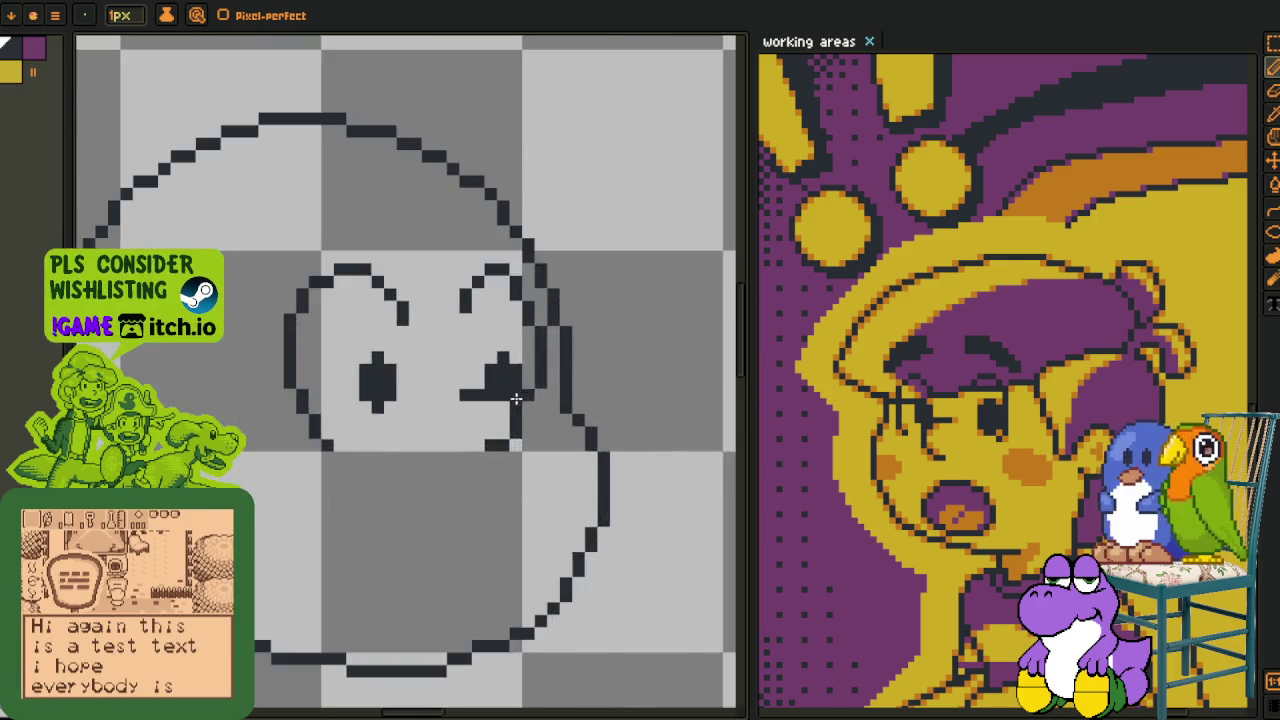
- Pencil a thick, curved oval open mouth below the eyes, redrawing its left edge inward
scroll(490, 463, "down", 2)
scroll(490, 463, "up", 2)
scroll(490, 463, "up", 1)
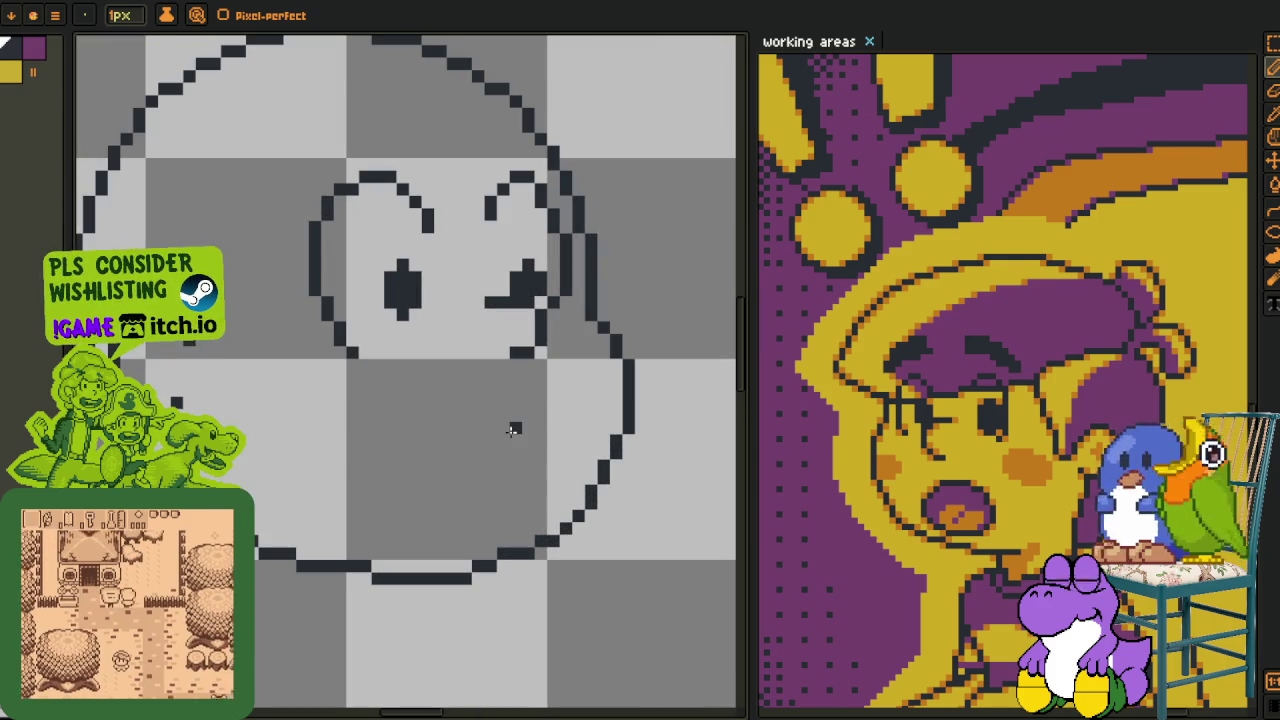
left_click_drag(512, 429, 441, 475)
mouse_move(498, 414)
left_mouse_down()
mouse_move(436, 470)
mouse_move(441, 520)
mouse_move(514, 414)
mouse_move(565, 458)
mouse_move(520, 515)
left_mouse_up()
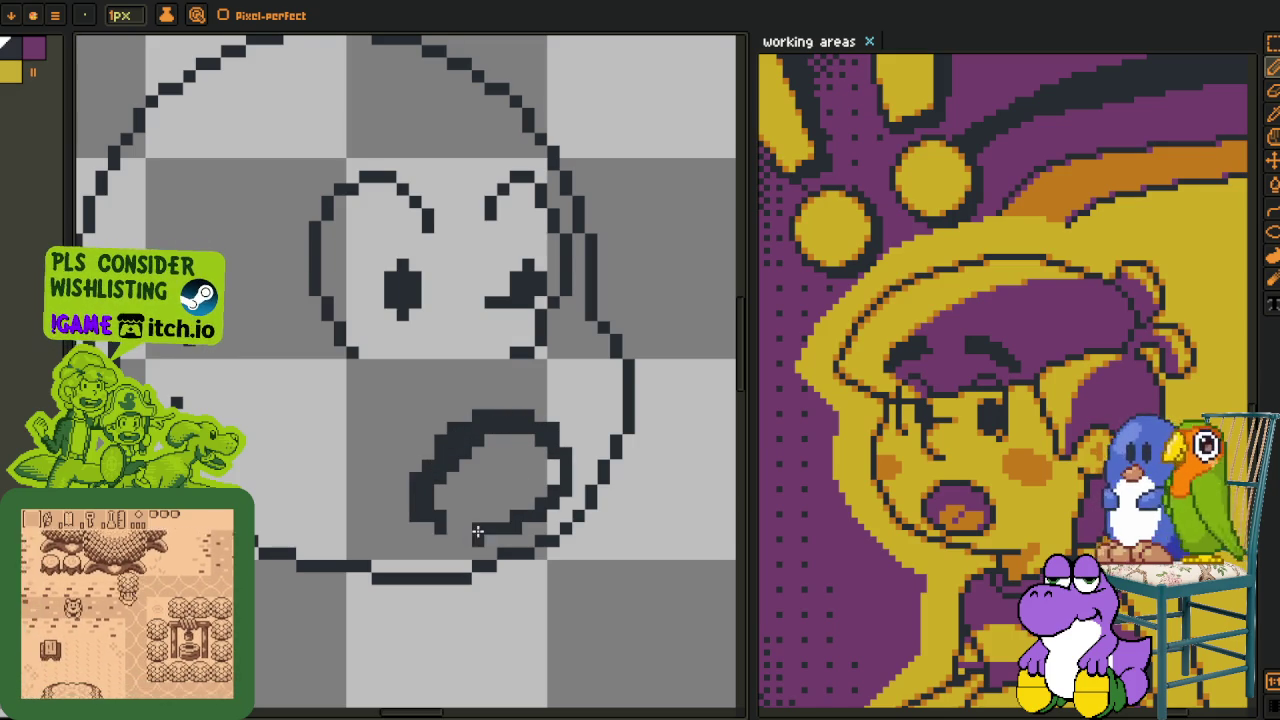
scroll(481, 540, "up", 1)
mouse_move(408, 510)
left_mouse_down()
mouse_move(386, 470)
mouse_move(395, 430)
mouse_move(440, 375)
left_mouse_up()
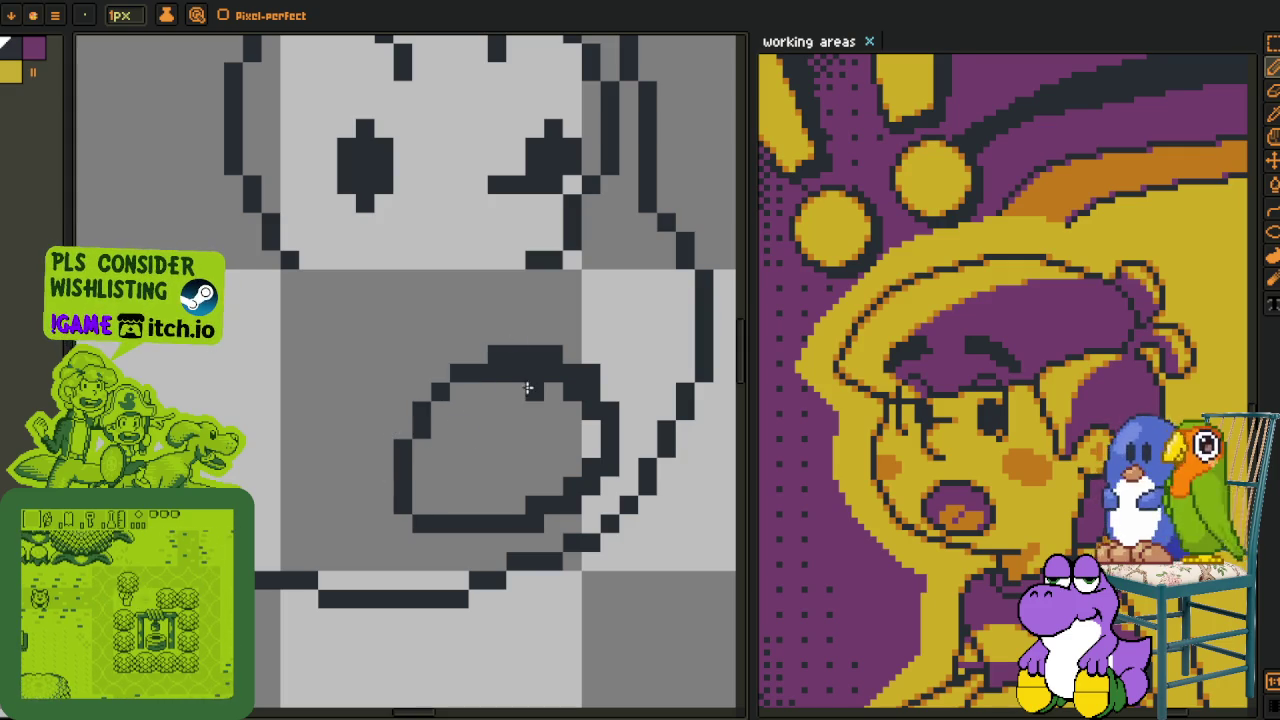
- Clean up stray outline pixels along the mouth's top edge and lower right
left_click_drag(528, 390, 492, 374)
left_click_drag(582, 465, 514, 503)
scroll(514, 503, "down", 2)
scroll(540, 475, "up", 2)
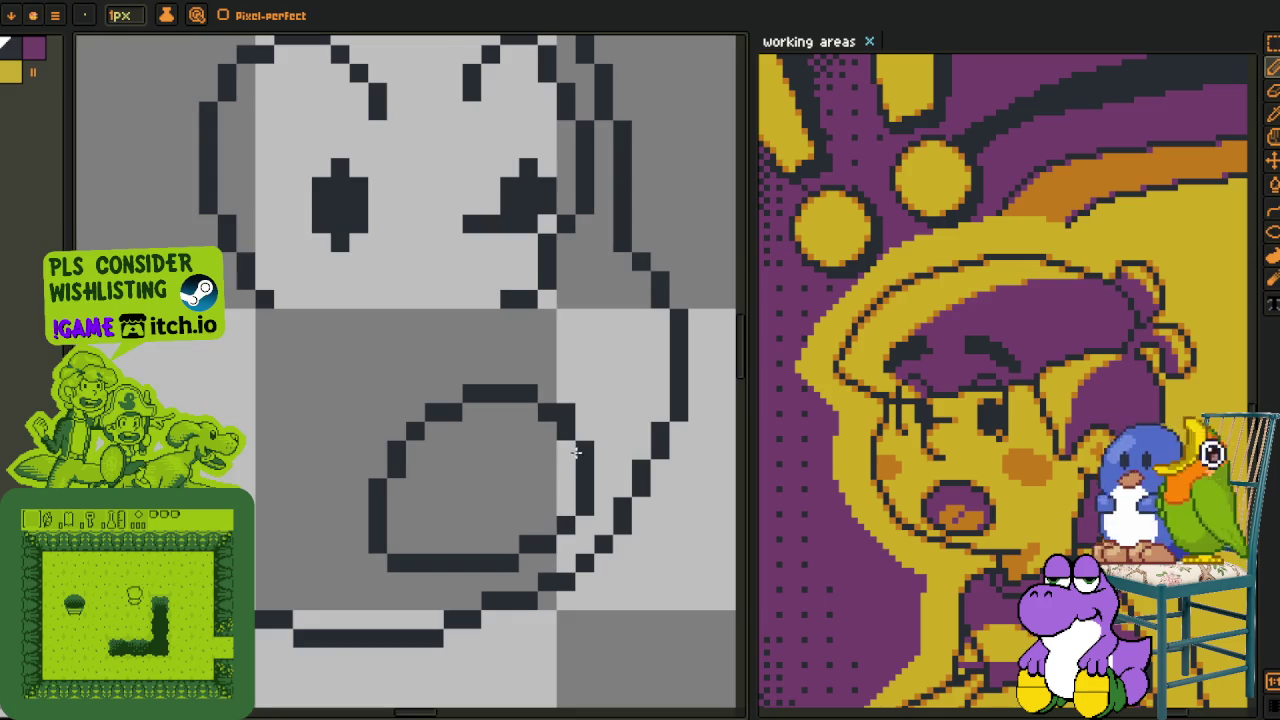
scroll(572, 458, "down", 3)
scroll(615, 435, "down", 1)
scroll(614, 436, "up", 2)
scroll(600, 440, "up", 1)
scroll(480, 455, "down", 1)
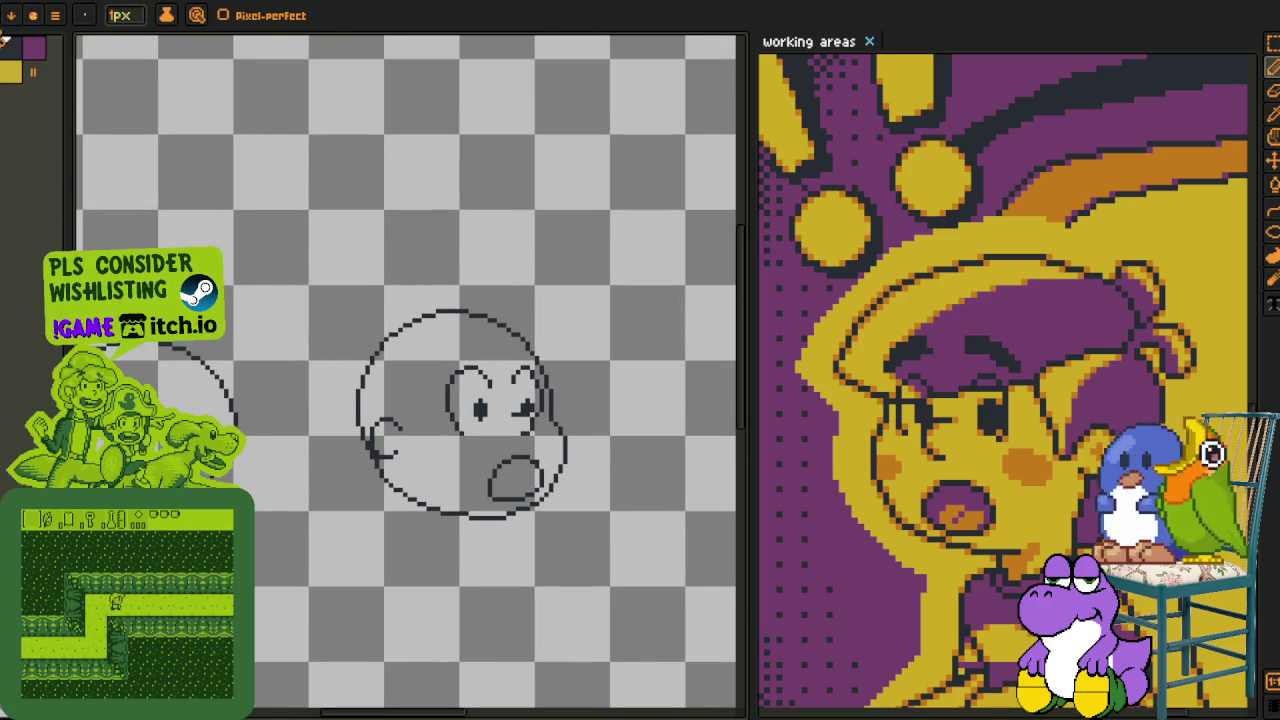
- Bucket-fill the inside of the head outline with yellow
key("b")
left_click(443, 442)
scroll(500, 420, "up", 2)
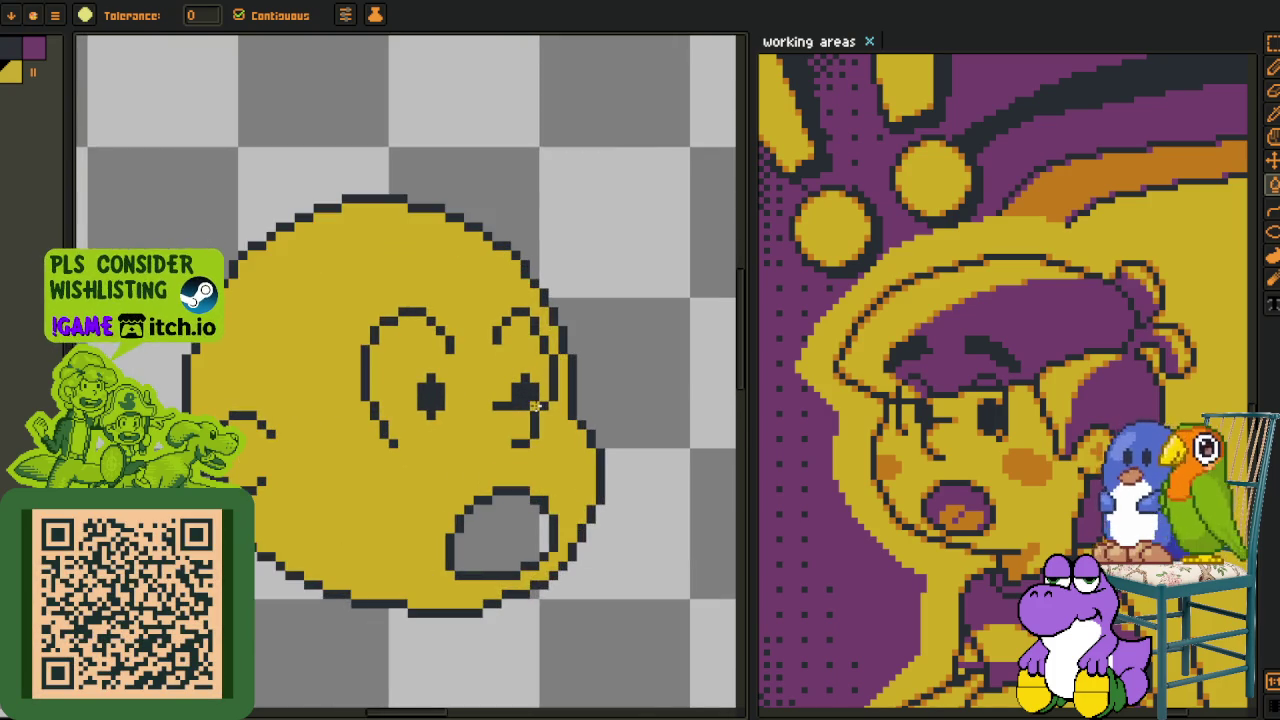
scroll(535, 402, "down", 2)
- Eyedrop purple and bucket-fill the open mouth with it, then recentre the face
key("i")
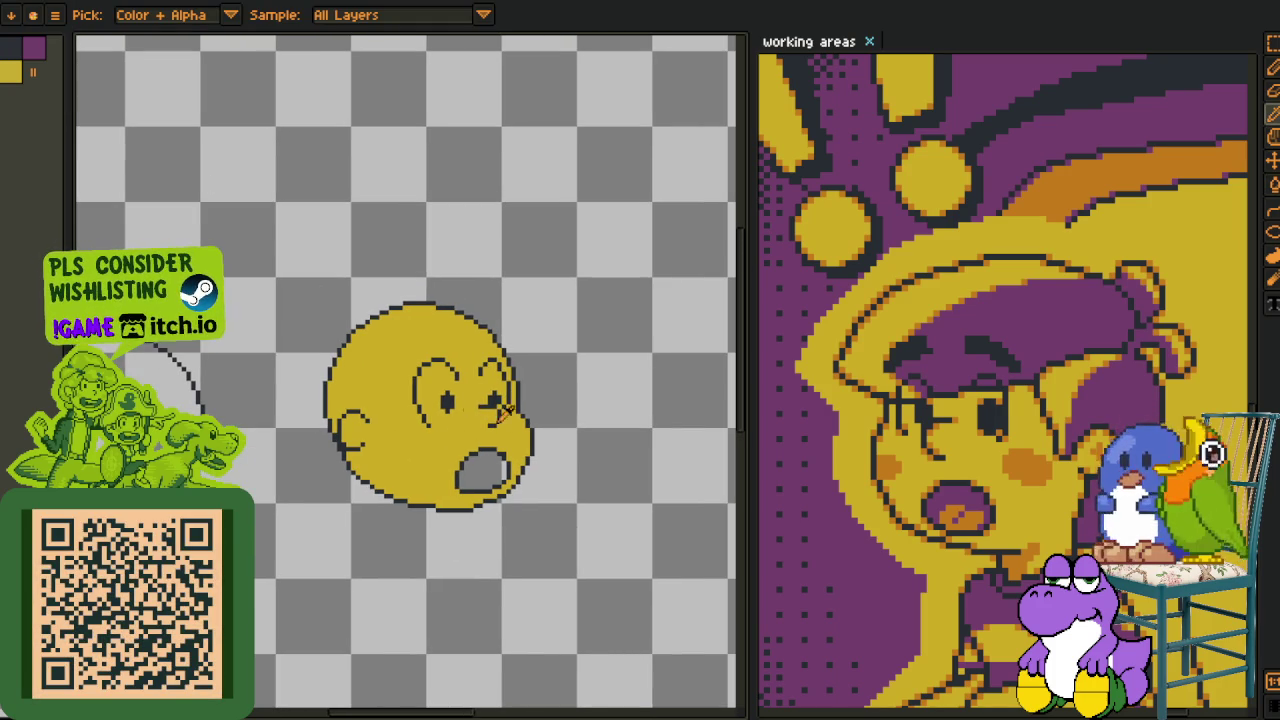
scroll(468, 402, "up", 1)
scroll(468, 402, "up", 1)
key("b")
left_click(505, 501)
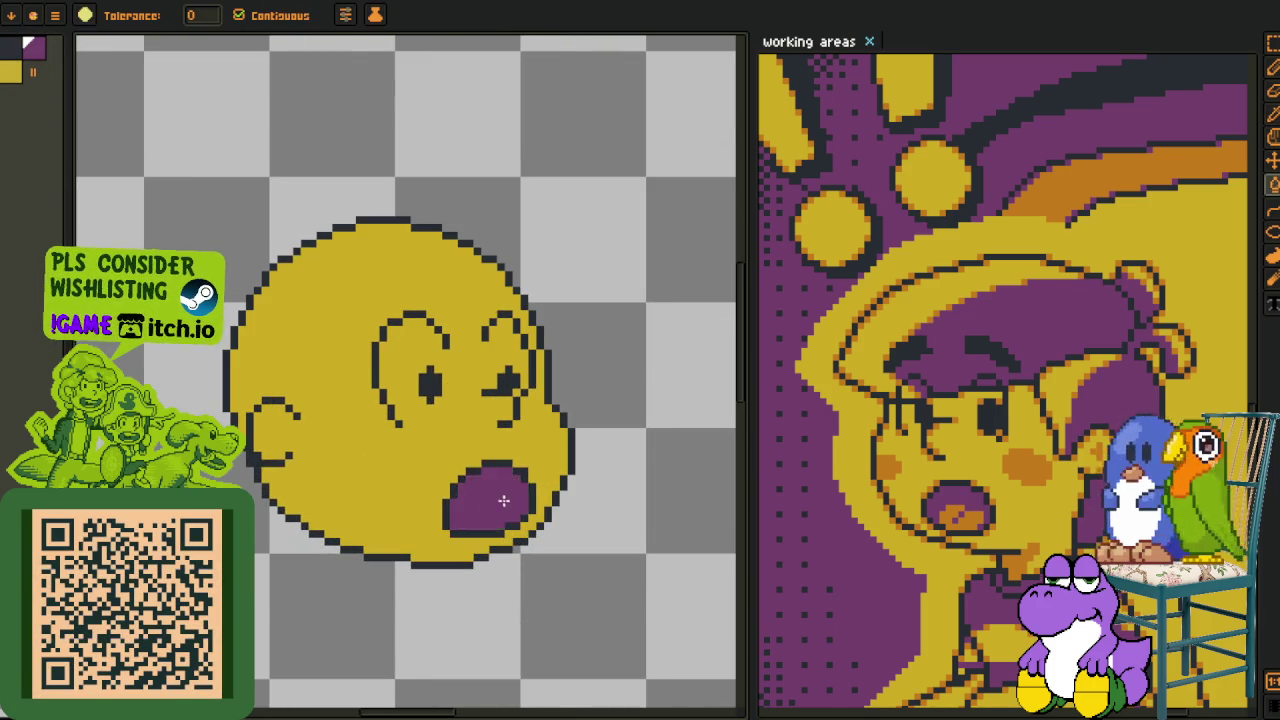
key("m")
scroll(505, 501, "down", 2)
left_click_drag(340, 181, 200, 205)
key("i")
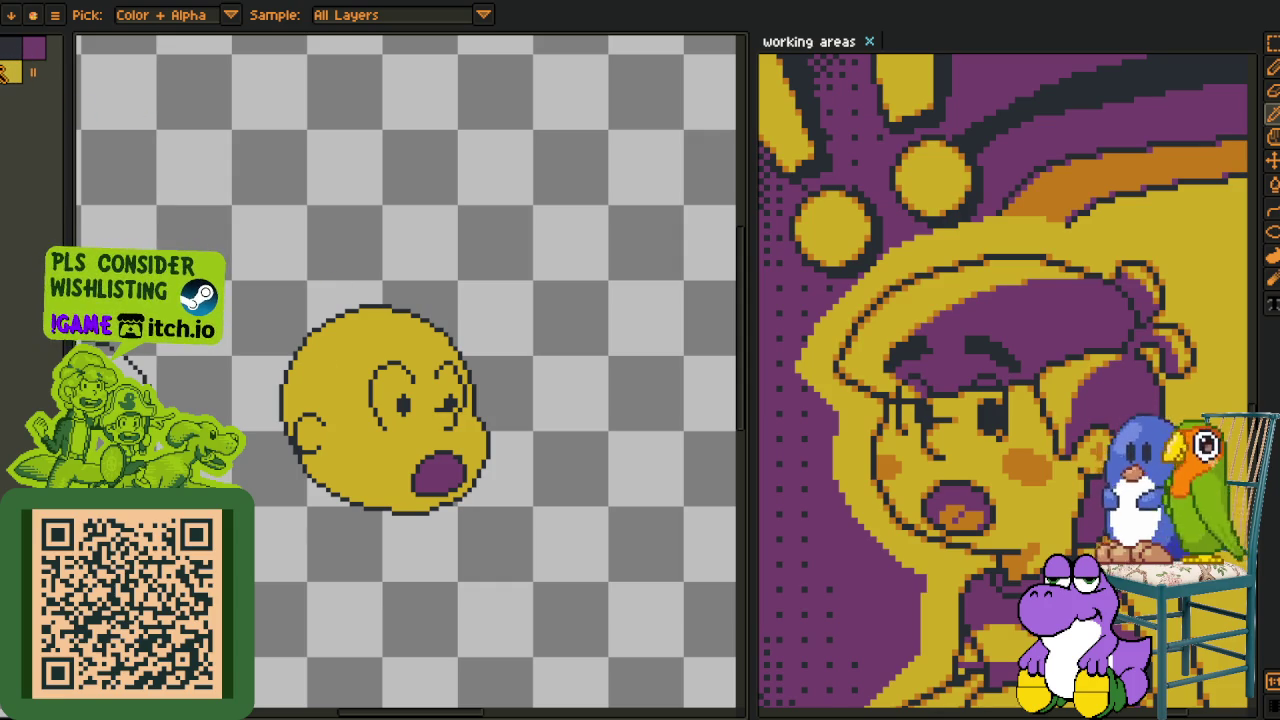
scroll(398, 395, "up", 2)
scroll(380, 443, "up", 1)
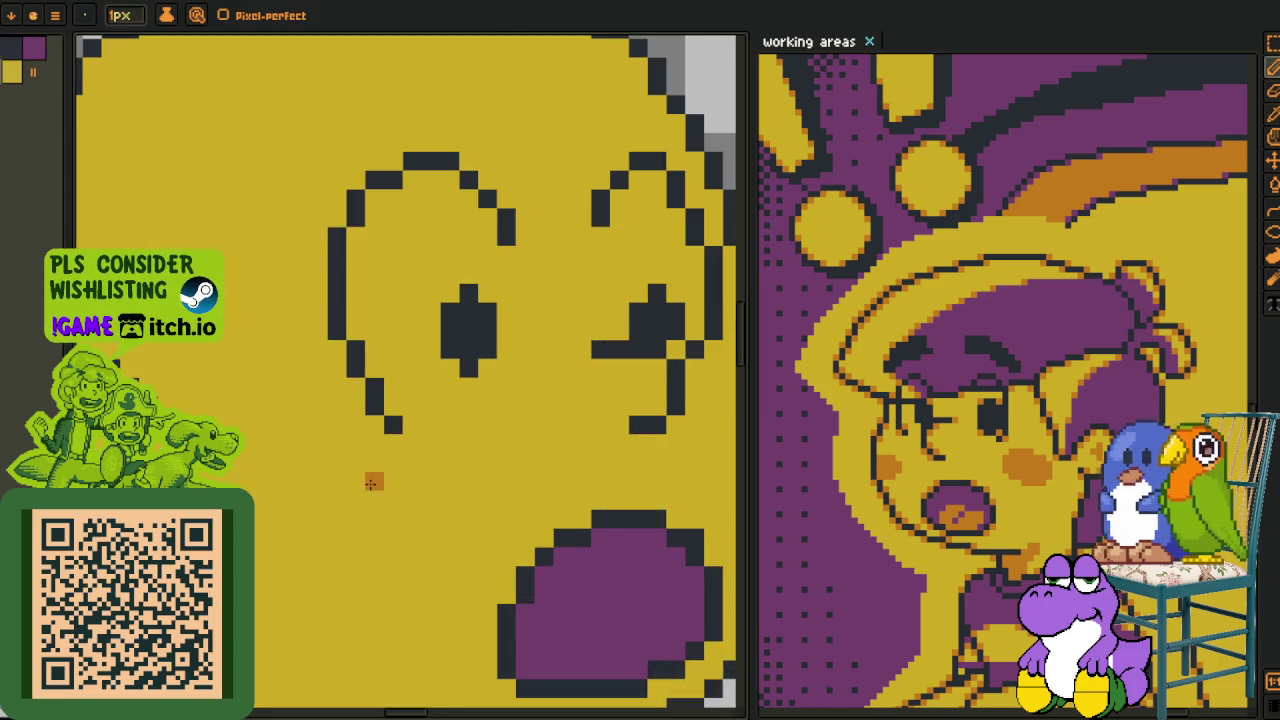
- Paint orange blush blobs on the left cheek and then the right cheek
scroll(371, 480, "up", 1)
mouse_move(341, 447)
left_mouse_down()
mouse_move(440, 430)
mouse_move(386, 416)
left_mouse_up()
mouse_move(478, 426)
left_mouse_down()
mouse_move(433, 451)
mouse_move(468, 416)
left_mouse_up()
mouse_move(460, 466)
left_mouse_down()
mouse_move(390, 468)
mouse_move(372, 490)
left_mouse_up()
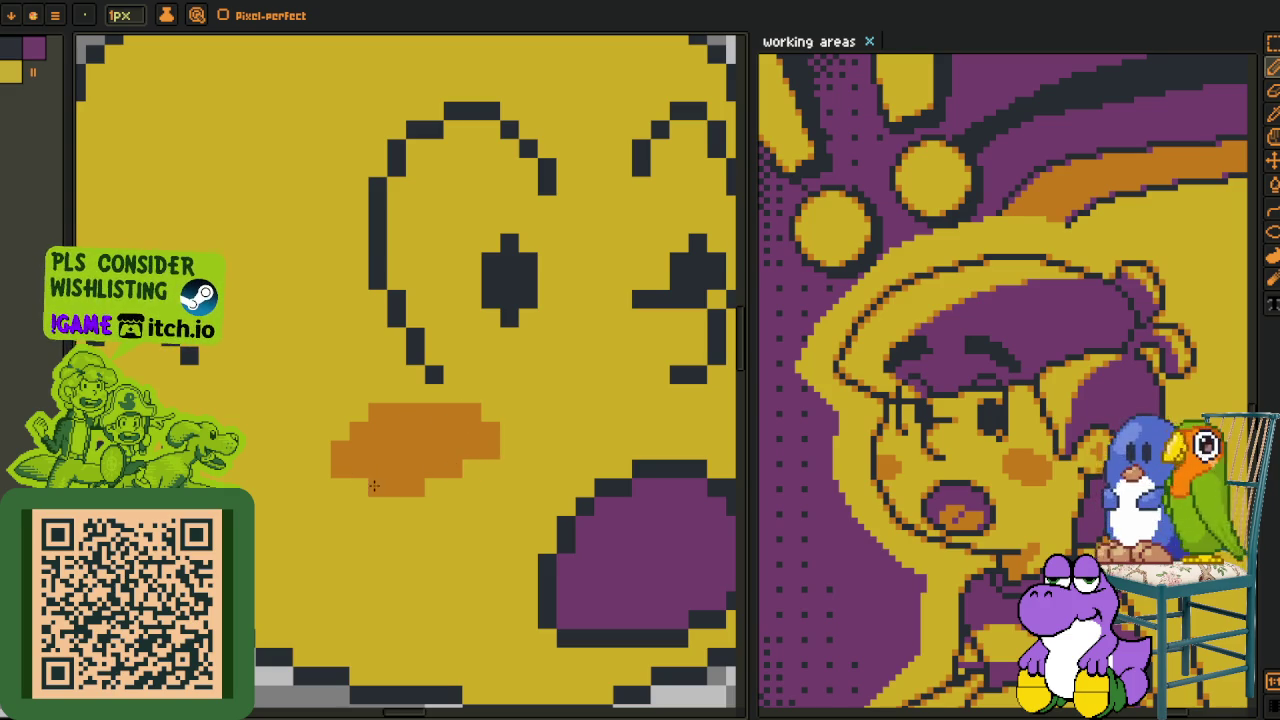
left_click_drag(640, 407, 430, 452)
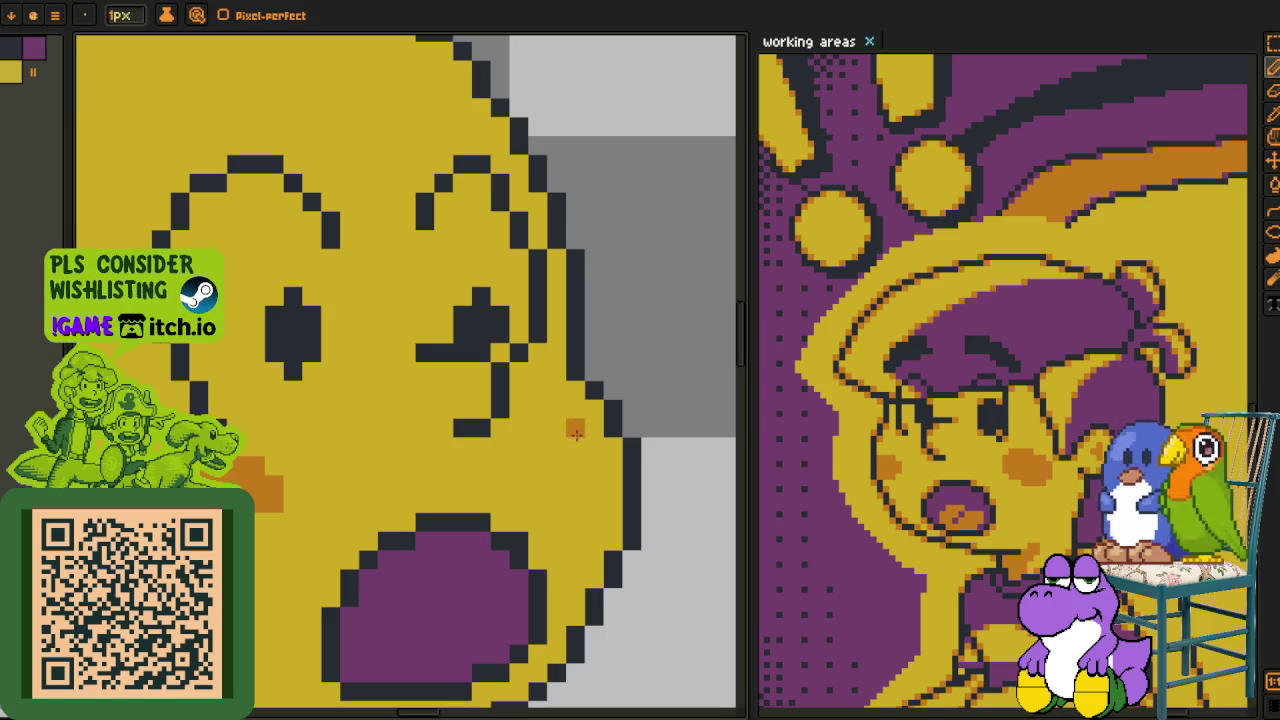
left_click_drag(544, 443, 560, 456)
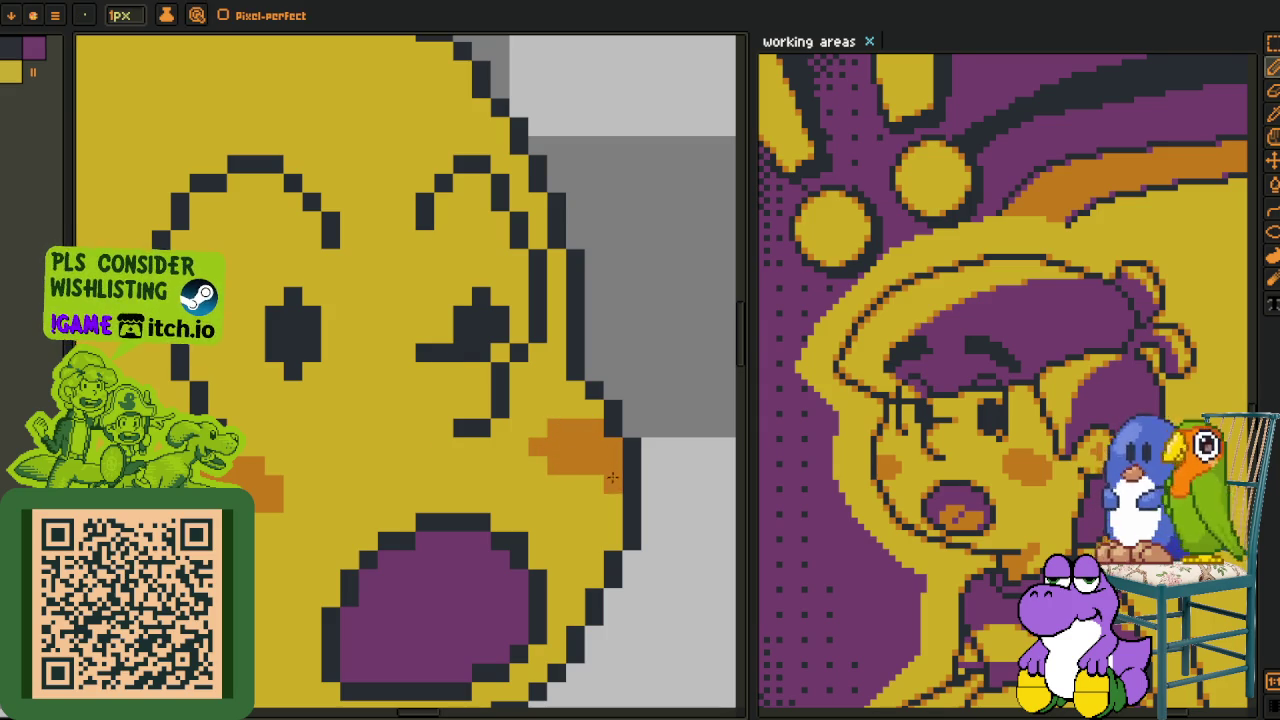
scroll(598, 481, "down", 4)
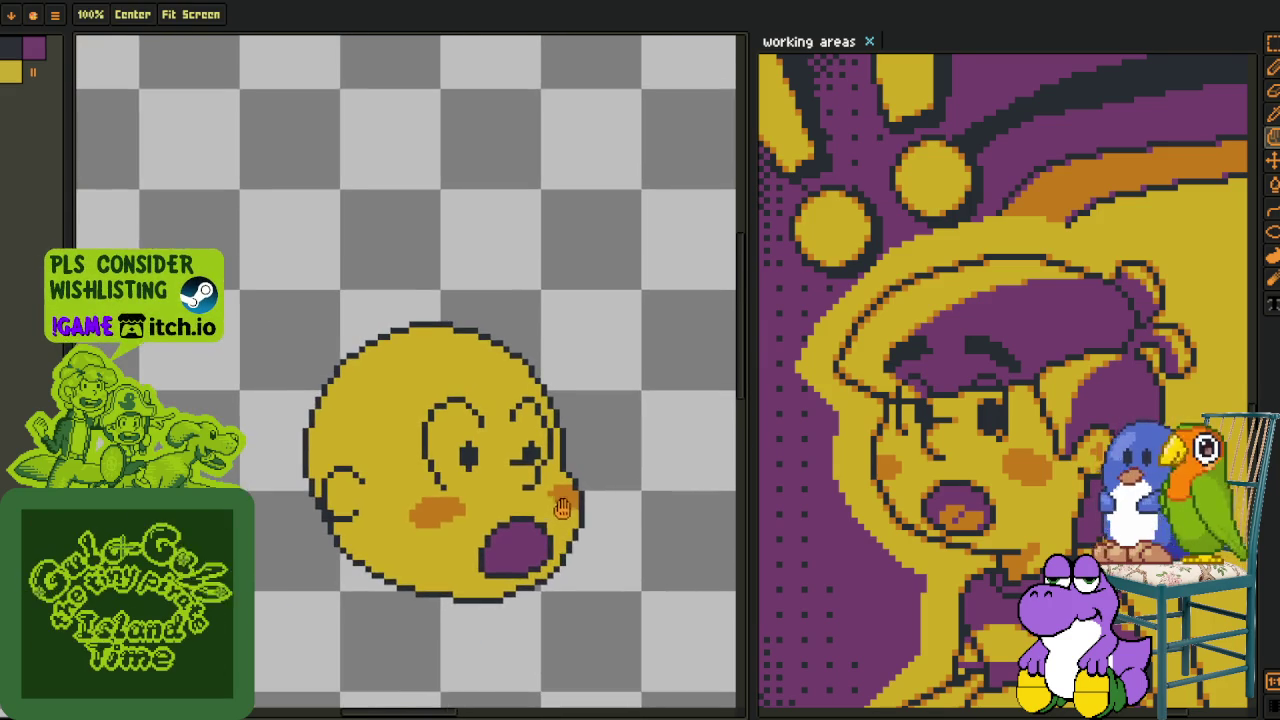
- Draw thick dark eyebrows above the left and right eyes using the outline colour
scroll(501, 473, "up", 1)
key("o")
scroll(451, 367, "up", 2)
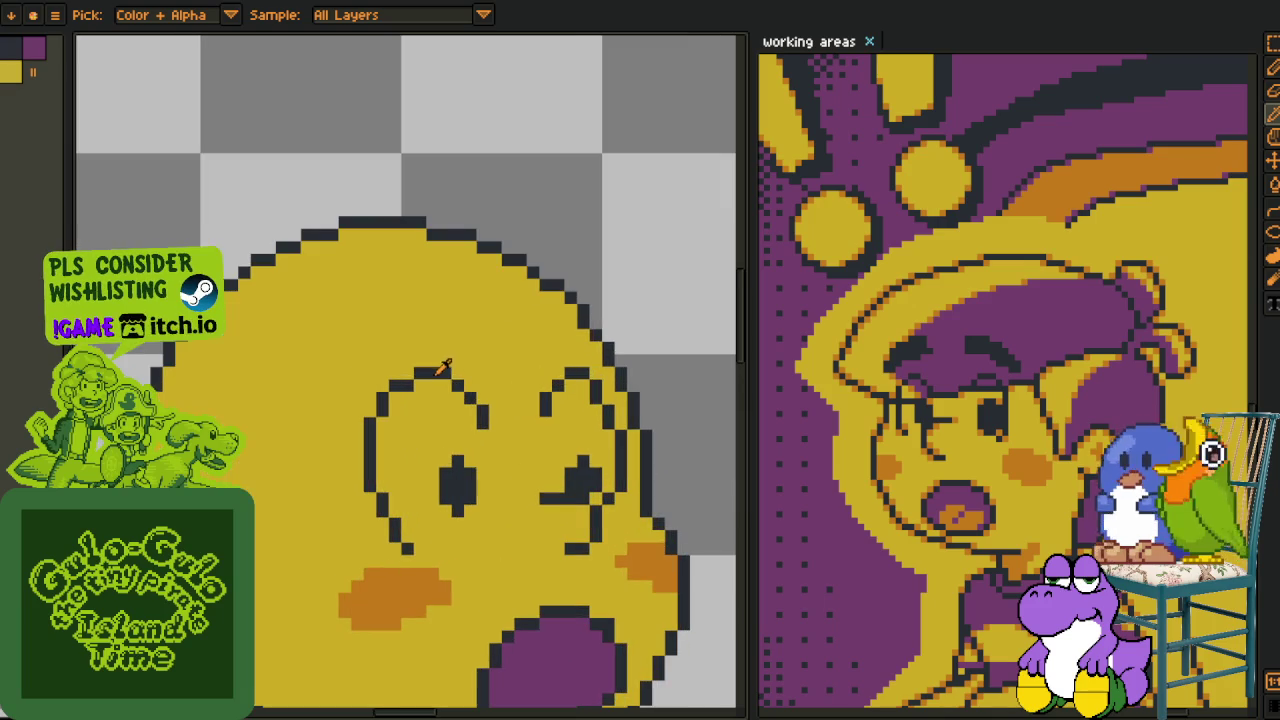
left_click_drag(437, 360, 493, 440)
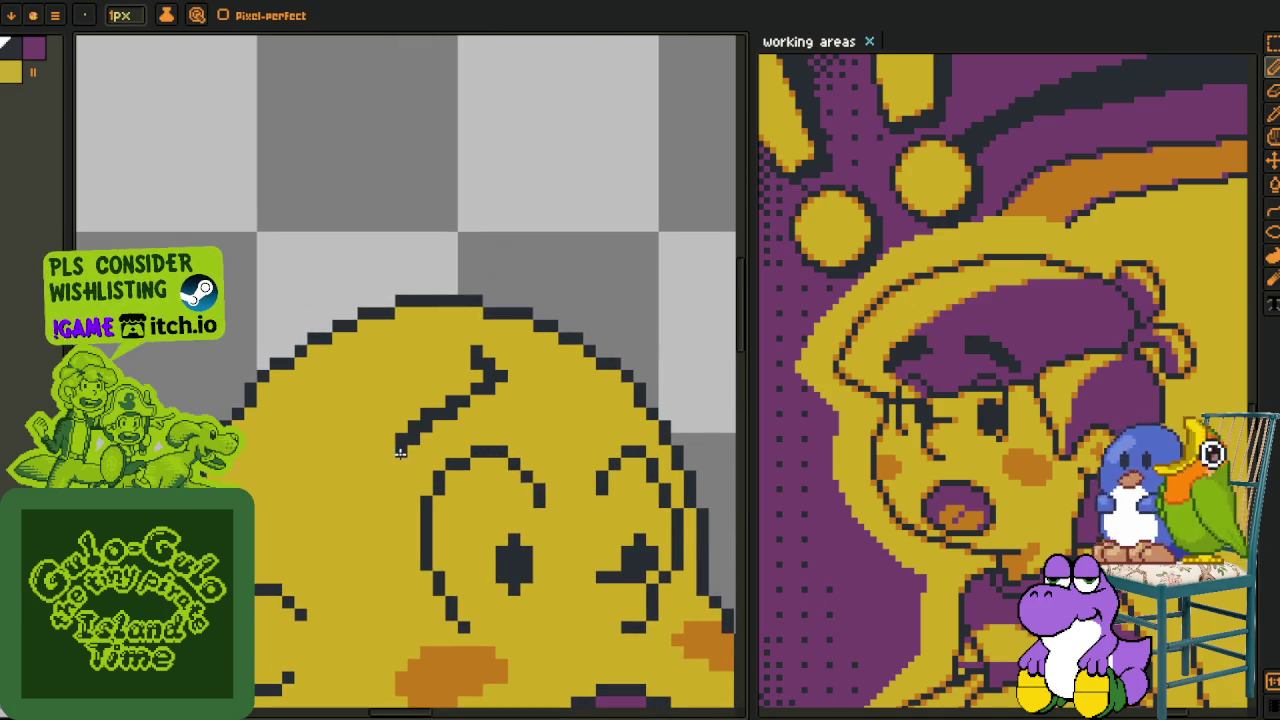
left_click_drag(400, 452, 428, 400)
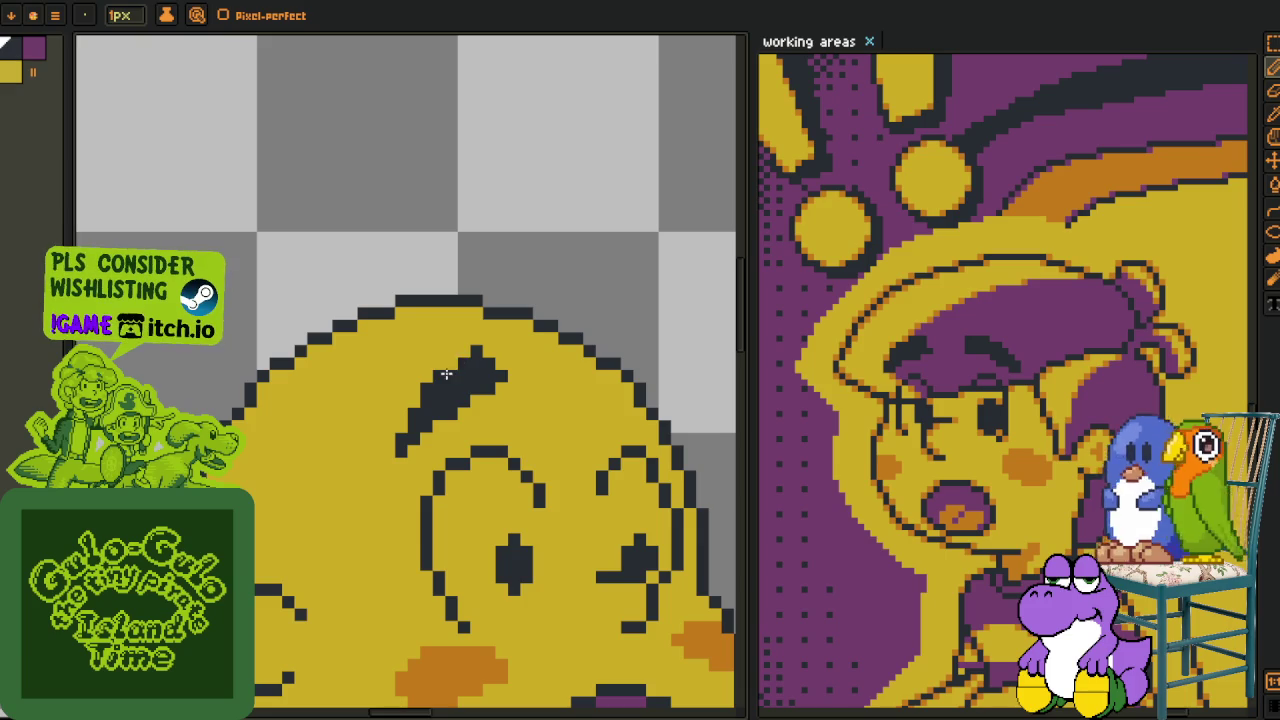
scroll(519, 371, "up", 1)
scroll(481, 358, "up", 1)
left_click_drag(482, 390, 548, 416)
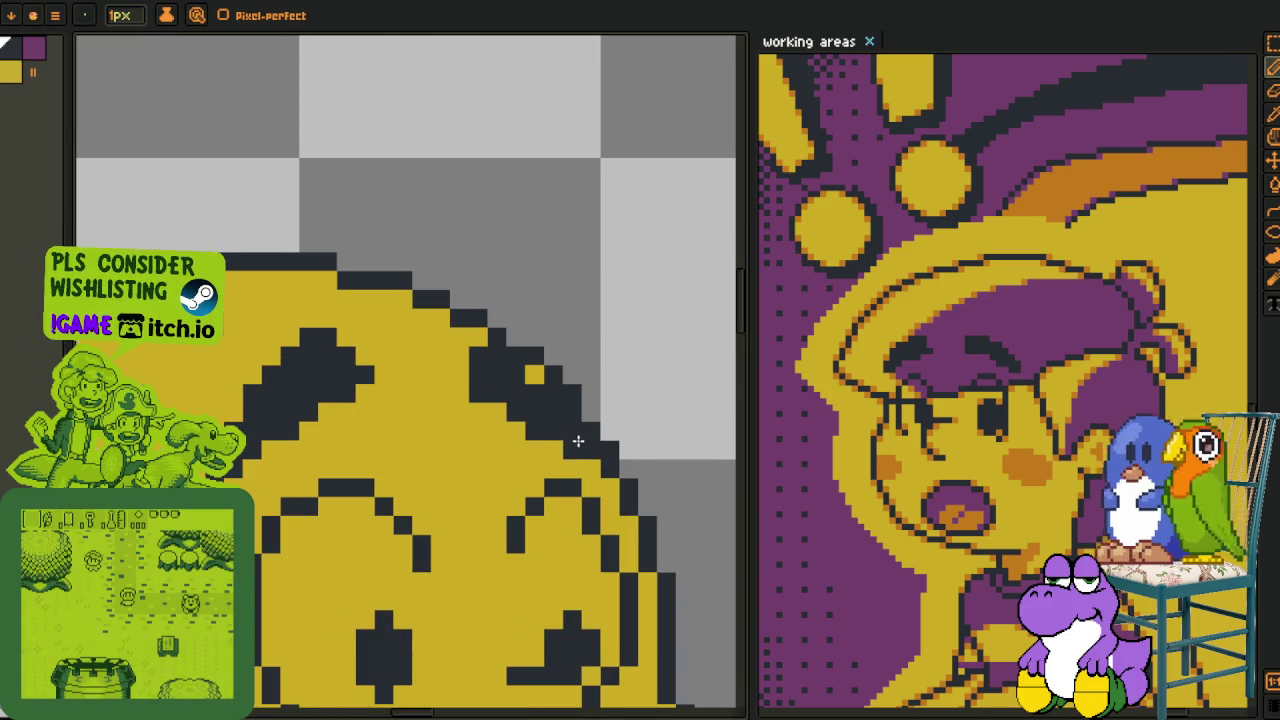
scroll(577, 437, "down", 3)
- Eyedrop the orange blush colour from the canvas
key("i")
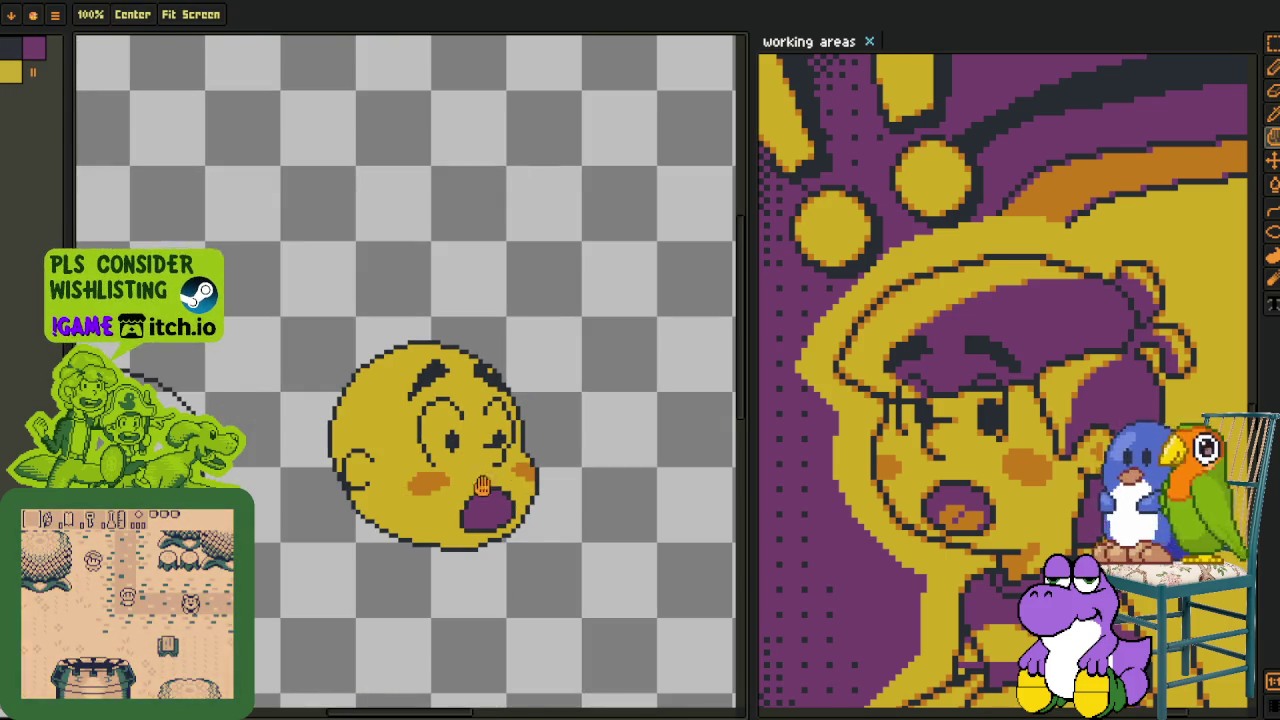
scroll(413, 446, "up", 3)
left_click(293, 378)
scroll(295, 373, "up", 2)
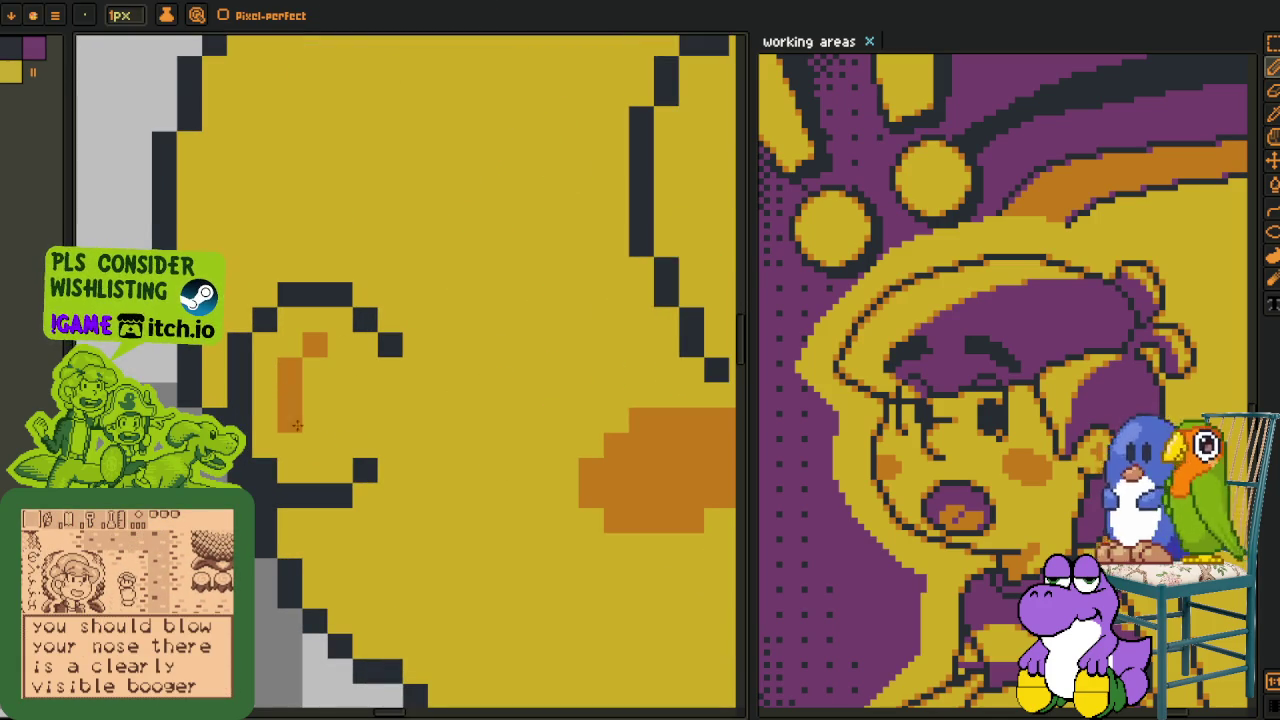
- Shade the inside of the ear curl with orange
left_click_drag(314, 343, 314, 444)
left_click_drag(290, 395, 341, 400)
scroll(341, 400, "down", 3)
key("i")
scroll(357, 514, "down", 2)
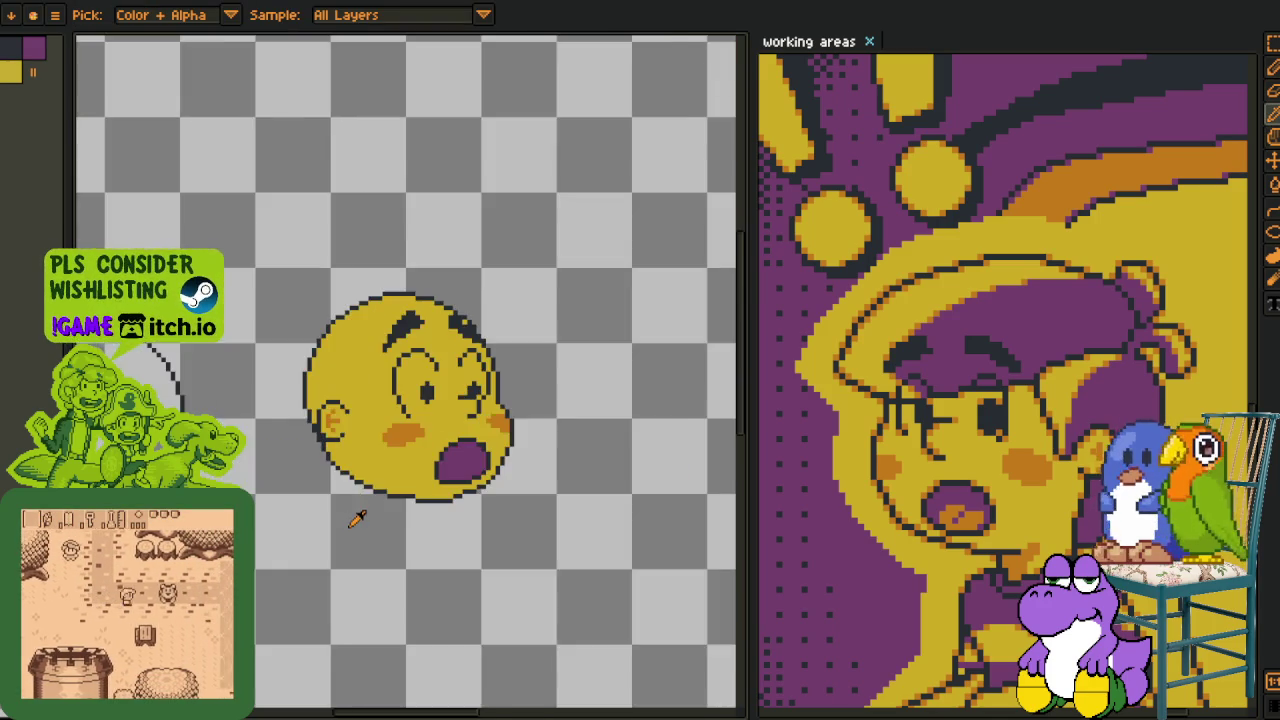
scroll(371, 528, "down", 2)
scroll(369, 537, "up", 2)
scroll(360, 480, "up", 2)
scroll(395, 440, "up", 1)
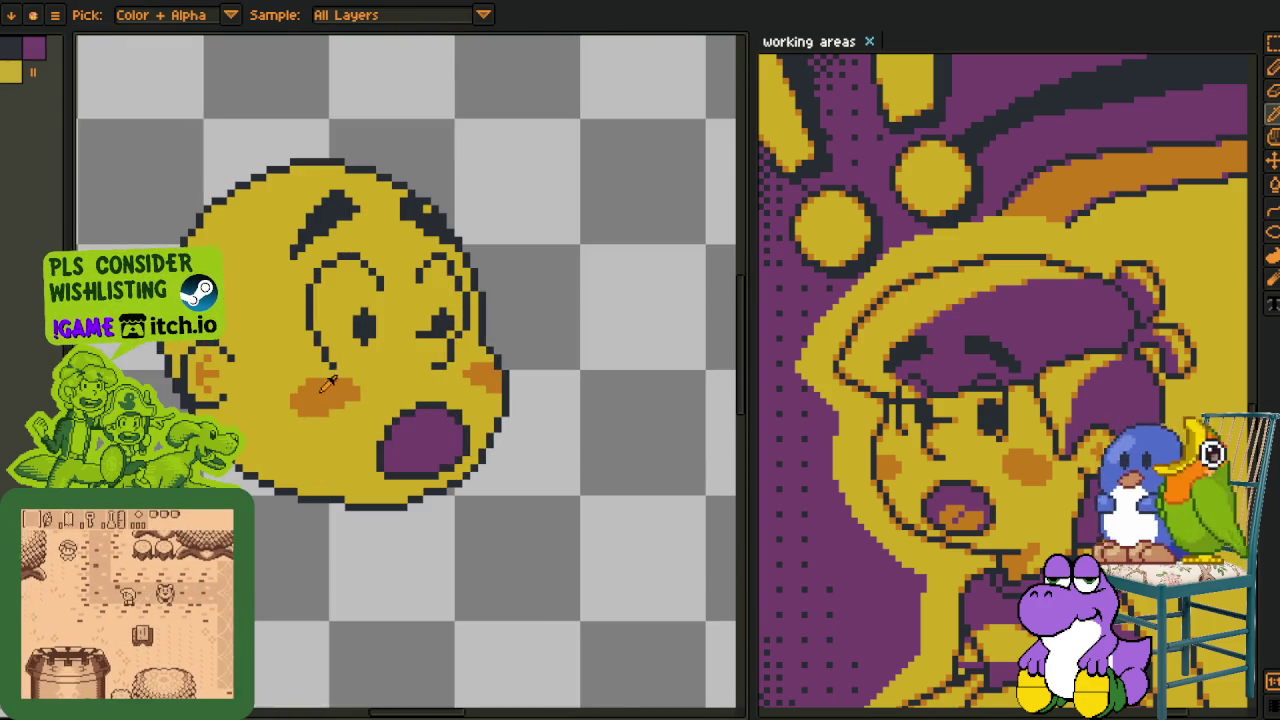
- Paint an orange tongue stroke inside the purple open mouth
key("b")
scroll(405, 420, "up", 1)
scroll(410, 410, "up", 1)
left_click_drag(410, 410, 466, 430)
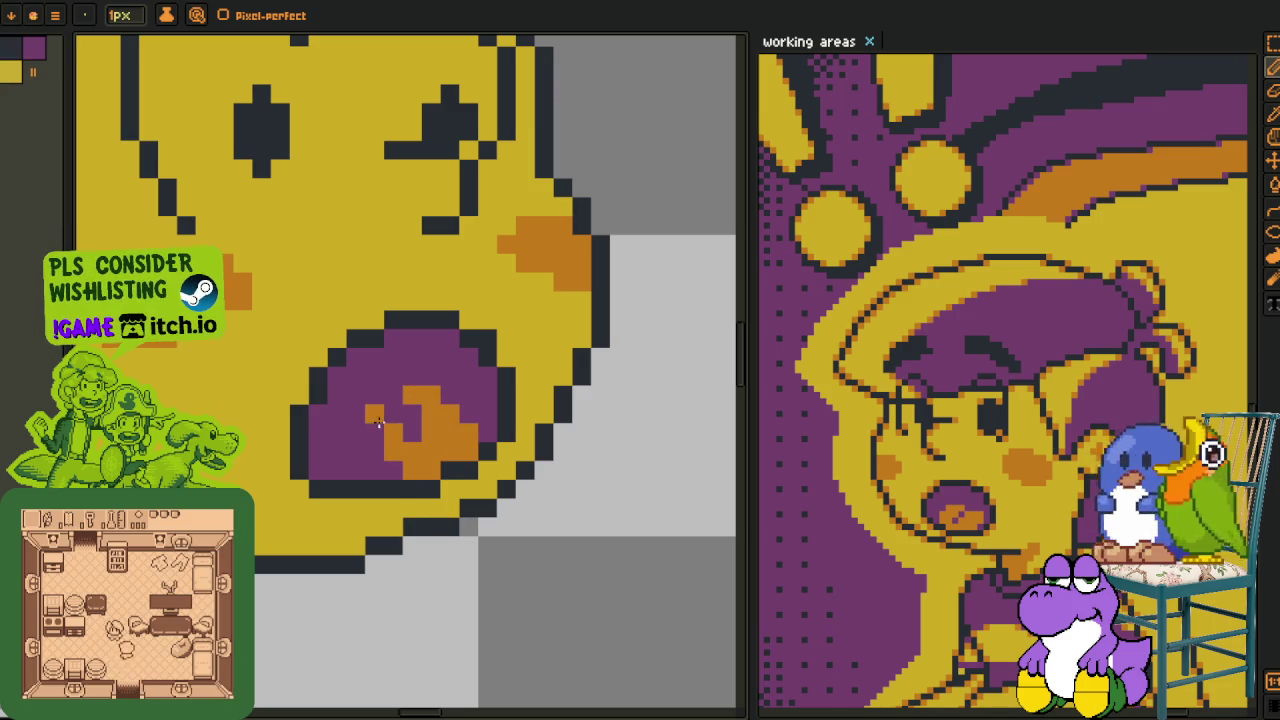
key("i")
key("b")
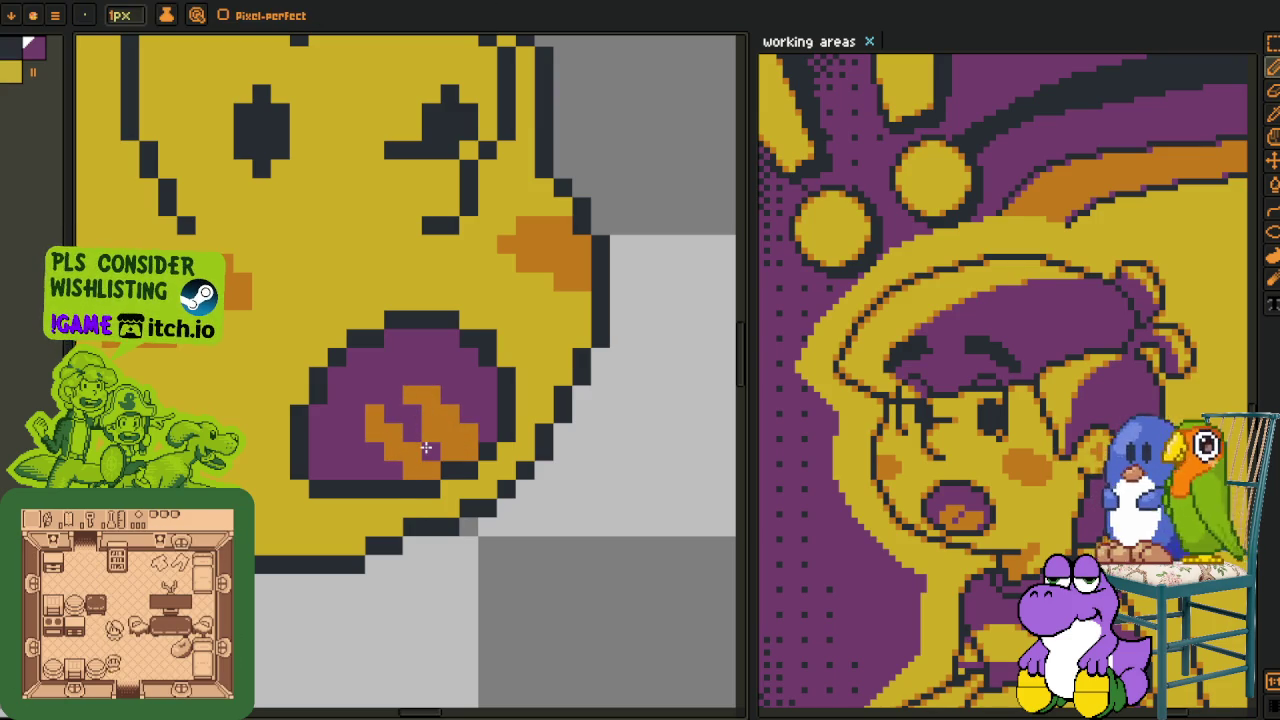
- Touch up the tongue pixels, zoom out, and pick the rectangular marquee tool
scroll(511, 550, "down", 3)
key("i")
scroll(434, 428, "up", 2)
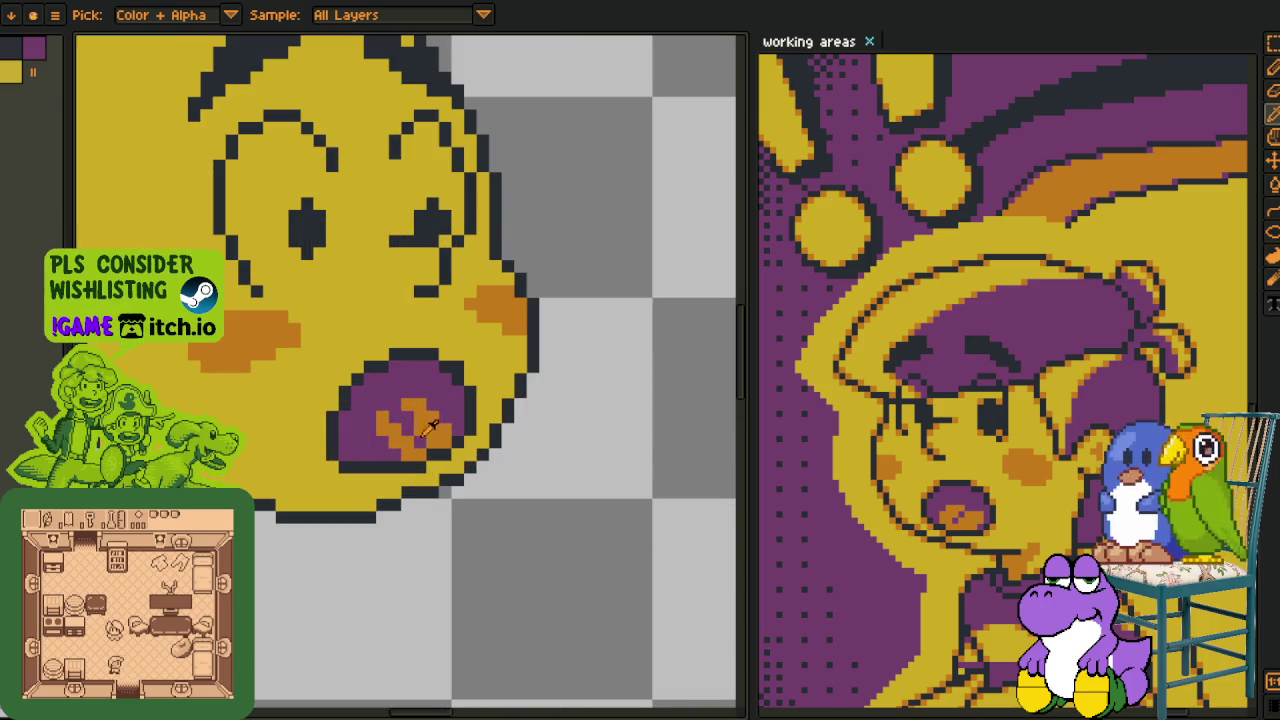
scroll(434, 428, "down", 2)
scroll(430, 430, "up", 1)
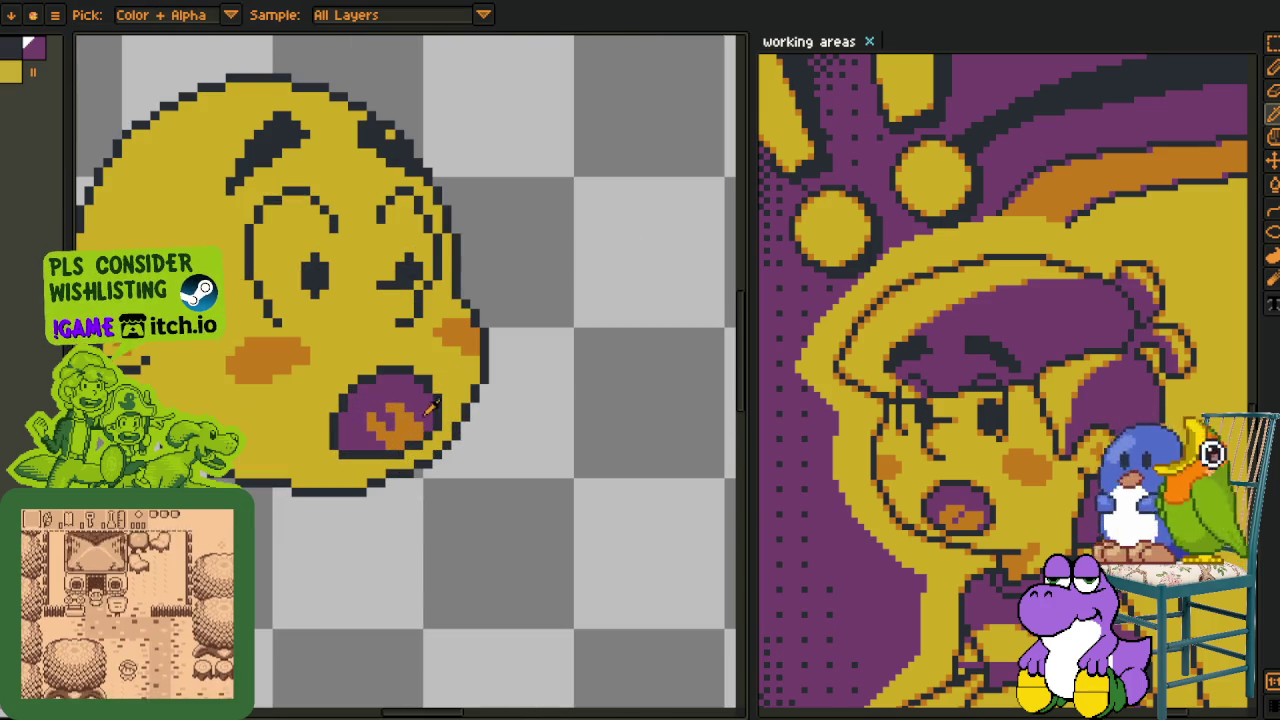
key("b")
scroll(417, 435, "down", 1)
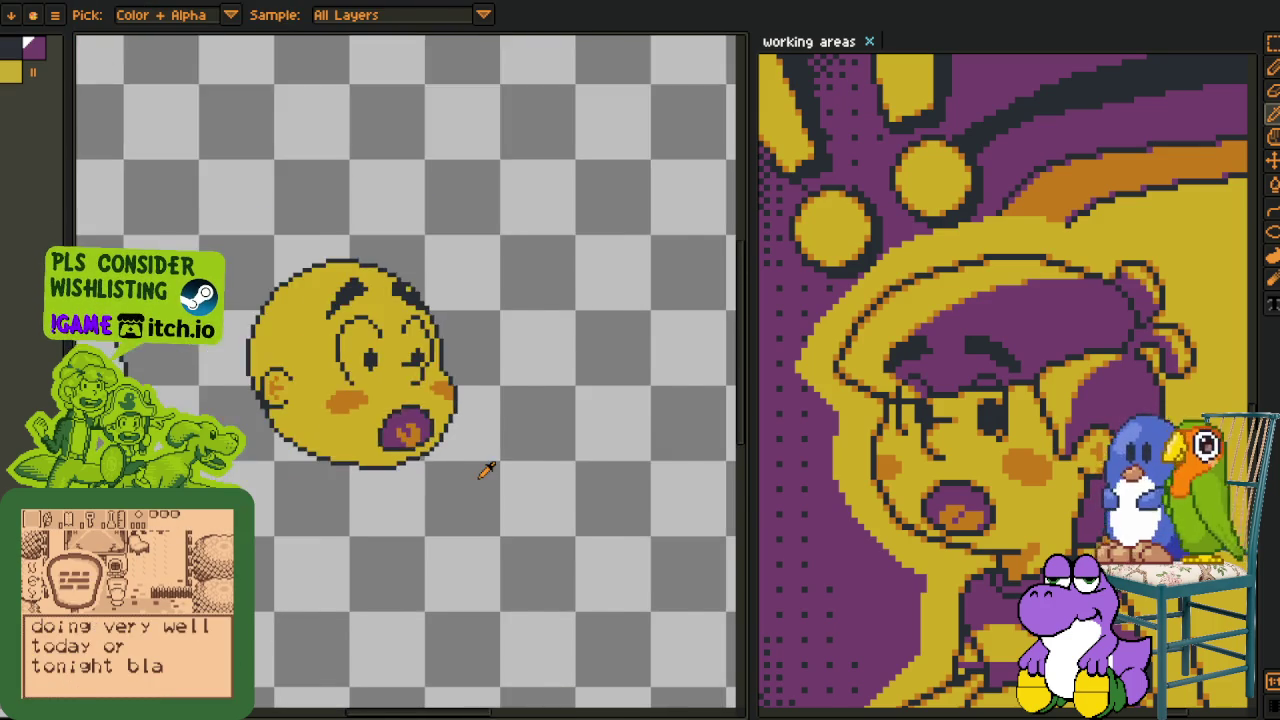
scroll(486, 466, "down", 2)
key("m")
key("Tab")
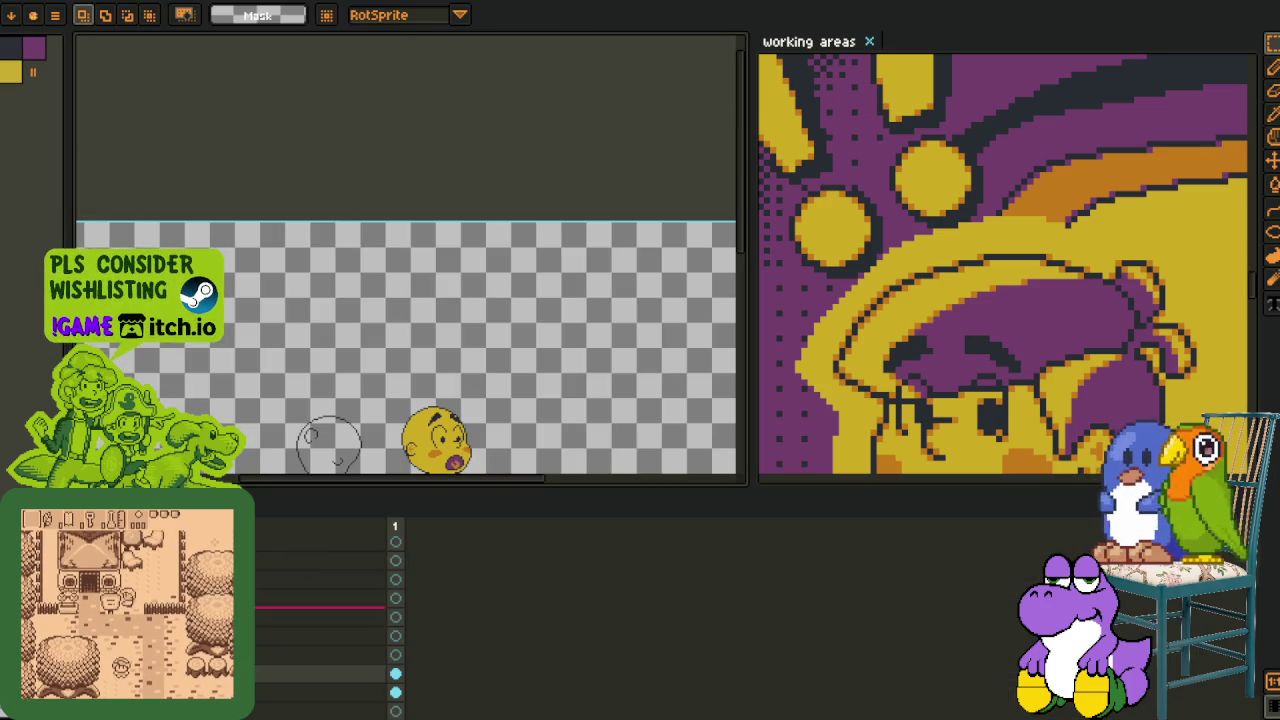
- Marquee-select the whole yellow head and copy it
key("Tab")
scroll(410, 460, "up", 1)
scroll(410, 455, "up", 1)
left_click_drag(366, 291, 614, 508)
key("Delete")
key("ctrl+z")
scroll(395, 520, "down", 2)
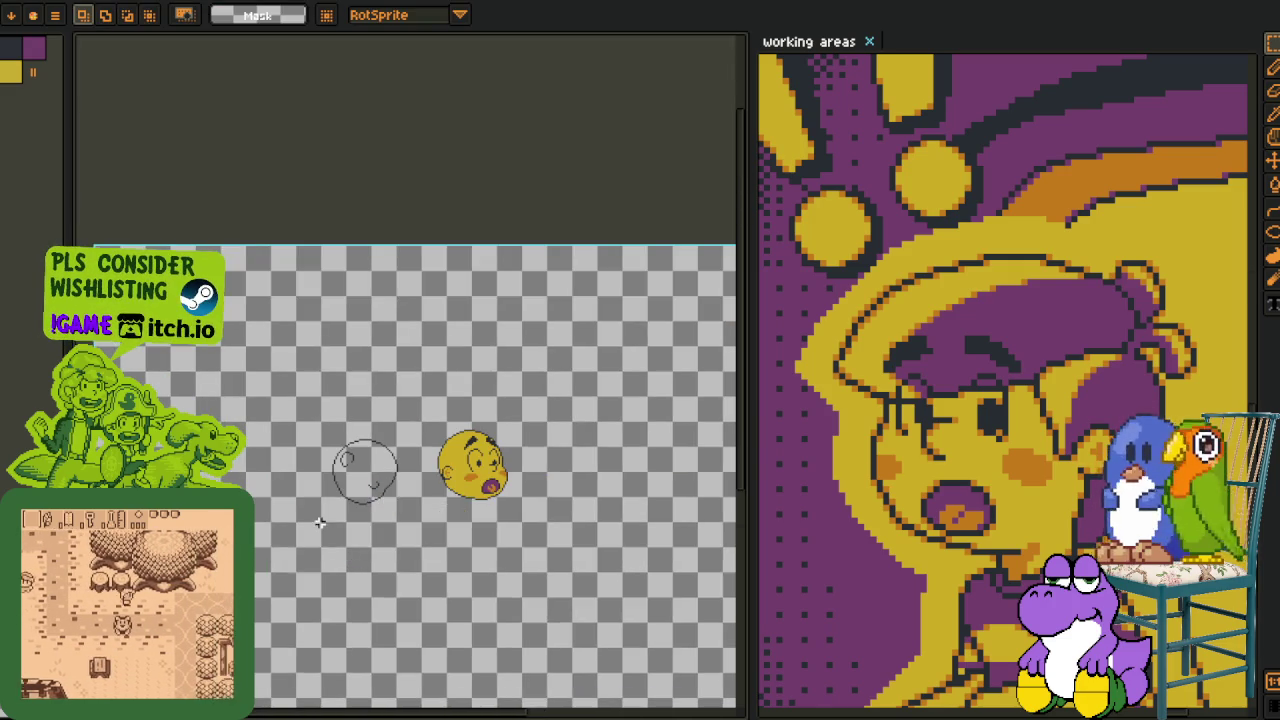
- Add a new layer from the layer's context menu
key("Tab")
right_click(230, 590)
left_click(457, 620)
key("Tab")
scroll(450, 450, "up", 2)
- Paste the head onto the new layer, move it left and rotate it about -41.6°
key("ctrl+v")
mouse_move(470, 495)
left_mouse_down()
mouse_move(315, 555)
mouse_move(300, 520)
left_mouse_up()
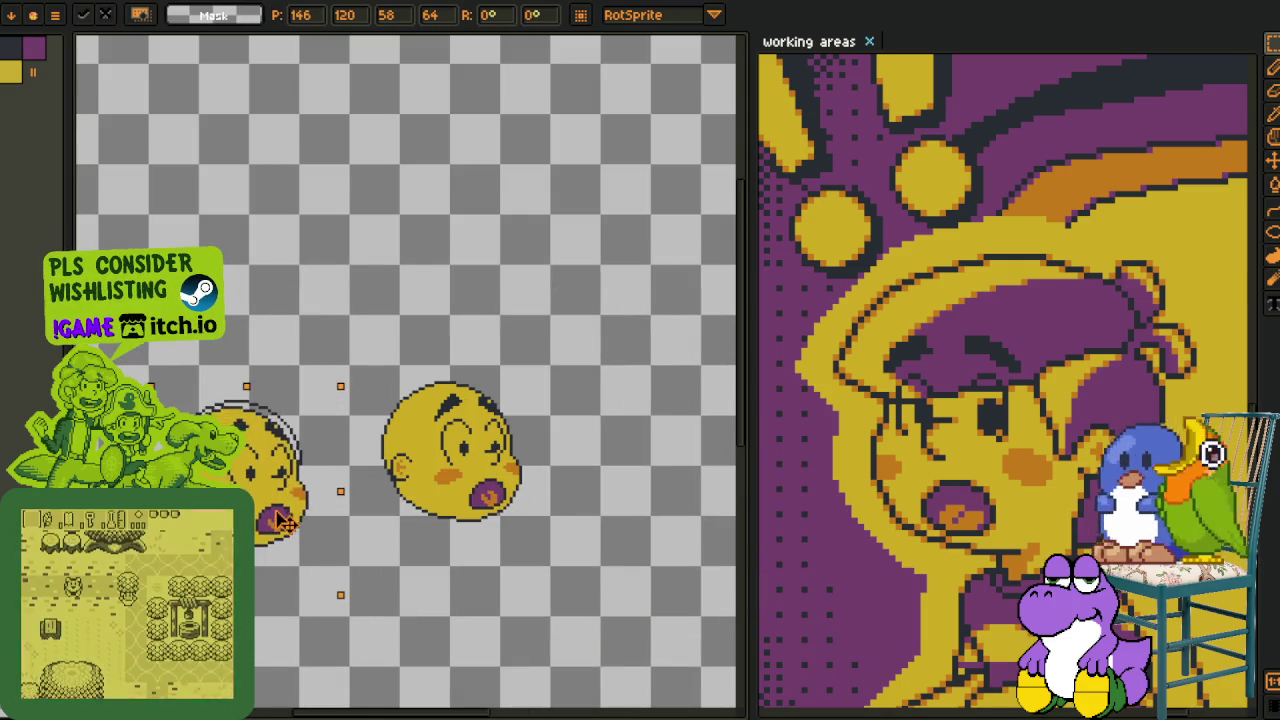
mouse_move(350, 606)
left_mouse_down()
mouse_move(428, 548)
mouse_move(378, 602)
mouse_move(337, 614)
left_mouse_up()
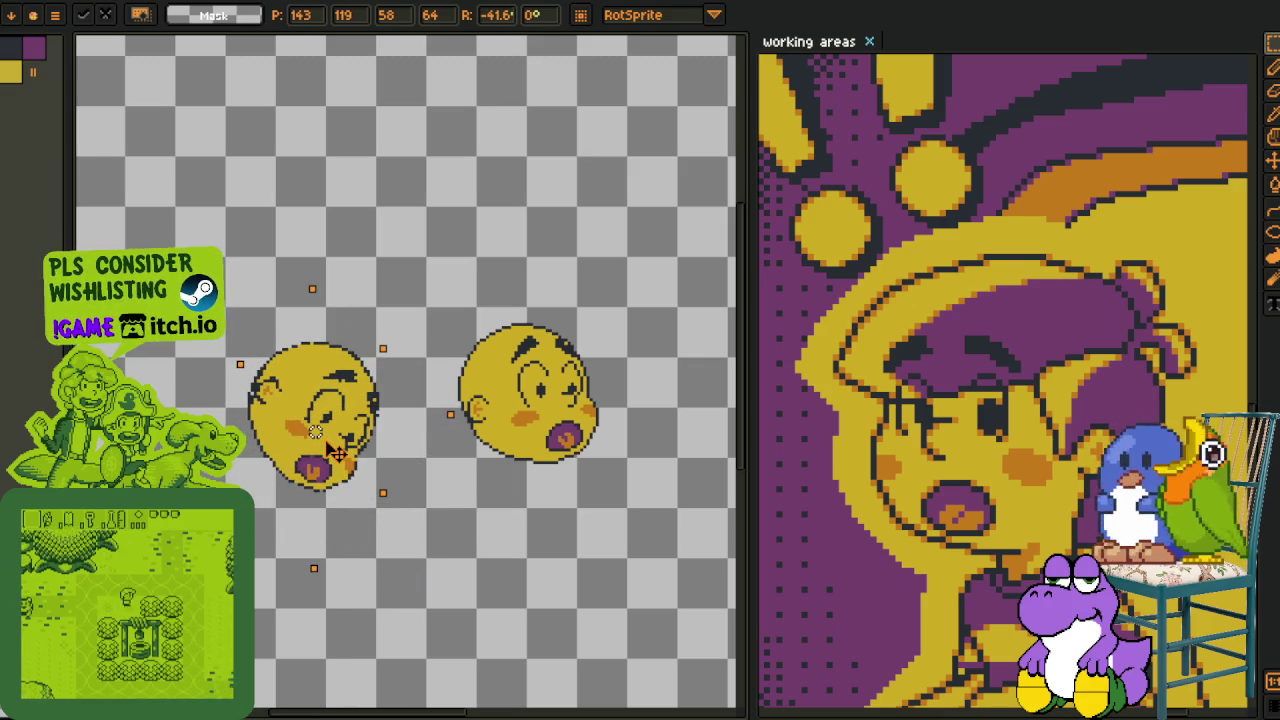
key("Return")
- Apply a command from the new layer's context menu
key("Tab")
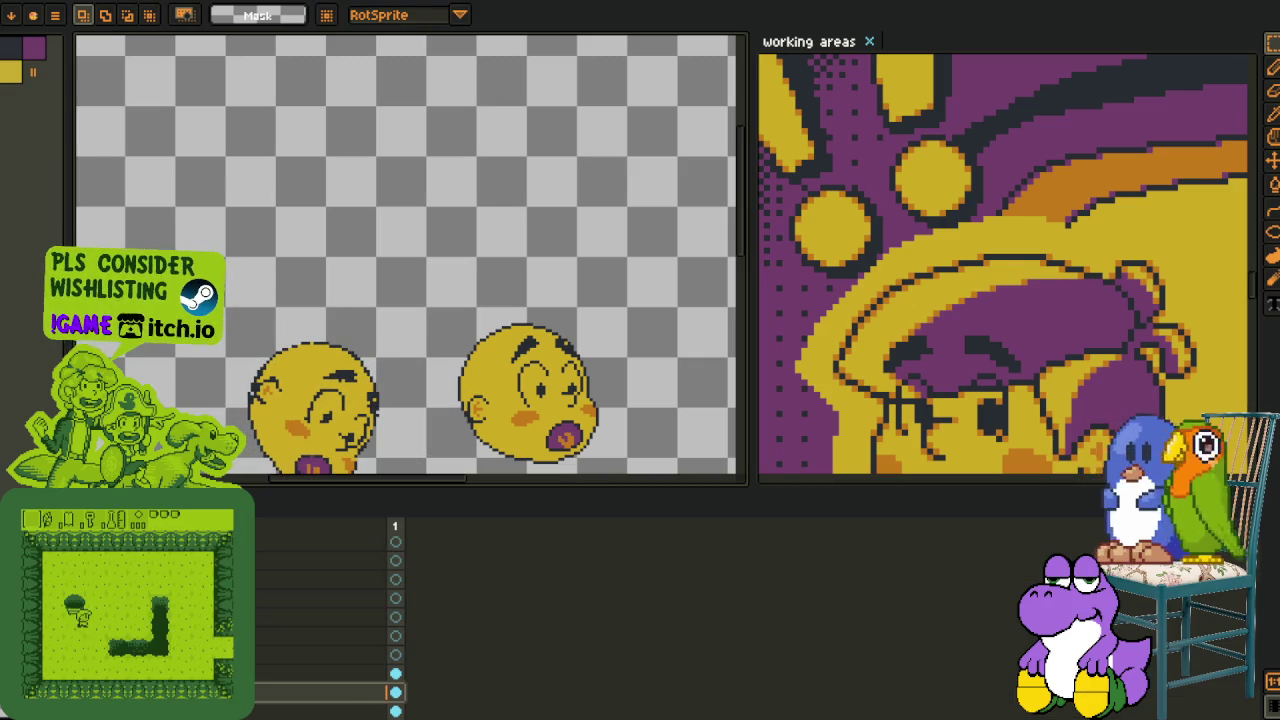
scroll(300, 420, "down", 2)
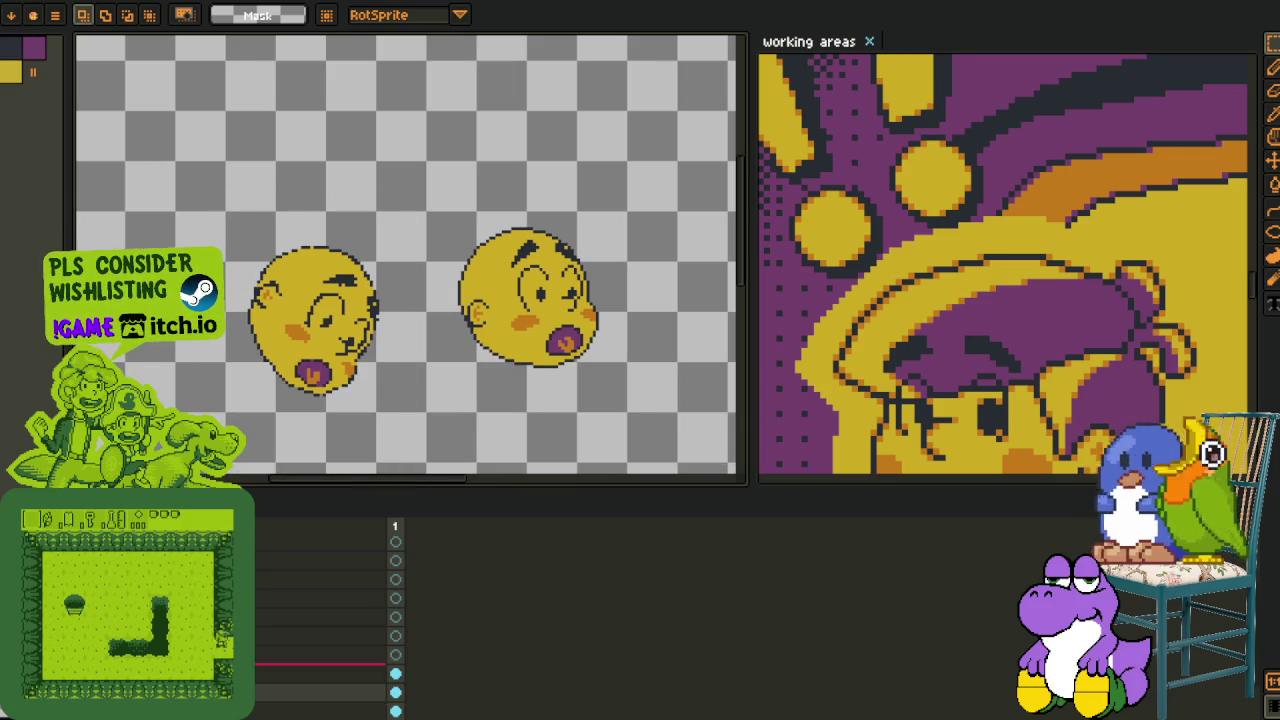
right_click(250, 673)
left_click(258, 710)
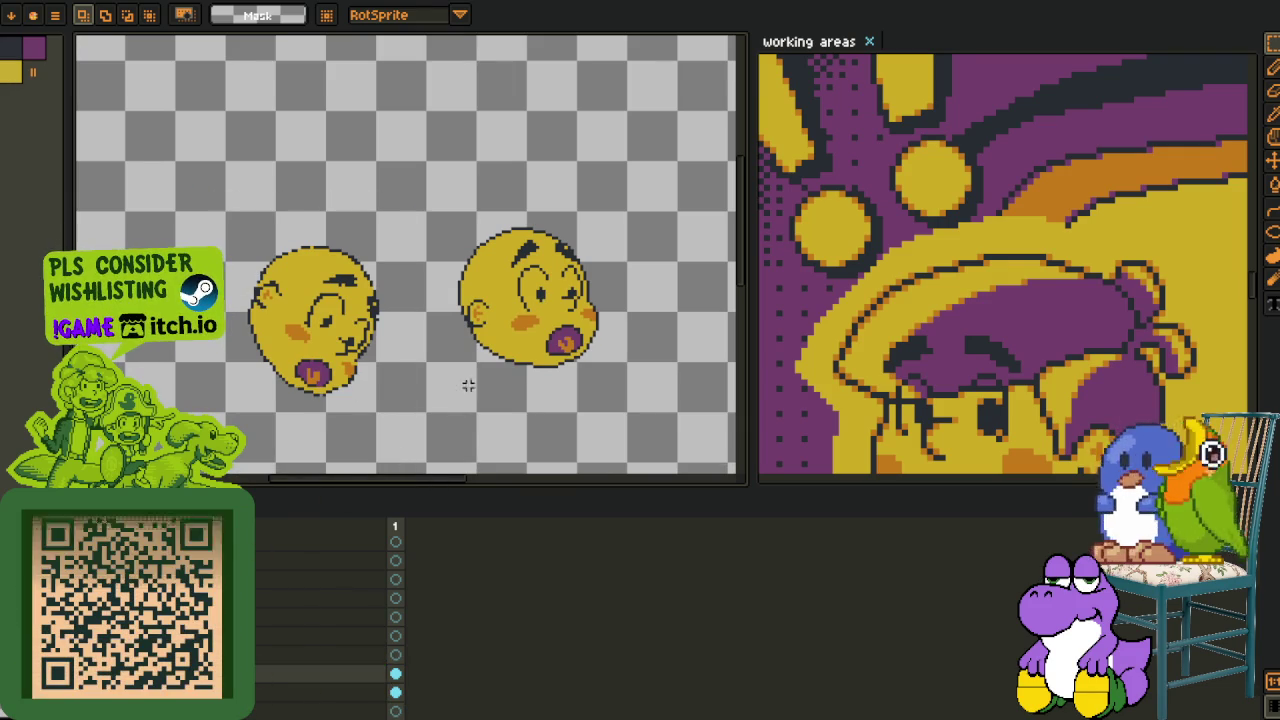
- Widen the canvas panel and pan so the original head is centred in view
key("Tab")
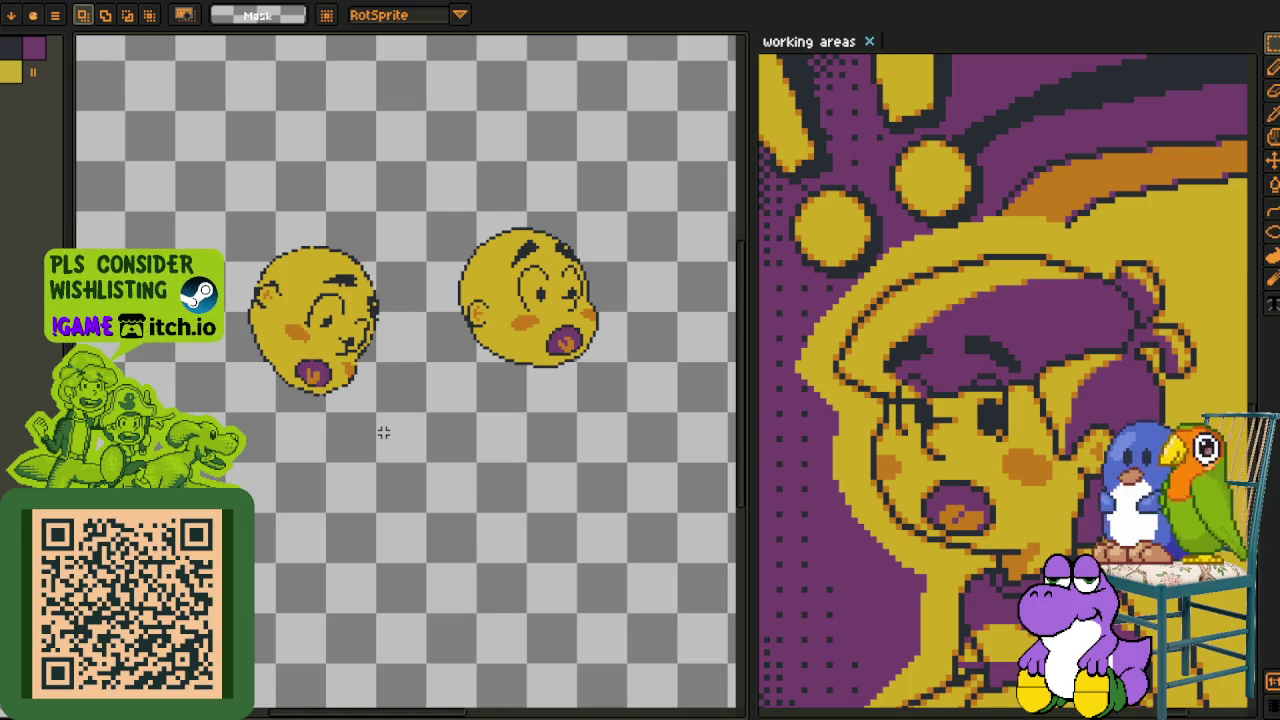
key("o")
scroll(300, 400, "up", 2)
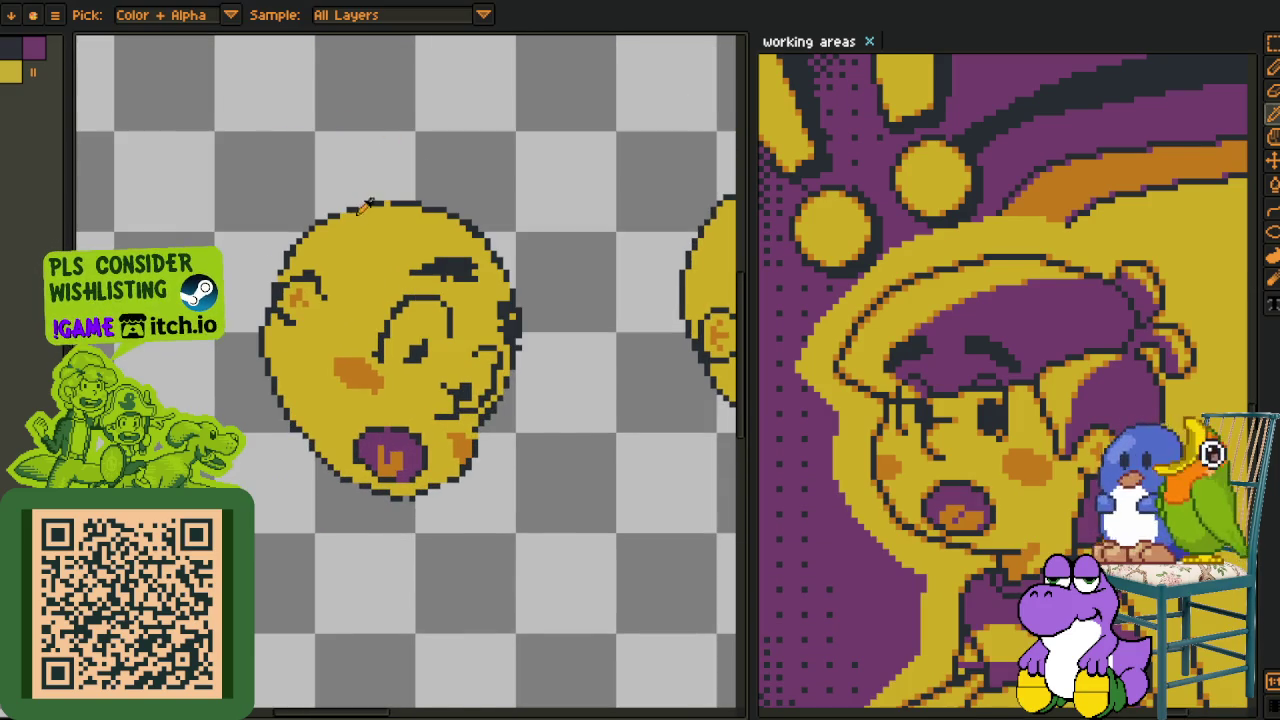
scroll(372, 205, "up", 1)
scroll(320, 216, "up", 1)
scroll(575, 200, "down", 2)
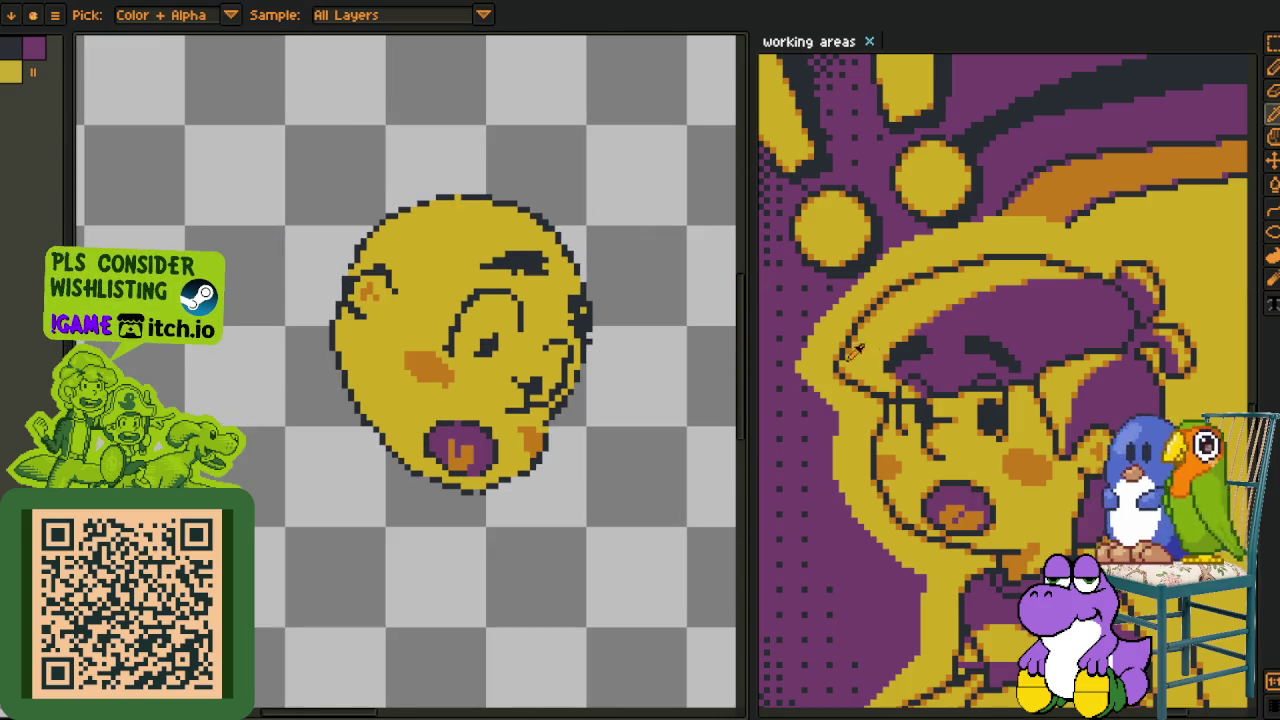
key("h")
mouse_move(623, 451)
left_mouse_down()
mouse_move(334, 451)
mouse_move(421, 431)
left_mouse_up()
scroll(421, 431, "up", 1)
scroll(371, 414, "up", 1)
key("o")
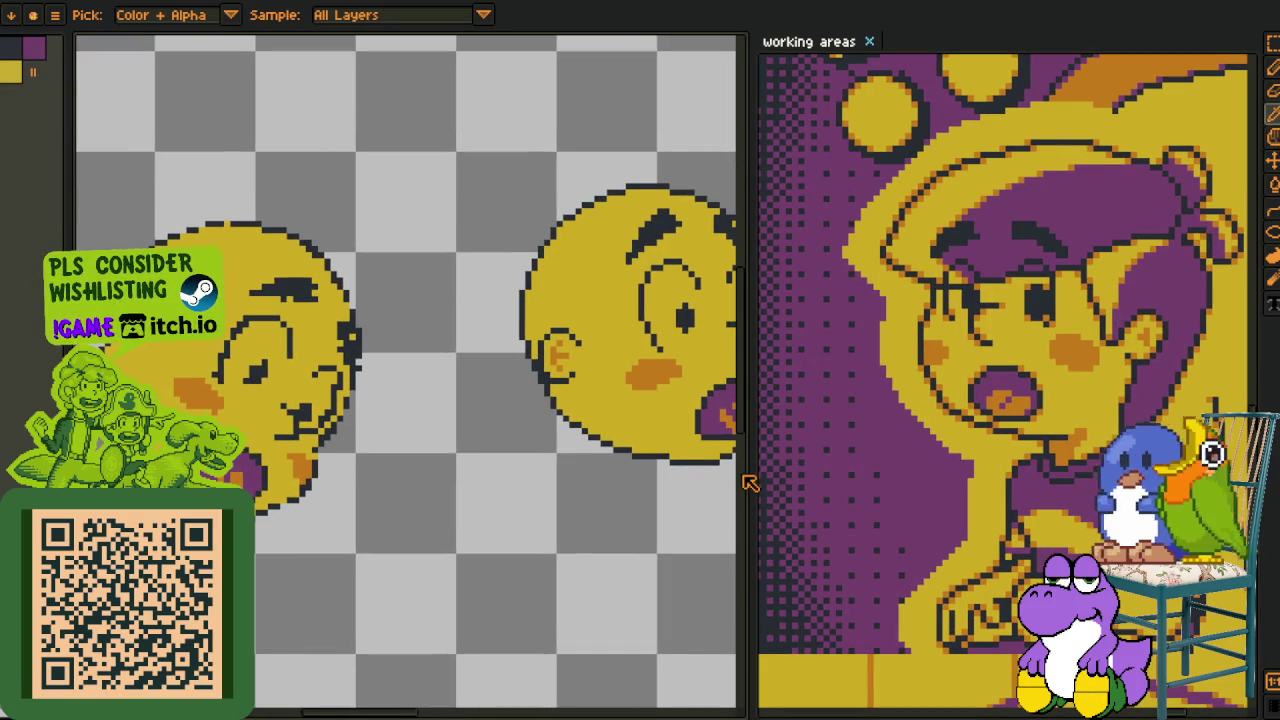
left_click_drag(793, 467, 847, 467)
key("h")
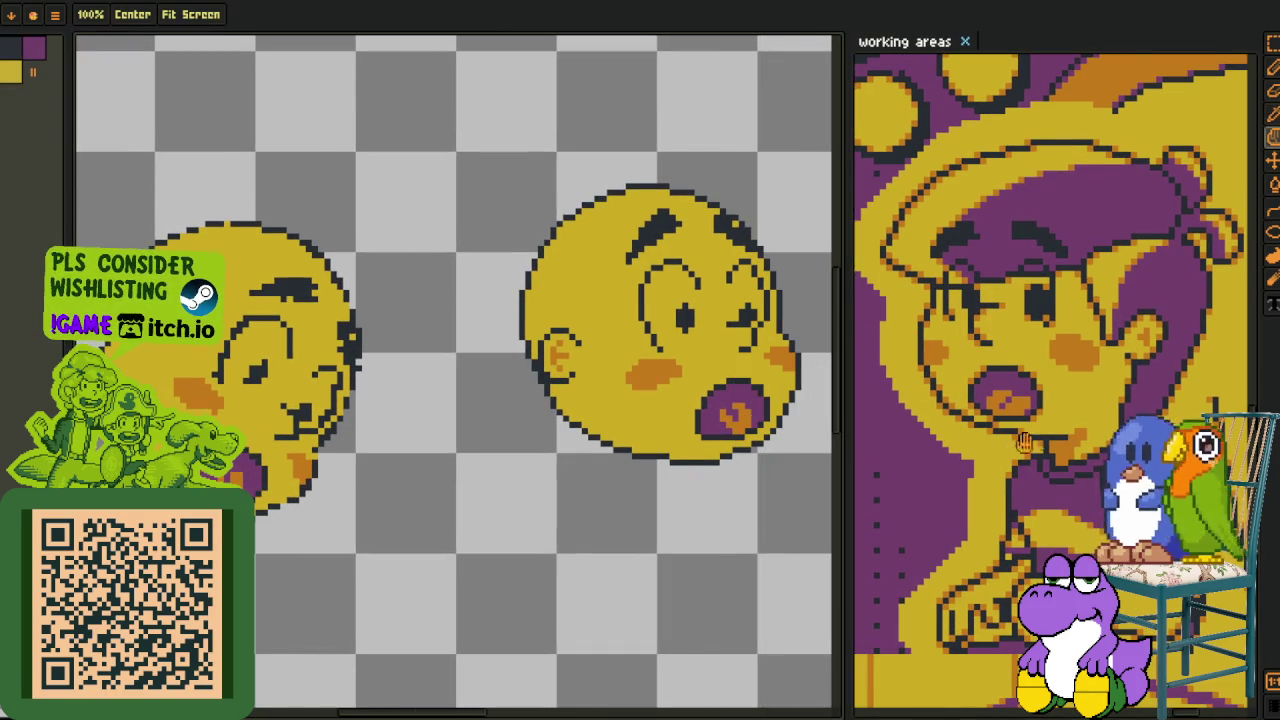
left_click_drag(155, 510, 255, 485)
key("o")
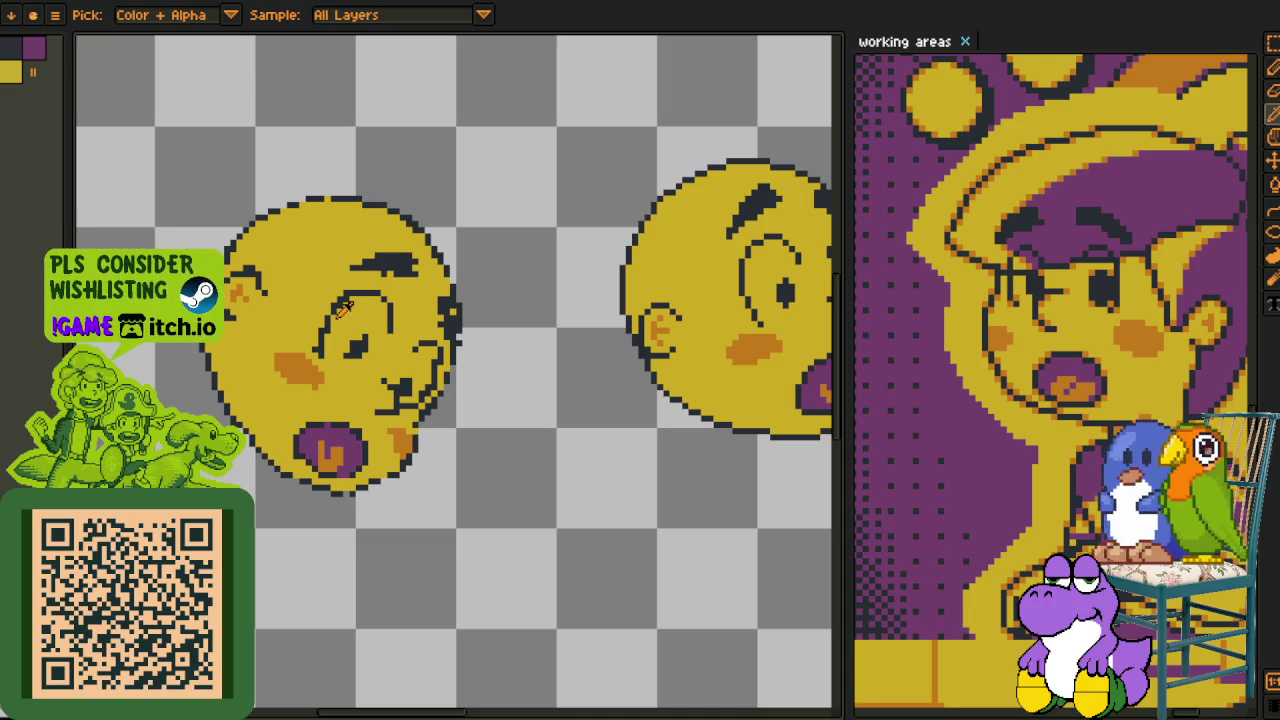
left_click_drag(340, 305, 255, 345)
- Select the original head, nudge it two pixels left and rotate it clockwise
key("m")
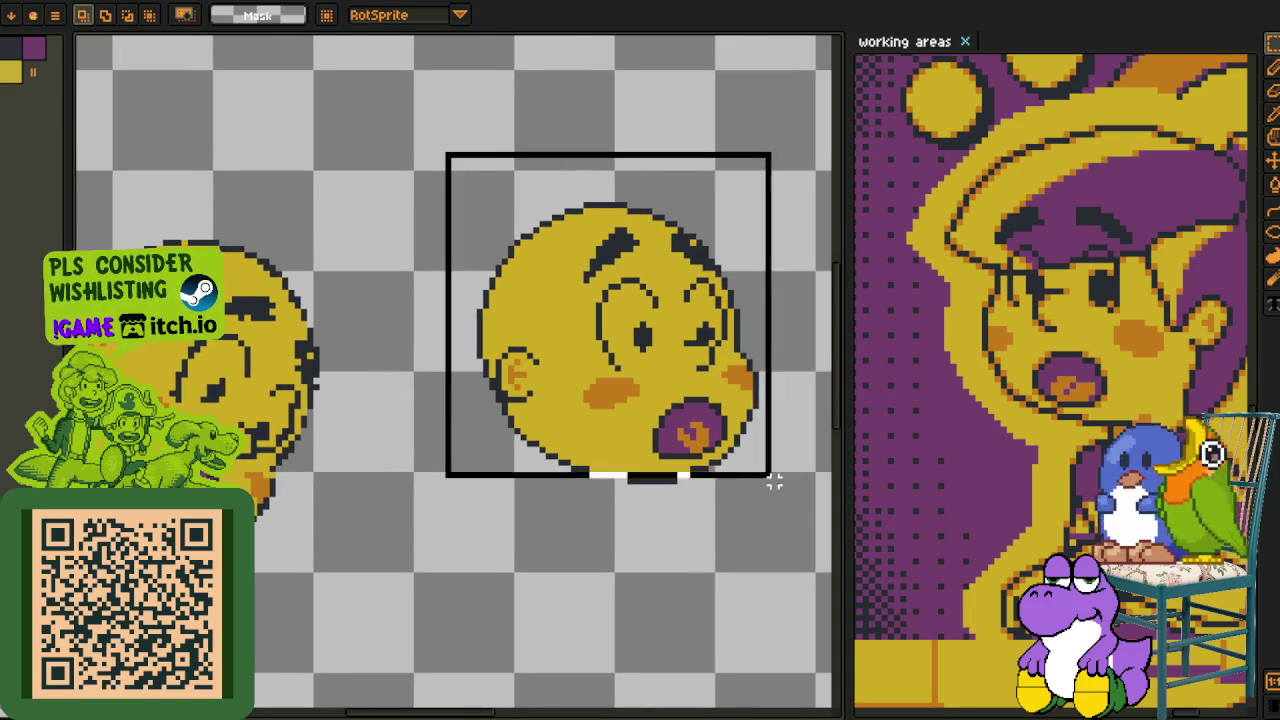
left_click_drag(446, 151, 711, 423)
key("Left")
key("Left")
key("Left")
key("Left")
key("Left")
key("Left")
key("Left")
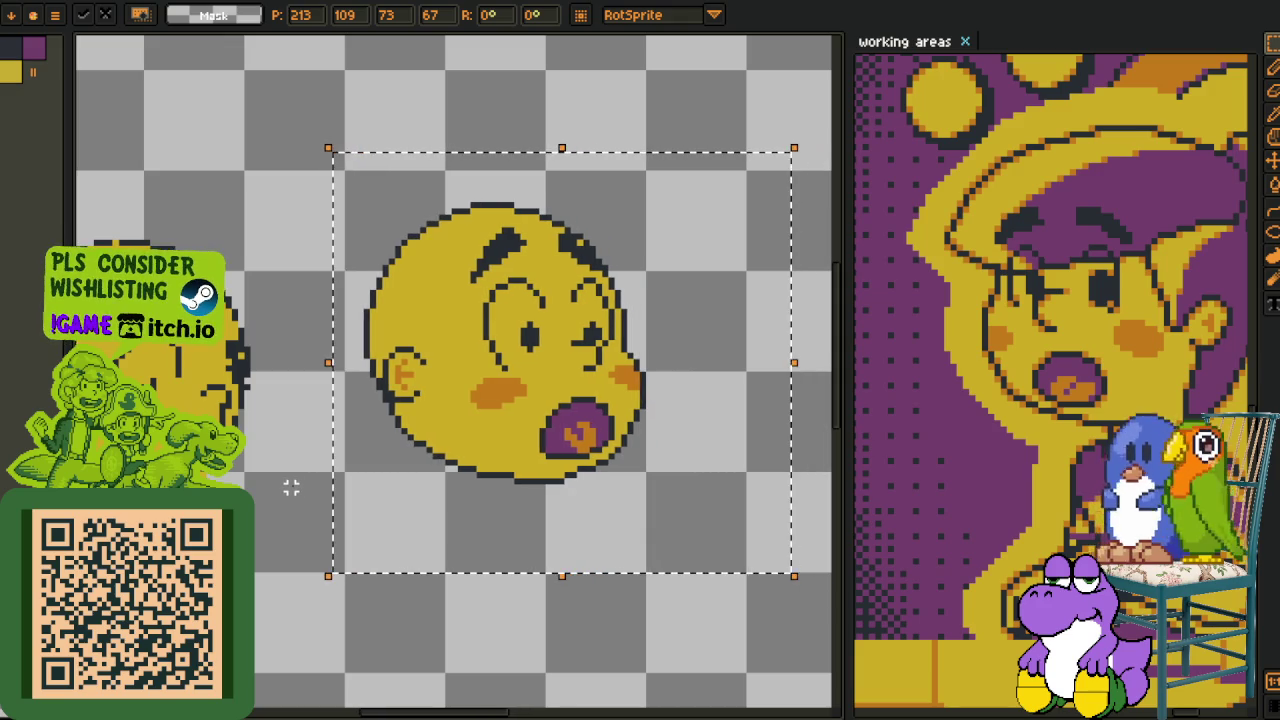
key("Left")
key("Left")
left_click_drag(290, 487, 292, 490)
key("Return")
- Widen the canvas panel further and pan to frame both heads
scroll(400, 487, "down", 1)
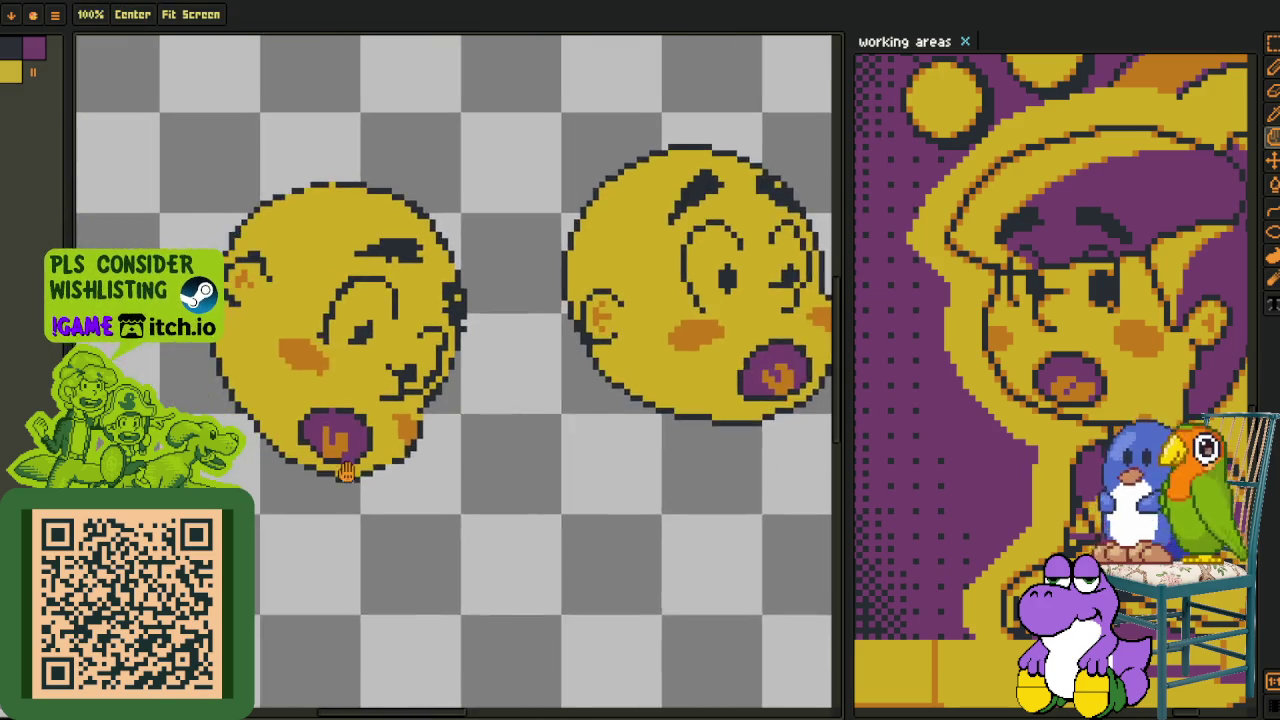
scroll(423, 487, "up", 1)
scroll(423, 487, "up", 1)
key("o")
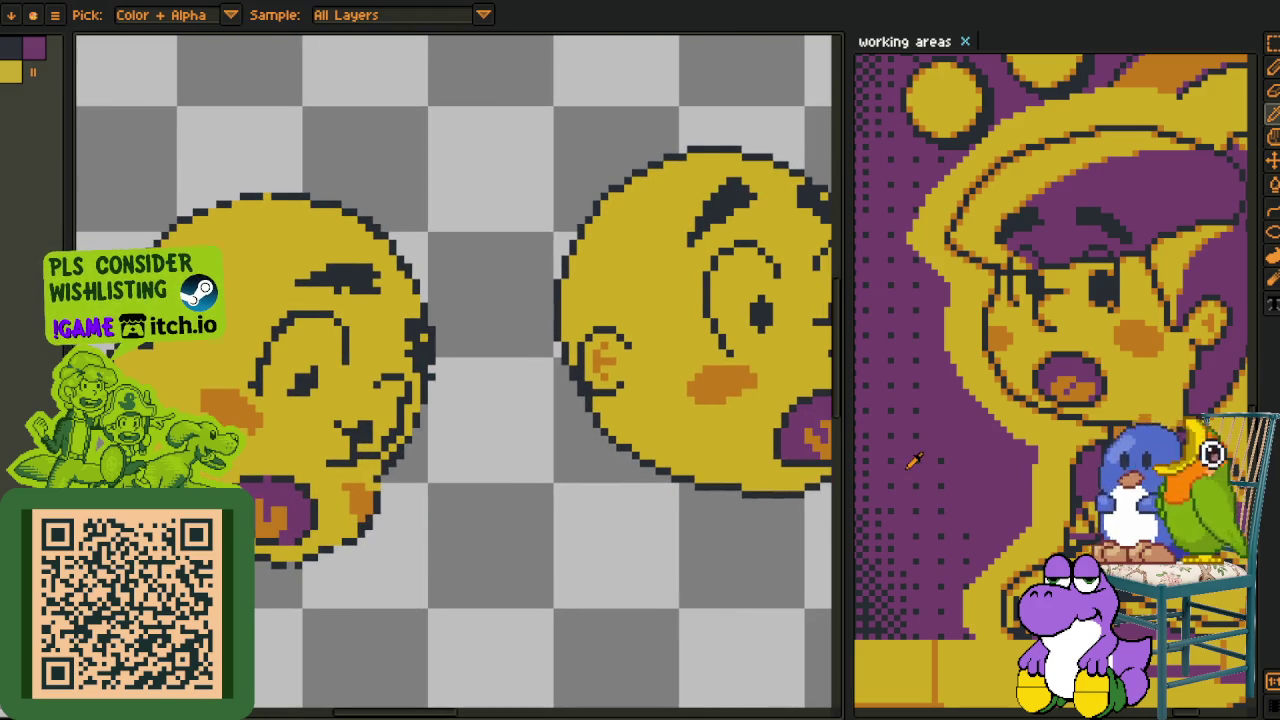
left_click_drag(776, 454, 693, 454)
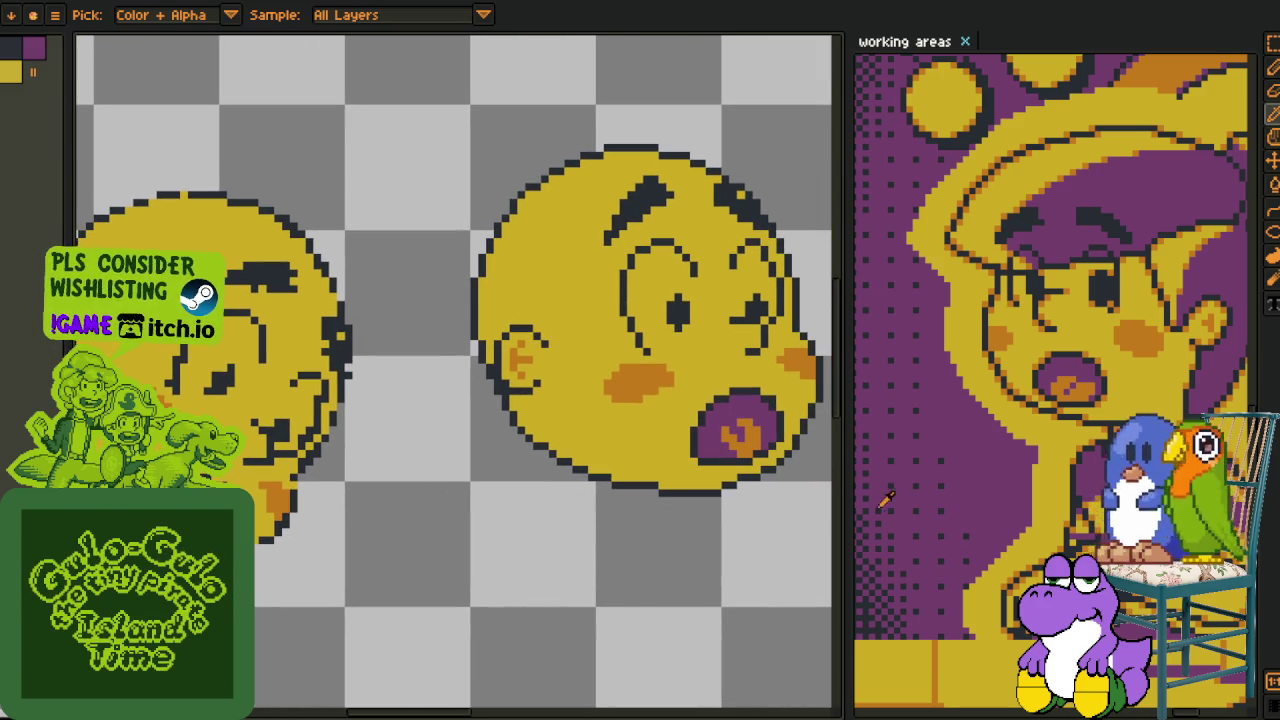
left_click_drag(849, 496, 913, 473)
key("m")
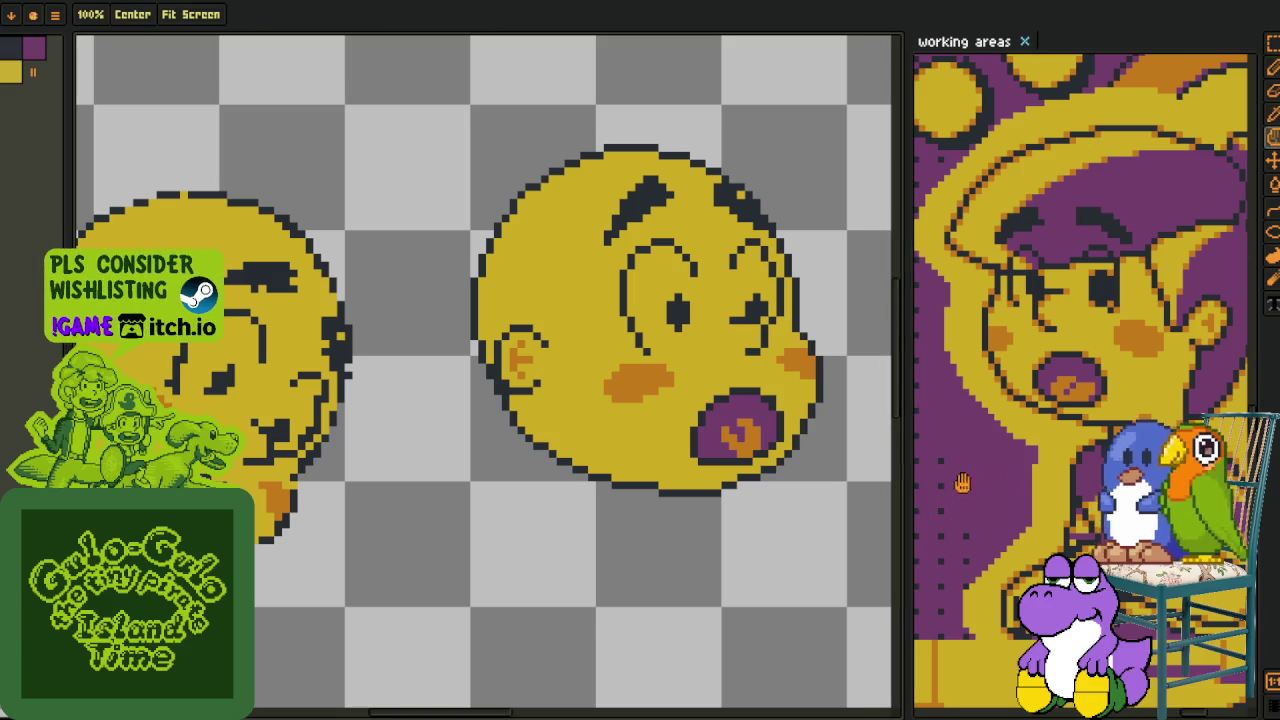
left_click_drag(794, 477, 788, 428)
scroll(563, 434, "up", 1)
scroll(449, 457, "up", 2)
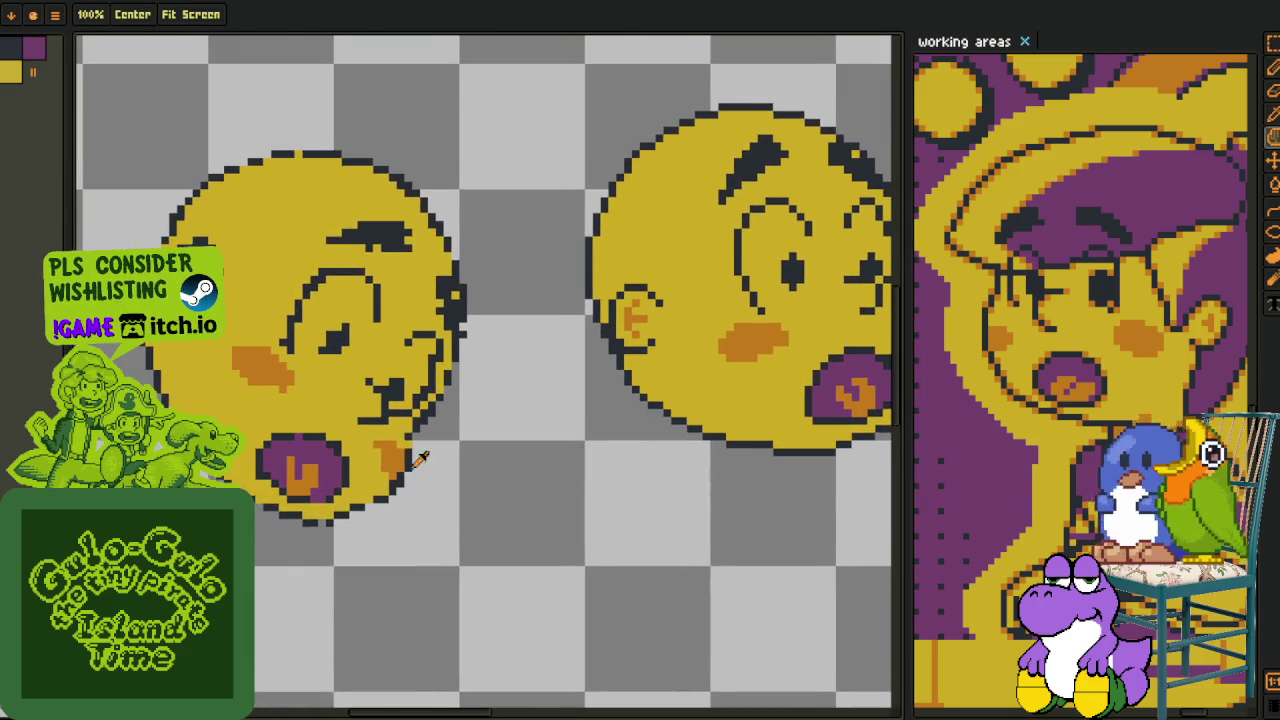
key("o")
scroll(440, 450, "up", 1)
scroll(433, 441, "up", 1)
scroll(432, 442, "up", 1)
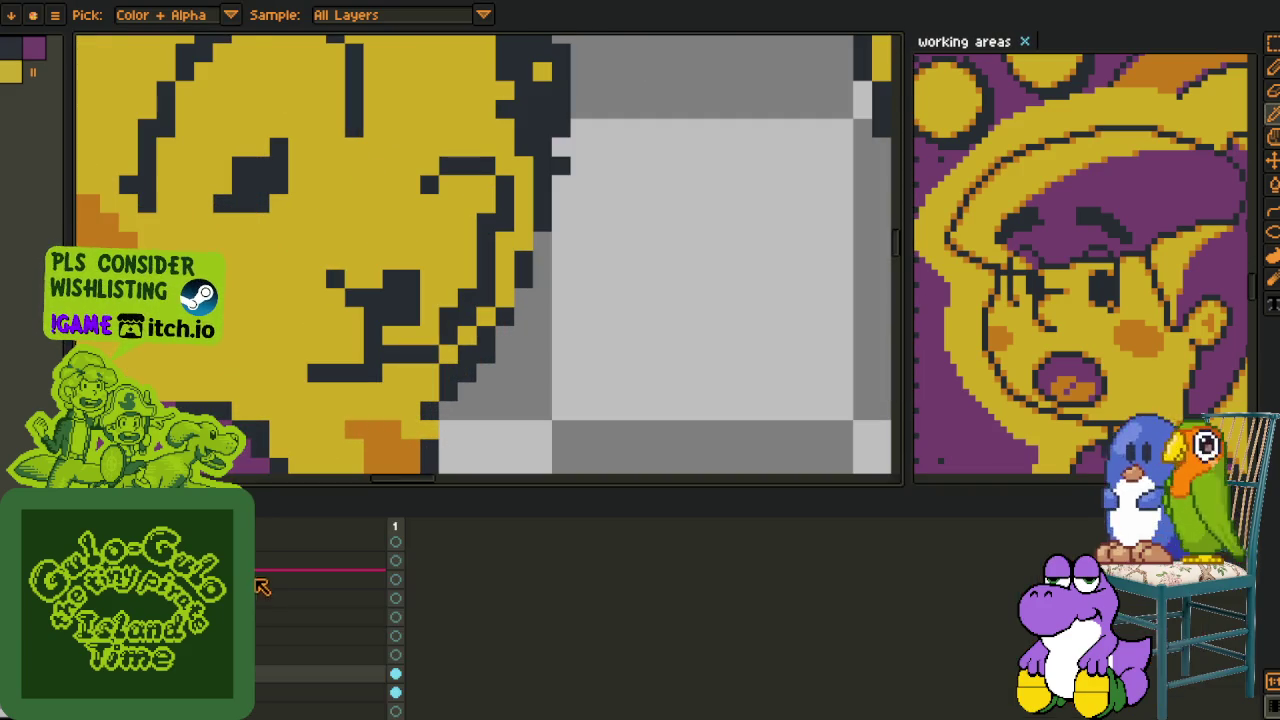
- Redraw the dark stairstep pixels along the rotated head's lower jaw diagonal
key("b")
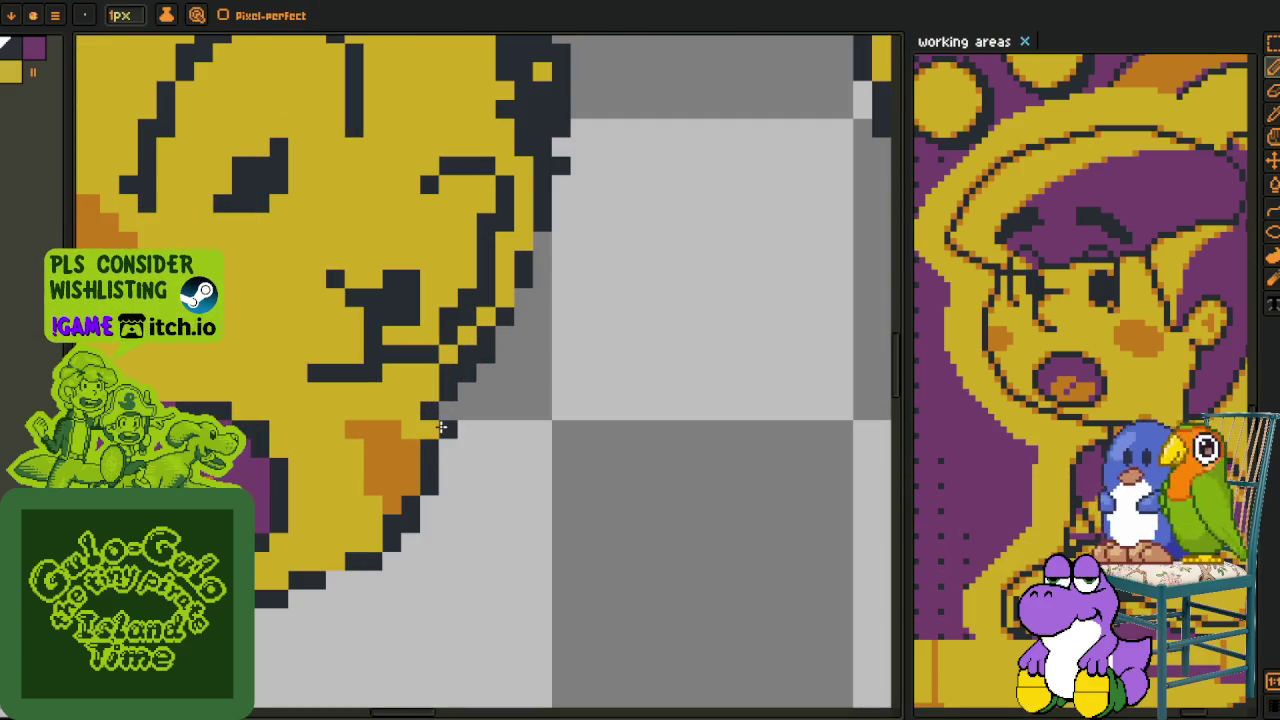
left_click(443, 372, "alt")
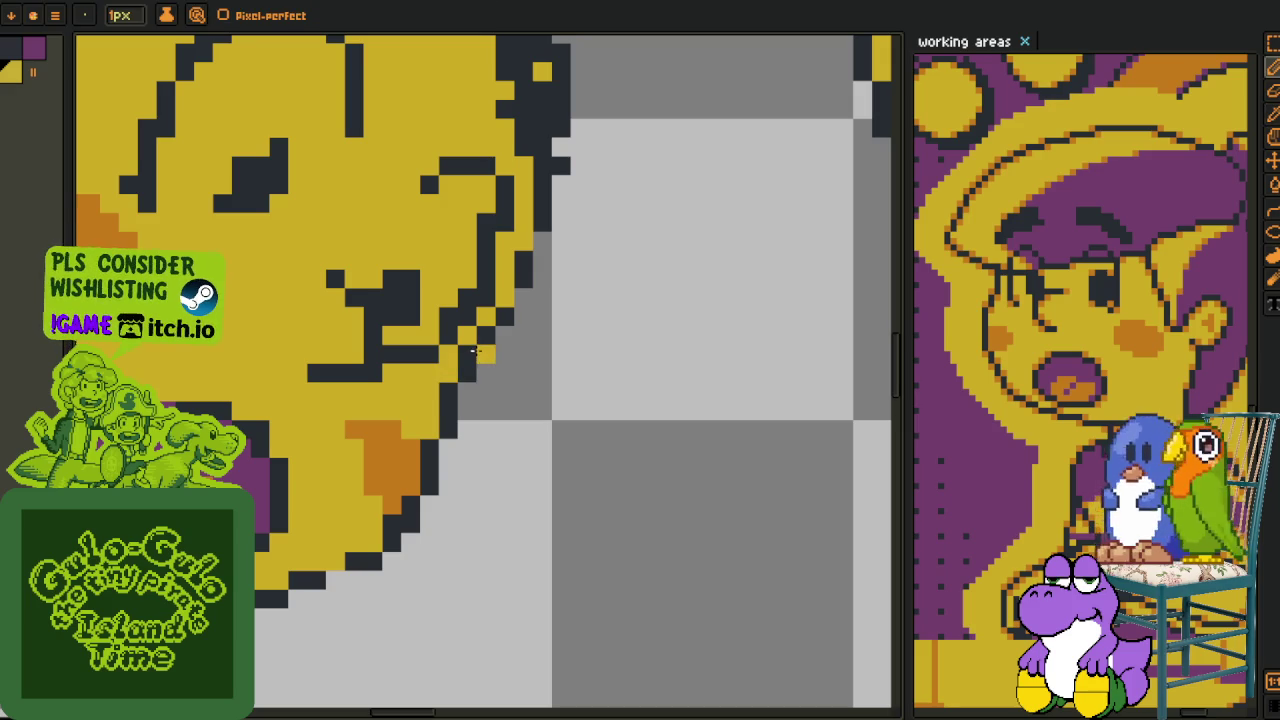
left_click_drag(536, 350, 546, 482)
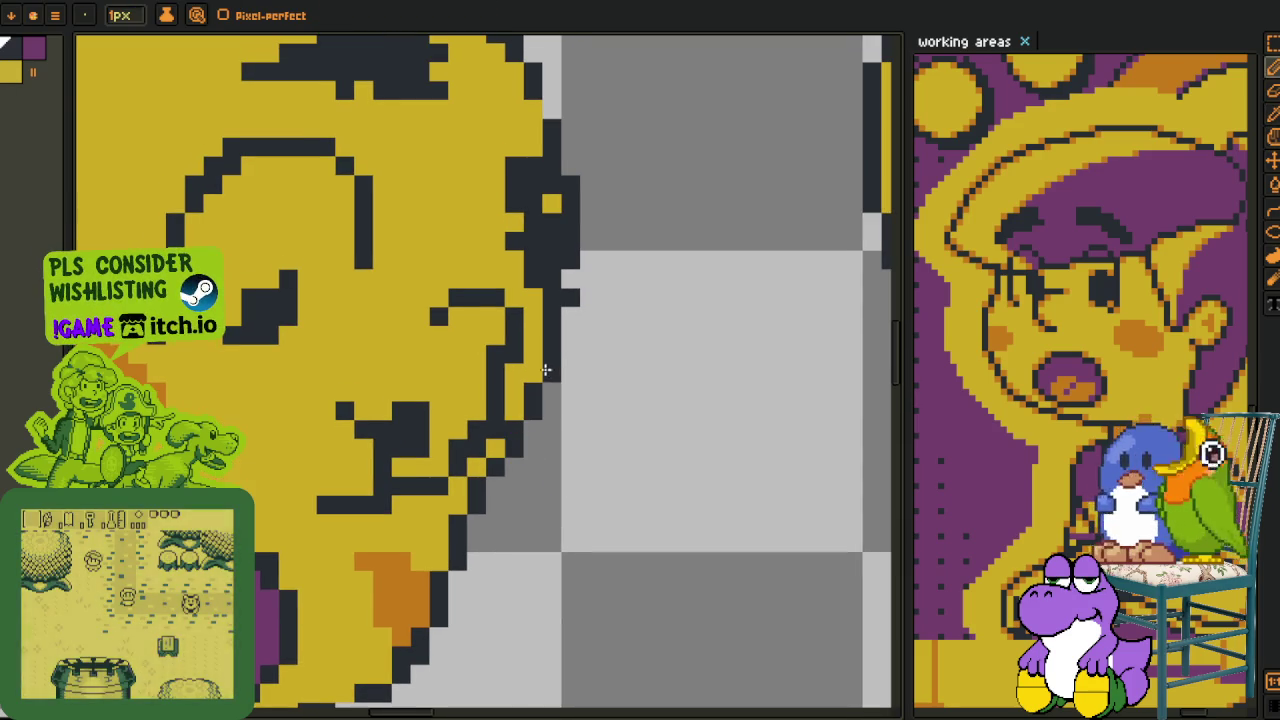
scroll(535, 371, "down", 3)
scroll(540, 430, "up", 3)
key("i")
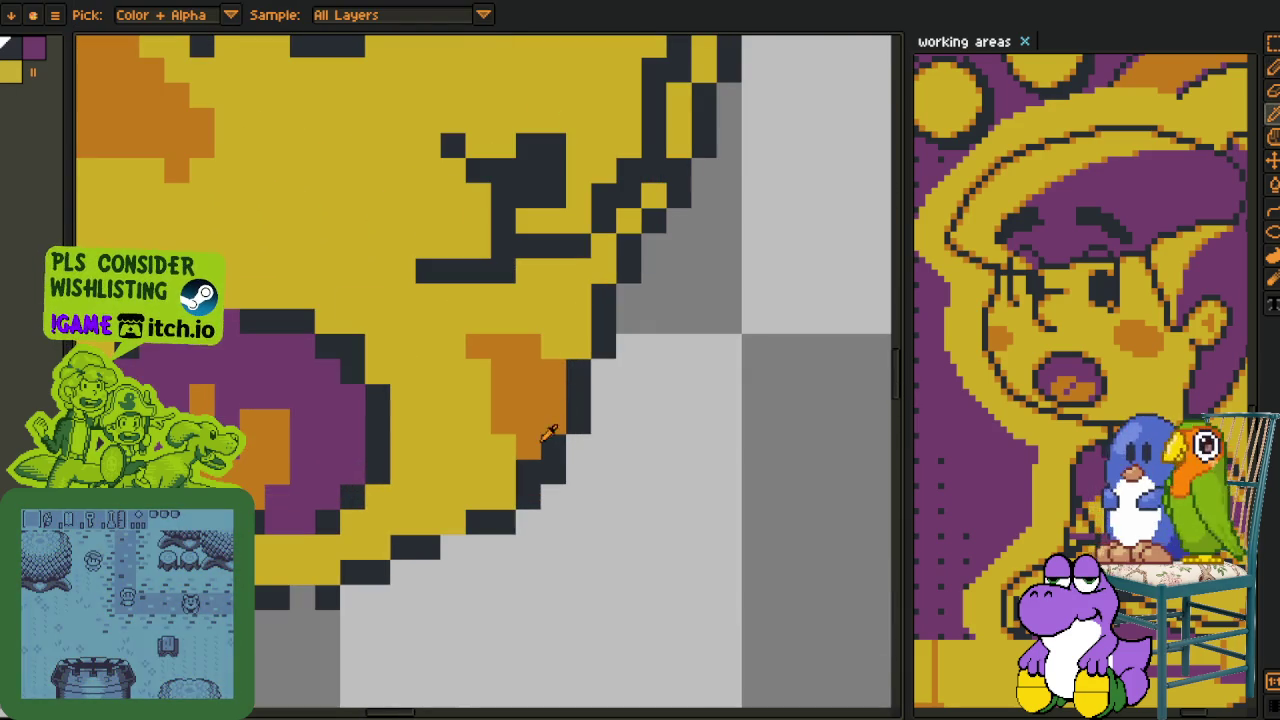
key("b")
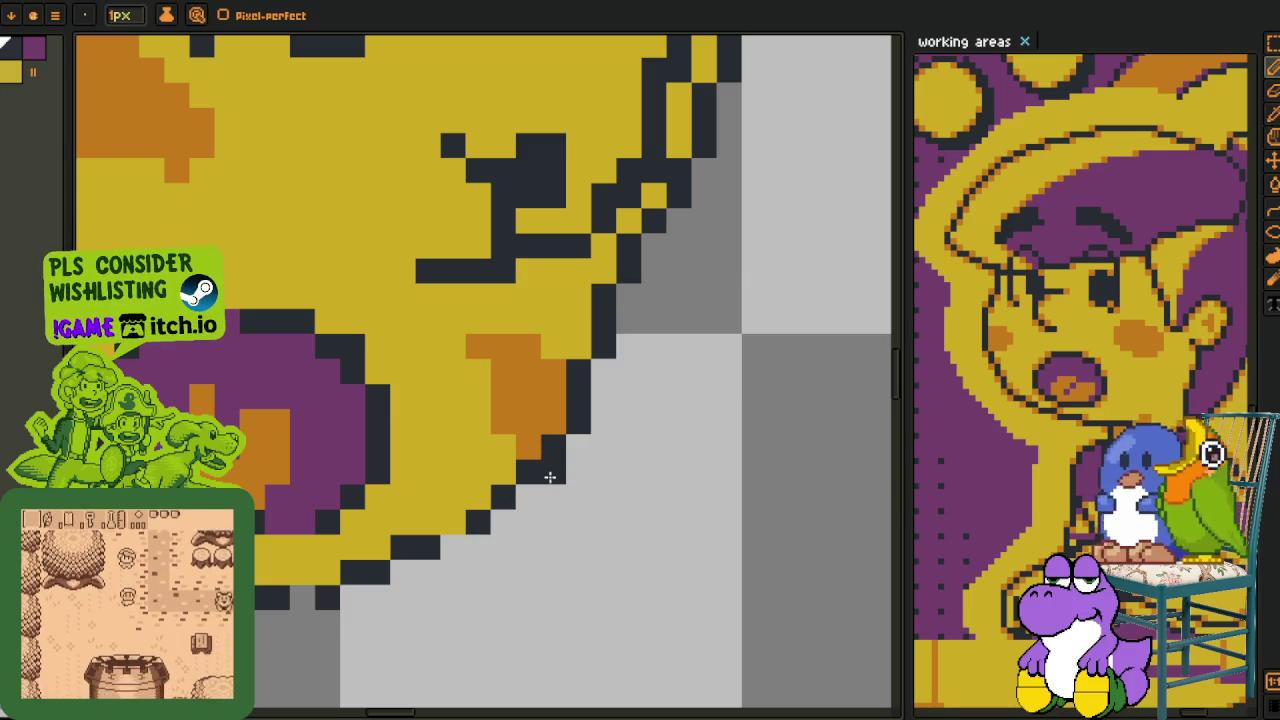
left_click_drag(551, 477, 488, 527)
- Paint stray jaw outline pixels background grey and add one dark pixel to the jaw
key("i")
key("b")
left_click_drag(553, 497, 528, 521)
key("i")
key("b")
scroll(450, 535, "down", 3)
scroll(457, 543, "up", 1)
scroll(487, 528, "up", 2)
left_click(487, 528)
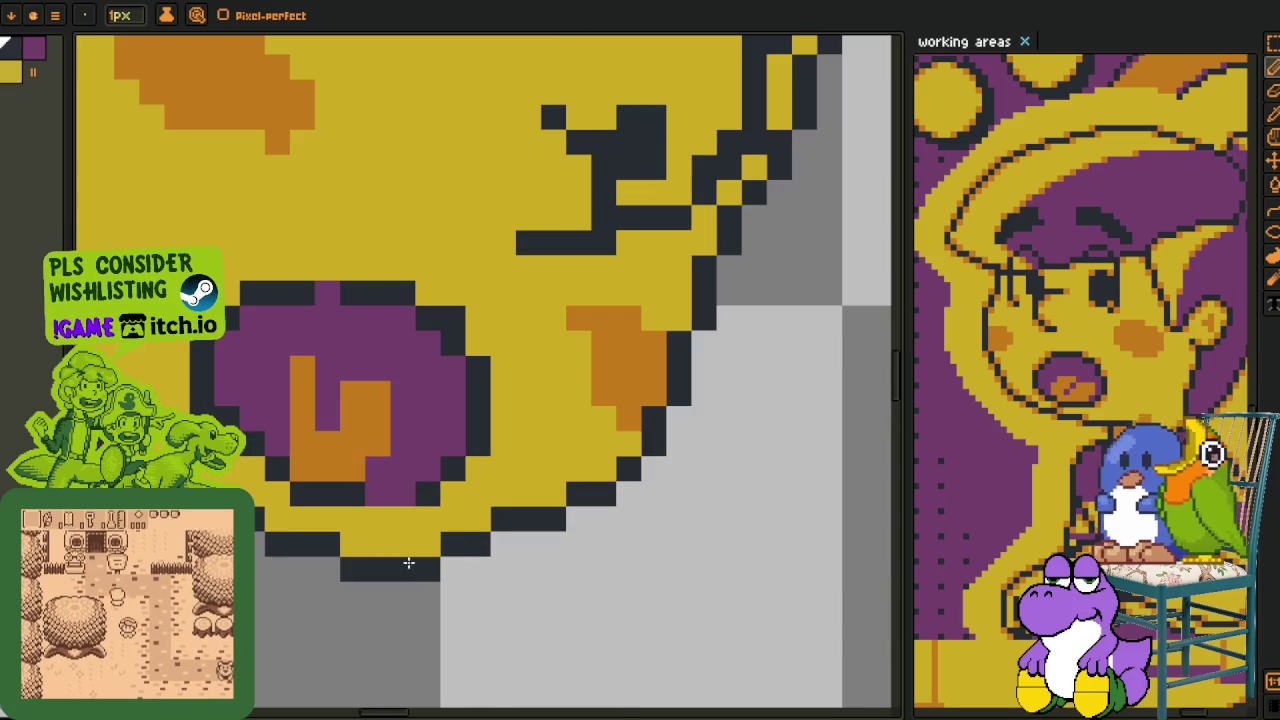
- Try extending the lower-left jaw diagonal by one pixel, then undo it
key("i")
key("b")
scroll(433, 547, "down", 4)
key("i")
scroll(380, 530, "up", 3)
scroll(420, 515, "up", 1)
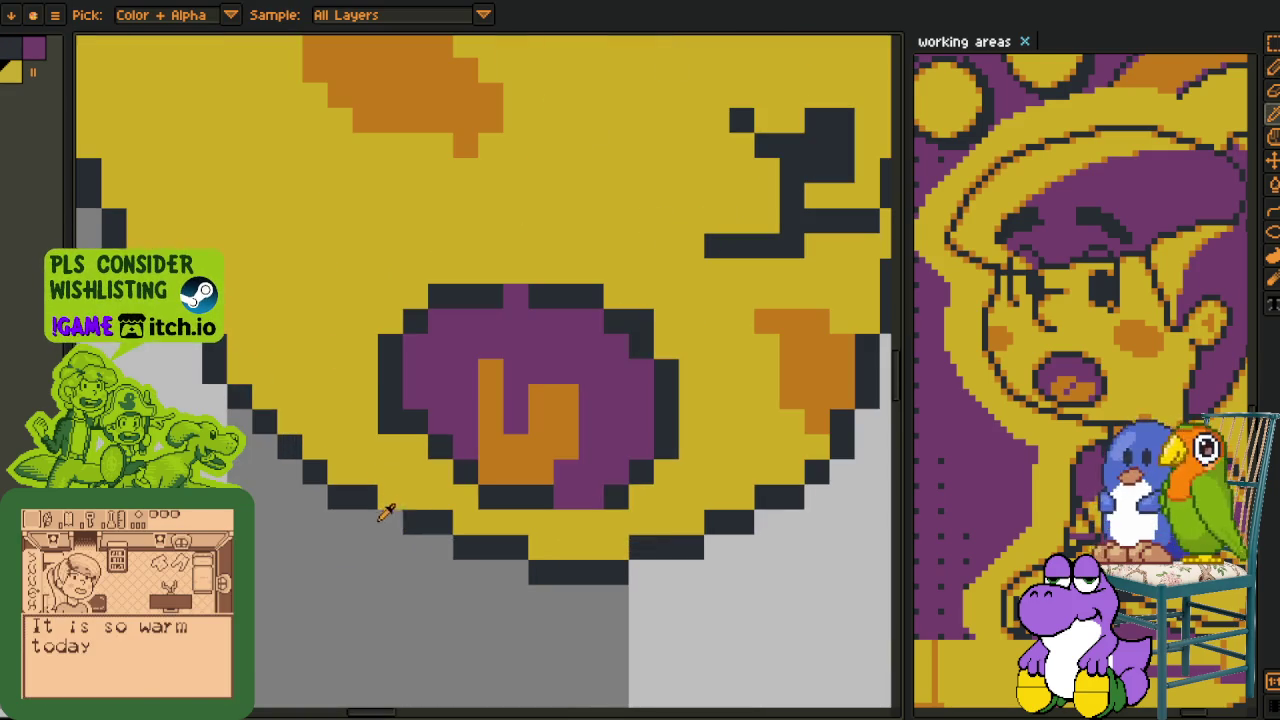
key("b")
left_click_drag(442, 535, 494, 586)
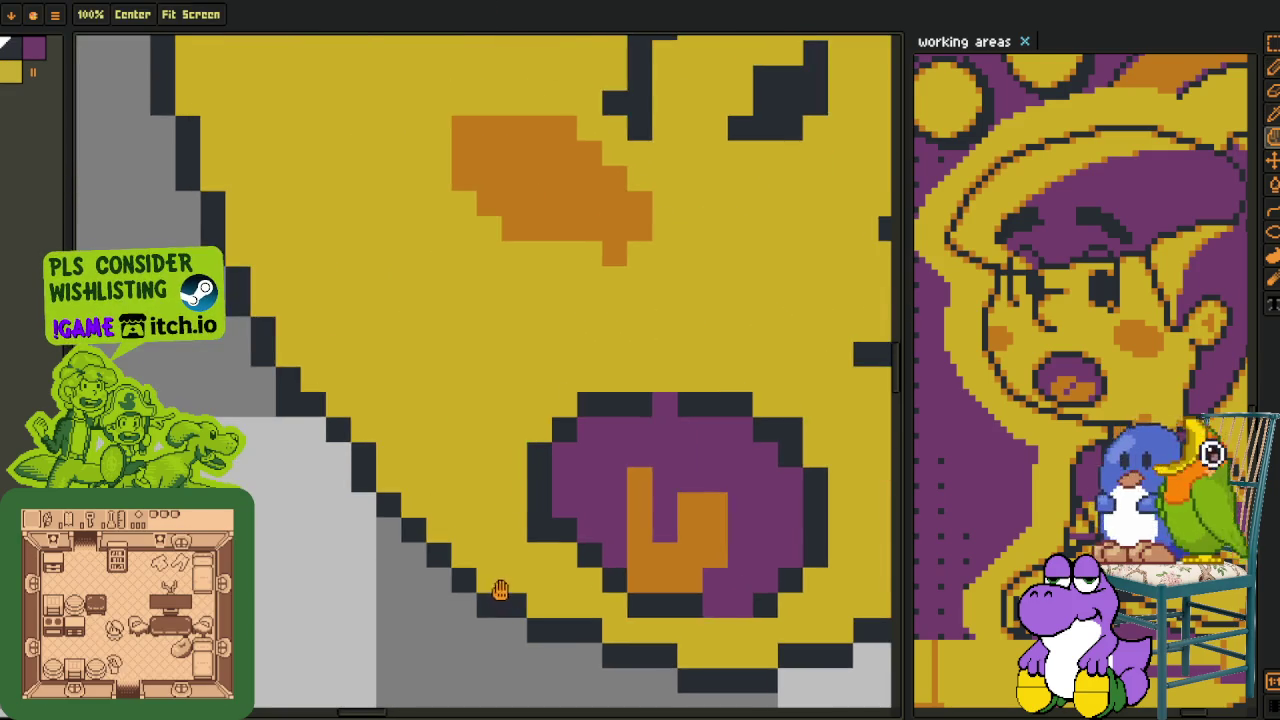
left_click_drag(383, 523, 400, 528)
left_click(400, 502)
key("ctrl+z")
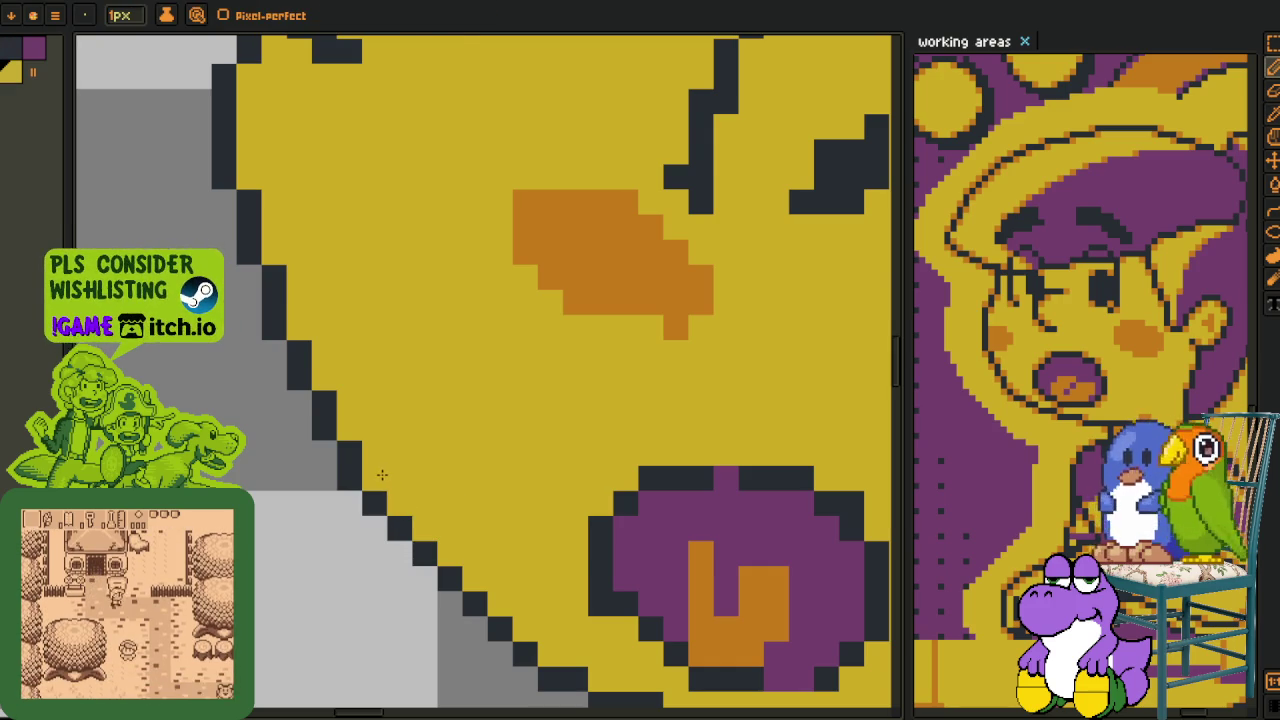
scroll(383, 475, "down", 3)
scroll(374, 440, "up", 1)
scroll(374, 440, "up", 2)
- Add dark outline pixels to the head's upper-left edge and fill two gaps along the top
left_click_drag(374, 440, 326, 558)
key("b")
left_click(323, 395)
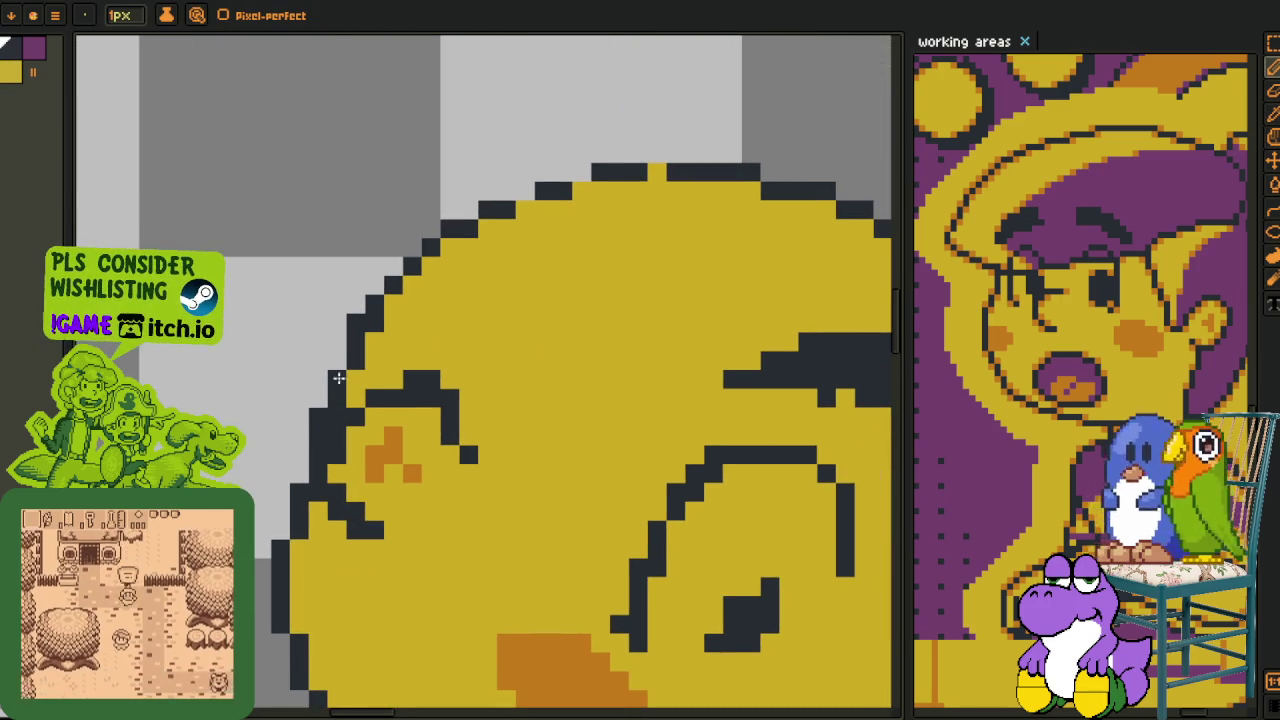
left_click(364, 356, "alt")
left_click_drag(375, 327, 245, 432)
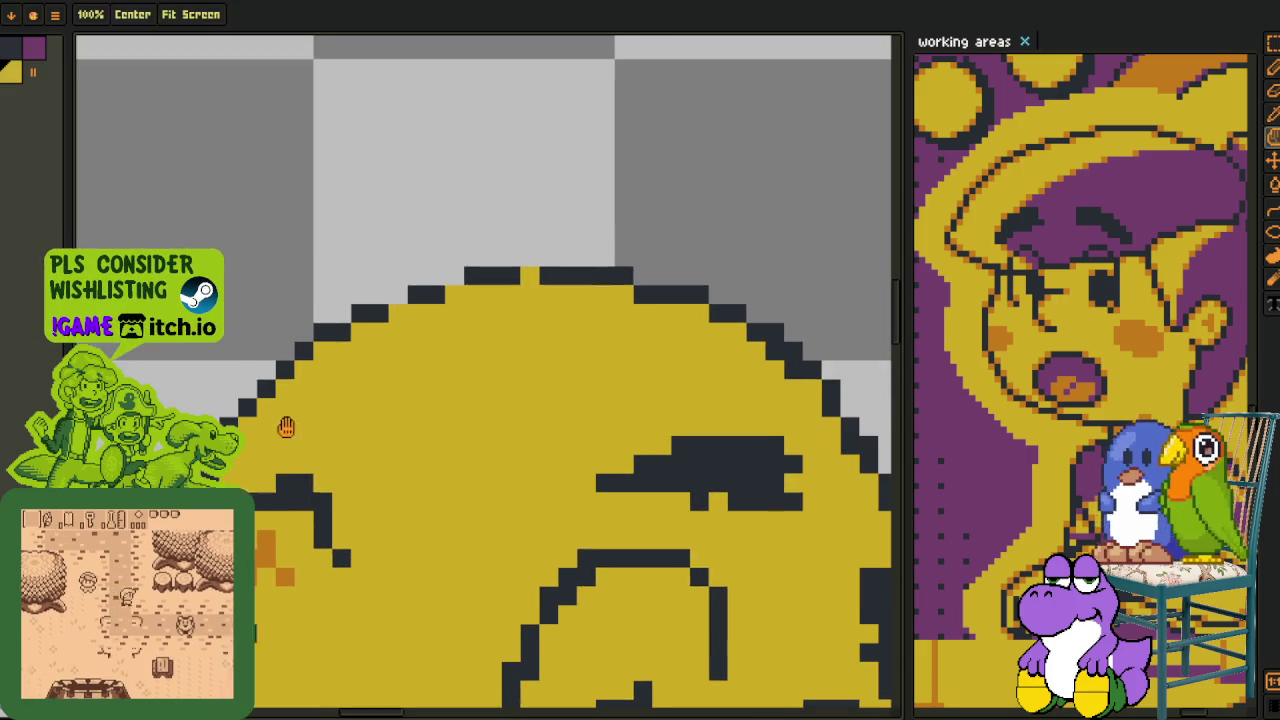
left_click(450, 297)
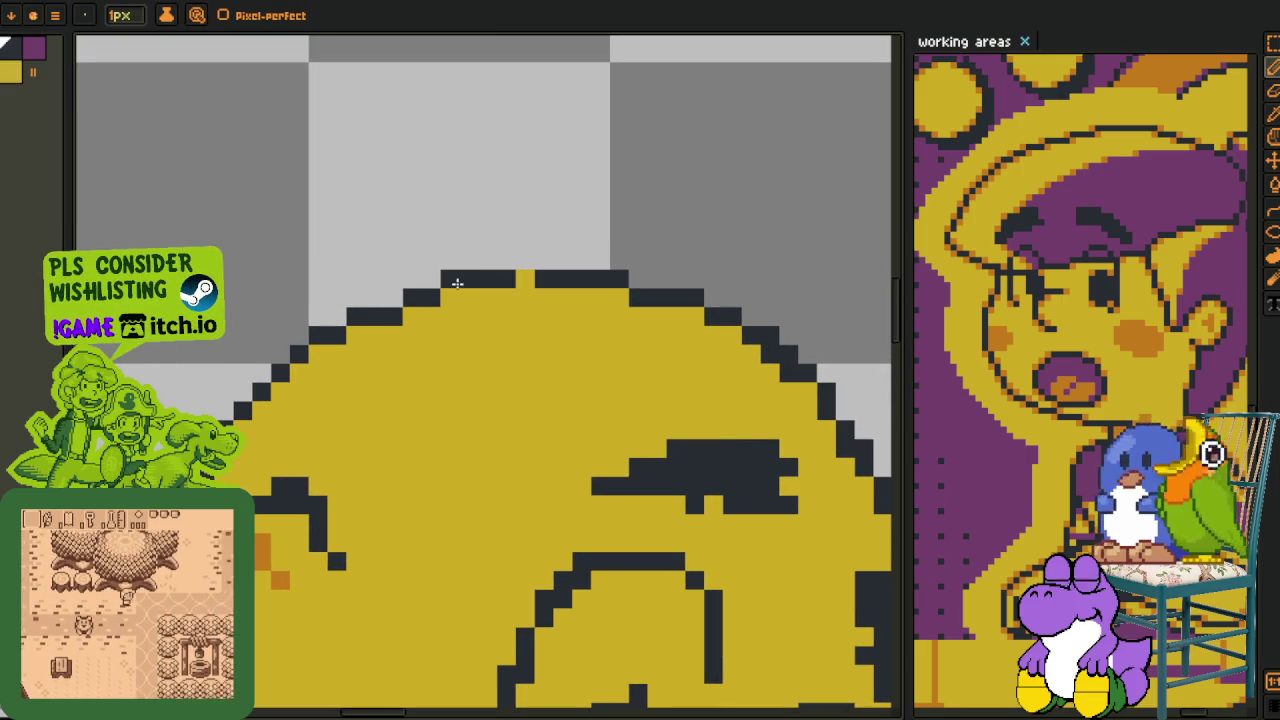
left_click(524, 279)
- Erase a stray outline pixel on the head's right edge with background grey
key("space")
left_click_drag(643, 313, 428, 294)
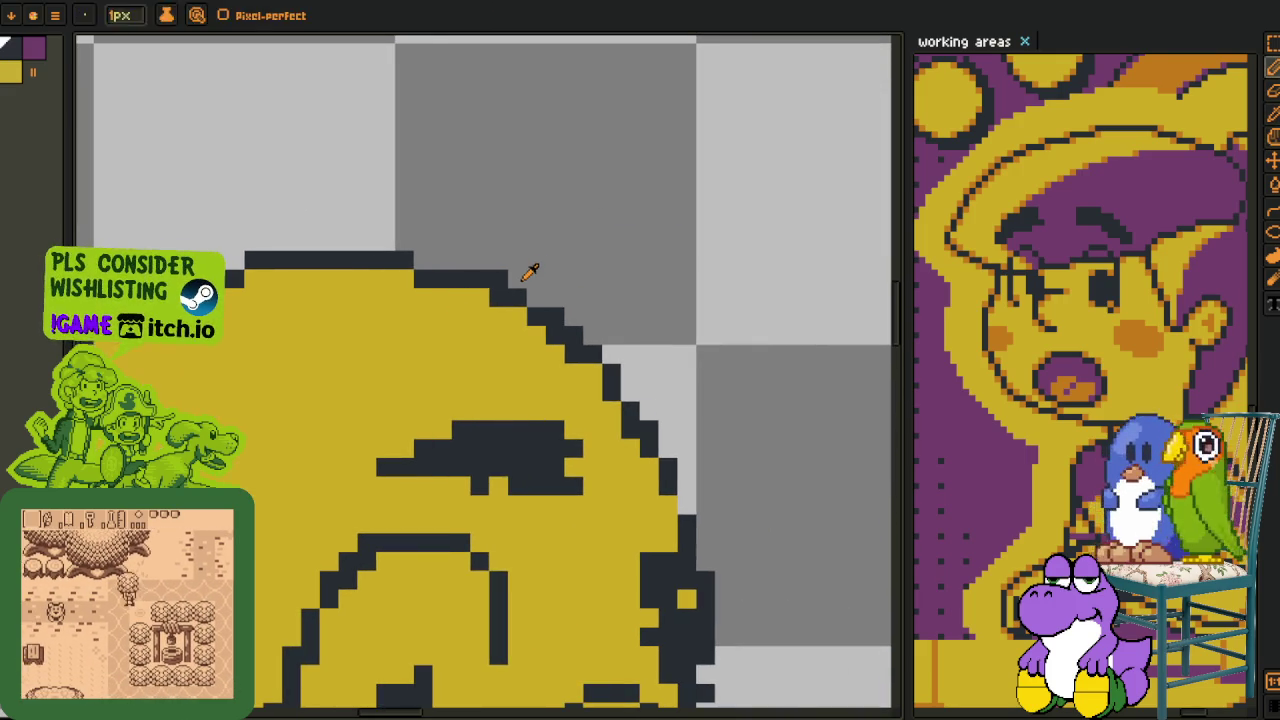
left_click(577, 364, "alt")
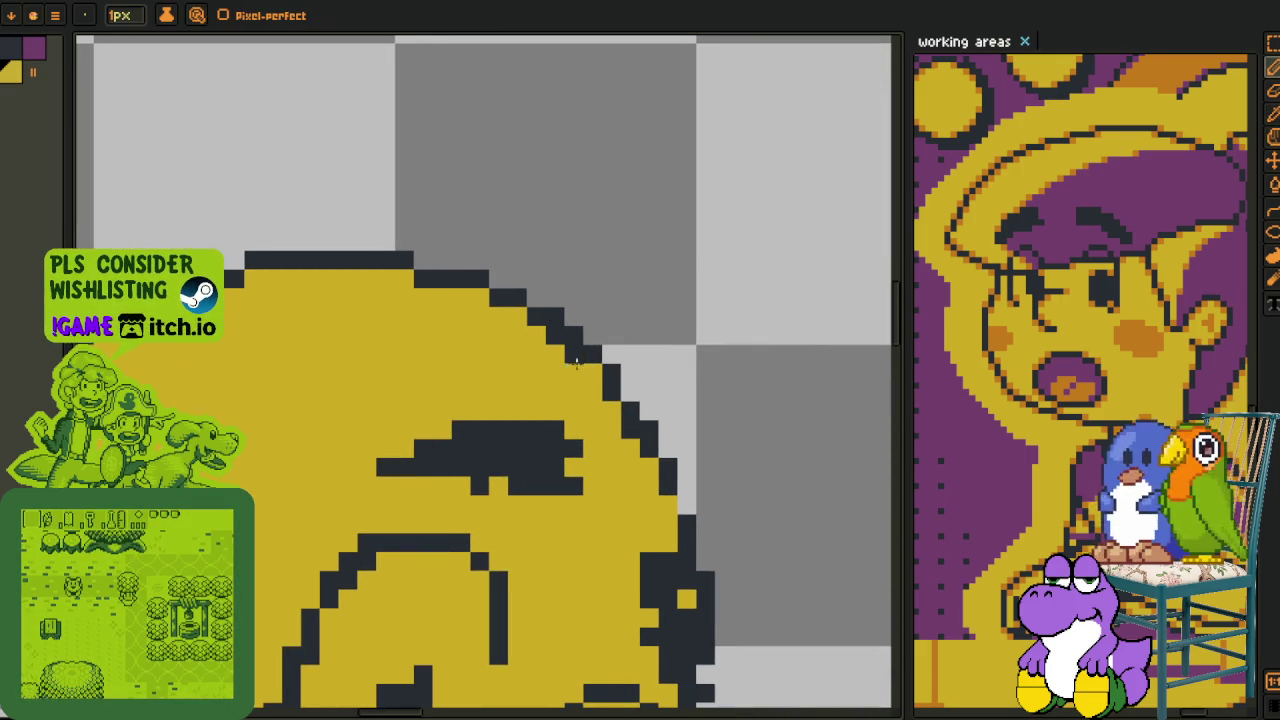
left_click(615, 380, "alt")
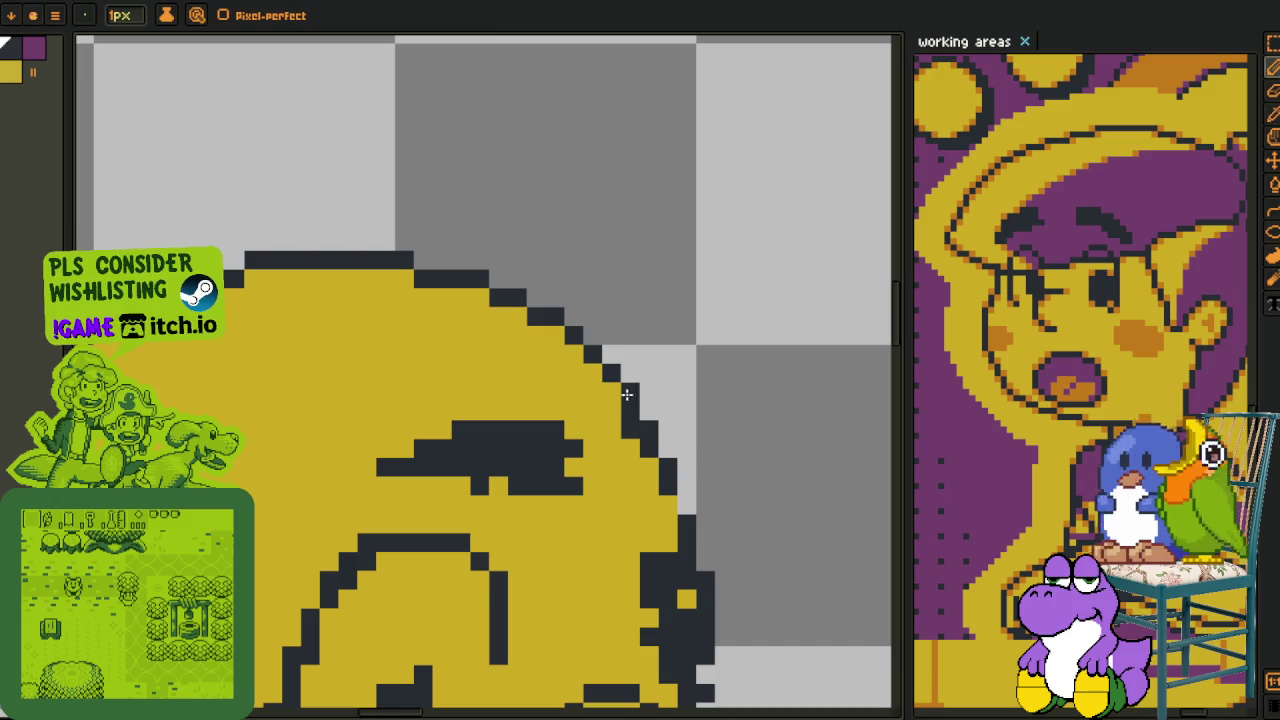
left_click(630, 395)
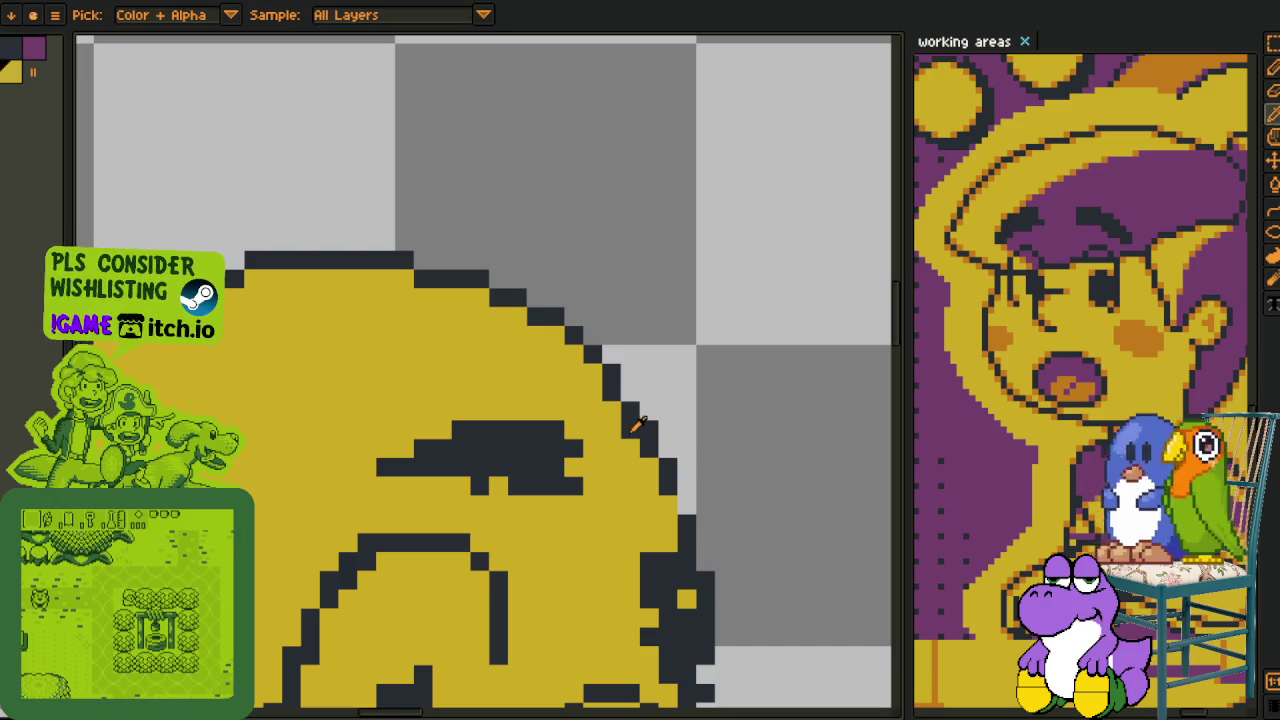
- Paint the dark bump above the ear yellow and add two dark pixels beside the ear
left_click_drag(649, 466, 579, 374)
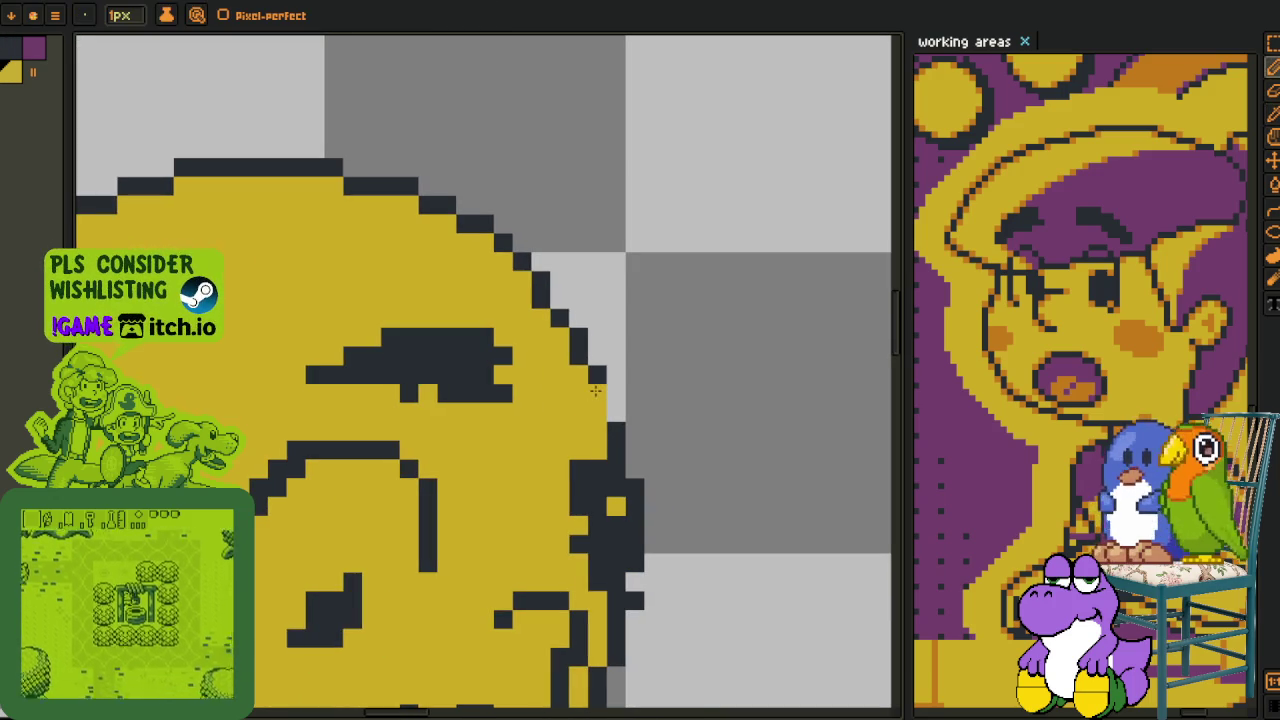
scroll(620, 420, "down", 5)
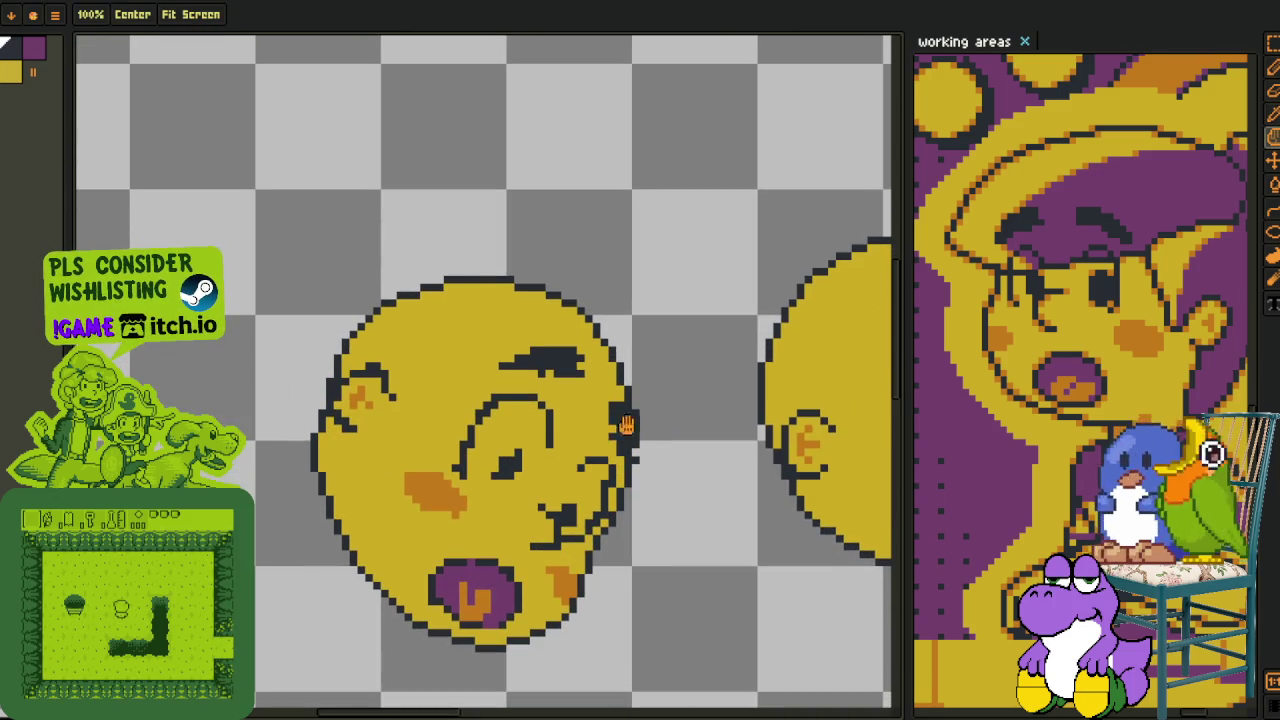
scroll(390, 390, "up", 2)
scroll(385, 375, "up", 3)
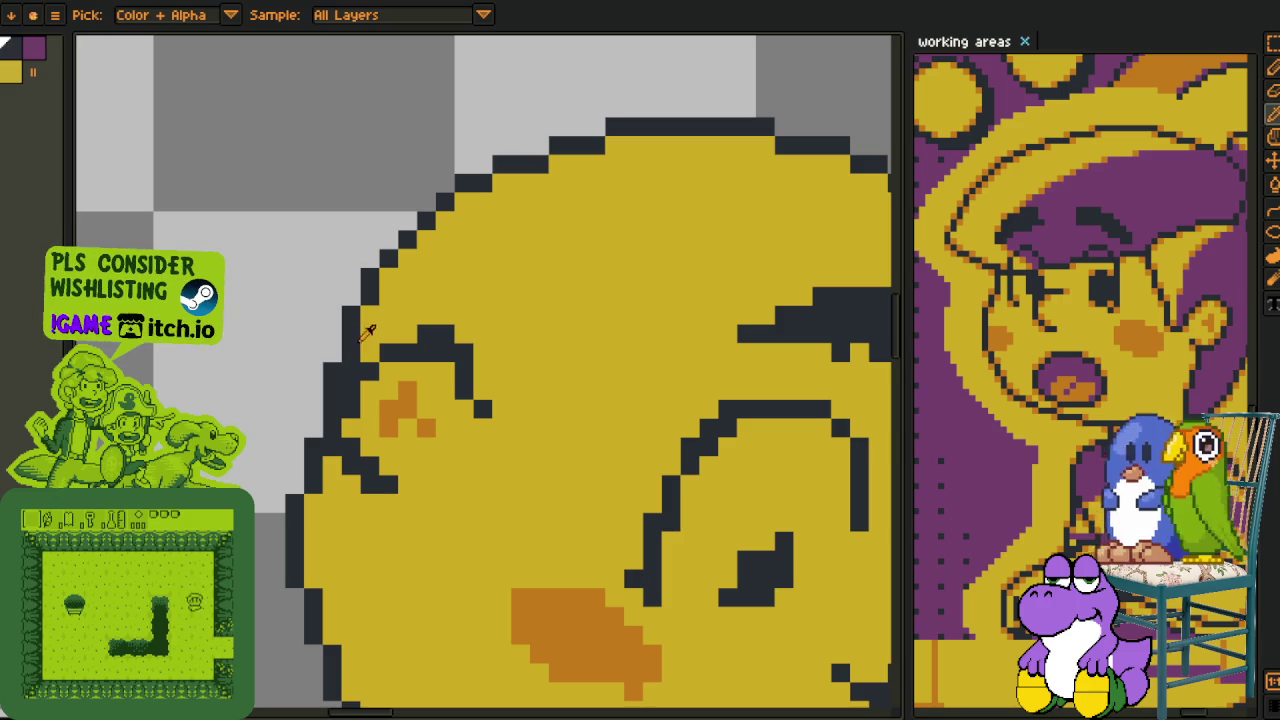
left_click_drag(427, 336, 448, 336)
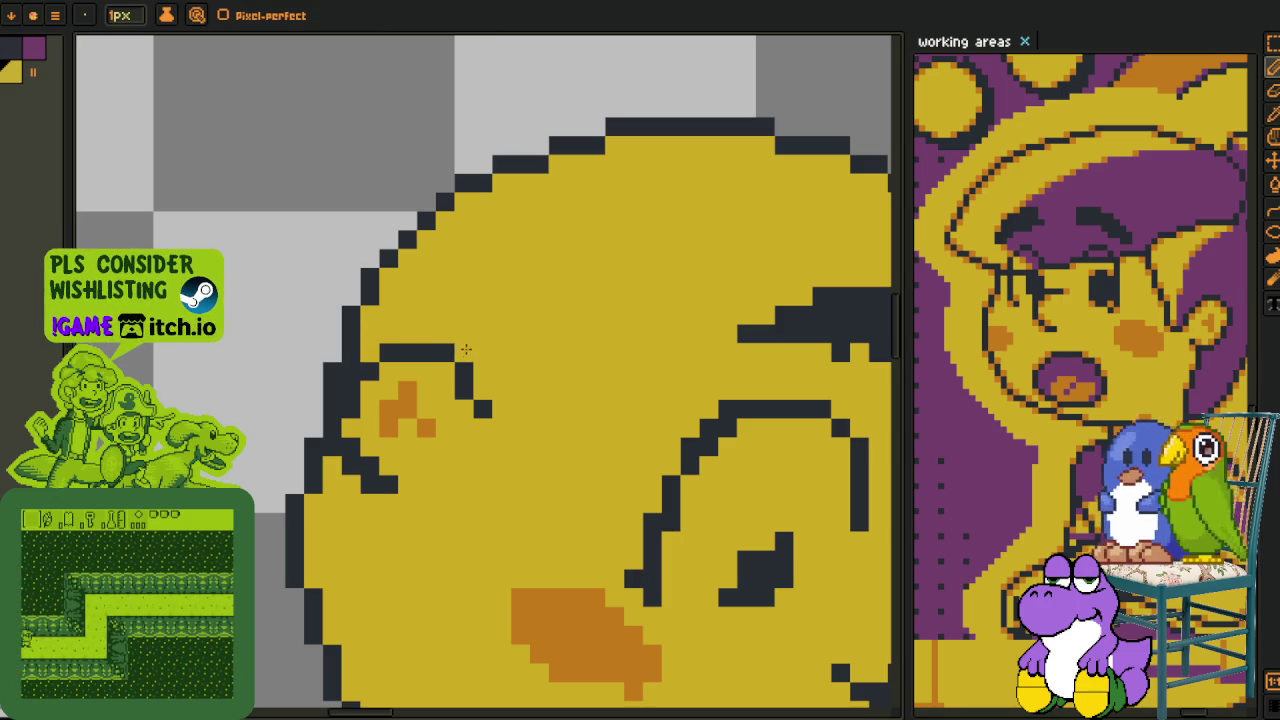
key("alt")
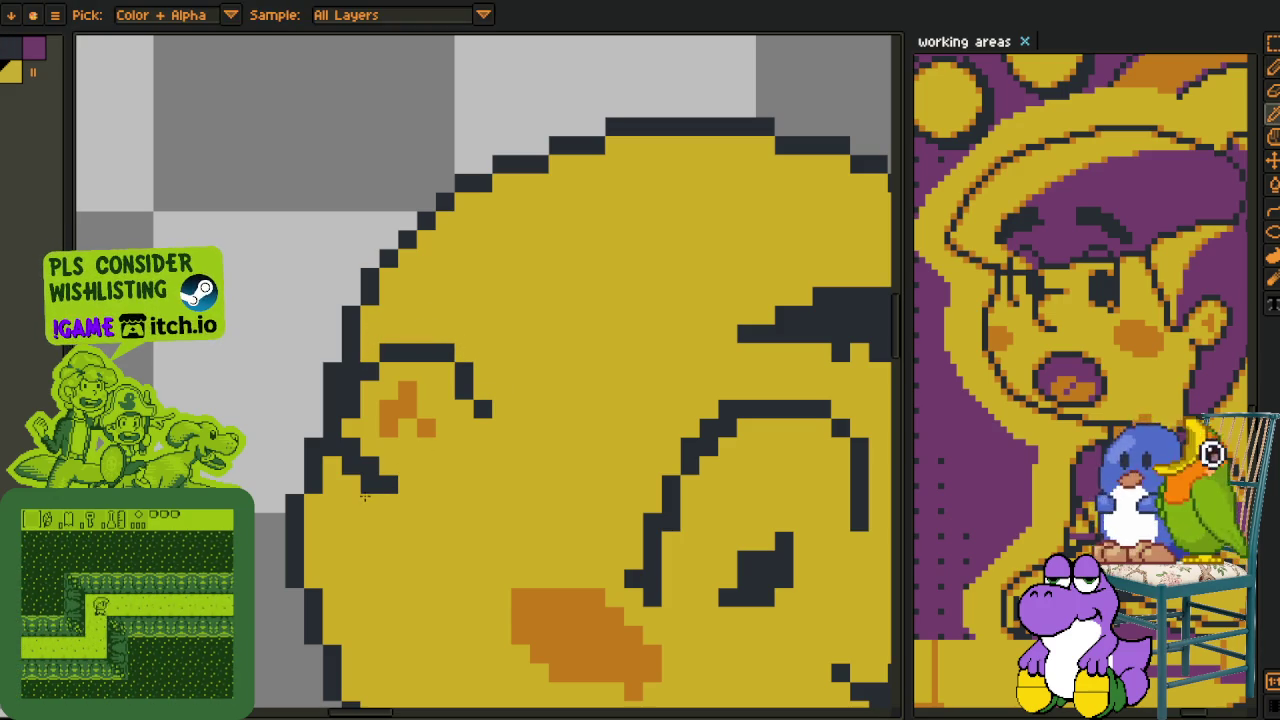
key("alt")
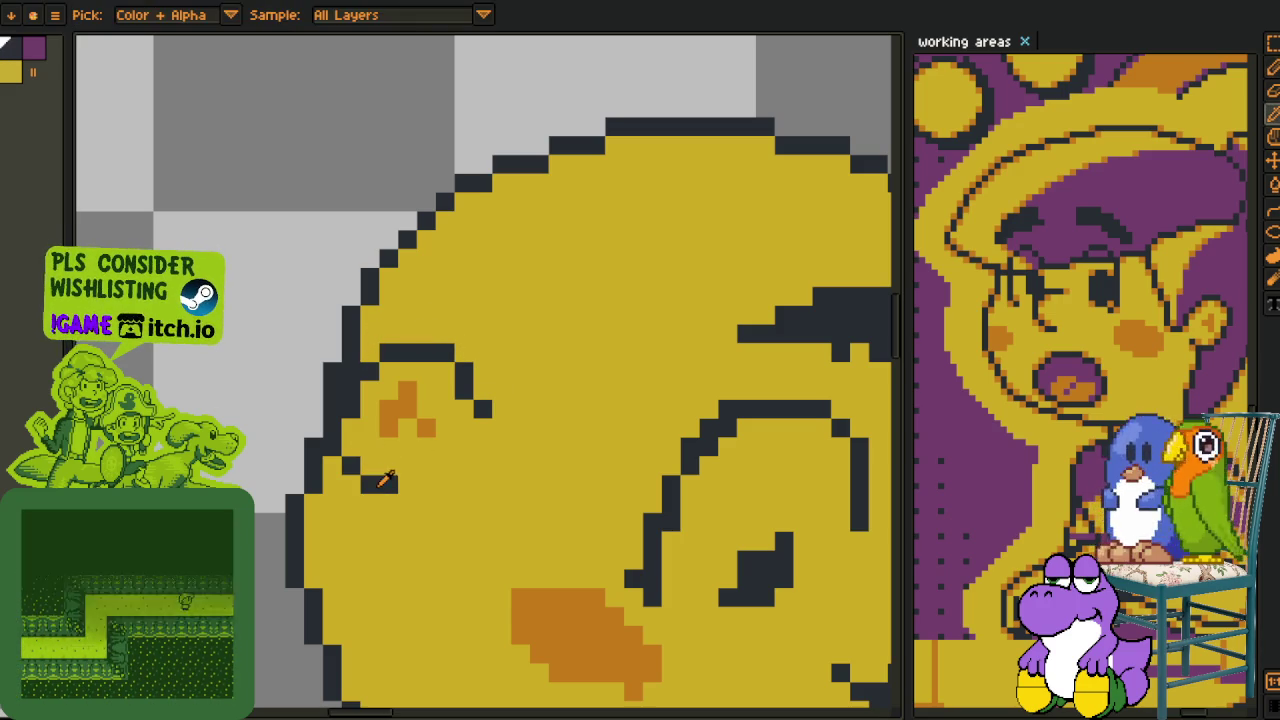
left_click(351, 446)
key("alt")
left_click(340, 446)
- Tidy the ear outline: add one dark pixel and turn stray dark pixels yellow
key("alt")
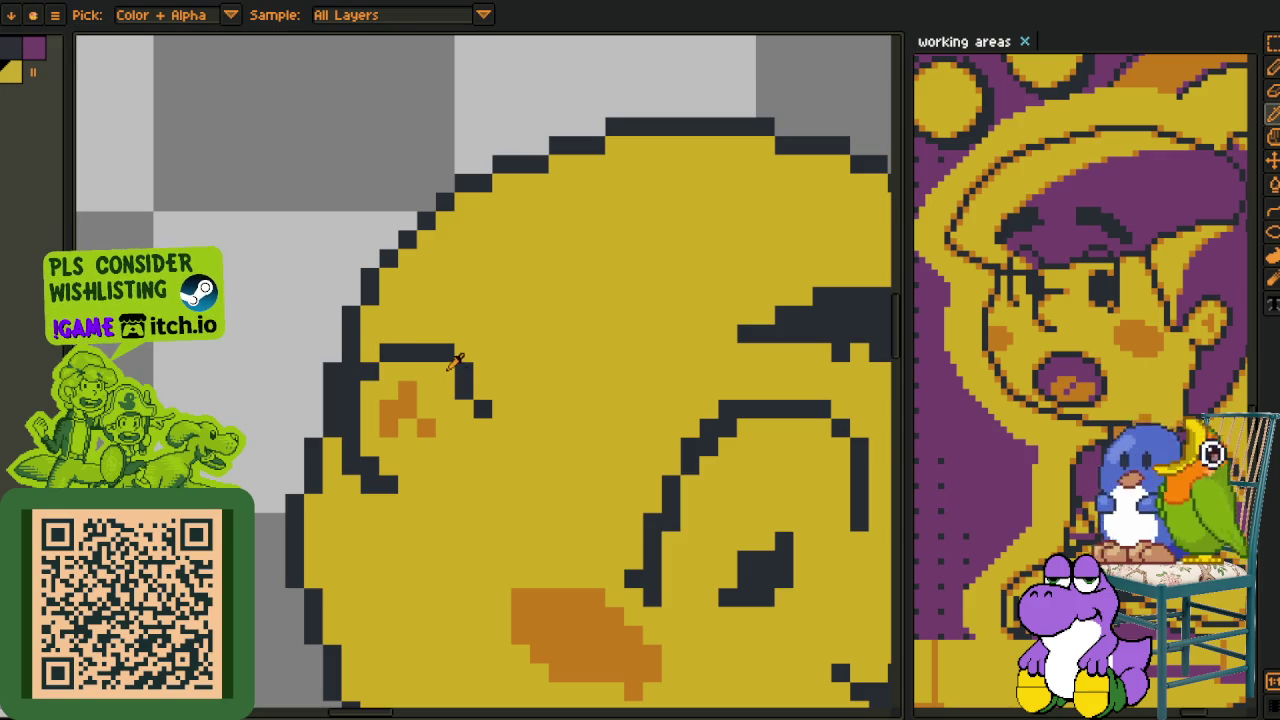
key("alt")
left_click(452, 354)
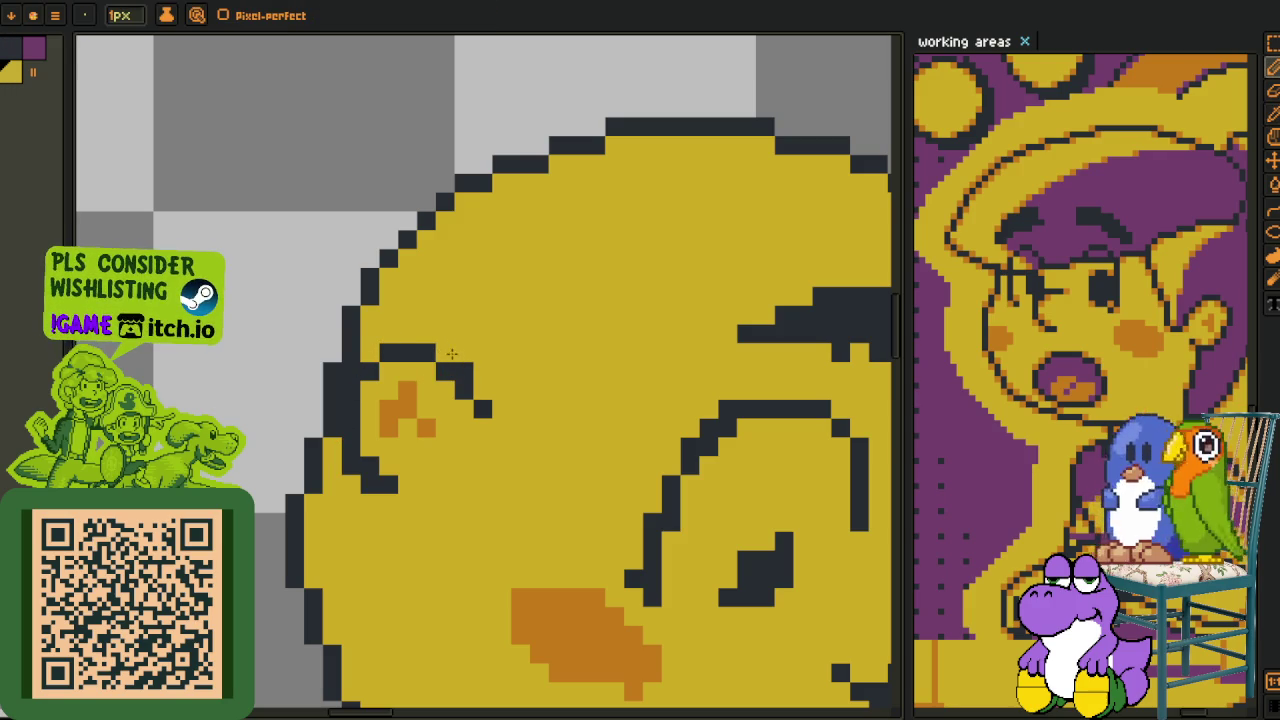
left_click(464, 390, "alt")
left_click(463, 410)
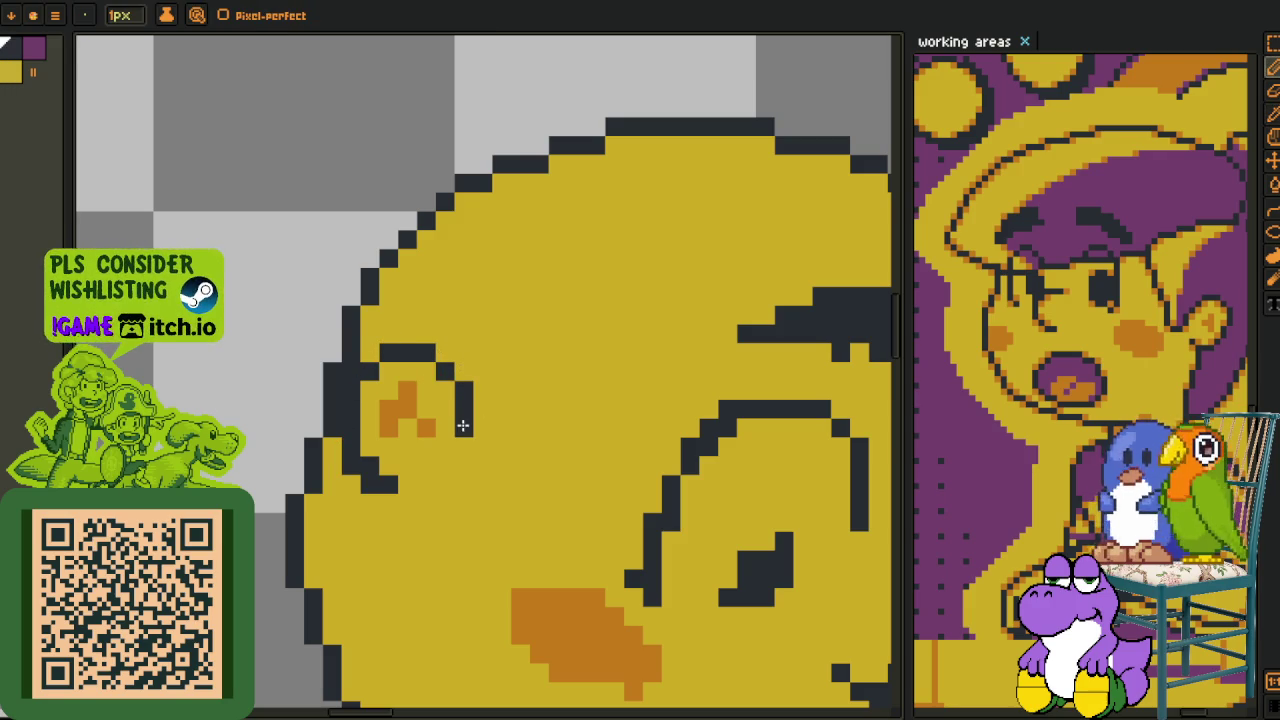
left_click(480, 368, "alt")
left_click(463, 371)
key("alt")
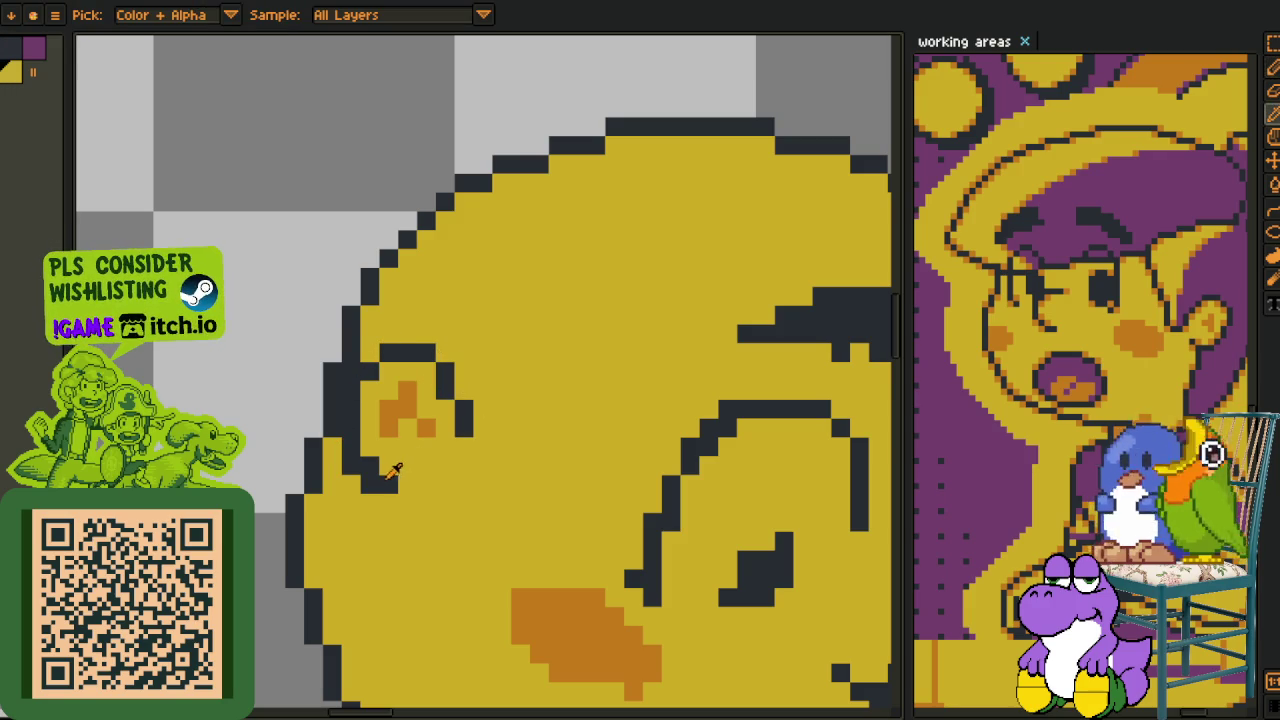
left_click(376, 460)
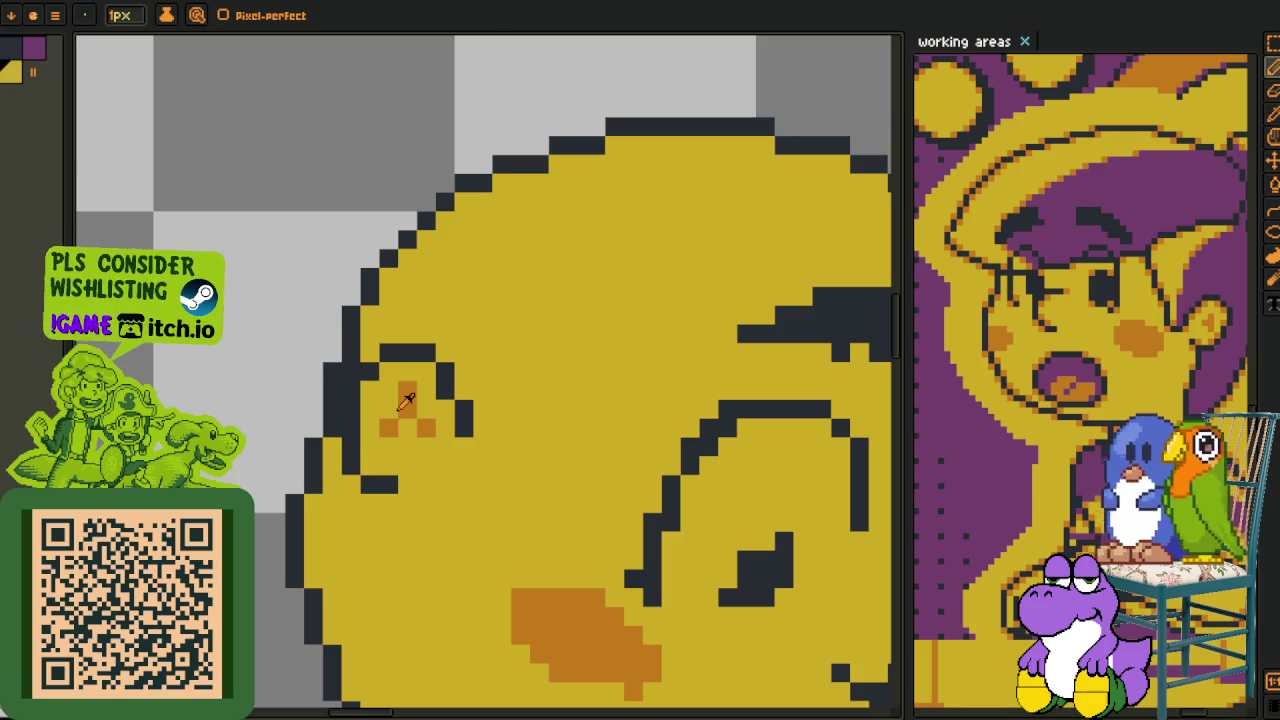
scroll(343, 405, "down", 5)
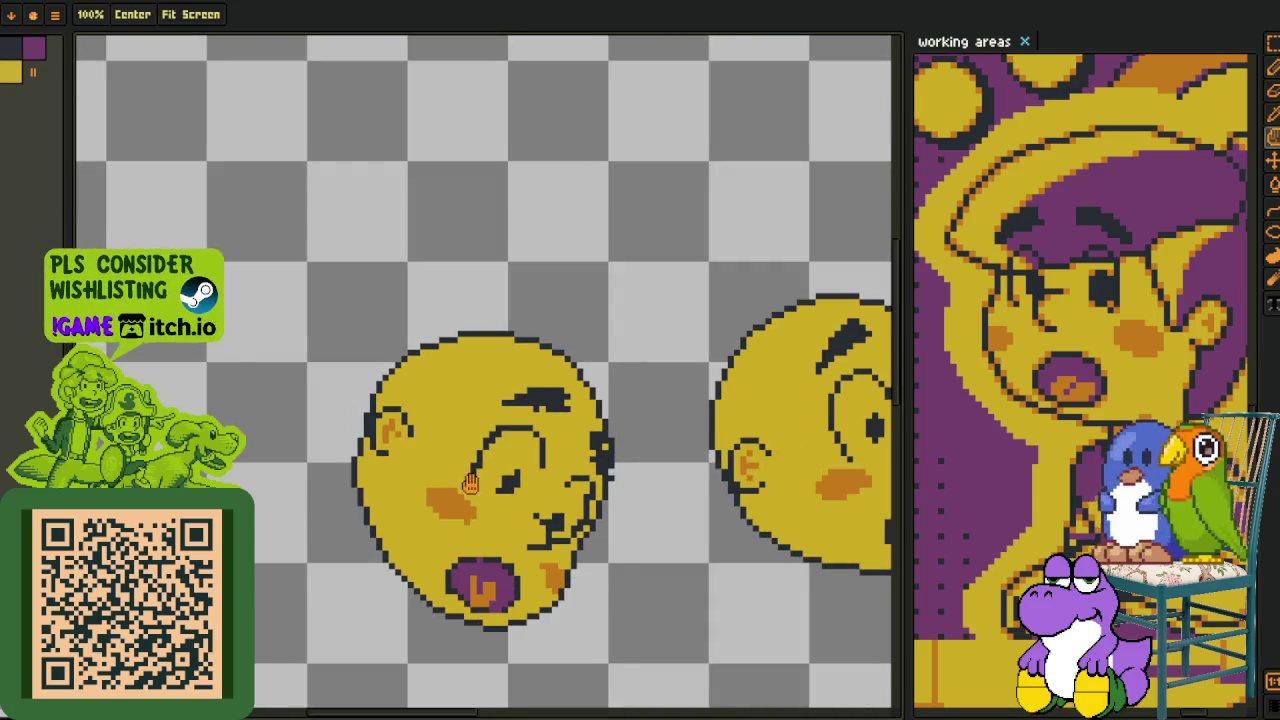
scroll(460, 470, "up", 2)
scroll(443, 400, "up", 2)
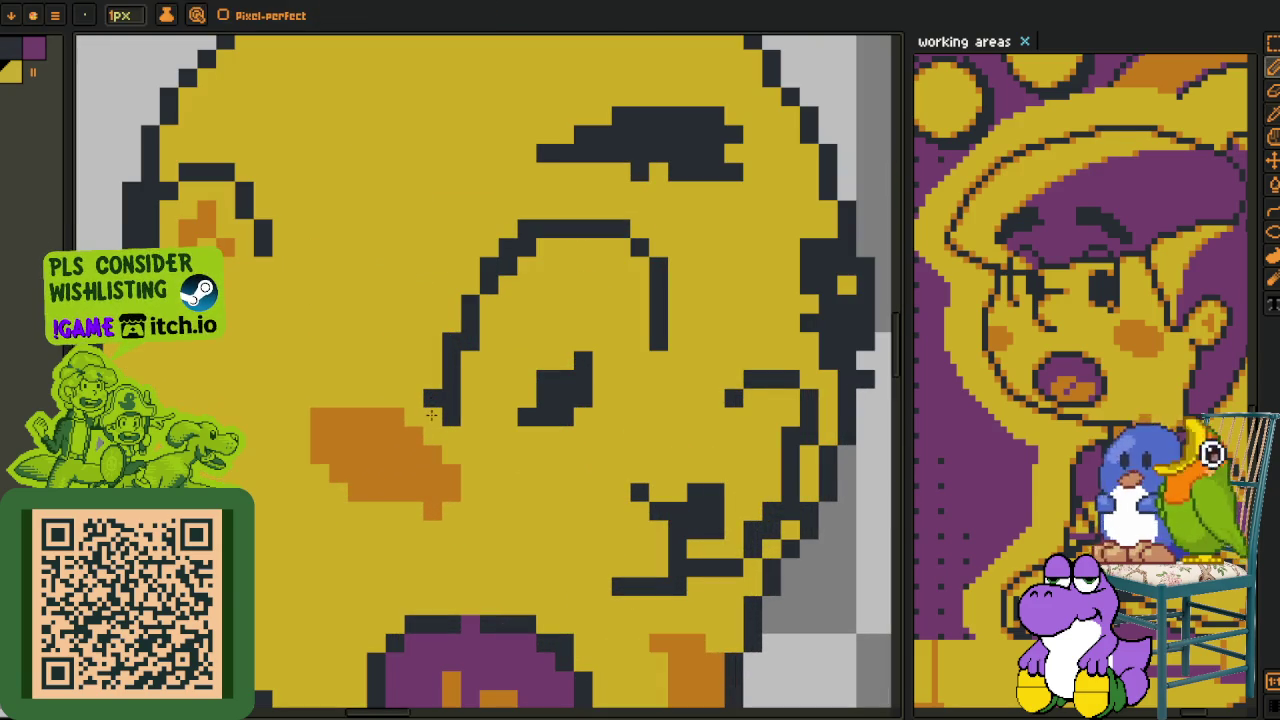
- Paint a stray dark pixel near the eye yellow
left_click(430, 400)
scroll(472, 348, "down", 2)
scroll(472, 348, "down", 2)
scroll(490, 345, "up", 1)
scroll(500, 342, "up", 2)
scroll(495, 352, "up", 1)
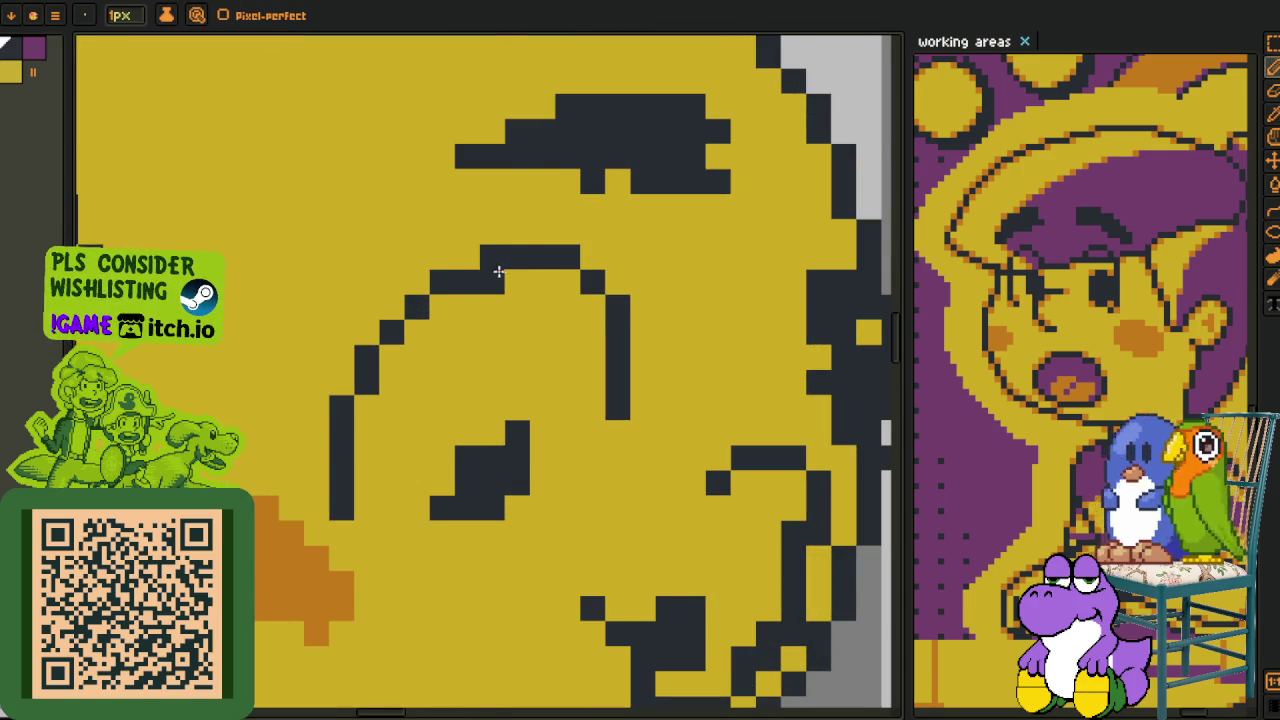
scroll(522, 343, "down", 1)
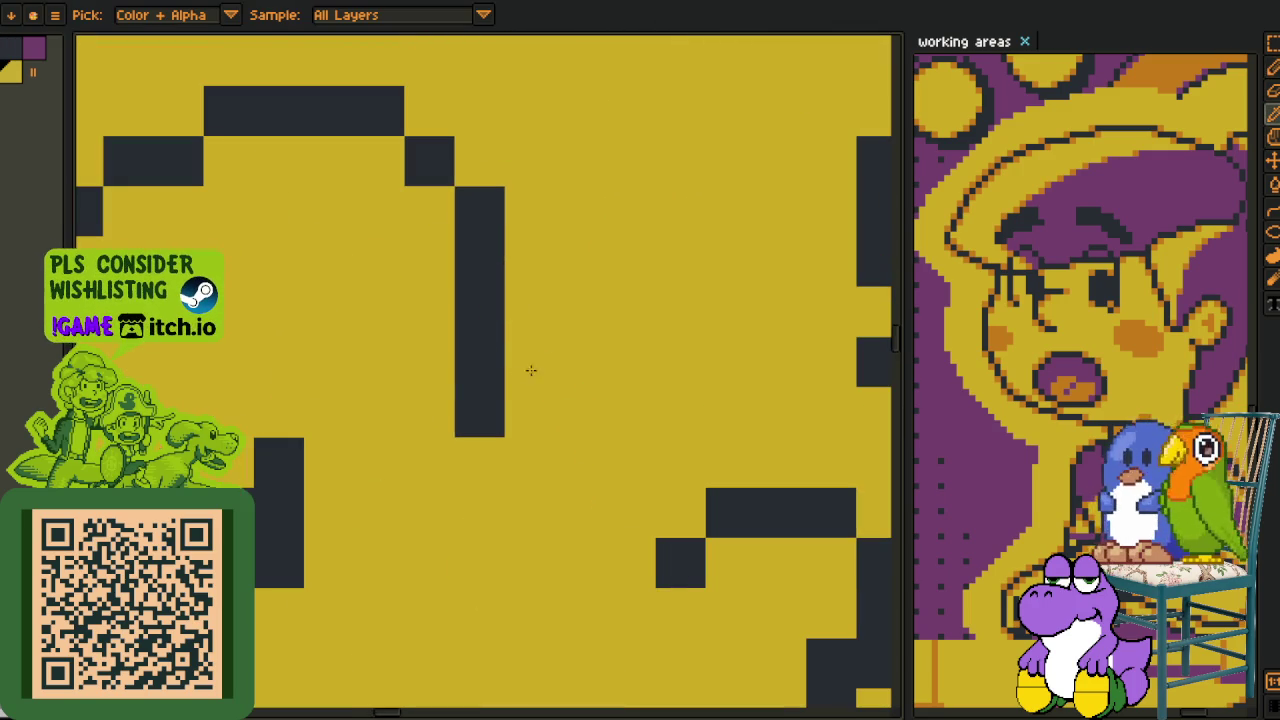
- Reshape the eye outline and add dark pixels along the eye arc
left_click_drag(480, 350, 480, 420)
left_click(448, 380)
scroll(448, 380, "down", 1)
scroll(455, 385, "down", 1)
scroll(465, 390, "down", 1)
scroll(487, 416, "down", 1)
scroll(487, 416, "up", 4)
left_click(462, 384)
left_click(444, 345)
- Paint a column of dark pixels beside the eye block
key("alt")
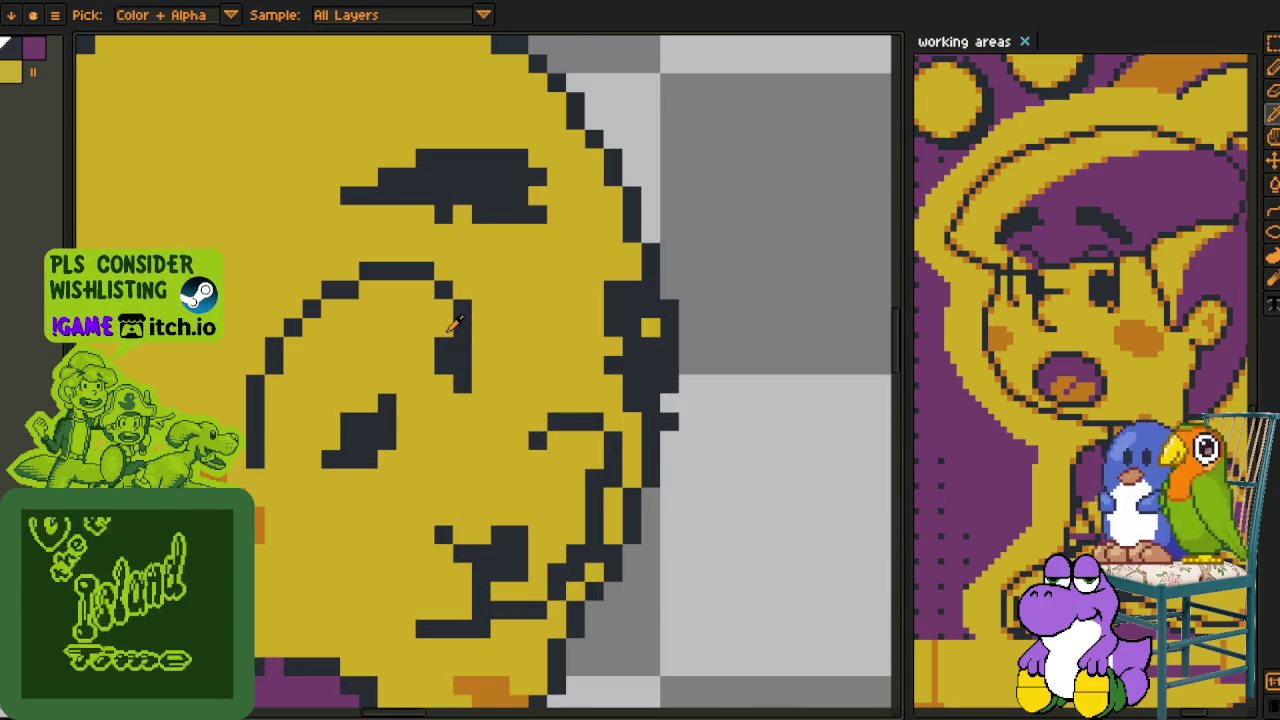
key("alt")
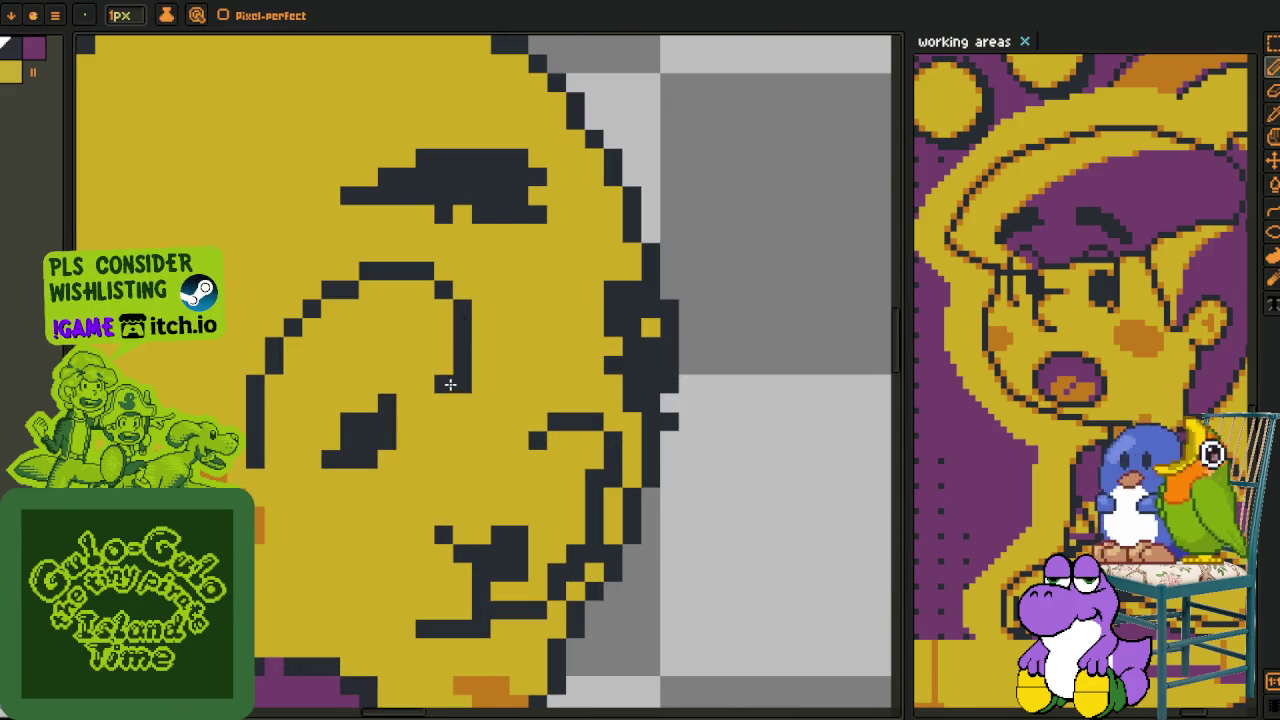
scroll(500, 405, "down", 2)
scroll(530, 440, "up", 1)
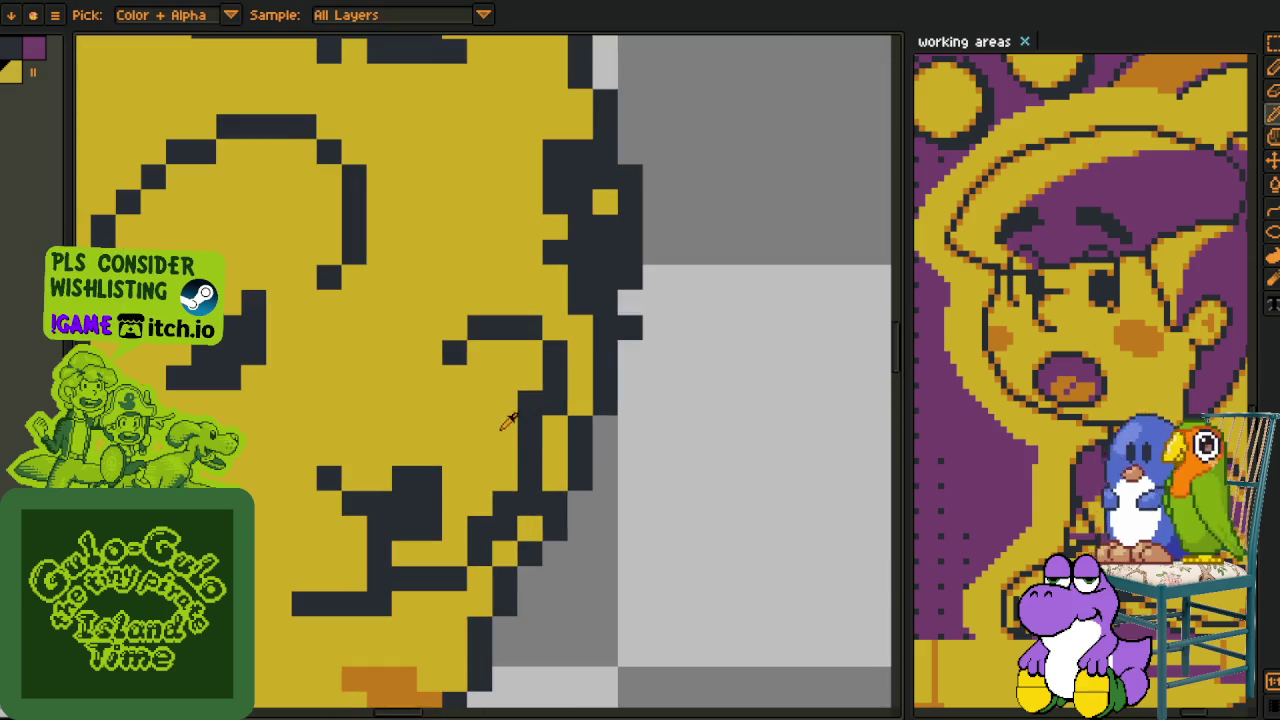
scroll(563, 209, "up", 3)
scroll(563, 209, "left", 2)
key("alt")
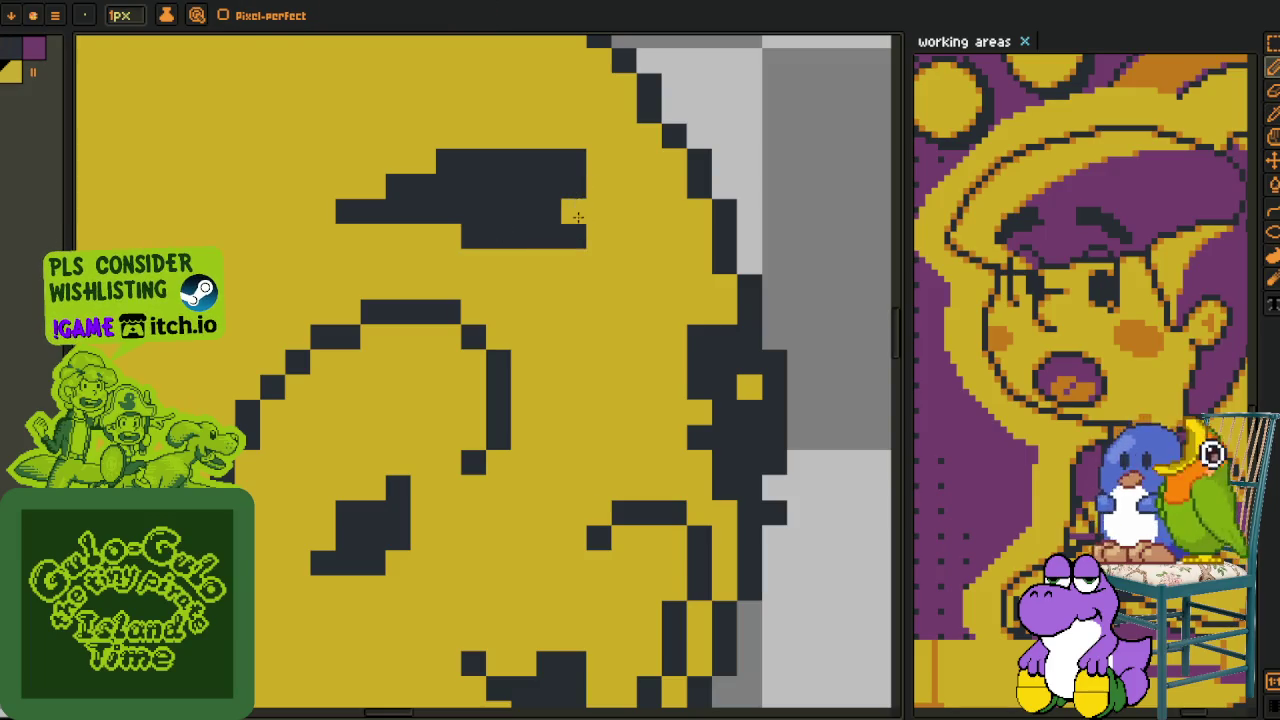
scroll(579, 229, "down", 1)
scroll(557, 205, "up", 1)
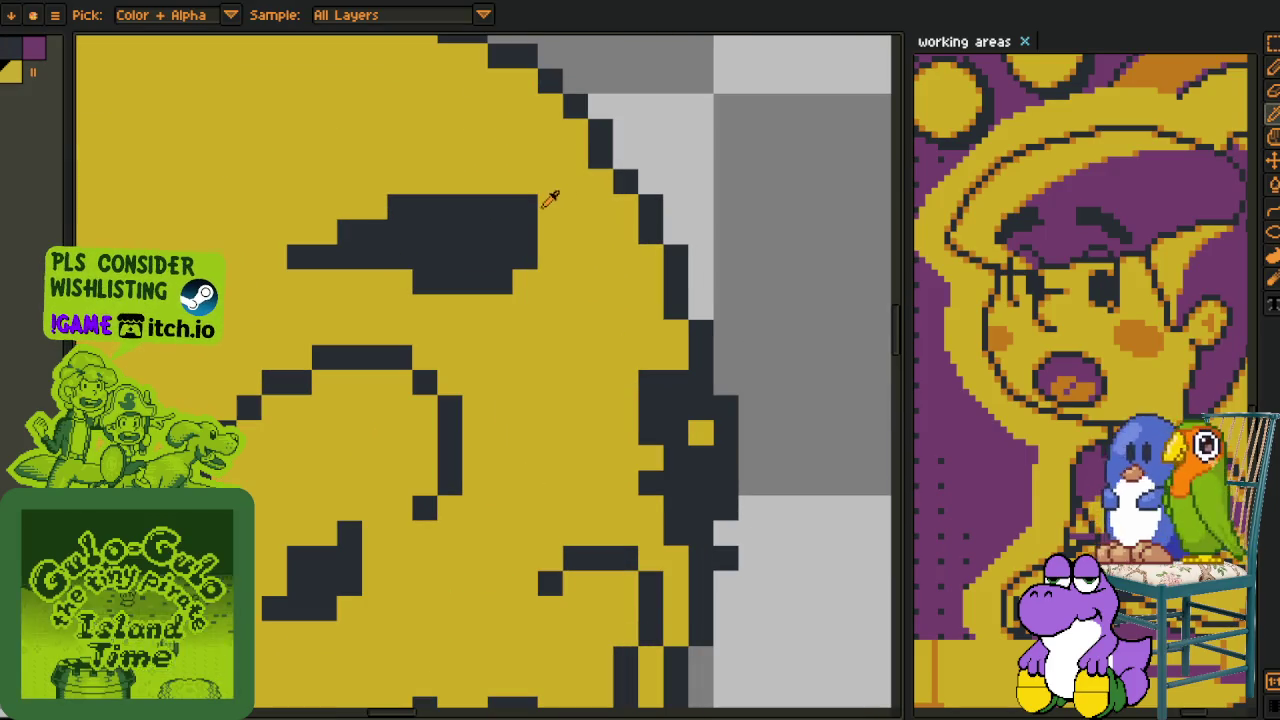
left_click_drag(623, 409, 629, 449)
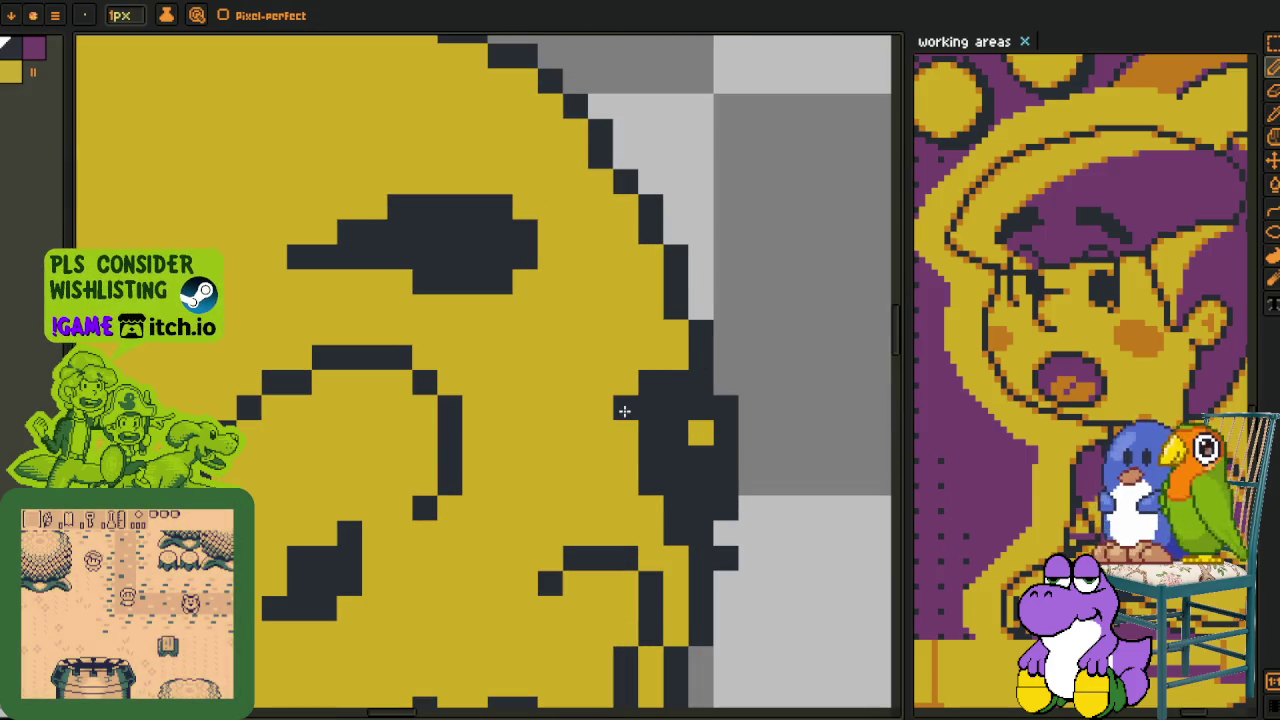
scroll(696, 444, "down", 2)
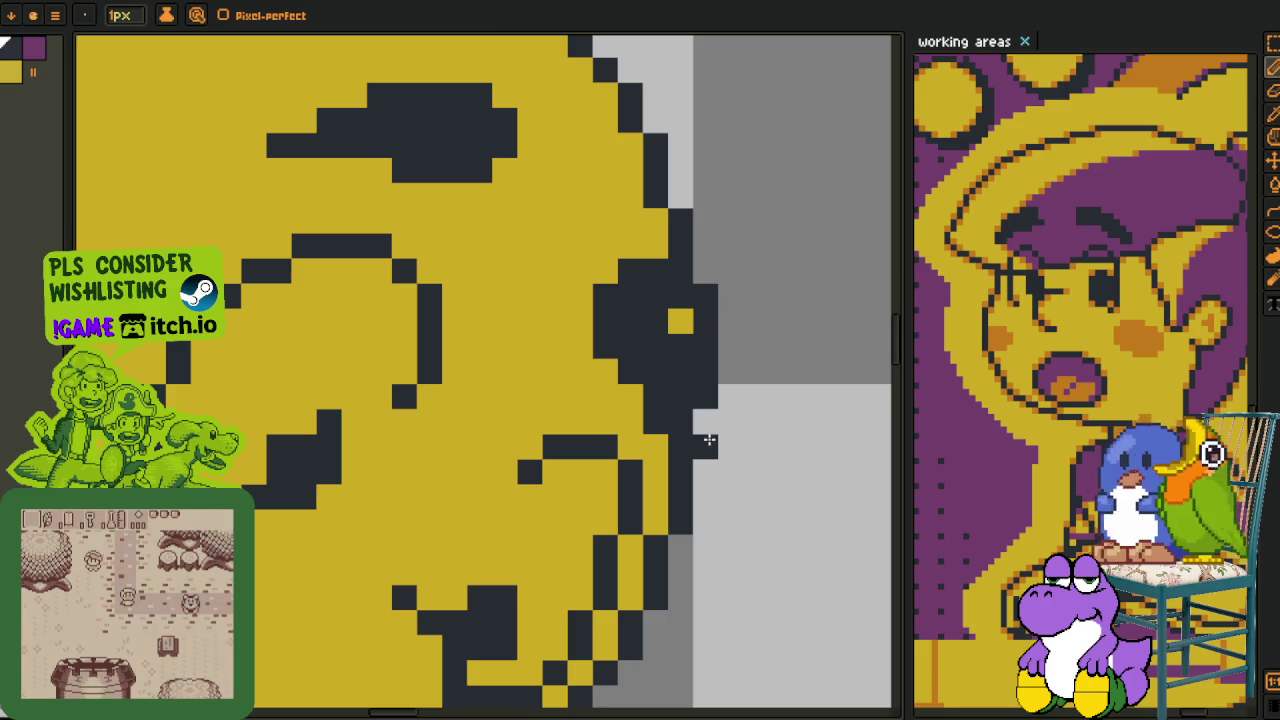
scroll(700, 430, "down", 2)
scroll(707, 424, "up", 1)
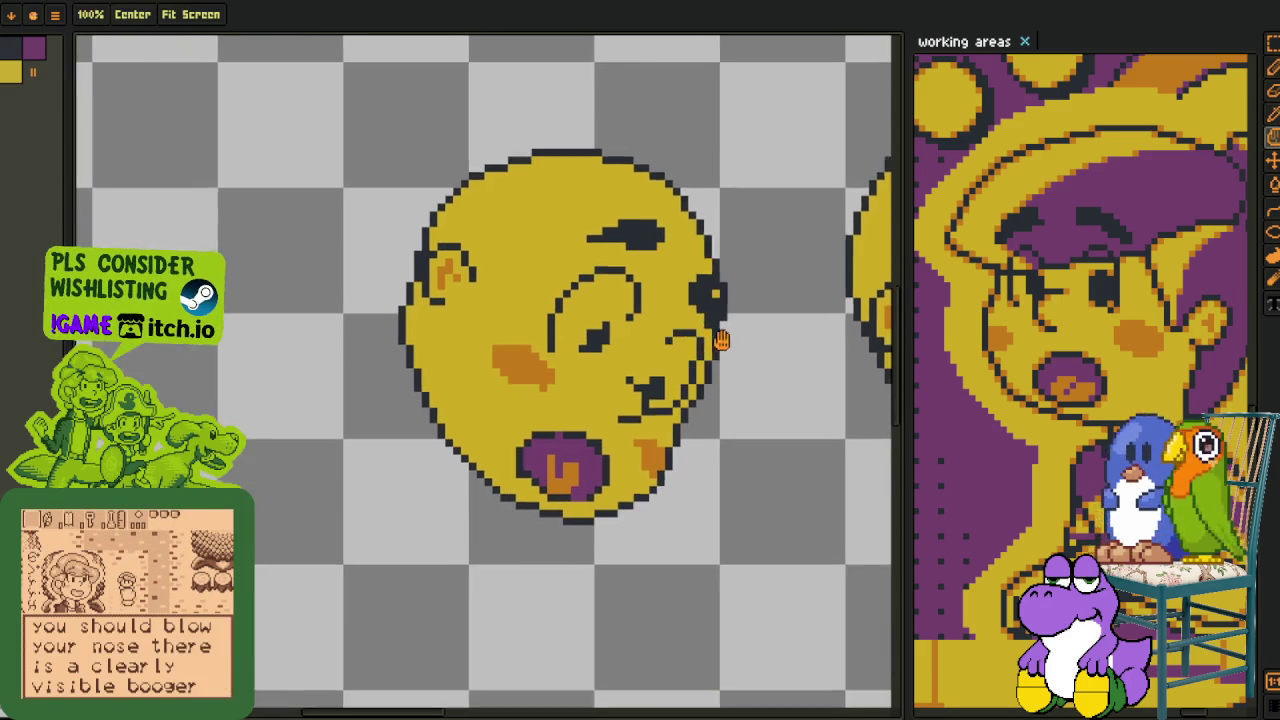
- Paint the purple pixel atop the mouth dark and touch up the mouth's dark outline
scroll(600, 410, "up", 1)
scroll(390, 360, "up", 1)
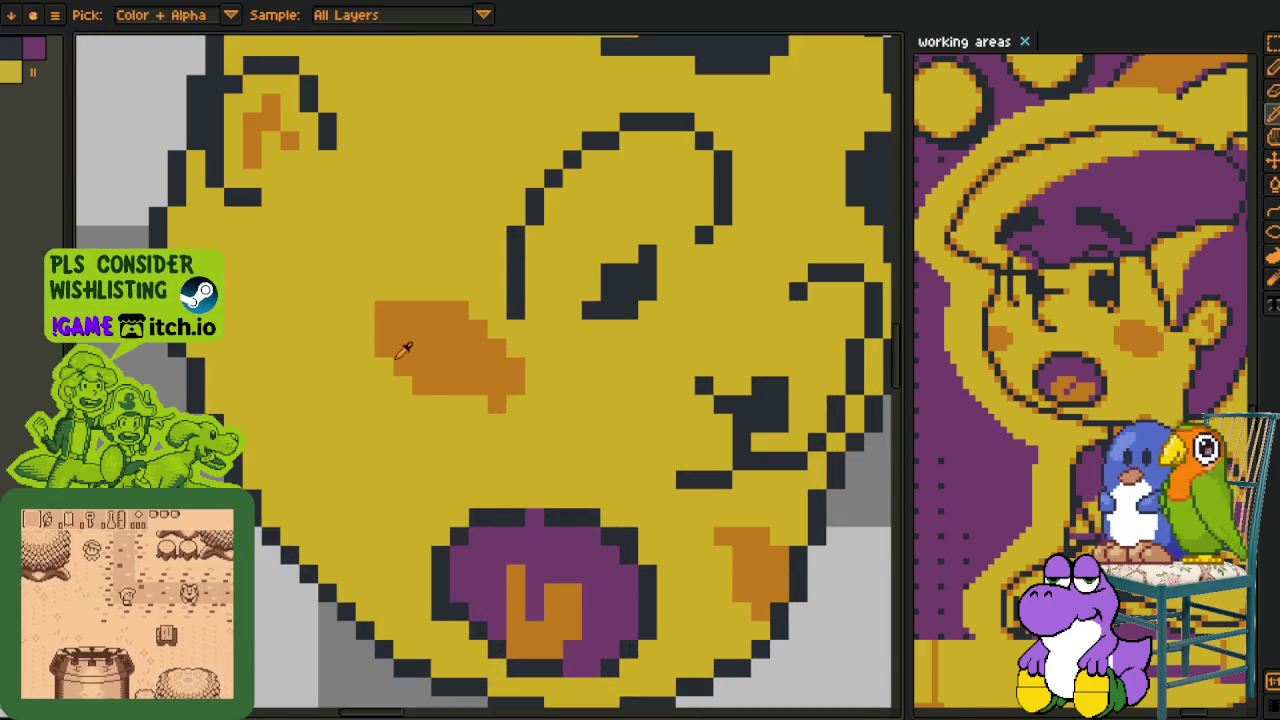
key("b")
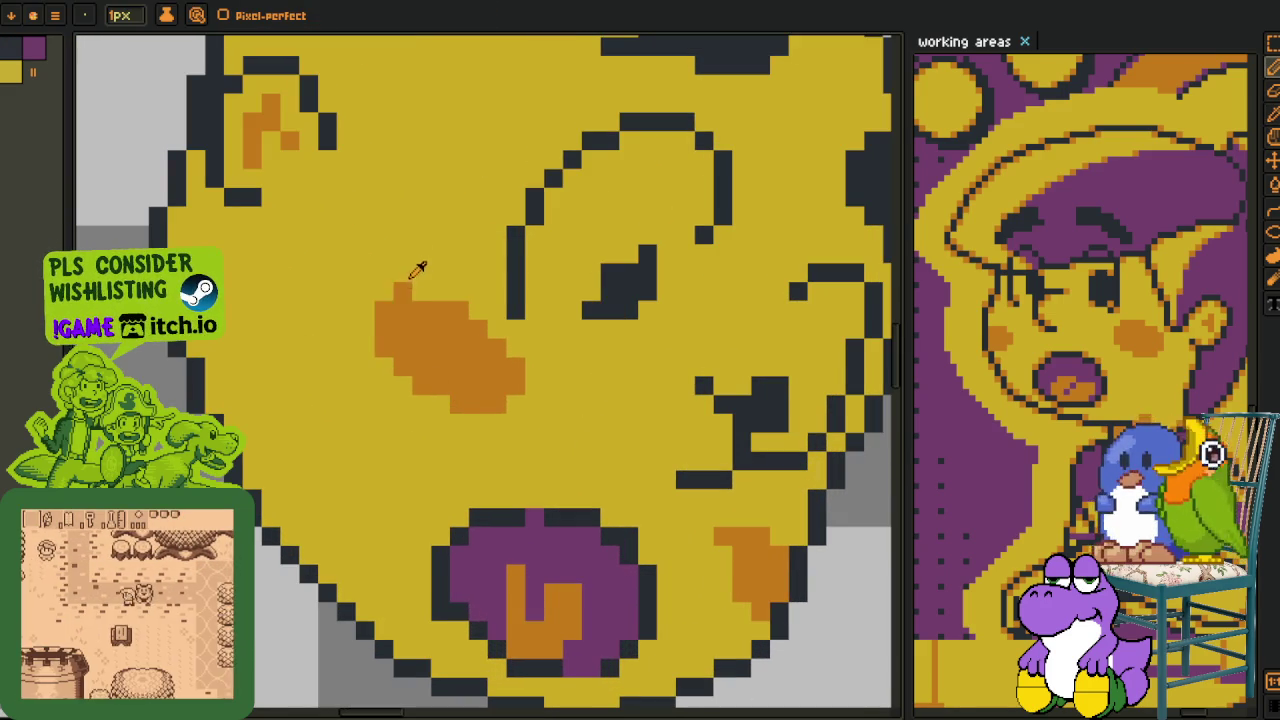
key("i")
key("b")
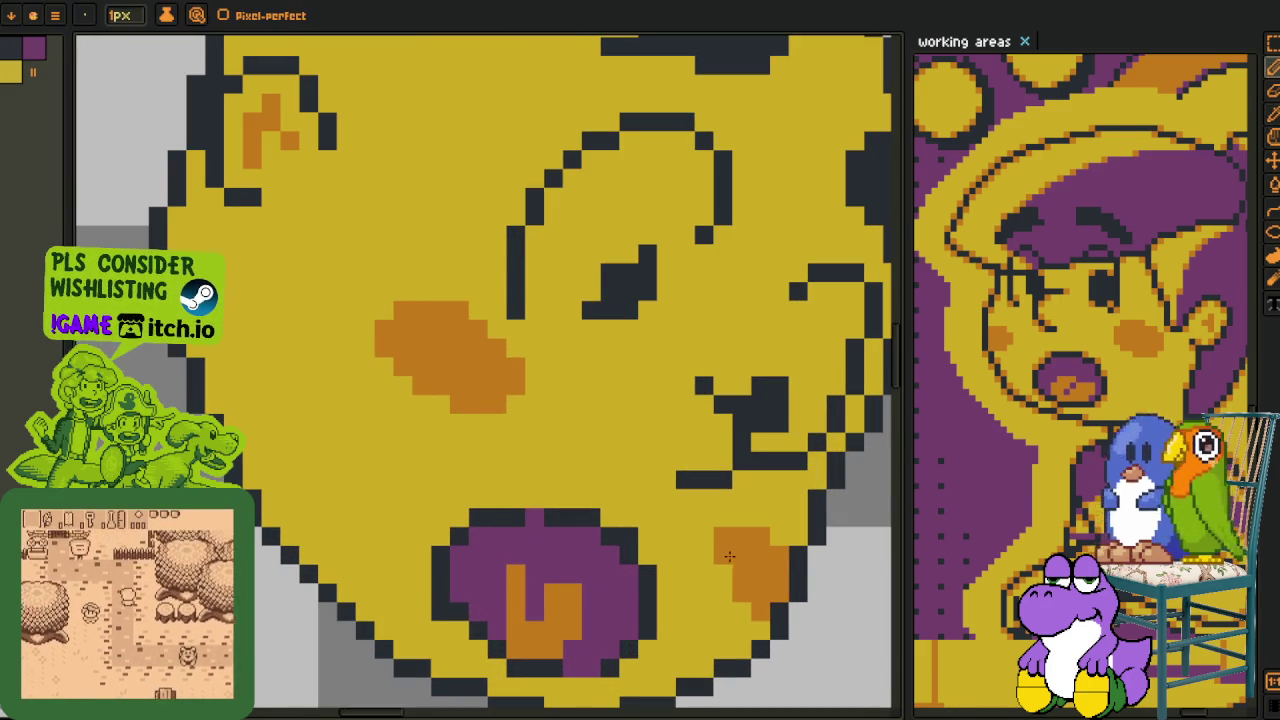
left_click(590, 518, "alt")
left_click(537, 517)
mouse_move(572, 675)
left_mouse_down()
mouse_move(562, 567)
mouse_move(605, 550)
left_mouse_up()
scroll(562, 567, "up", 3)
- Sample the orange mouth colour and paint one inner mouth pixel orange
key("i")
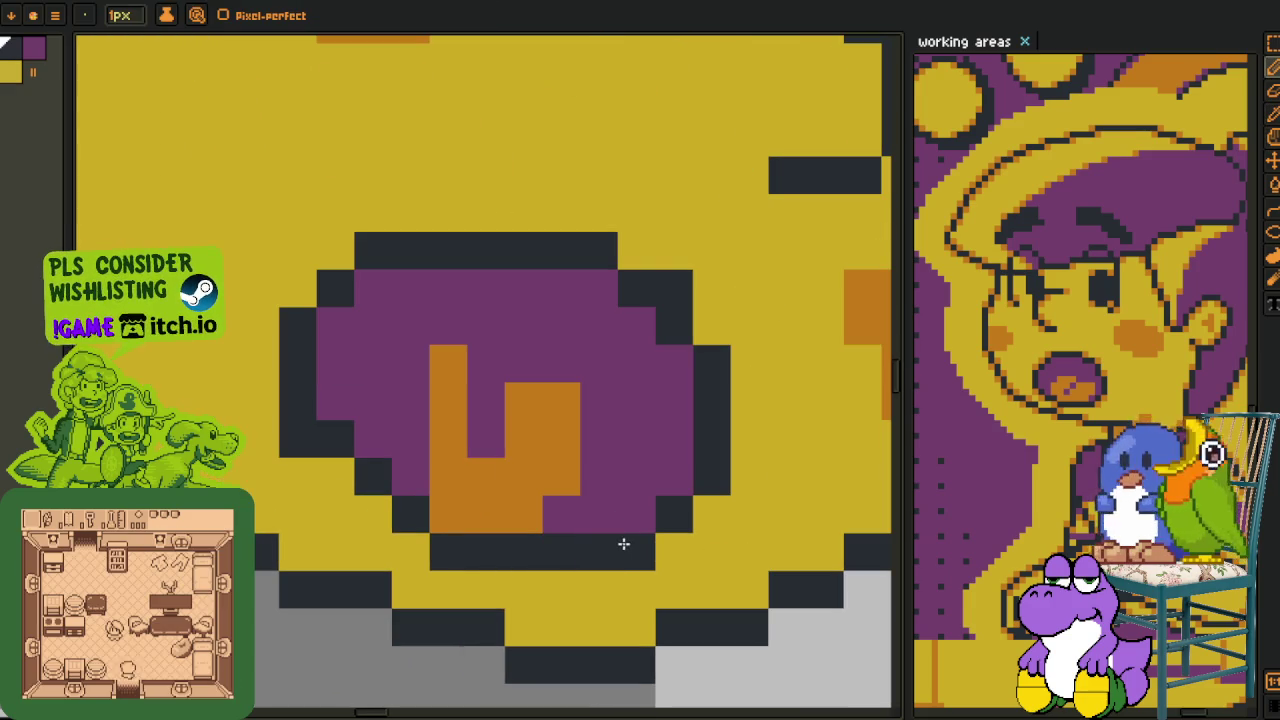
key("b")
scroll(621, 250, "down", 3)
key("i")
left_click(605, 318)
scroll(605, 318, "up", 2)
key("b")
left_click(577, 329)
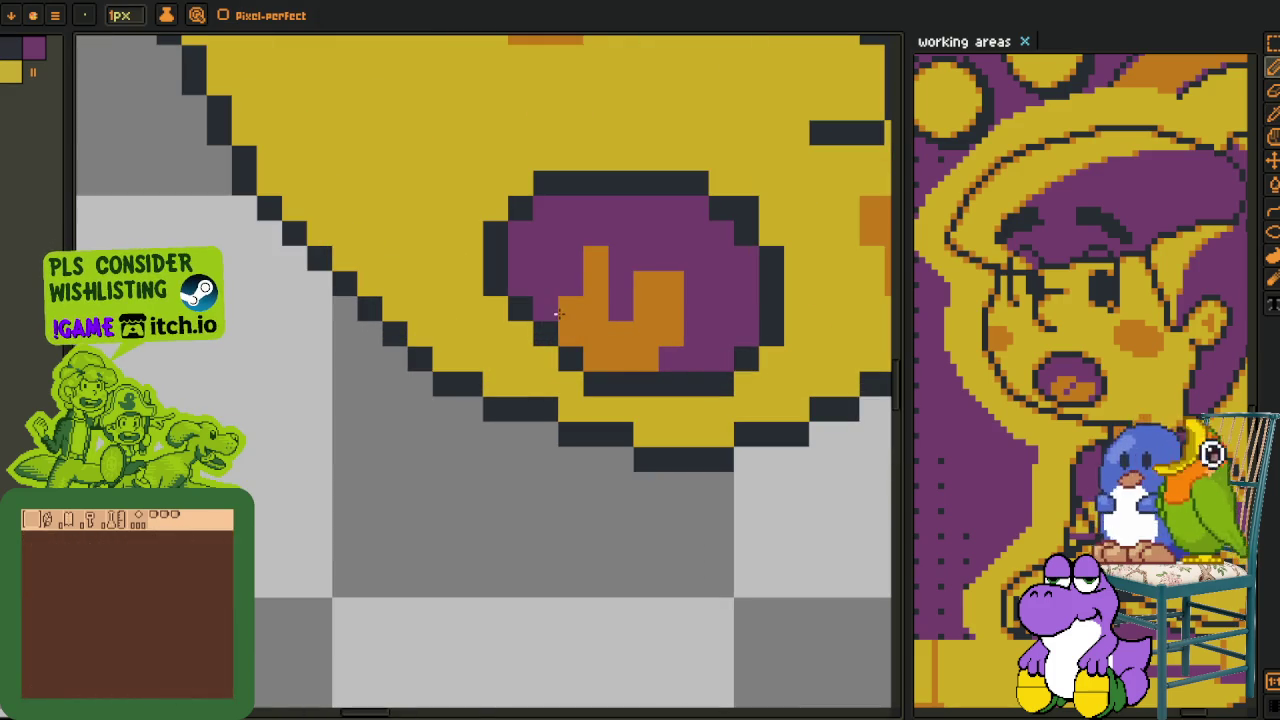
scroll(680, 378, "down", 5)
- Frame both heads and save the sprite with Ctrl+S
key("i")
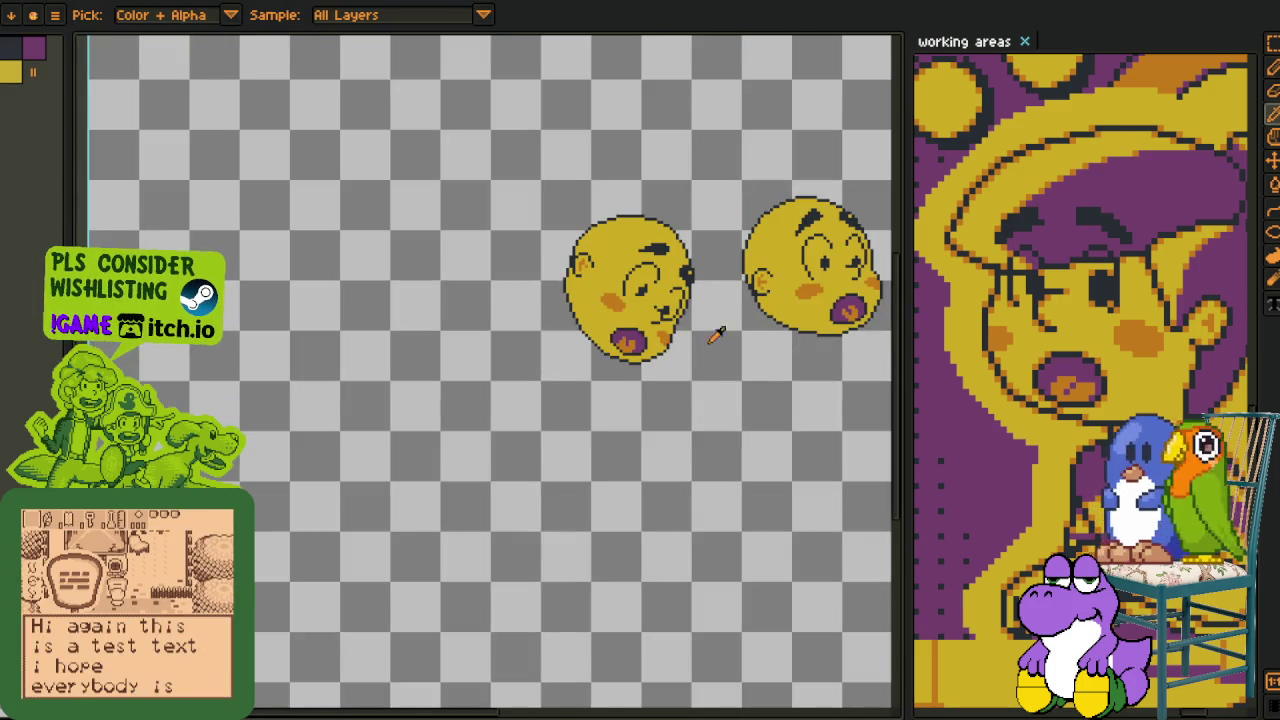
left_click_drag(701, 349, 522, 414)
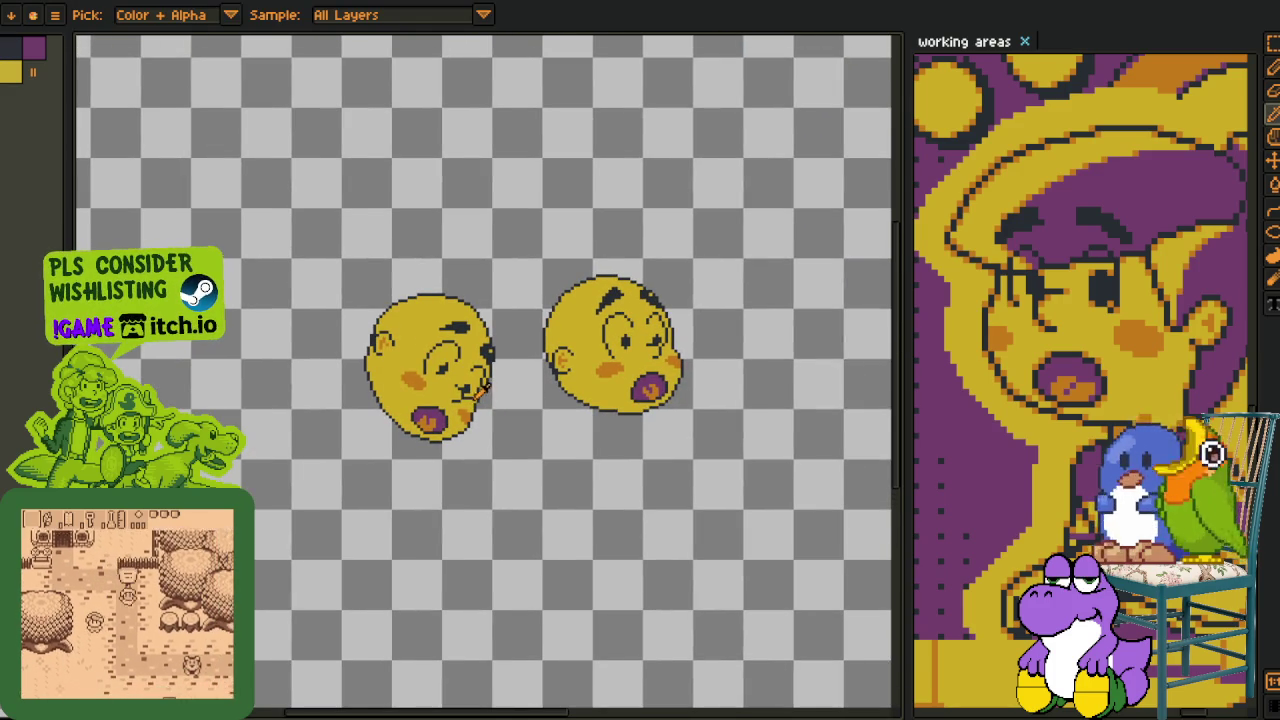
scroll(483, 390, "up", 1)
key("ctrl+s")
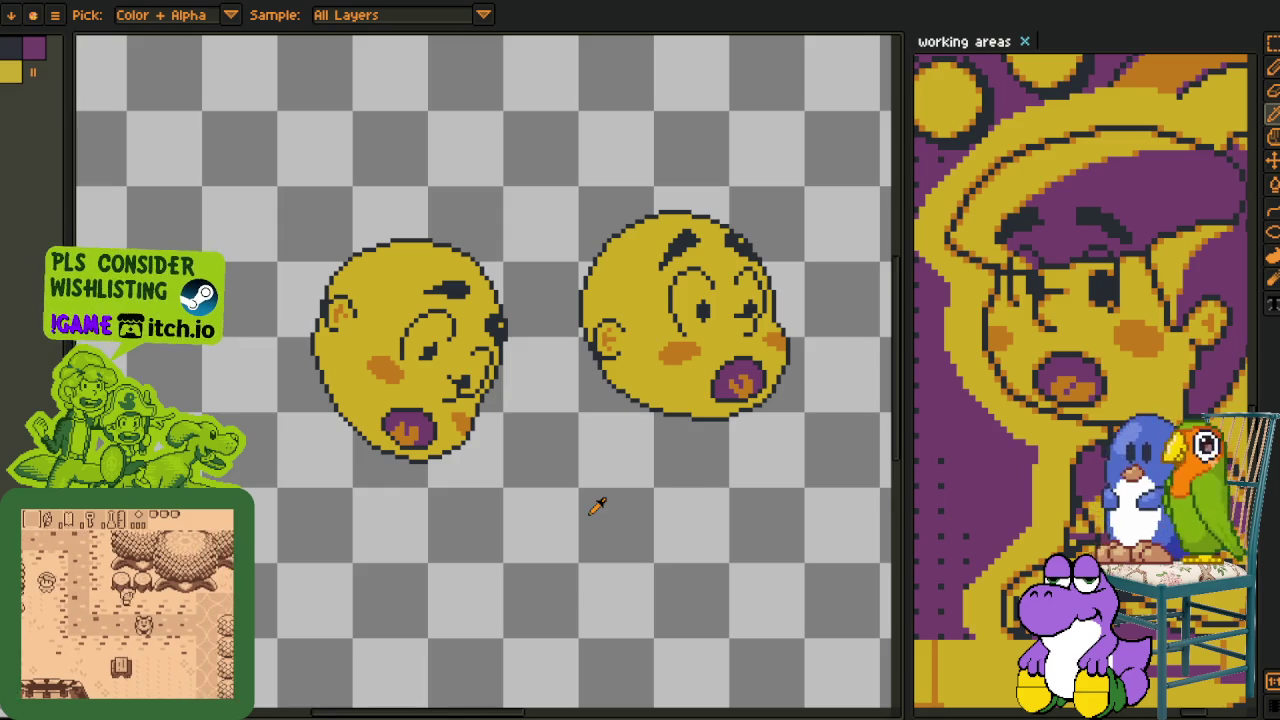
scroll(595, 500, "down", 2)
scroll(586, 495, "up", 1)
left_click_drag(586, 486, 549, 460)
- Add a new empty layer, Layer 3, from the timeline's layer menu
key("Tab")
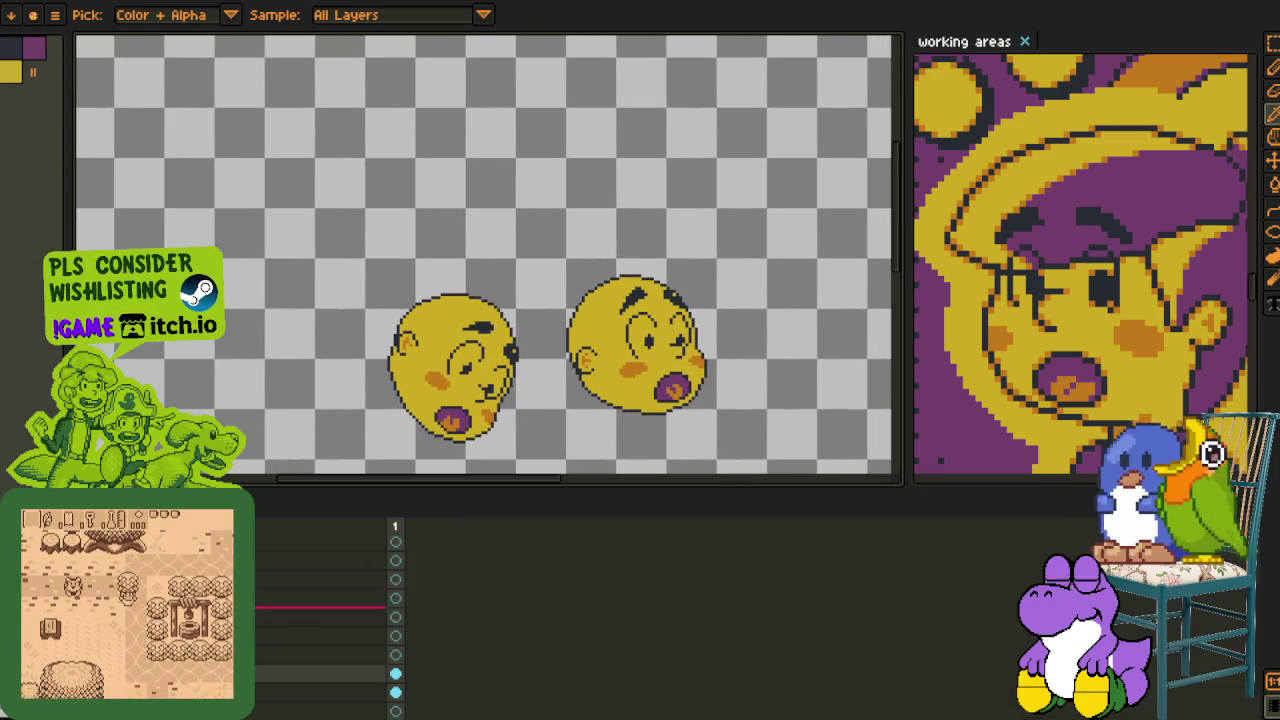
right_click(250, 590)
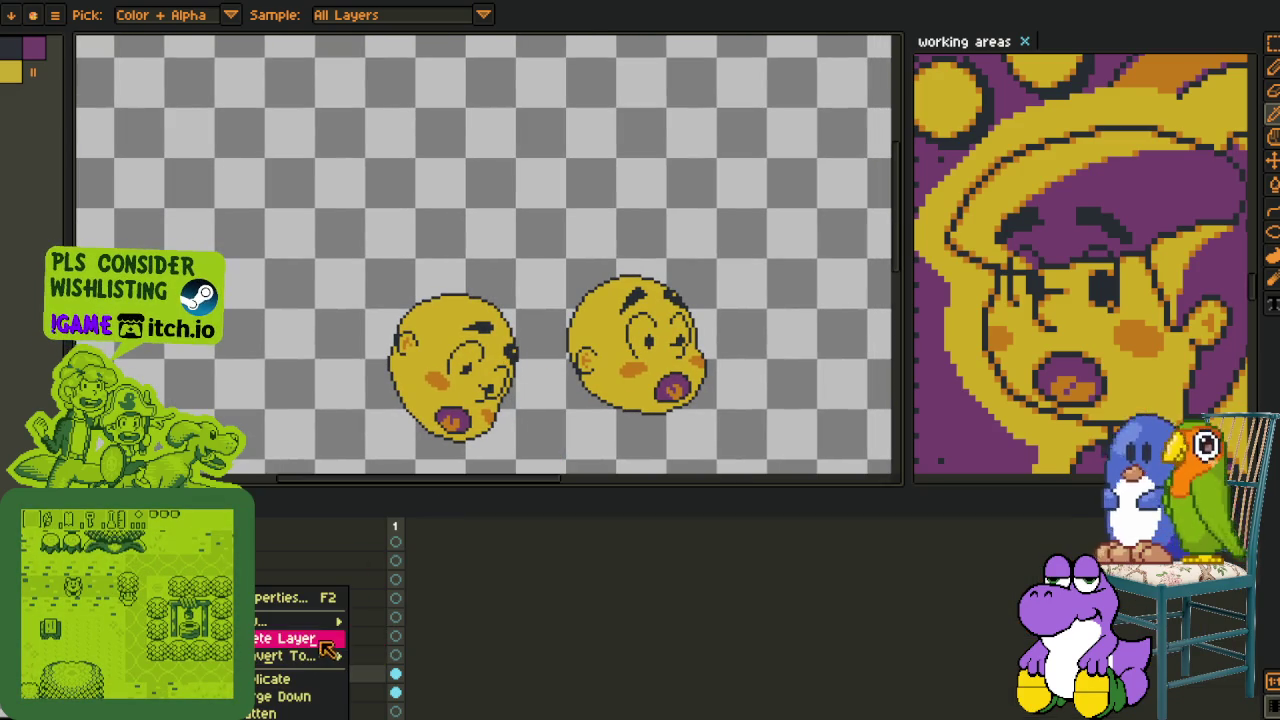
left_click(395, 619)
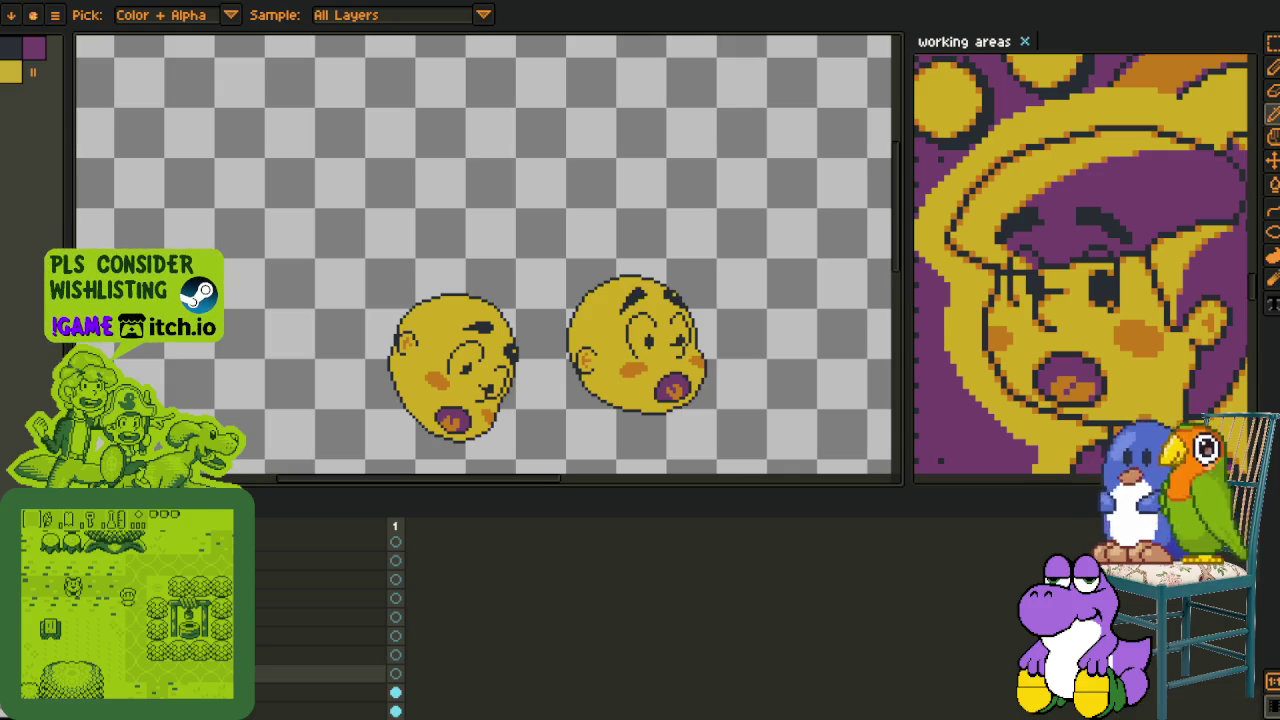
key("Tab")
- Pan from the left head to centre the right head, with the pencil ready
key("b")
scroll(448, 345, "up", 3)
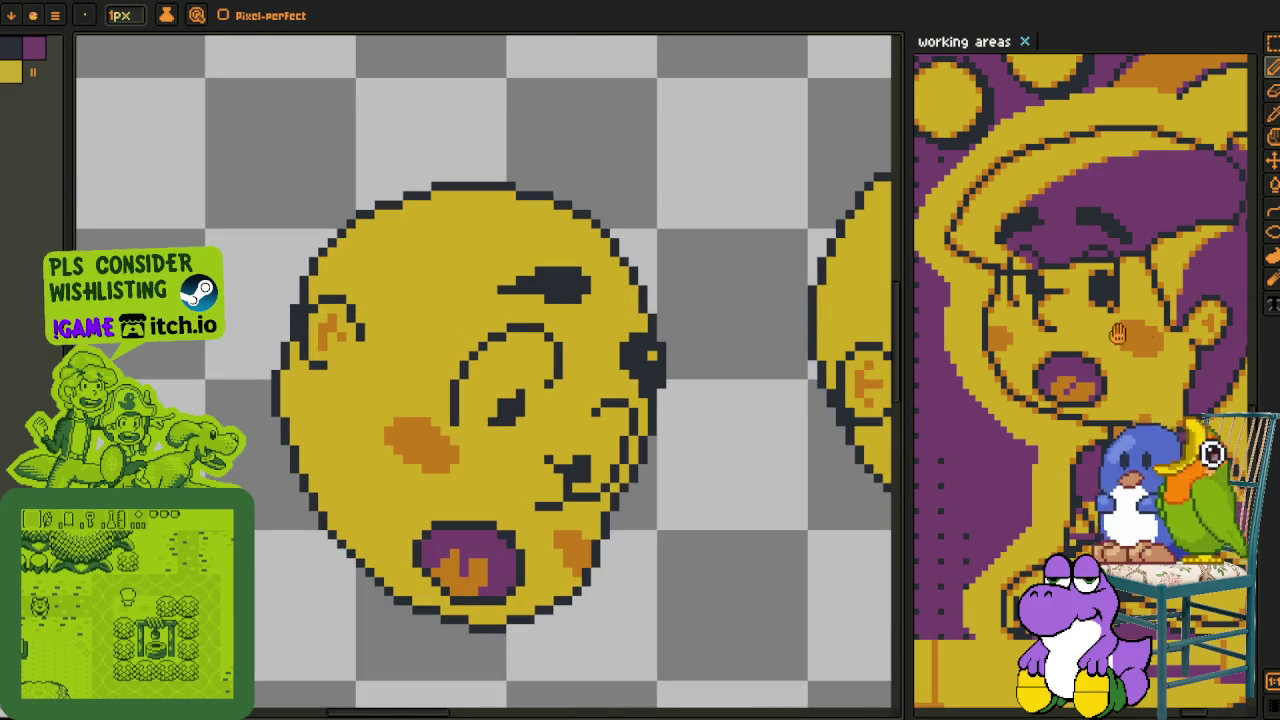
key("h")
left_click_drag(372, 462, 316, 450)
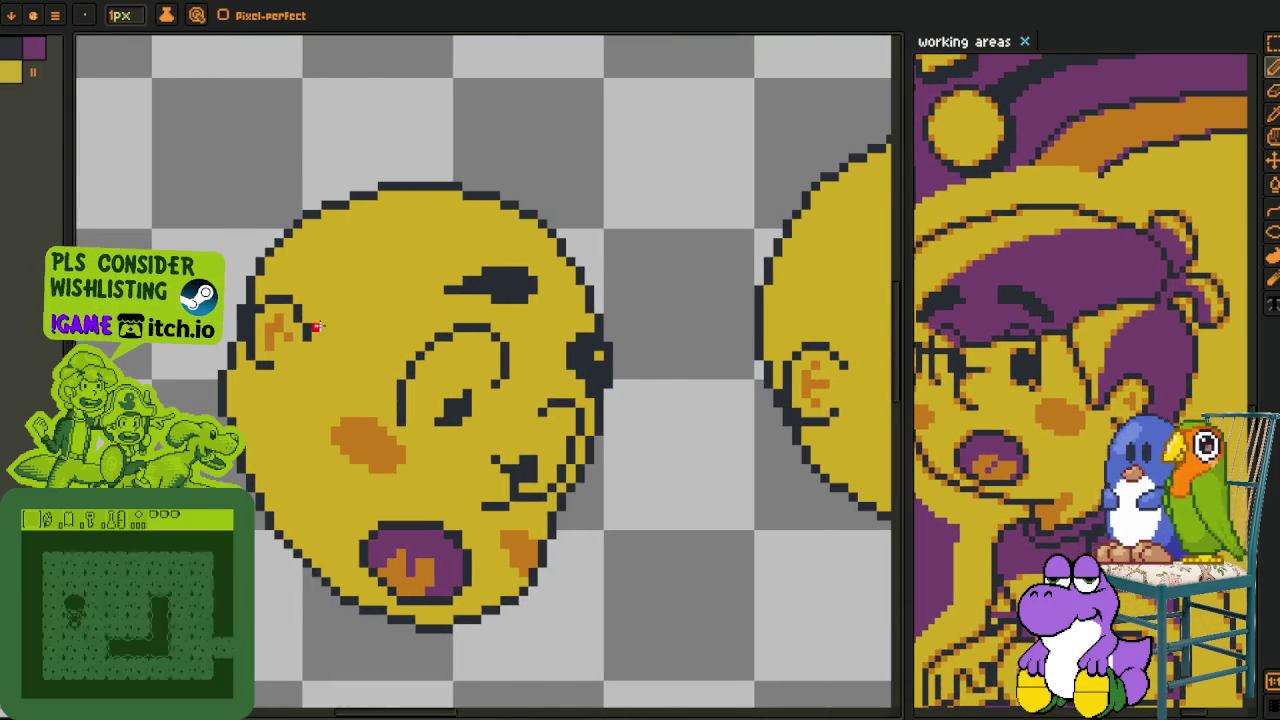
scroll(320, 323, "up", 1)
key("b")
scroll(314, 384, "down", 3)
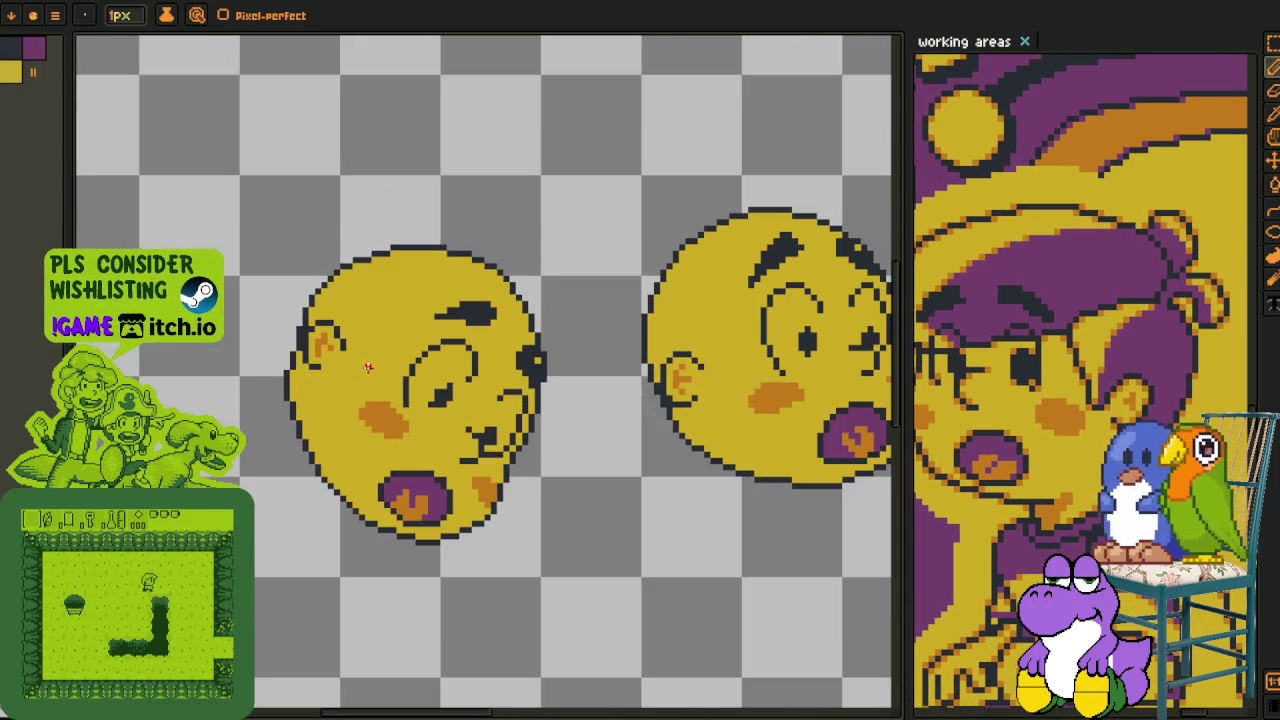
key("h")
left_click_drag(653, 387, 432, 461)
key("b")
scroll(433, 462, "down", 1)
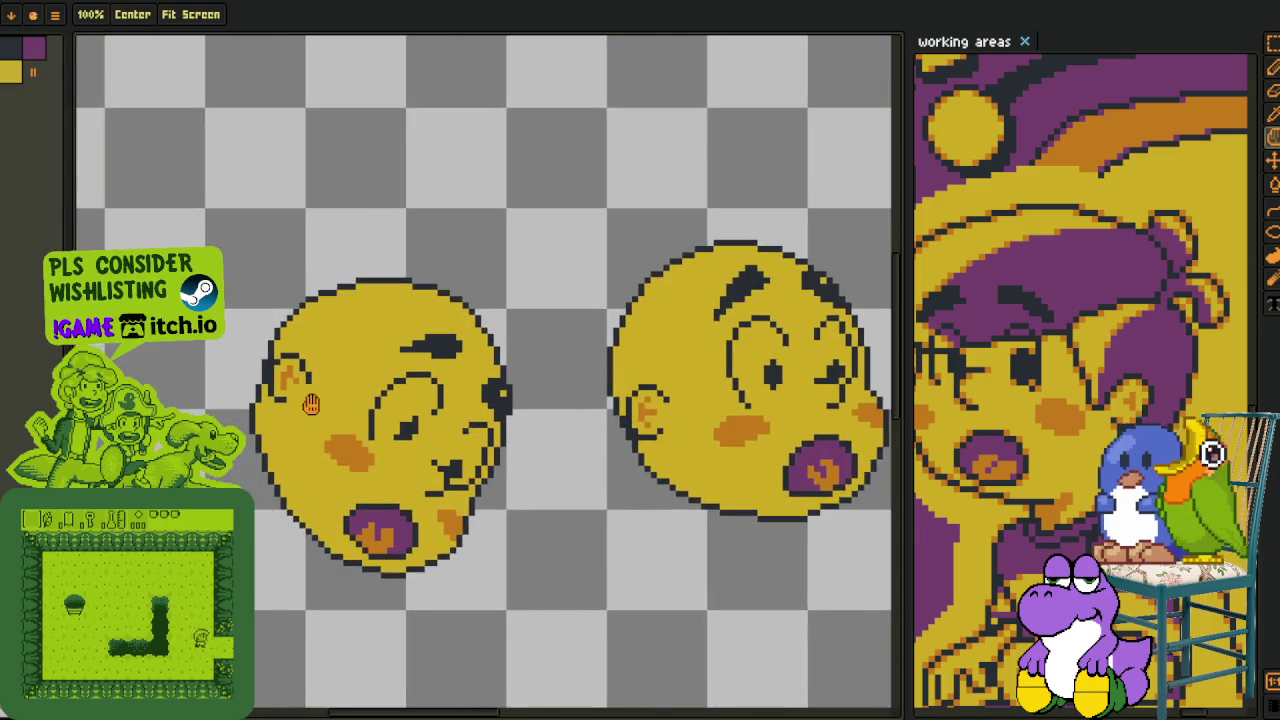
scroll(323, 374, "up", 1)
key("Tab")
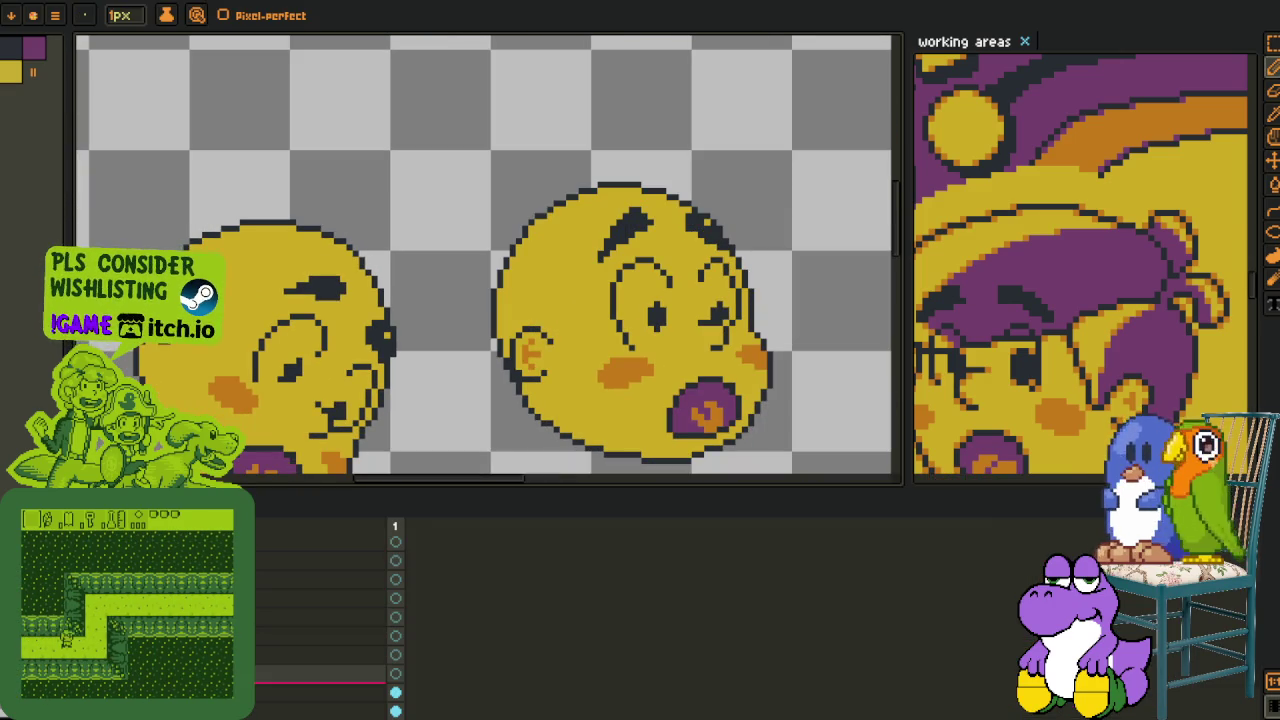
- On the bottom layer, marquee-select the upright right-hand head and drag it farther right
left_click(320, 692)
key("m")
left_click_drag(457, 149, 720, 391)
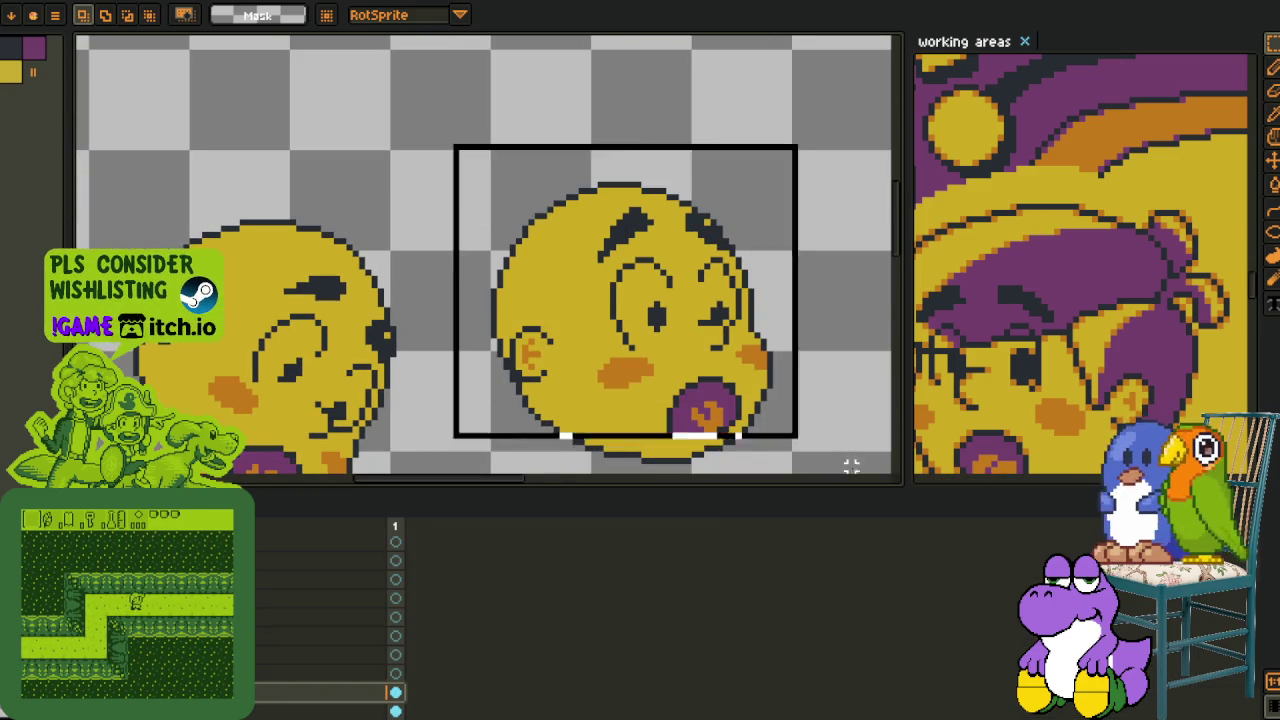
left_click_drag(560, 310, 790, 327)
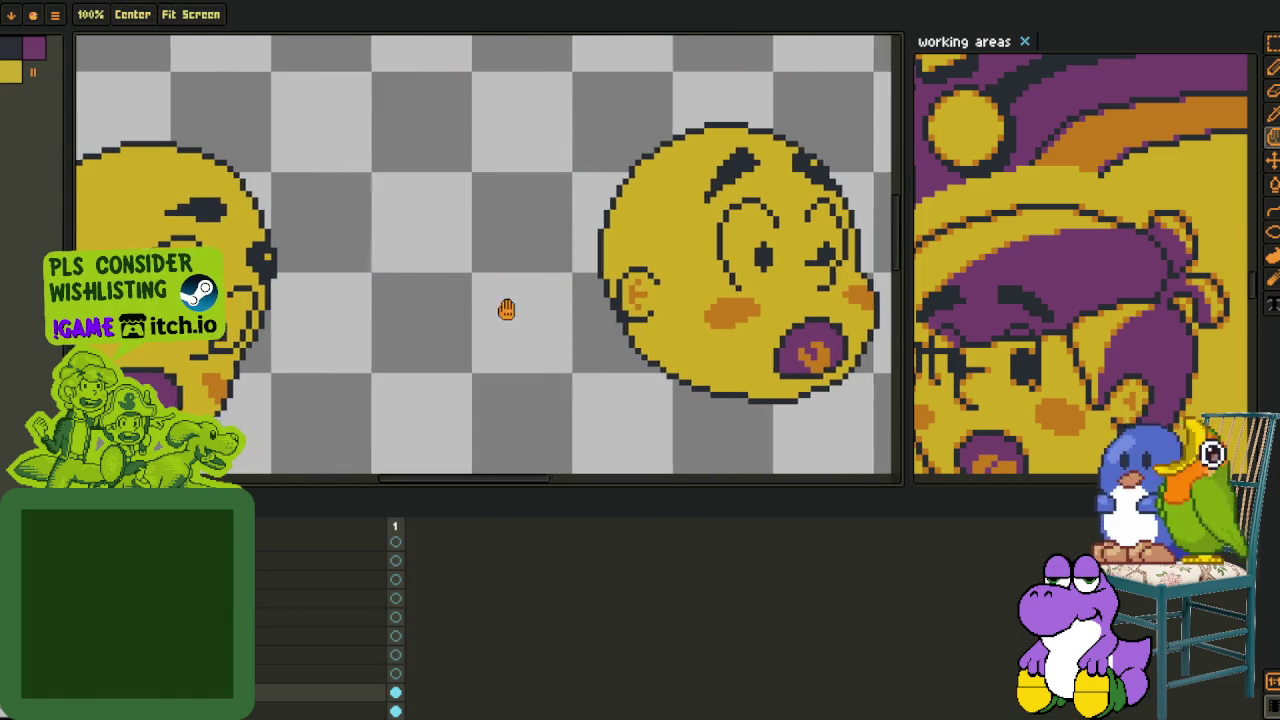
left_click_drag(449, 300, 109, 335)
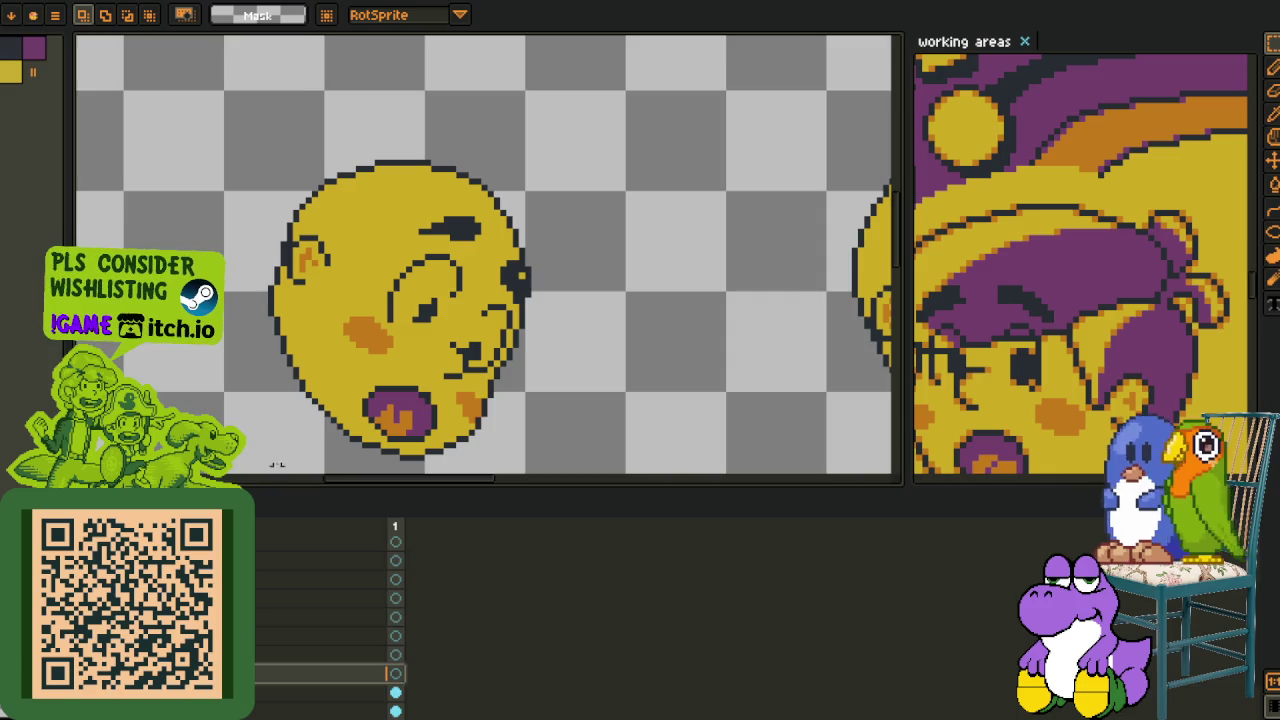
- Hide the timeline, zoom in and centre the view on the rotated head with the pencil ready
key("Tab")
scroll(340, 280, "up", 1)
scroll(340, 280, "up", 2)
key("i")
key("b")
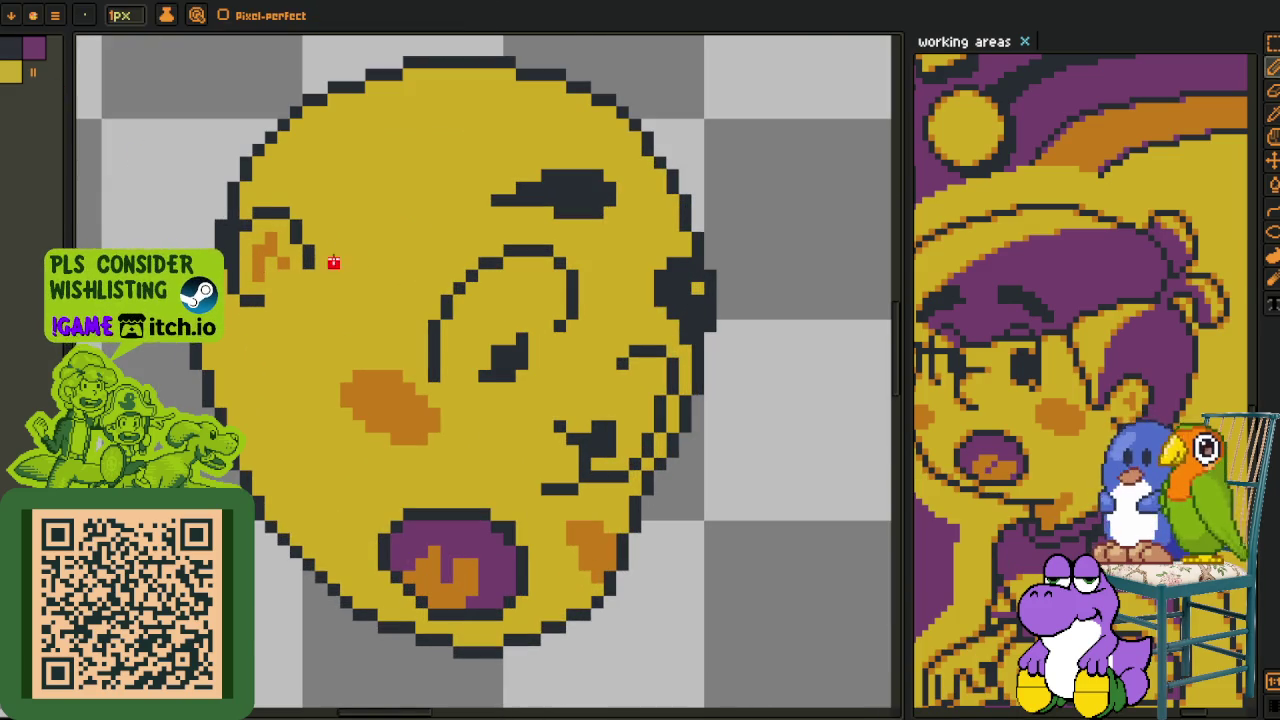
scroll(334, 271, "up", 2)
left_click_drag(300, 331, 311, 363)
- Sketch red hair strokes across the forehead, extending down toward the eye
scroll(311, 363, "down", 1)
scroll(405, 329, "down", 1)
key("v")
key("b")
left_click_drag(428, 137, 463, 236)
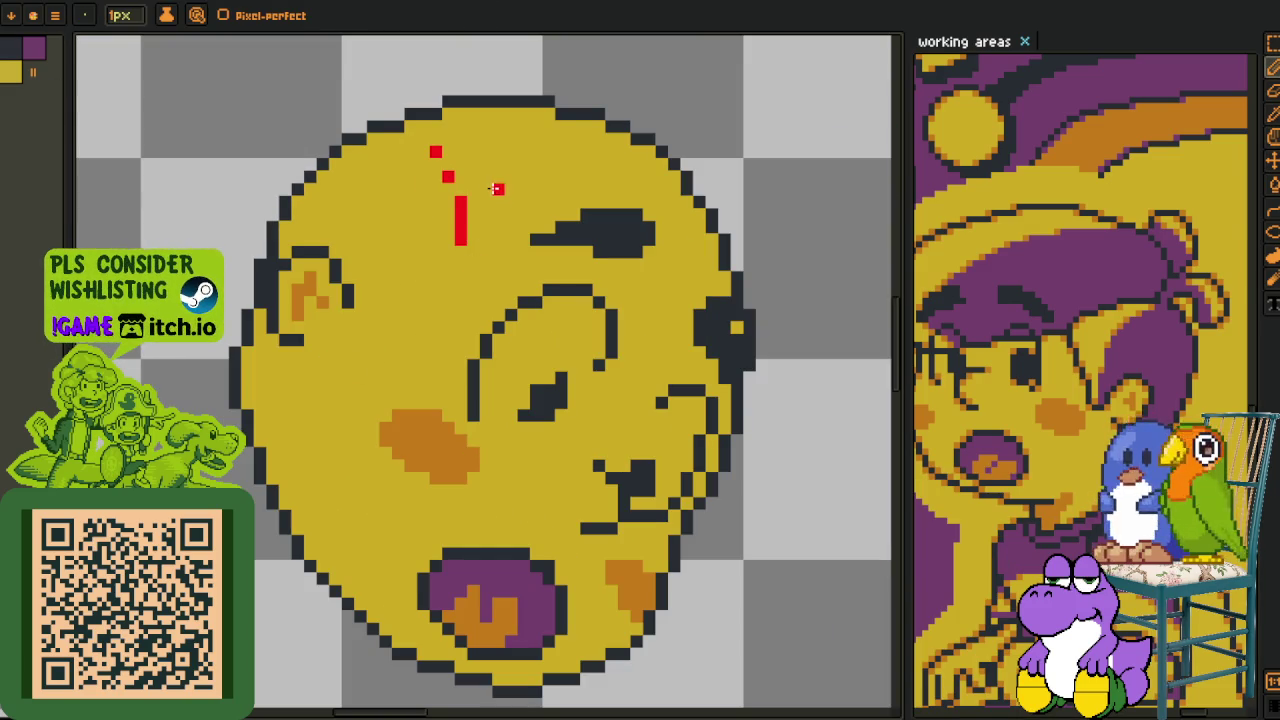
left_click_drag(497, 189, 441, 298)
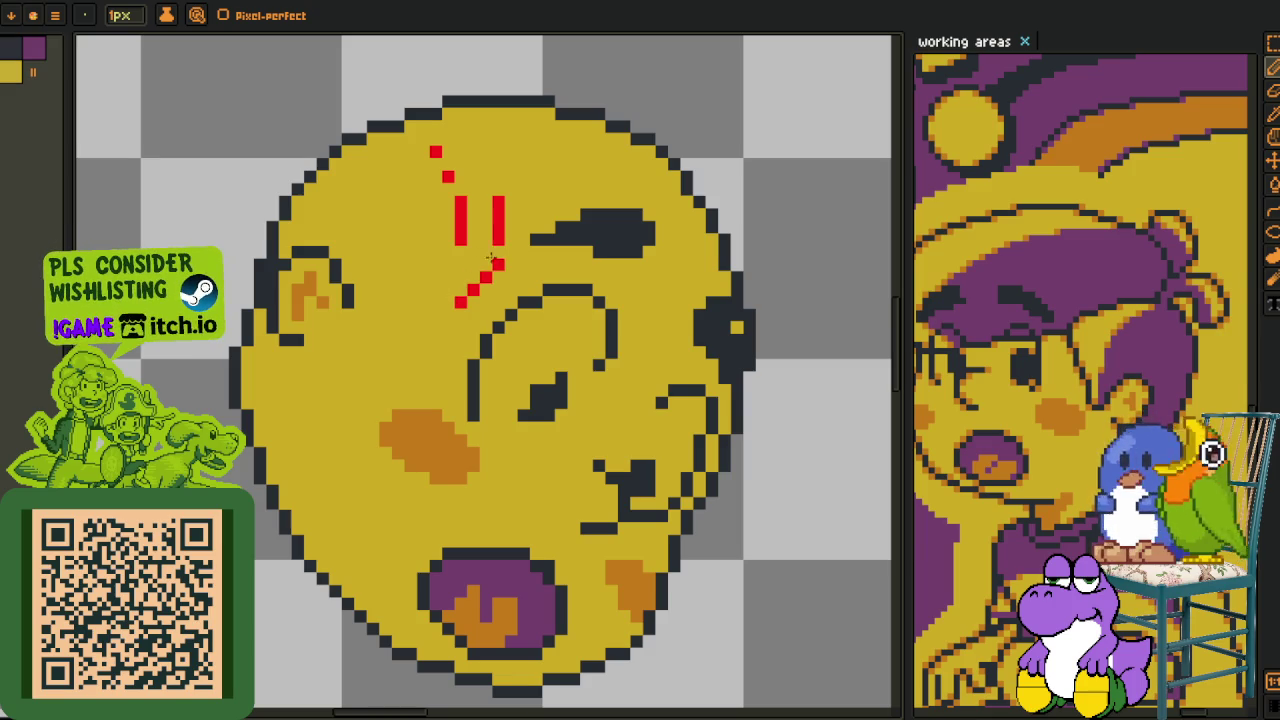
left_click_drag(452, 303, 390, 339)
- Continue the red line down the head's left side and out in a stair-stepped diagonal
scroll(346, 364, "up", 1)
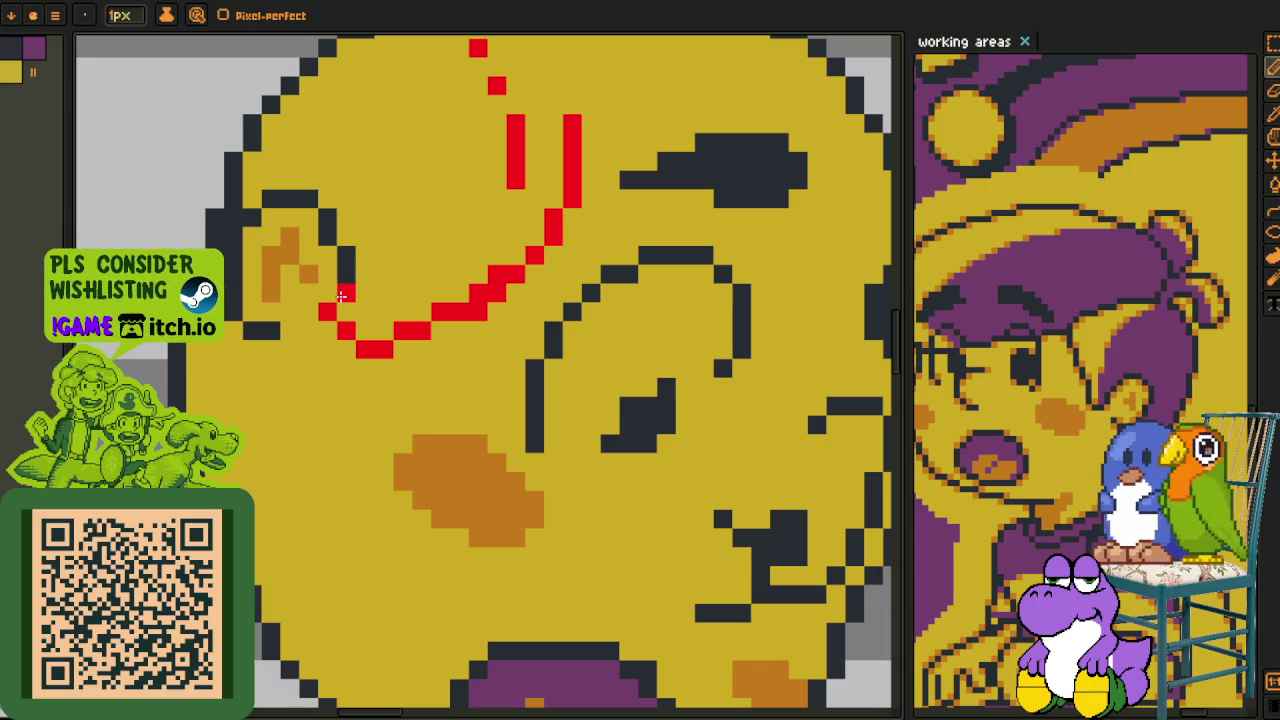
scroll(346, 257, "down", 2)
scroll(300, 371, "up", 1)
scroll(320, 314, "up", 1)
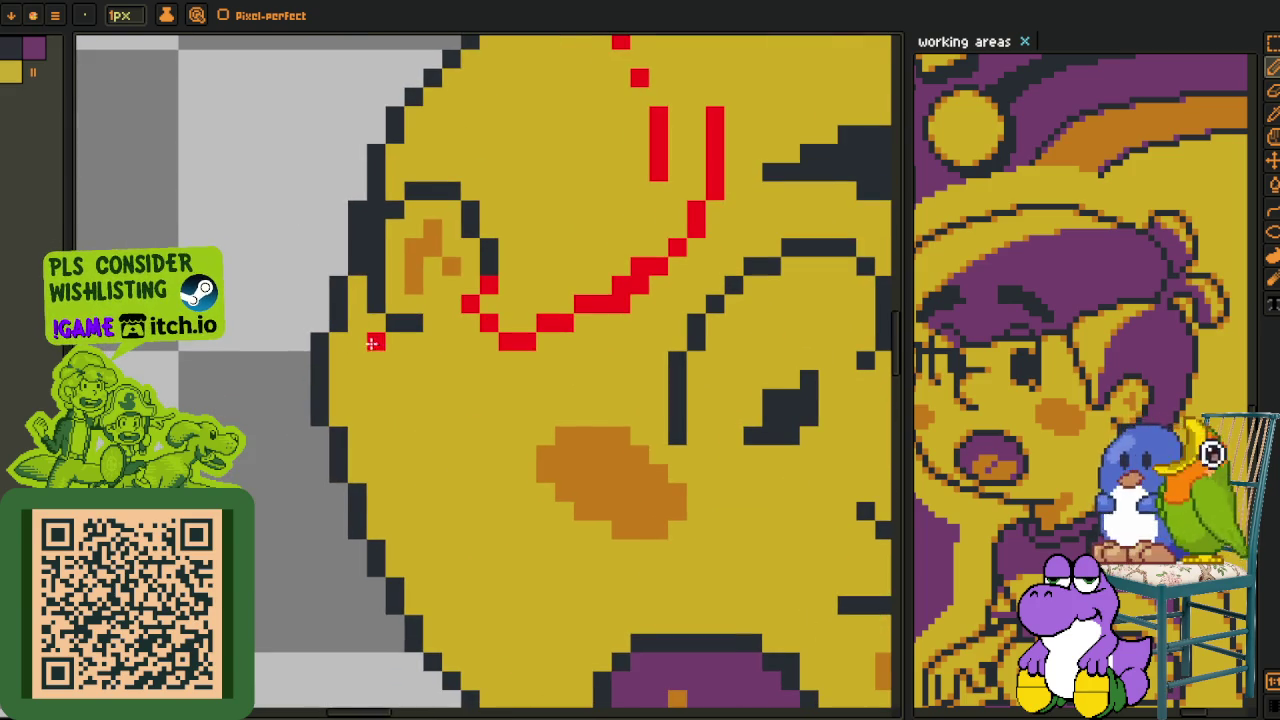
left_click_drag(375, 343, 299, 452)
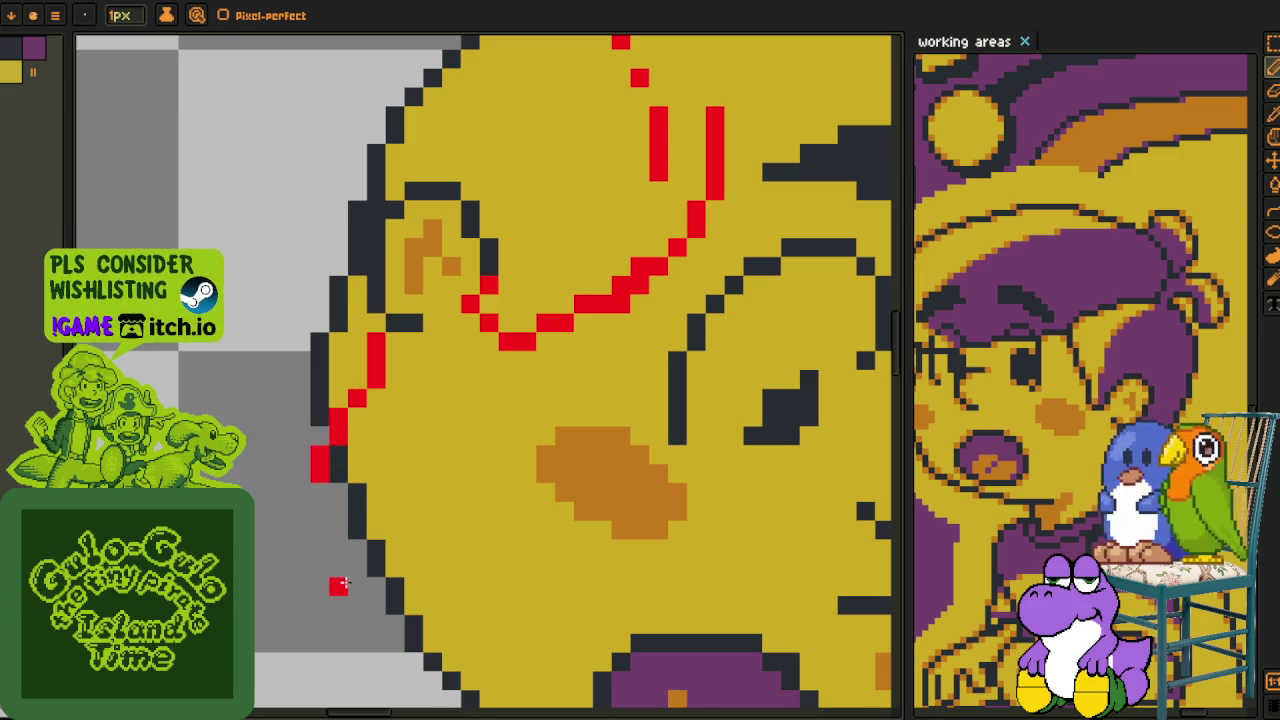
left_click_drag(353, 583, 248, 418)
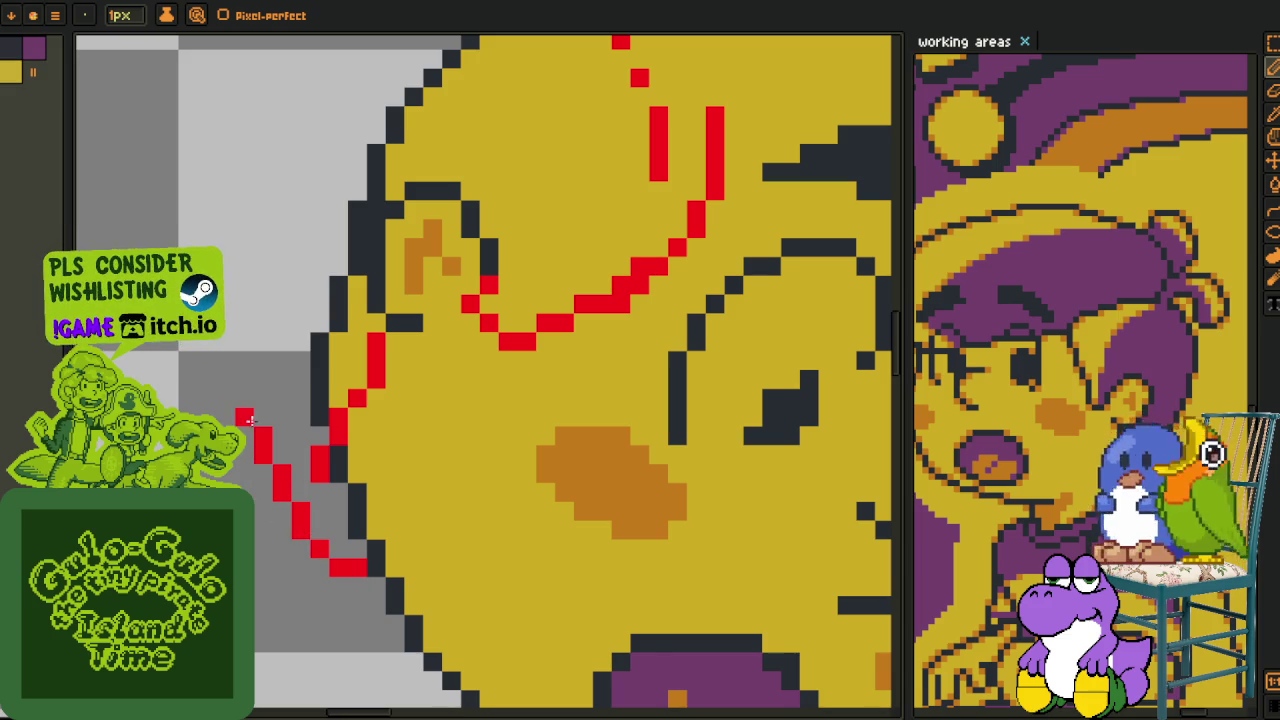
scroll(259, 374, "down", 2)
- Pencil a red pixel and two red curves sweeping left over the head's upper-left
scroll(514, 345, "up", 1)
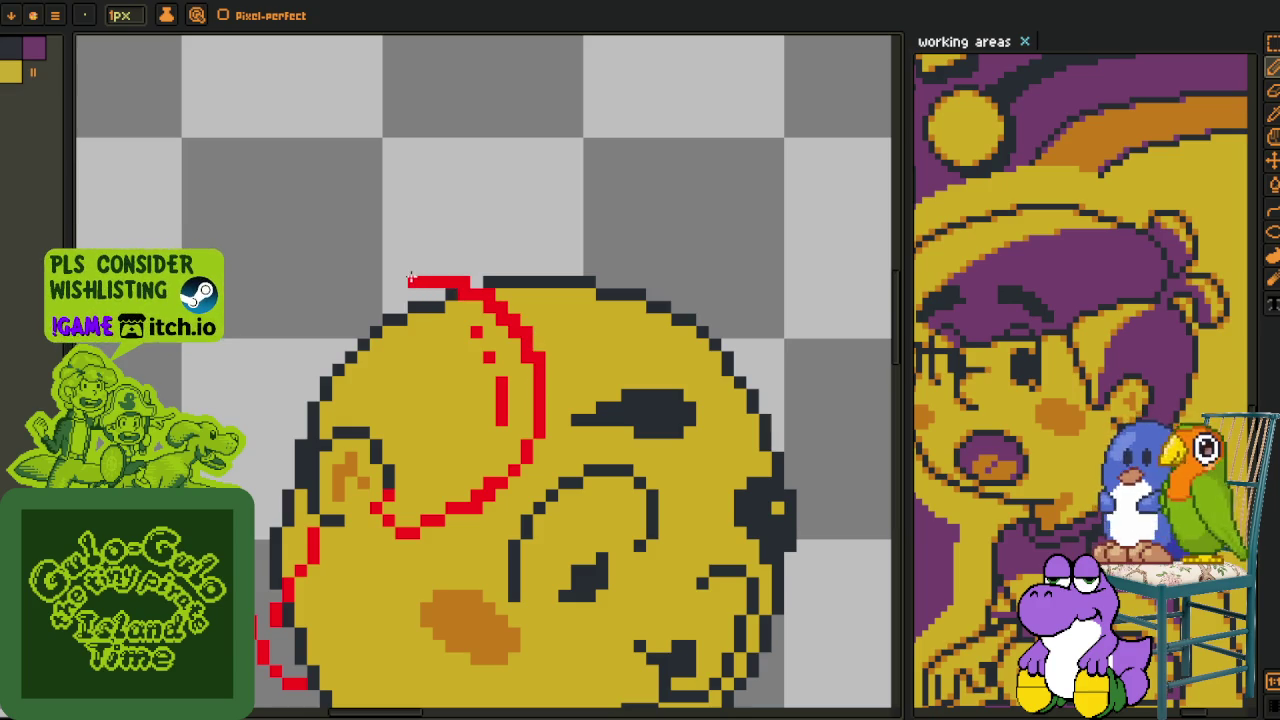
left_click(427, 269)
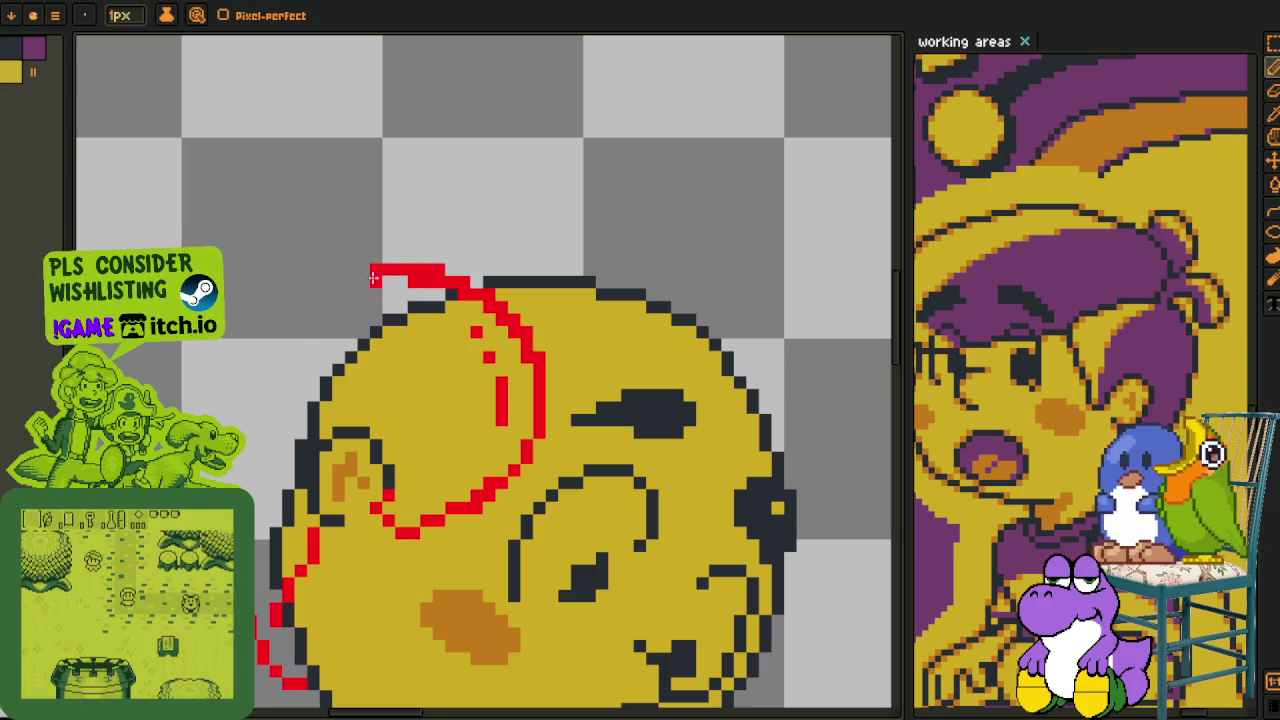
left_click_drag(378, 272, 260, 425)
left_click_drag(350, 282, 222, 422)
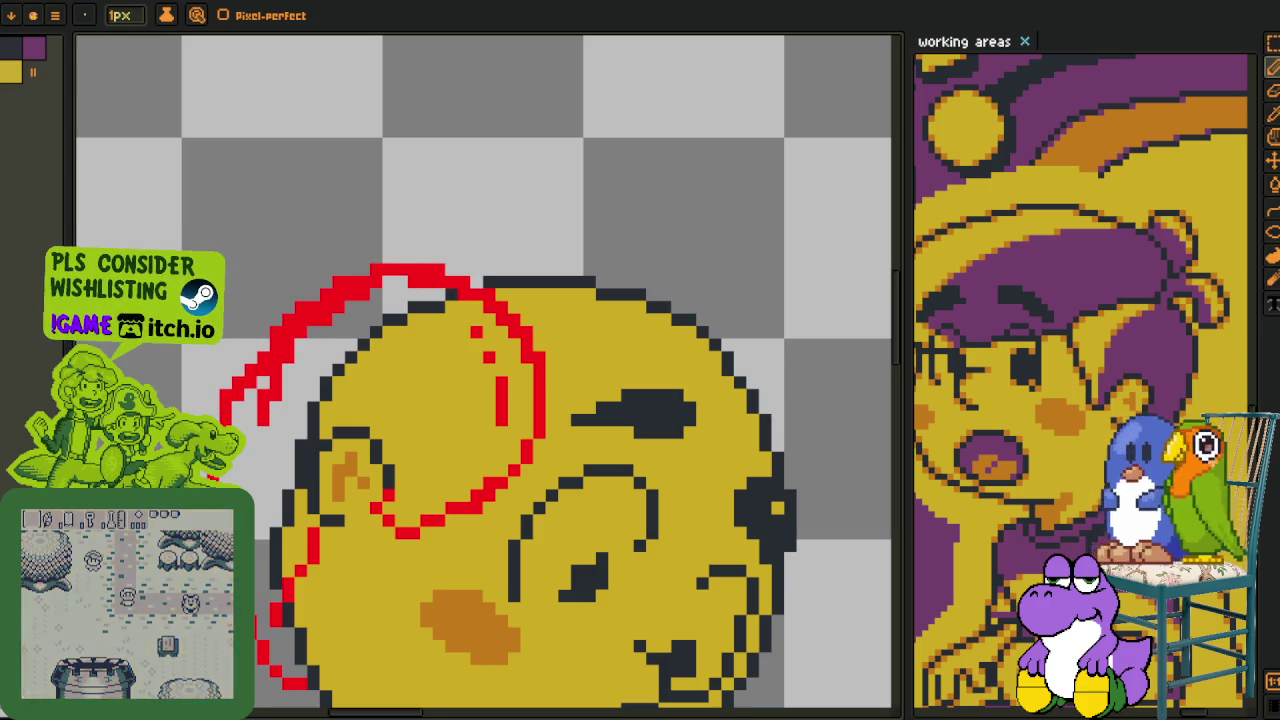
- Undo the extra inner red stroke and its thick doubled part
scroll(260, 492, "up", 1)
scroll(260, 492, "up", 1)
scroll(260, 492, "up", 1)
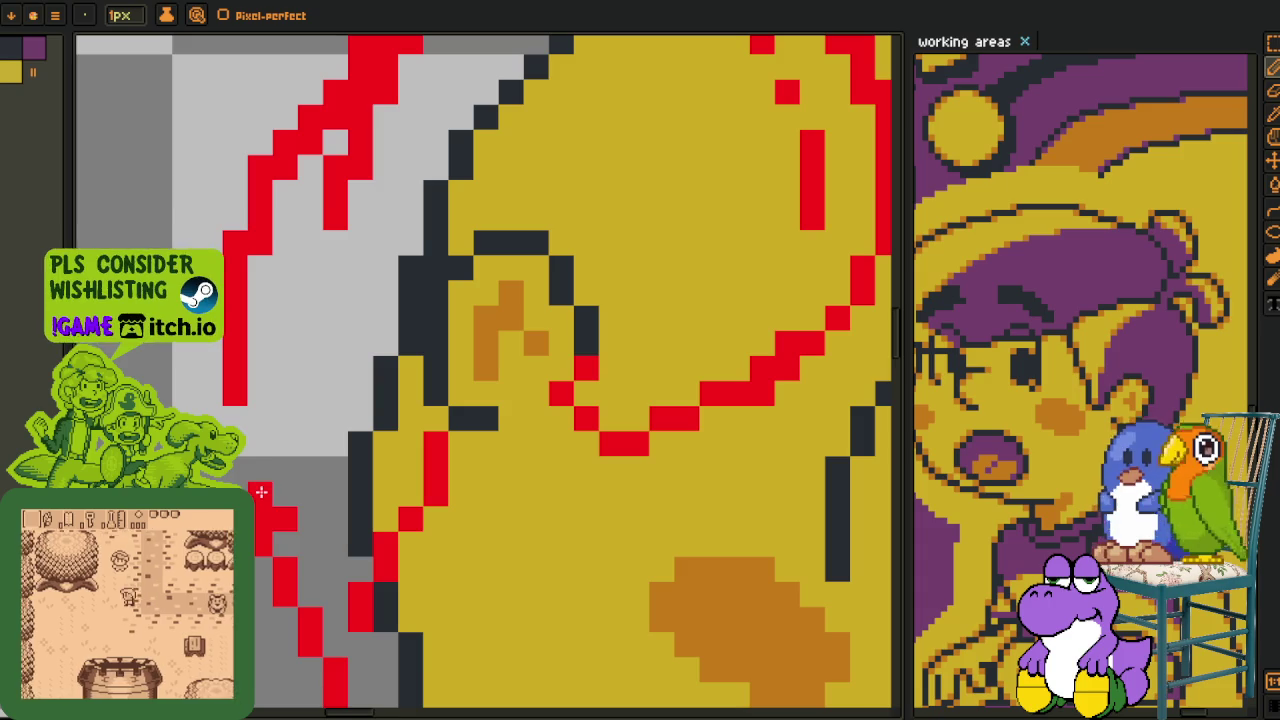
scroll(371, 390, "down", 3)
scroll(269, 403, "up", 3)
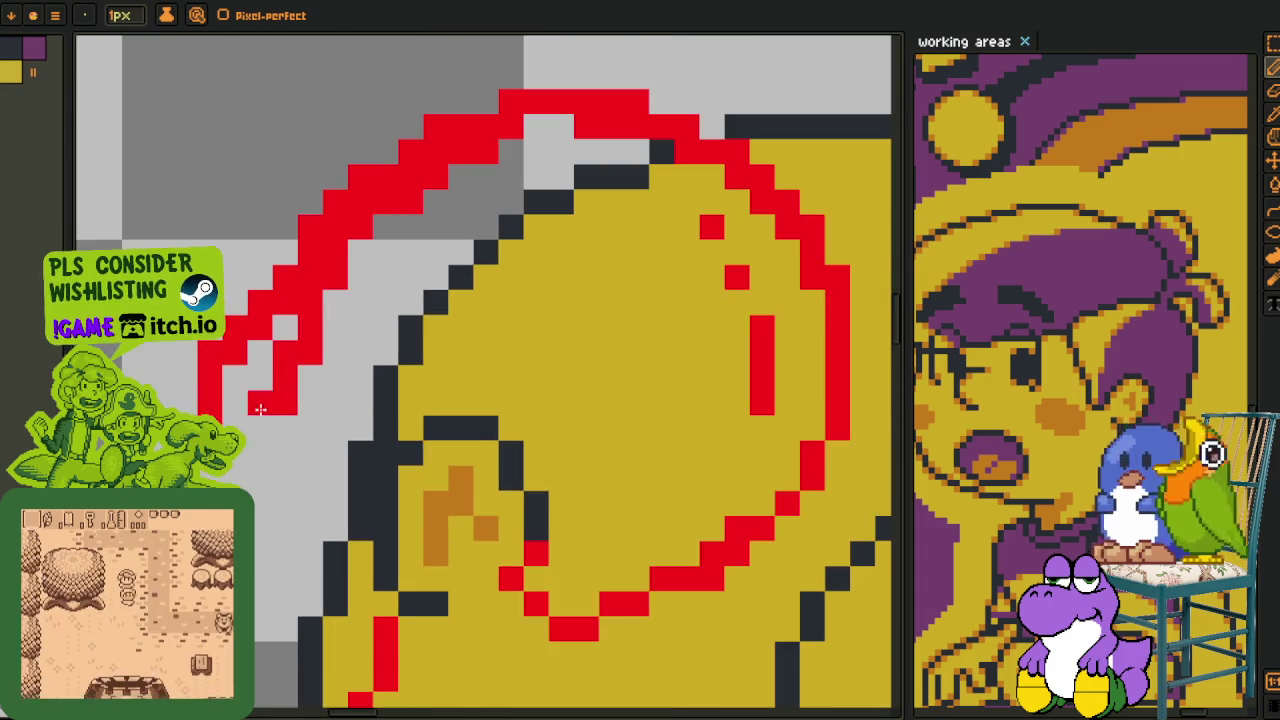
key("ctrl+z")
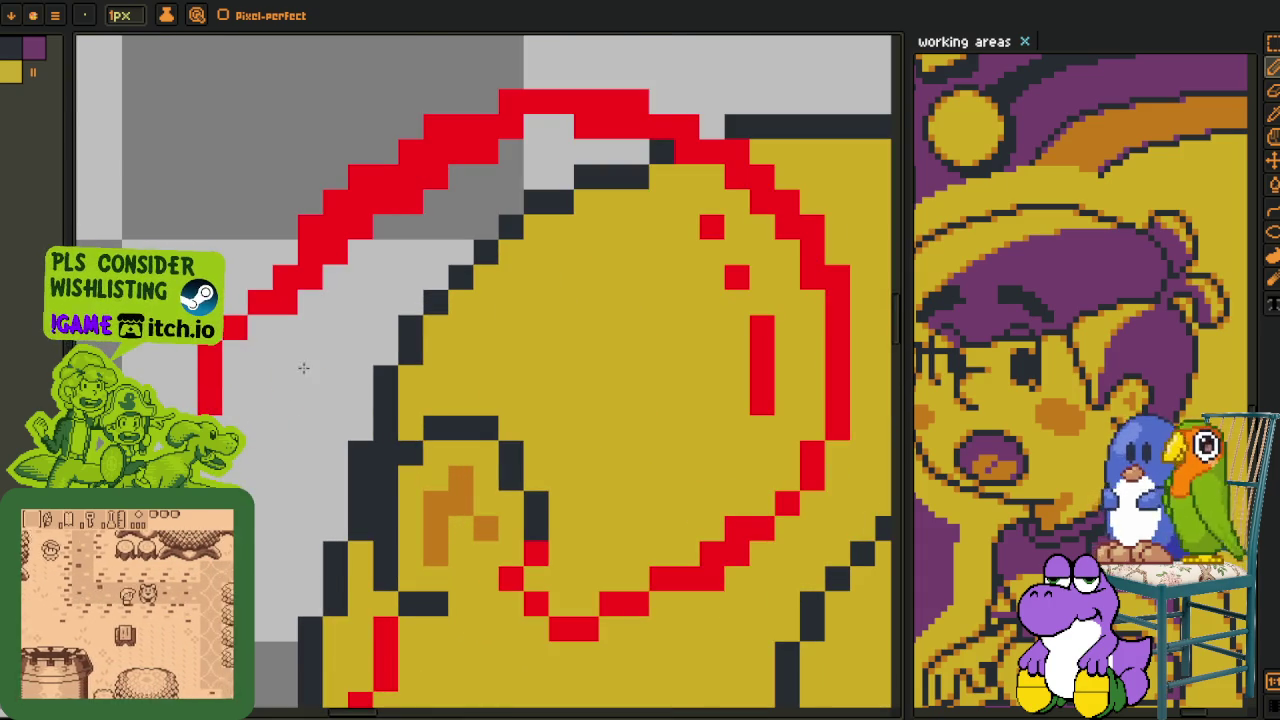
scroll(257, 401, "up", 3)
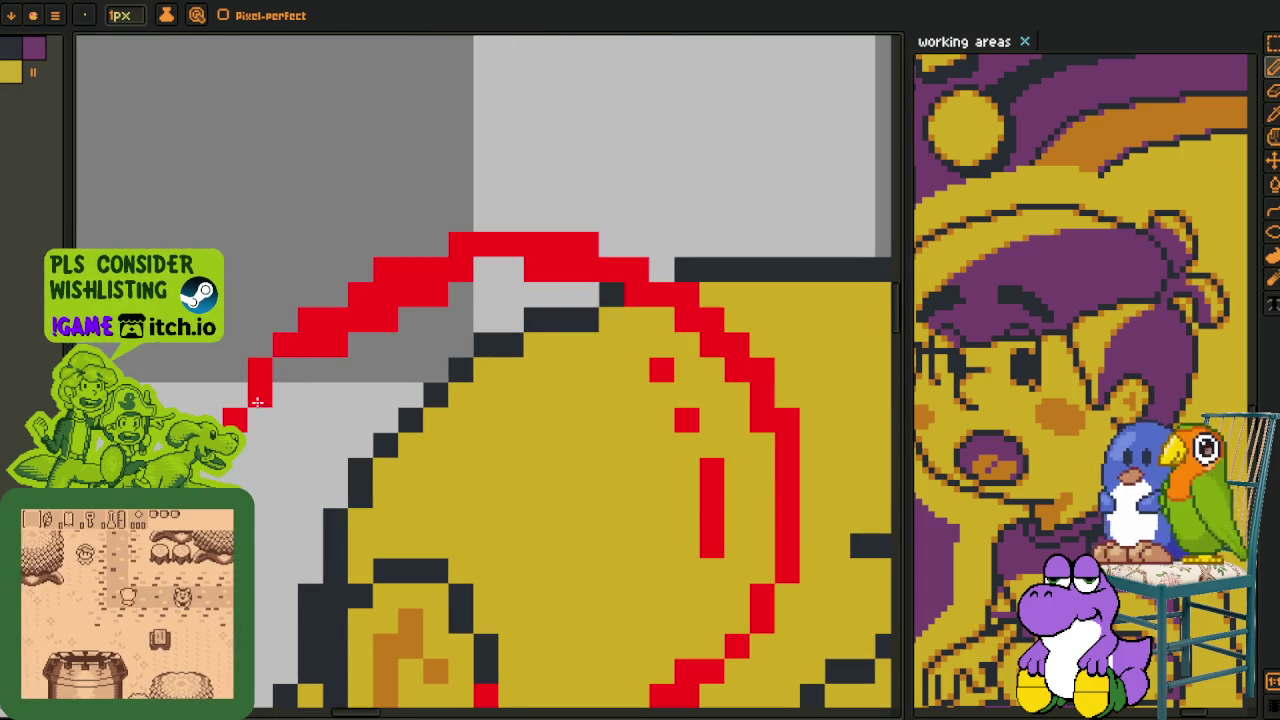
key("ctrl+z")
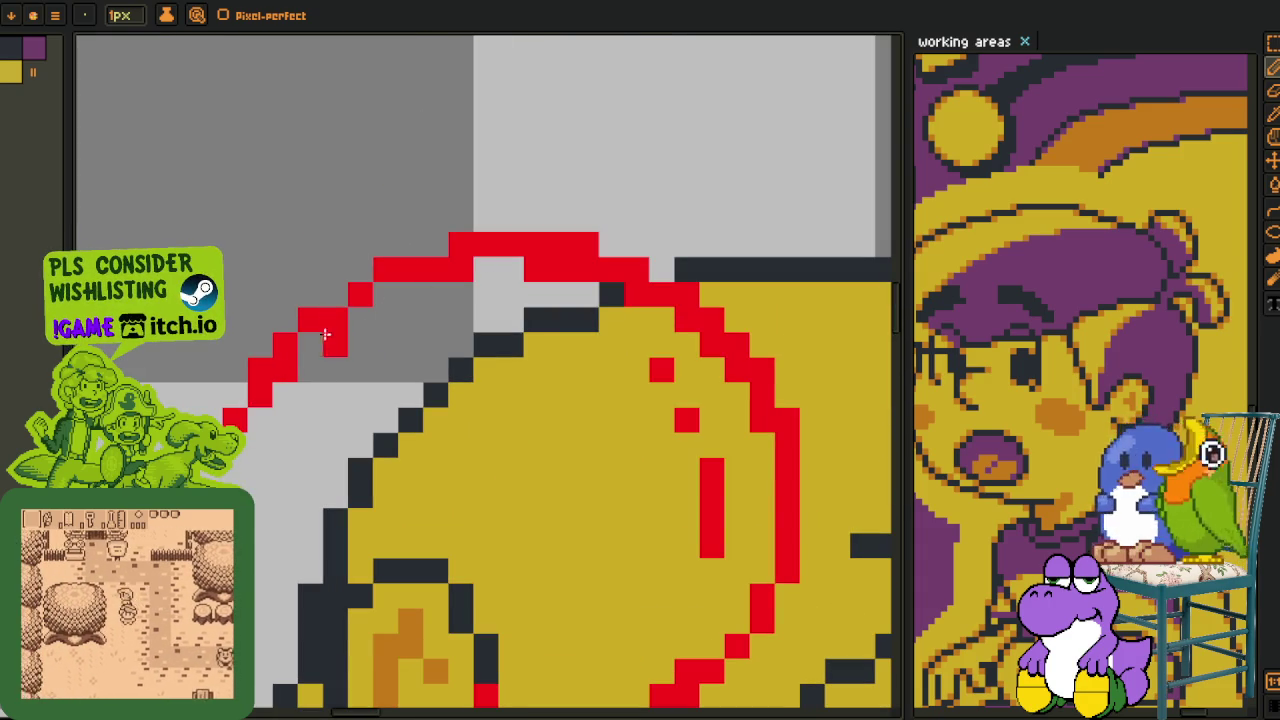
- Erase stray red pixels inside the upper outline and along its right curve
mouse_move(414, 288)
left_mouse_down()
mouse_move(540, 270)
mouse_move(640, 300)
mouse_move(677, 418)
left_mouse_up()
mouse_move(692, 563)
left_mouse_down()
mouse_move(738, 444)
mouse_move(738, 395)
mouse_move(690, 338)
left_mouse_up()
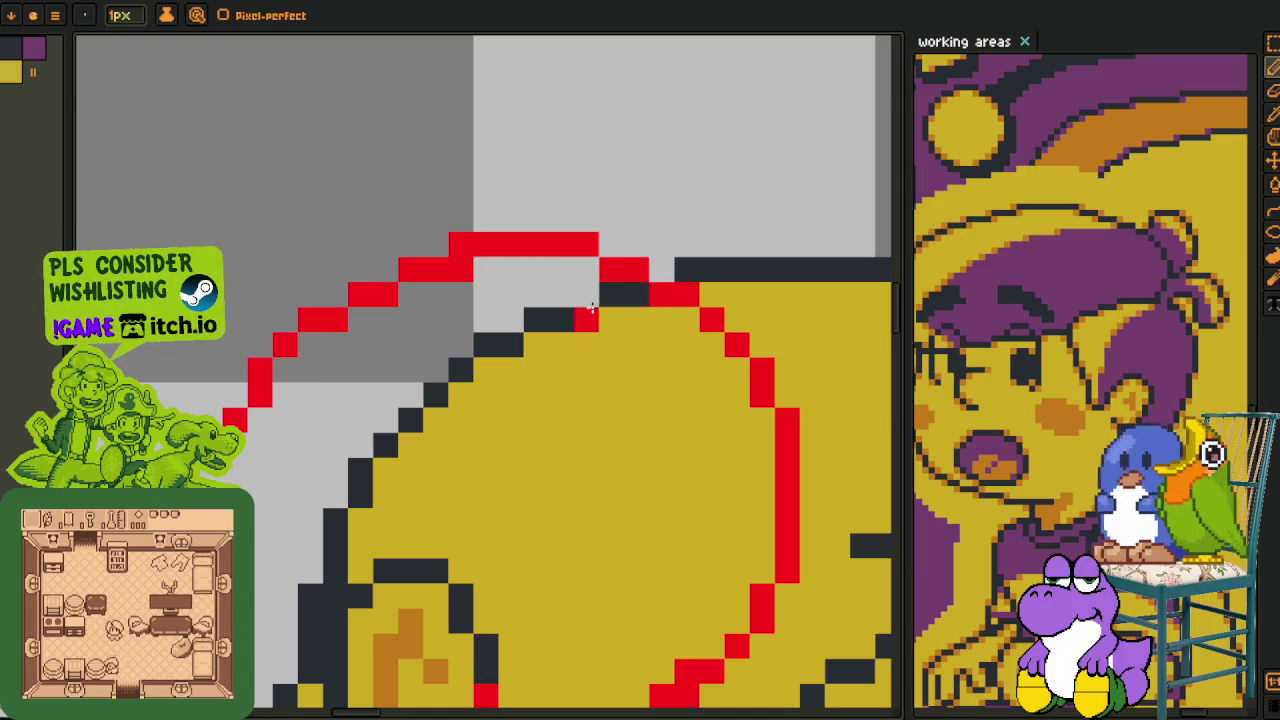
scroll(441, 337, "down", 1)
scroll(441, 337, "down", 1)
scroll(441, 337, "down", 1)
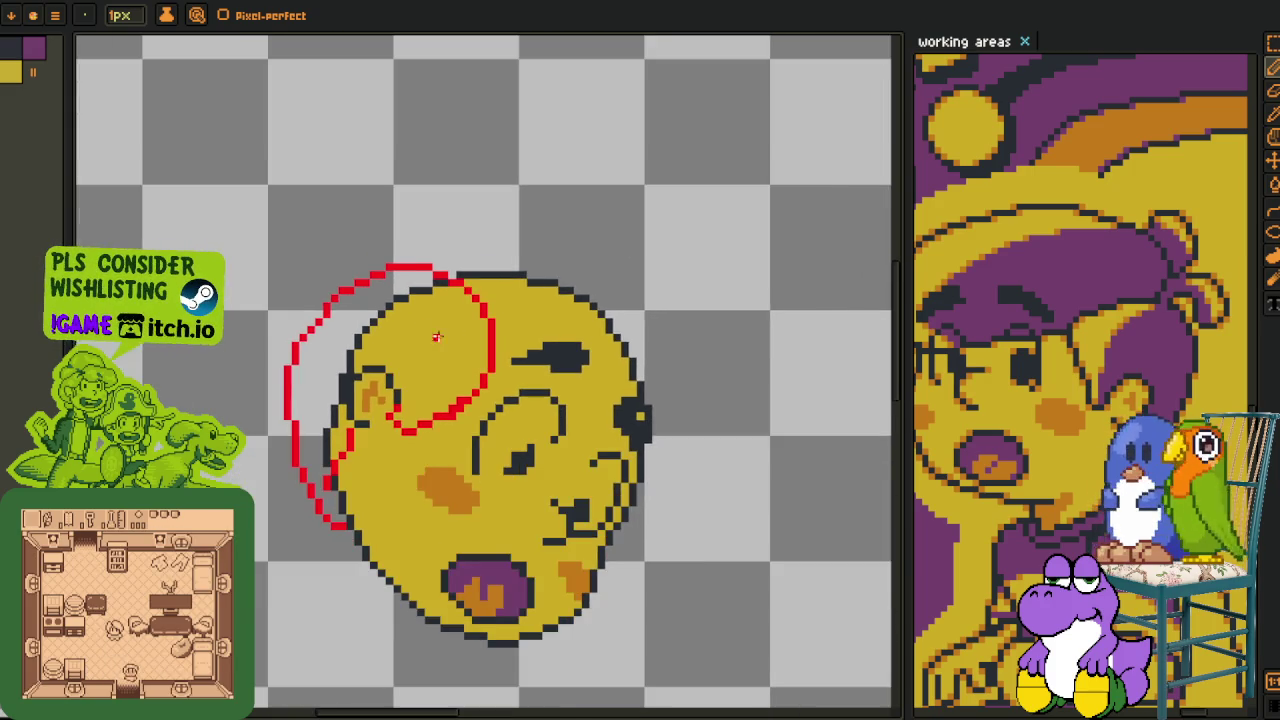
scroll(405, 325, "up", 1)
- Lasso the upper red hair outline and shift it slightly downward
key("m")
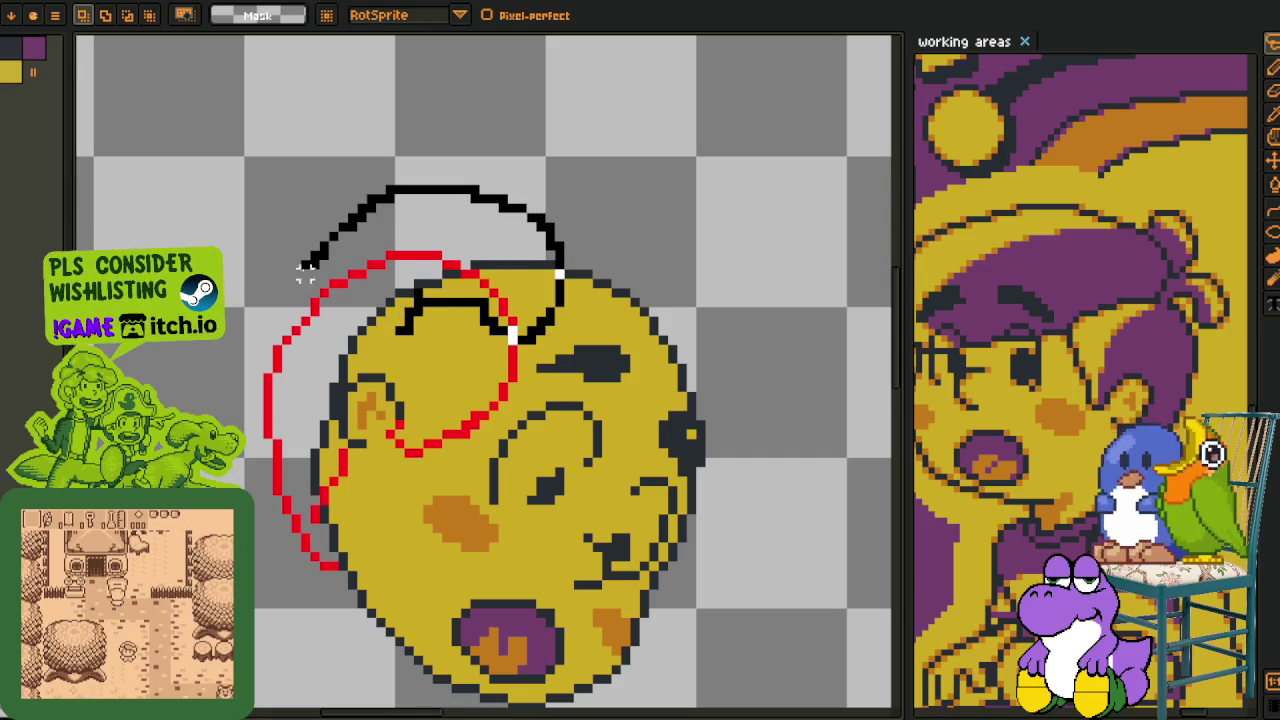
left_click_drag(492, 325, 285, 465)
left_click_drag(385, 290, 386, 307)
key("Return")
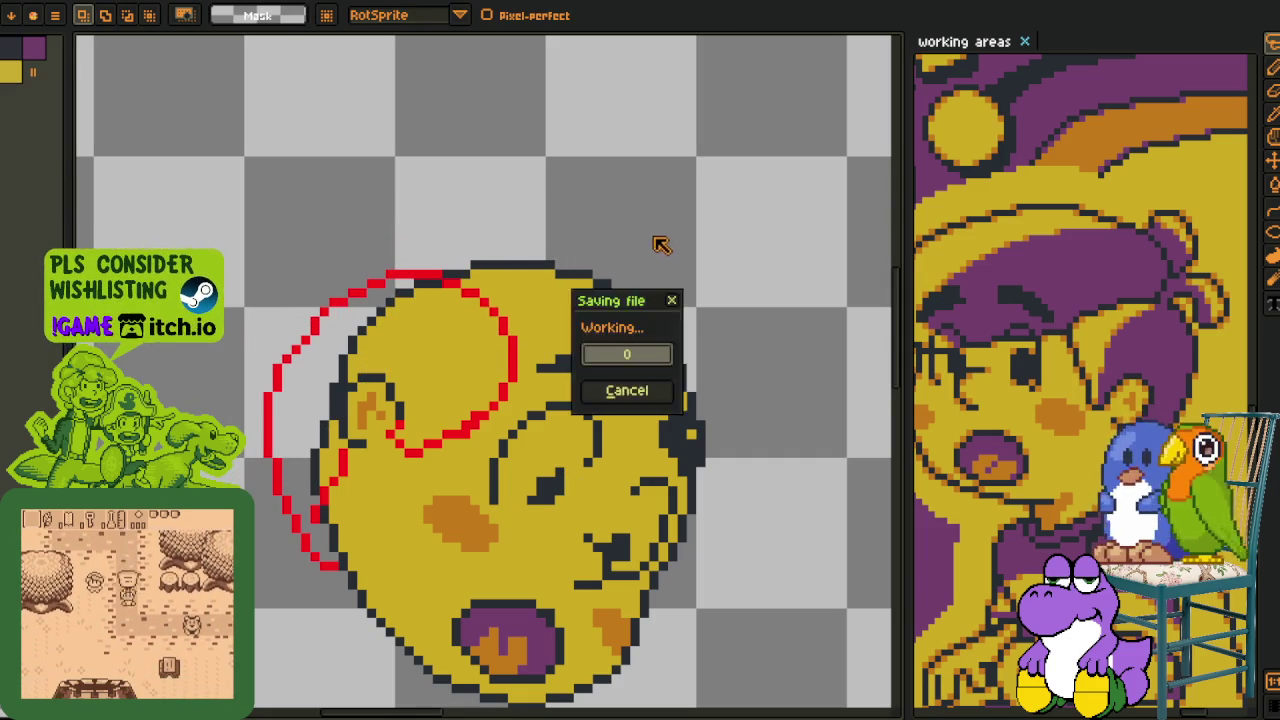
- Select and adjust the left edge of the red outline
left_click_drag(444, 352, 350, 372)
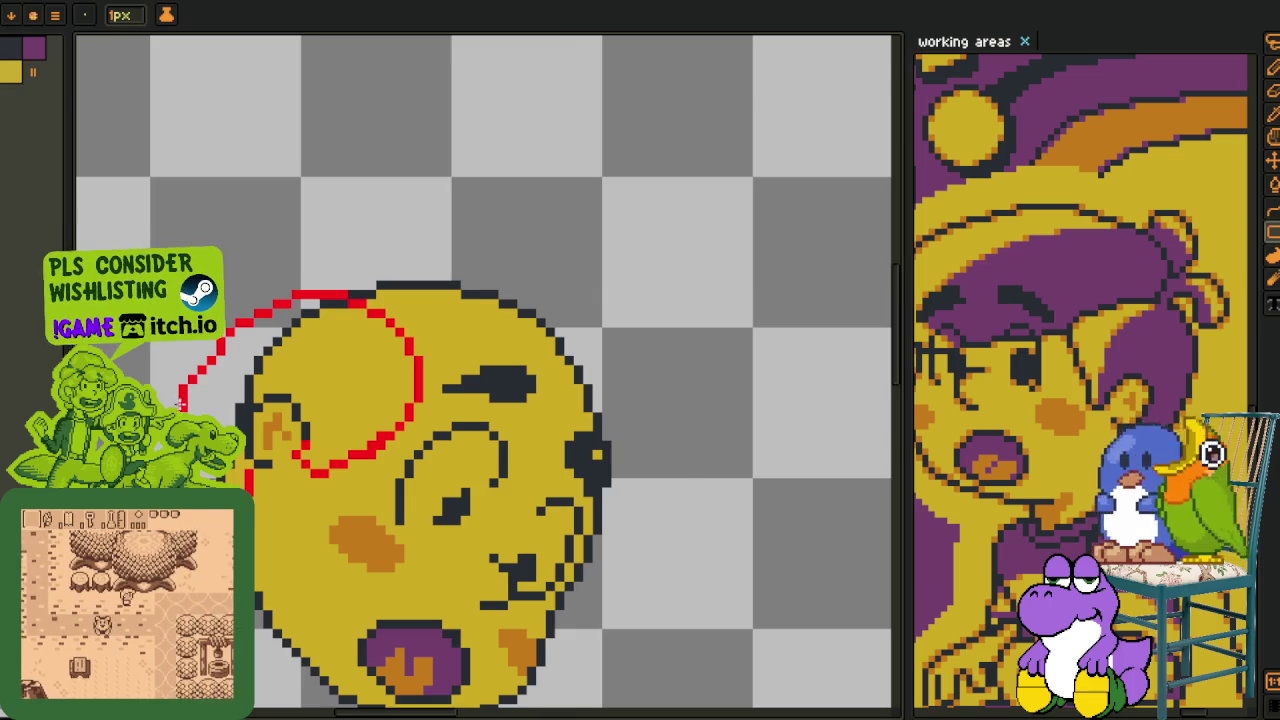
scroll(187, 402, "up", 1)
key("q")
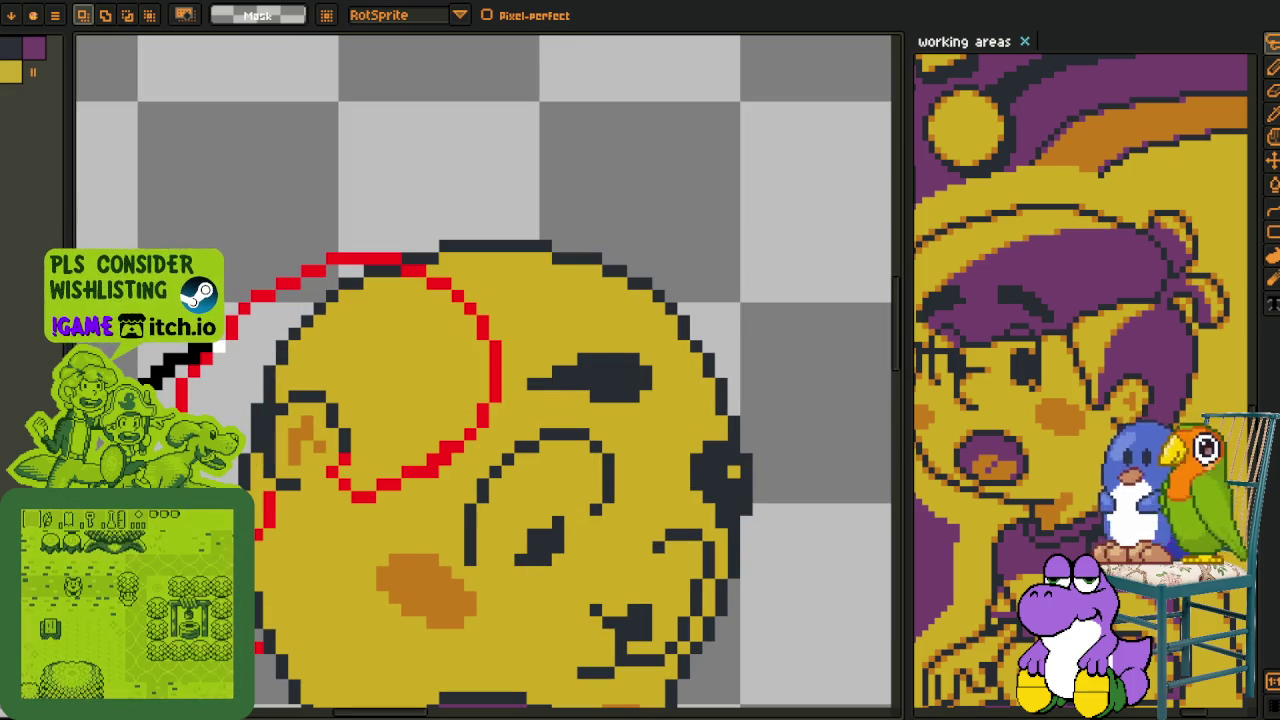
left_click_drag(196, 336, 254, 485)
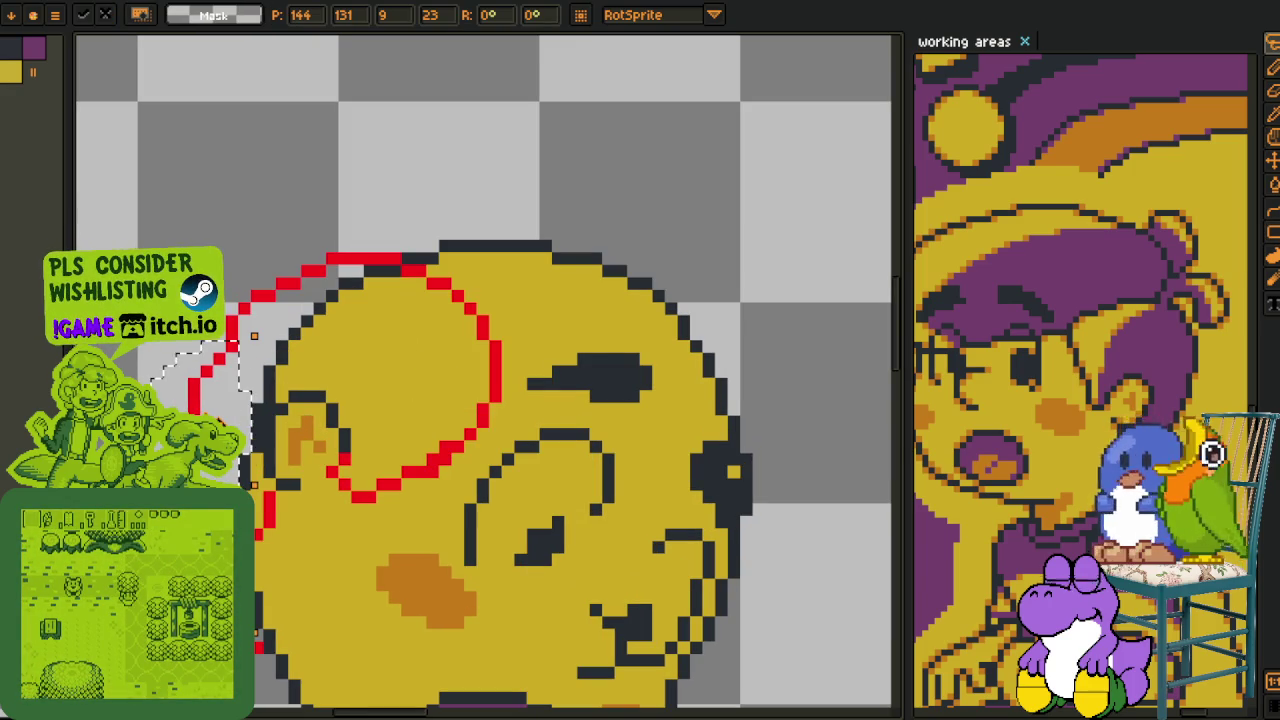
key("Return")
- Reposition the view over the whole face and start a straight red line across it
scroll(266, 368, "up", 1)
key("o")
key("b")
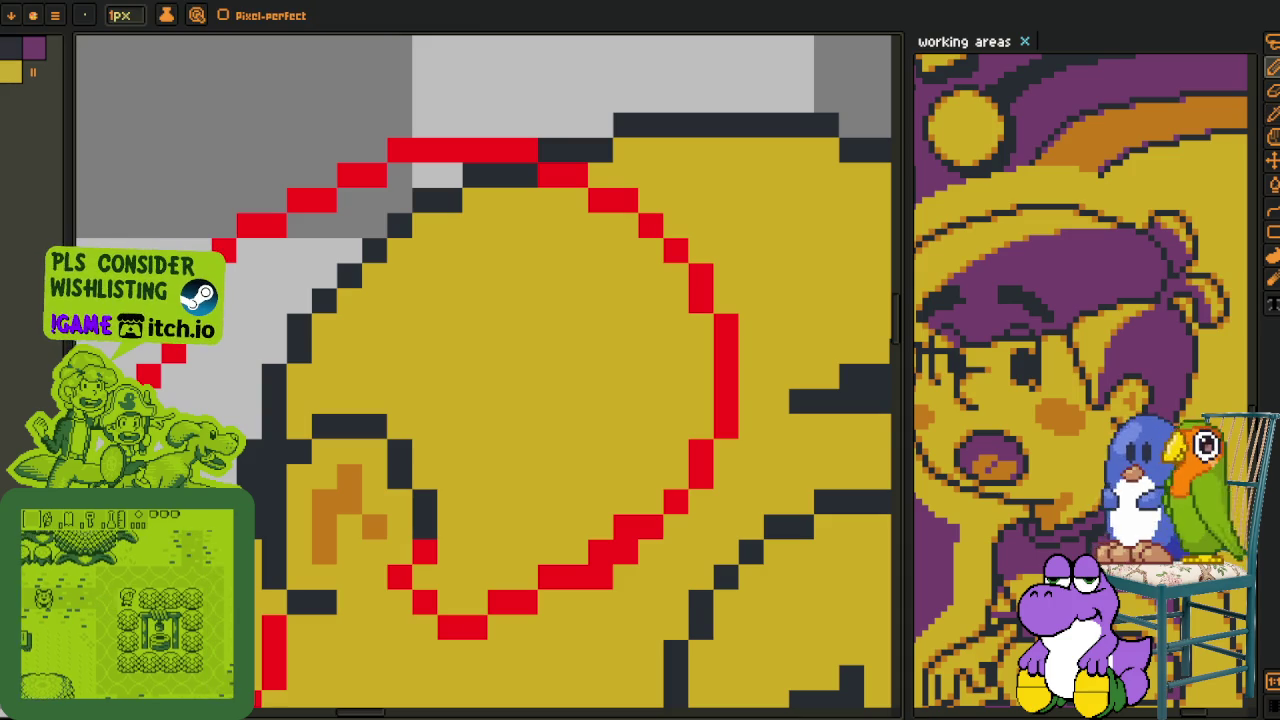
left_click_drag(480, 370, 560, 270)
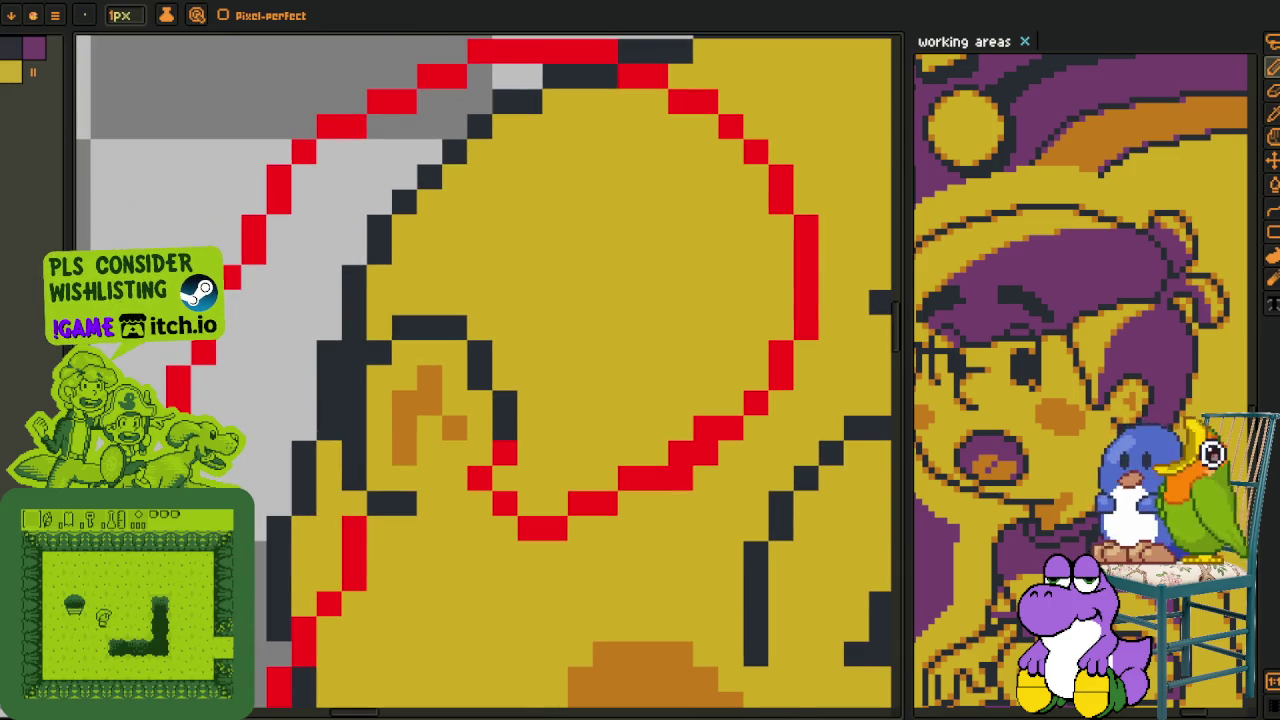
scroll(420, 512, "down", 5)
left_click_drag(450, 500, 420, 512)
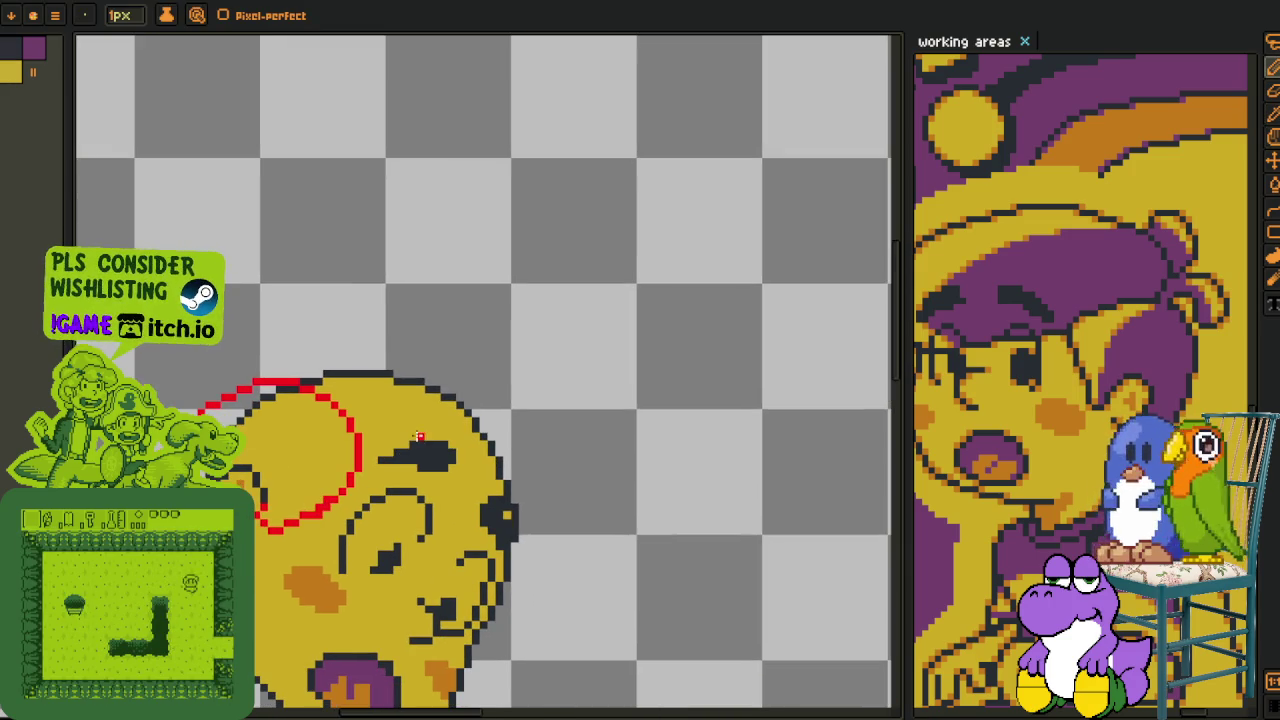
scroll(330, 440, "up", 5)
key("b")
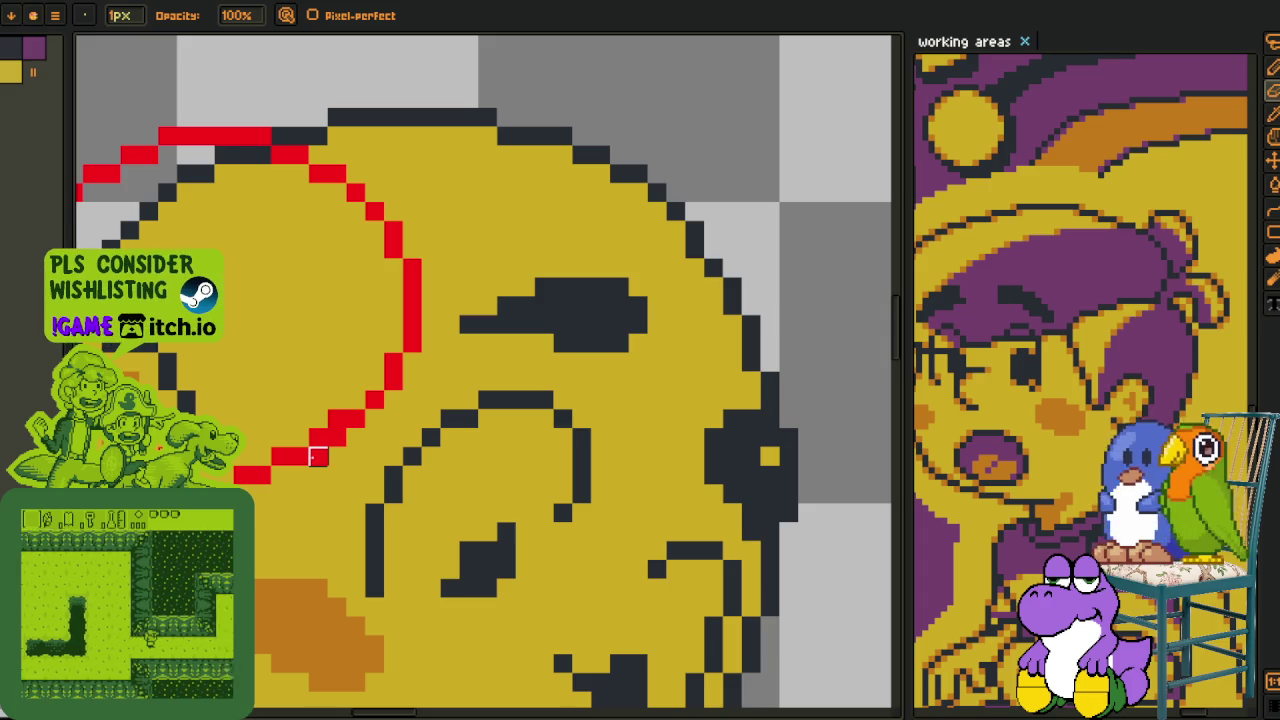
scroll(318, 419, "down", 2)
key("alt")
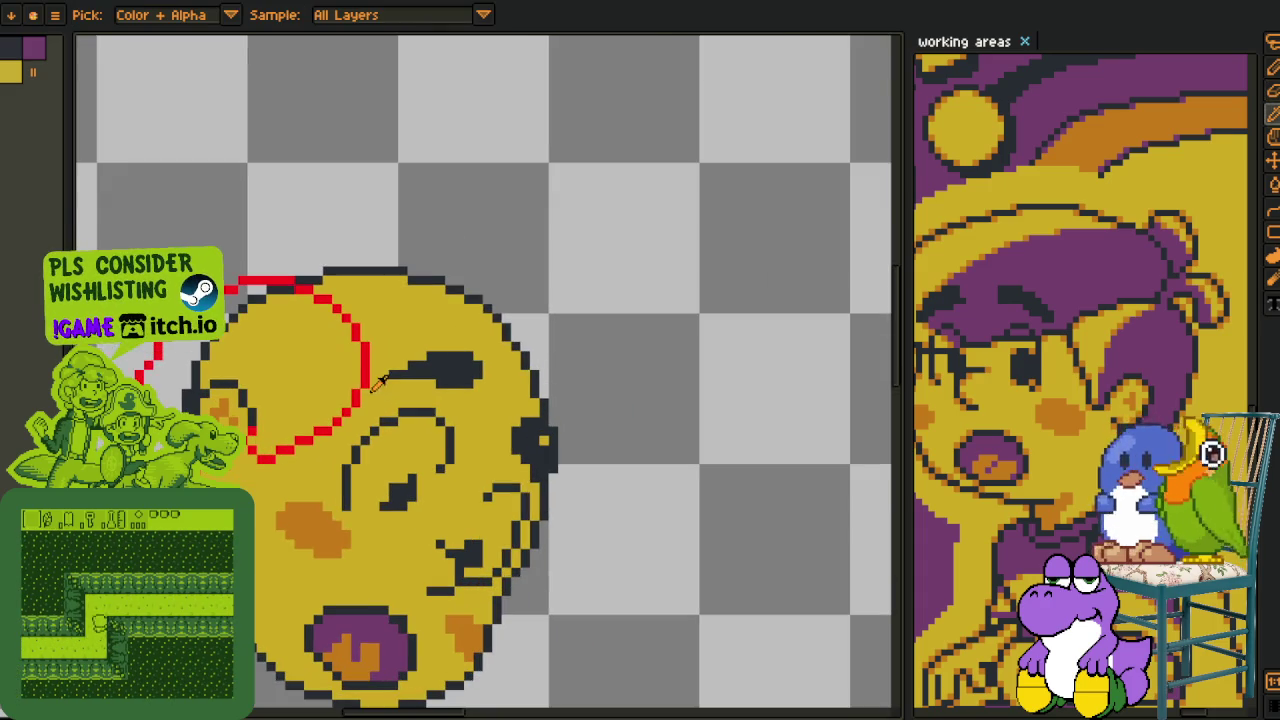
key("Tab")
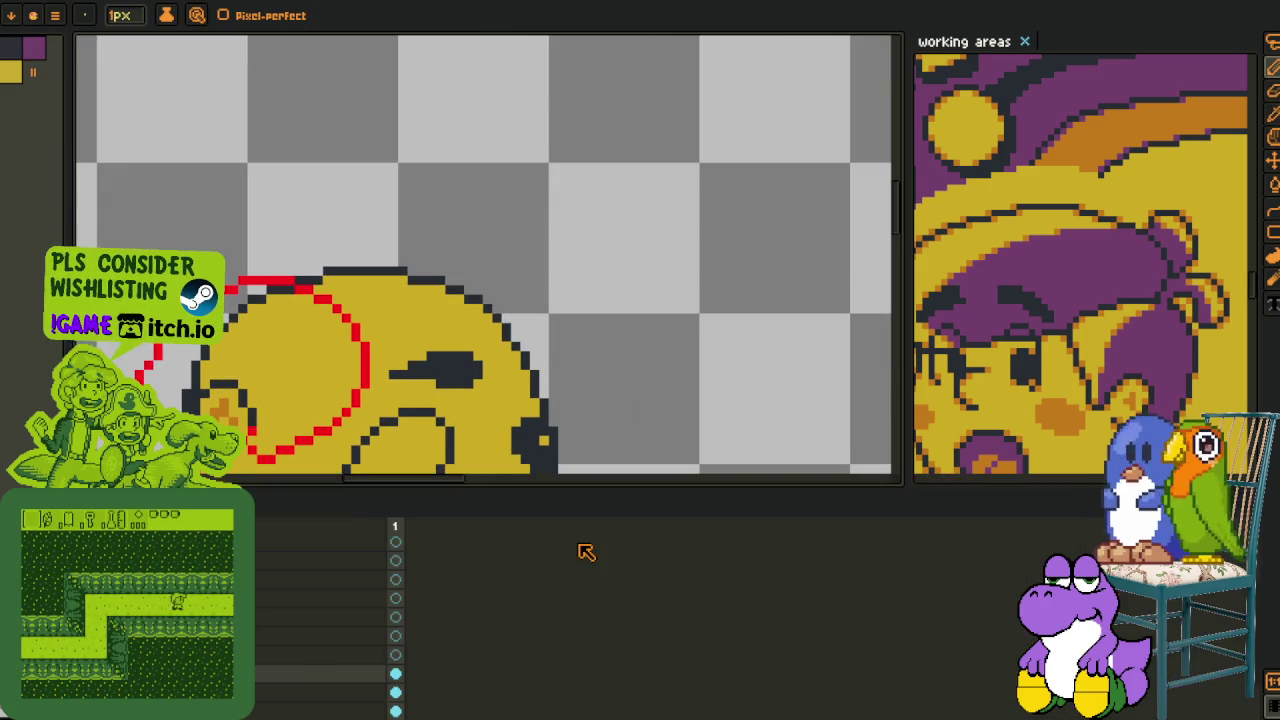
key("Tab")
left_click(588, 541)
- Redraw the red diagonal across the face and curve a stroke up-left from its end
left_click(392, 405, "shift")
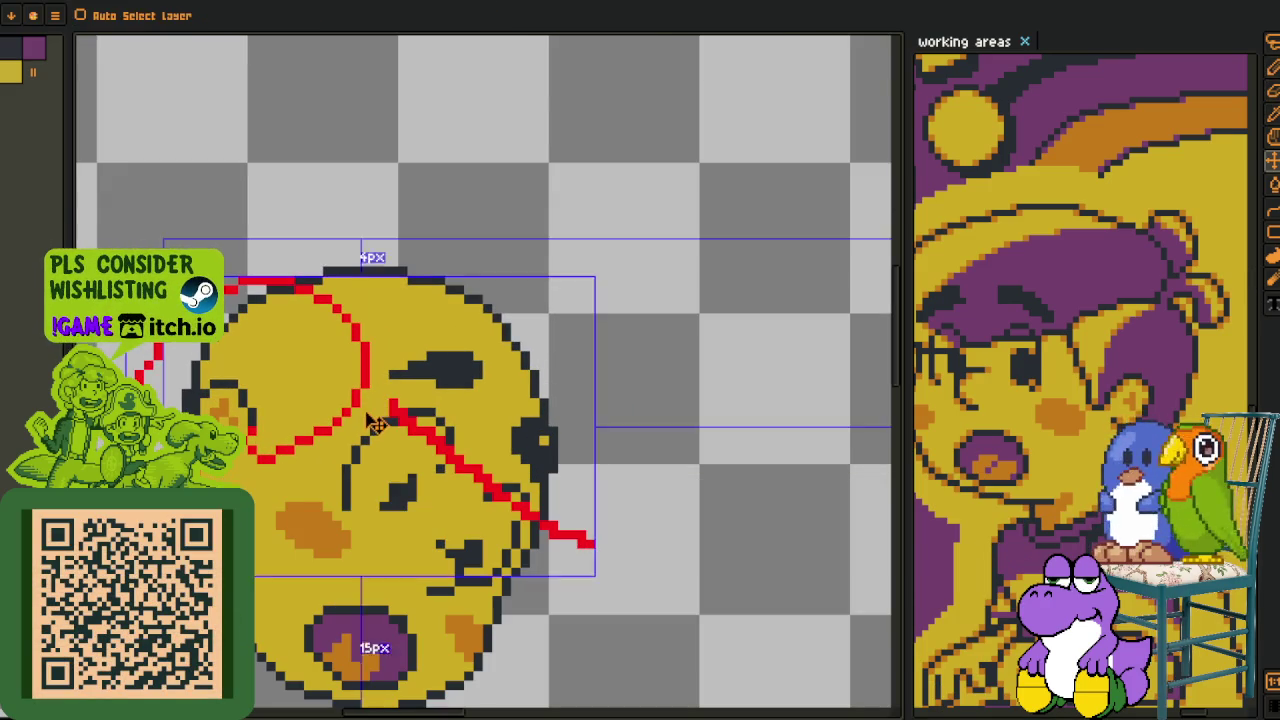
key("ctrl+z")
left_click_drag(368, 416, 533, 520)
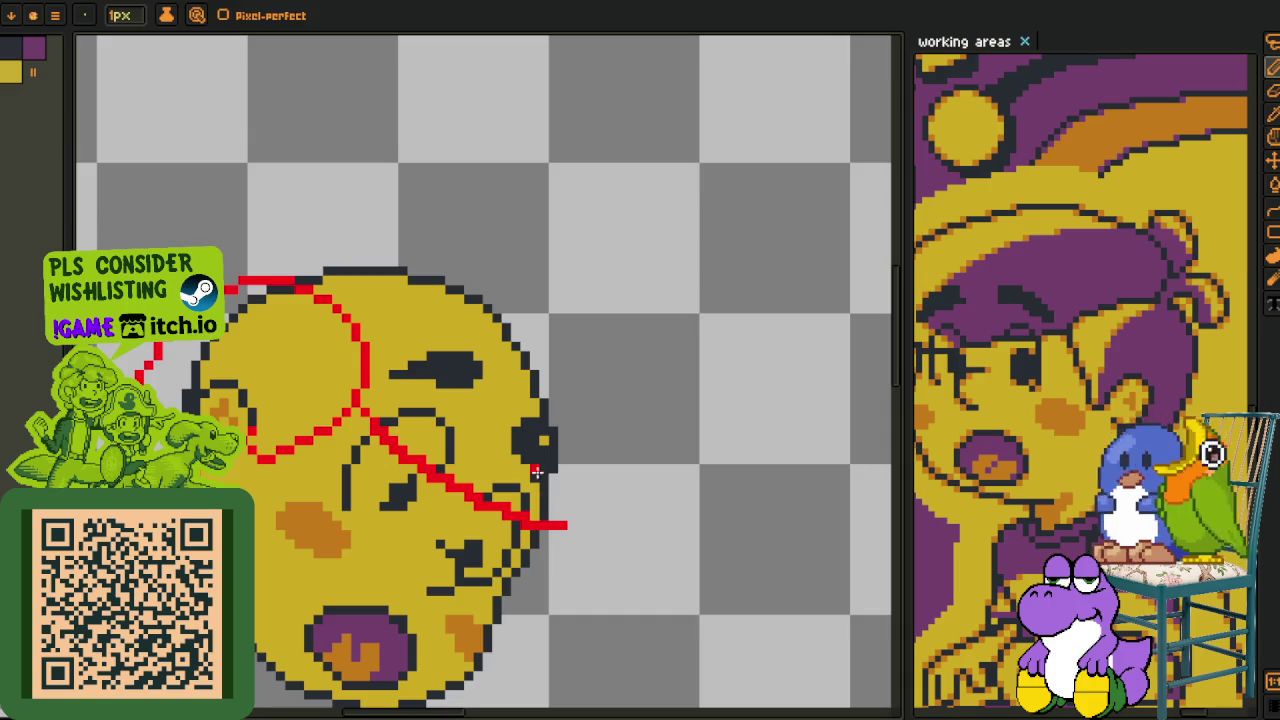
left_click_drag(234, 269, 276, 357)
left_click_drag(548, 445, 460, 297)
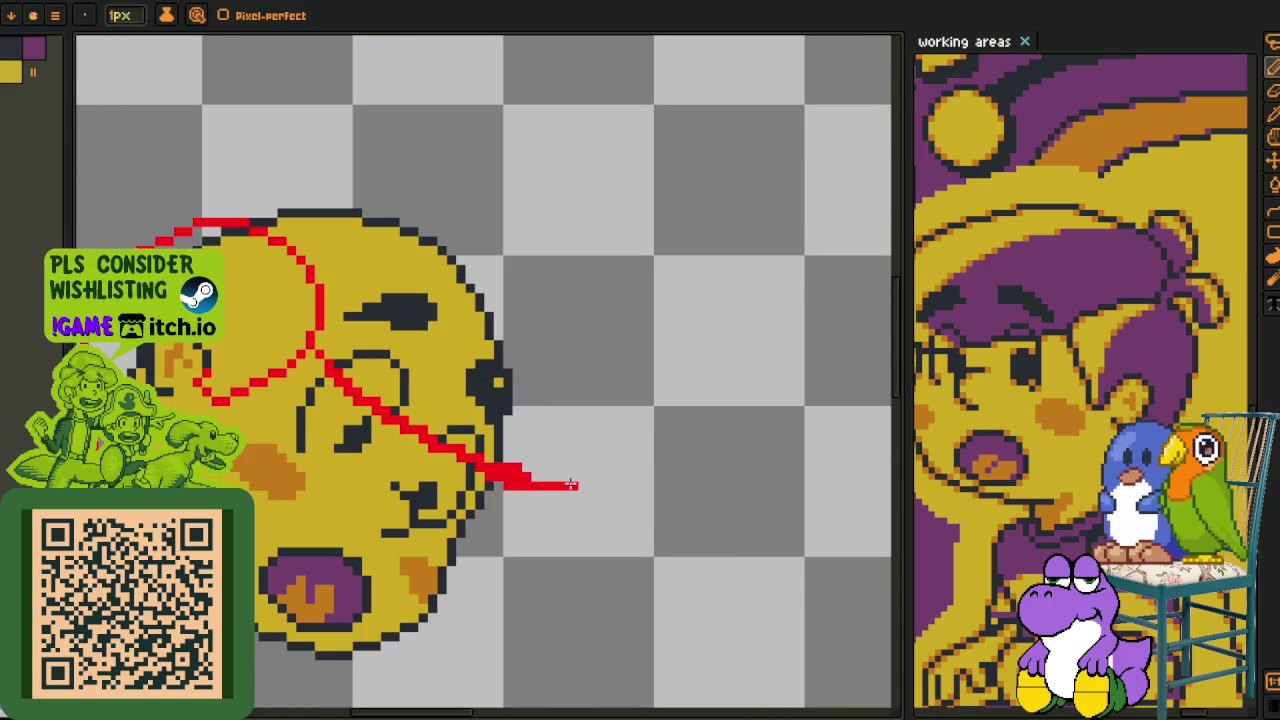
mouse_move(574, 477)
left_mouse_down()
mouse_move(566, 342)
mouse_move(586, 487)
left_mouse_up()
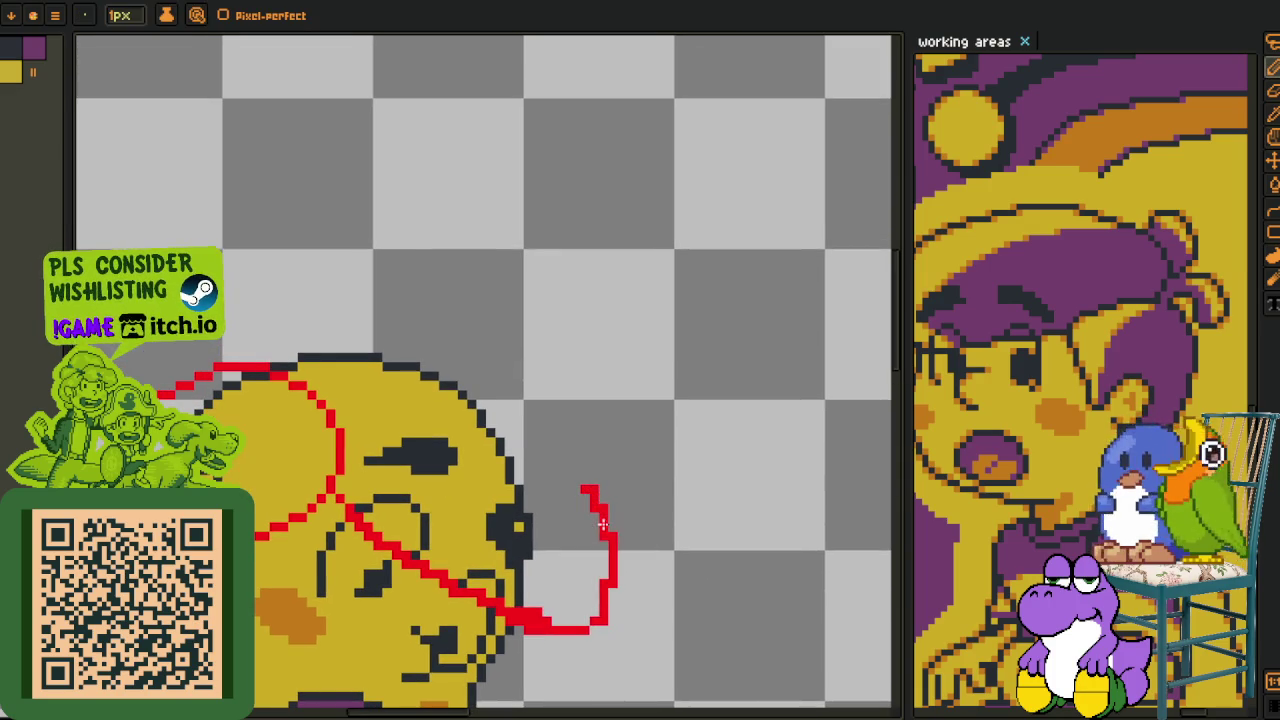
left_click_drag(548, 412, 414, 314)
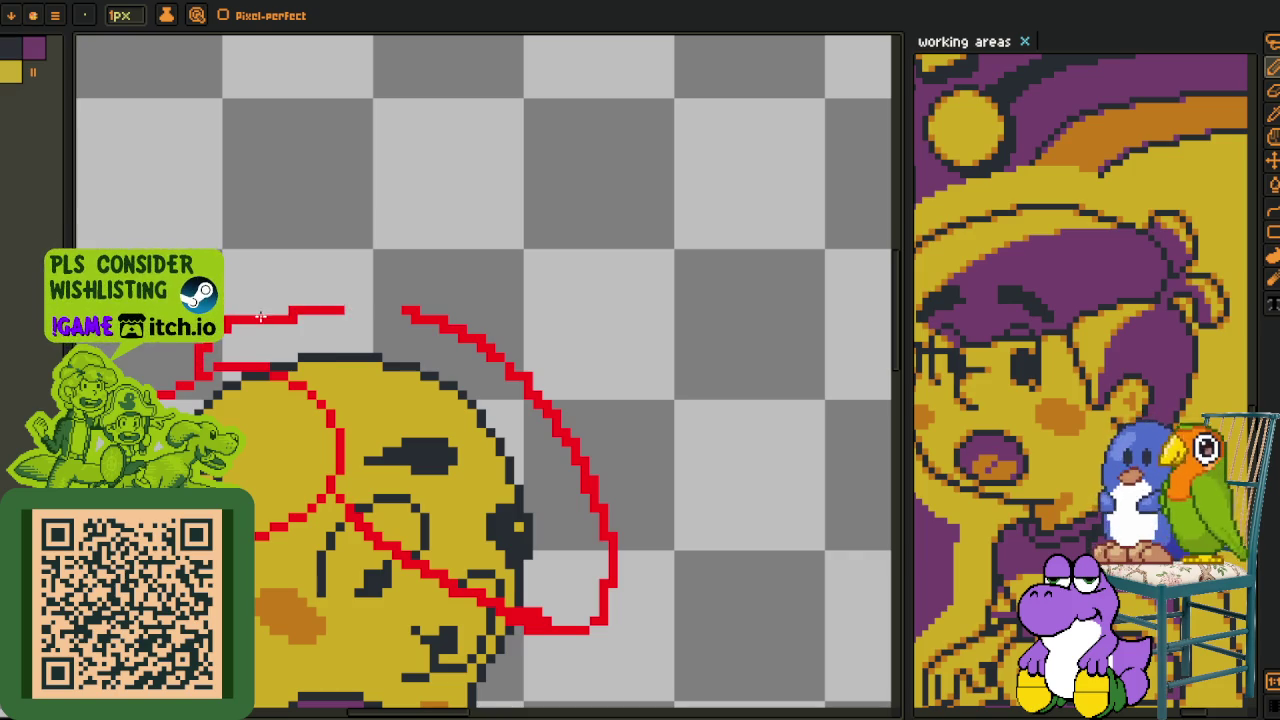
- Erase stray red pixels at the curve's bottom and smooth the outline's steps
scroll(600, 620, "up", 3)
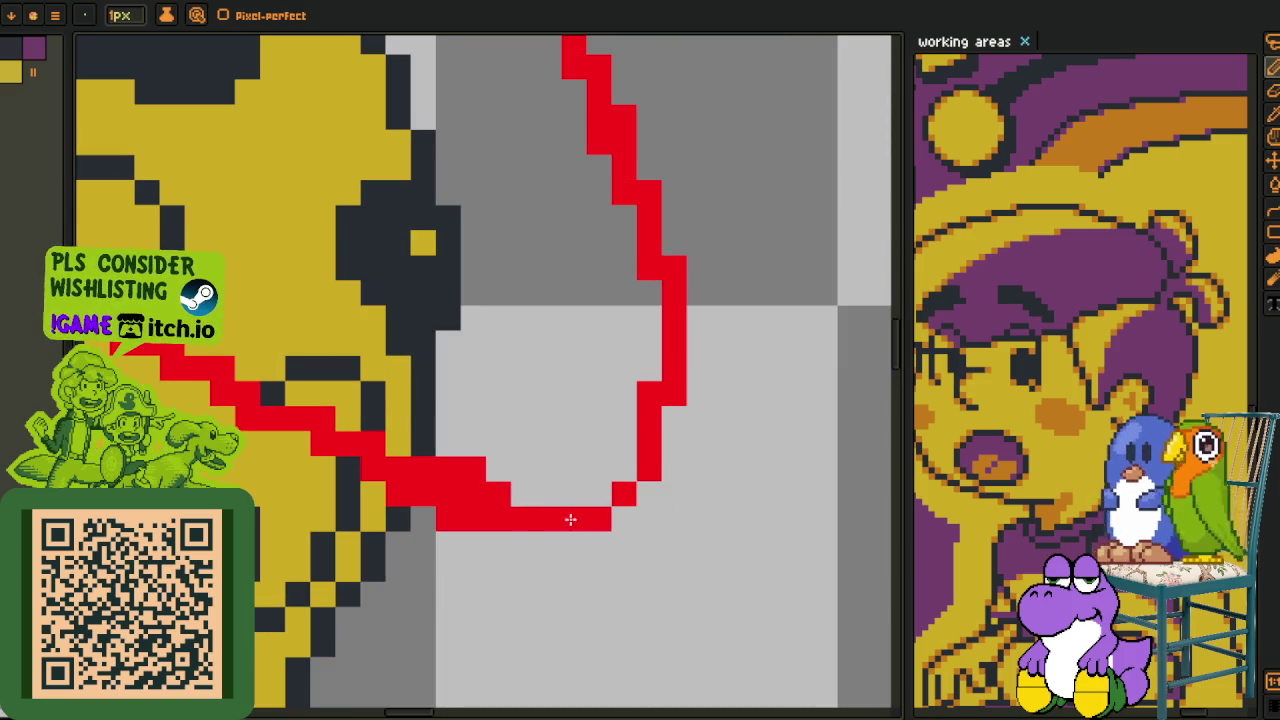
left_click_drag(523, 494, 455, 465)
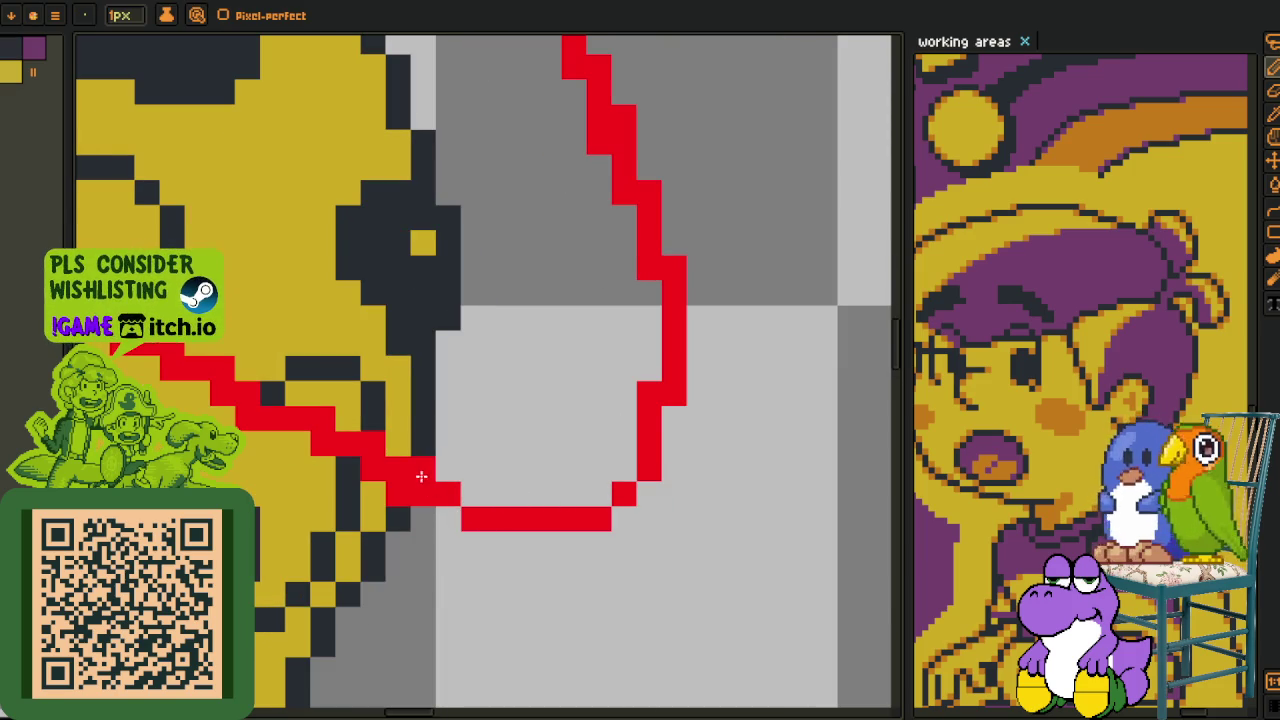
mouse_move(343, 449)
left_mouse_down()
mouse_move(422, 505)
mouse_move(337, 468)
left_mouse_up()
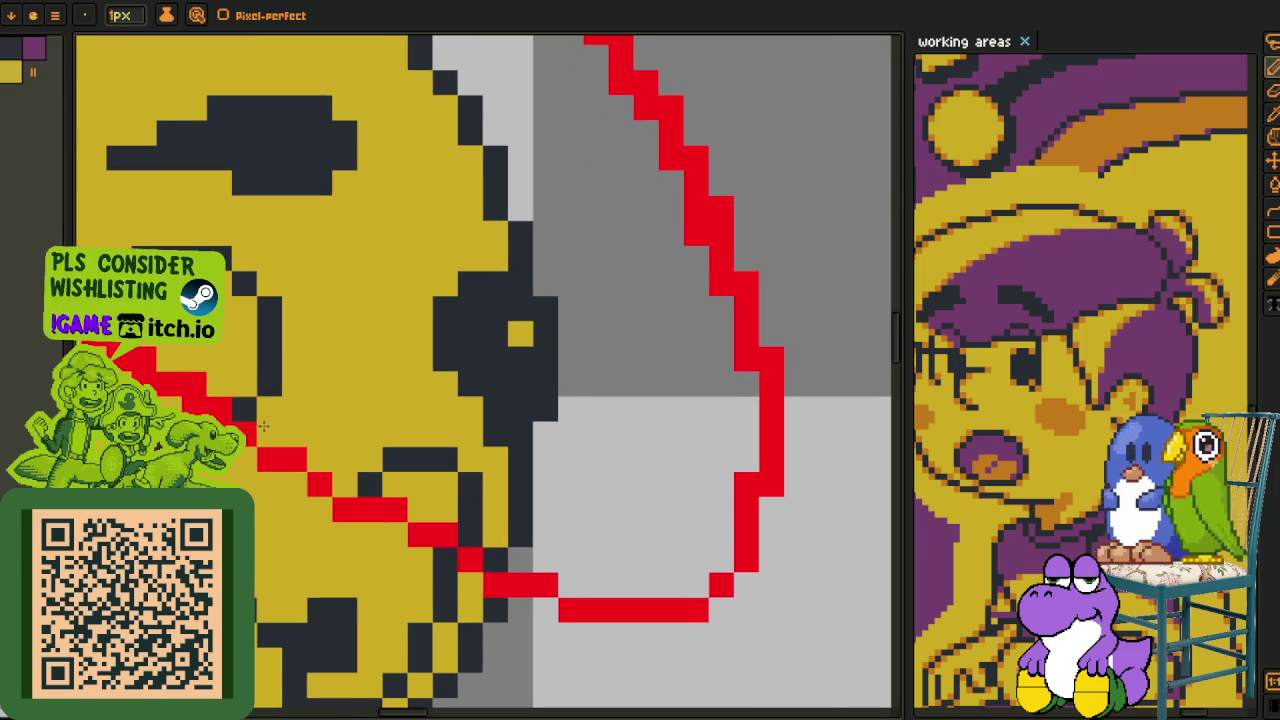
left_click_drag(189, 381, 277, 447)
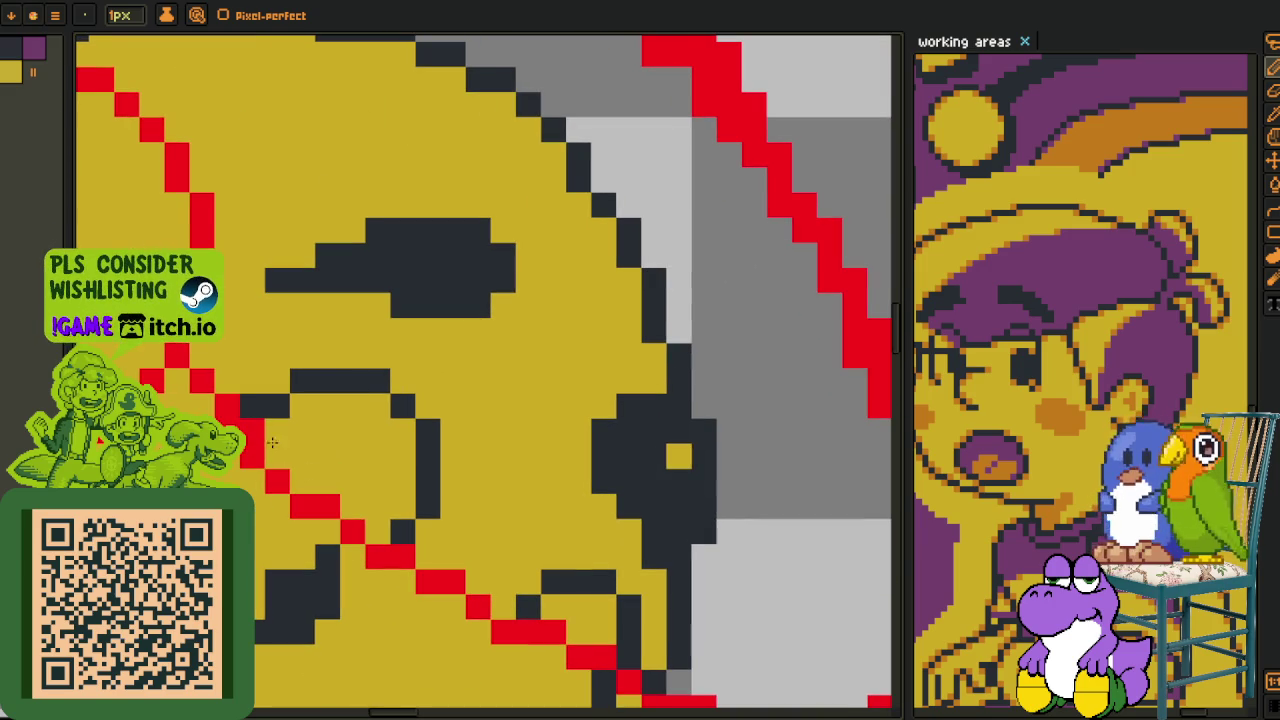
scroll(523, 463, "down", 2)
scroll(605, 480, "up", 2)
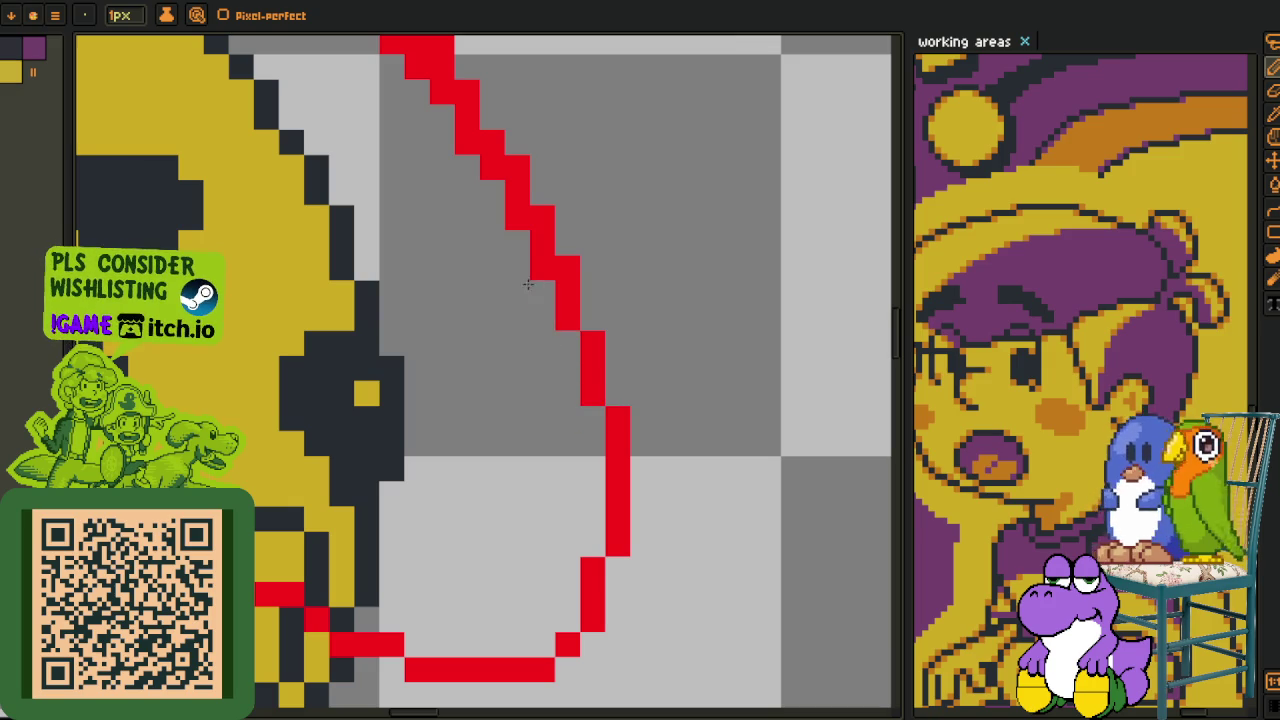
mouse_move(501, 222)
left_mouse_down()
mouse_move(541, 243)
mouse_move(571, 457)
left_mouse_up()
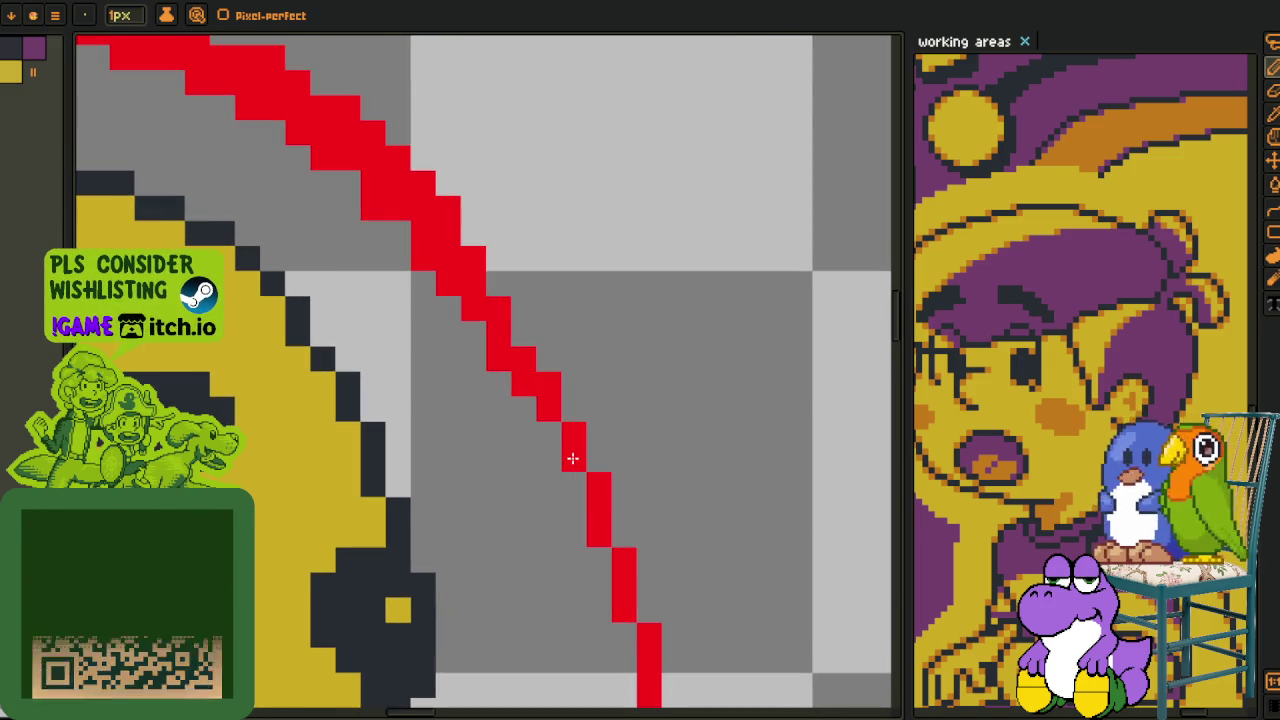
left_click_drag(516, 382, 501, 365)
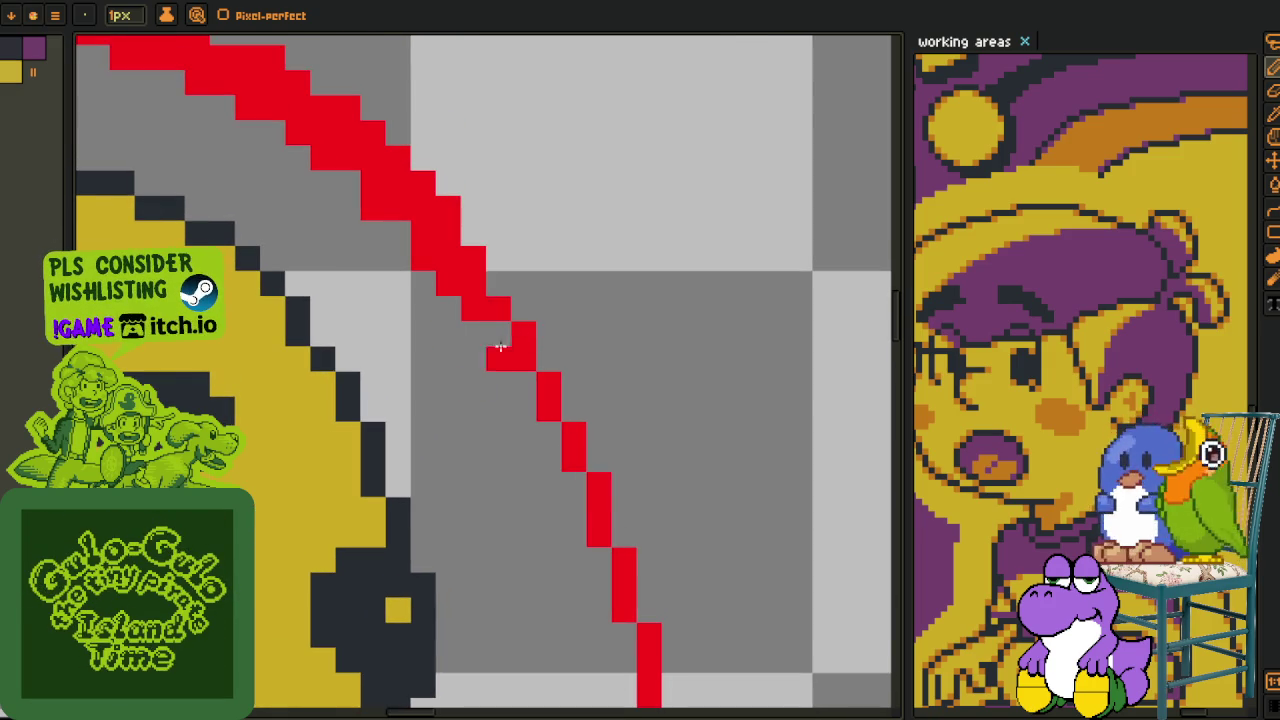
- Erase extra pixels at the stroke's bend, thinning it to one pixel
scroll(517, 434, "up", 3)
scroll(543, 491, "left", 1)
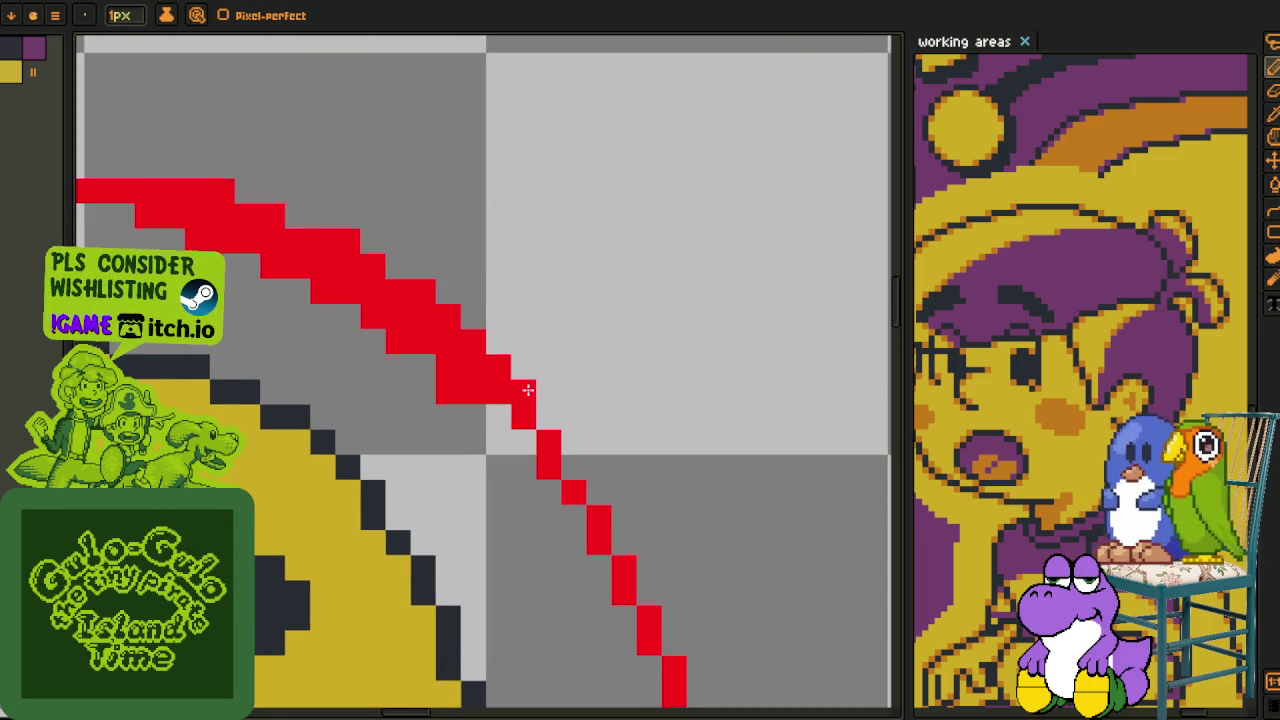
left_click_drag(477, 386, 395, 317)
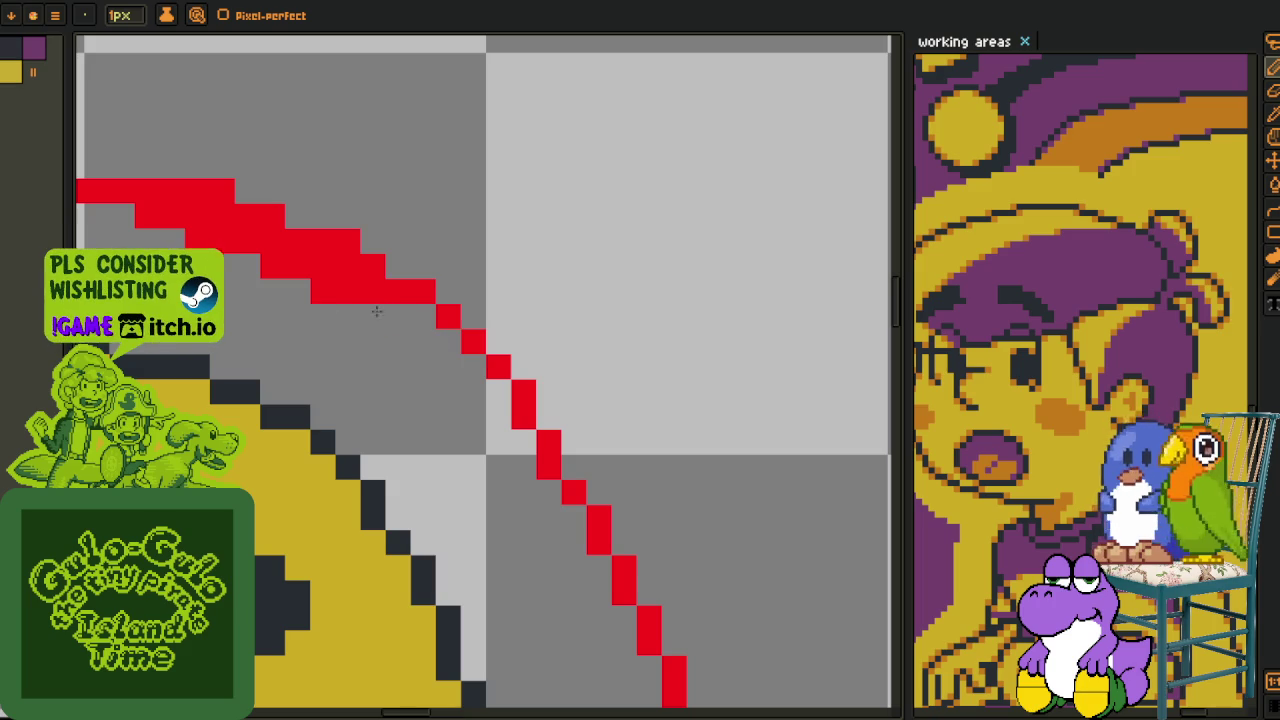
scroll(532, 402, "up", 2)
scroll(532, 402, "left", 3)
mouse_move(513, 405)
left_mouse_down()
mouse_move(430, 390)
mouse_move(440, 380)
mouse_move(417, 327)
left_mouse_up()
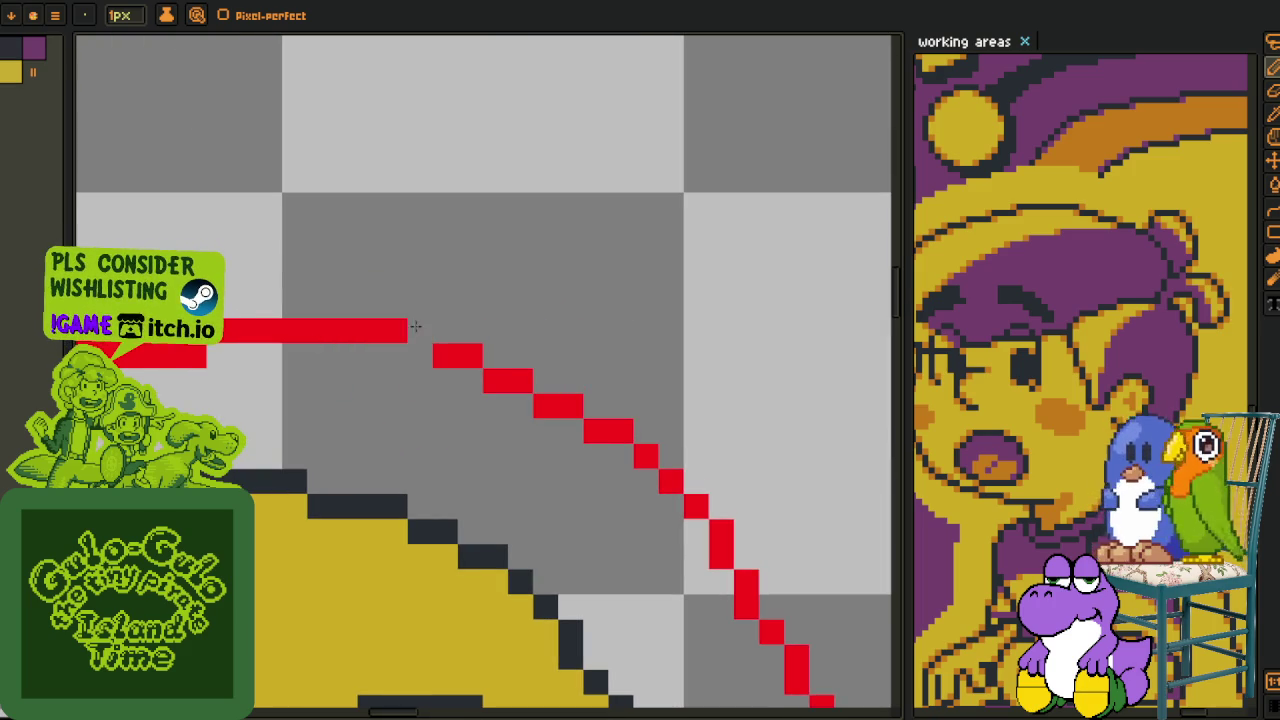
- Remove doubled, overlapping and stray red pixels along the stroke, then zoom back out
scroll(388, 362, "left", 4)
left_click_drag(480, 368, 400, 370)
mouse_move(327, 343)
left_mouse_down()
mouse_move(408, 363)
mouse_move(365, 400)
mouse_move(285, 397)
left_mouse_up()
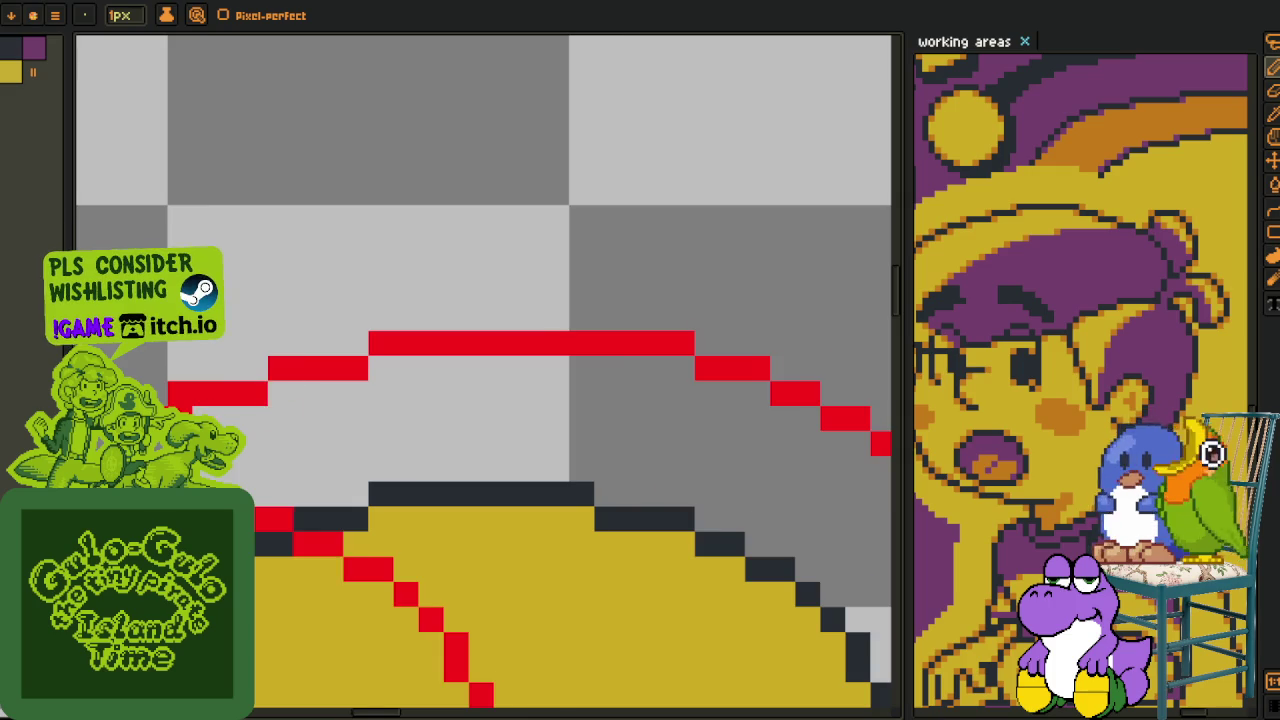
scroll(375, 404, "left", 3)
left_click(317, 405)
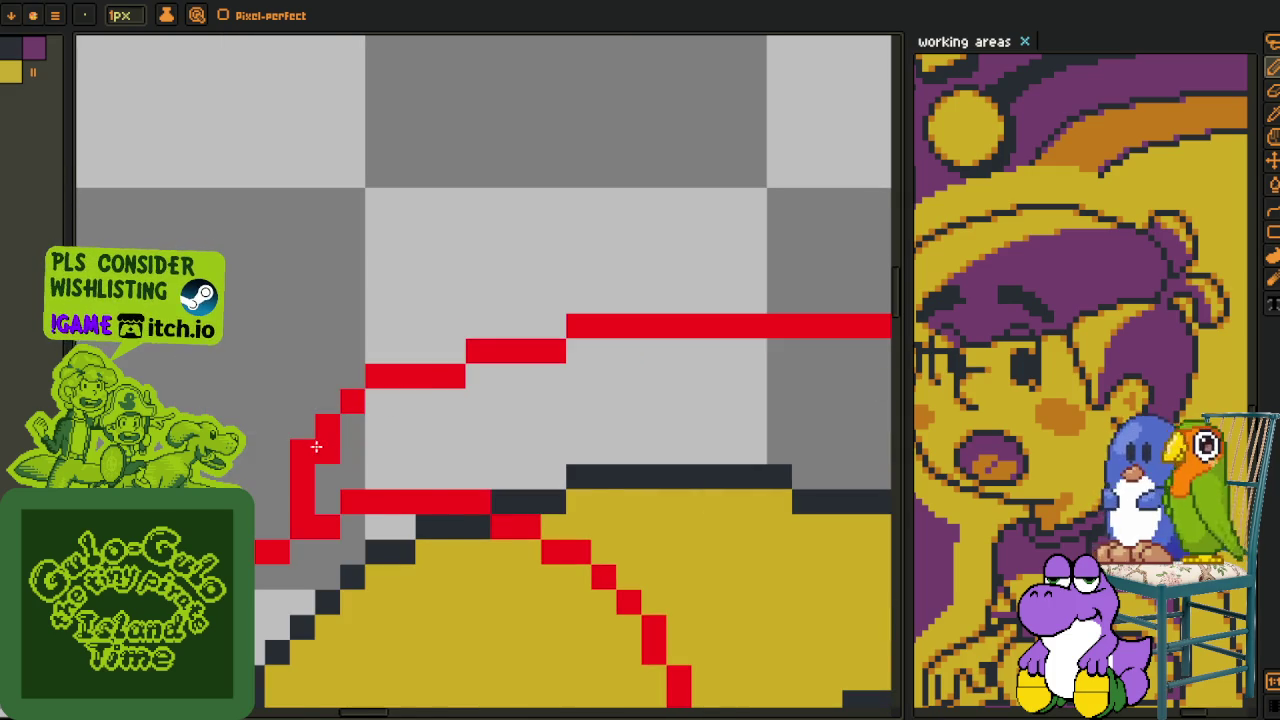
scroll(315, 446, "down", 4)
scroll(450, 450, "down", 1)
scroll(560, 460, "down", 1)
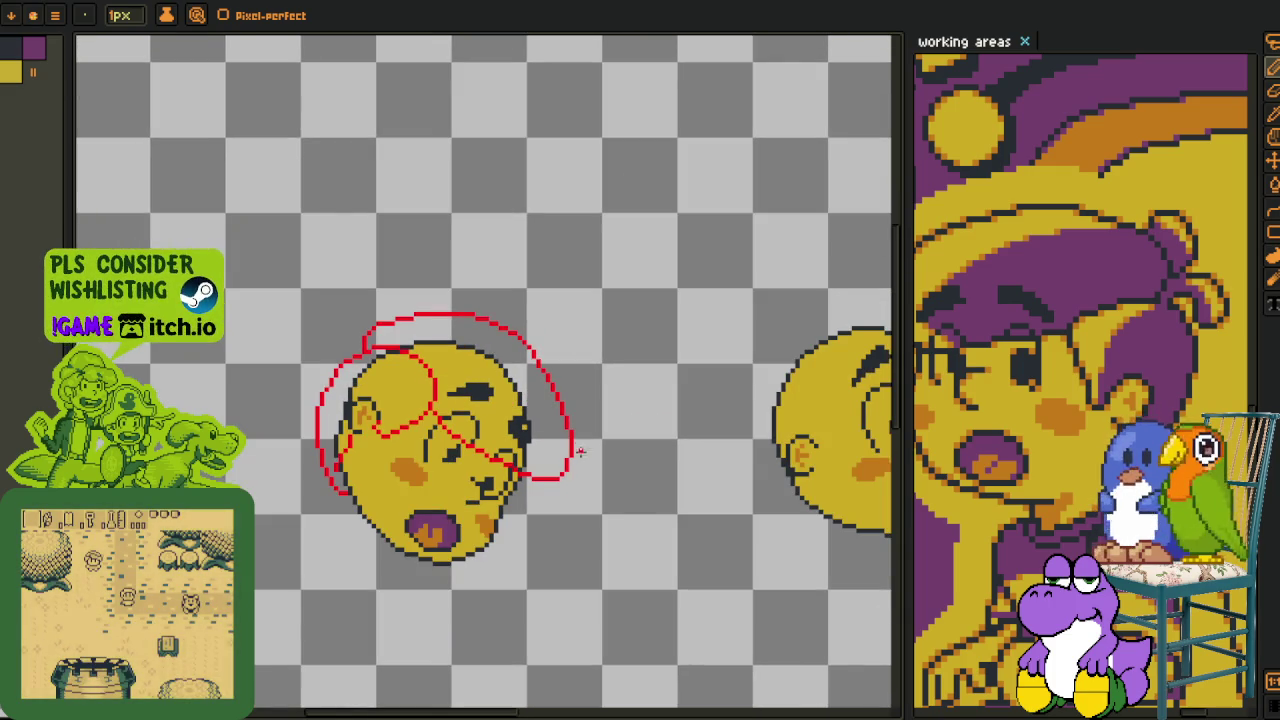
- Thin the red outline's right side to one pixel and fill gaps between its steps
scroll(580, 455, "up", 2)
scroll(585, 420, "up", 1)
left_click_drag(568, 358, 612, 455)
scroll(586, 406, "up", 2)
mouse_move(520, 313)
left_mouse_down()
mouse_move(560, 372)
mouse_move(543, 354)
left_mouse_up()
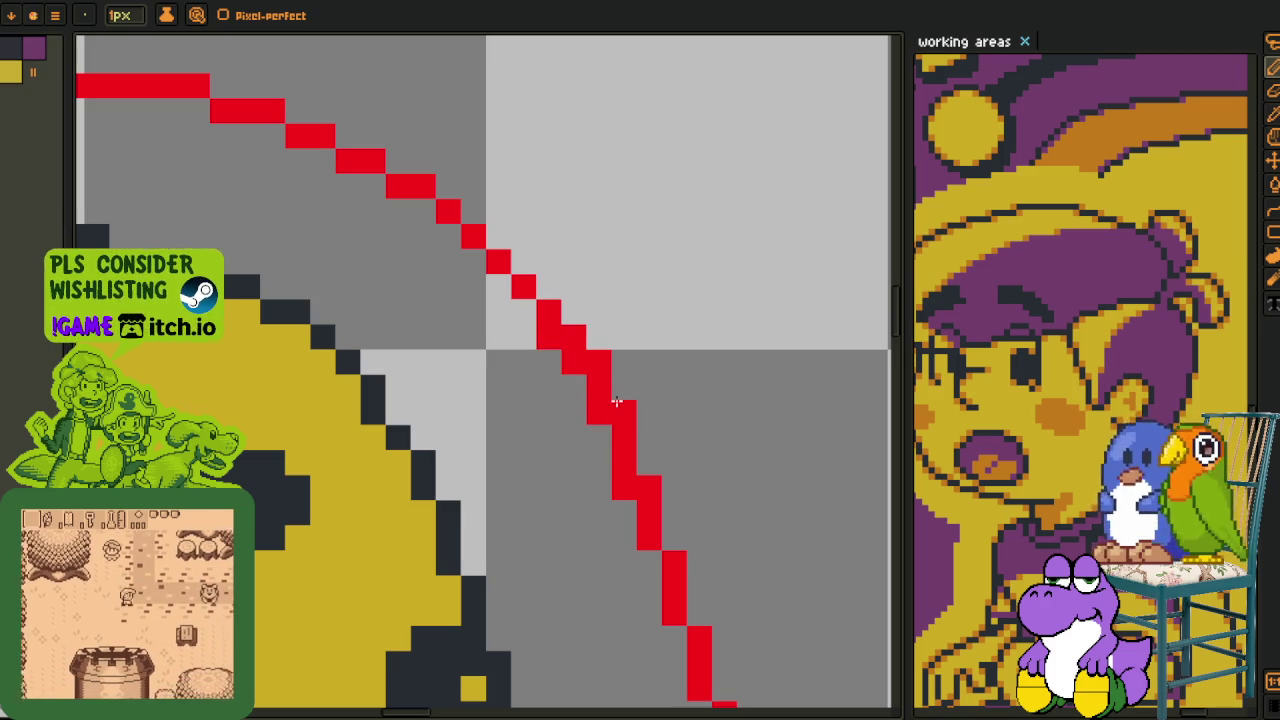
left_click(573, 337)
left_click_drag(673, 502, 613, 368)
left_click(613, 368)
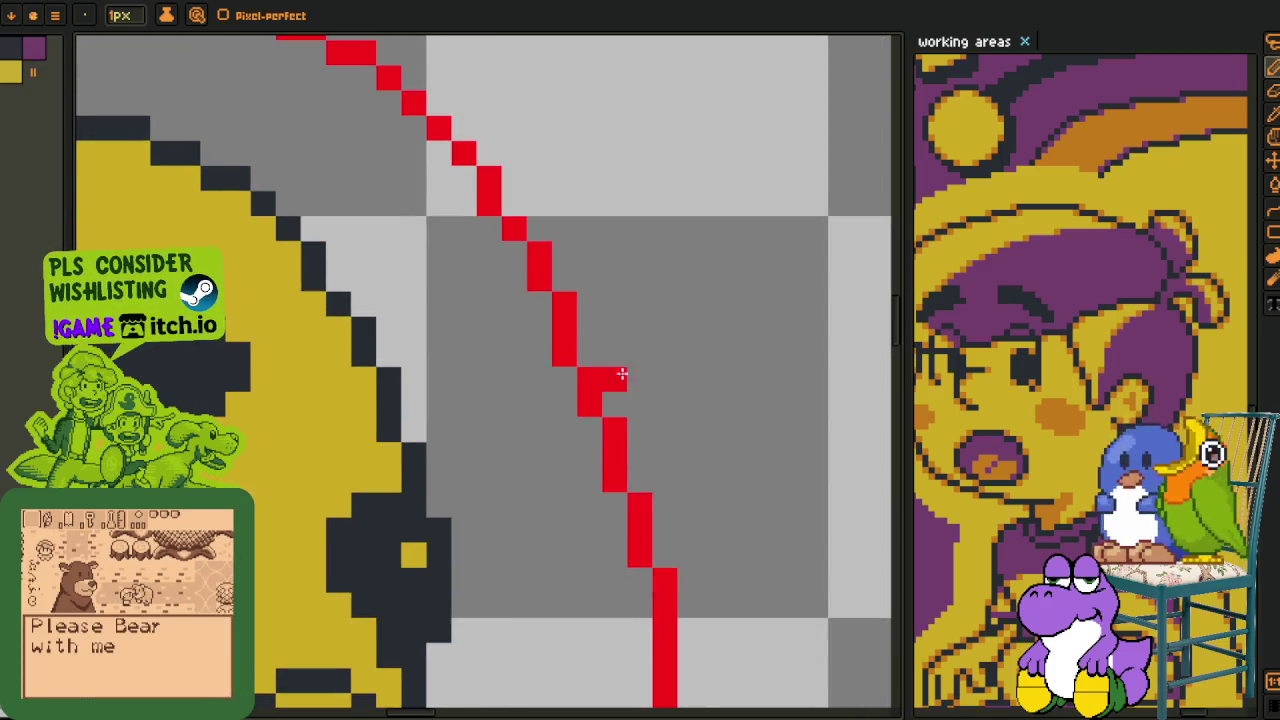
- Lasso the right part of the red outline and move it up and left
scroll(606, 362, "down", 3)
left_click_drag(557, 443, 649, 484)
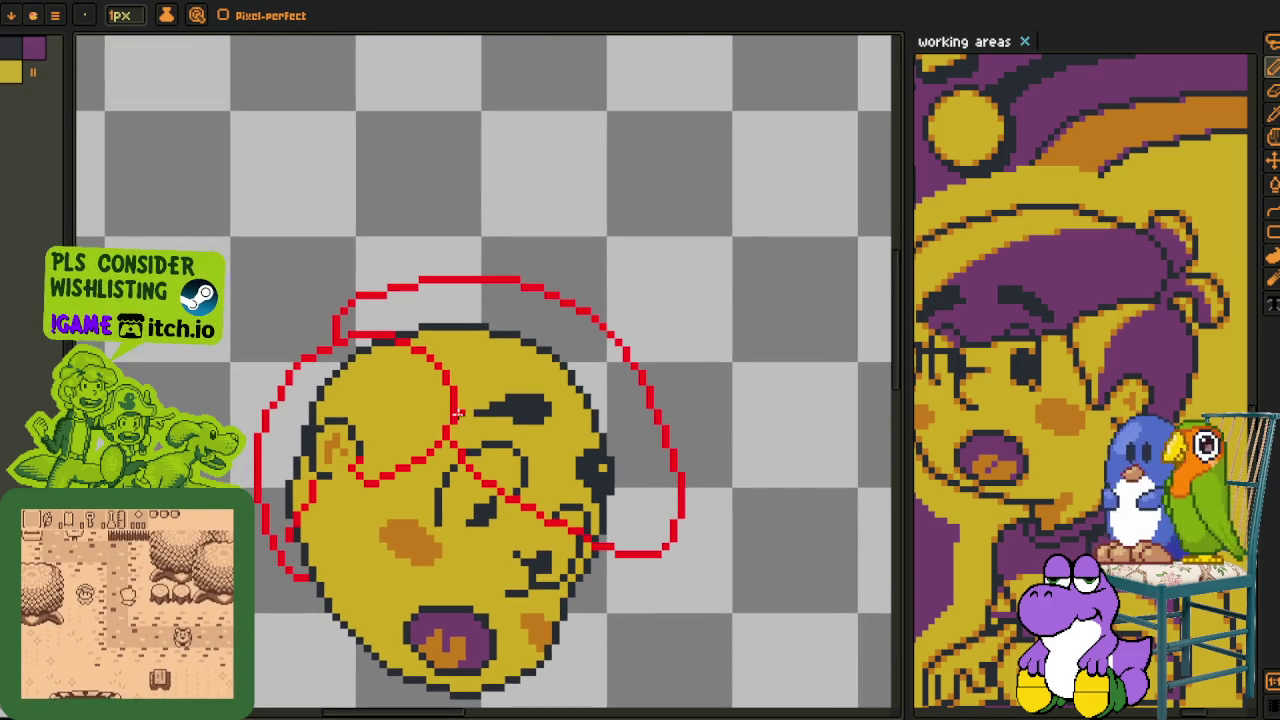
scroll(649, 453, "up", 2)
key("m")
mouse_move(718, 432)
left_mouse_down()
mouse_move(645, 425)
mouse_move(543, 543)
mouse_move(543, 592)
mouse_move(712, 507)
mouse_move(657, 514)
left_mouse_up()
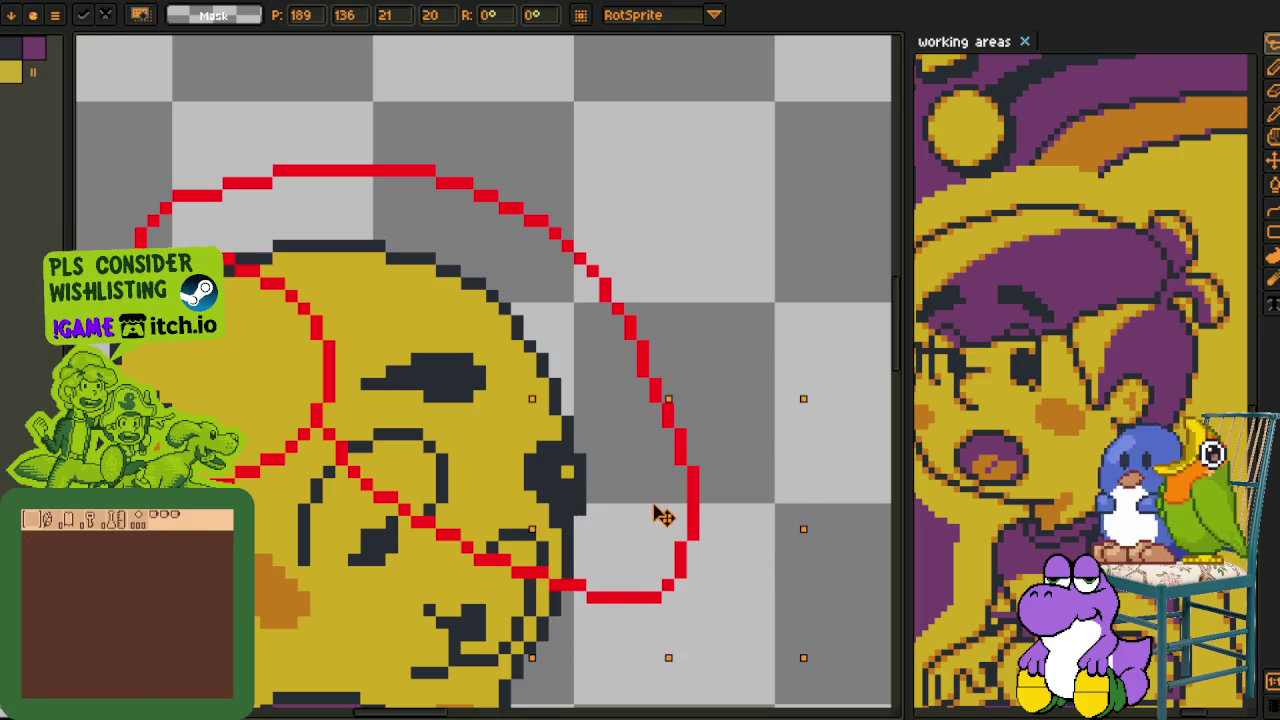
left_click(693, 397)
- Save the file, then start a red curl stroke at the hair's upper left
key("b")
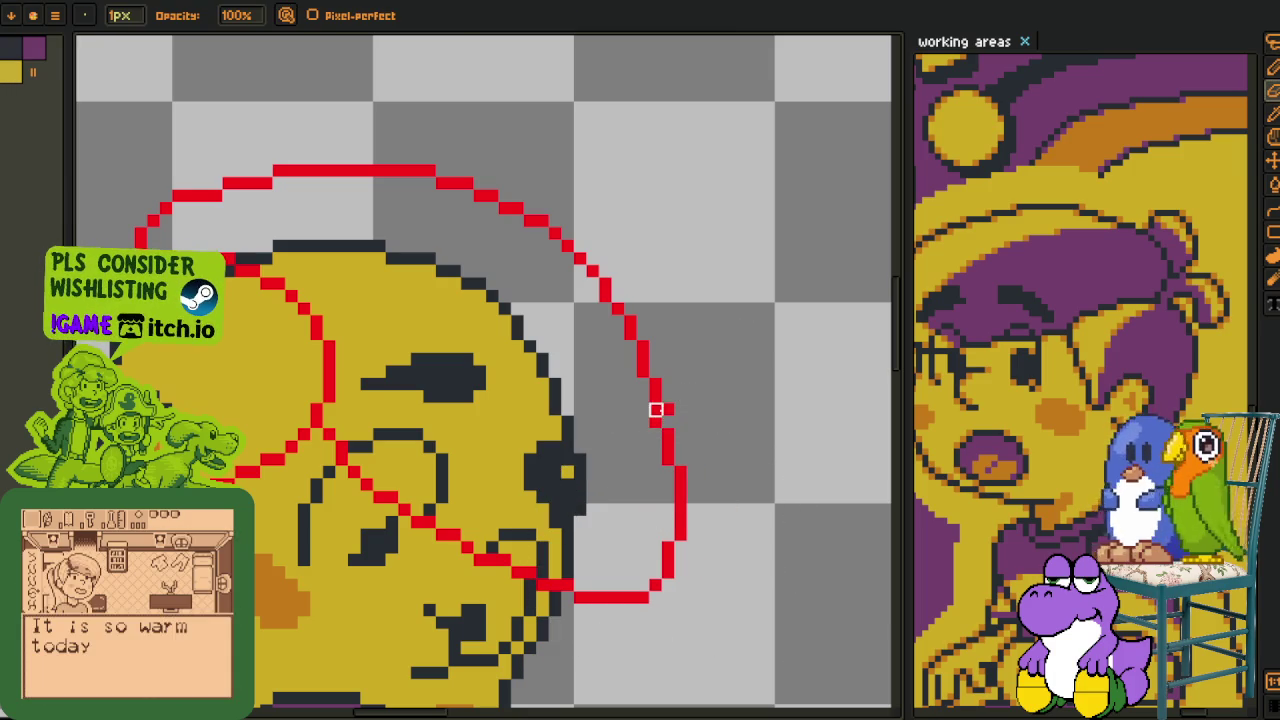
key("alt")
key("e")
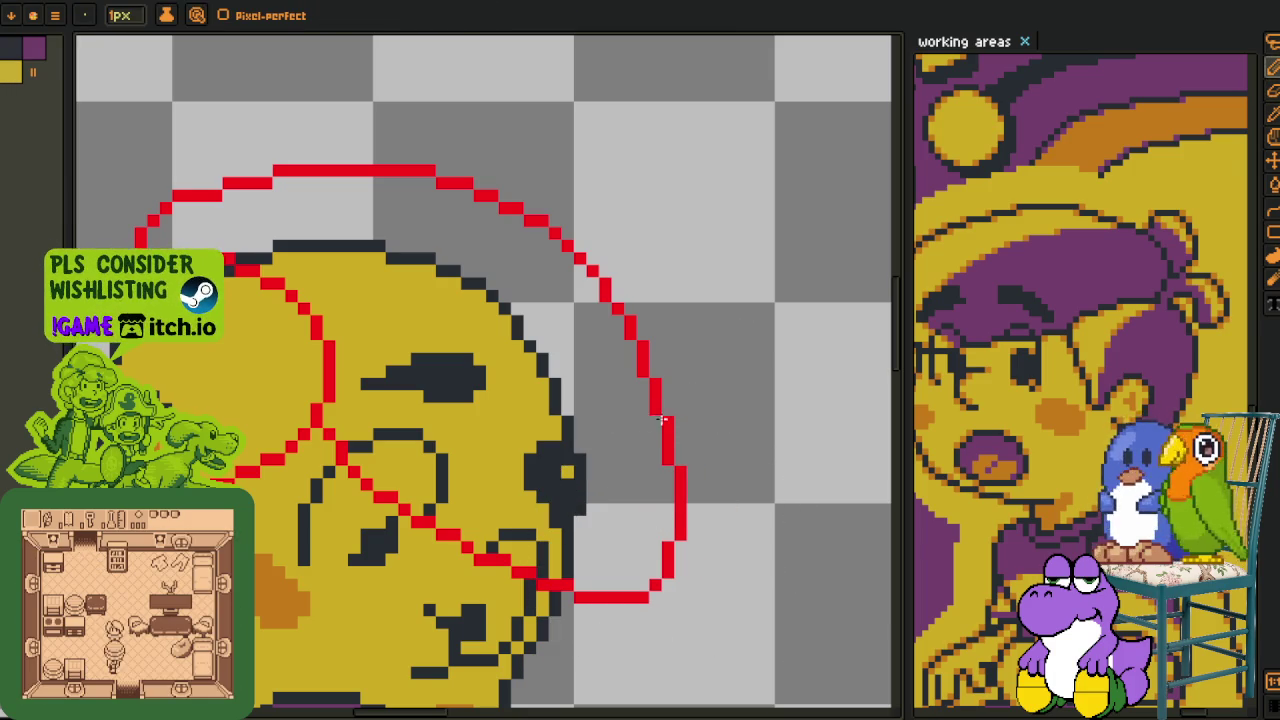
scroll(518, 397, "down", 3)
scroll(418, 323, "up", 3)
key("ctrl+s")
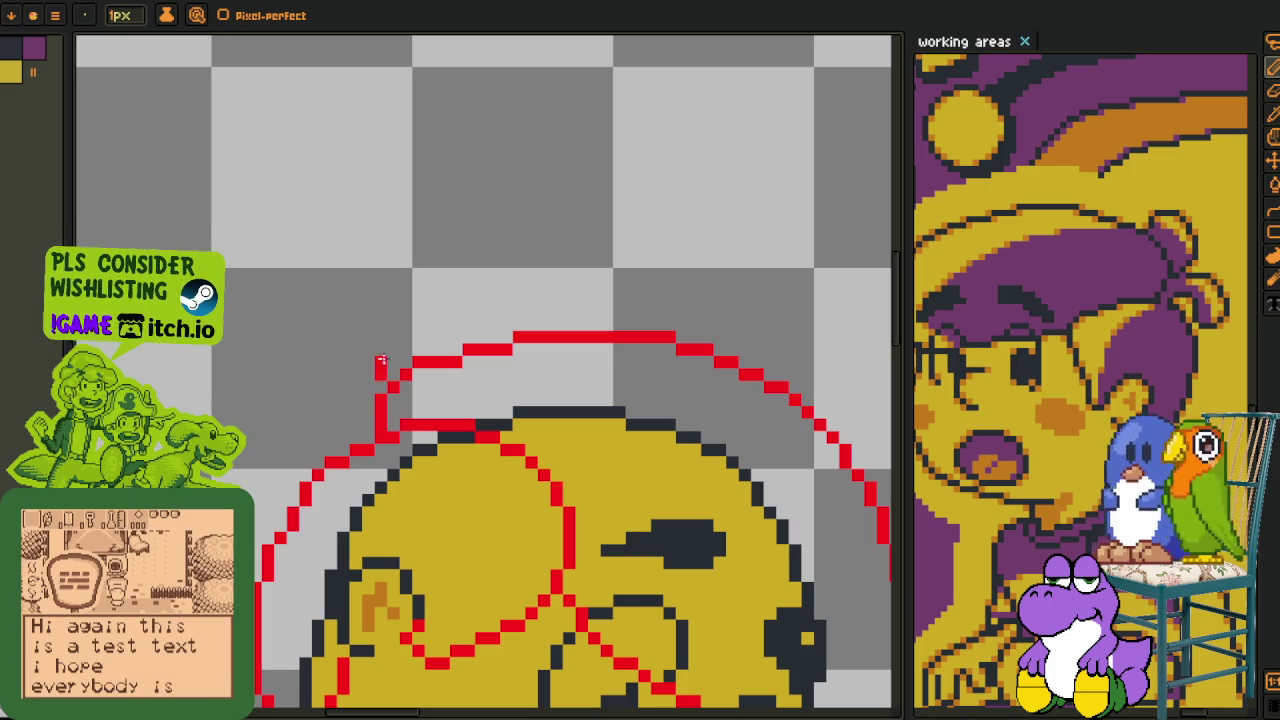
mouse_move(308, 323)
left_mouse_down()
mouse_move(281, 349)
mouse_move(354, 396)
left_mouse_up()
- Redraw the curl's lower stroke at the hair's top-left, undoing misplaced parts
scroll(287, 361, "up", 2)
key("ctrl+z")
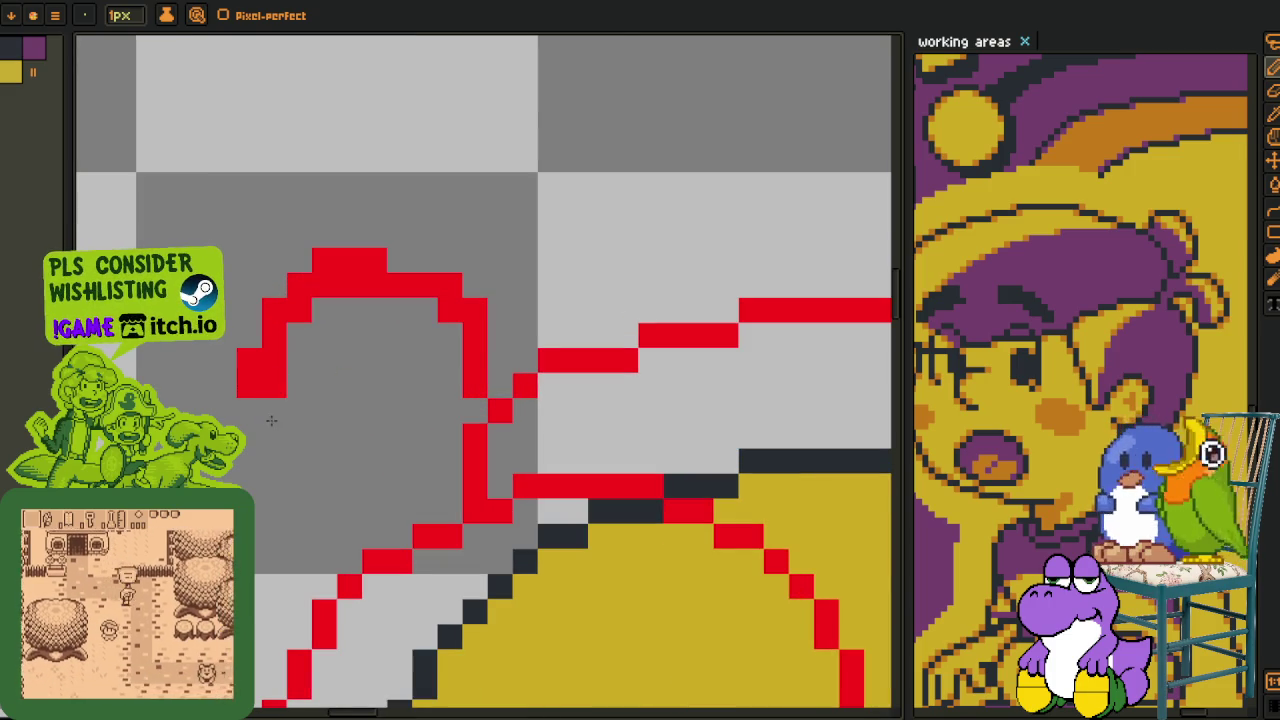
mouse_move(264, 417)
left_mouse_down()
mouse_move(368, 415)
mouse_move(398, 512)
left_mouse_up()
key("ctrl+z")
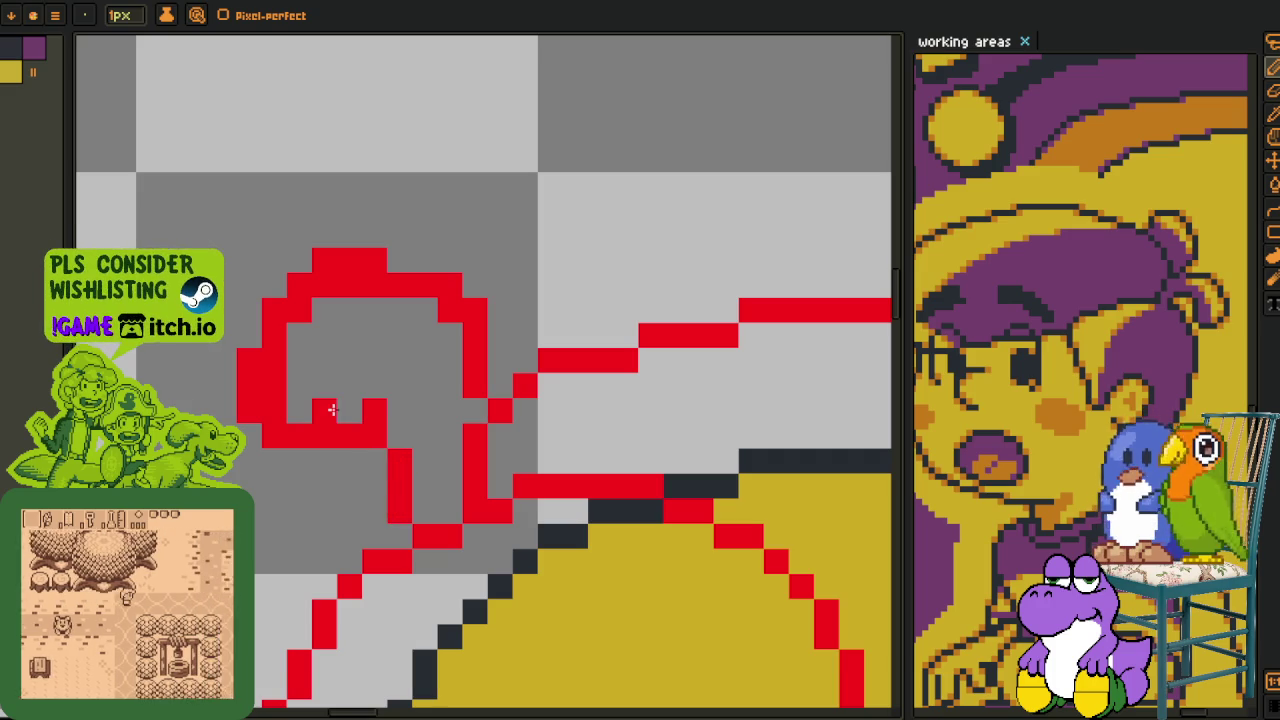
- Add the curl's inner lower row and erase a gap in the top red line
left_click(291, 396)
key("ctrl+z")
mouse_move(350, 460)
left_mouse_down()
mouse_move(300, 460)
mouse_move(307, 430)
left_mouse_up()
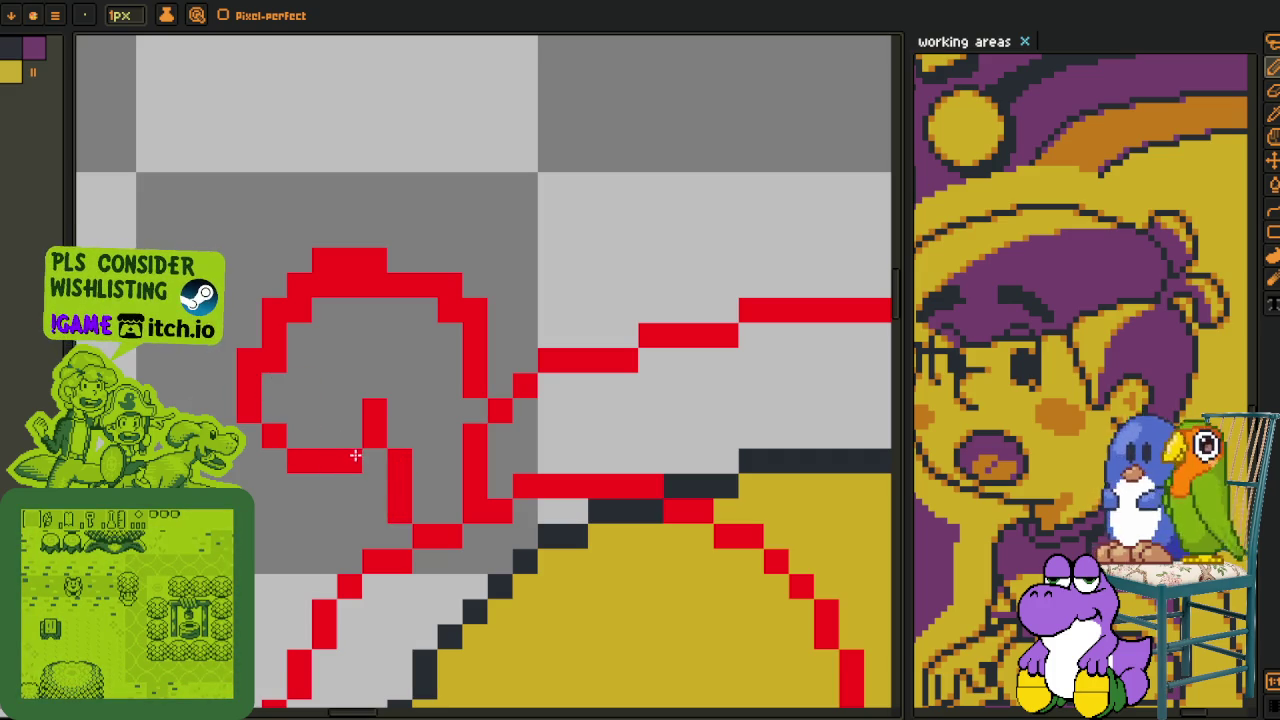
mouse_move(296, 320)
left_mouse_down()
mouse_move(389, 289)
mouse_move(454, 318)
mouse_move(465, 398)
mouse_move(445, 429)
left_mouse_up()
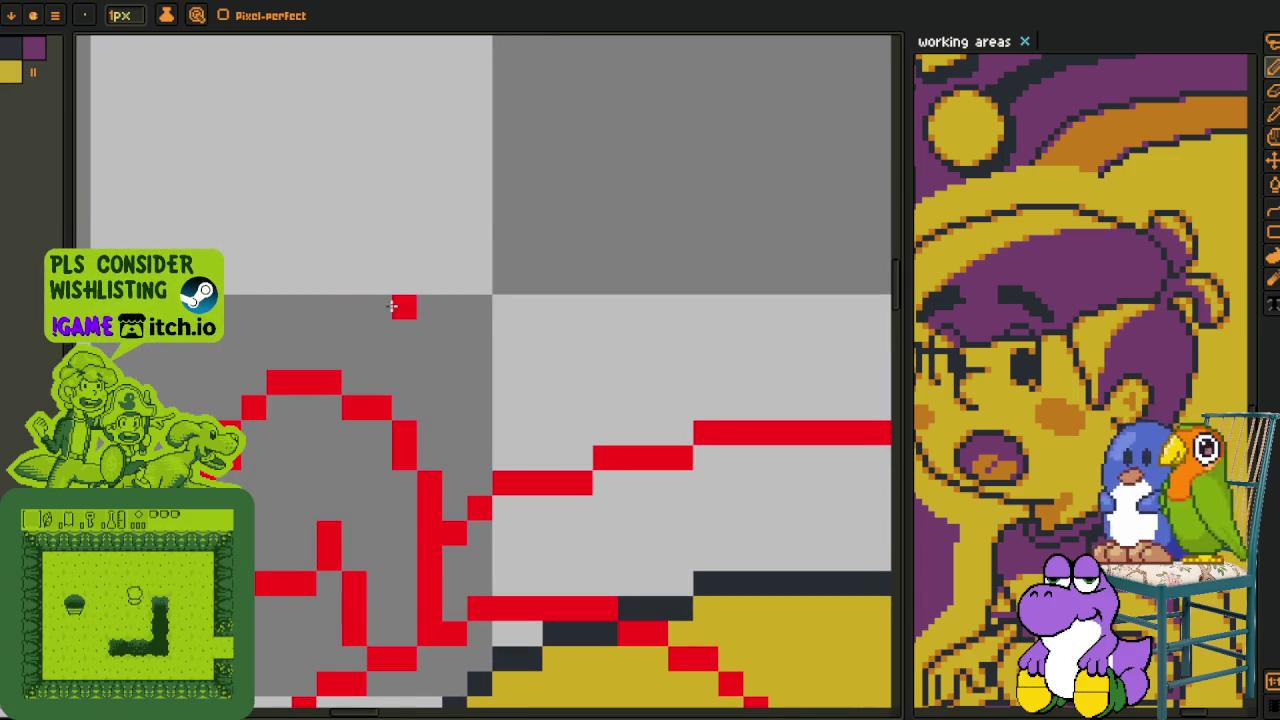
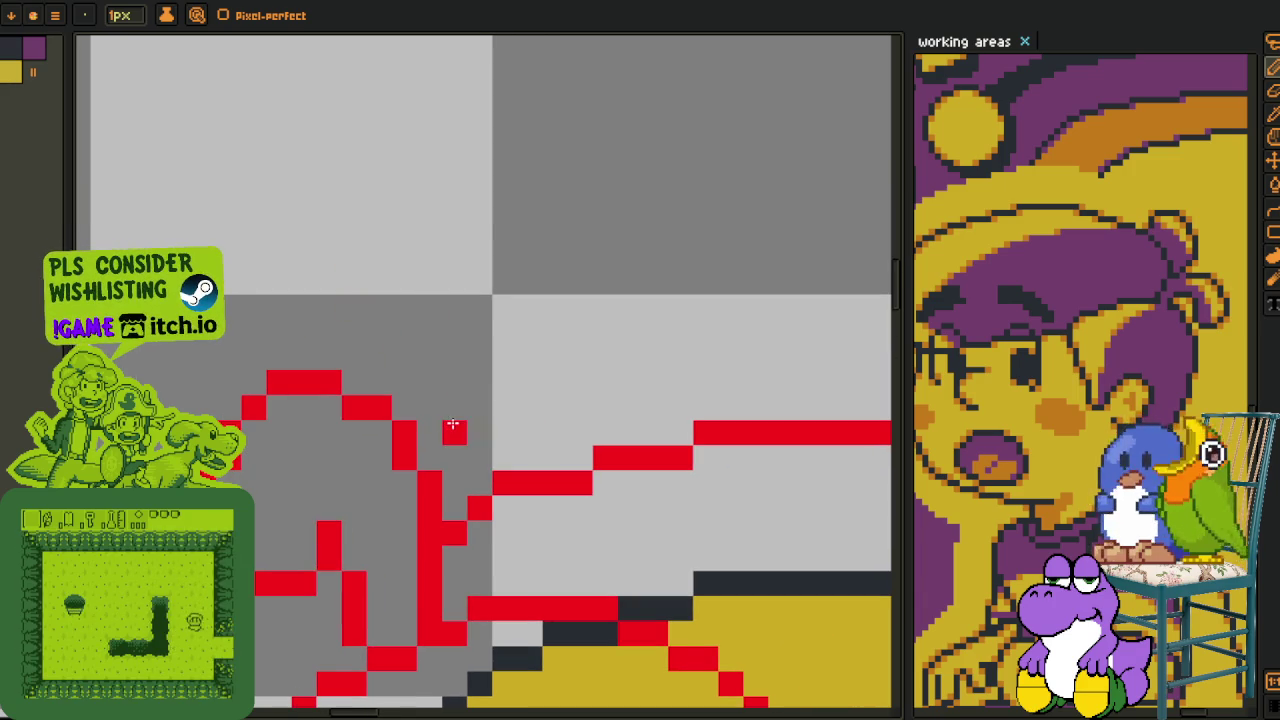
- Sketch red hair strokes around the left yellow face, including the bun on top
left_click_drag(453, 428, 501, 333)
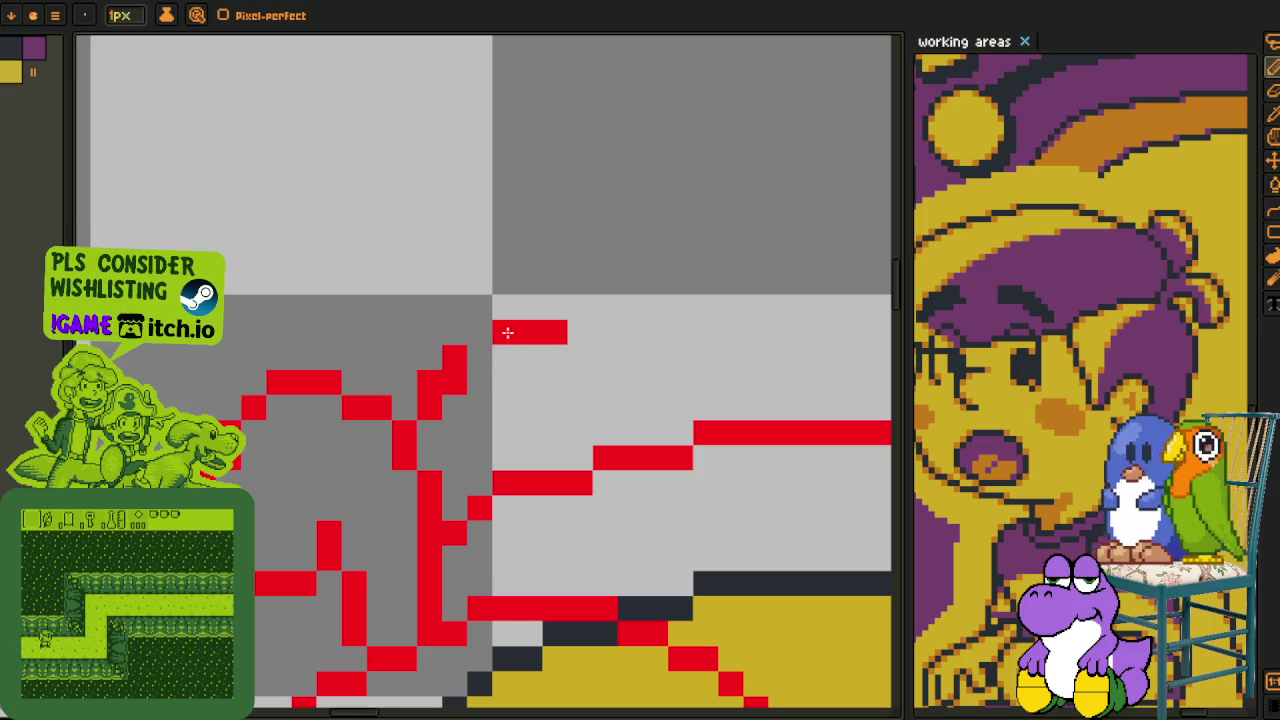
mouse_move(605, 357)
left_mouse_down()
mouse_move(627, 387)
mouse_move(628, 440)
left_mouse_up()
left_click(478, 357)
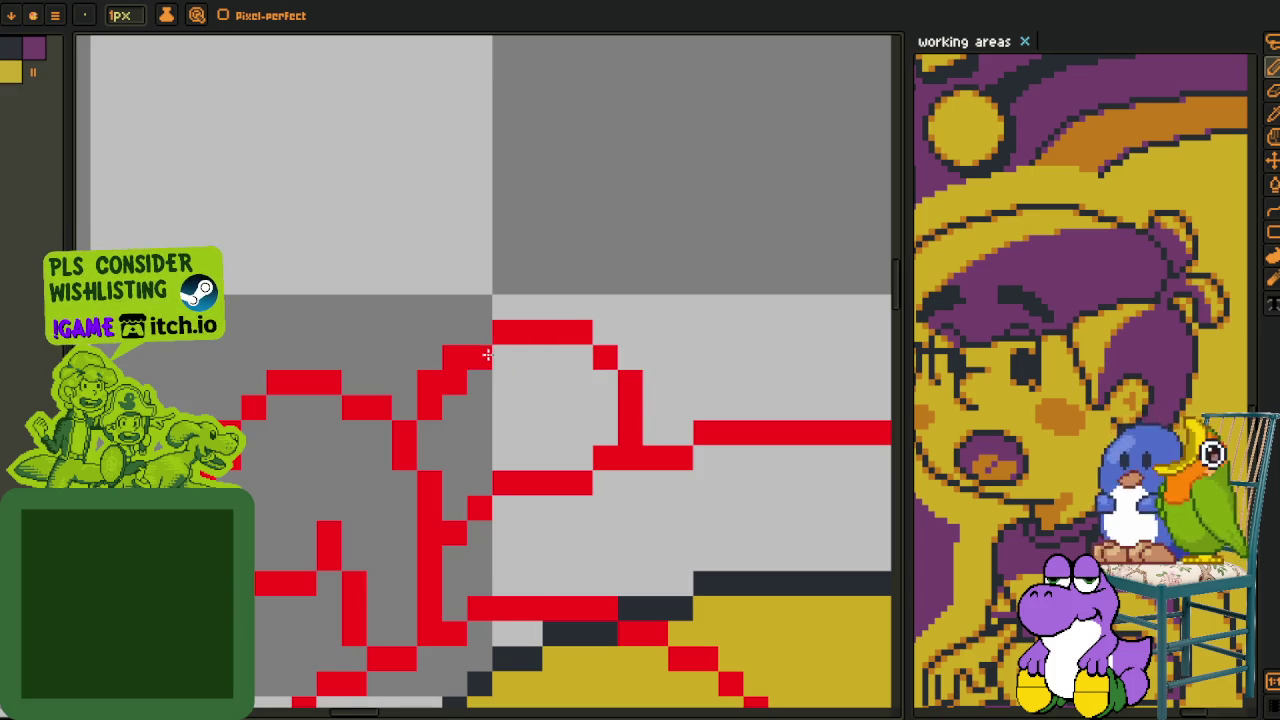
- Zoom in on the head and begin filling the gap between the outlines with purple
scroll(453, 388, "down", 2)
scroll(440, 383, "down", 2)
scroll(420, 375, "down", 1)
scroll(410, 372, "up", 1)
scroll(410, 372, "down", 2)
scroll(450, 343, "up", 1)
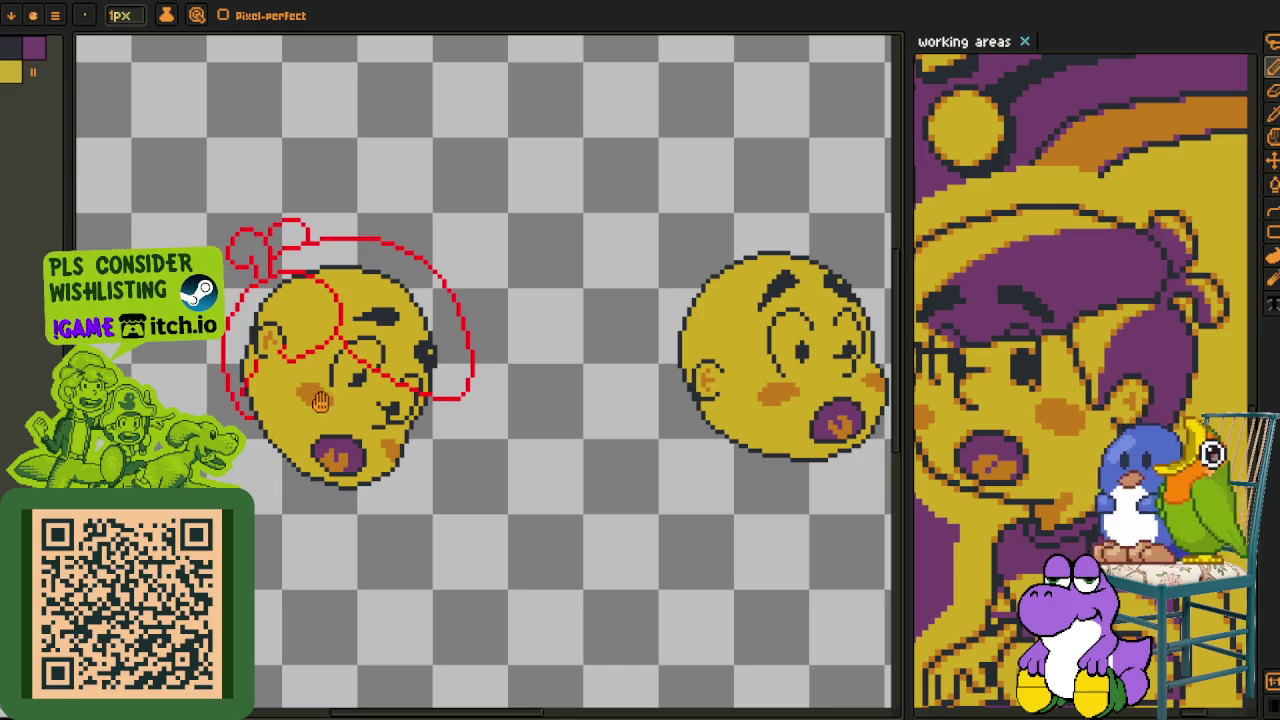
scroll(335, 408, "up", 1)
scroll(335, 408, "up", 1)
scroll(335, 408, "up", 1)
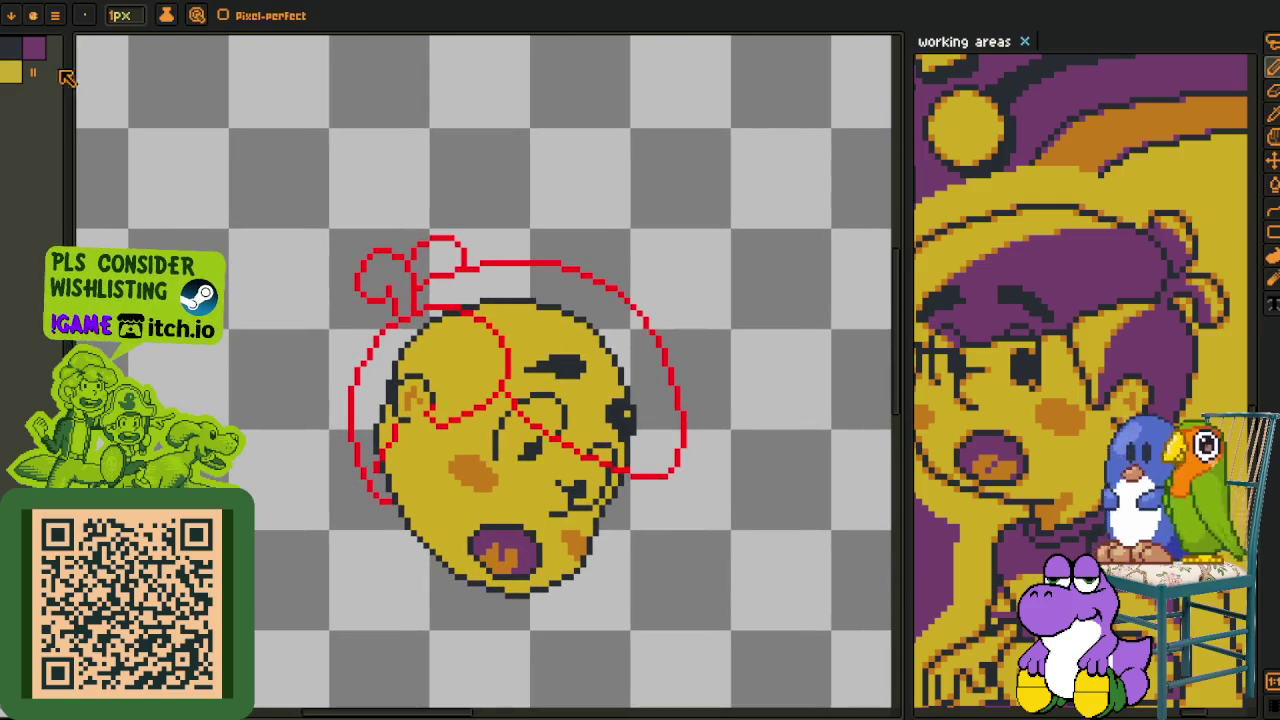
scroll(377, 443, "up", 1)
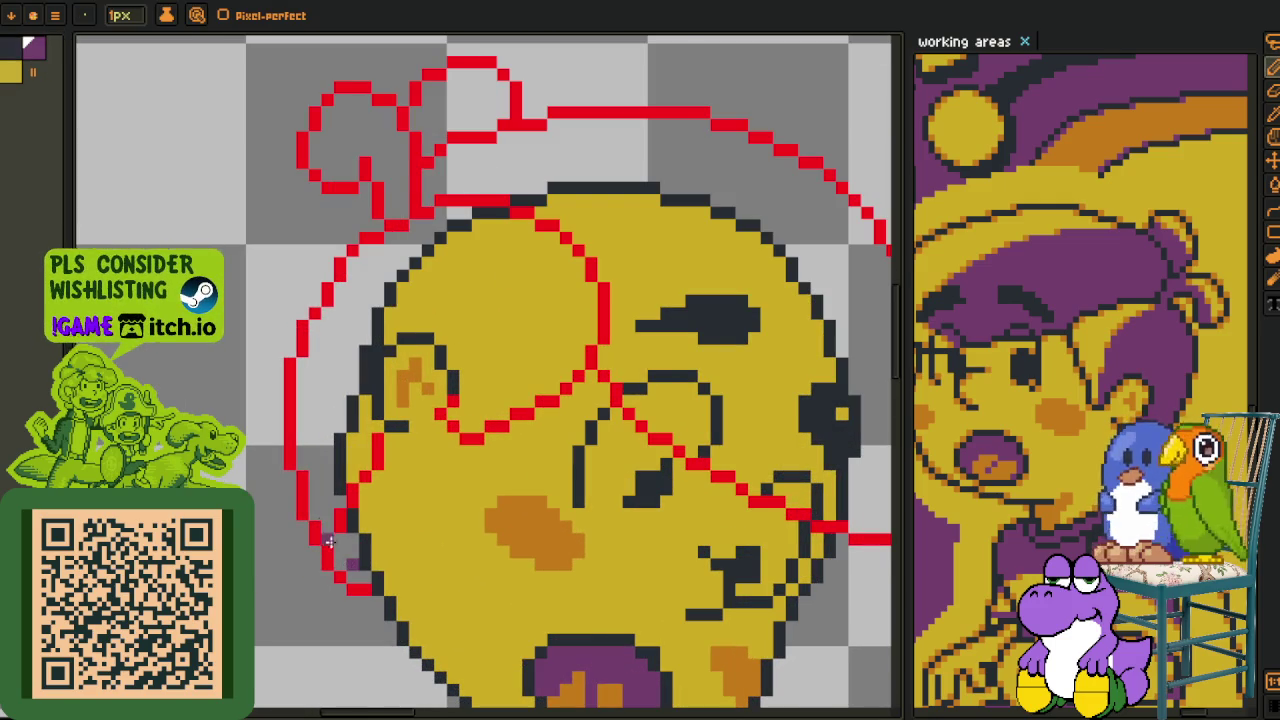
scroll(340, 553, "up", 1)
key("g")
left_click(353, 545)
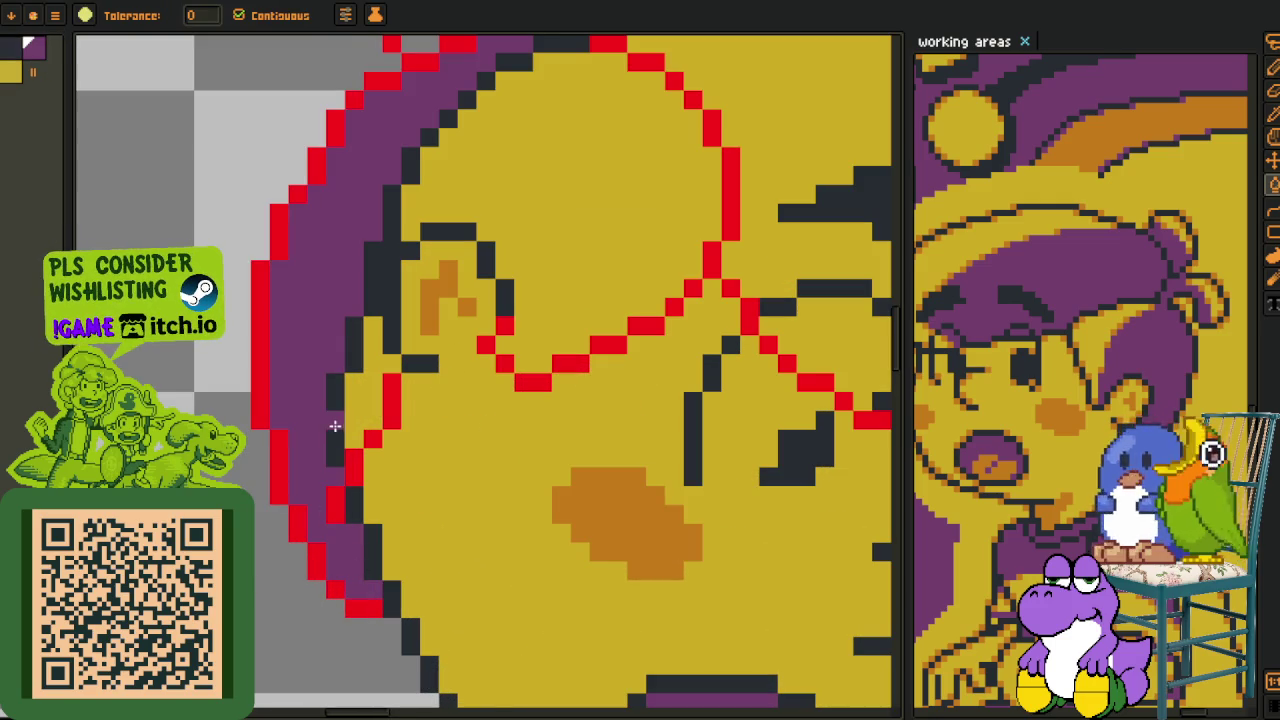
- Fill the dark pixel column and nearby yellow area purple, then pencil over dark pixels
left_click(332, 426)
left_click(360, 410)
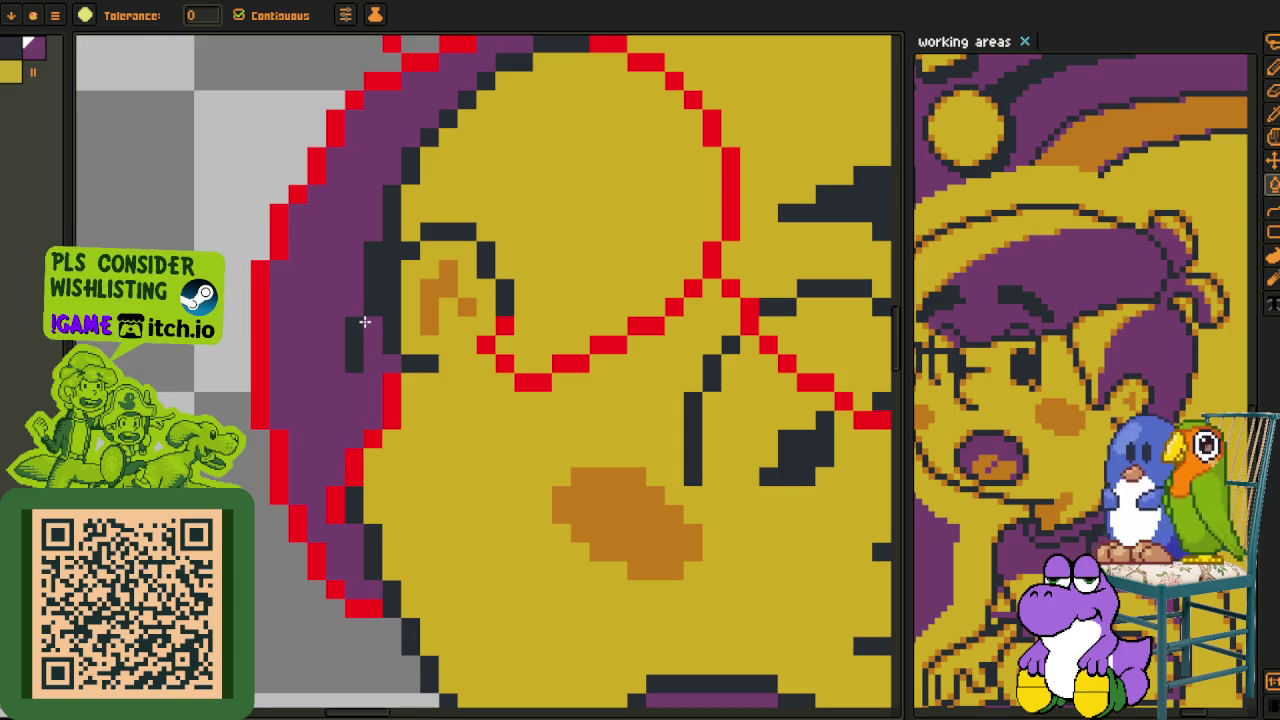
key("b")
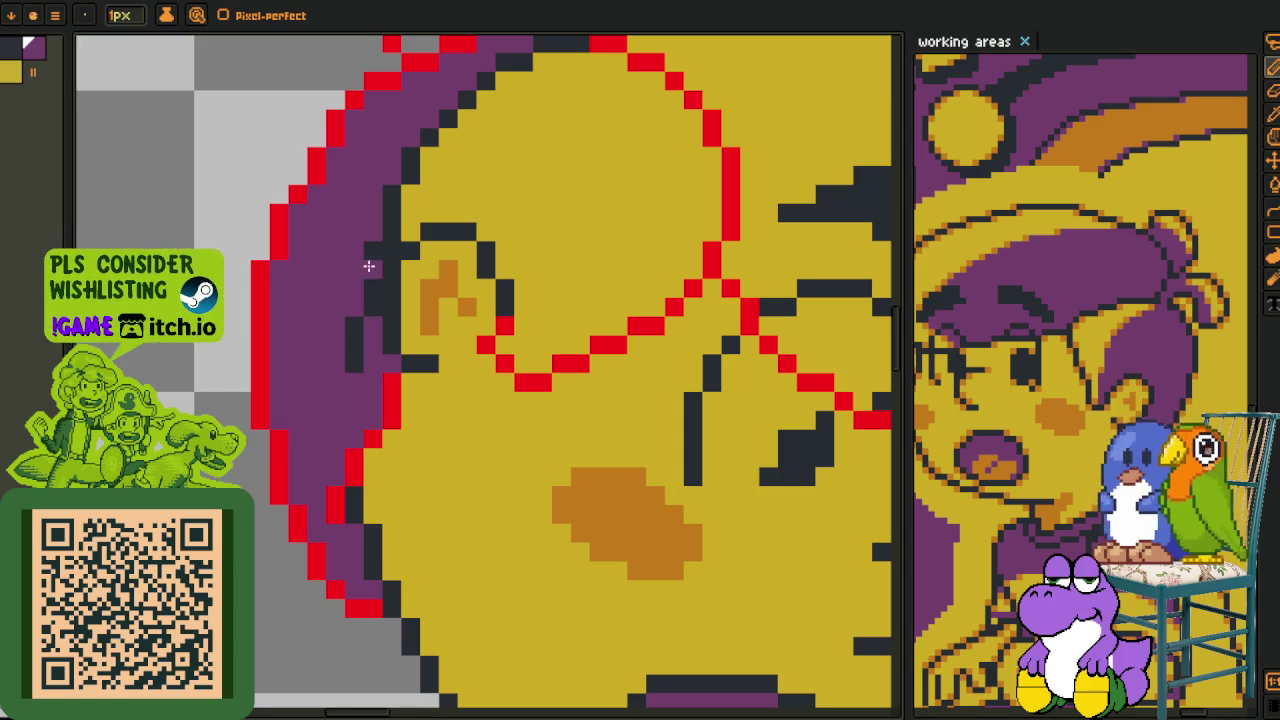
left_click_drag(366, 266, 359, 331)
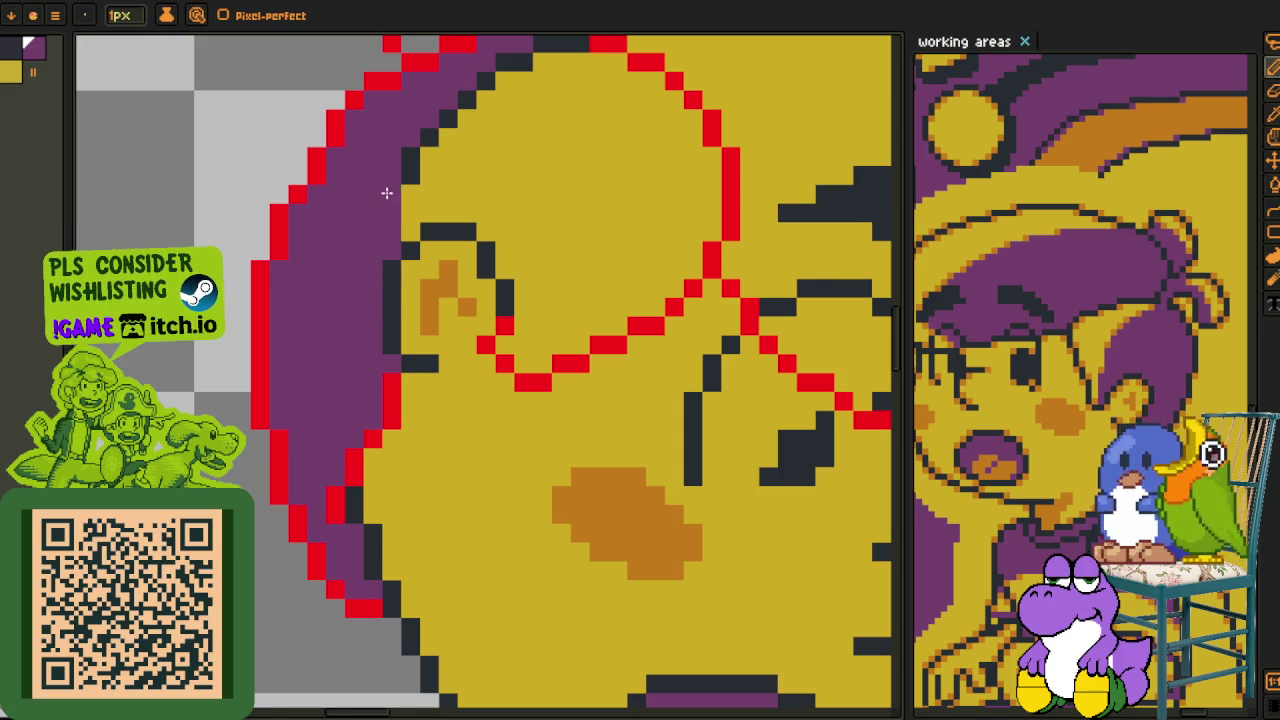
- Fill the large hair region, stray dark pixels and outlined hair pockets with purple
left_click_drag(386, 193, 296, 353)
key("g")
left_click(365, 318)
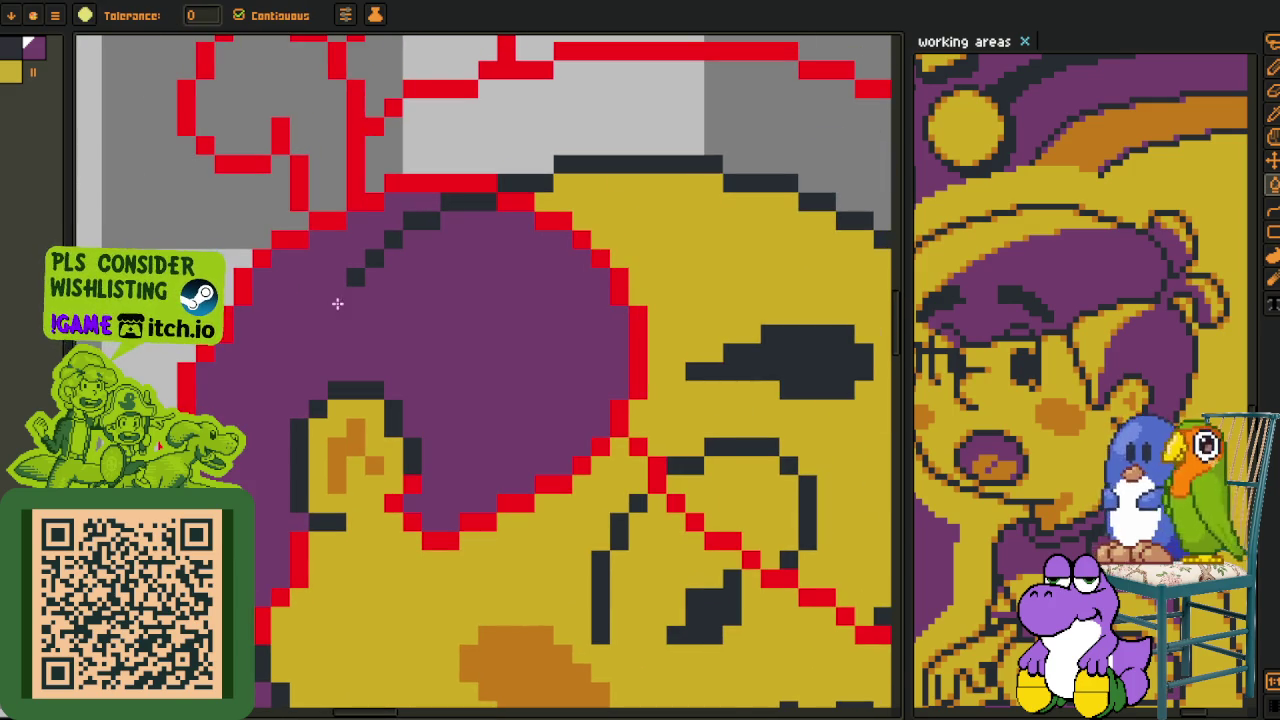
left_click(468, 203)
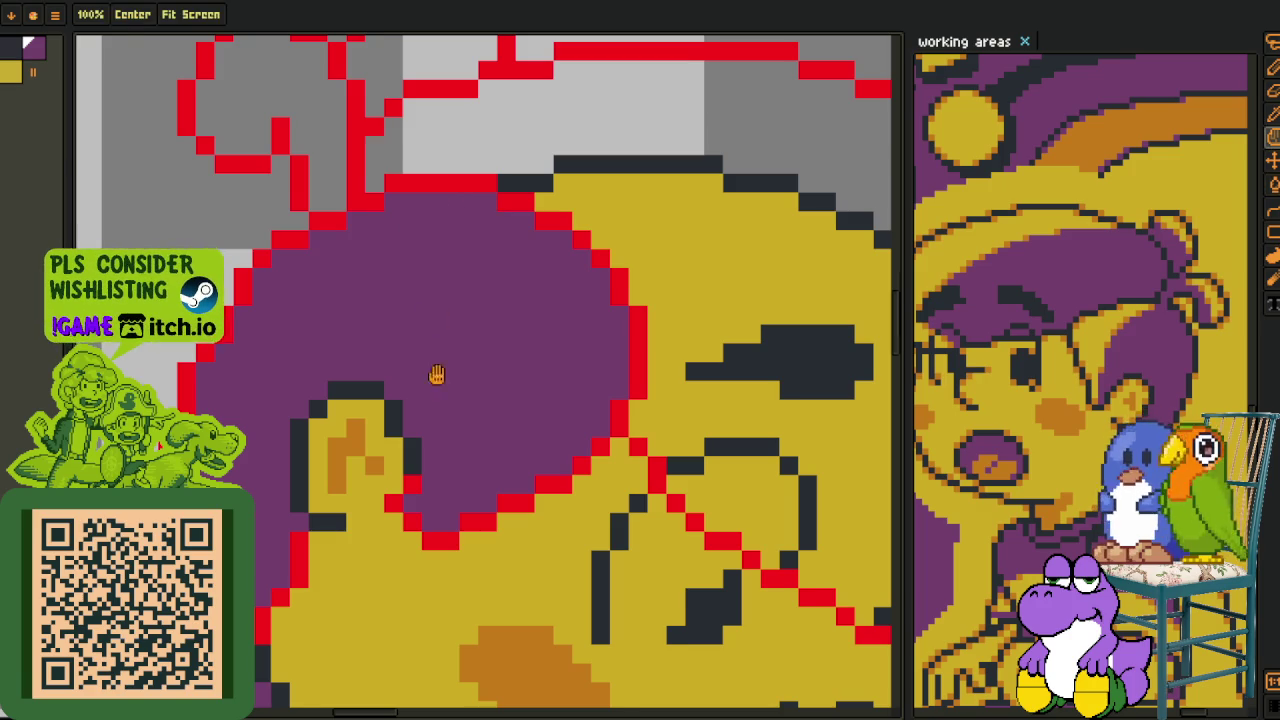
left_click_drag(434, 314, 438, 535)
left_click(317, 323)
left_click(460, 260)
left_click(471, 346)
- Fill the remaining pockets along the right and left hair edges with purple
left_click_drag(707, 388, 443, 443)
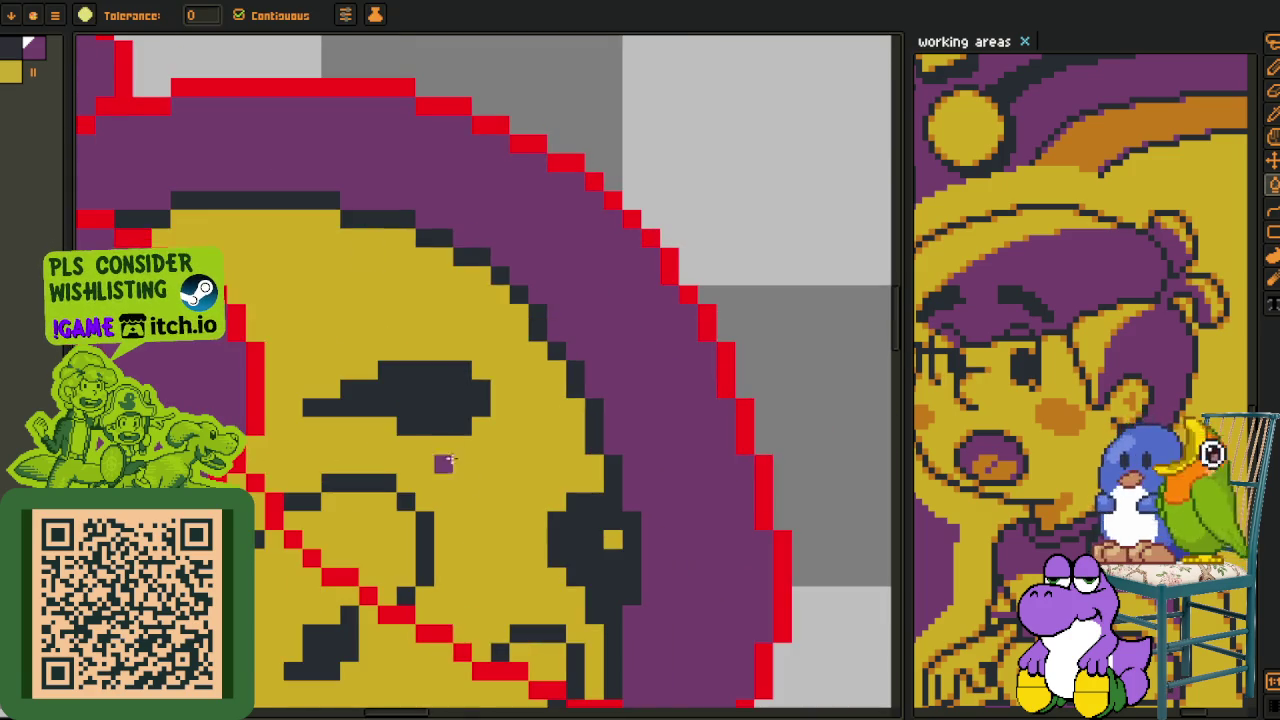
left_click(482, 519)
left_click_drag(517, 560, 444, 491)
left_click(444, 491)
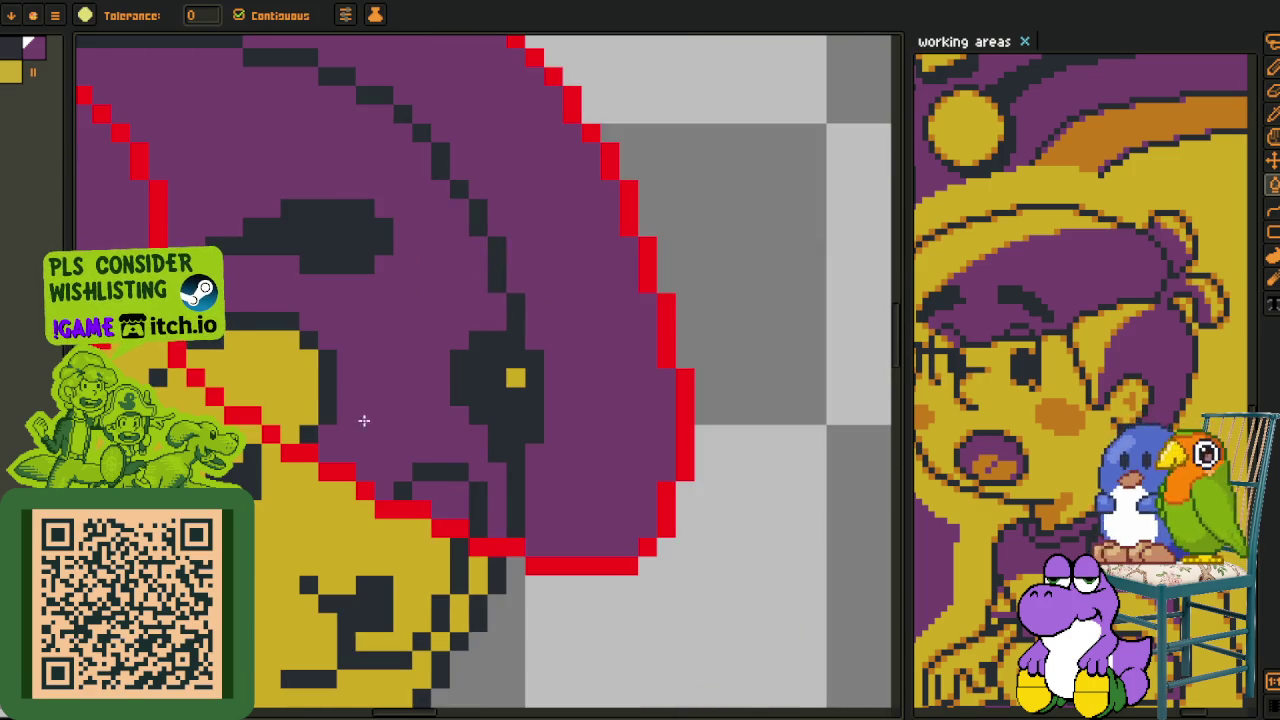
left_click(303, 371)
- Pencil purple over the leftover dark outline pixels and the yellow dot in the hair
key("b")
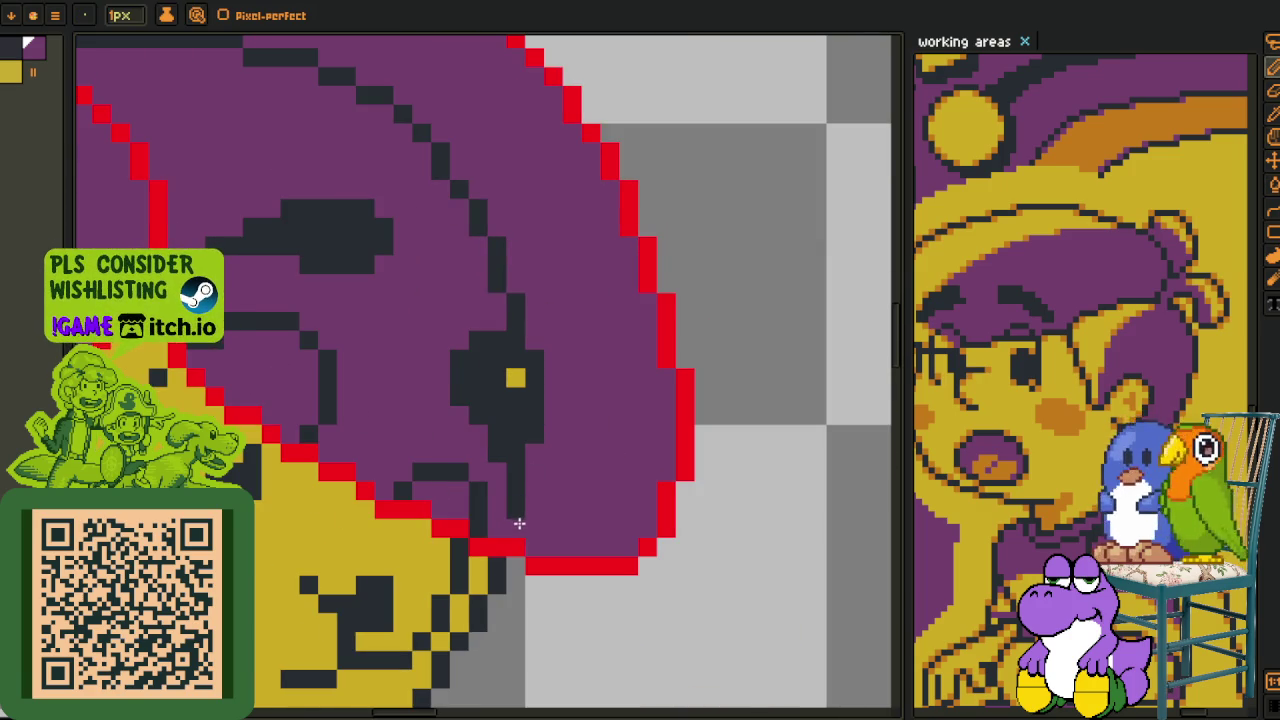
mouse_move(536, 440)
left_mouse_down()
mouse_move(515, 400)
mouse_move(532, 376)
left_mouse_up()
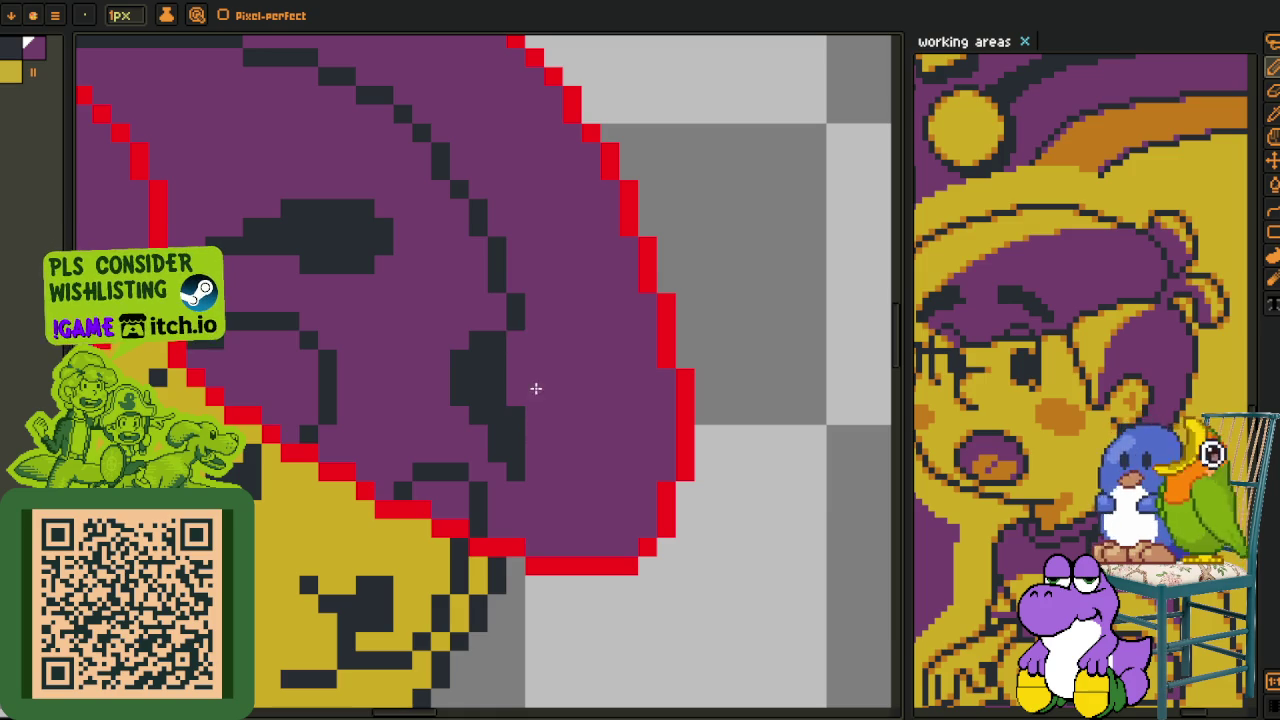
mouse_move(502, 290)
left_mouse_down()
mouse_move(434, 143)
mouse_move(563, 463)
mouse_move(436, 407)
left_mouse_up()
left_click_drag(362, 387, 227, 391)
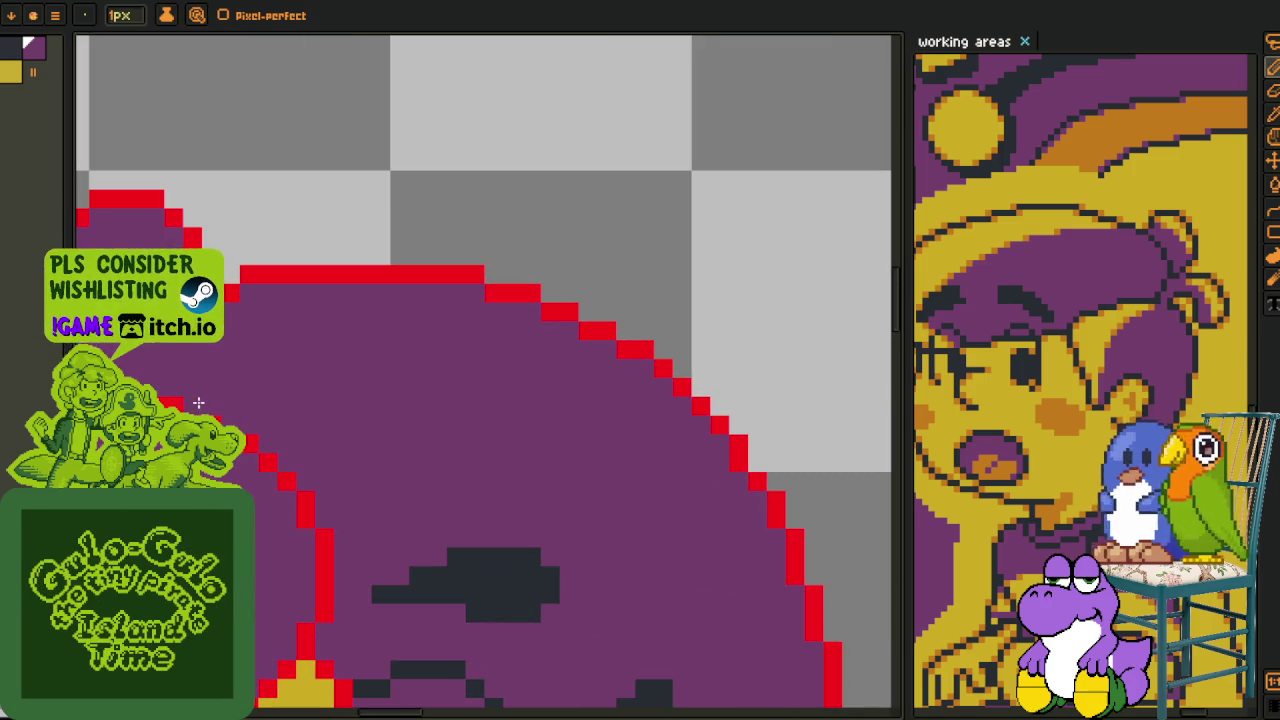
scroll(198, 402, "down", 3)
scroll(366, 386, "down", 2)
- Recolour the red hair outline with the colour replacement setting
key("i")
scroll(550, 445, "down", 1)
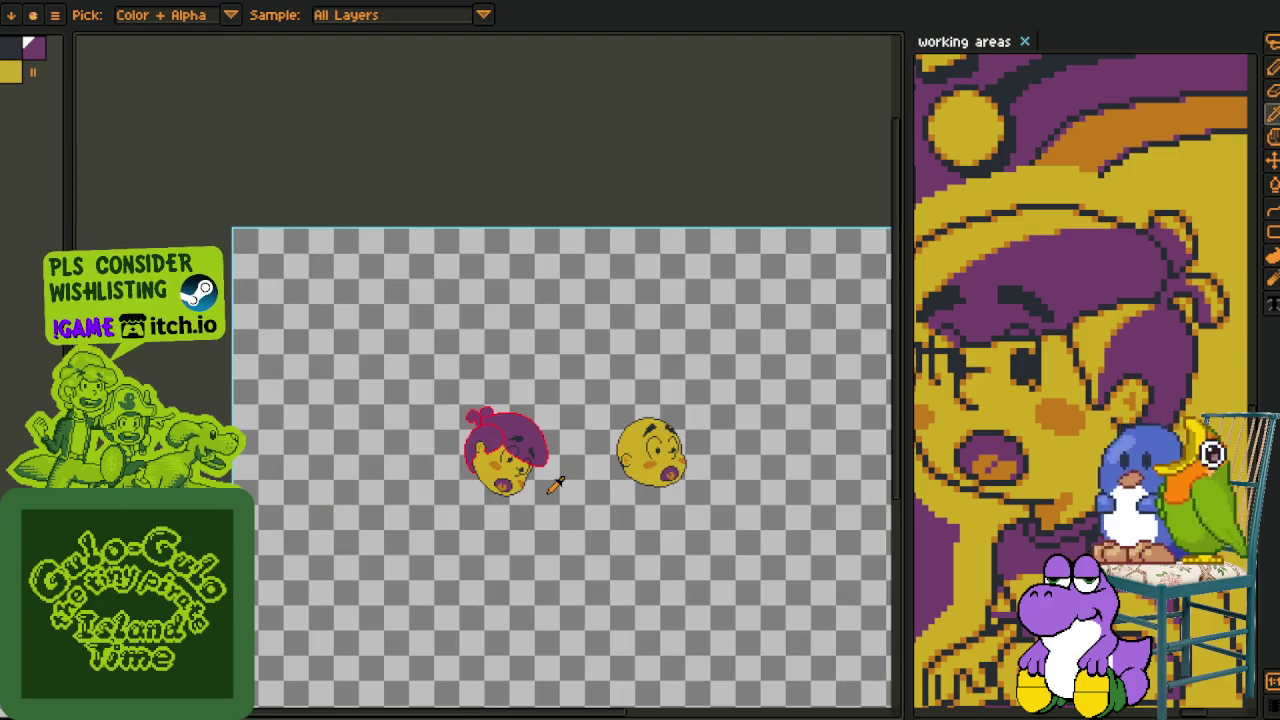
scroll(549, 490, "up", 2)
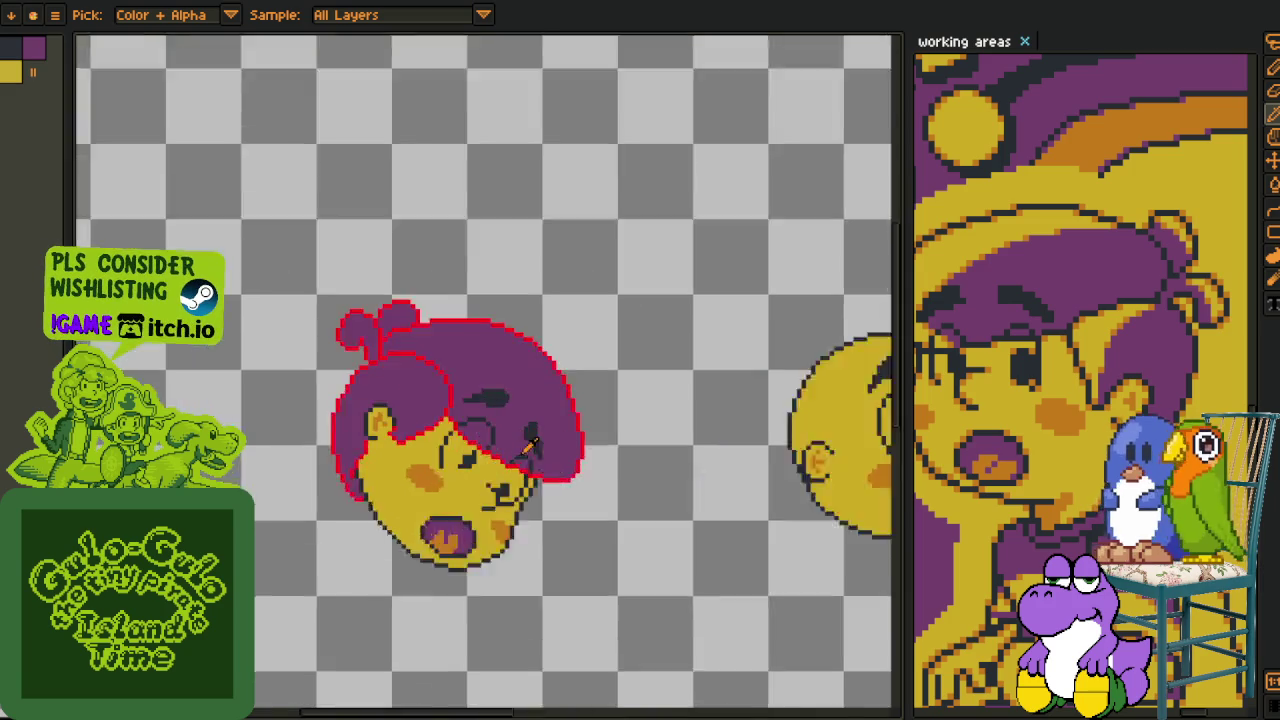
scroll(500, 480, "up", 1)
scroll(435, 465, "up", 1)
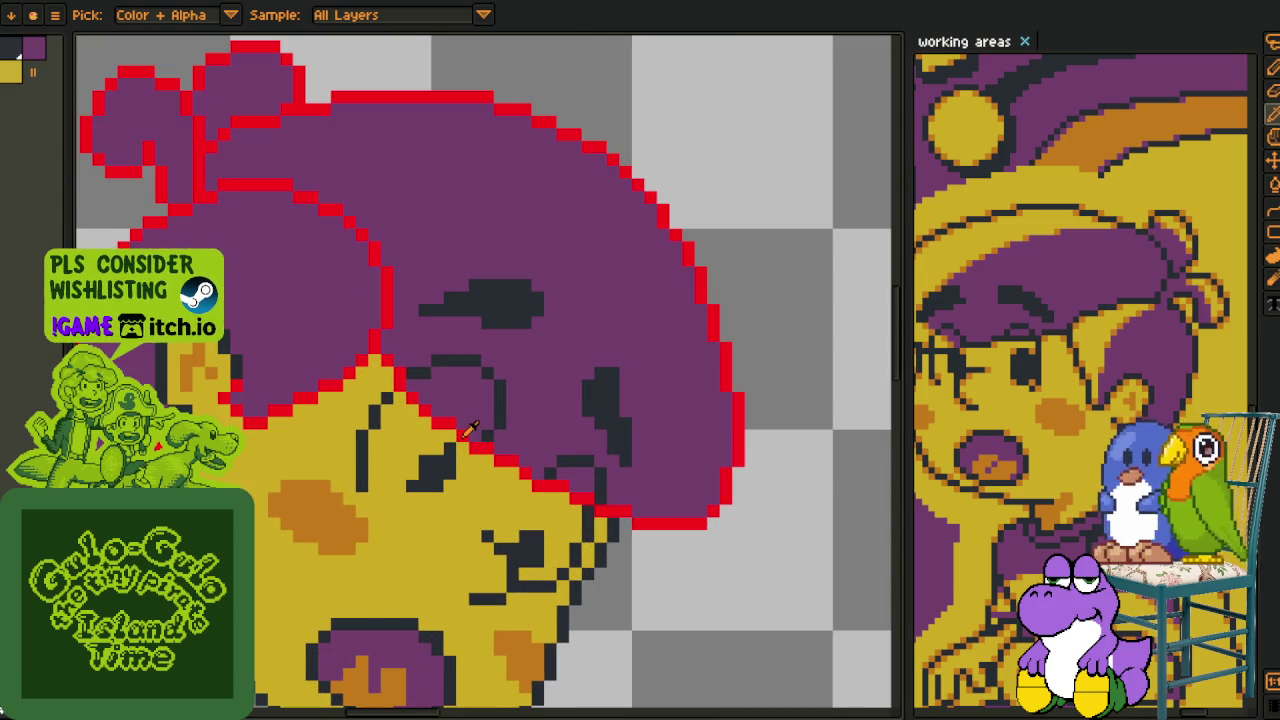
key("shift+r")
left_click(514, 563)
- Add two dark pixels above and left of the dark shape on the hair
scroll(541, 541, "down", 2)
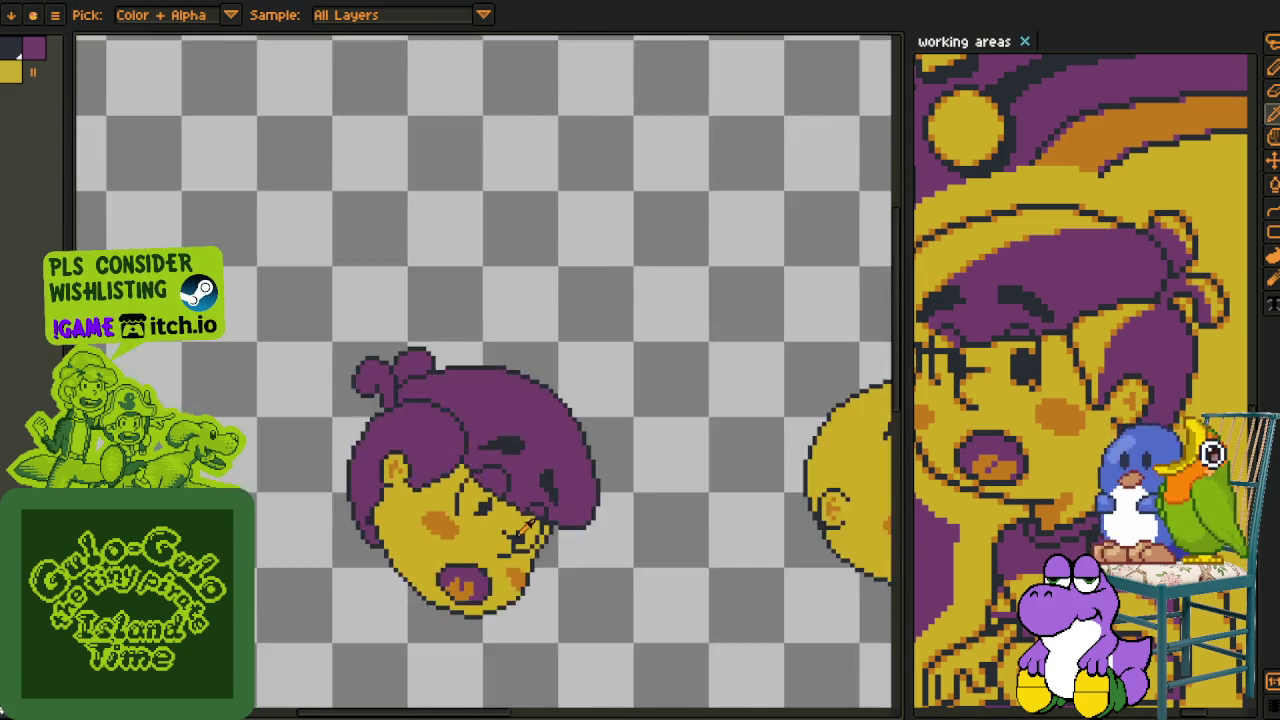
scroll(541, 541, "down", 1)
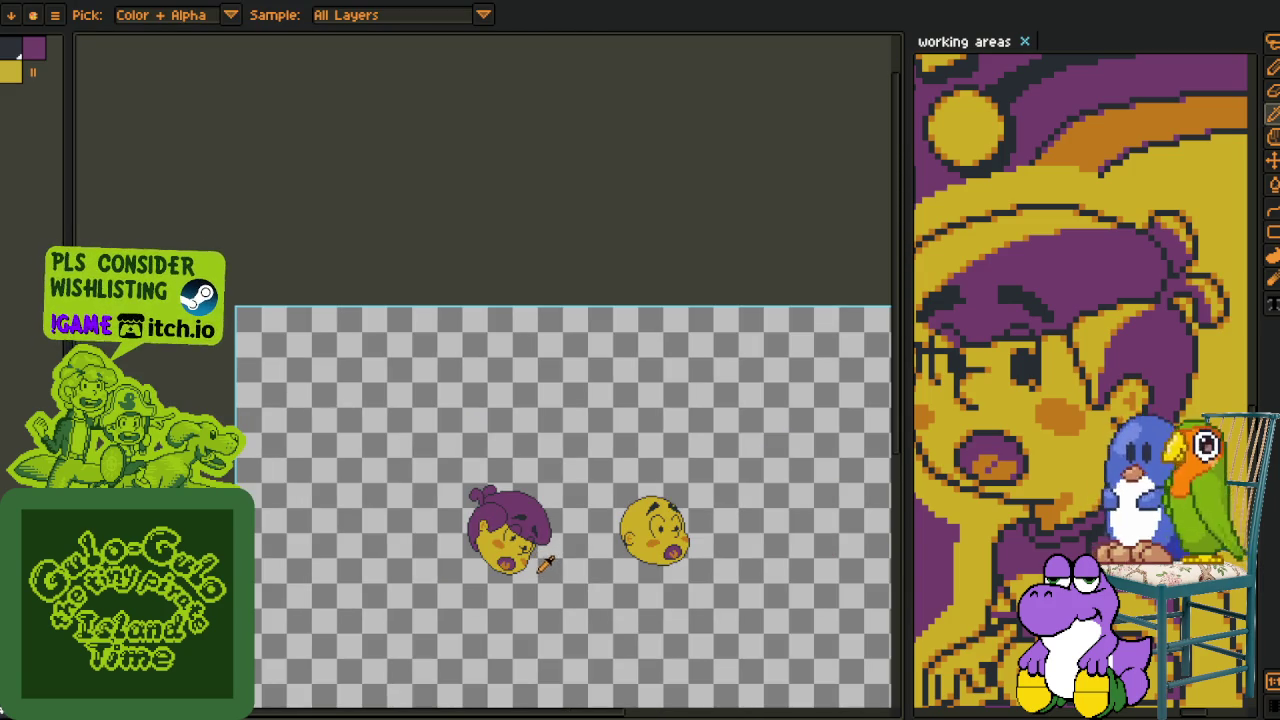
scroll(535, 540, "up", 2)
scroll(486, 492, "up", 2)
scroll(364, 578, "up", 1)
key("Tab")
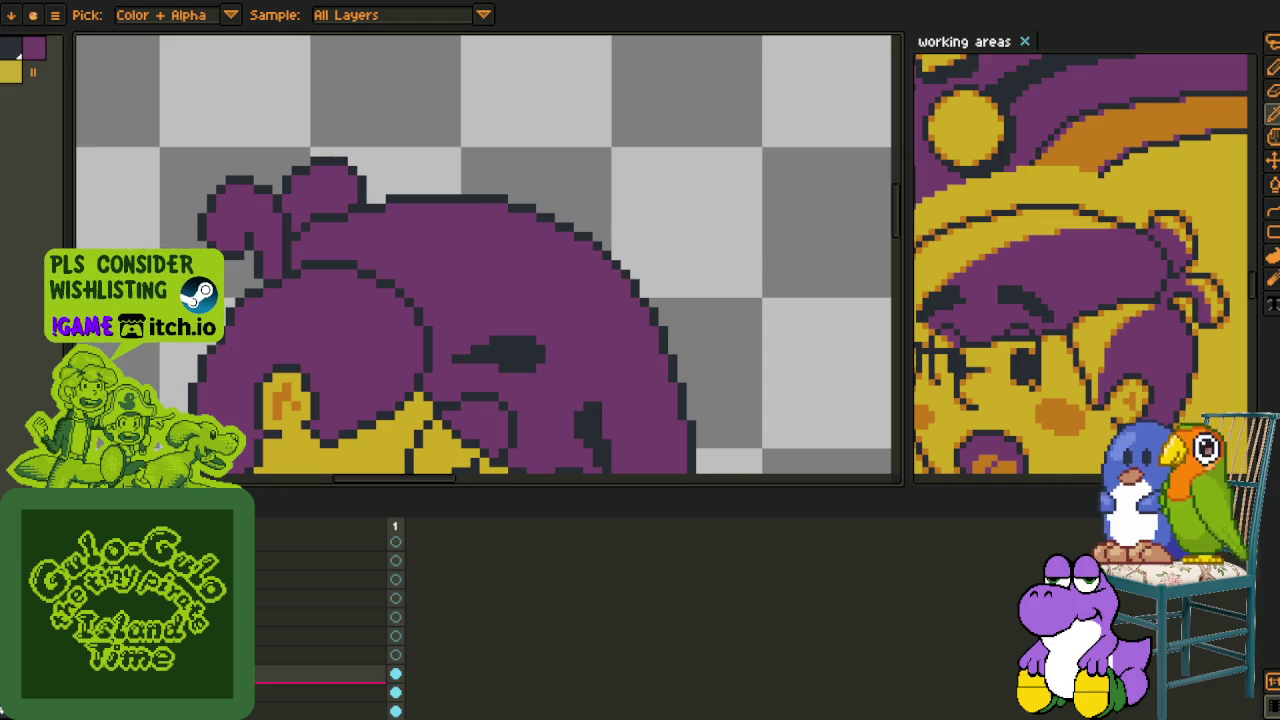
key("Tab")
scroll(420, 530, "up", 2)
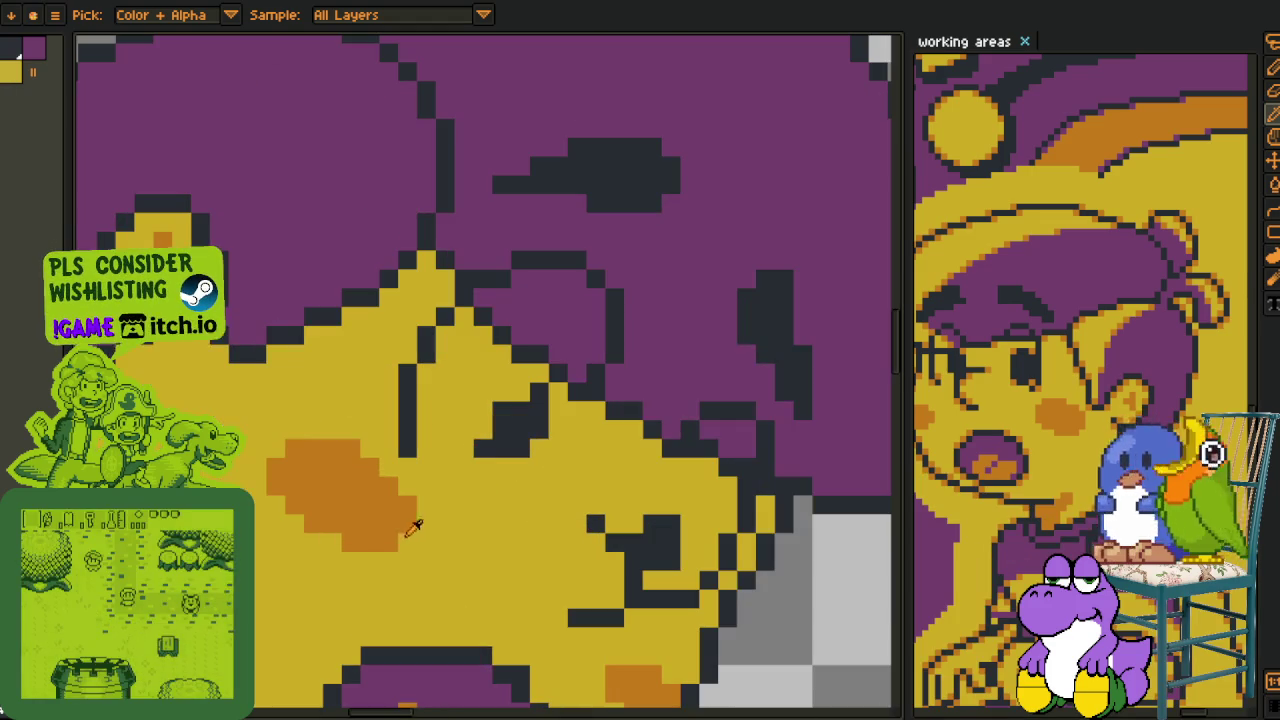
key("b")
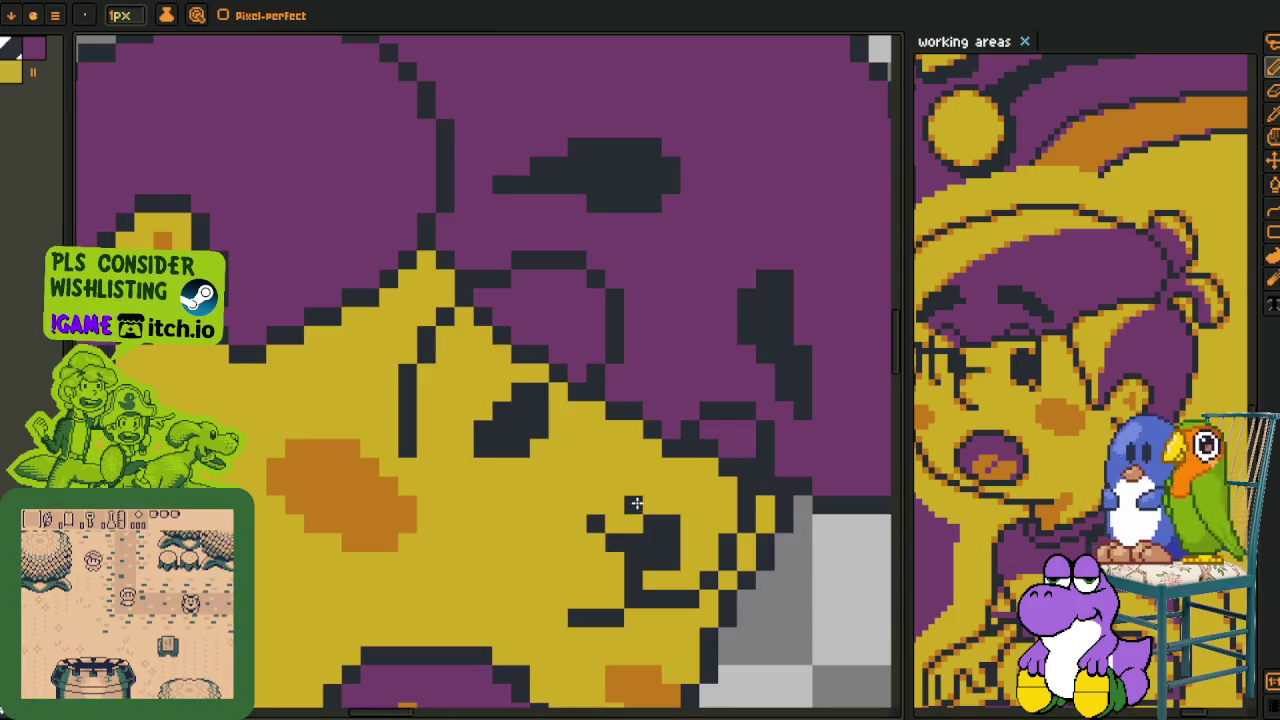
left_click(670, 506)
left_click(640, 526)
- Select the layer one row above and sample yellow as the Pencil colour
key("alt")
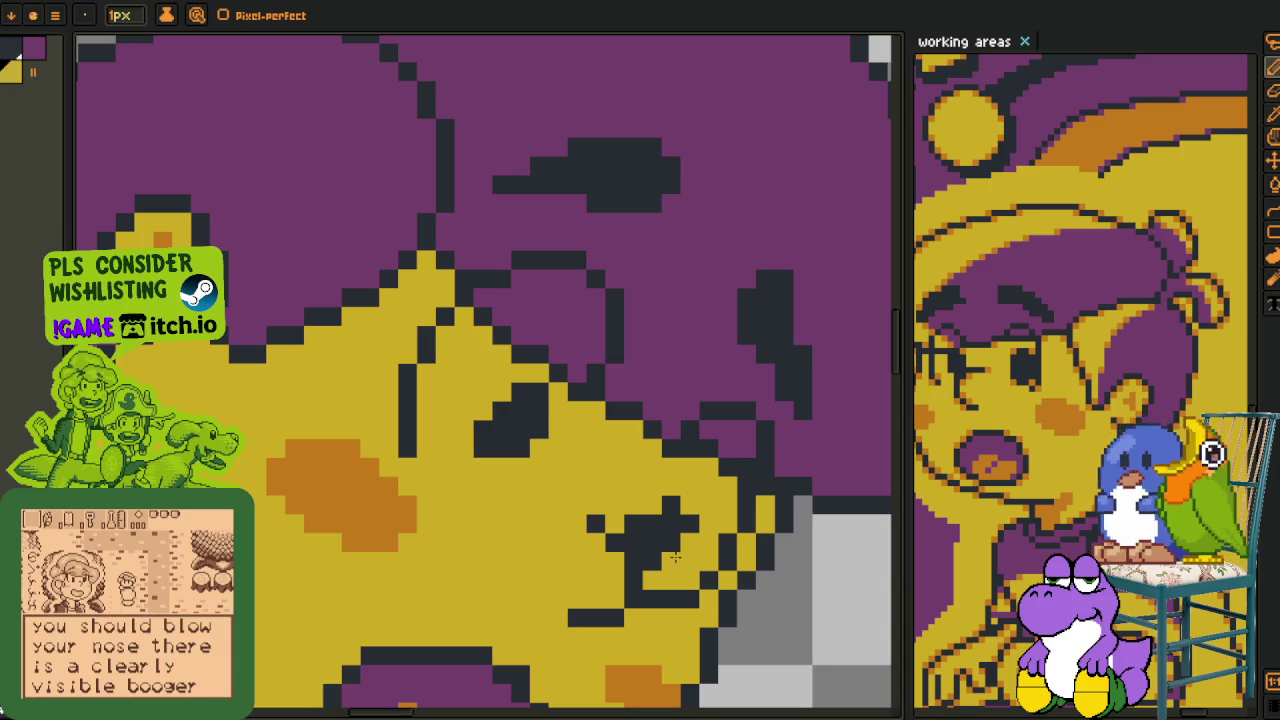
scroll(680, 550, "down", 5)
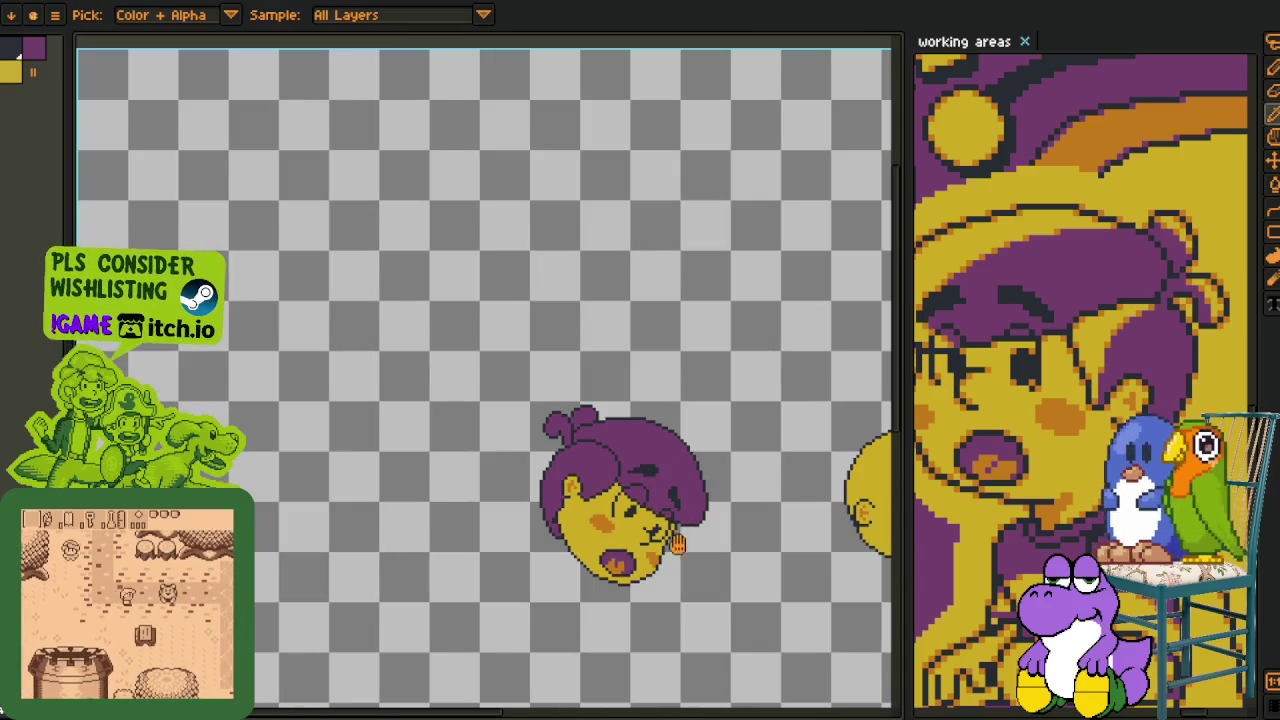
scroll(688, 538, "down", 2)
scroll(560, 480, "up", 5)
scroll(450, 440, "up", 2)
key("Tab")
key("Tab")
key("Tab")
key("Up")
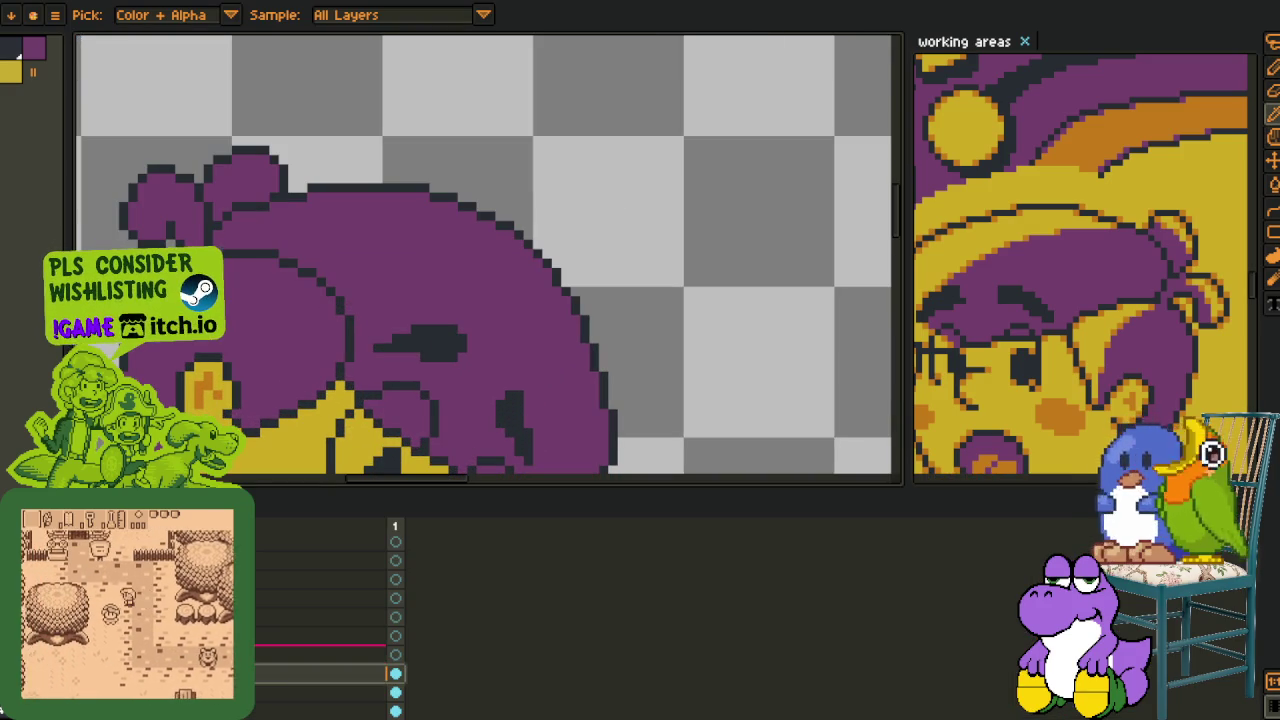
key("Tab")
key("z")
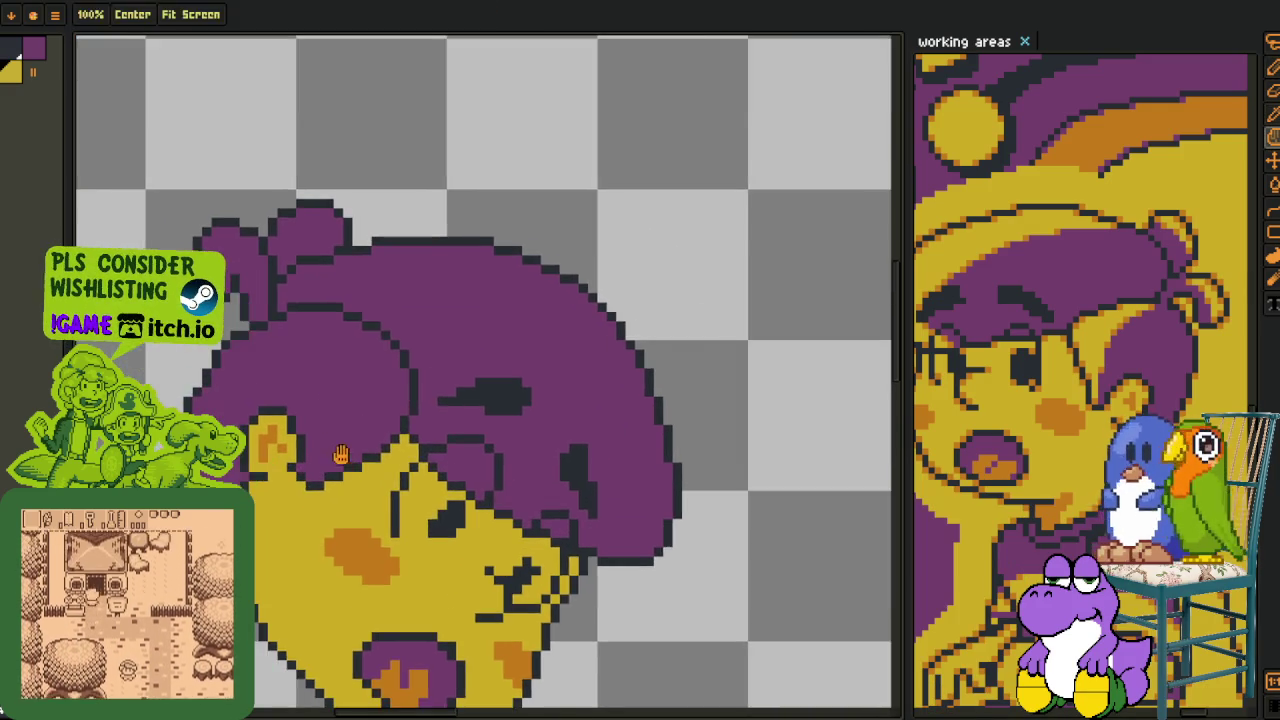
scroll(300, 380, "up", 4)
key("b")
key("alt")
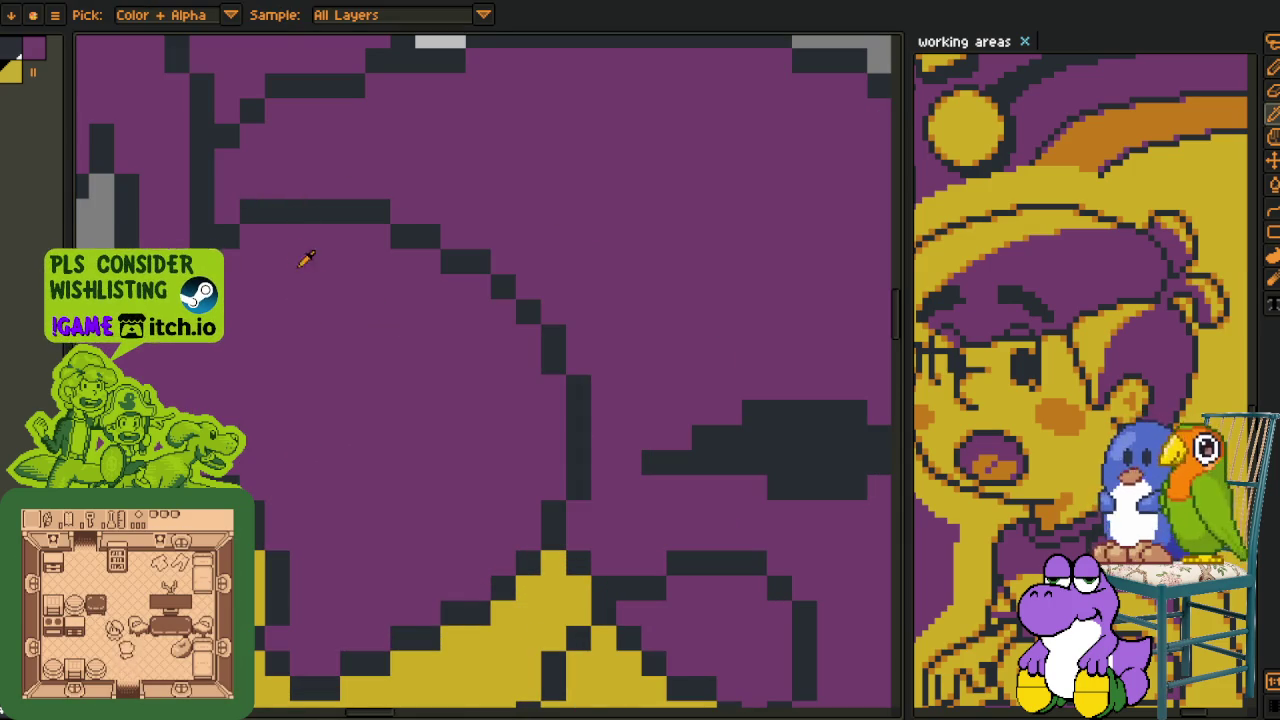
- Draw a yellow crescent outline across the purple hair and tidy stray pixels with purple
left_click_drag(328, 235, 475, 438)
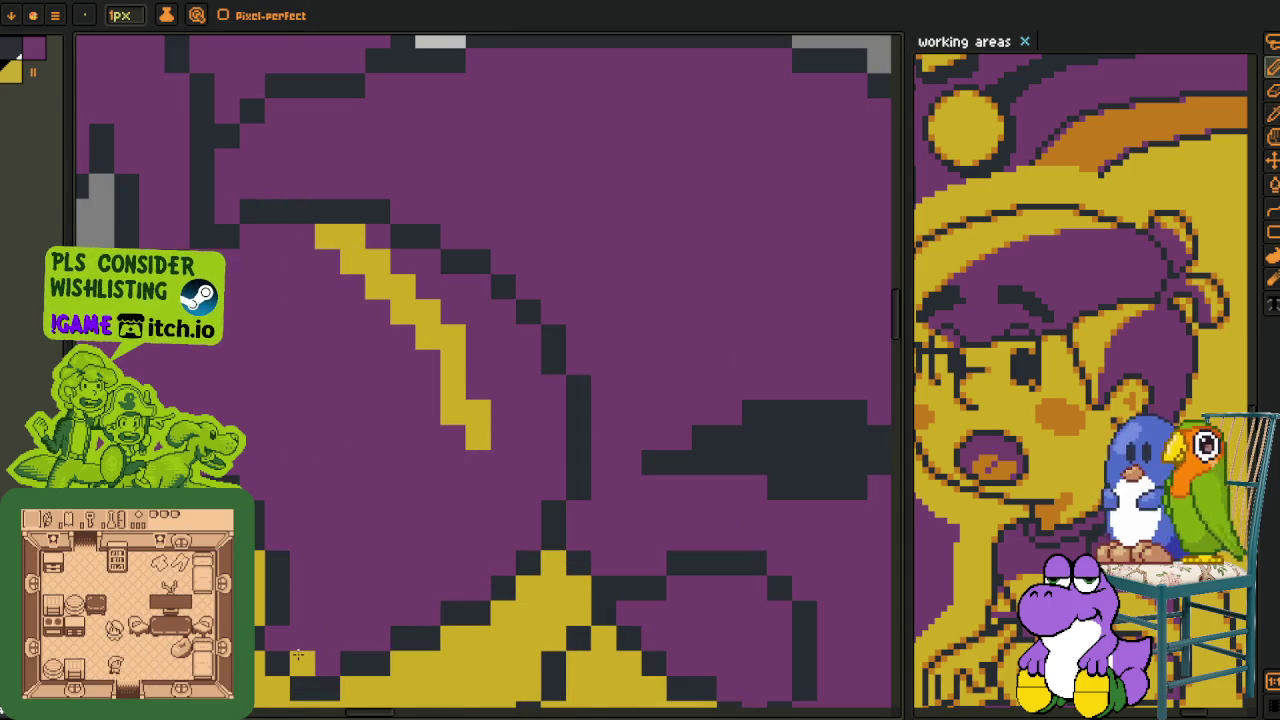
left_click_drag(298, 655, 377, 270)
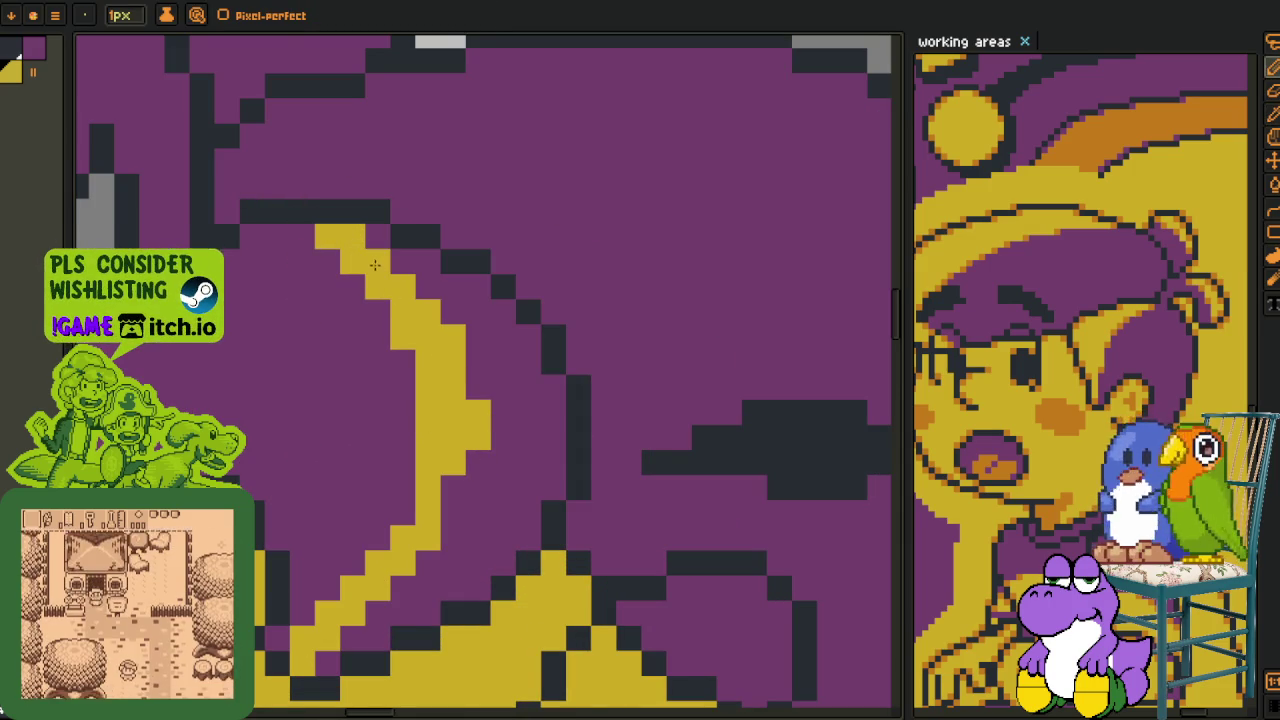
left_click(314, 250, "alt")
left_click_drag(330, 250, 368, 291)
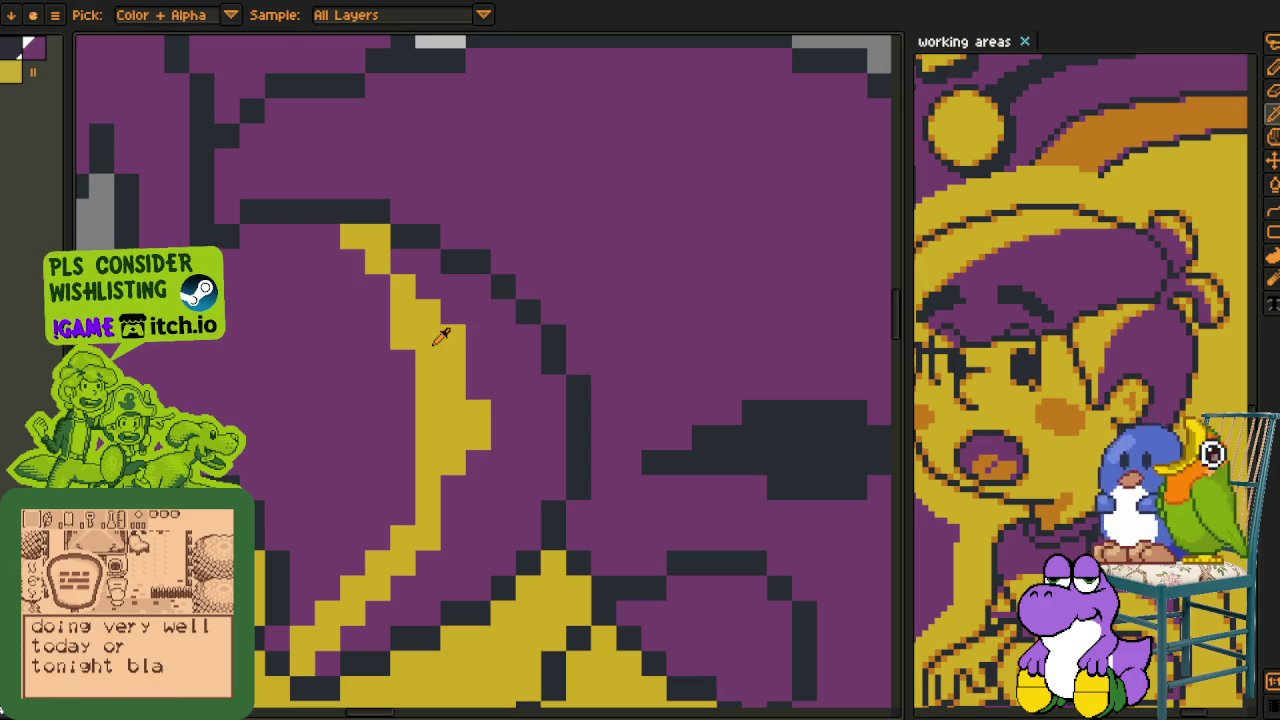
- Fill the inside of the crescent with yellow and zoom back out
key("g")
left_click(482, 368)
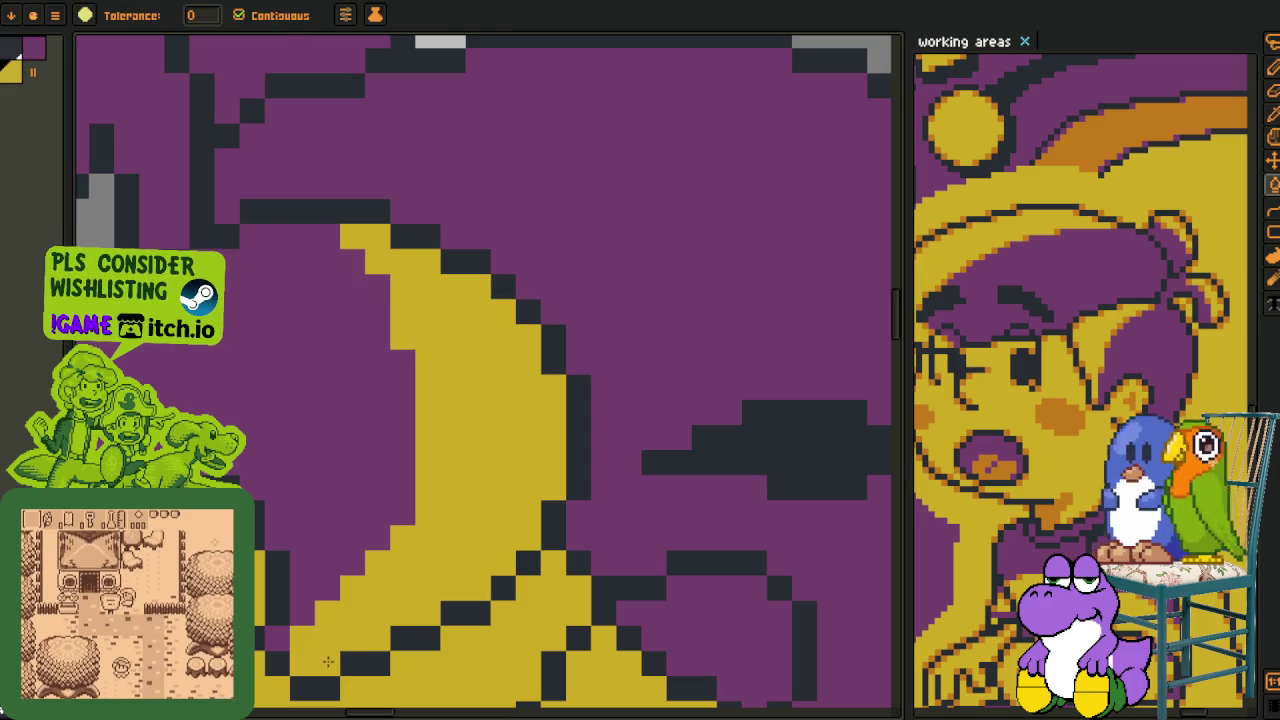
key("i")
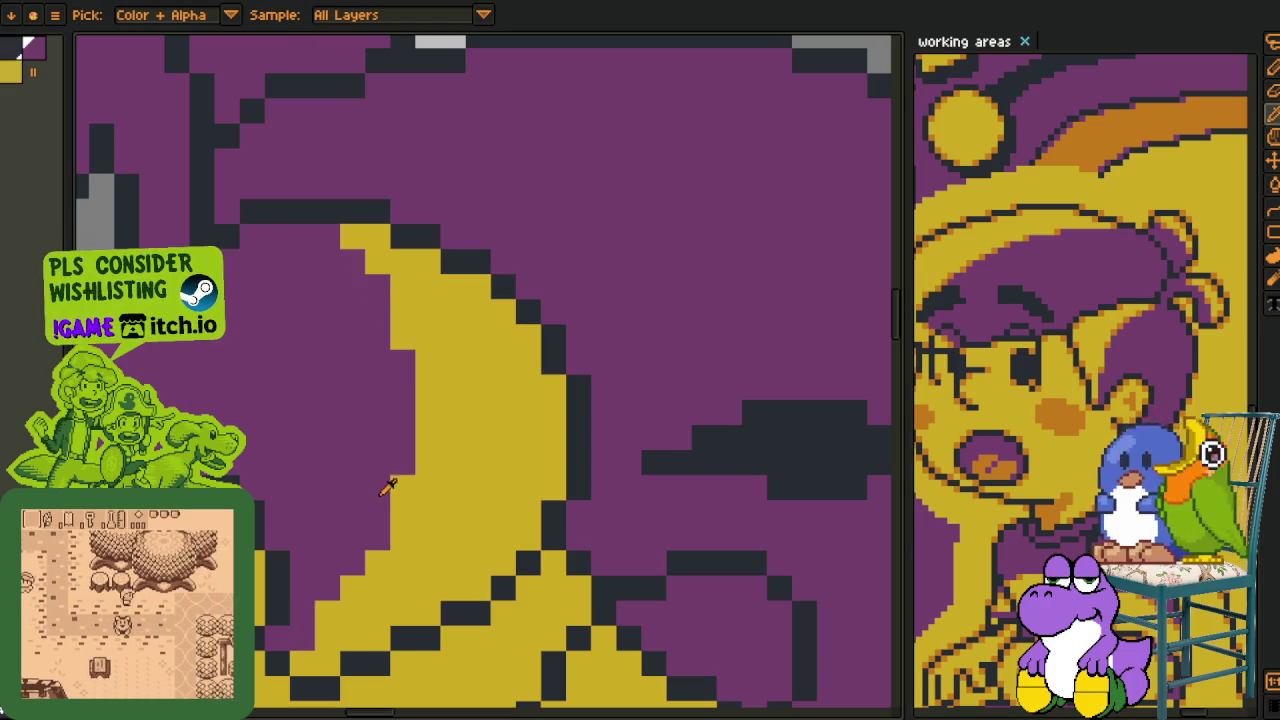
key("b")
key("i")
scroll(605, 528, "down", 3)
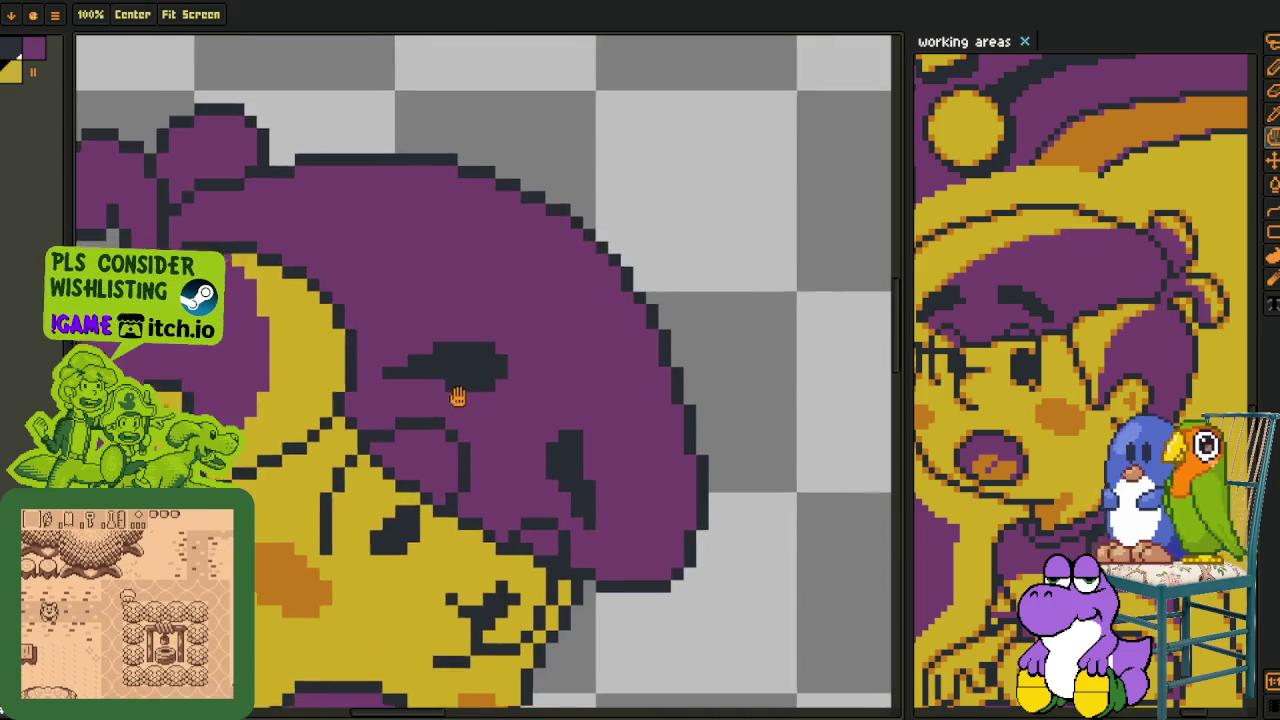
- After a few undone tries, draw a yellow line up the hair's right edge
left_click_drag(605, 528, 610, 555)
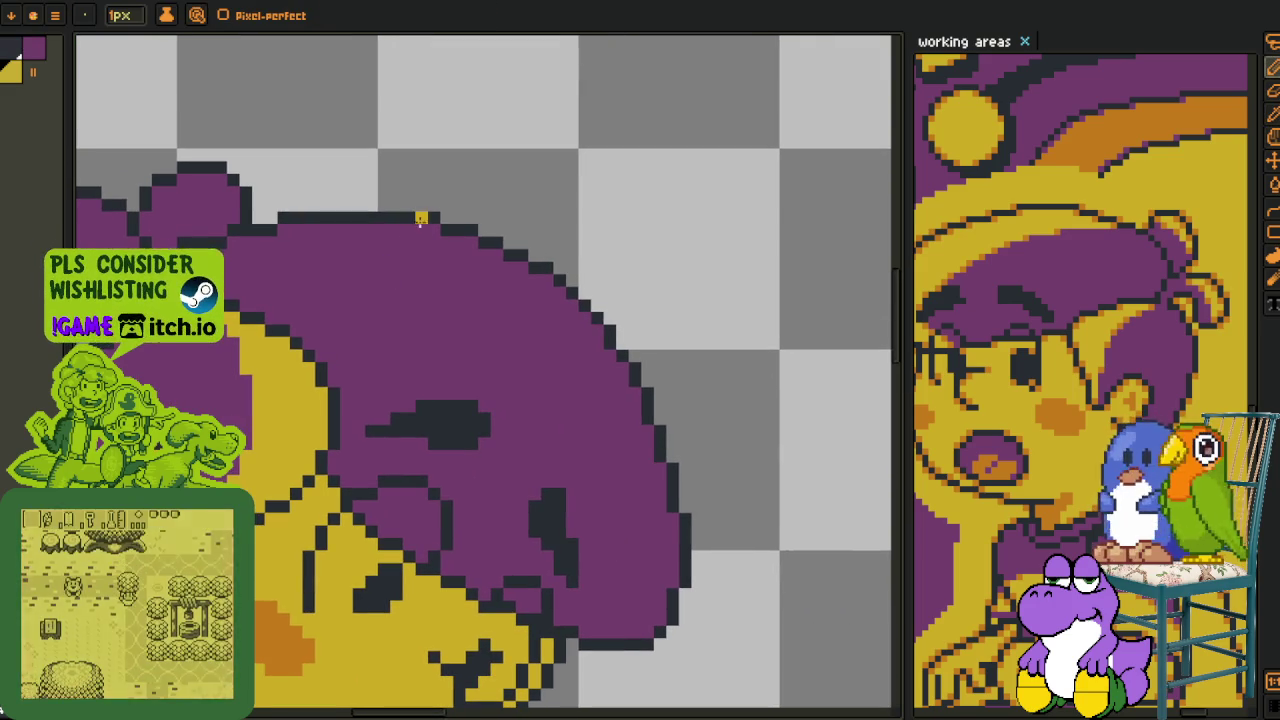
mouse_move(422, 237)
left_mouse_down()
mouse_move(578, 388)
mouse_move(627, 497)
left_mouse_up()
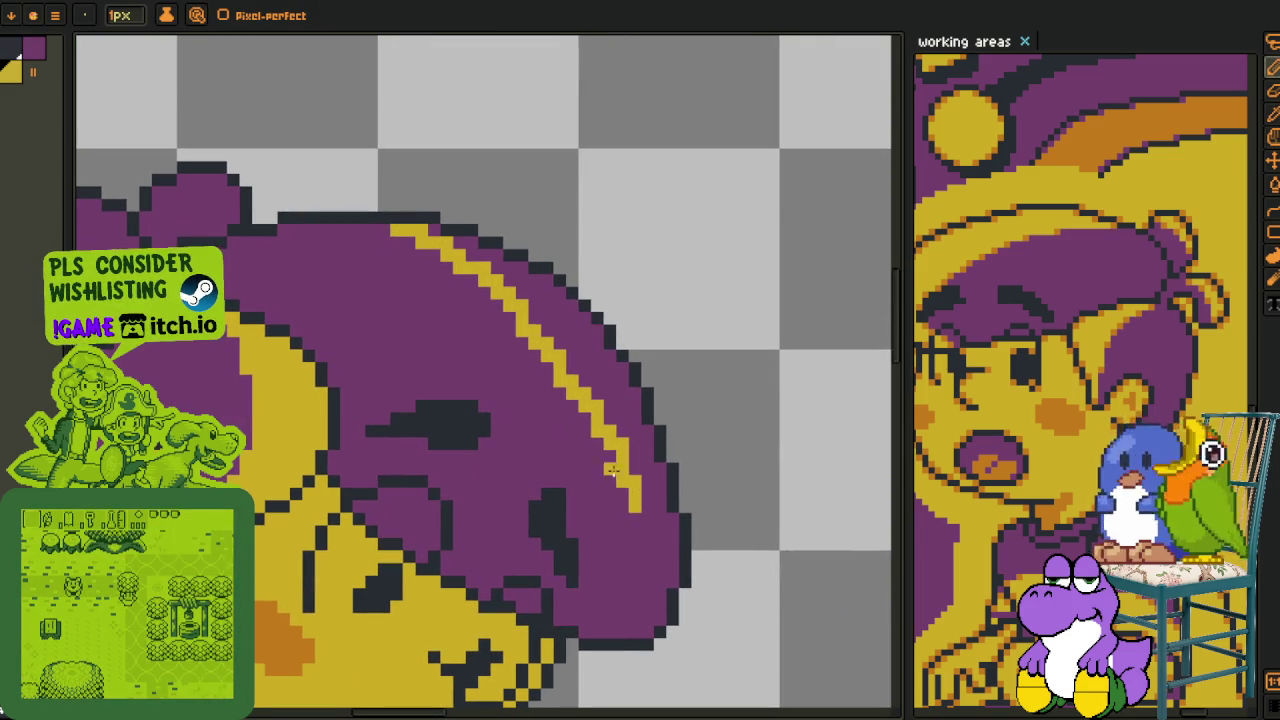
key("ctrl+z")
mouse_move(430, 228)
left_mouse_down()
mouse_move(628, 500)
mouse_move(596, 630)
mouse_move(640, 526)
left_mouse_up()
key("ctrl+z")
key("v")
key("b")
key("ctrl+z")
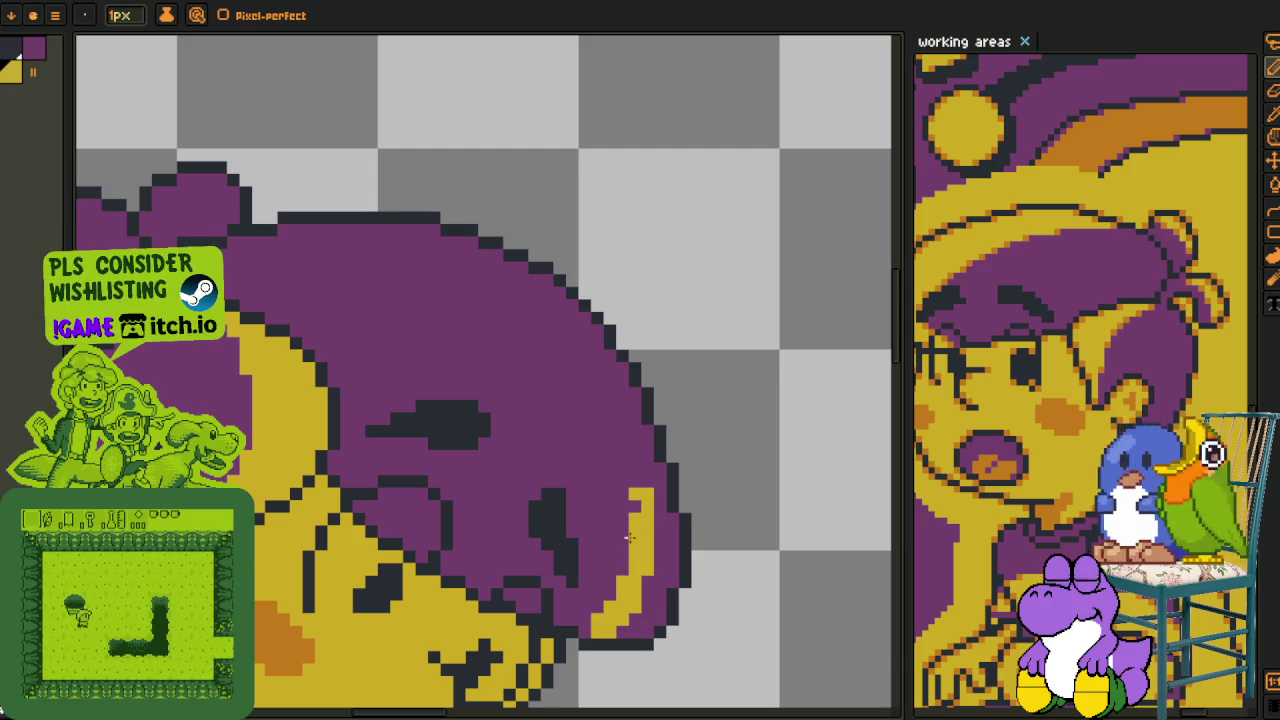
mouse_move(631, 512)
left_mouse_down()
mouse_move(596, 386)
mouse_move(492, 251)
left_mouse_up()
- Close the yellow line with one pixel and fill the strip beside it with yellow
scroll(522, 287, "up", 1)
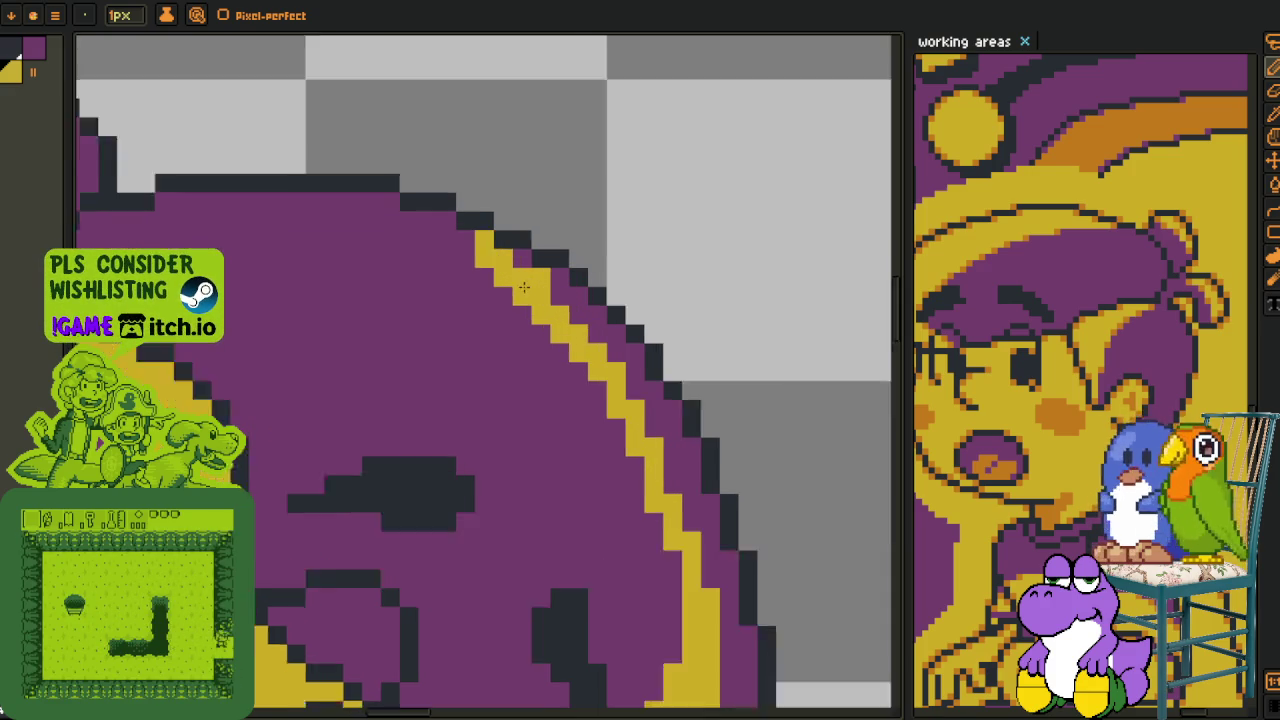
scroll(522, 287, "up", 1)
left_click(520, 250)
key("g")
left_click(583, 305)
- Draw a yellow crescent along the top of the hair curl, plus one extra pixel
scroll(583, 305, "down", 3)
key("h")
scroll(688, 450, "down", 2)
key("b")
key("h")
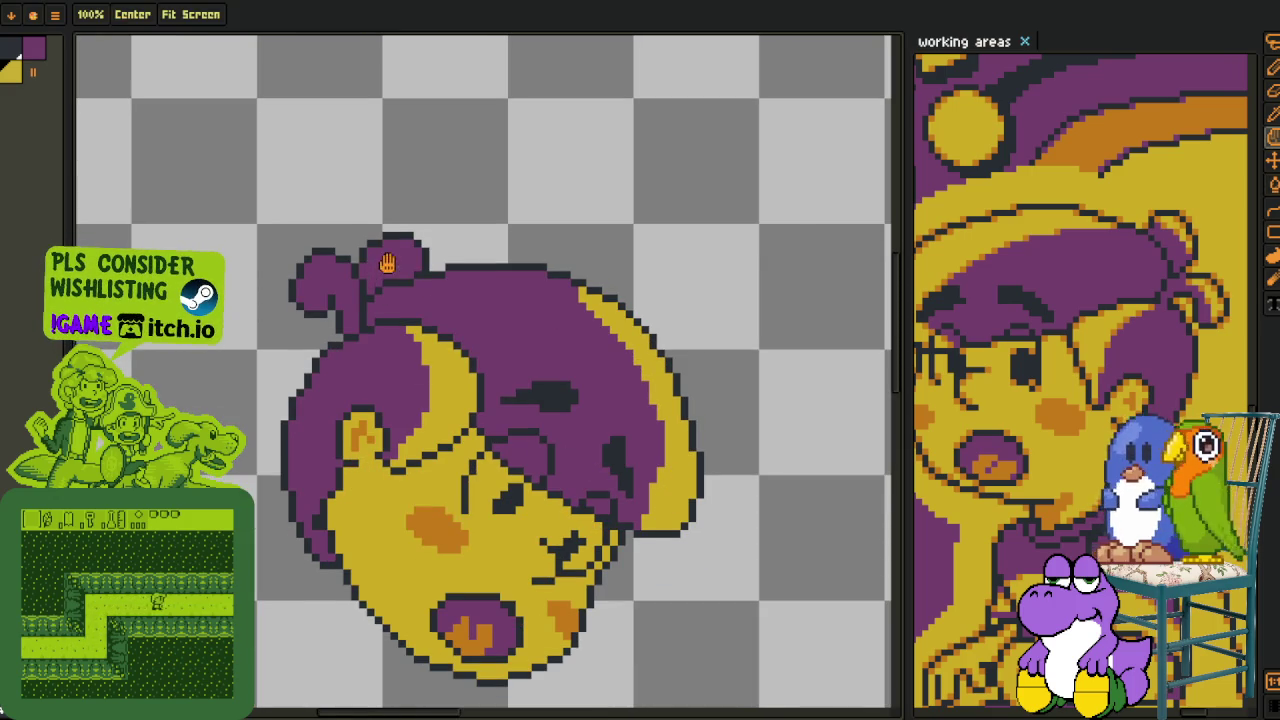
scroll(526, 406, "up", 2)
key("b")
scroll(479, 440, "up", 1)
left_click_drag(385, 572, 481, 455)
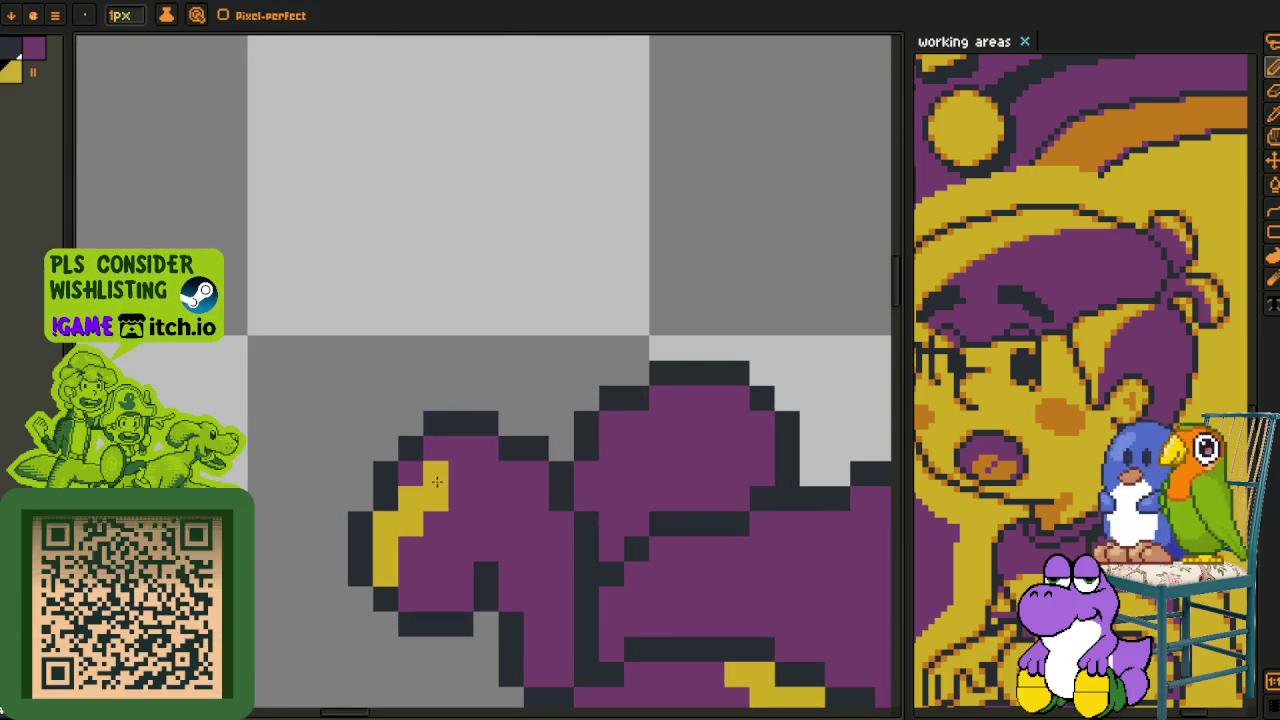
left_click(461, 473)
- Paint more yellow pixels on the curl, then bring the whole head into view
key("h")
mouse_move(712, 481)
left_mouse_down()
mouse_move(590, 440)
mouse_move(590, 456)
left_mouse_up()
key("b")
mouse_move(637, 404)
left_mouse_down()
mouse_move(612, 395)
mouse_move(588, 352)
left_mouse_up()
scroll(588, 352, "down", 3)
left_click_drag(489, 341, 376, 207)
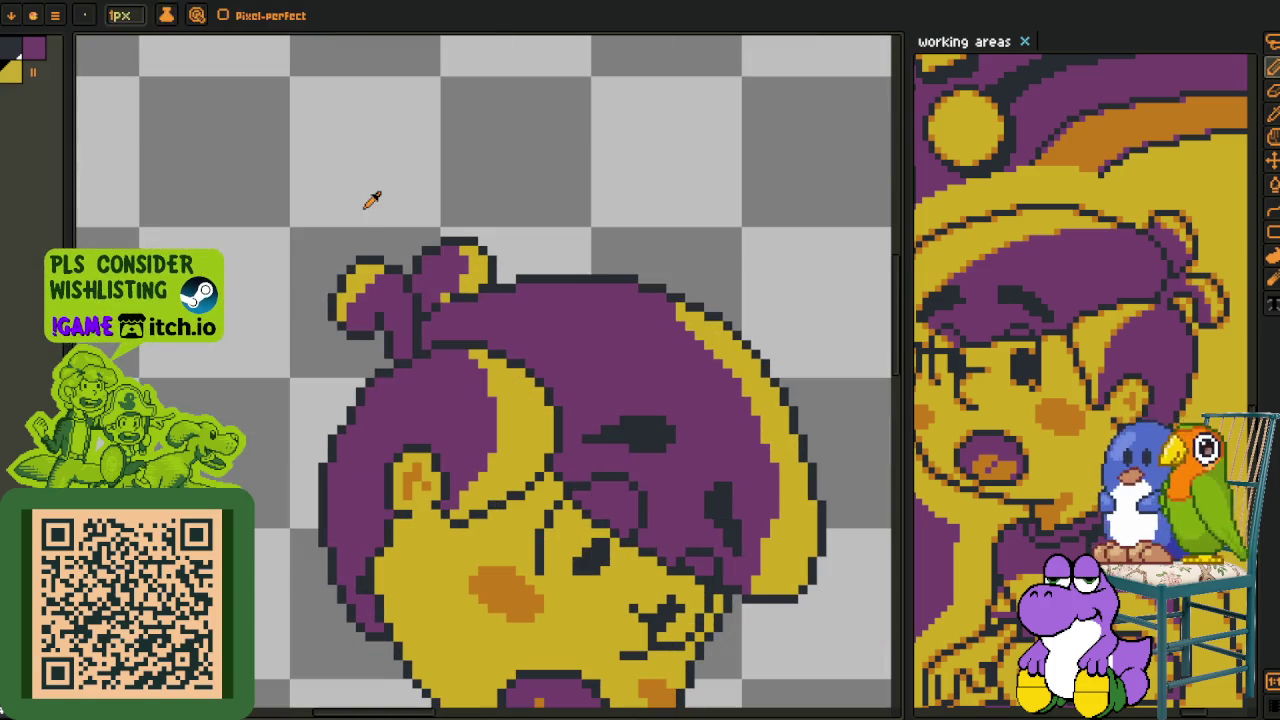
- Pick orange from the canvas and paint orange shading pixels along the curl
key("i")
key("b")
scroll(347, 280, "up", 3)
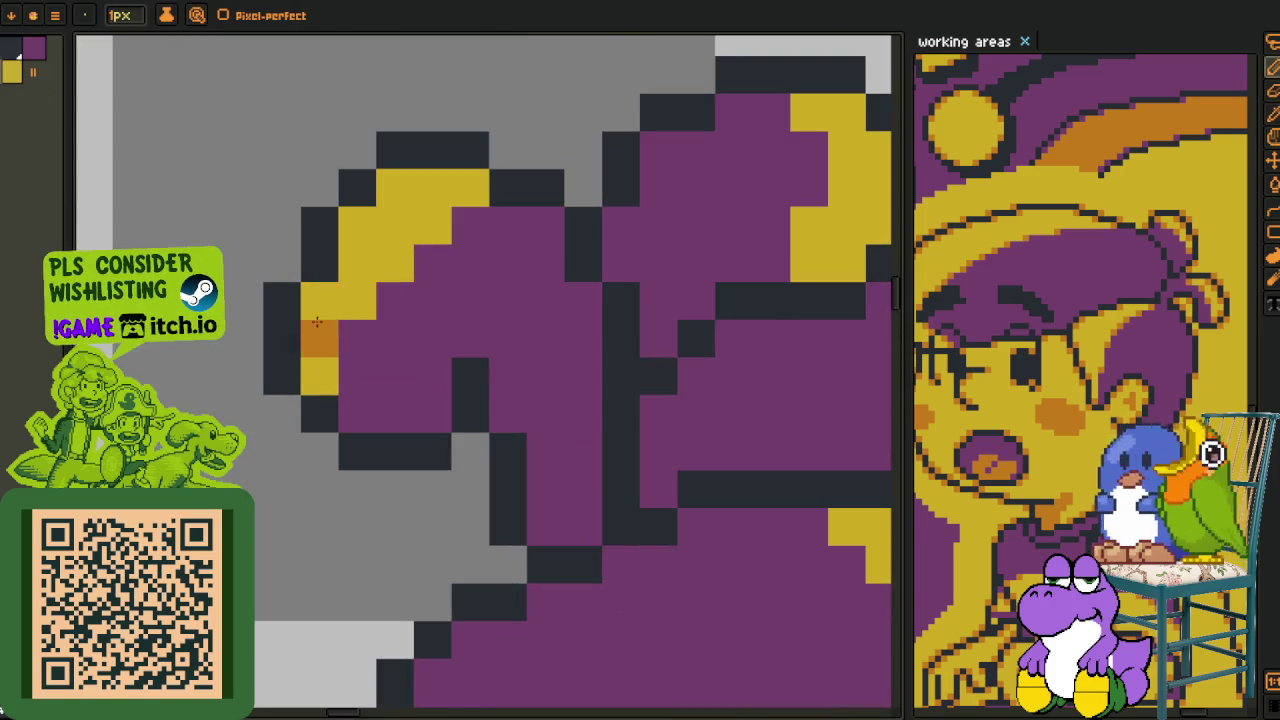
left_click(319, 375)
left_click(319, 300)
left_click(357, 225)
left_click(396, 188)
left_click(470, 188)
scroll(470, 188, "down", 2)
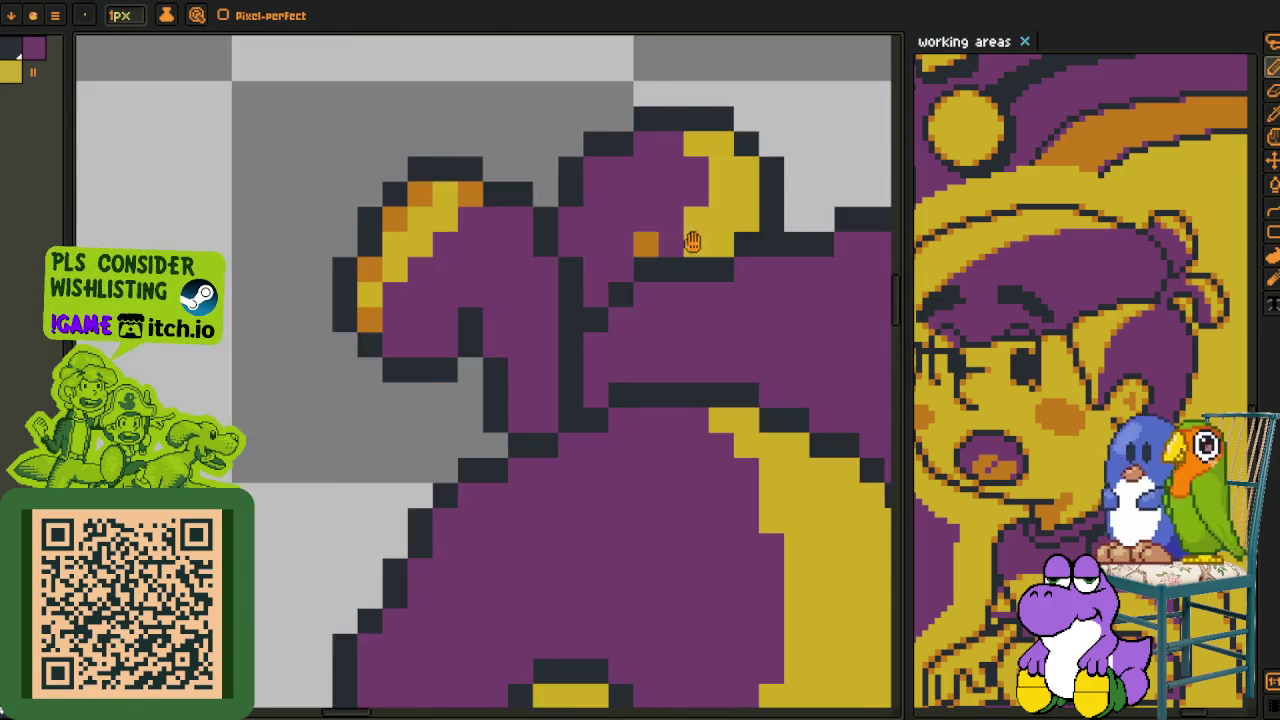
left_click_drag(721, 239, 561, 376)
left_click(561, 376)
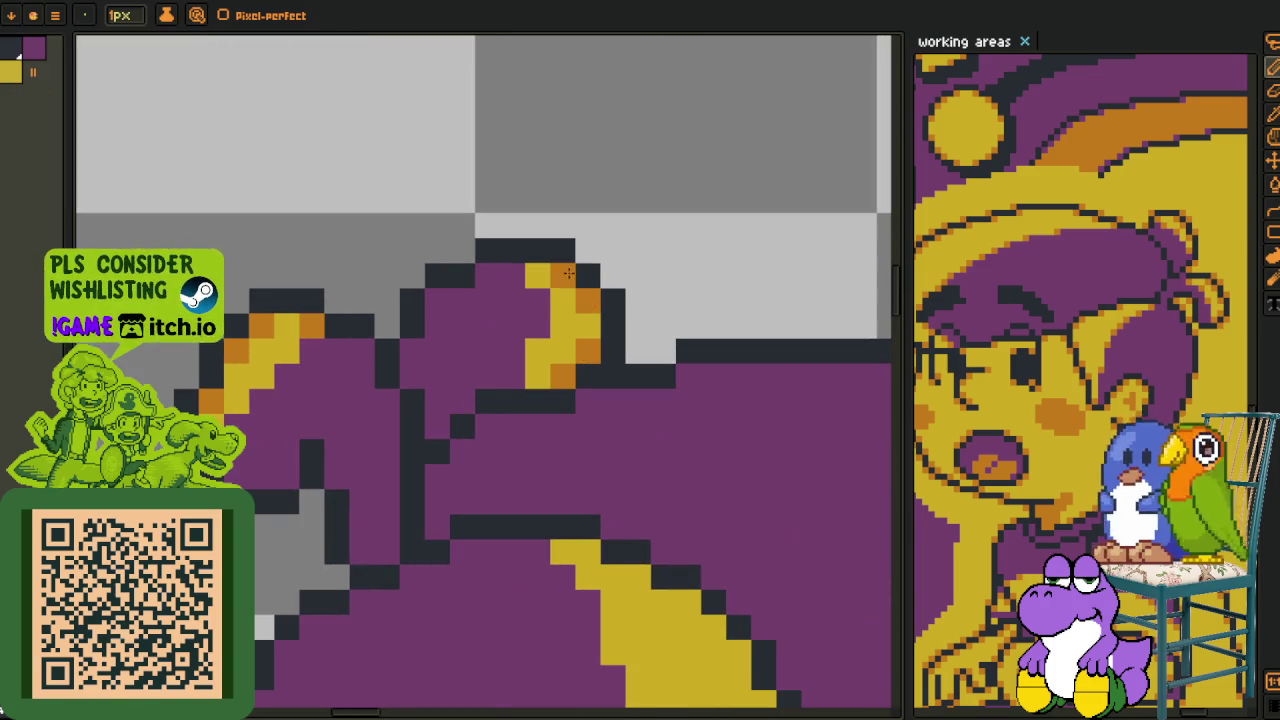
- Shade the yellow crescent's outer and inner edge pixels orange
scroll(566, 270, "down", 3)
scroll(395, 492, "up", 3)
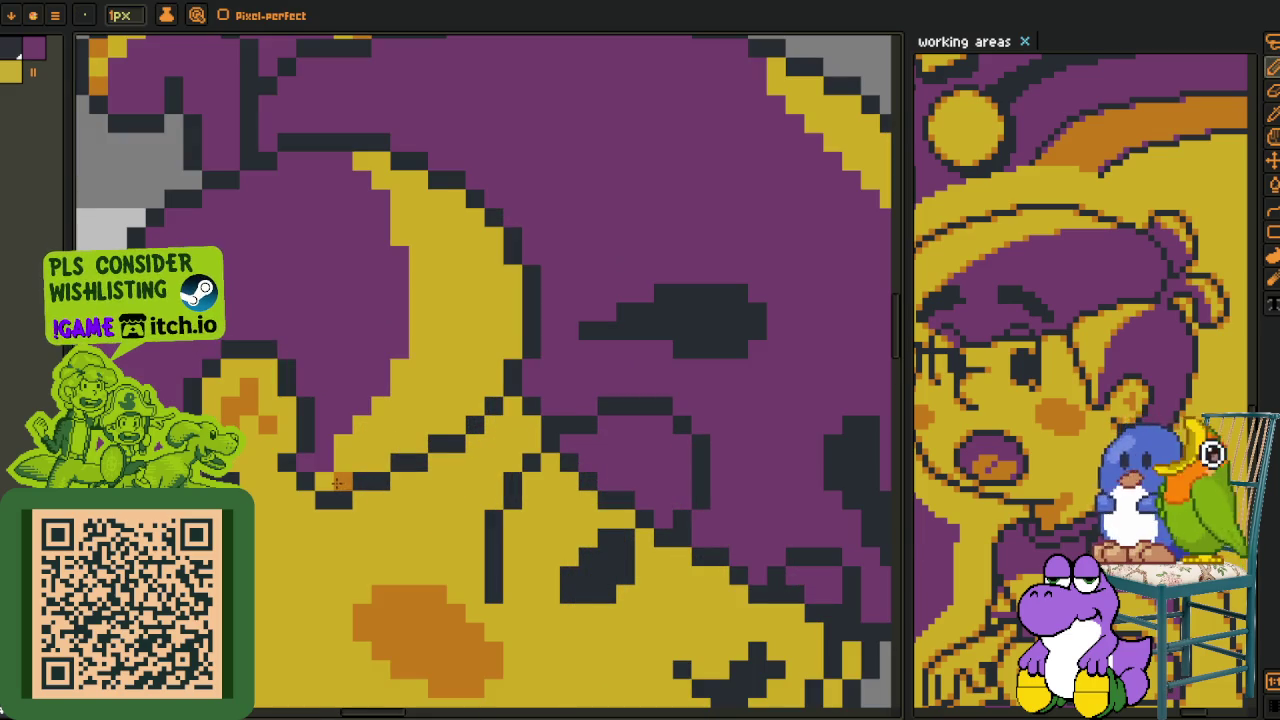
left_click(476, 406)
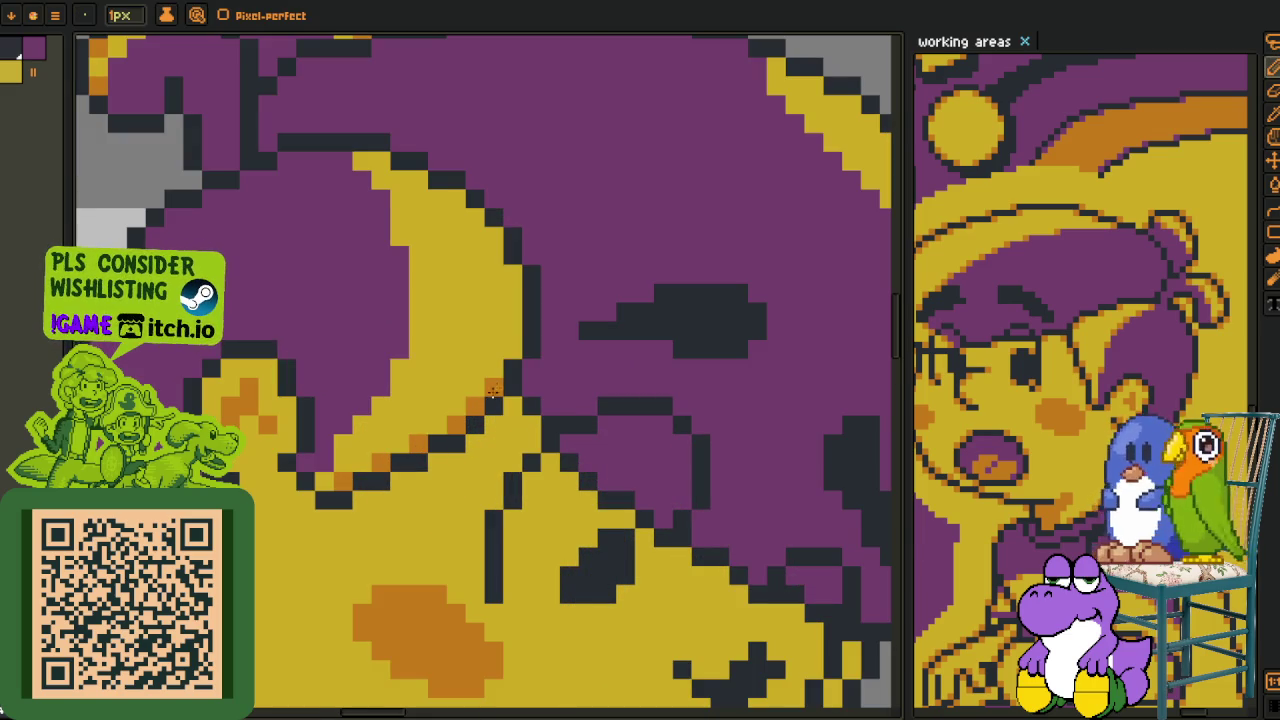
left_click(496, 235)
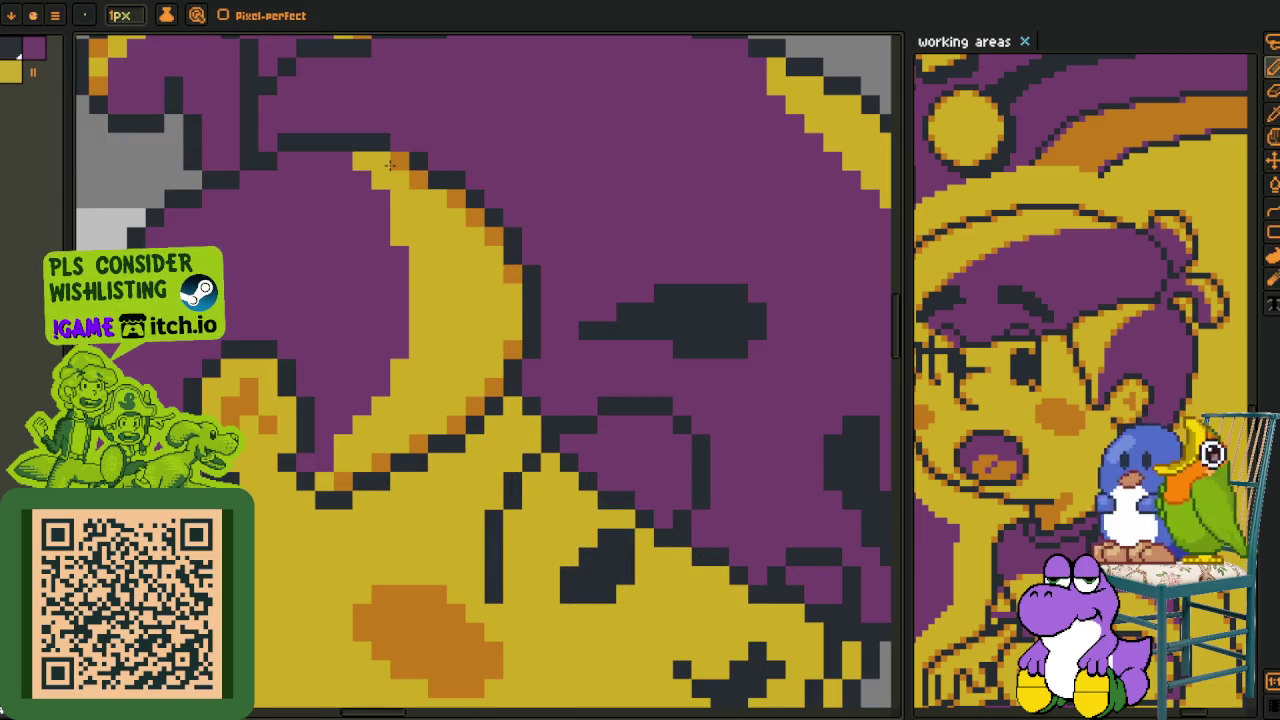
left_click(400, 236)
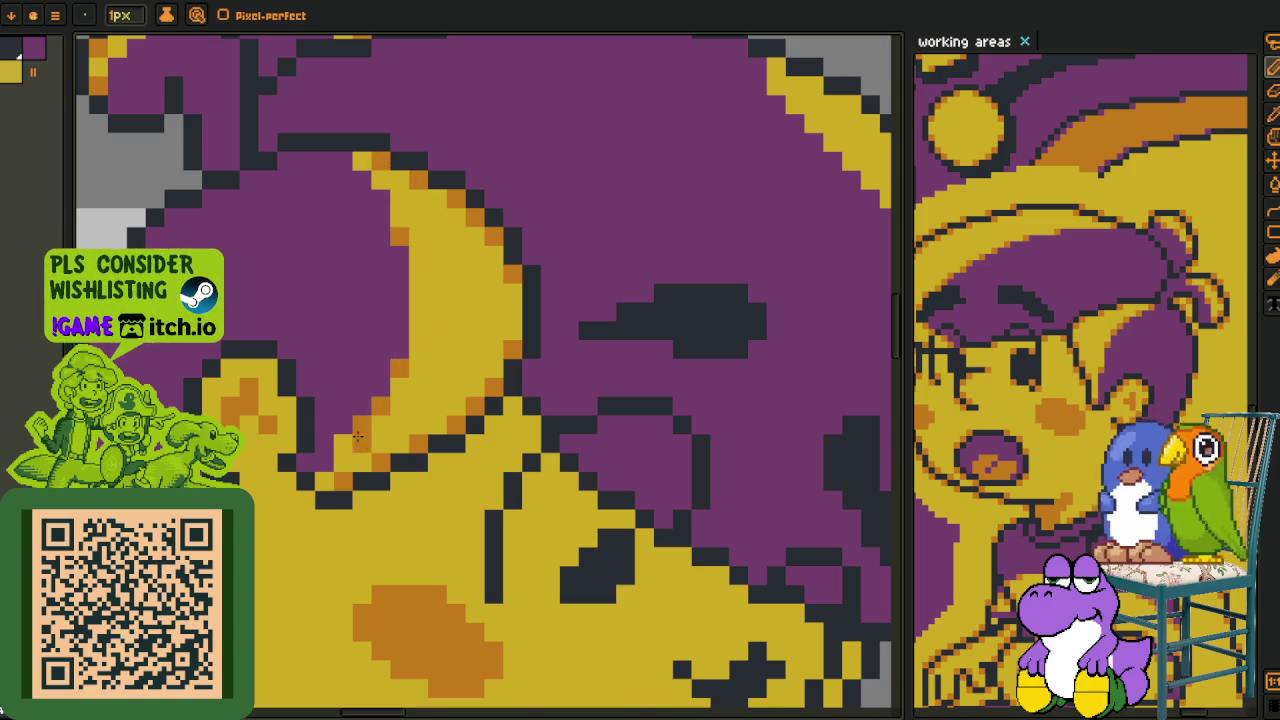
scroll(381, 437, "down", 3)
scroll(564, 612, "up", 3)
- Dot orange dither and shading pixels onto the yellow hair rim and band
left_click(564, 612)
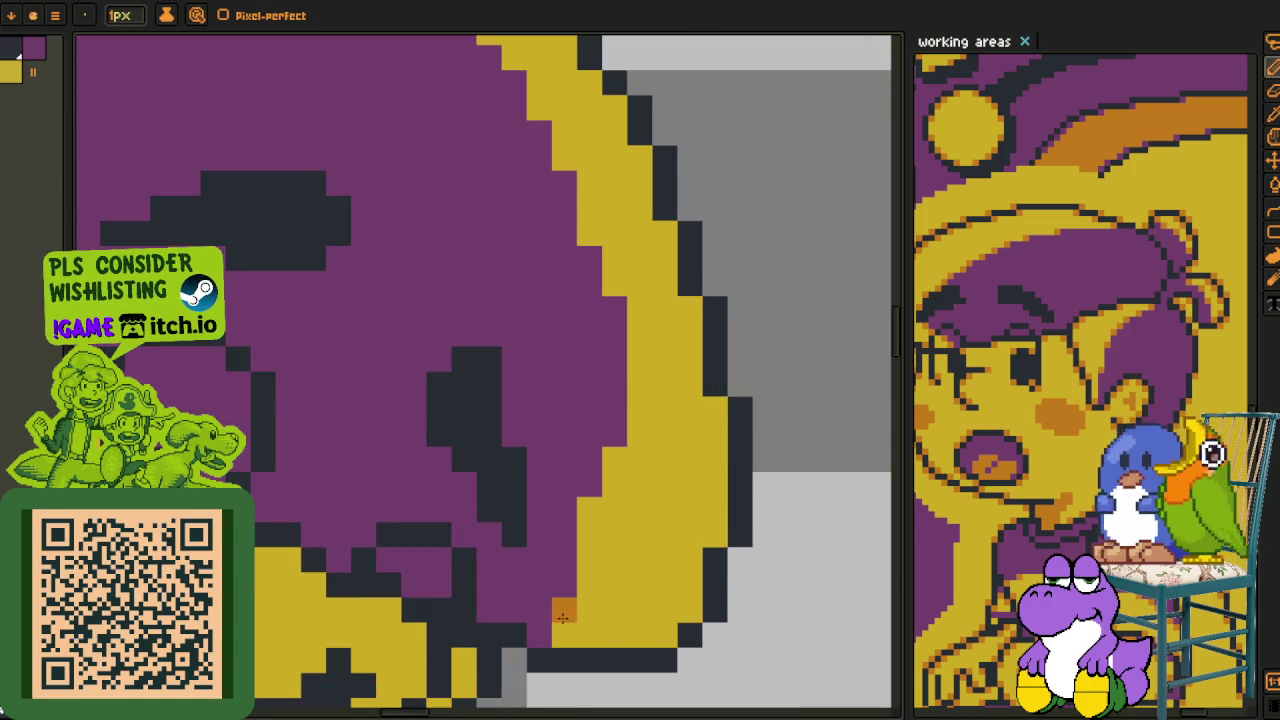
left_click(689, 608)
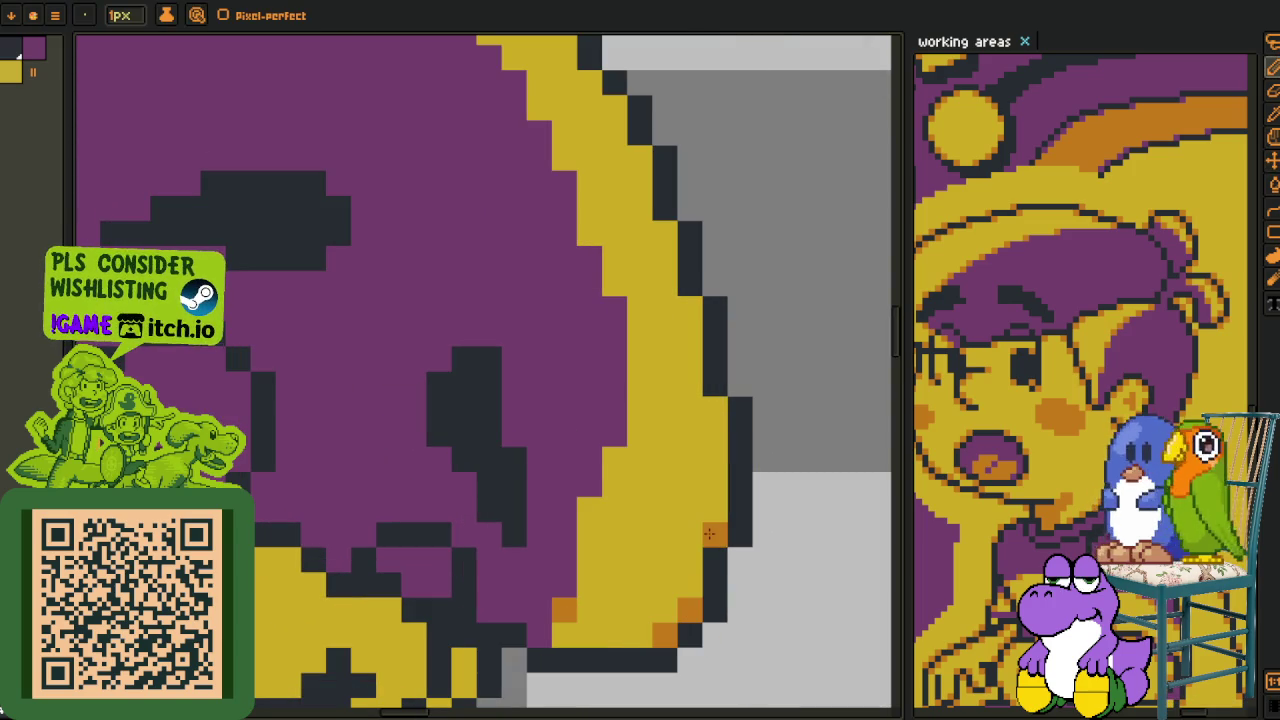
left_click(714, 408)
left_click(589, 535)
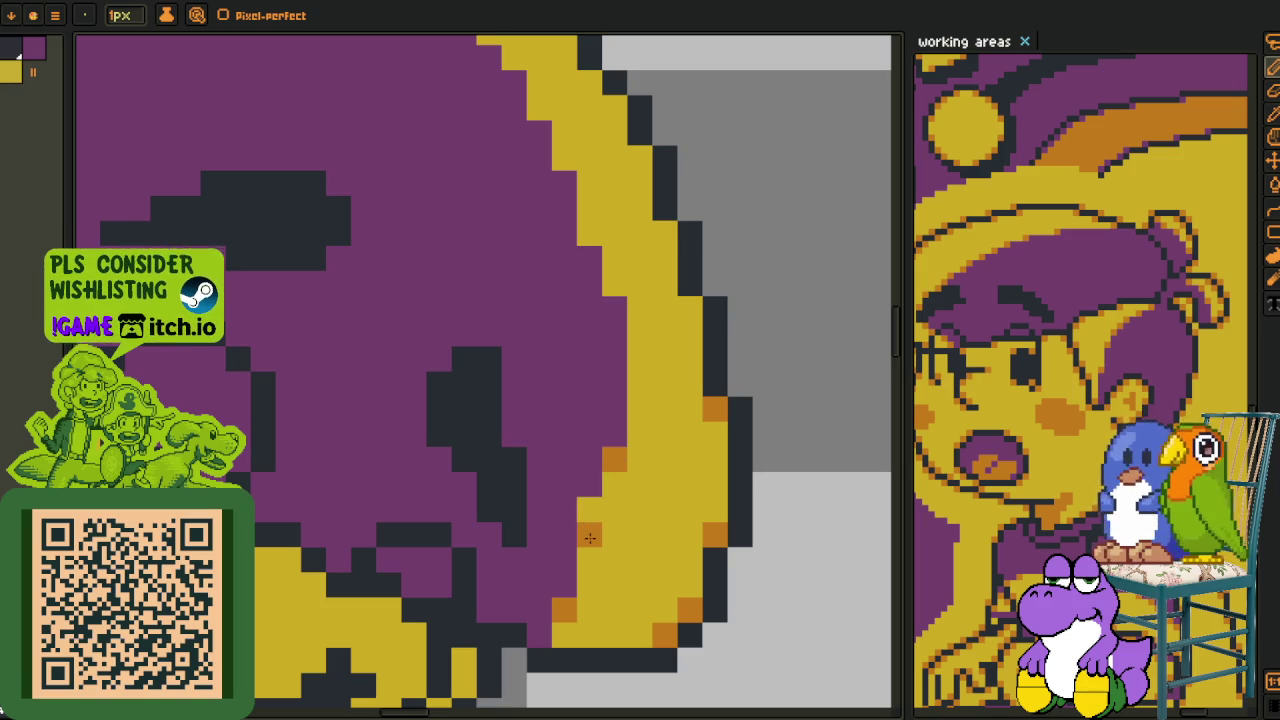
left_click(665, 383)
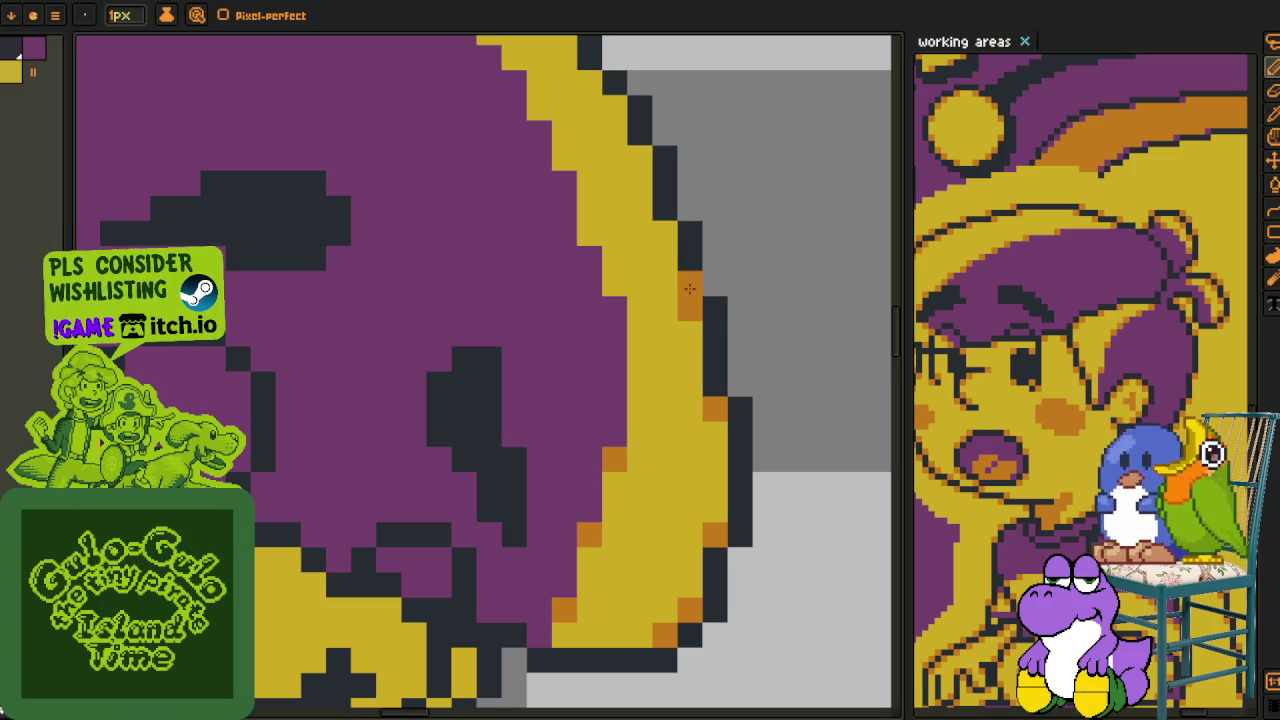
left_click(665, 233)
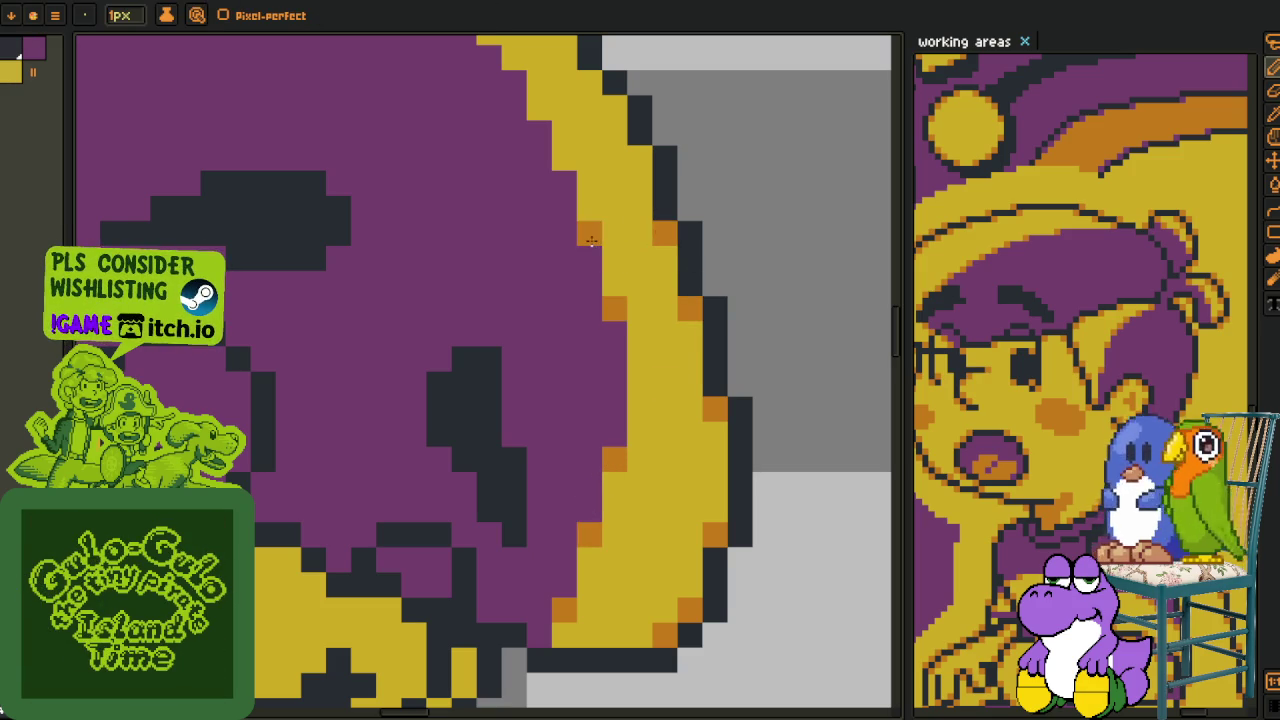
left_click_drag(591, 240, 661, 410)
left_click(618, 312)
- Run an orange pixel staircase up-left along the arc edge, then zoom out
key("i")
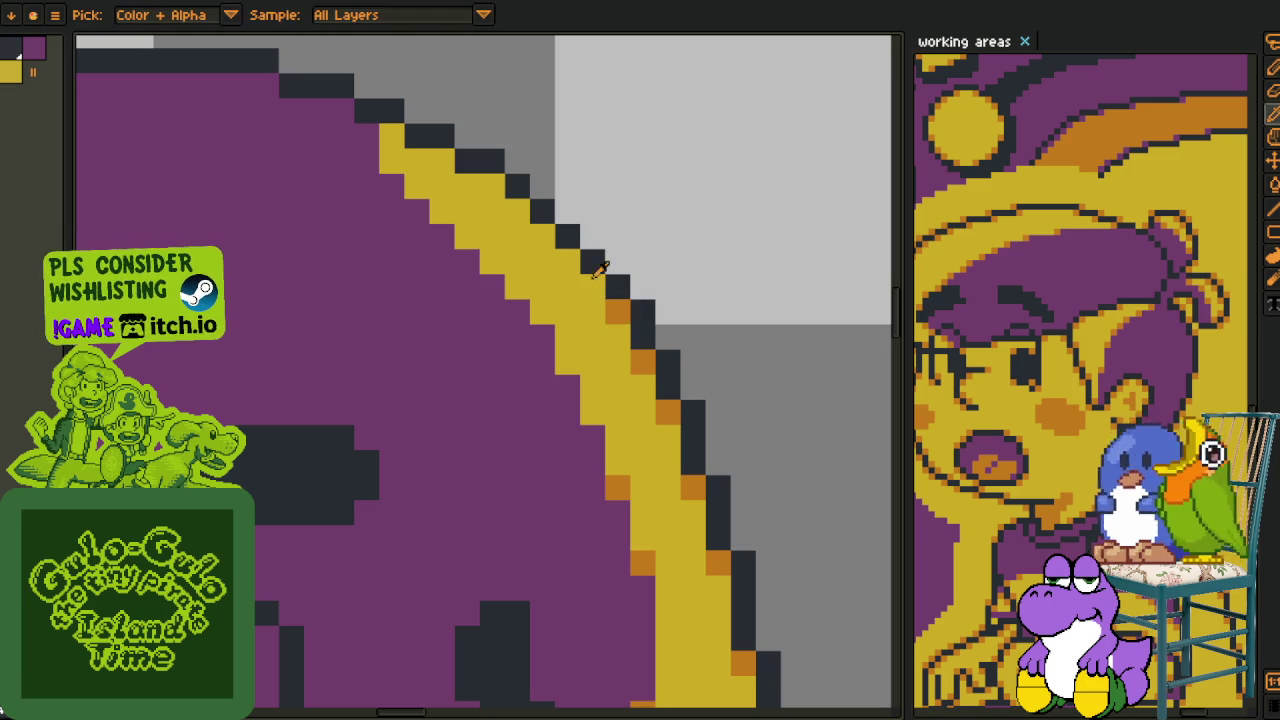
key("b")
left_click(591, 281)
left_click(512, 214)
left_click(445, 165)
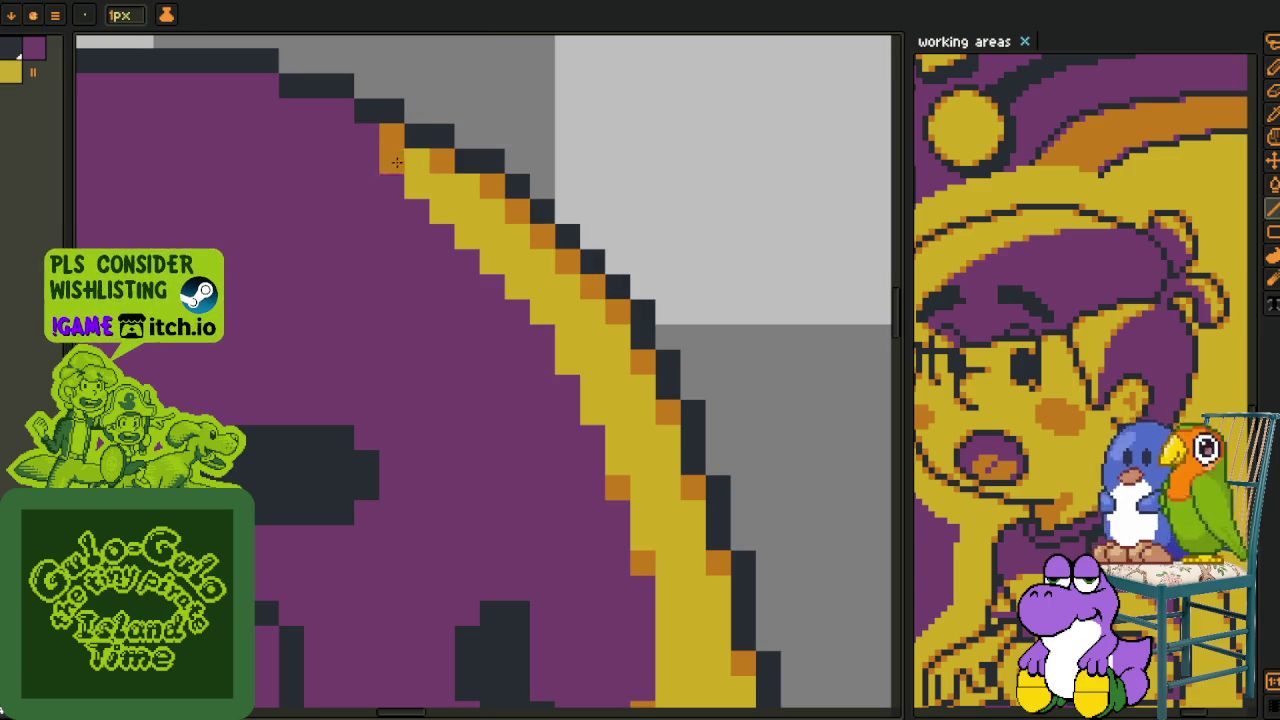
left_click(366, 164)
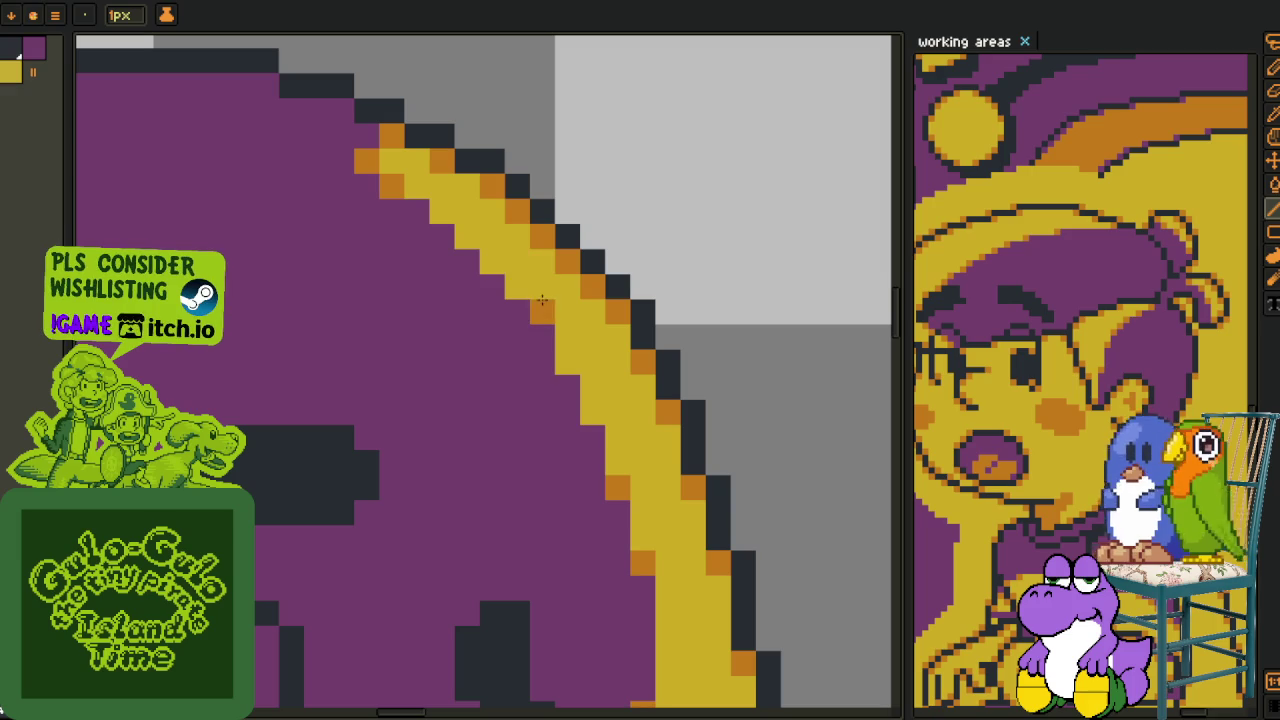
left_click_drag(450, 225, 465, 245)
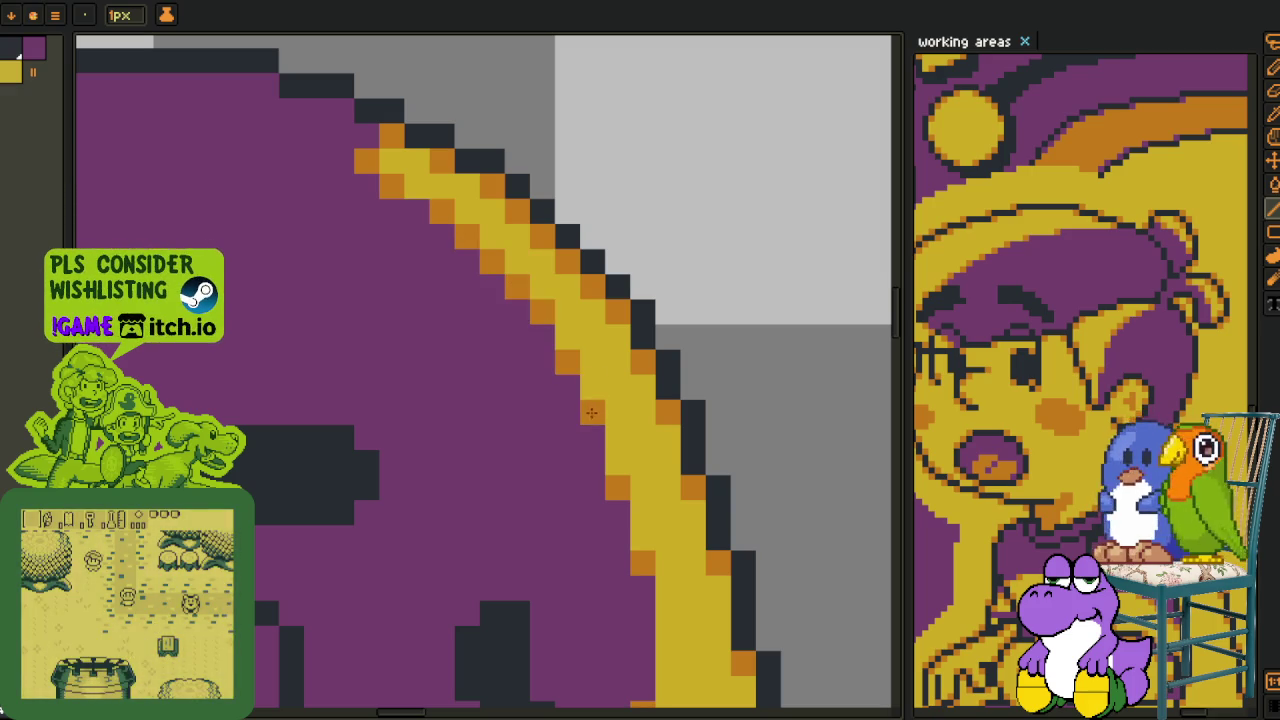
scroll(585, 390, "down", 2)
scroll(600, 400, "down", 2)
scroll(620, 415, "down", 2)
scroll(640, 460, "down", 2)
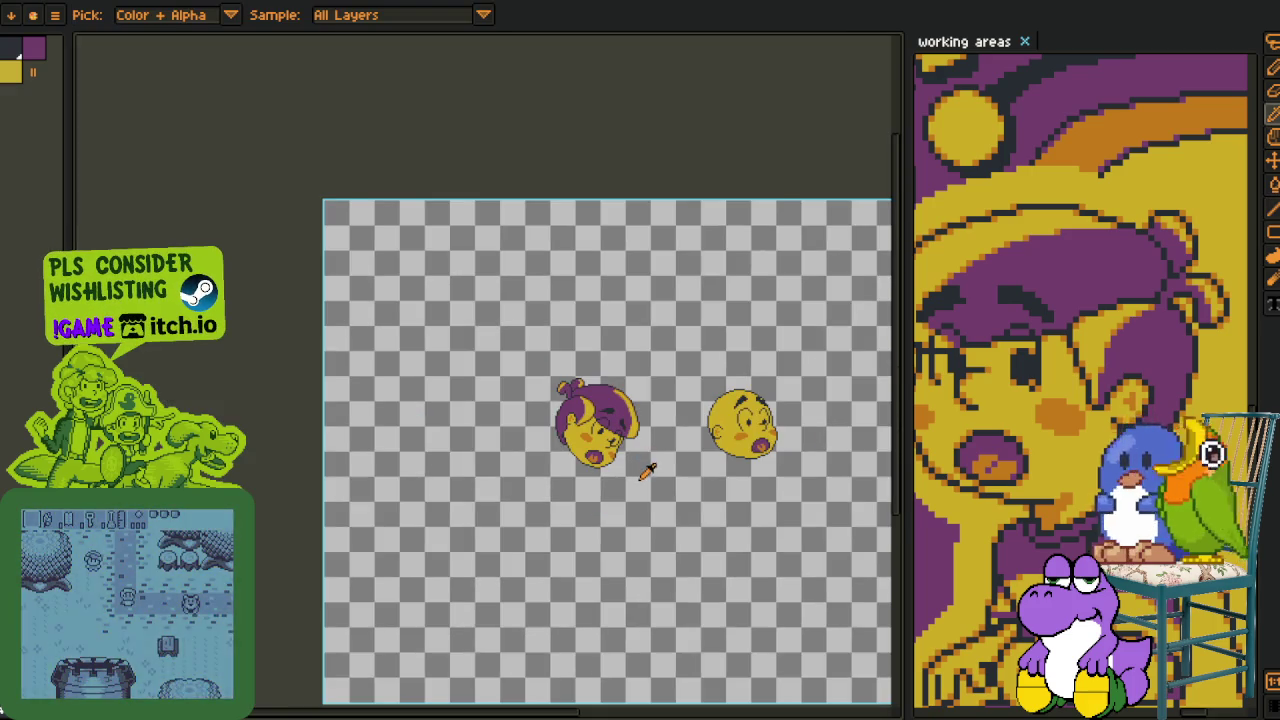
- Zoom in and paint orange shading into the ear with the Pencil
scroll(643, 457, "up", 2)
scroll(560, 380, "up", 1)
scroll(493, 252, "up", 1)
scroll(493, 252, "up", 1)
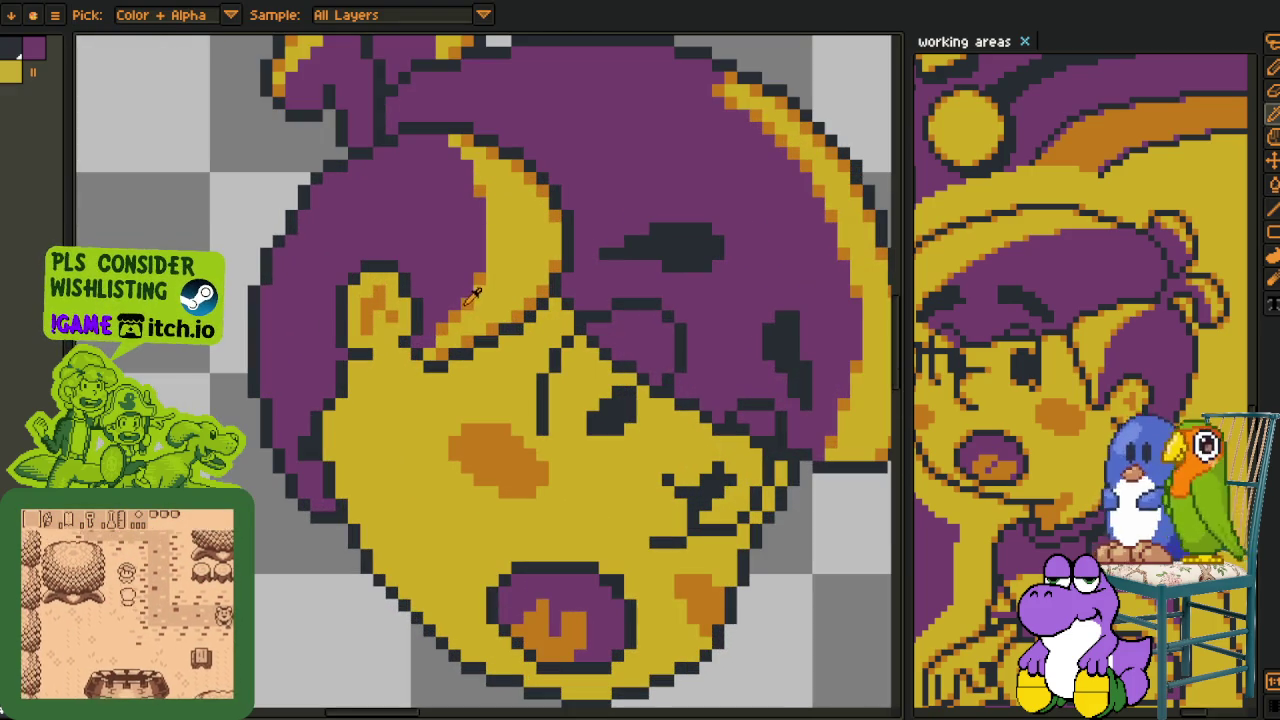
key("b")
scroll(395, 352, "up", 2)
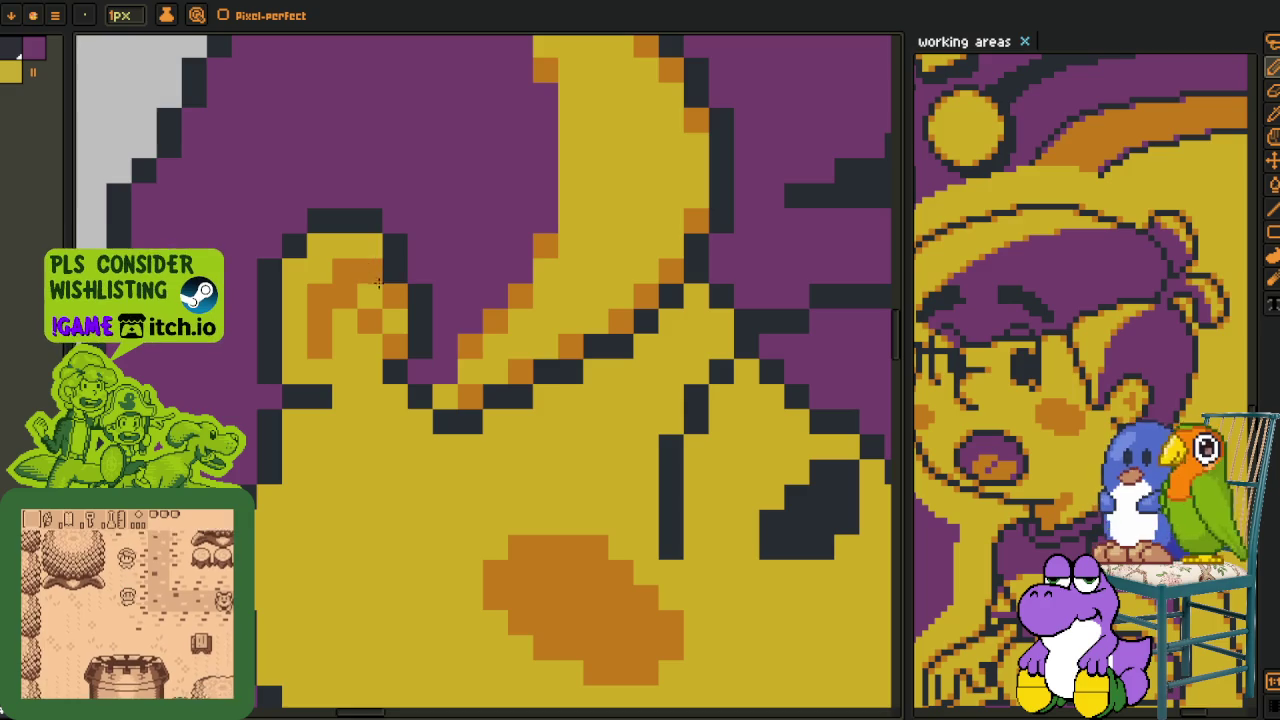
left_click_drag(395, 352, 316, 242)
left_click(316, 242)
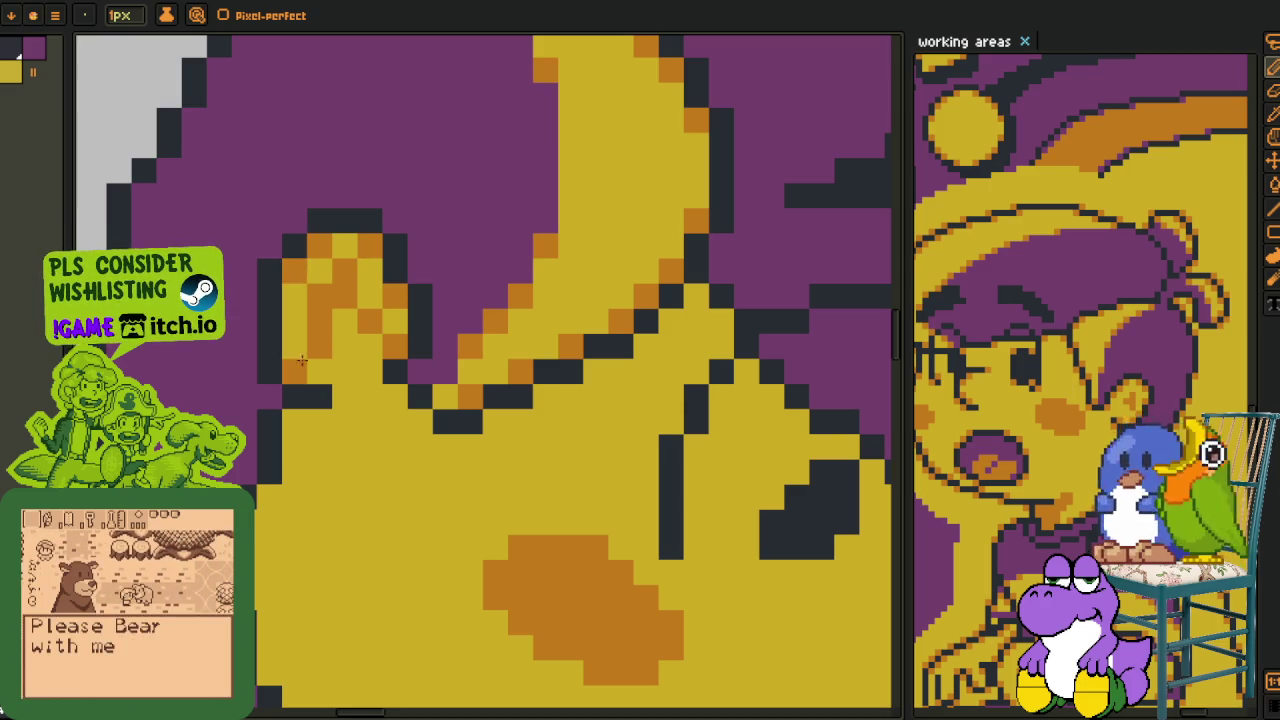
- Shade the hair arc's lower edge, the line junction and the dark diagonal line orange
mouse_move(338, 404)
left_mouse_down()
mouse_move(578, 382)
mouse_move(647, 347)
left_mouse_up()
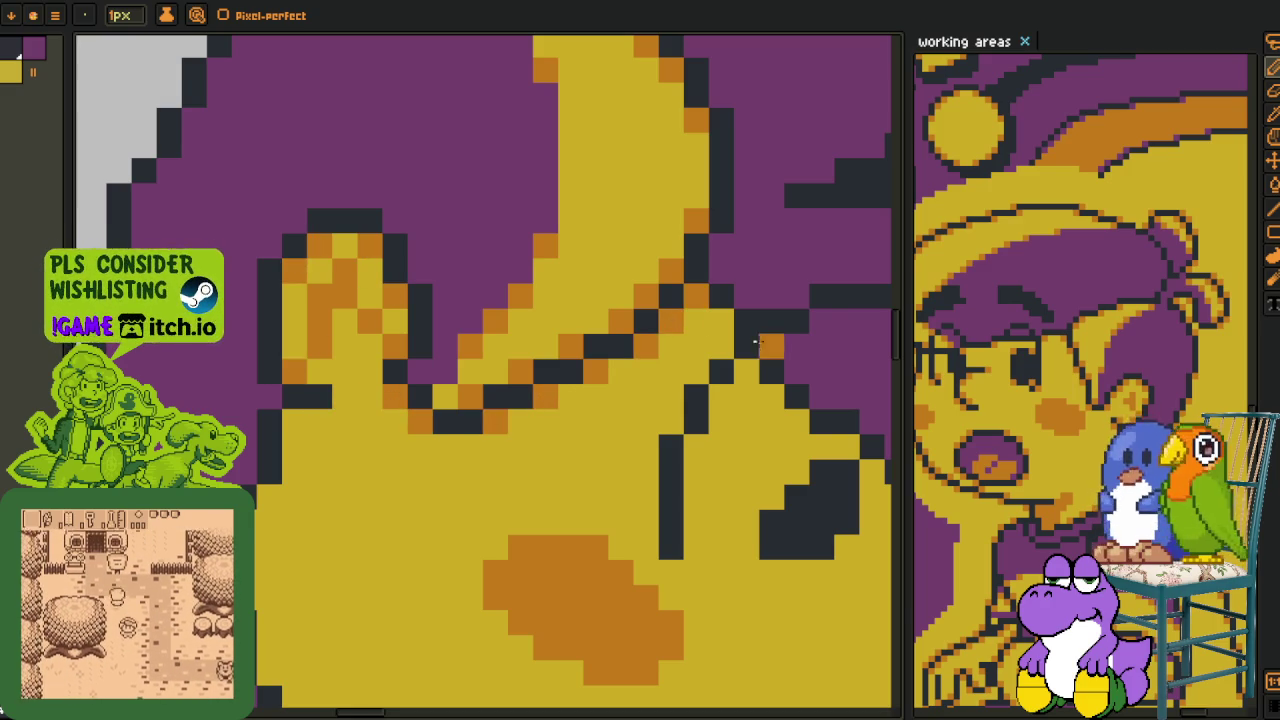
left_click_drag(742, 330, 518, 252)
left_click(498, 268)
left_click(520, 288)
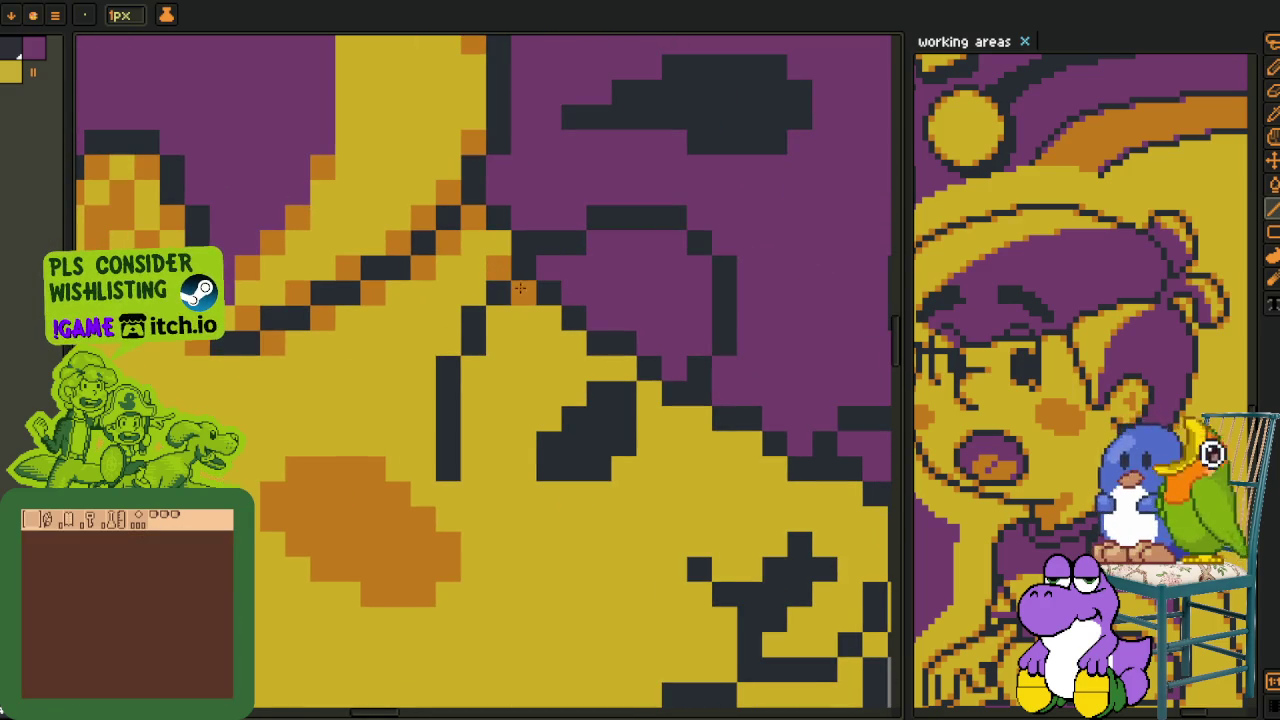
left_click_drag(487, 303, 616, 366)
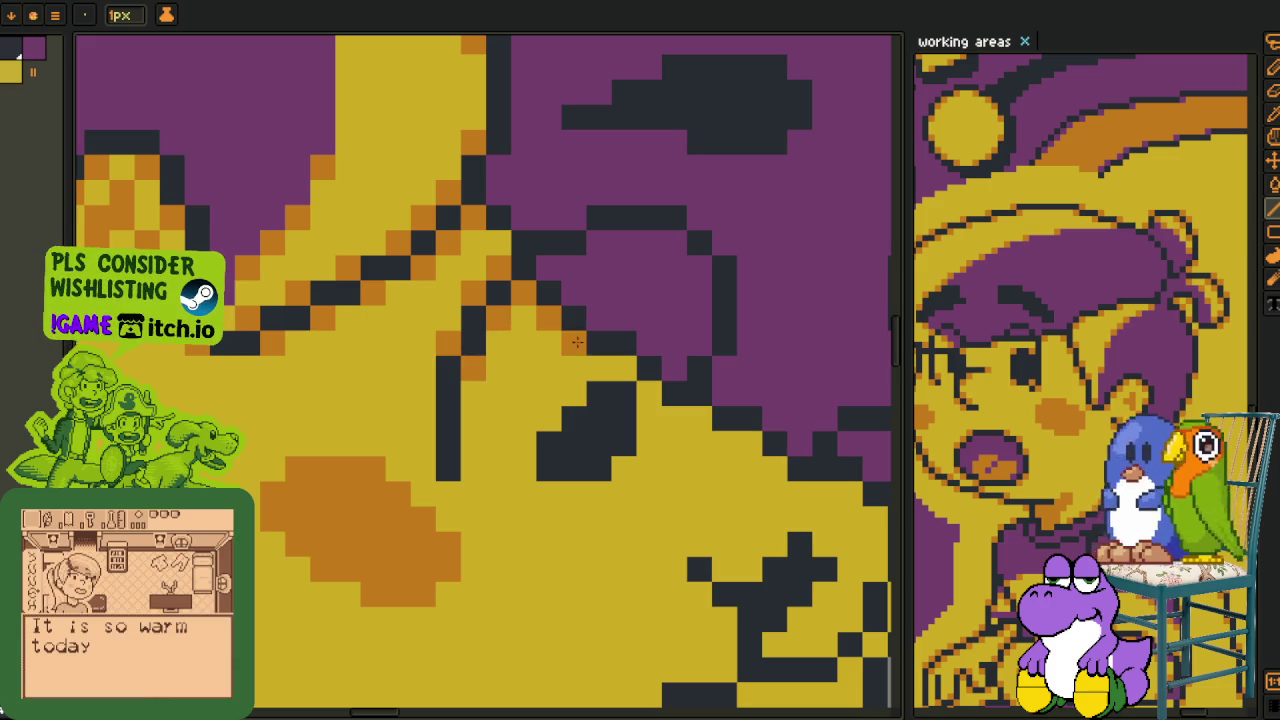
left_click(574, 392)
left_click(549, 418)
left_click(624, 467)
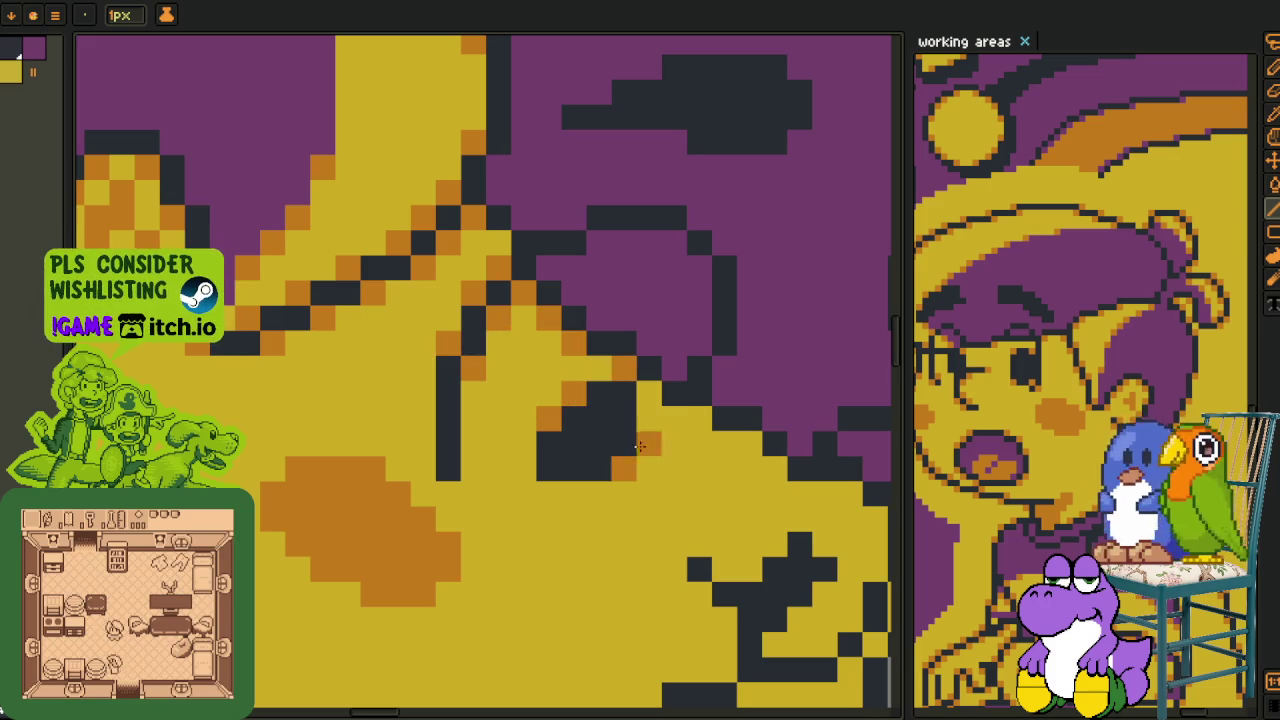
left_click(649, 392)
- On the head's right side, alternate orange and dark pixels along the diagonal edge
left_click_drag(655, 397, 330, 316)
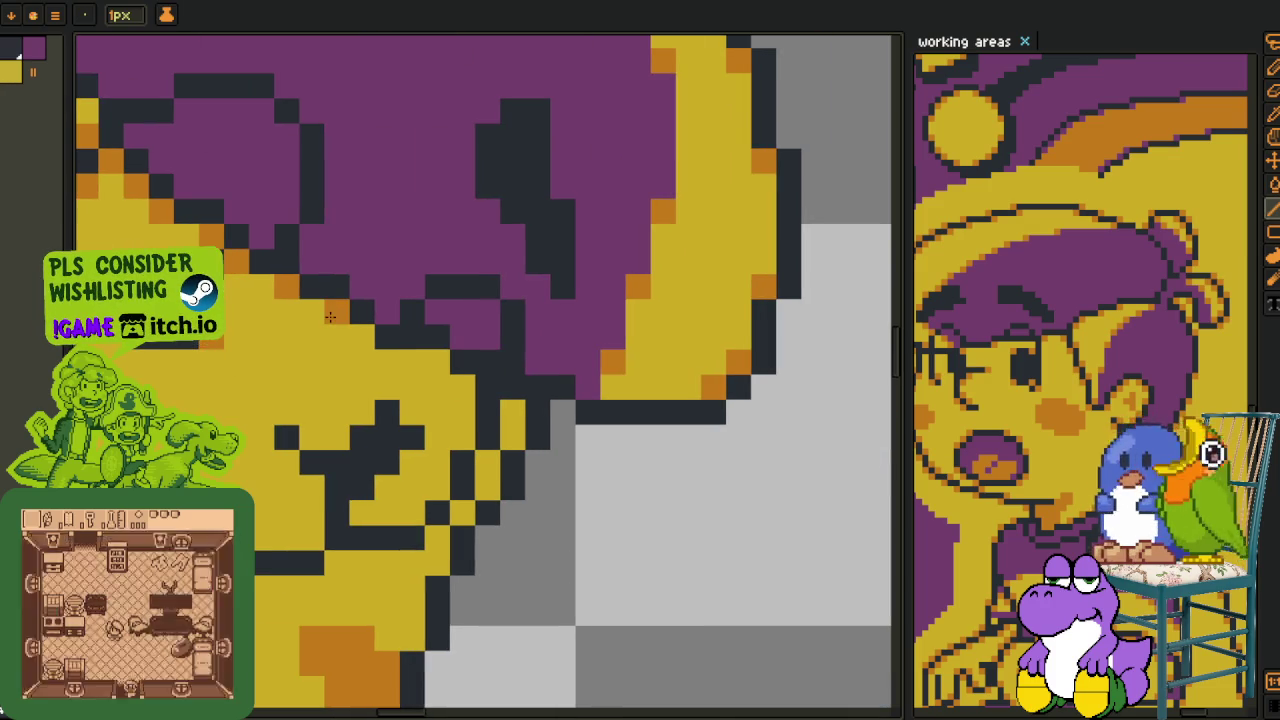
left_click(462, 385)
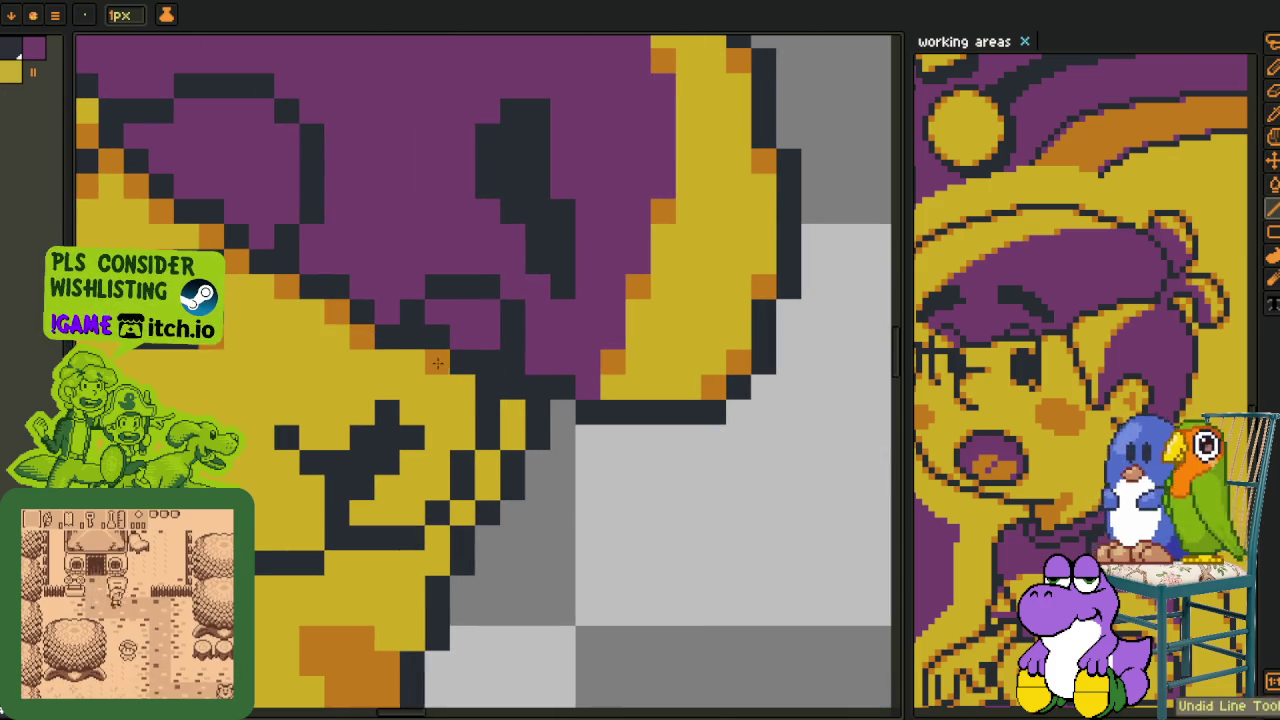
left_click(505, 410)
left_click(487, 462)
left_click(463, 440)
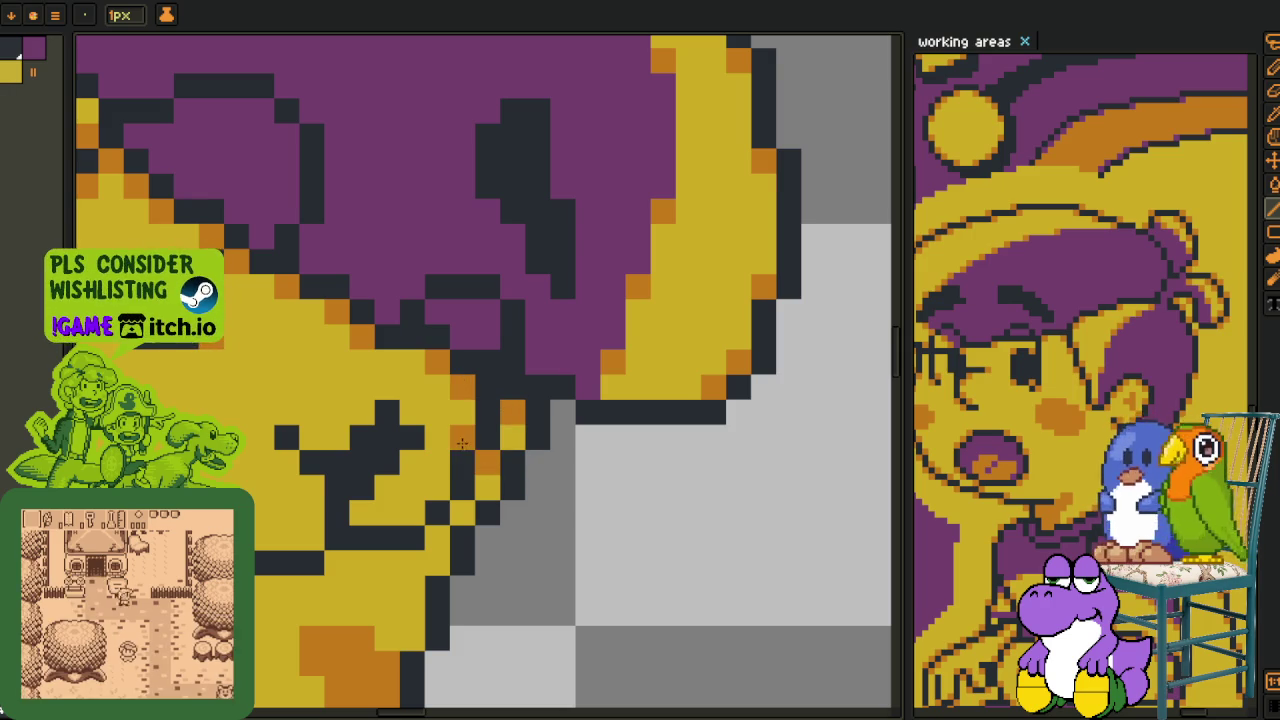
left_click(462, 462)
left_click(437, 487)
left_click(463, 512)
- Recolour pixels near the lower outline orange, including one yellow pixel beneath it
left_click(412, 512)
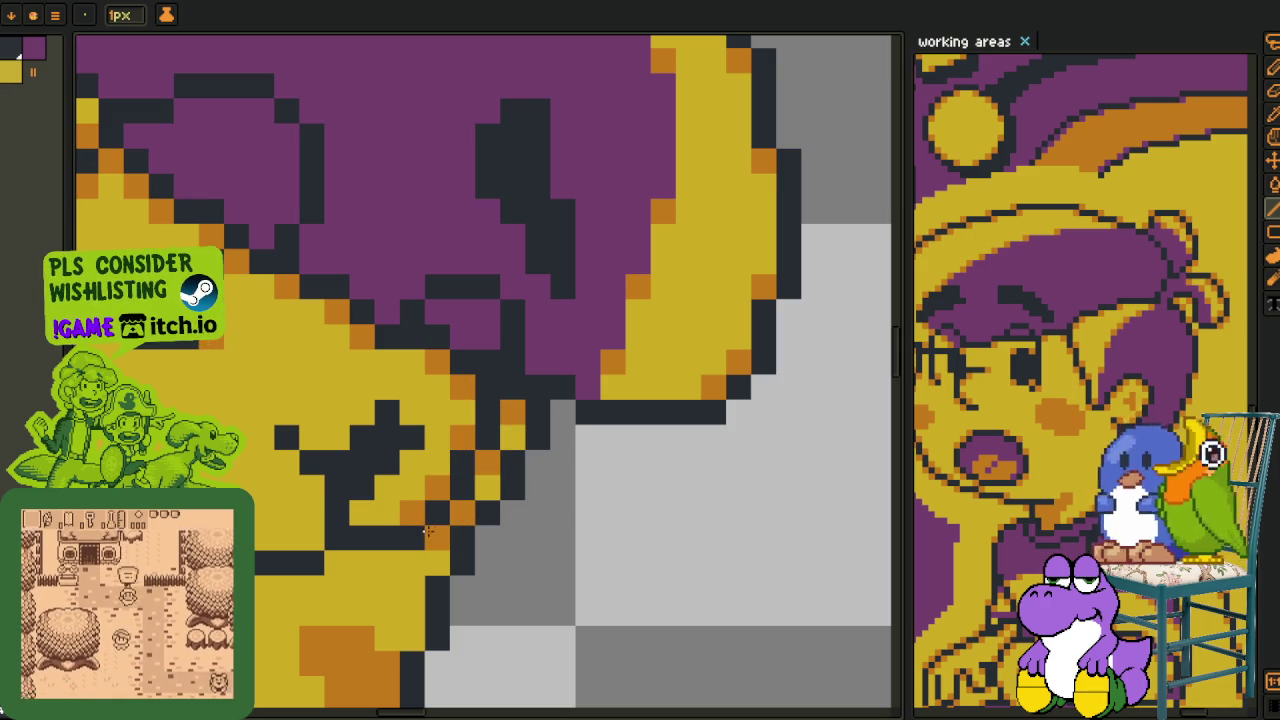
left_click(362, 512)
left_click(387, 487)
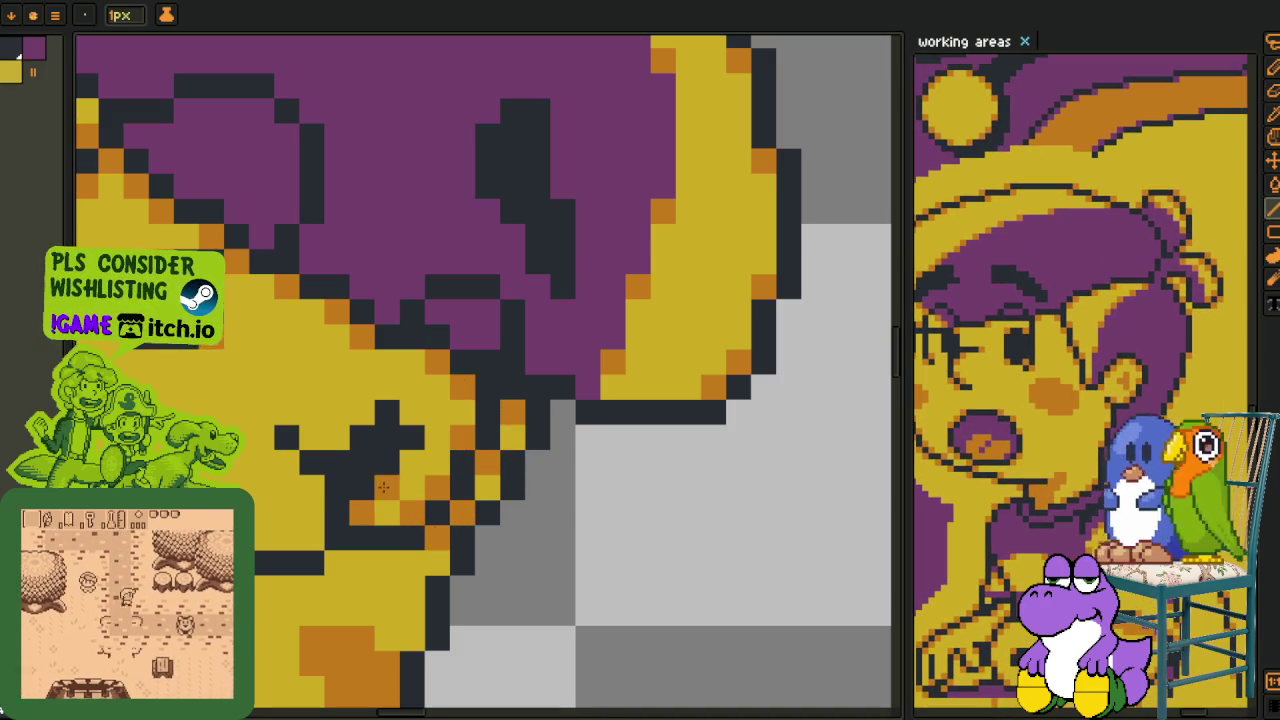
left_click(412, 462)
left_click(412, 412)
left_click(362, 412)
left_click(287, 462)
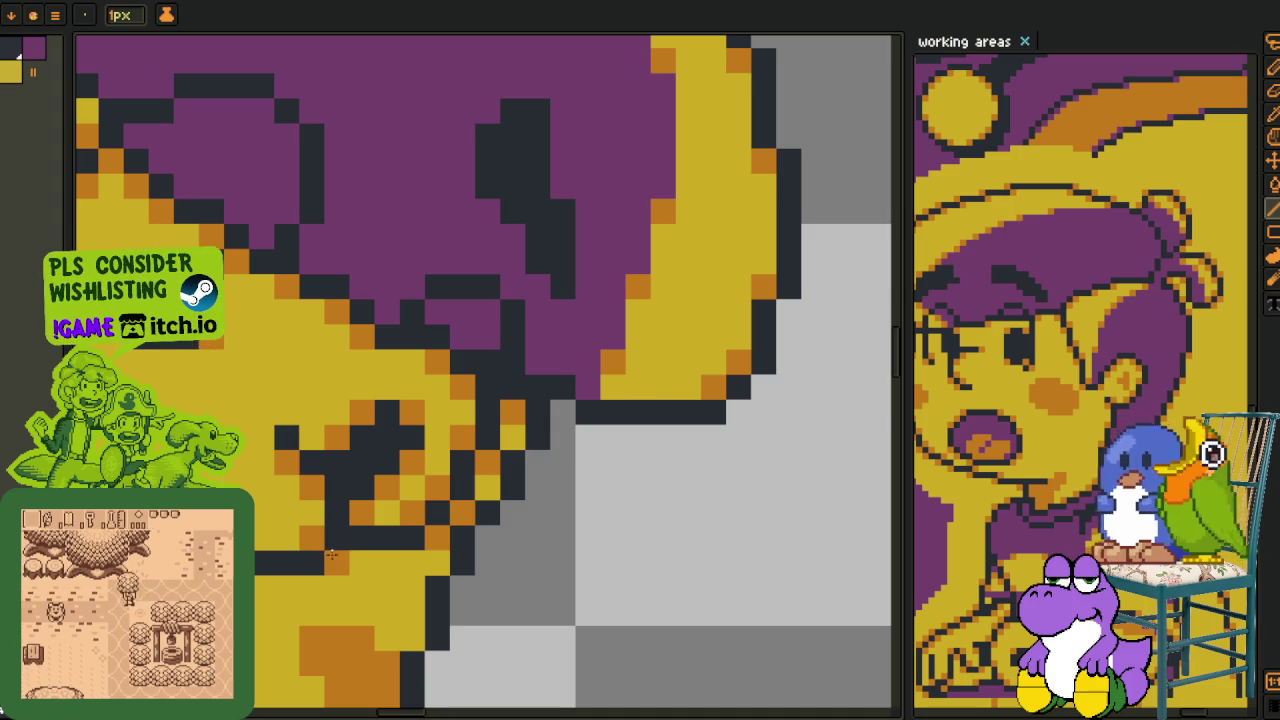
- Add orange pixels along the lower face outline and the mouth's lower-left edge
left_click_drag(422, 600, 542, 339)
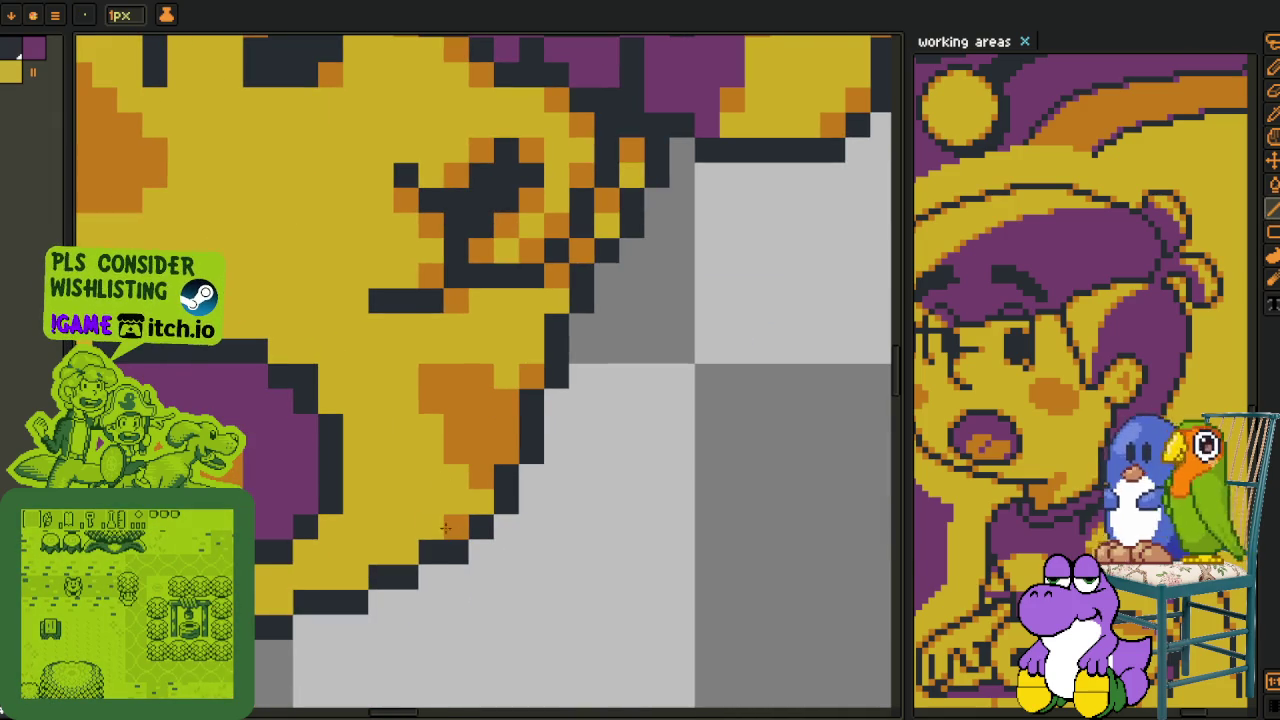
left_click(405, 552)
left_click(380, 577)
left_click(282, 600)
left_click(331, 401)
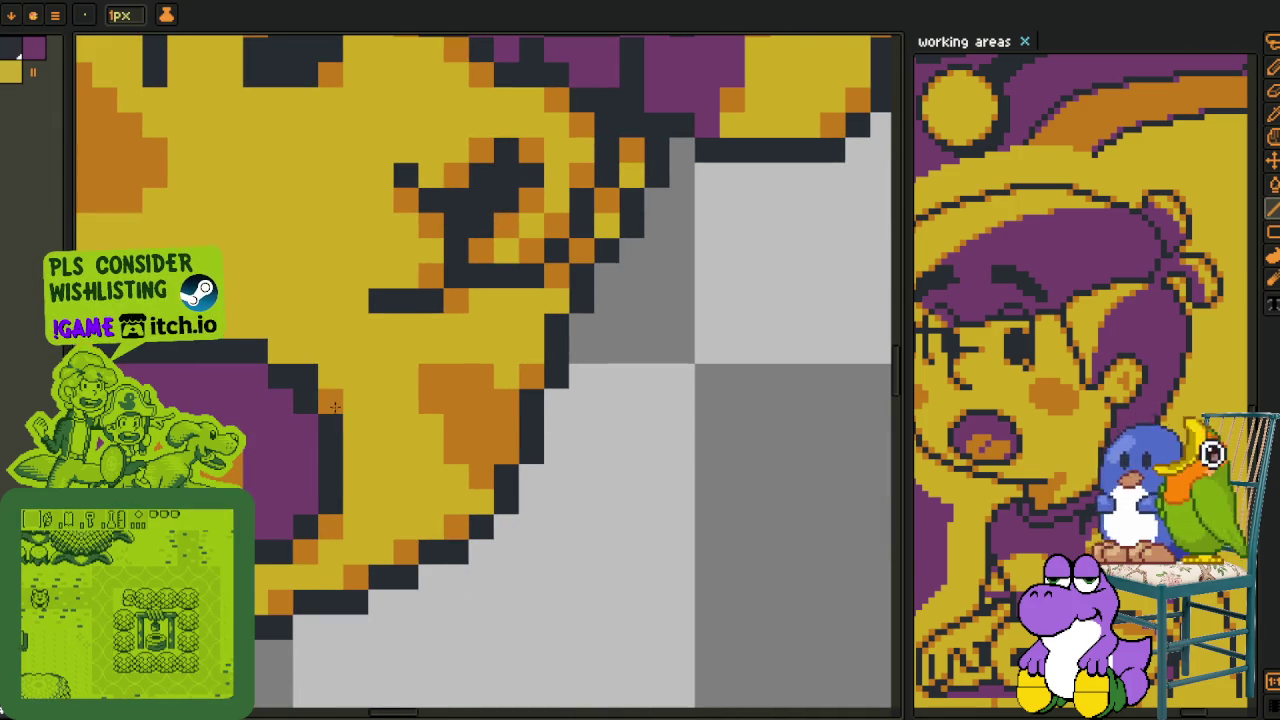
left_click_drag(58, 370, 388, 385)
left_click(388, 385)
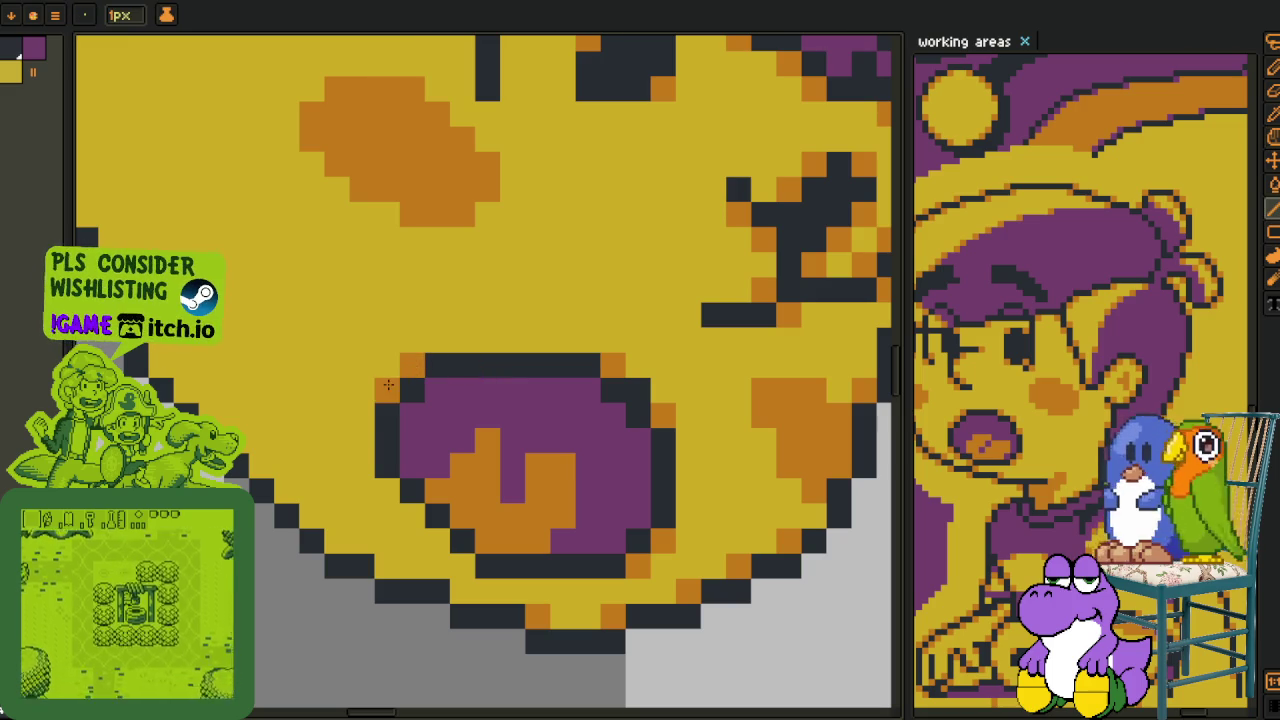
left_click(387, 490)
left_click(412, 515)
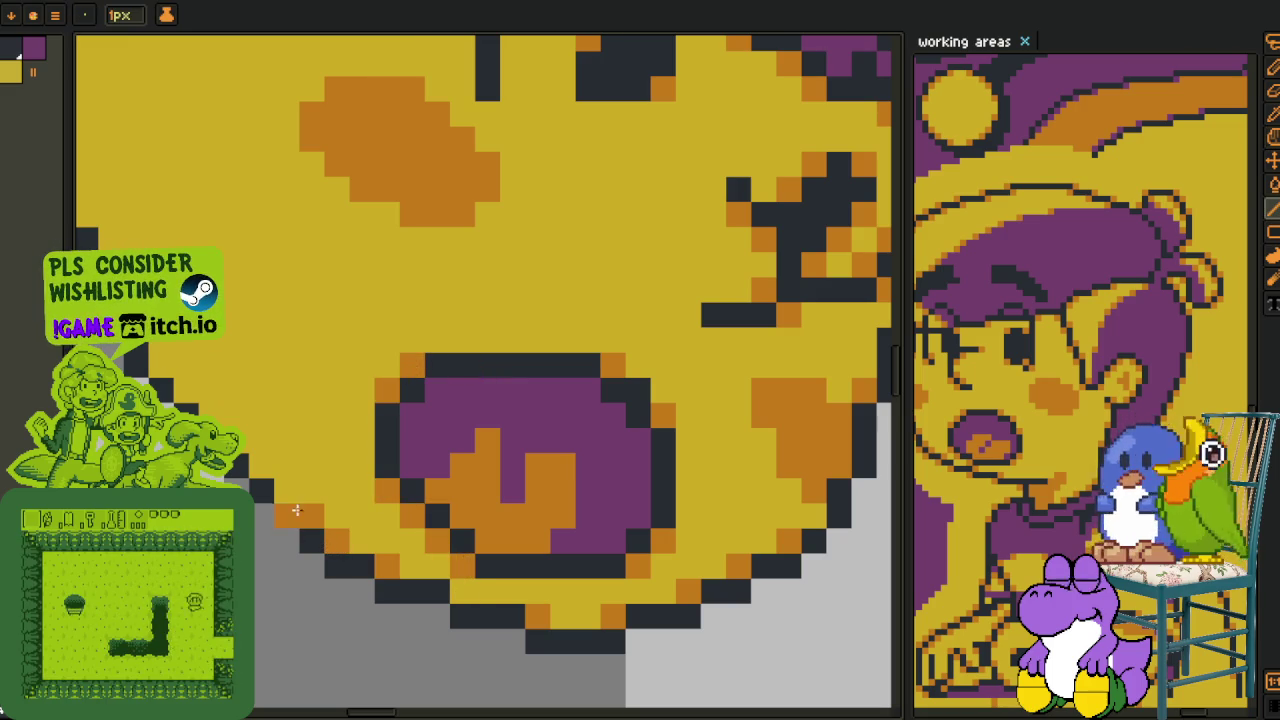
- Line the face's left edge by the ear with orange pixels, then zoom out
left_click_drag(122, 260, 352, 500)
left_click(316, 450)
left_click(291, 375)
left_click(291, 300)
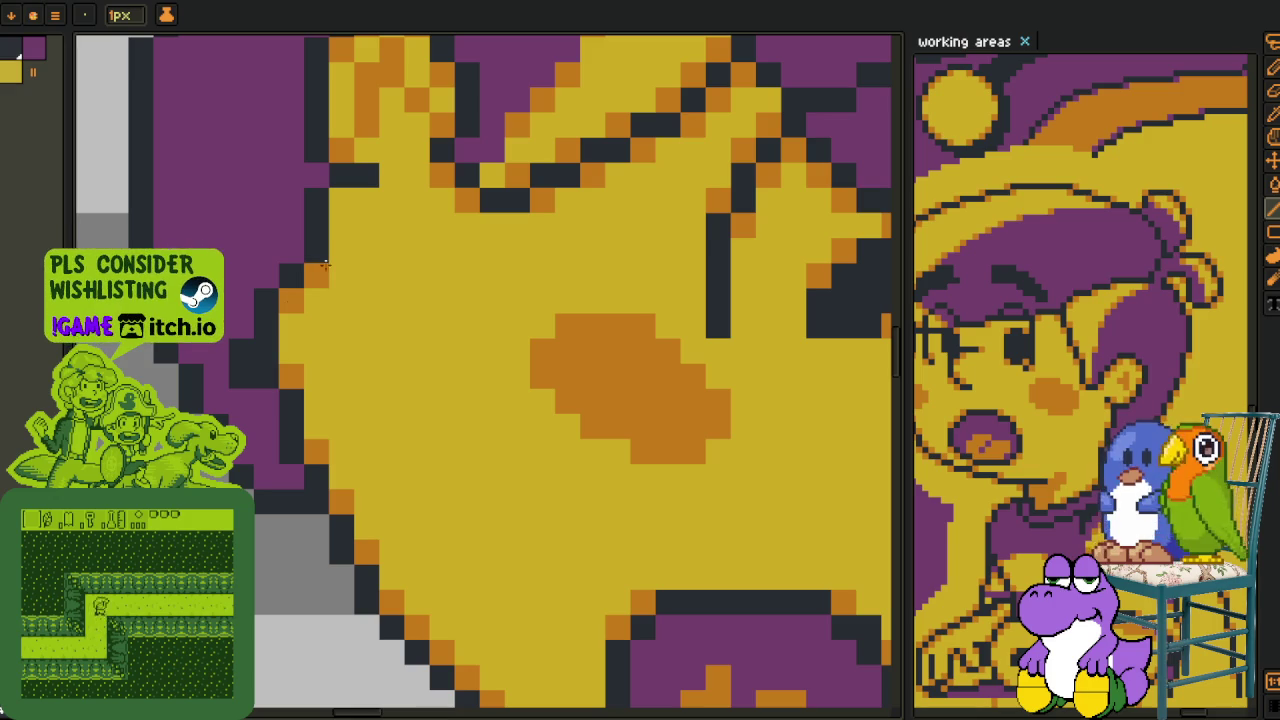
scroll(340, 220, "down", 3)
scroll(340, 220, "down", 3)
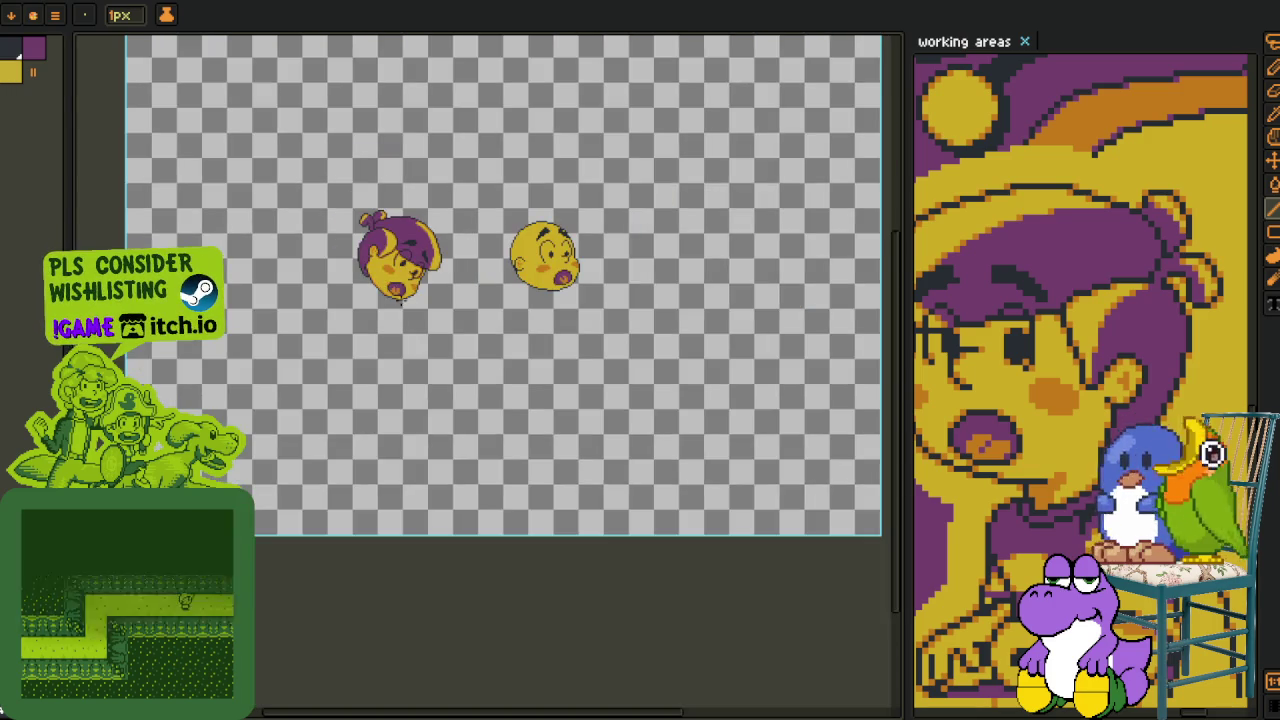
- Pick the purple hair colour from the canvas for pixel drawing
key("o")
scroll(396, 297, "up", 2)
scroll(490, 207, "up", 2)
scroll(497, 207, "up", 2)
key("b")
left_click(402, 354, "alt")
scroll(536, 347, "down", 3)
key("o")
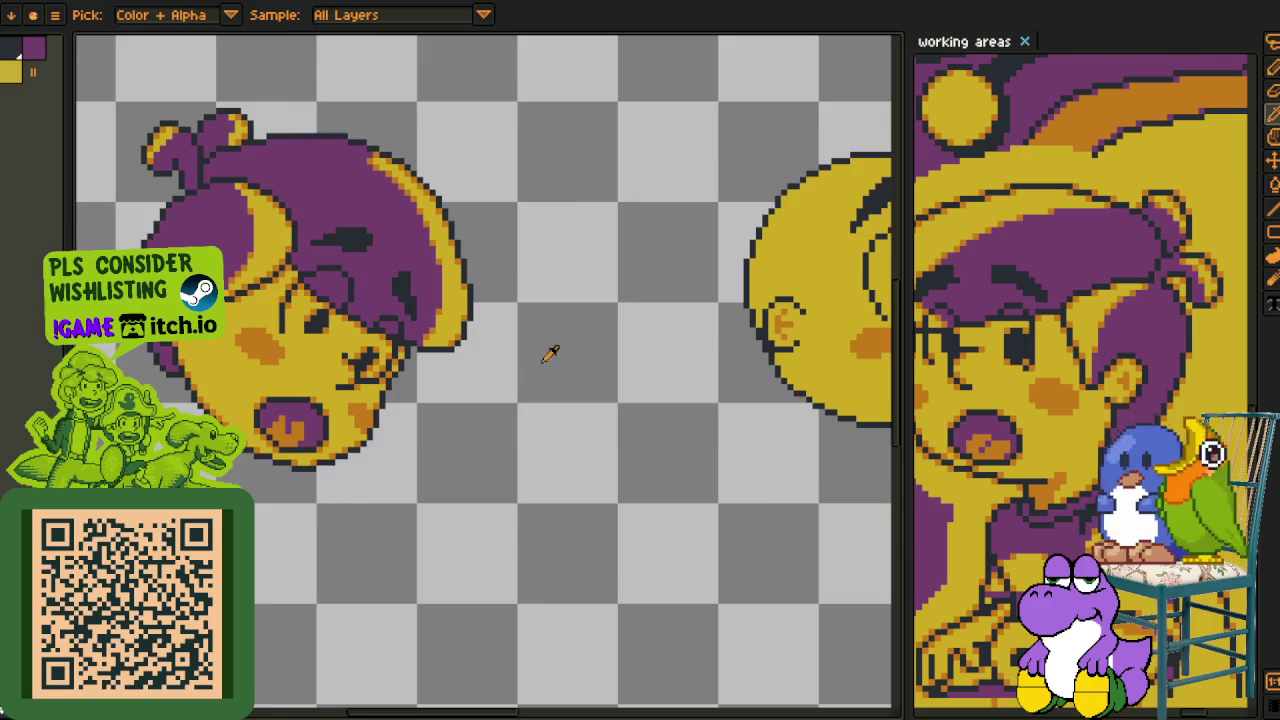
scroll(536, 347, "down", 3)
- Select and delete the yellow head from the canvas
key("Tab")
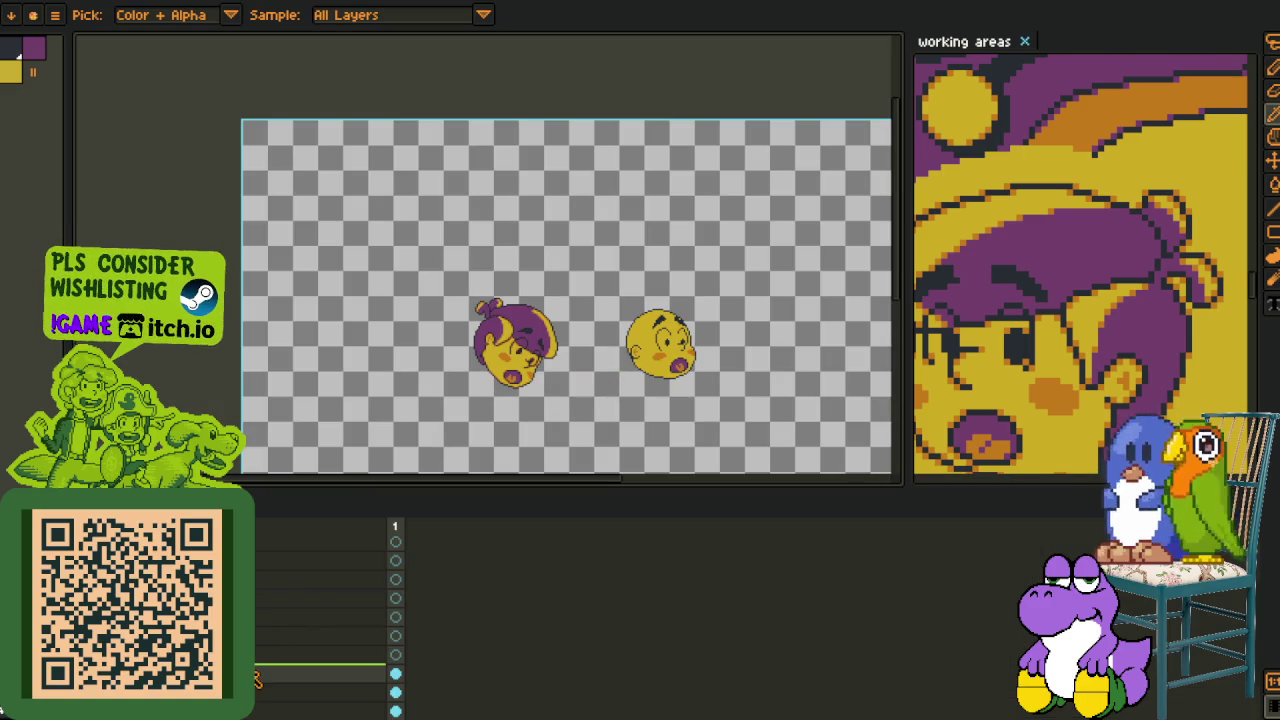
right_click(255, 678)
left_click(310, 694)
key("m")
left_click_drag(595, 278, 843, 457)
key("Delete")
- Paste back the sketched table outline below the remaining head
left_click_drag(700, 420, 612, 280)
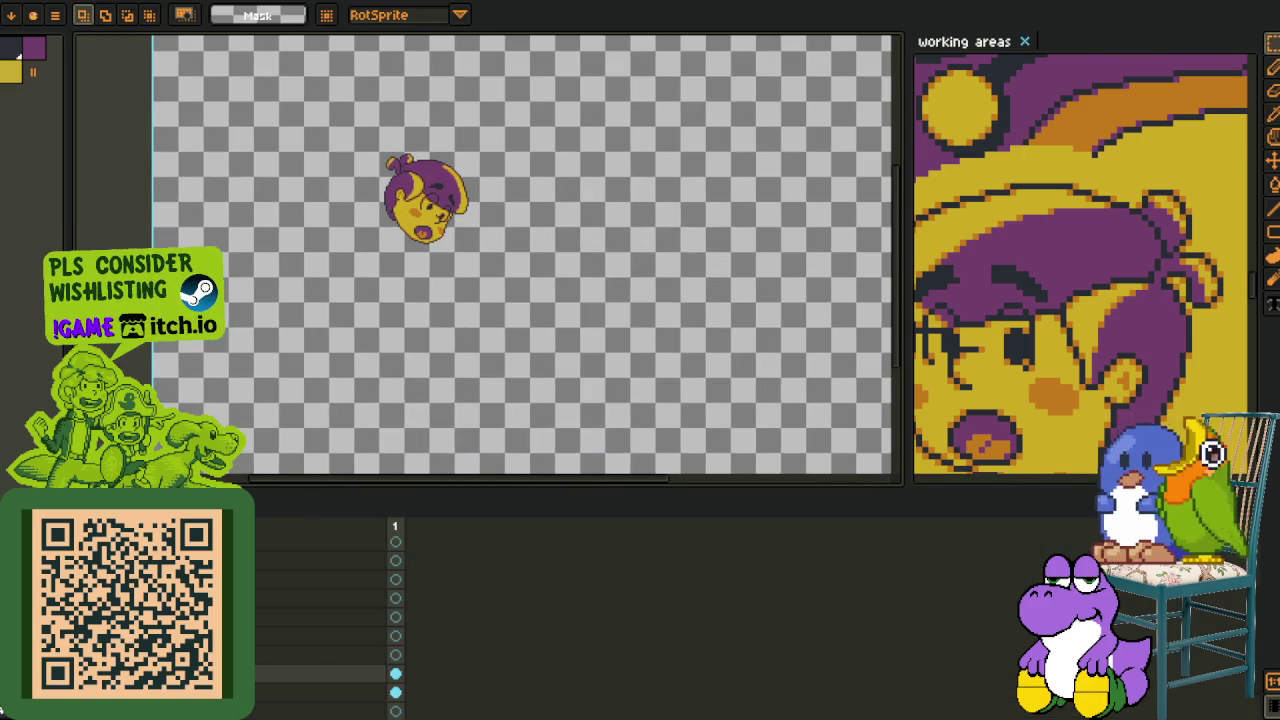
key("ctrl+v")
key("h")
scroll(385, 410, "up", 3)
scroll(375, 460, "up", 2)
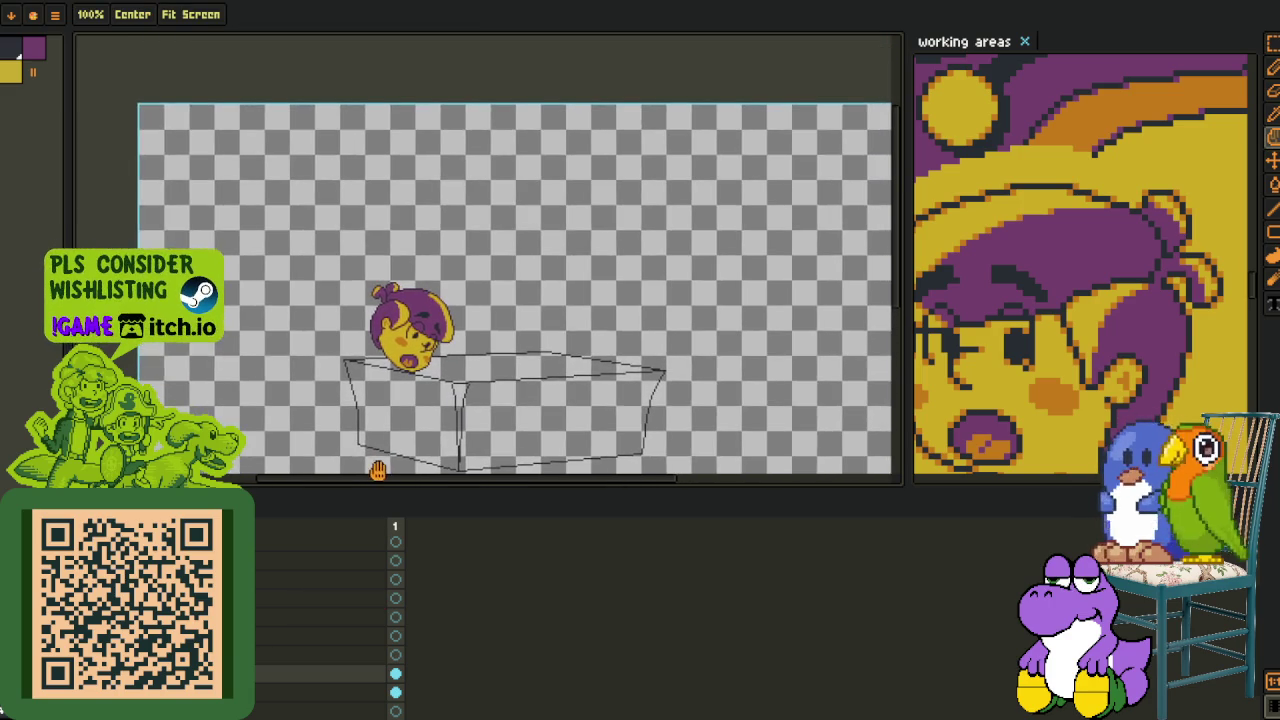
scroll(387, 360, "down", 4)
- Move the purple-haired head up onto the table's top edge
key("r")
scroll(480, 300, "up", 2)
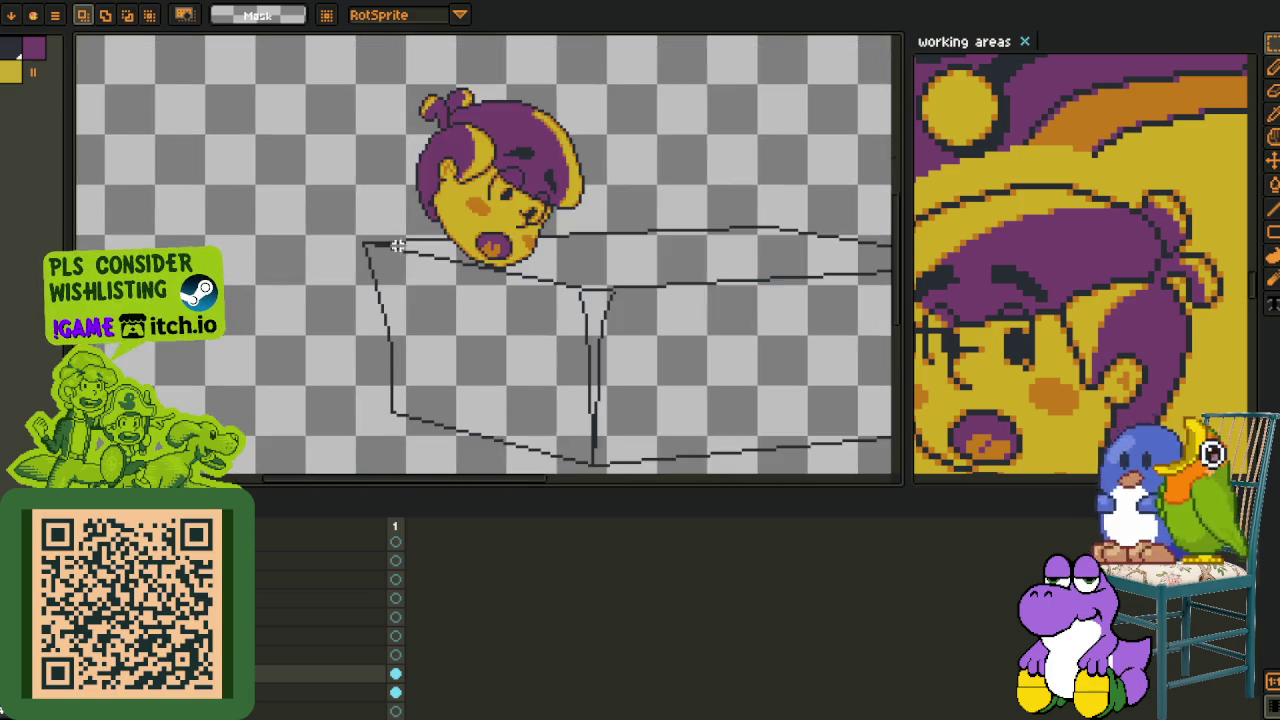
left_click_drag(355, 133, 617, 437)
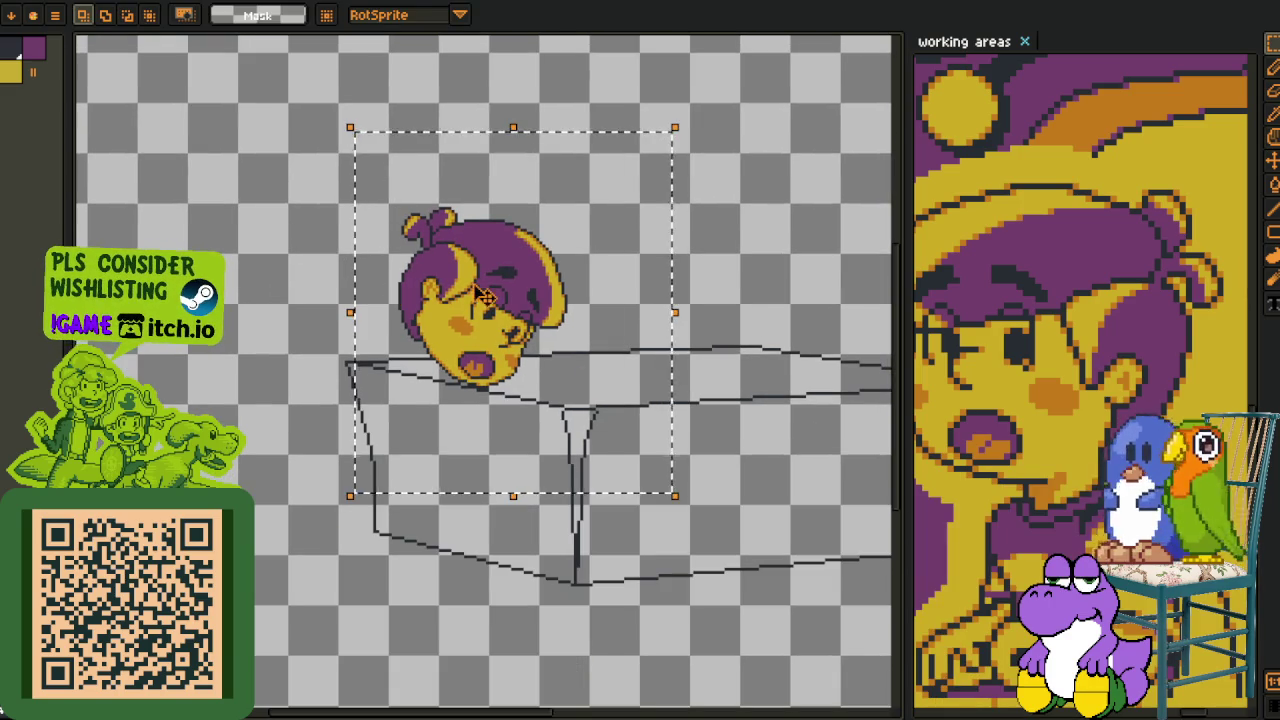
left_click_drag(480, 300, 475, 283)
key("Return")
- Touch up the hair outline with two black pixels and a shifted purple step
key("ctrl+alt+t")
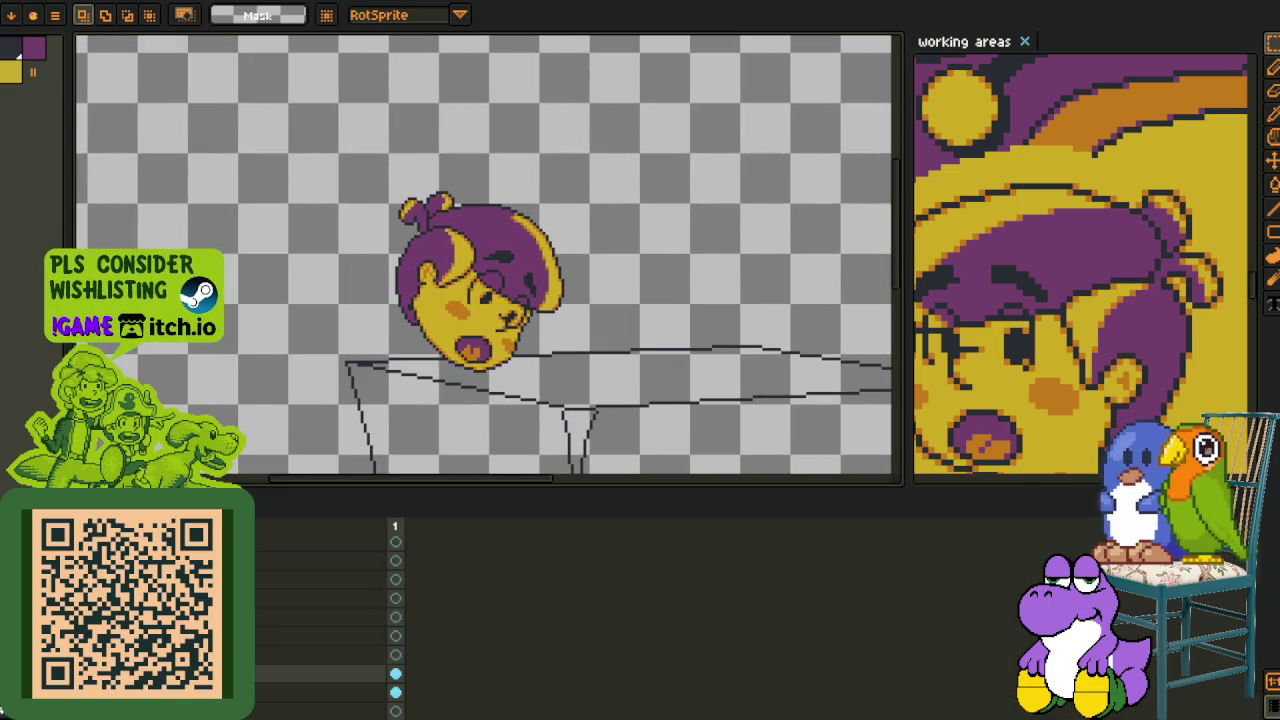
key("Tab")
scroll(429, 149, "up", 2)
scroll(443, 286, "up", 3)
key("b")
left_click_drag(464, 366, 427, 386)
right_click(487, 340)
left_click(487, 362)
- Save the head-on-table drawing with Ctrl+S
scroll(520, 310, "down", 4)
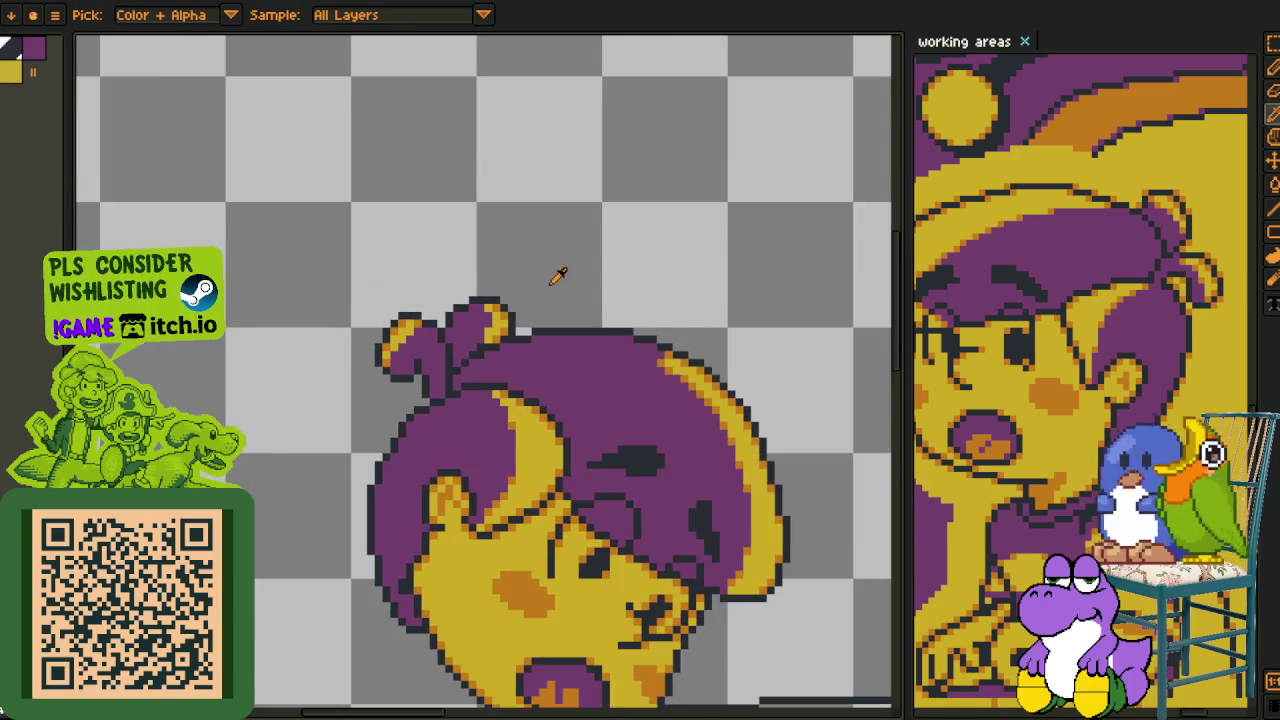
scroll(634, 286, "down", 1)
scroll(606, 200, "down", 1)
scroll(672, 257, "down", 1)
key("ctrl+s")
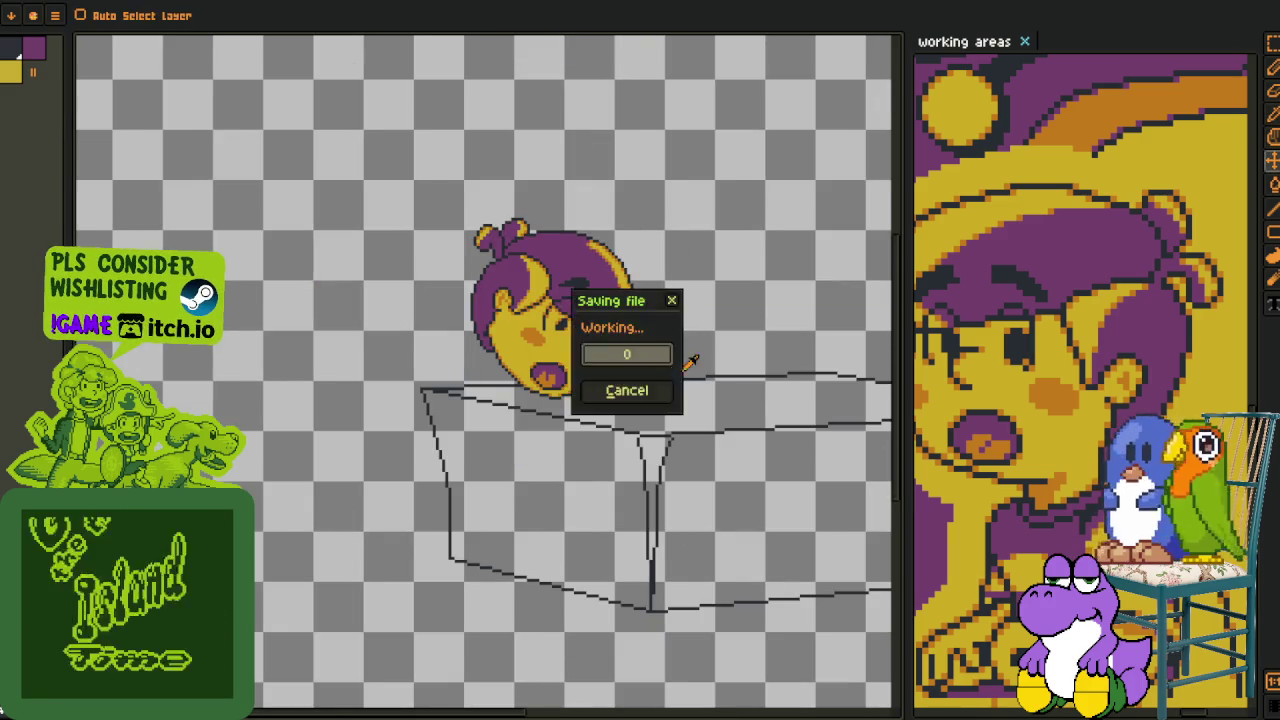
- Pan and zoom across the reference images for a wider overview
scroll(391, 429, "down", 1)
key("Tab")
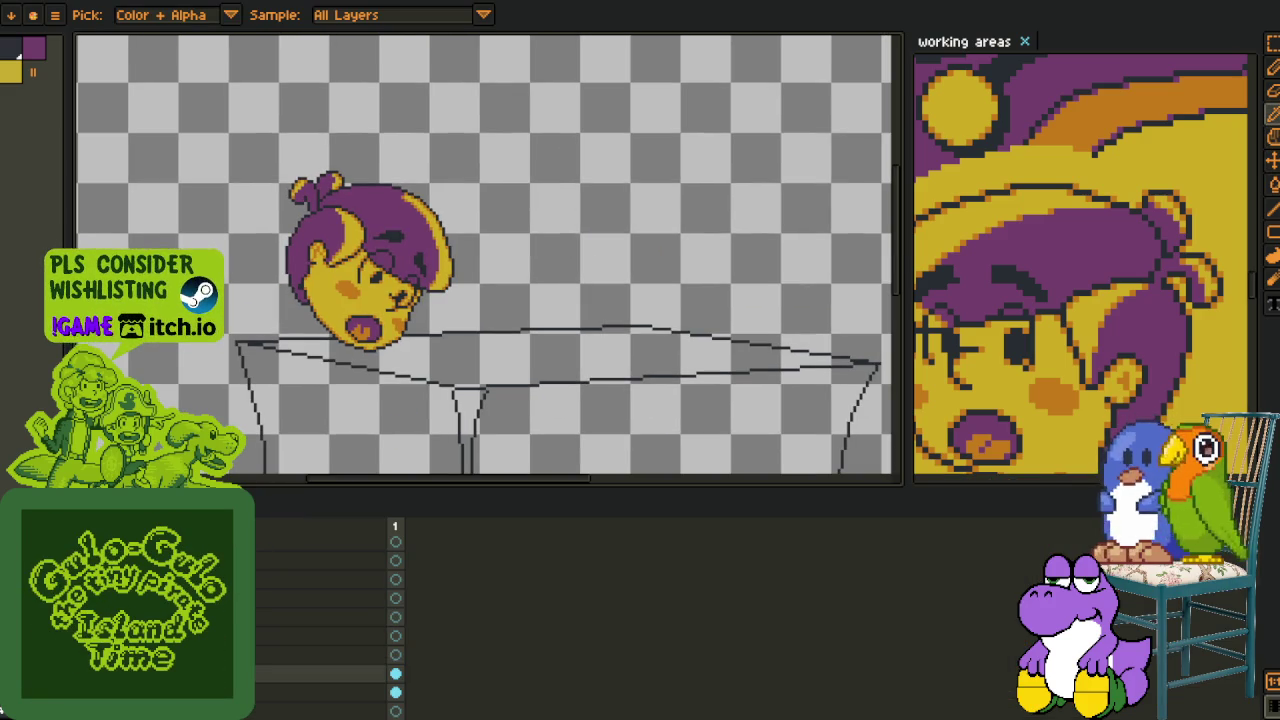
key("Tab")
scroll(1006, 400, "down", 2)
scroll(1006, 420, "down", 2)
key("h")
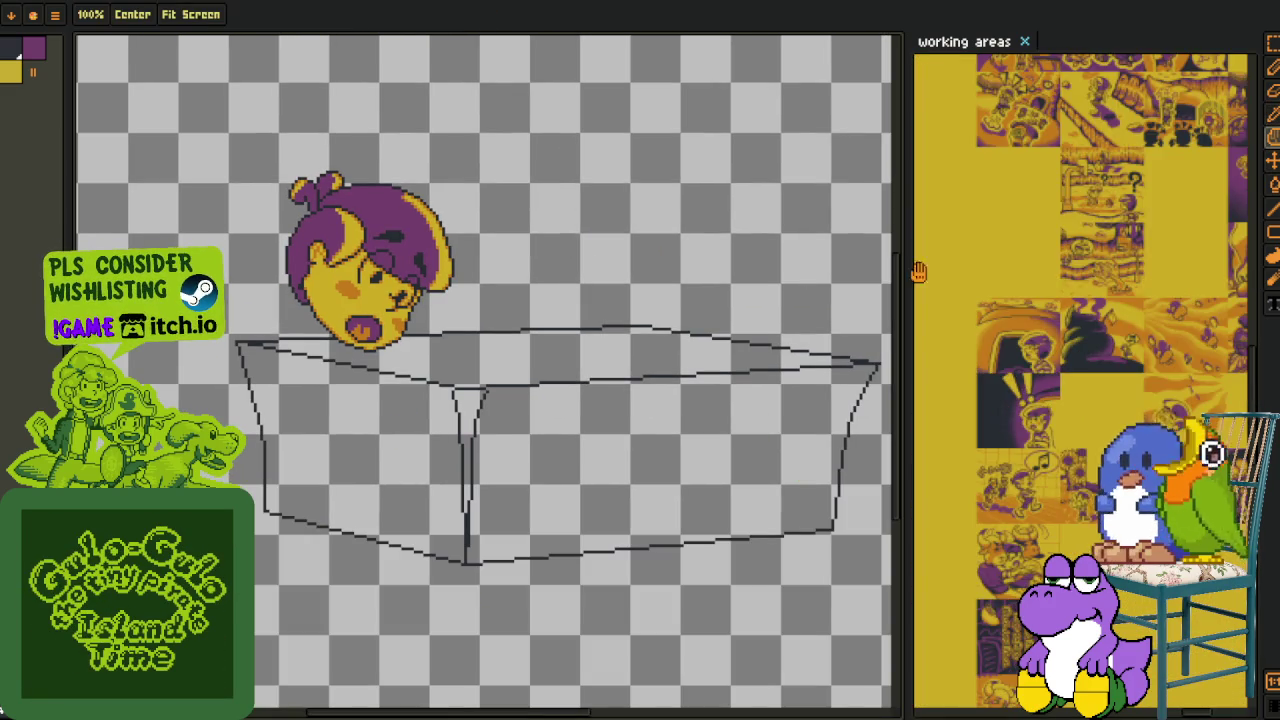
left_click_drag(1006, 330, 1006, 446)
scroll(1006, 446, "down", 2)
scroll(1000, 430, "up", 2)
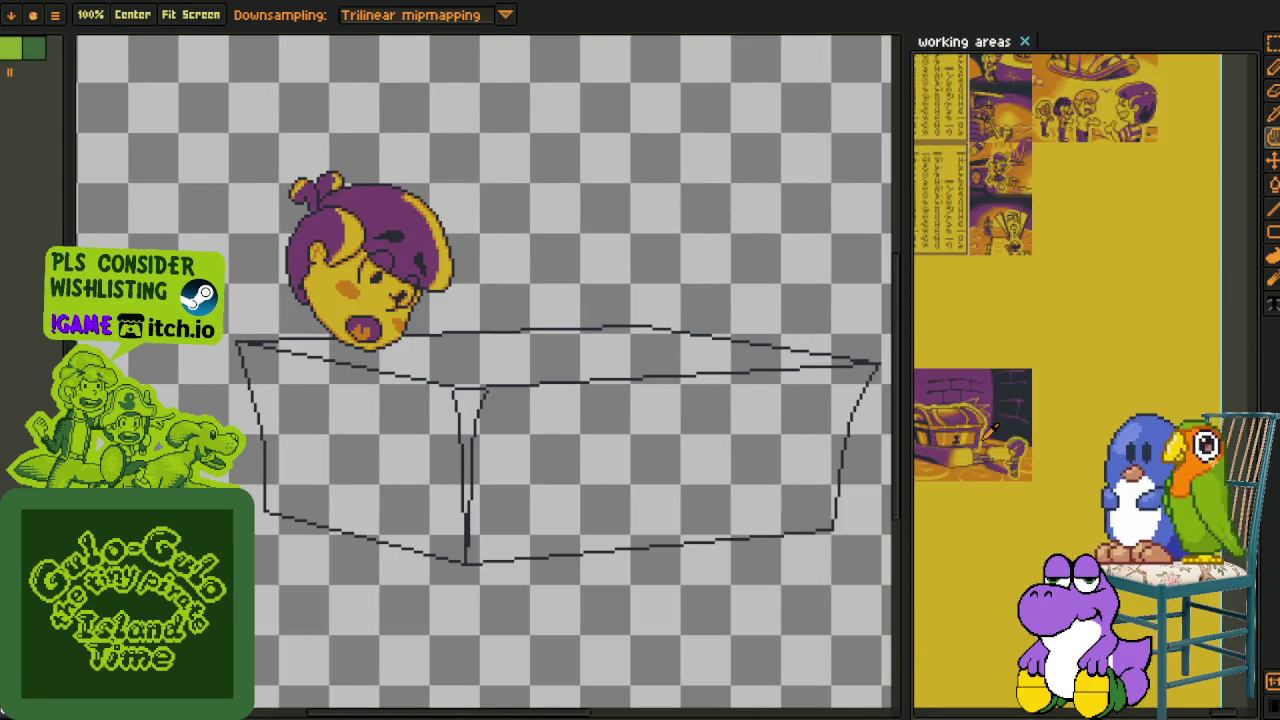
- Sample colours from the reference artwork with the eyedropper
scroll(995, 425, "up", 2)
key("i")
scroll(993, 428, "down", 2)
scroll(993, 428, "up", 2)
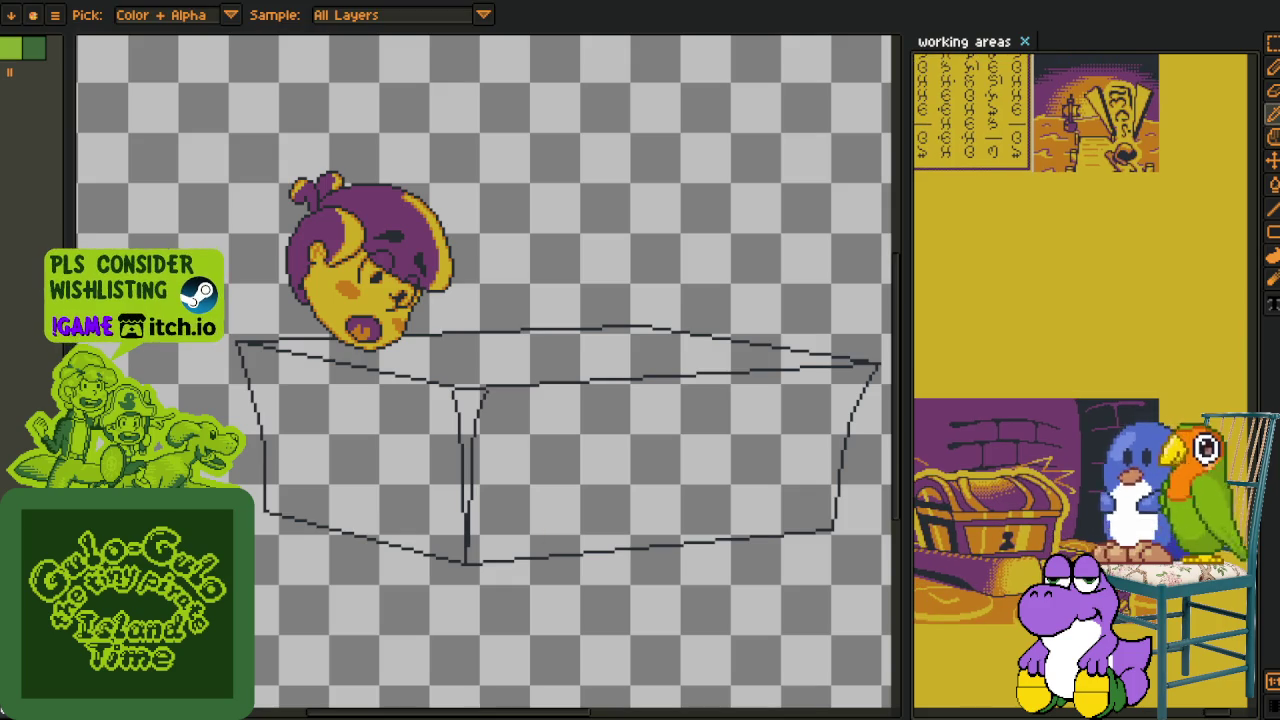
left_click(993, 430)
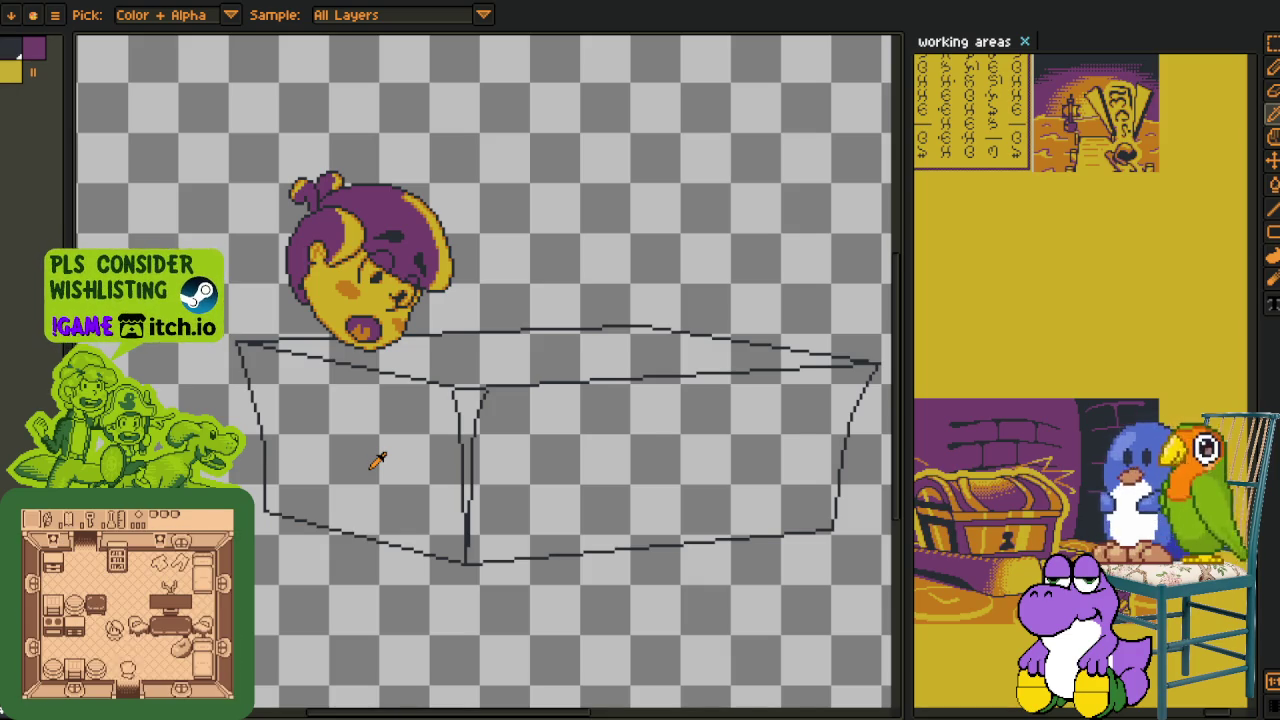
- Check the sketch layer below, then return to the head's layer
scroll(553, 481, "down", 2)
left_click_drag(449, 551, 320, 443)
key("Tab")
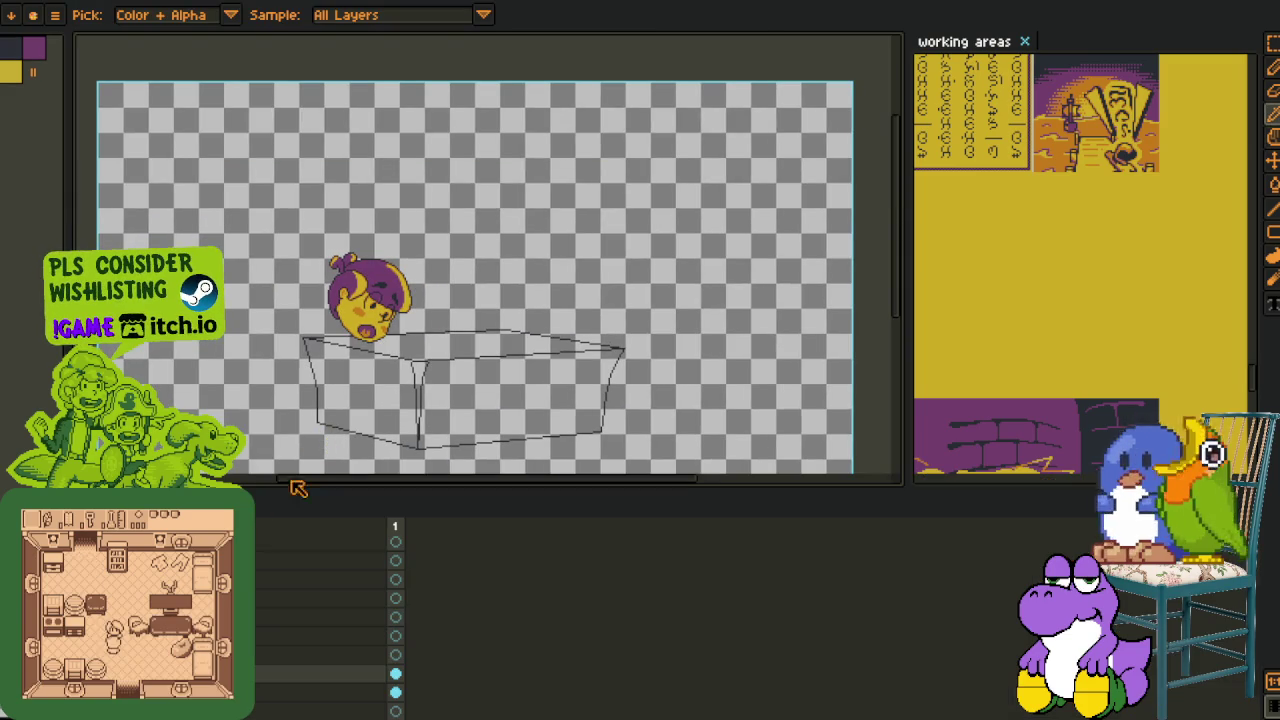
left_click(395, 692)
mouse_move(329, 457)
left_mouse_down()
mouse_move(414, 343)
mouse_move(394, 443)
mouse_move(405, 345)
left_mouse_up()
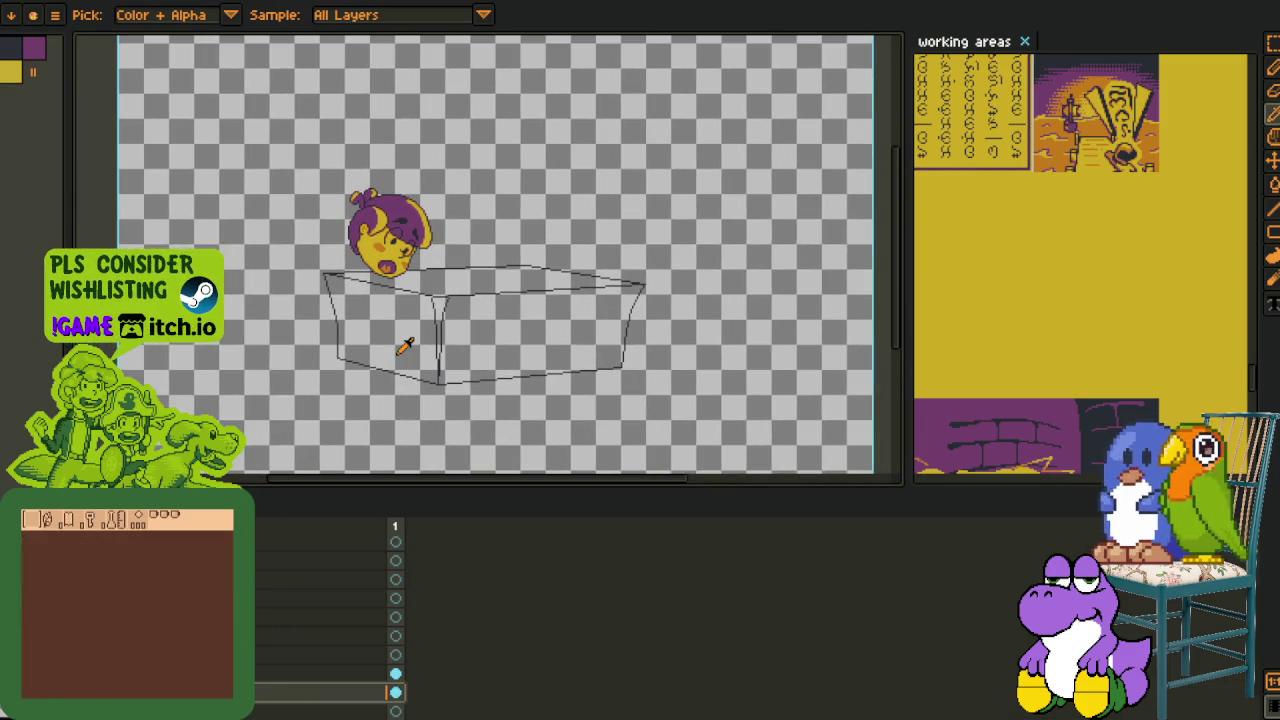
left_click(395, 674)
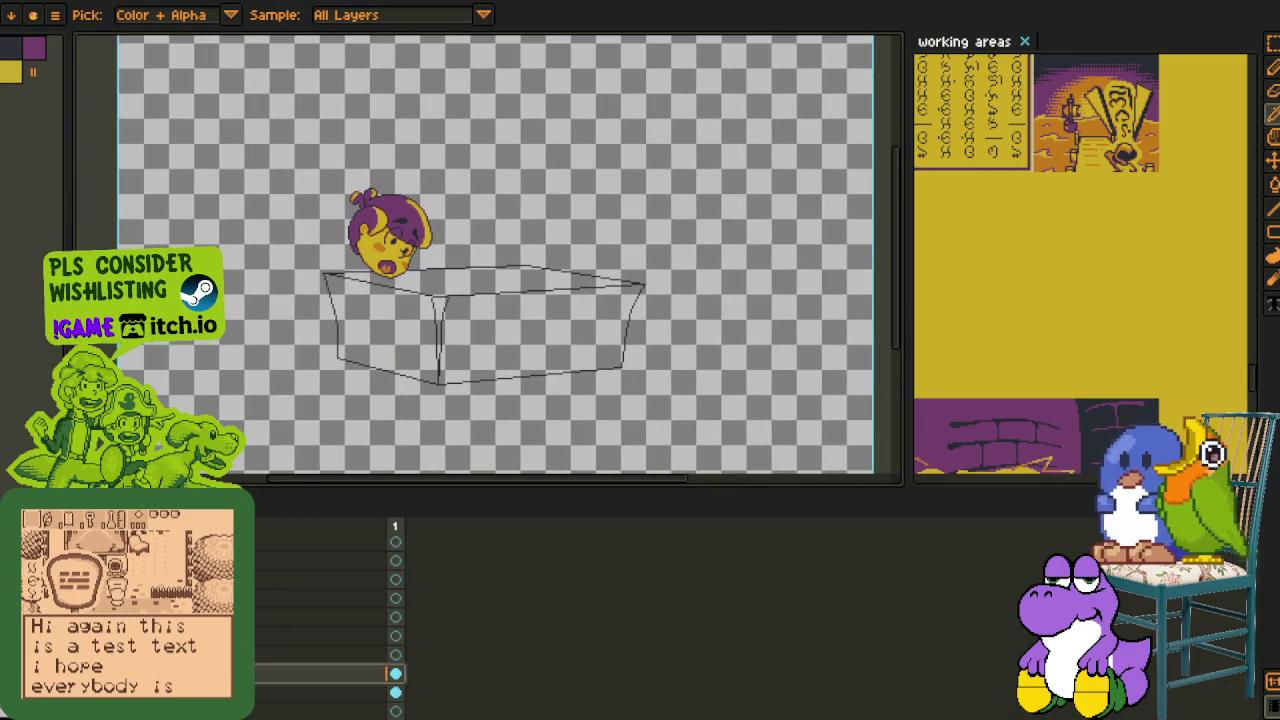
scroll(328, 290, "up", 3)
- Select the head, then rotate and shift it to rest tilted on the table edge
key("m")
left_click_drag(360, 183, 253, 187)
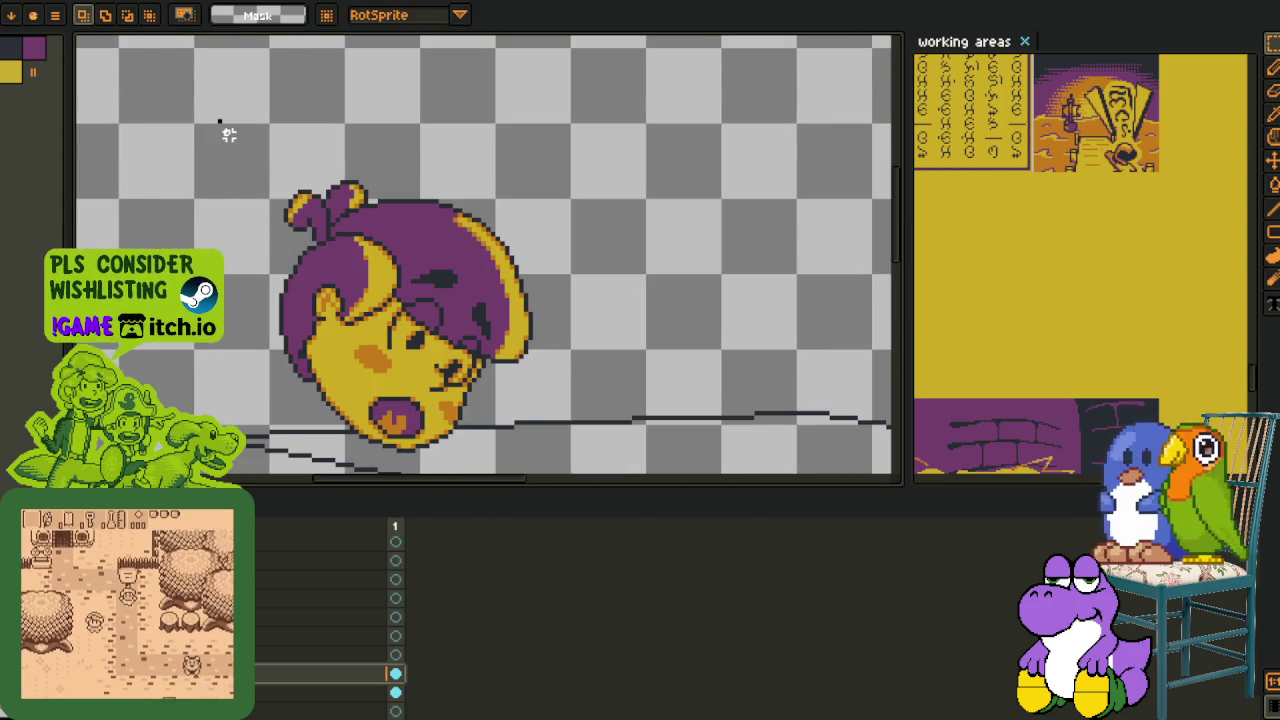
scroll(219, 120, "down", 5)
left_click_drag(500, 306, 445, 190)
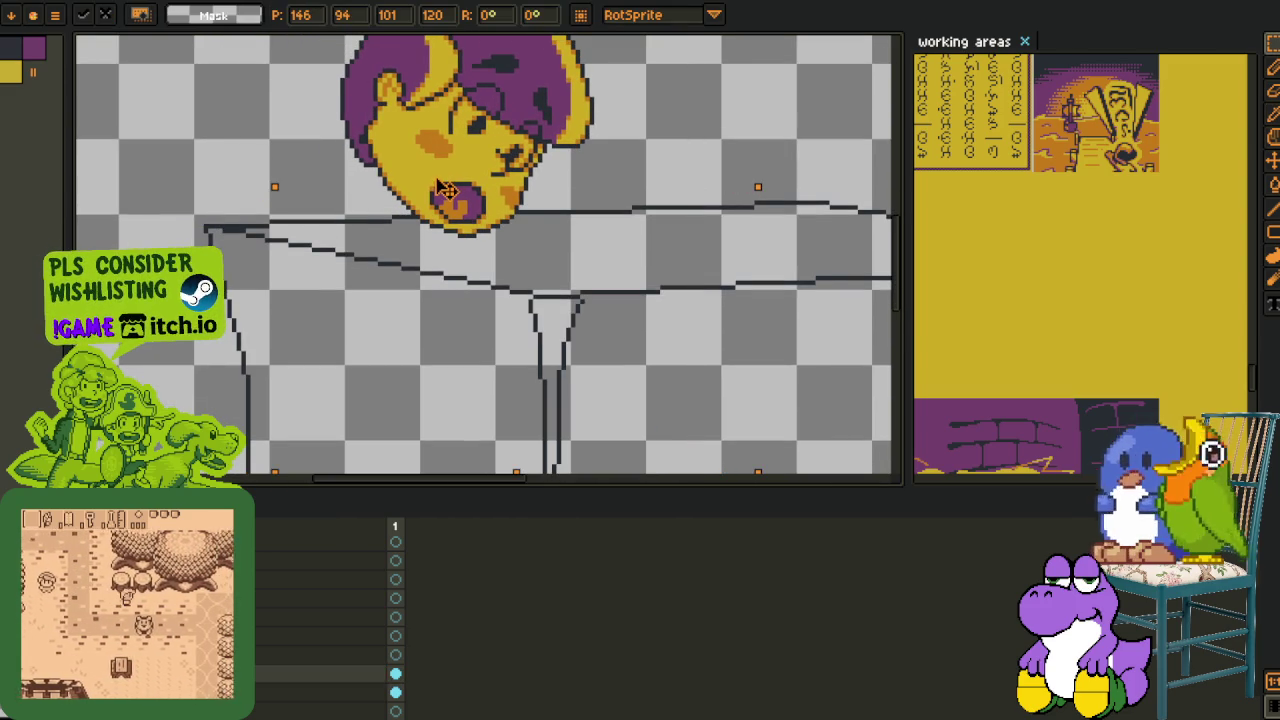
key("Return")
scroll(445, 190, "down", 3)
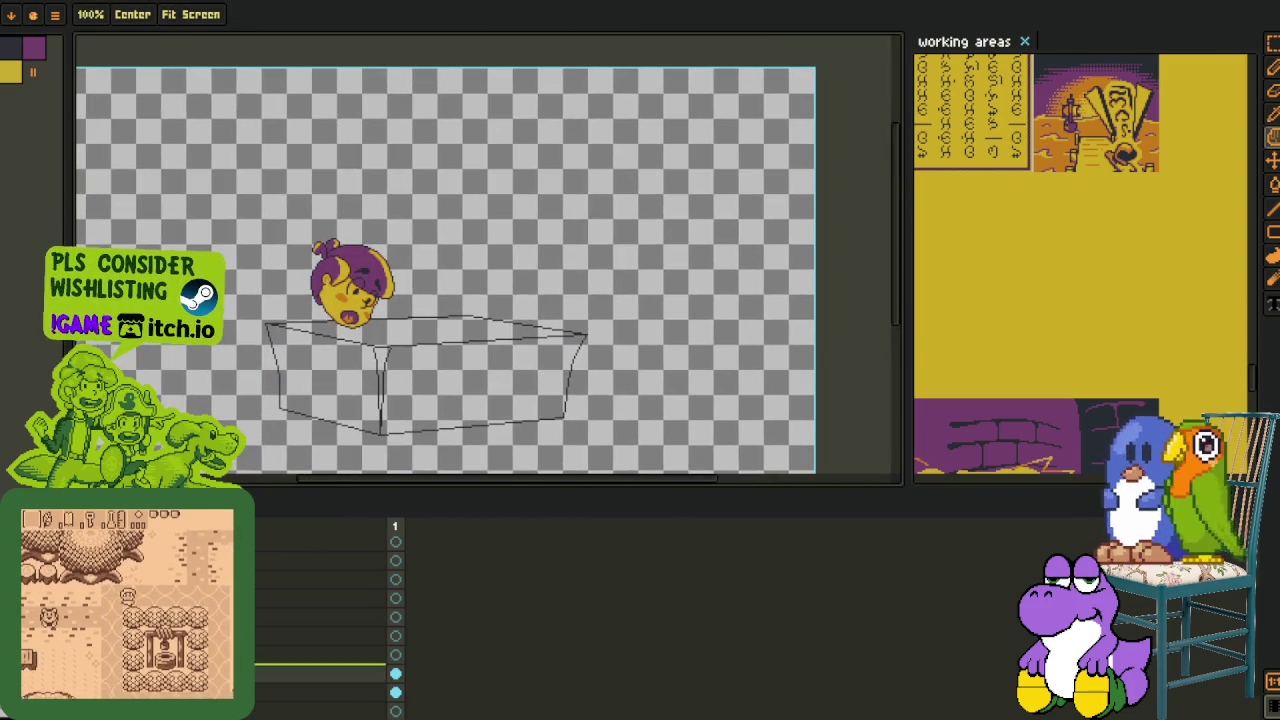
- Rename the head's layer to 'head'
double_click(320, 674)
type("head")
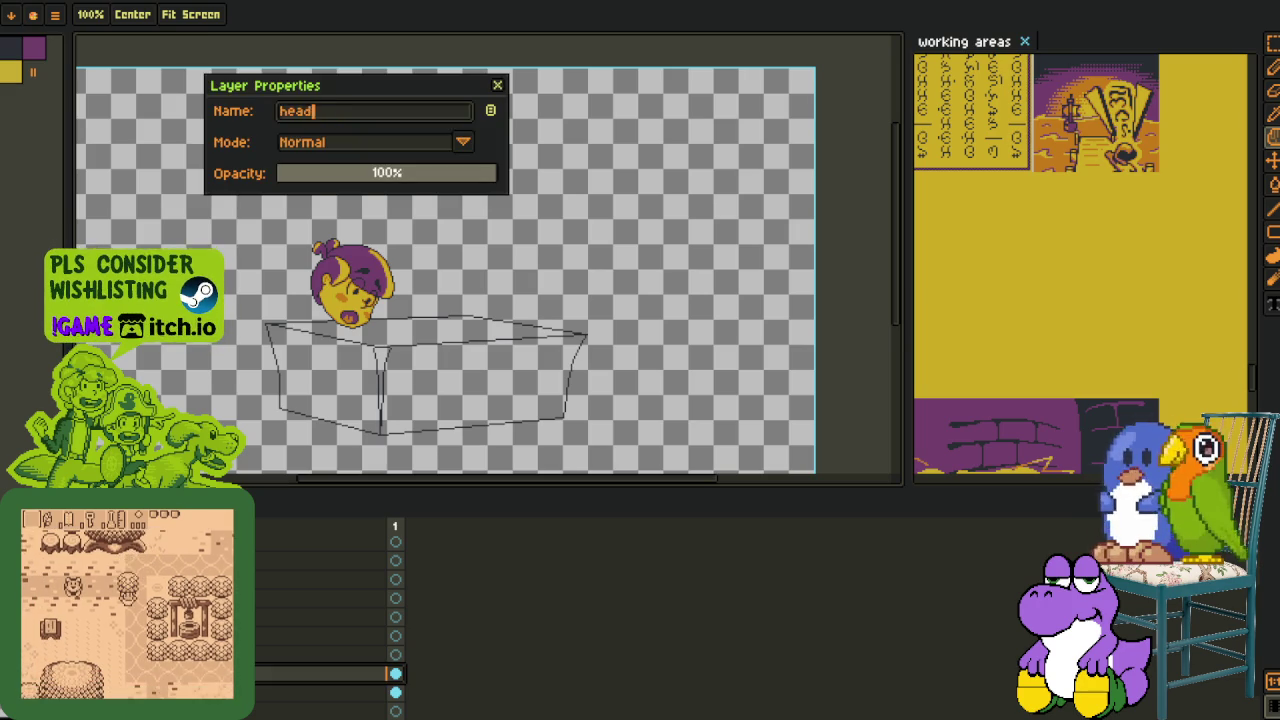
key("Return")
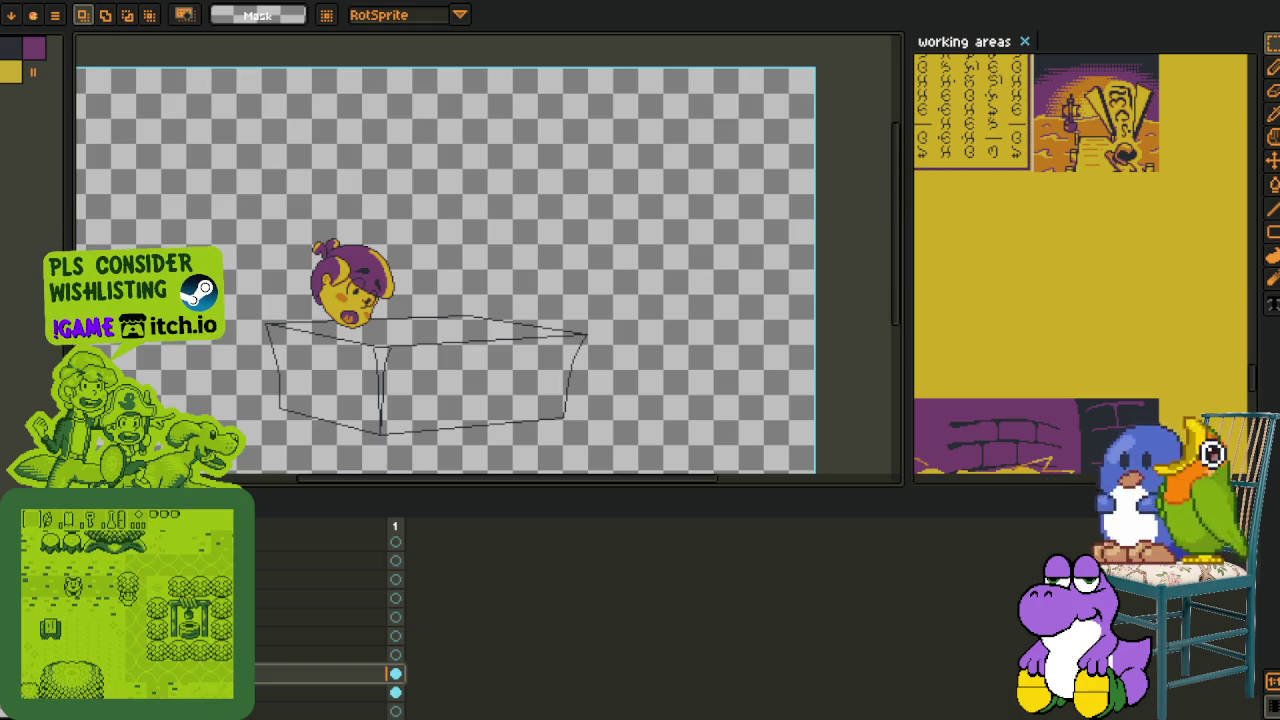
- Add a new empty Layer 2 and reposition it in the layer stack
right_click(240, 585)
left_click(350, 620)
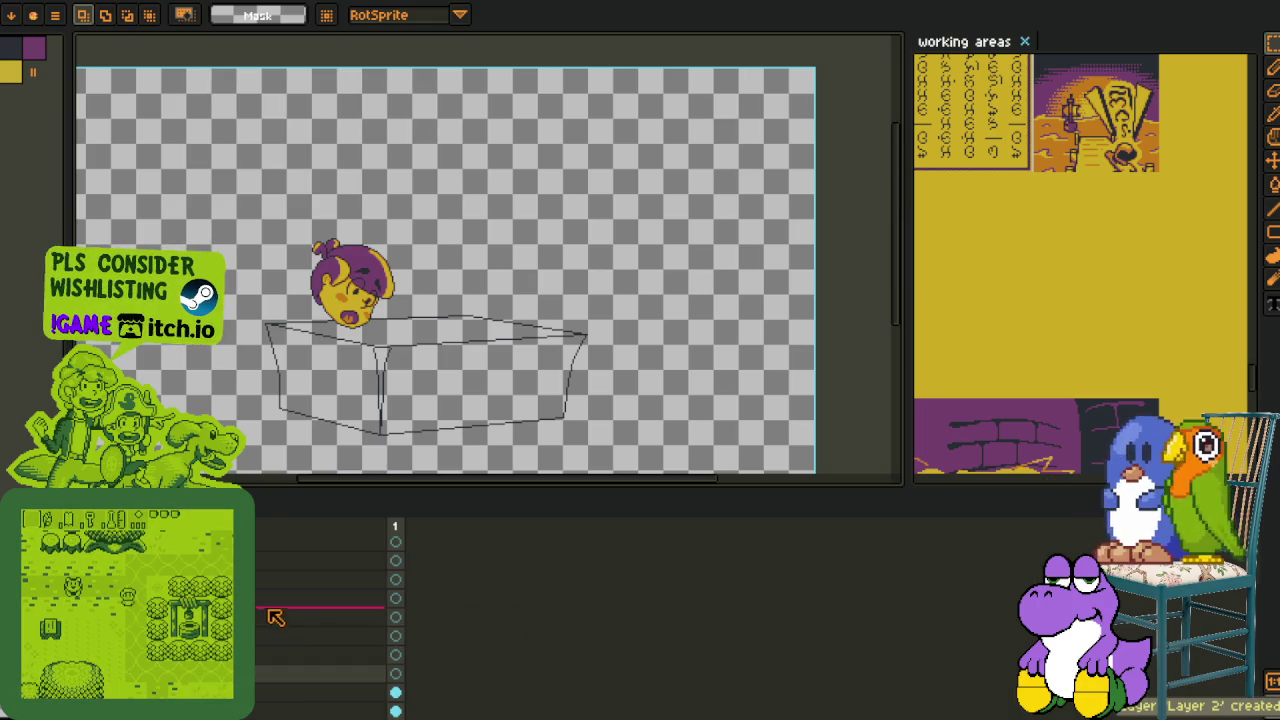
scroll(275, 609, "down", 2)
scroll(275, 609, "down", 2)
scroll(275, 609, "down", 1)
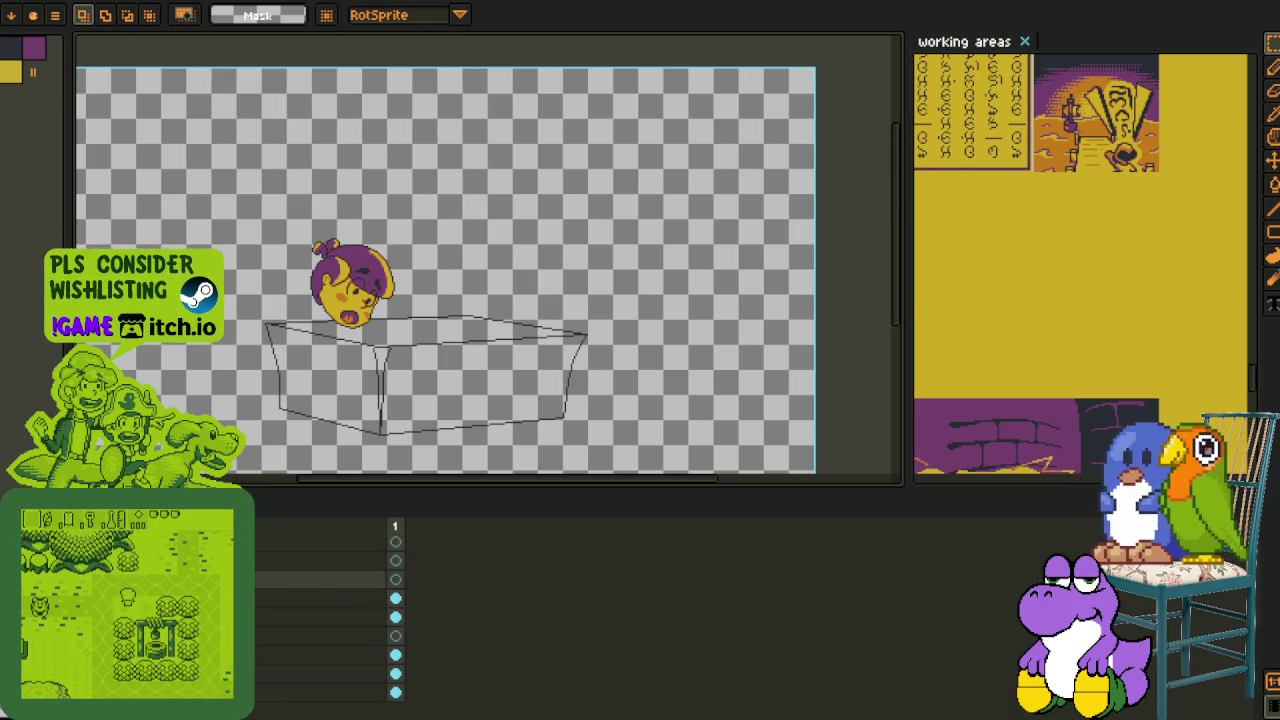
left_click_drag(320, 579, 320, 626)
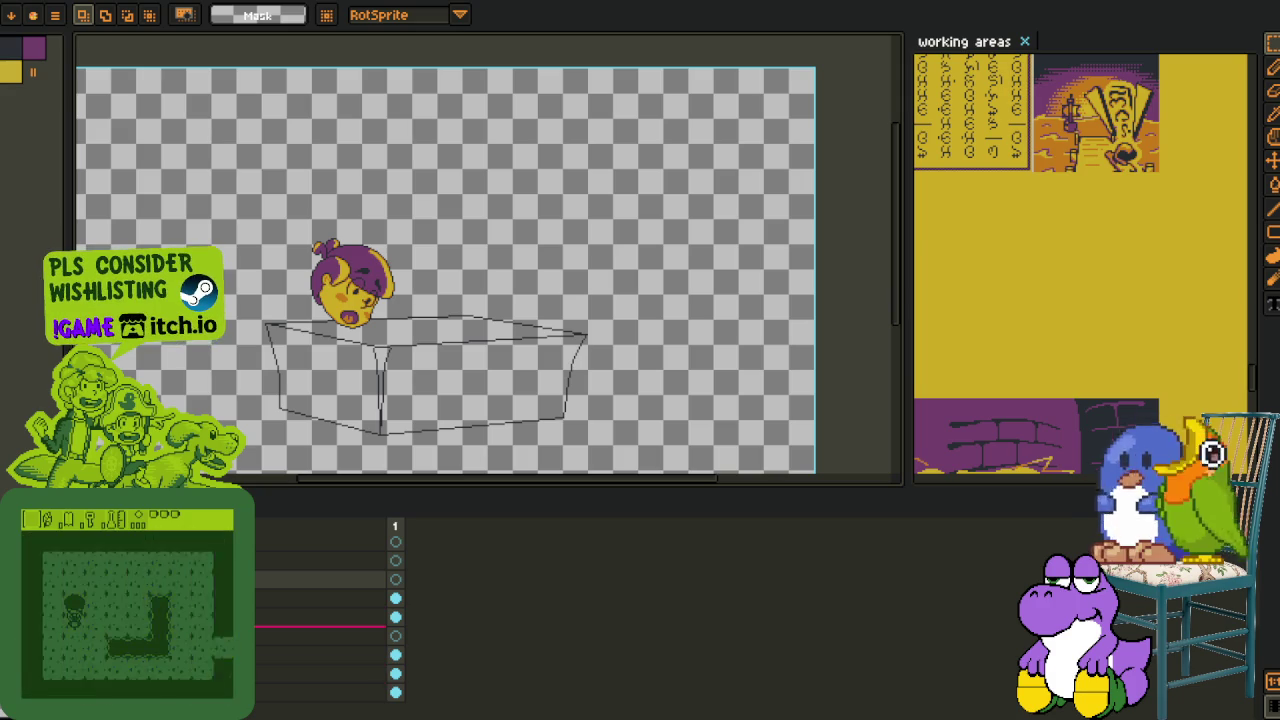
scroll(320, 609, "up", 1)
scroll(320, 609, "up", 4)
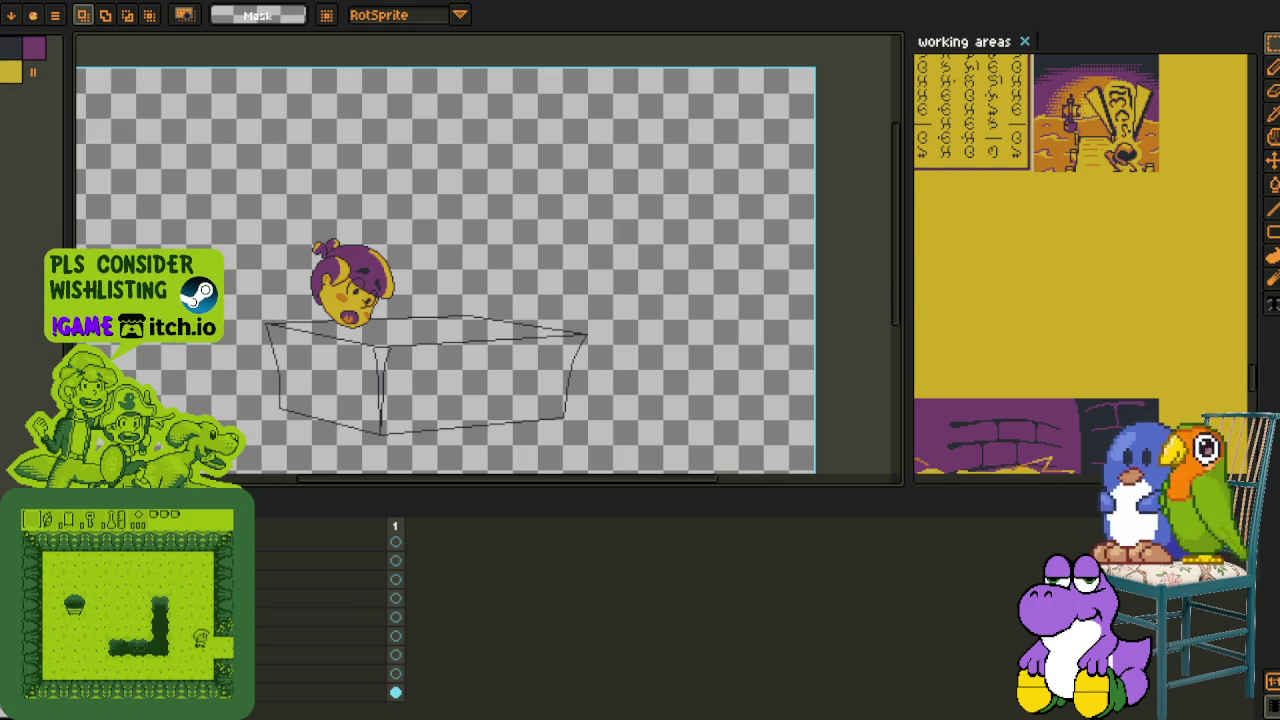
- Delete the unused layers, save the file, and frame the head and table
right_click(200, 654)
left_click(200, 639)
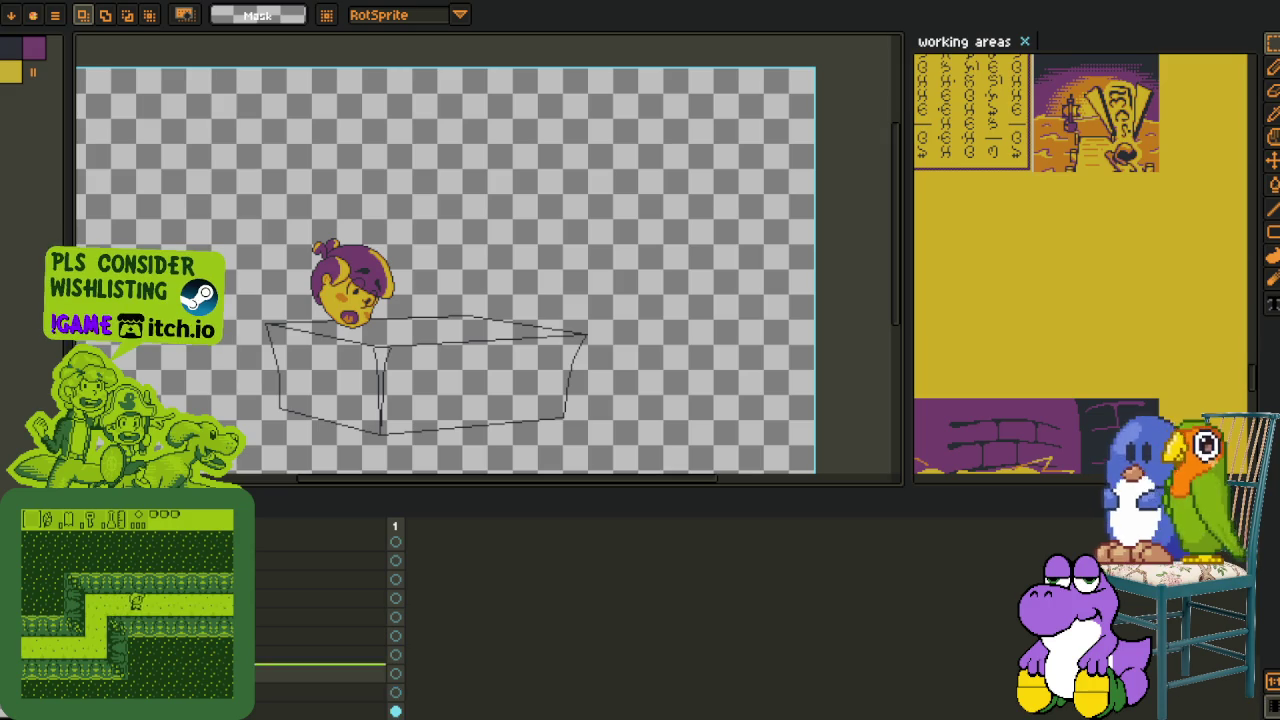
key("ctrl+s")
scroll(357, 300, "up", 3)
key("Tab")
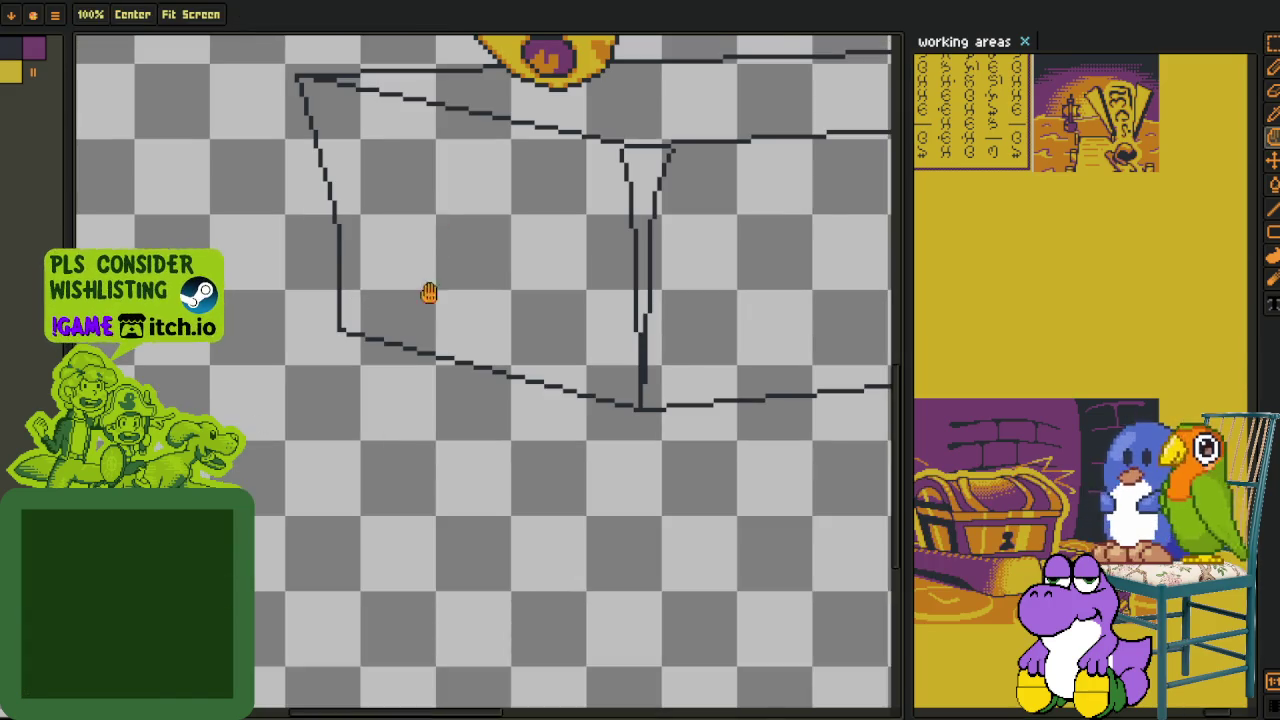
scroll(434, 266, "down", 2)
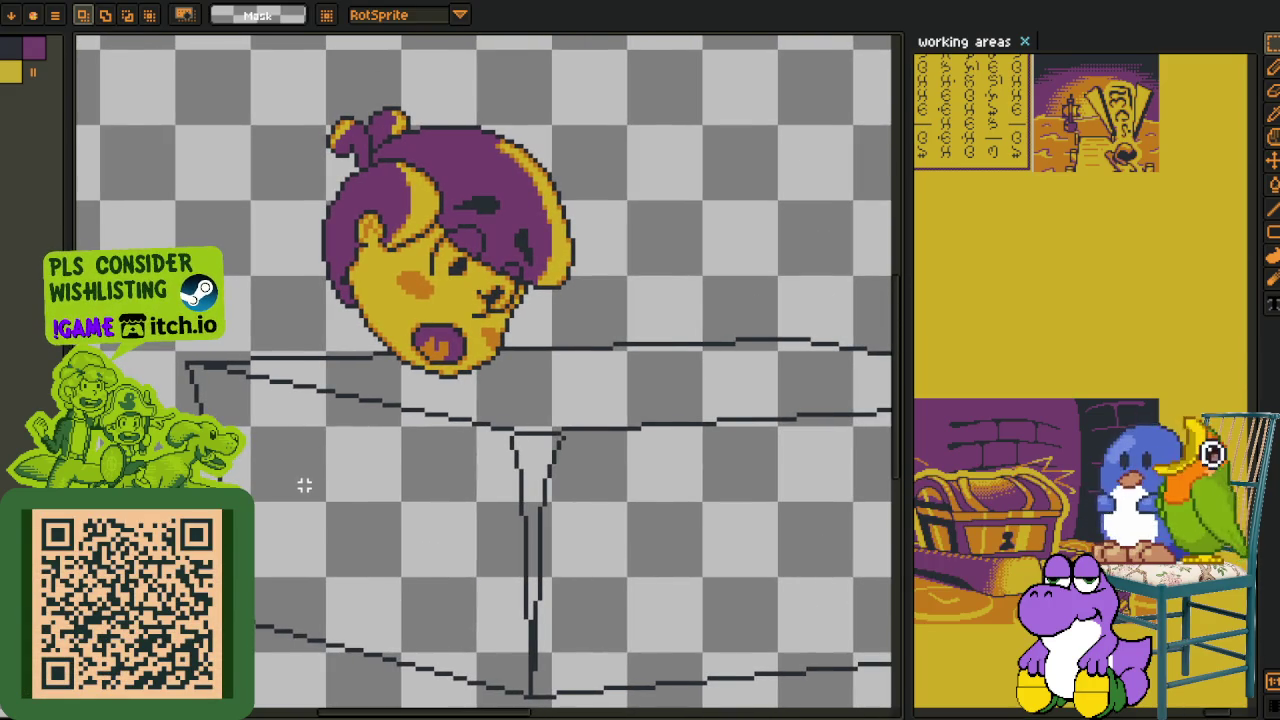
scroll(299, 485, "down", 1)
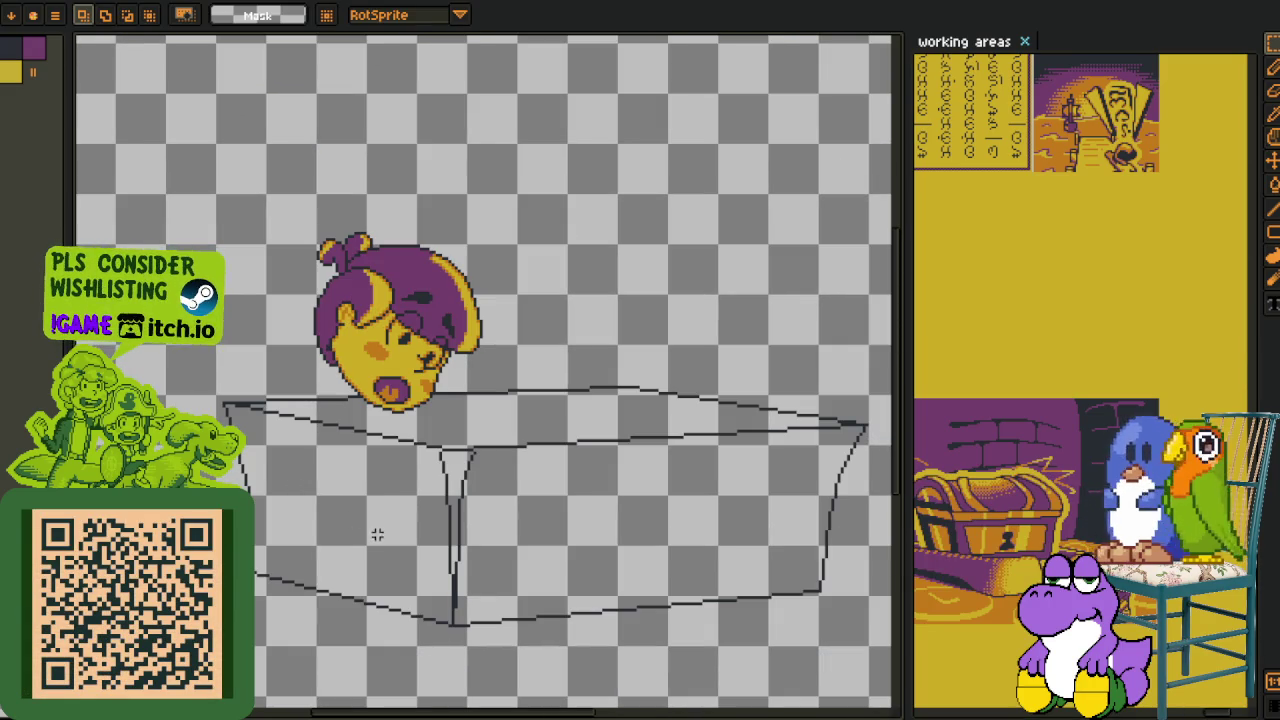
left_click_drag(389, 500, 371, 463)
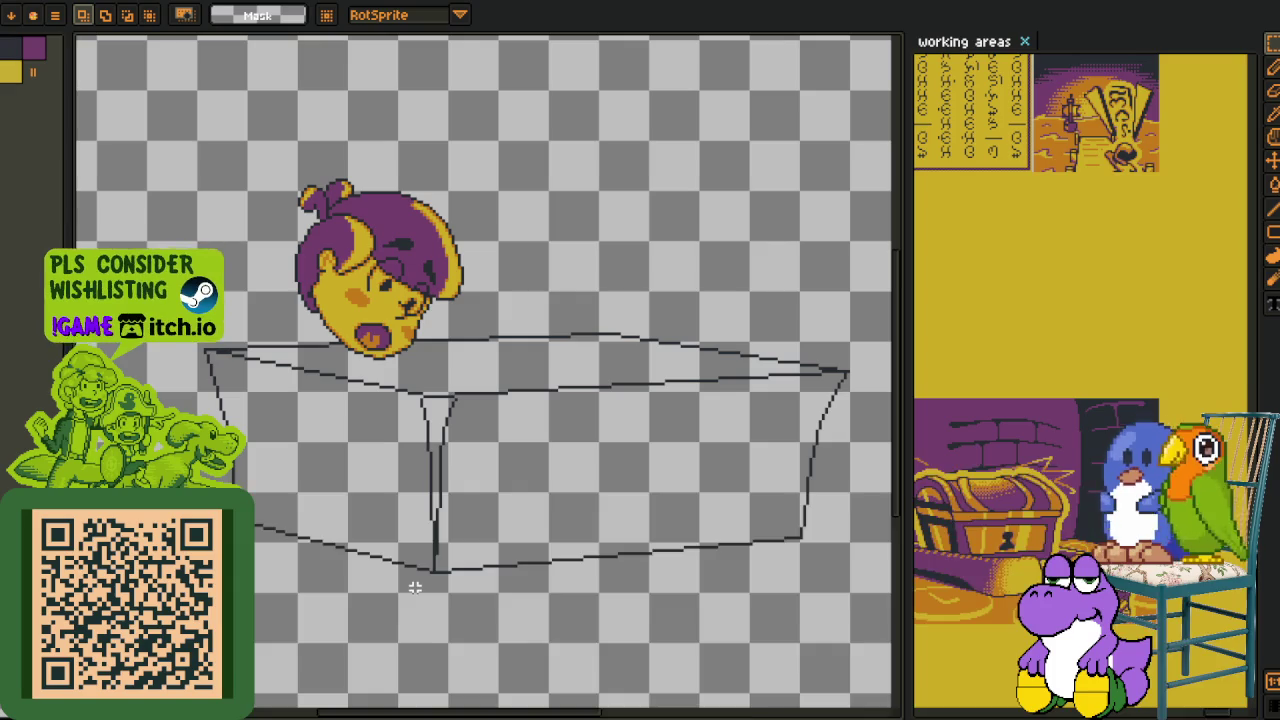
- Review Layer 2's properties without changes, then zoom in closer on the head
key("Tab")
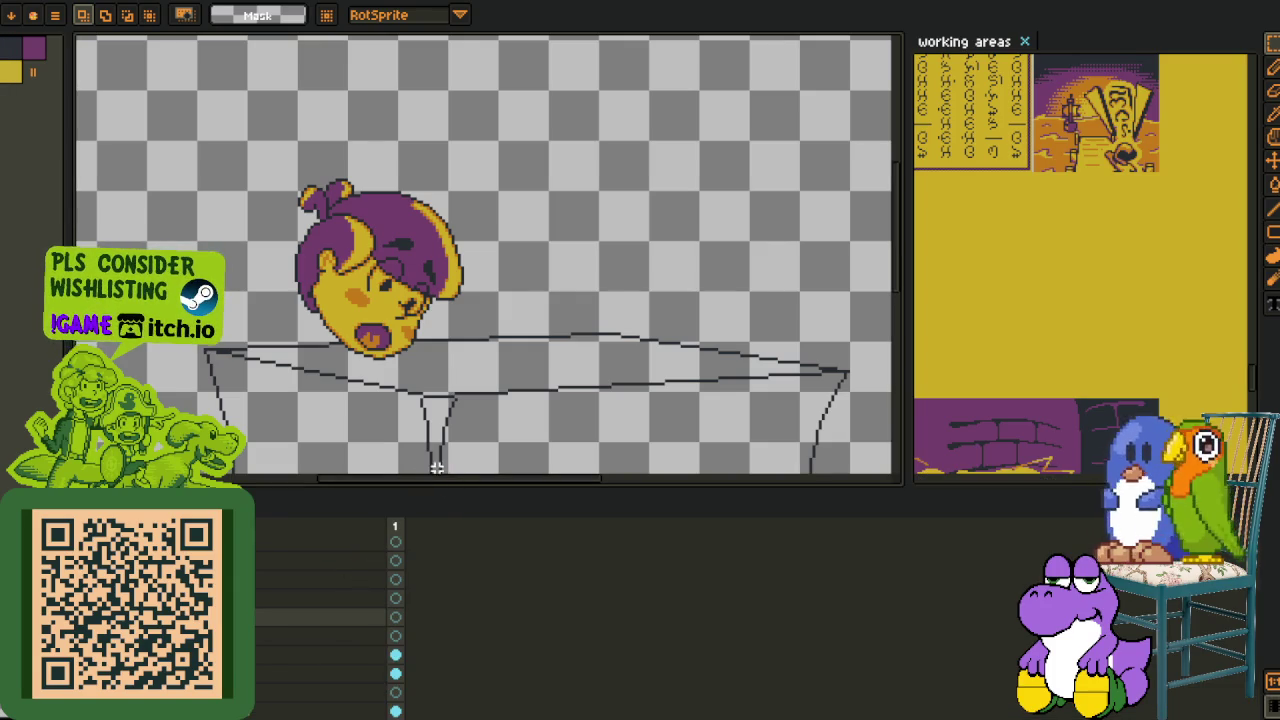
scroll(414, 467, "down", 2)
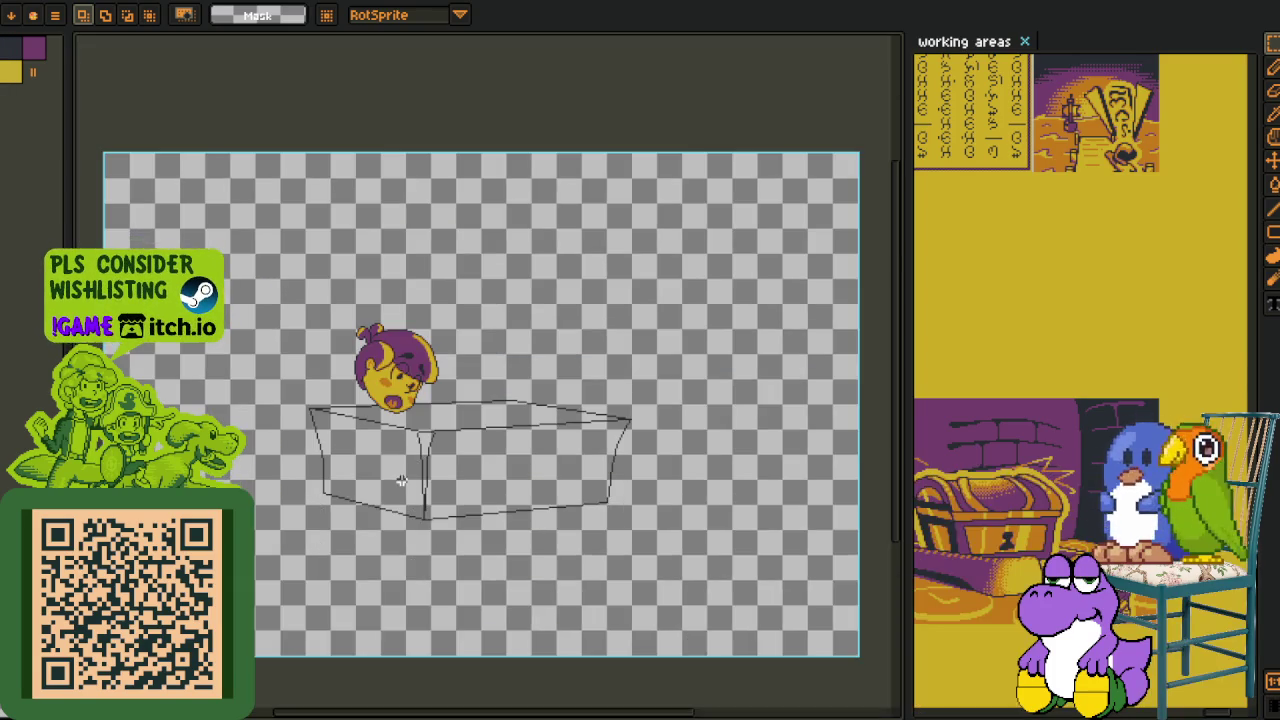
scroll(390, 469, "up", 2)
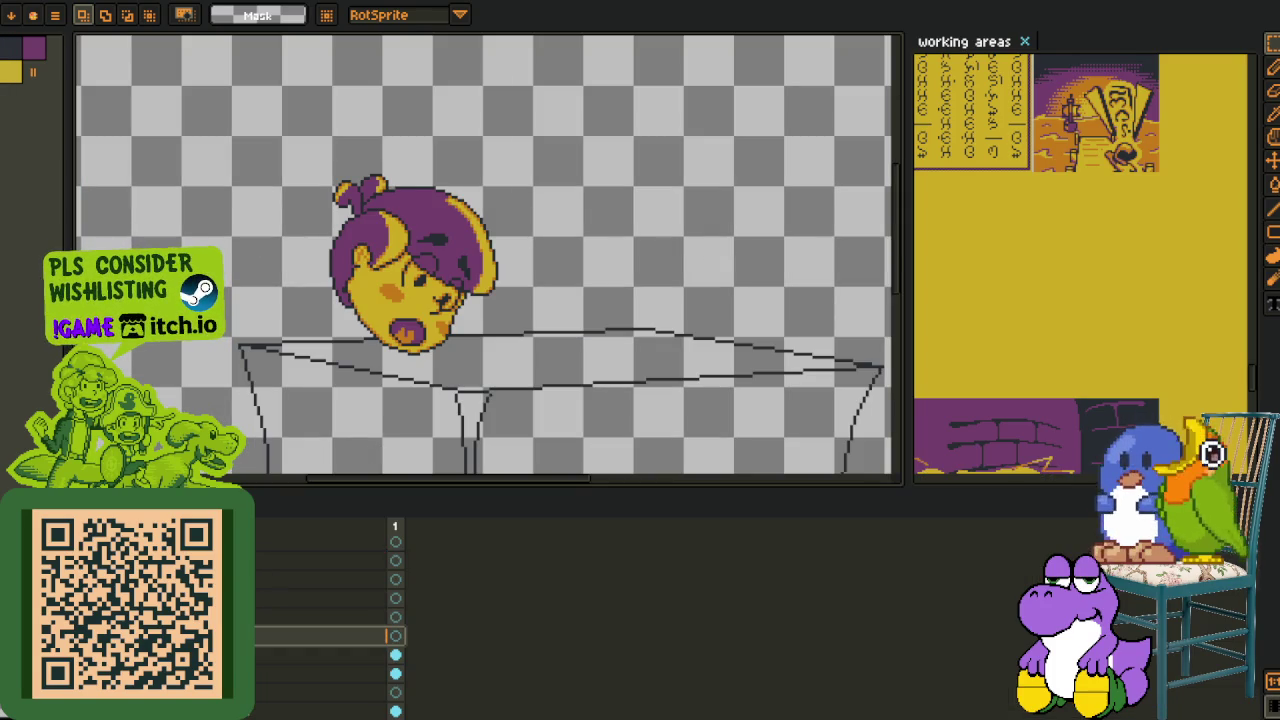
double_click(330, 636)
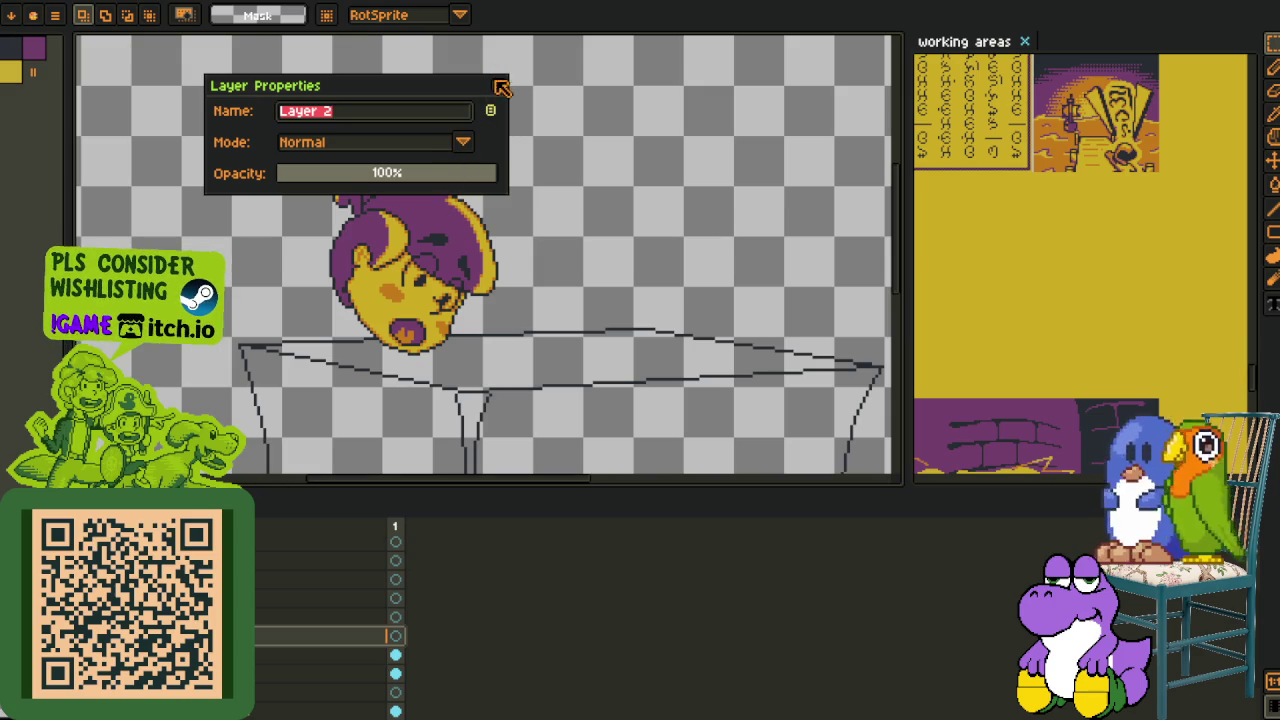
key("Return")
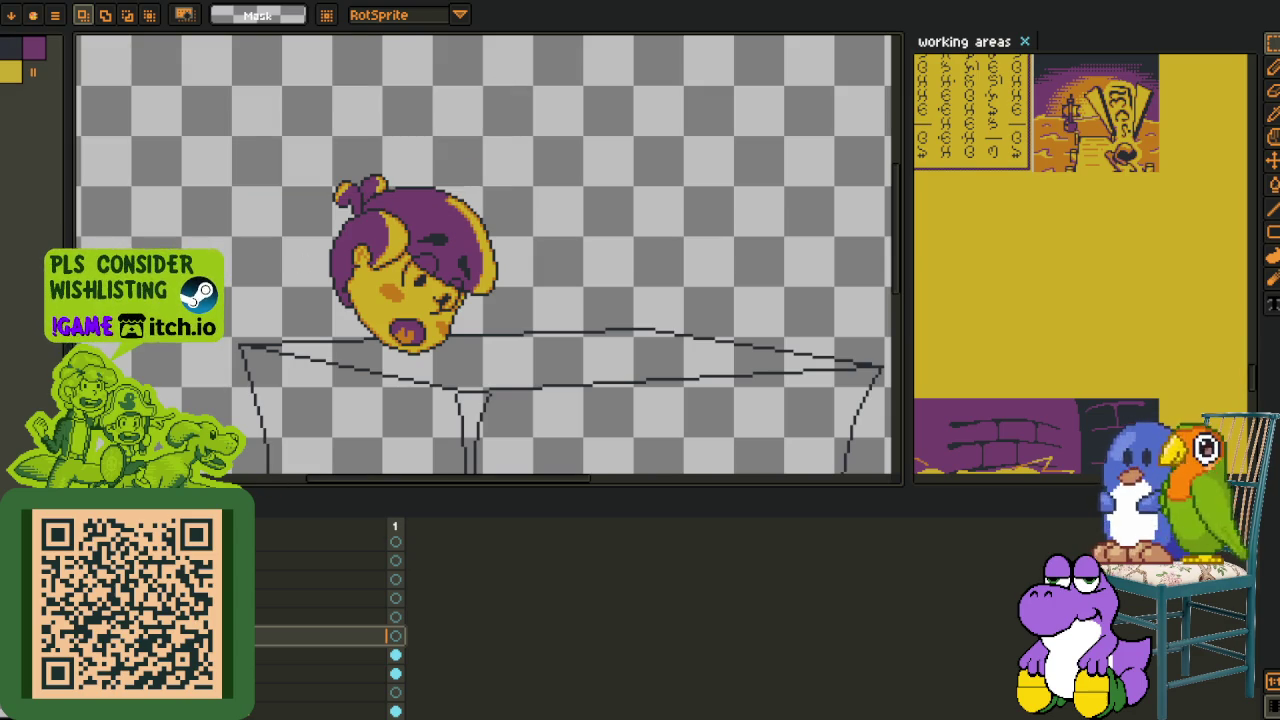
key("Tab")
scroll(379, 331, "up", 2)
left_click_drag(278, 370, 348, 425)
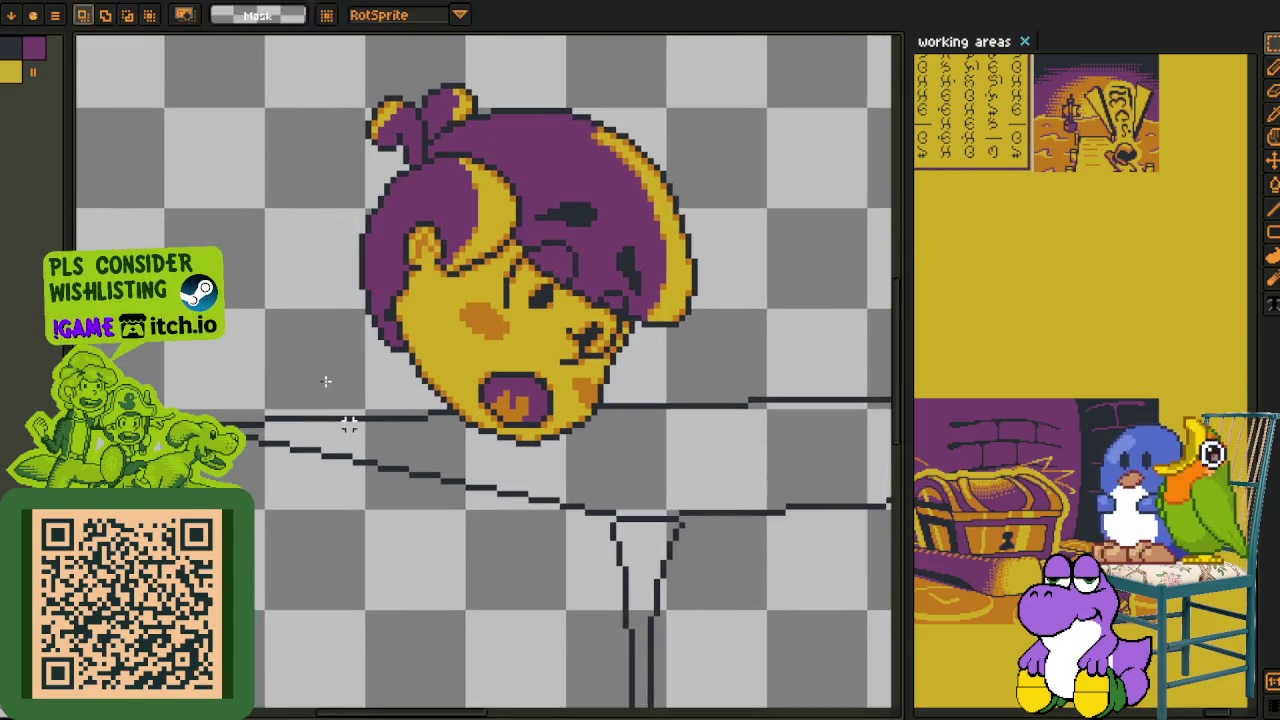
scroll(348, 425, "up", 1)
- Draw two red ellipses, one left of the face and one under the chin
key("u")
left_click_drag(205, 250, 365, 422)
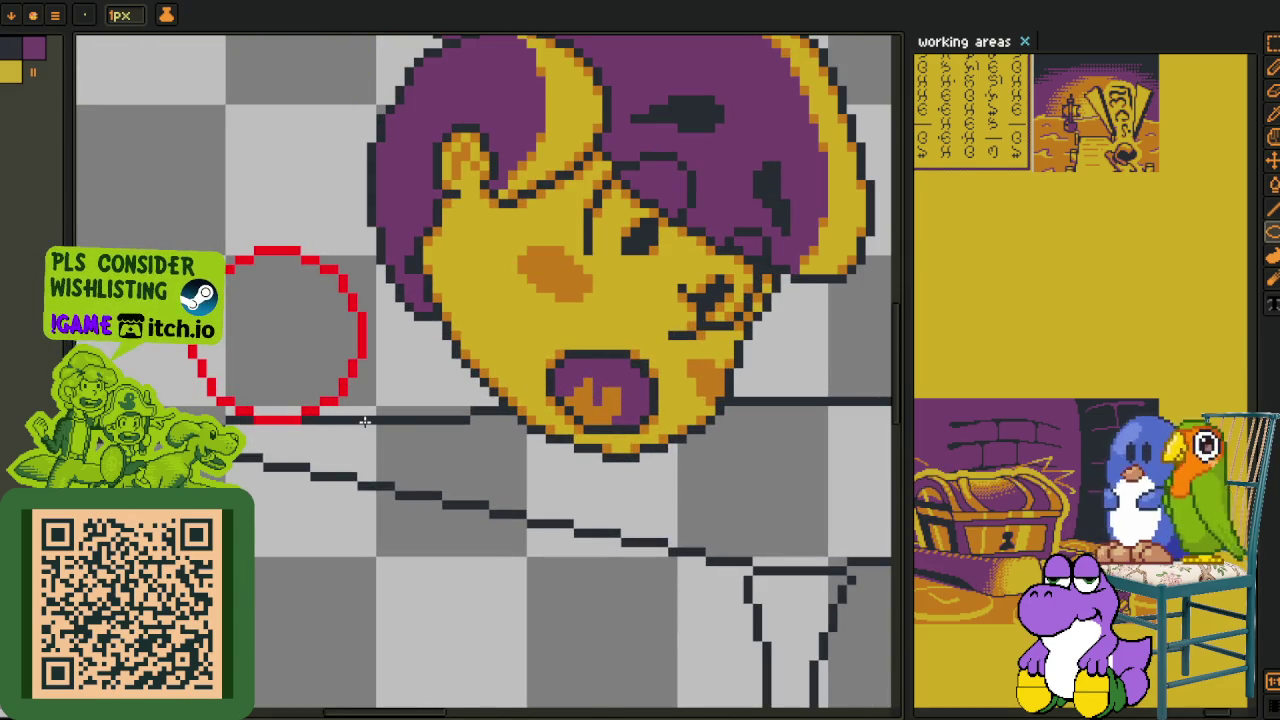
left_click_drag(425, 285, 588, 450)
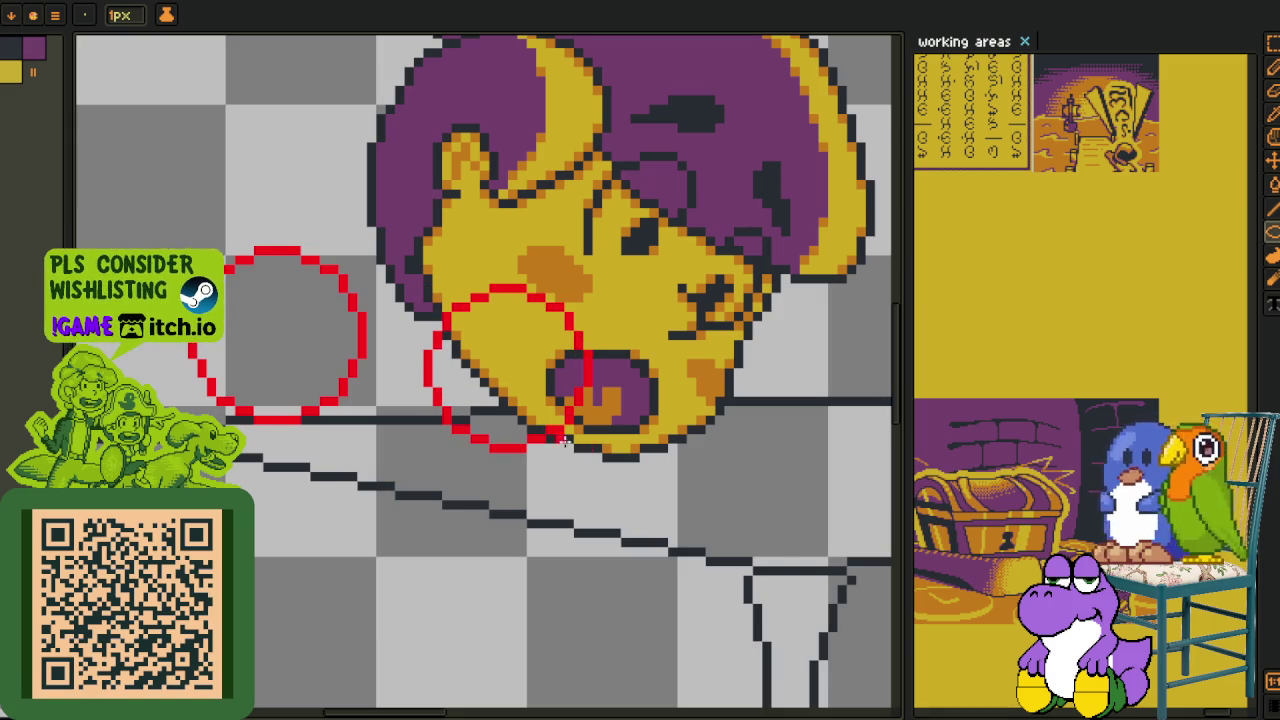
scroll(500, 390, "up", 1)
scroll(486, 371, "up", 1)
scroll(454, 390, "up", 1)
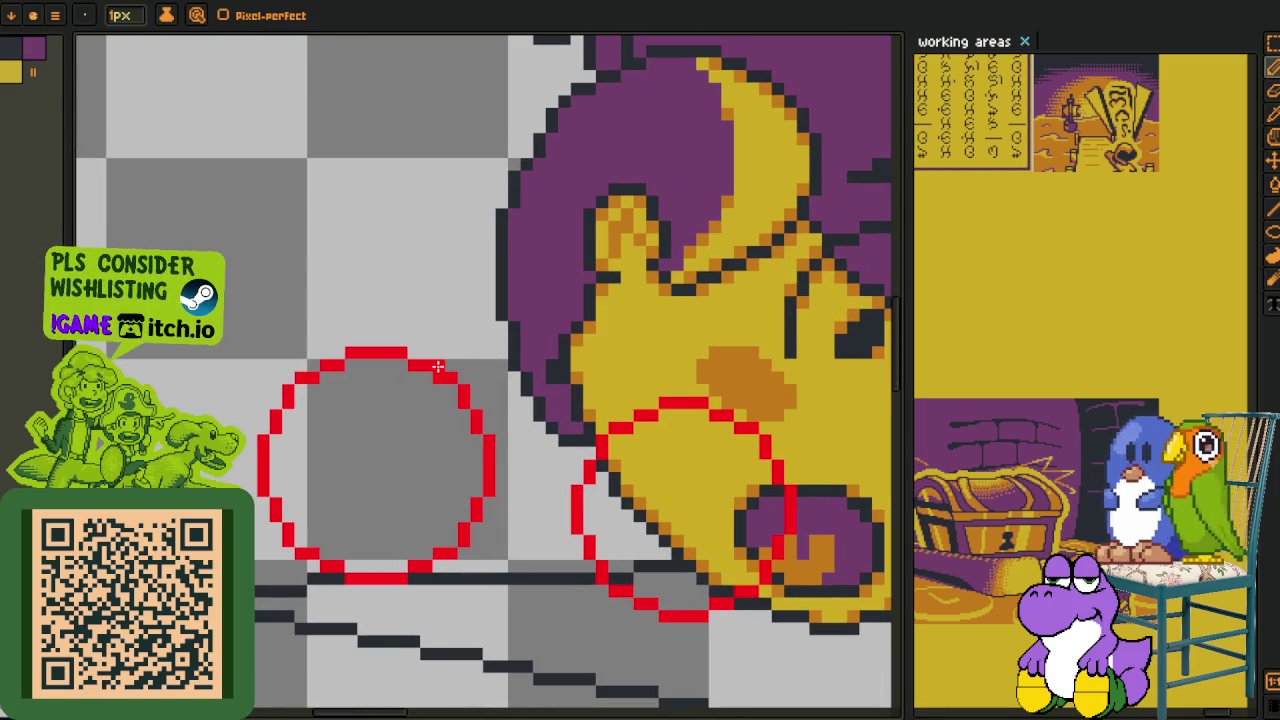
scroll(572, 388, "down", 1)
- Move both red circles slightly down and to the right
key("m")
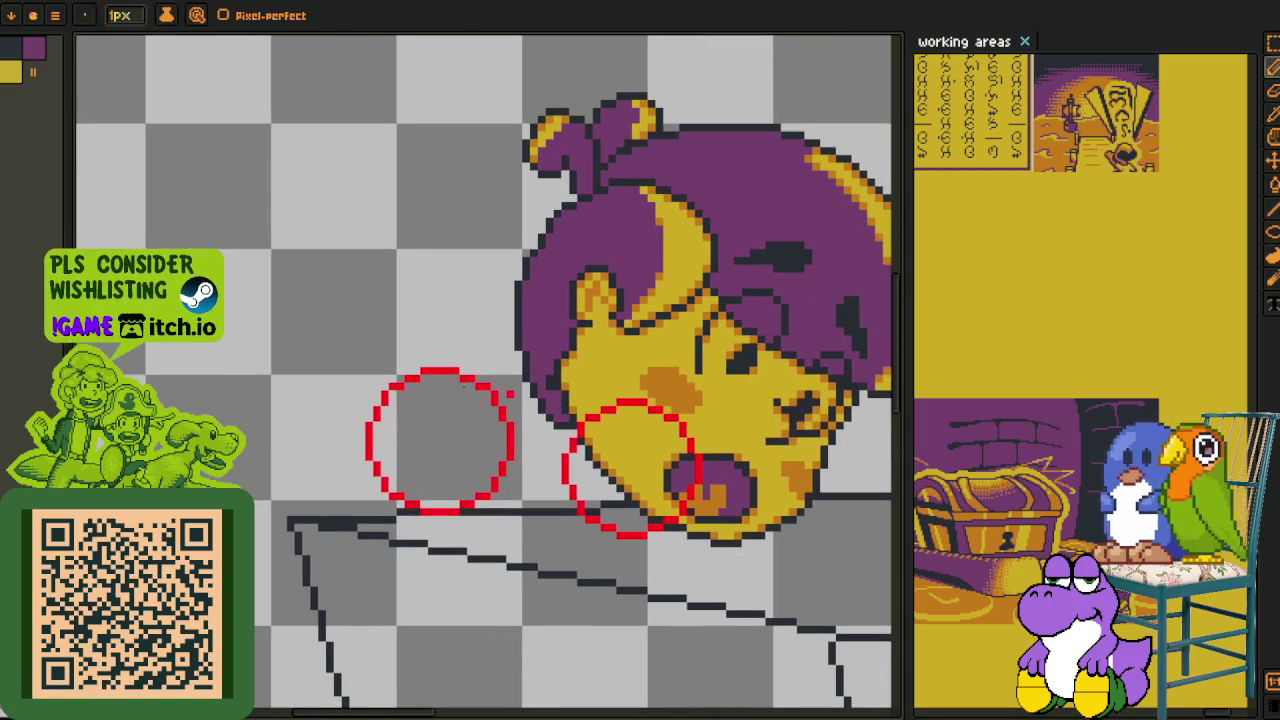
left_click_drag(307, 294, 792, 628)
left_click_drag(567, 490, 599, 522)
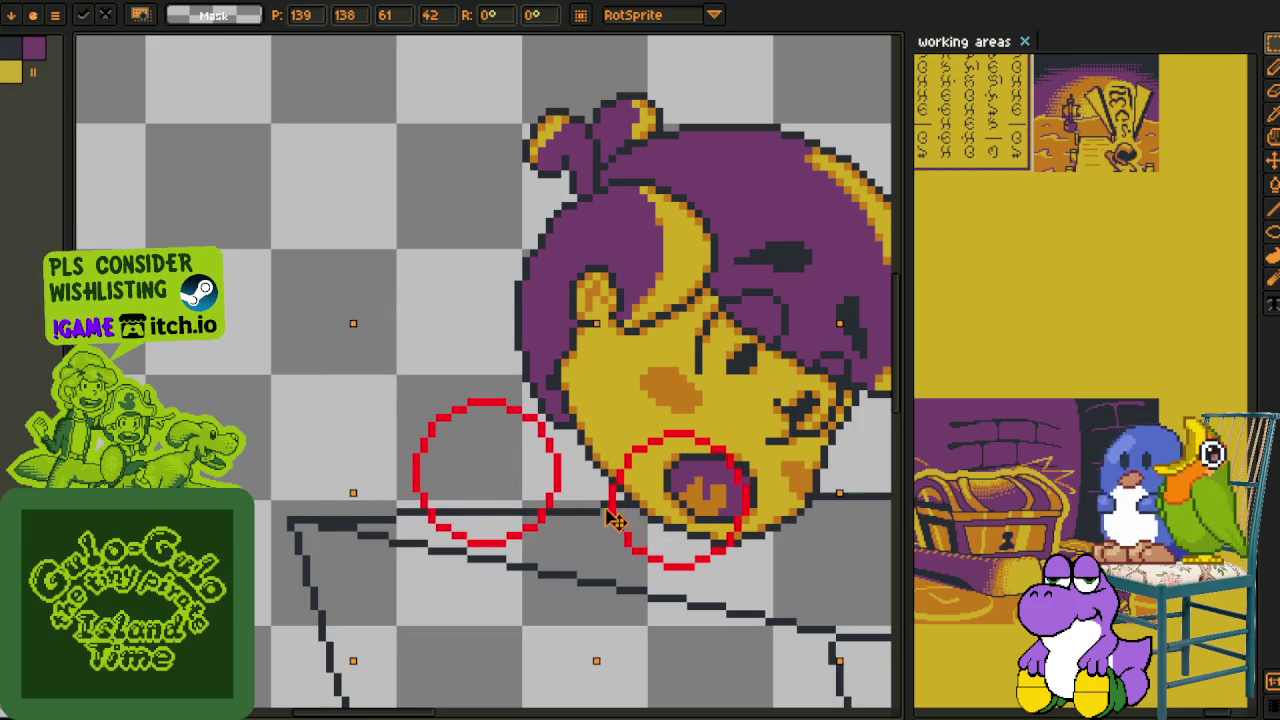
left_click(627, 245)
scroll(600, 400, "up", 1)
- With the Pencil, sketch a red line from the circle down to the table
key("b")
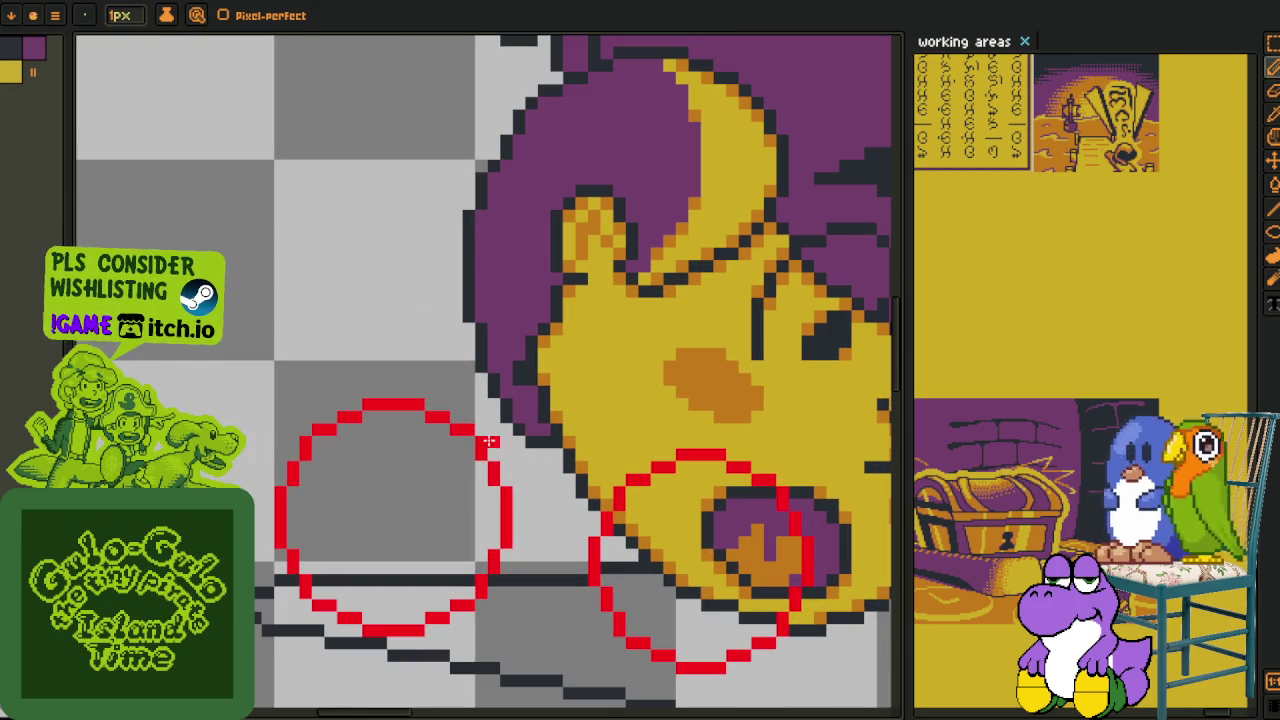
key("m")
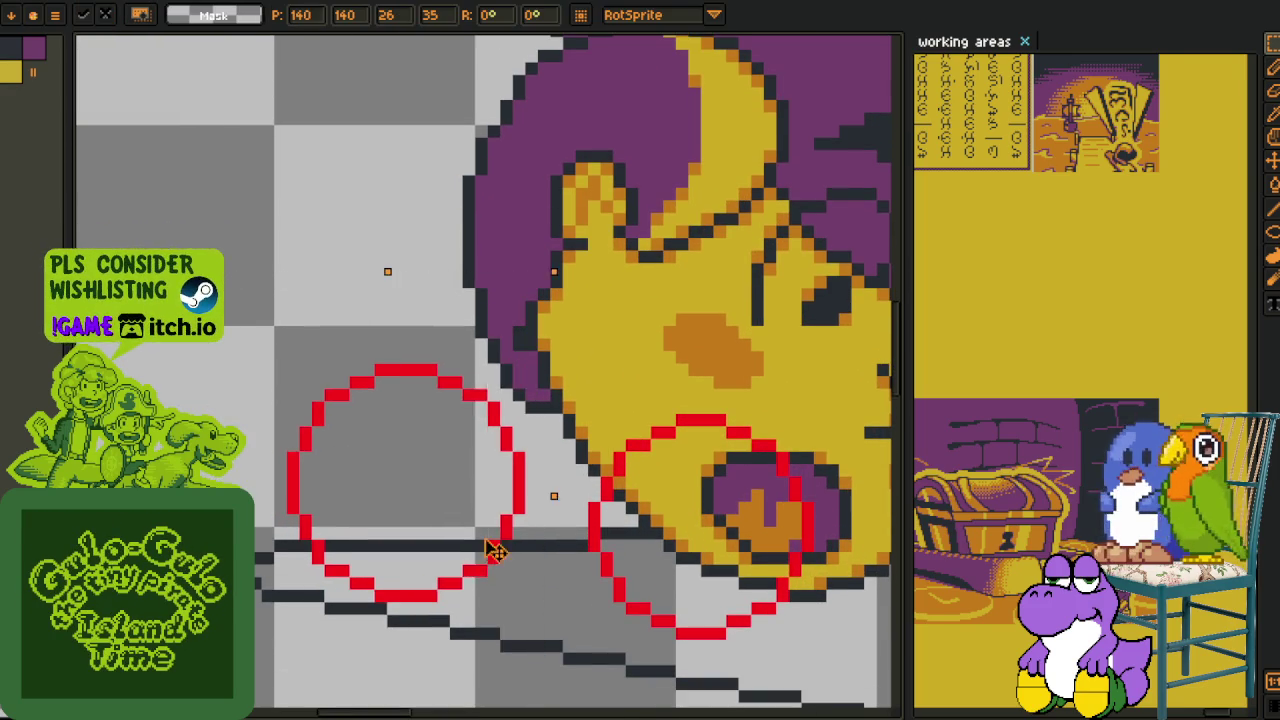
scroll(530, 390, "up", 1)
scroll(530, 390, "up", 1)
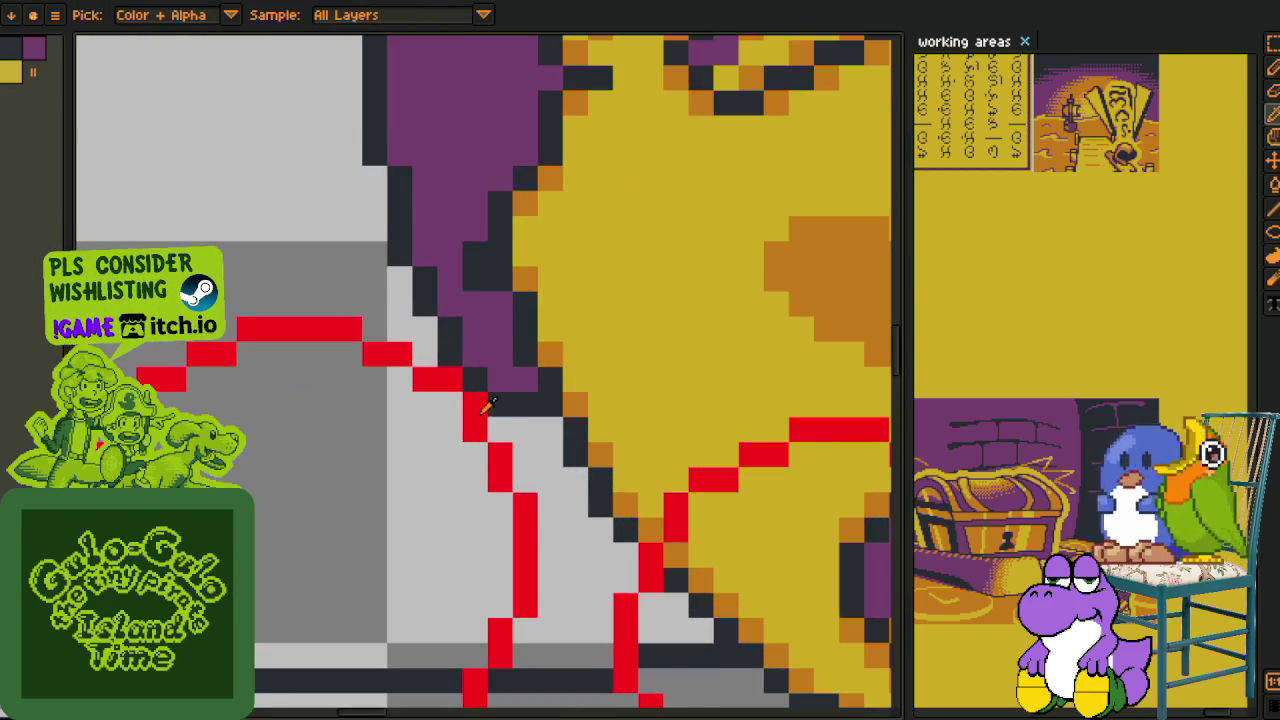
key("b")
scroll(545, 390, "down", 3)
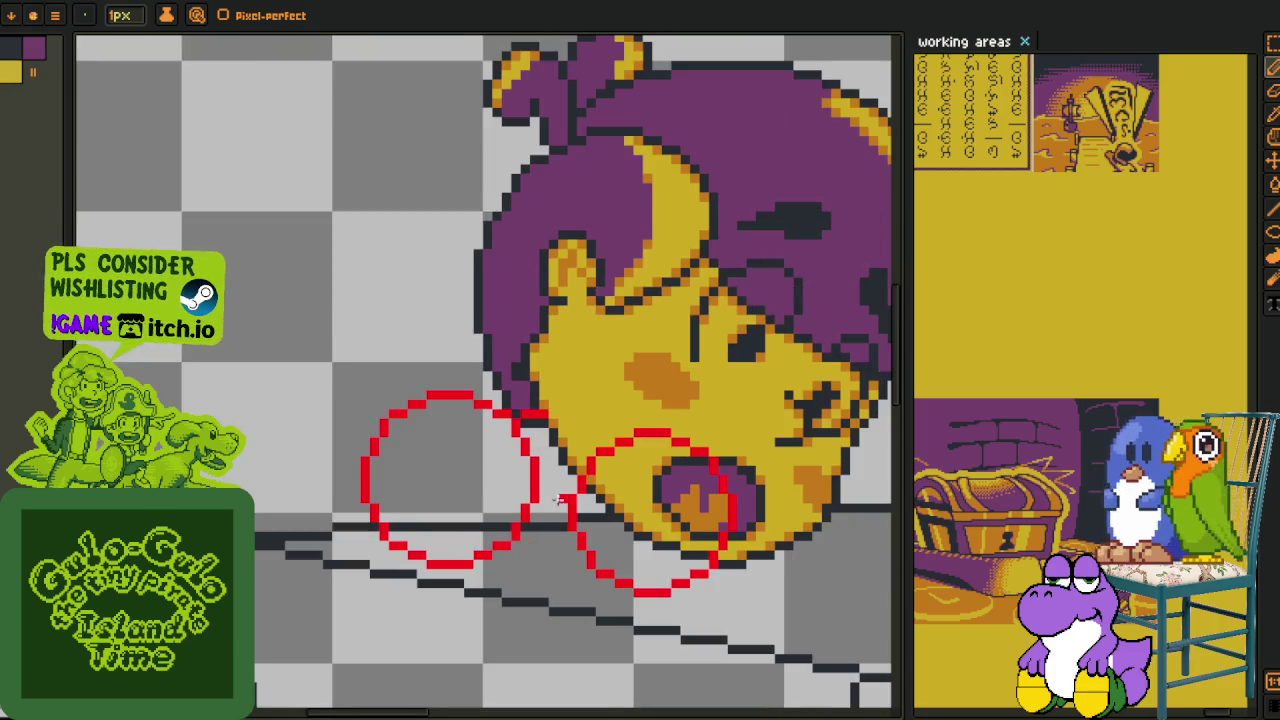
scroll(395, 400, "up", 1)
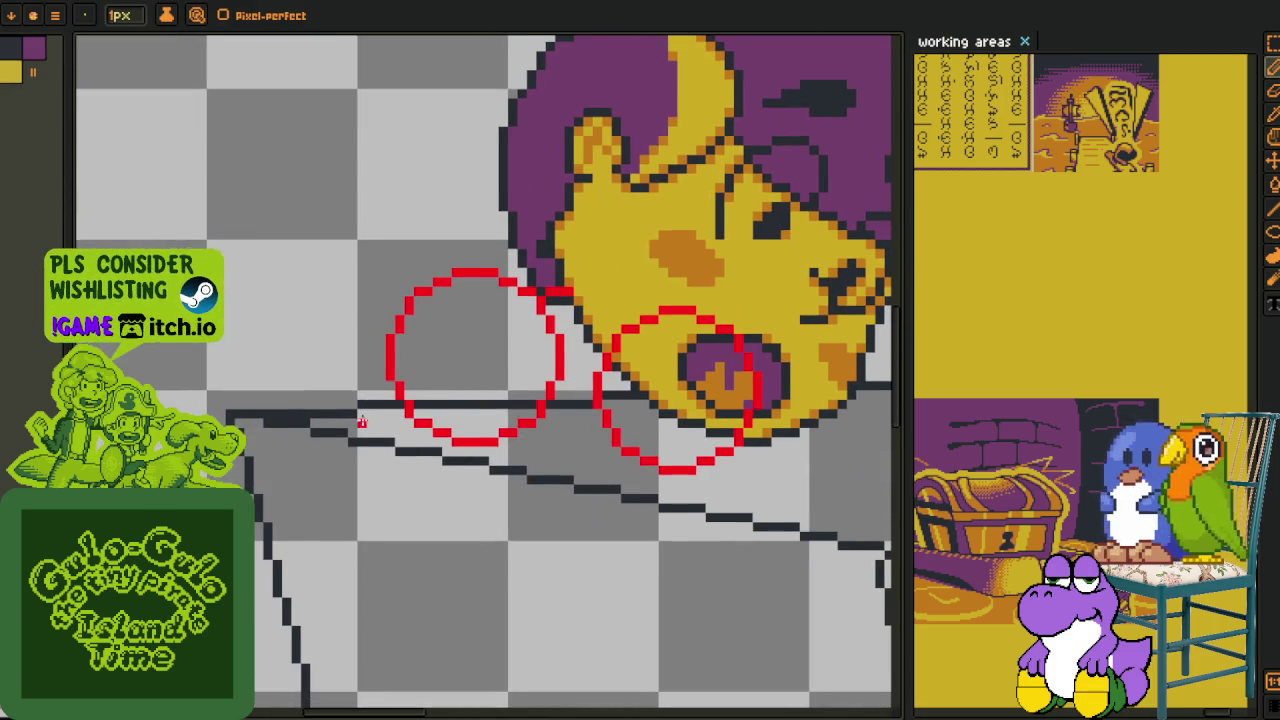
left_click_drag(380, 405, 430, 380)
left_click_drag(443, 296, 360, 417)
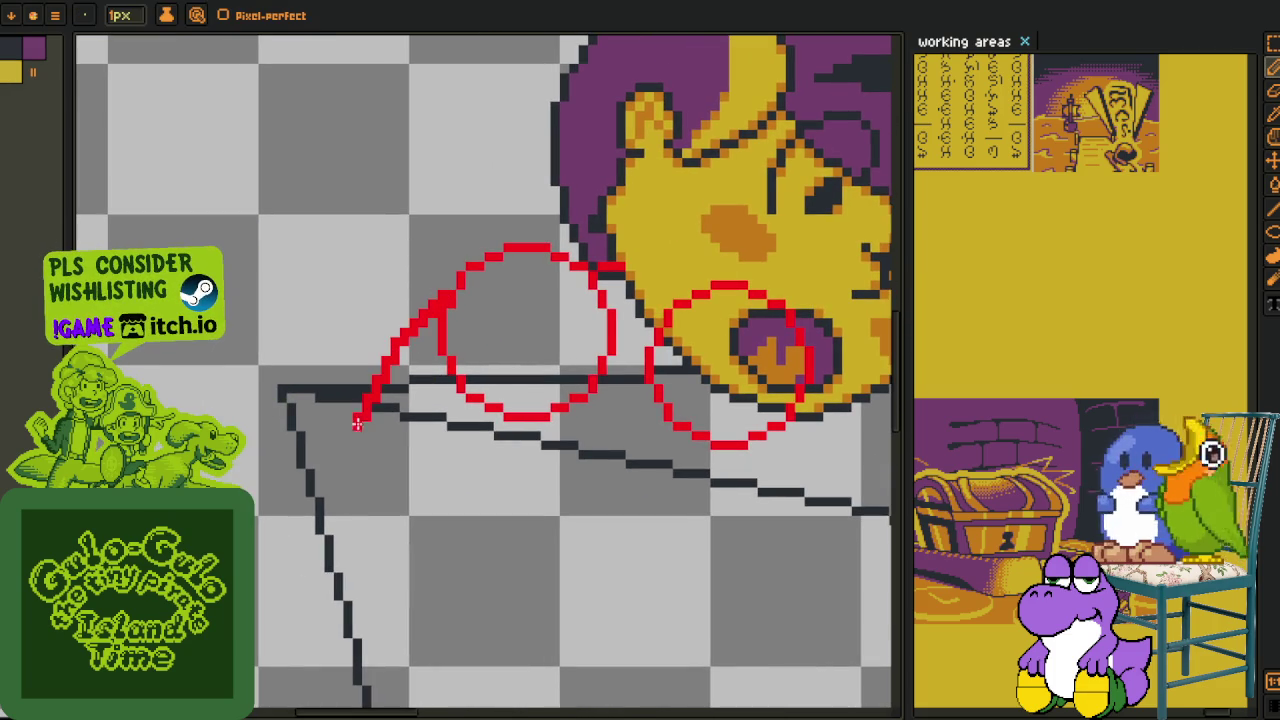
scroll(345, 491, "down", 2)
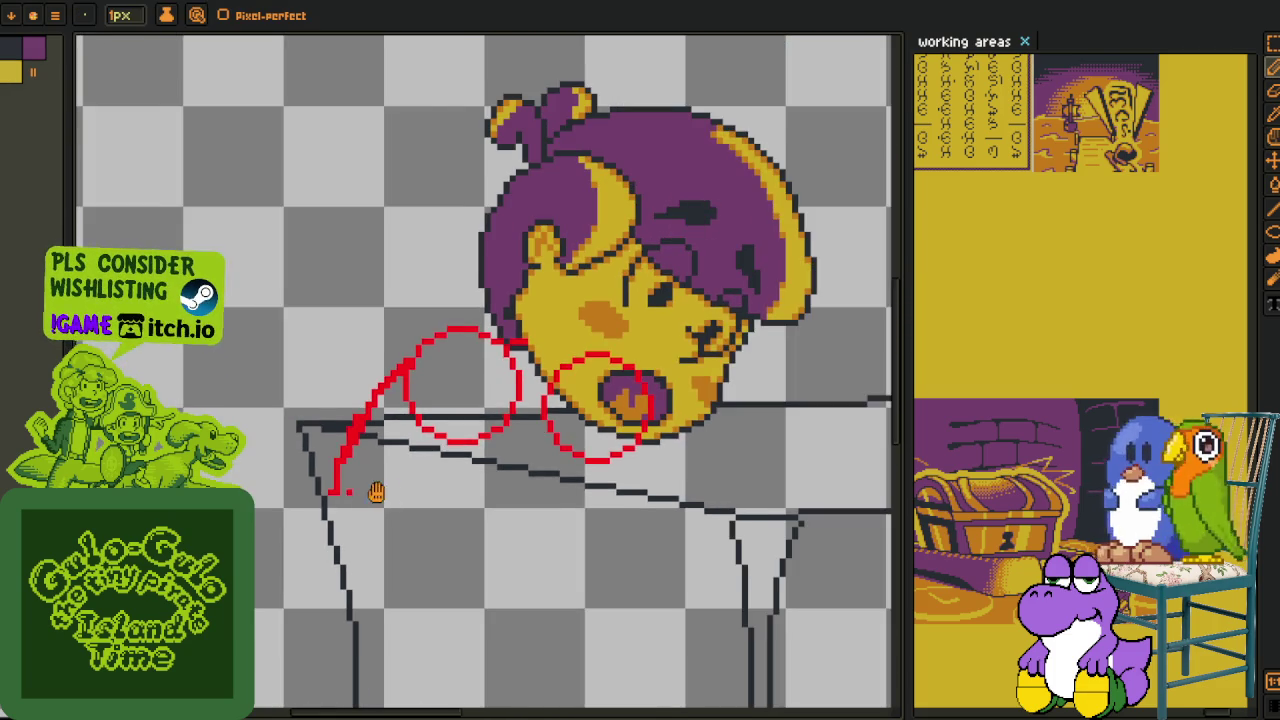
scroll(360, 495, "up", 1)
- Select and delete the red circles and line, then clear the selection
key("v")
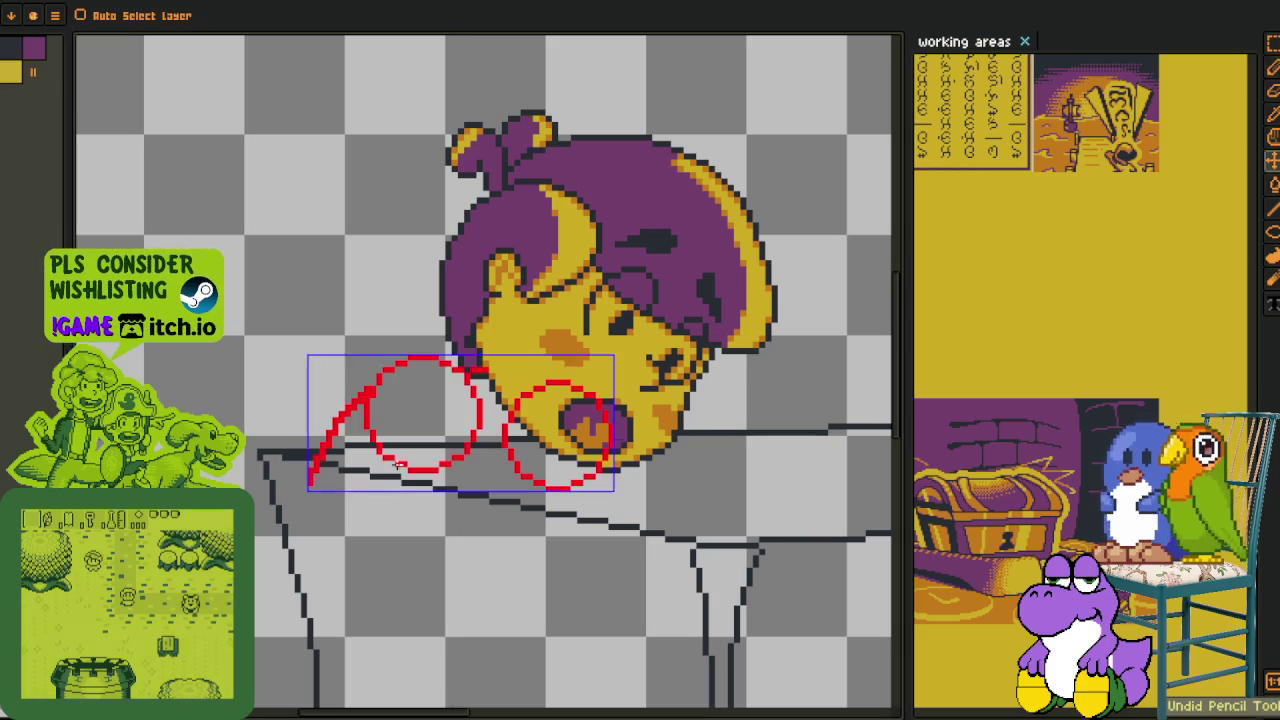
key("m")
left_click_drag(243, 280, 671, 543)
key("Delete")
key("ctrl+d")
scroll(667, 502, "down", 2)
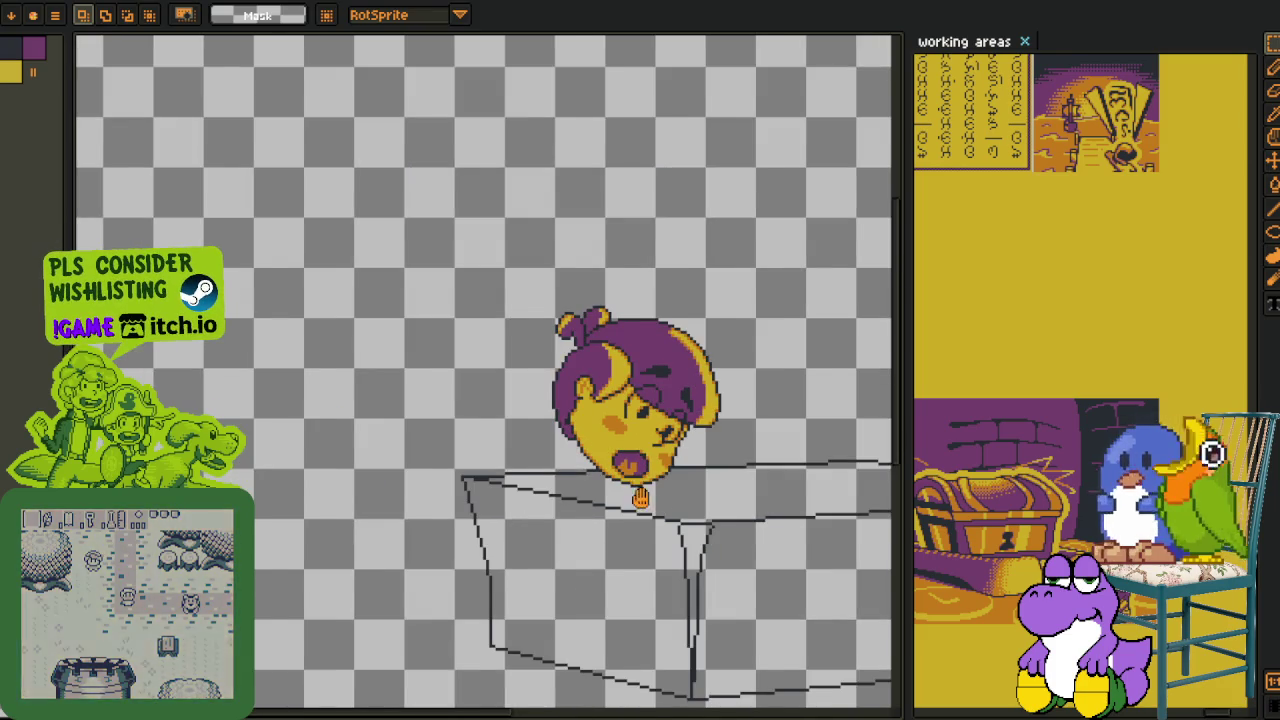
scroll(517, 436, "up", 1)
scroll(517, 436, "up", 1)
- Draw a red body line from the face, then redraw it ending at the table edge
key("b")
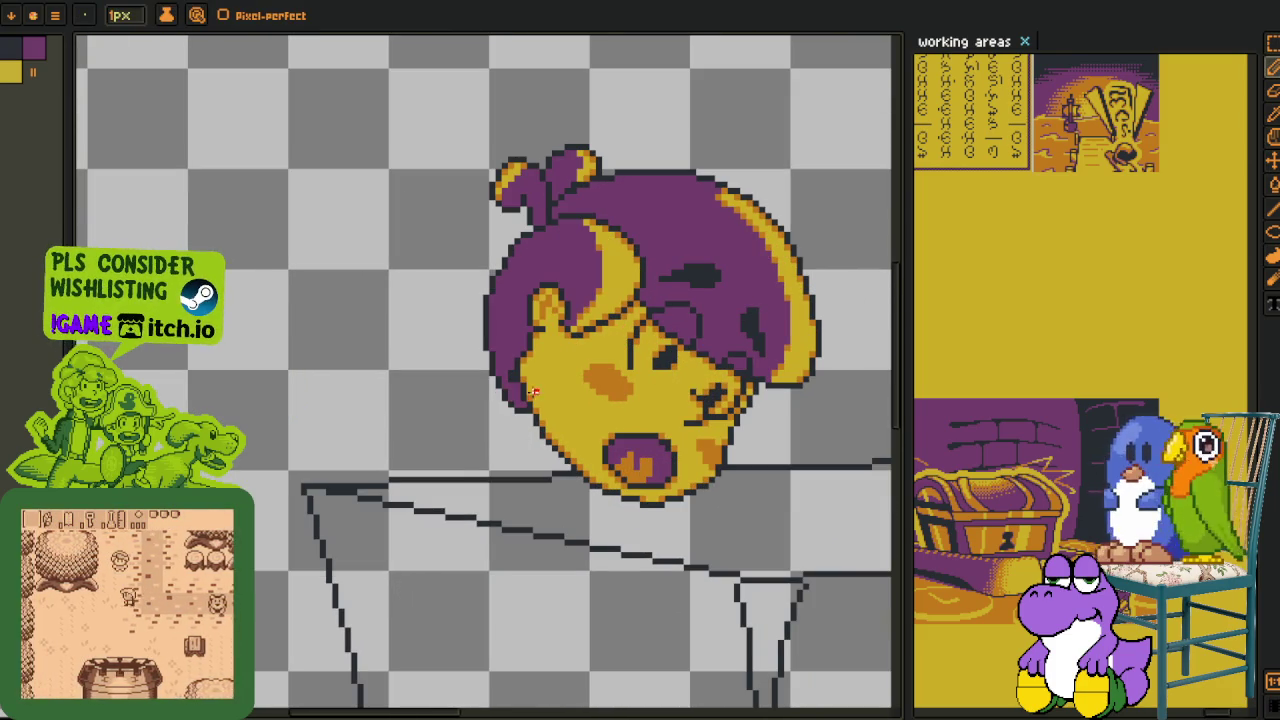
left_click_drag(537, 400, 357, 686)
key("Tab")
key("z")
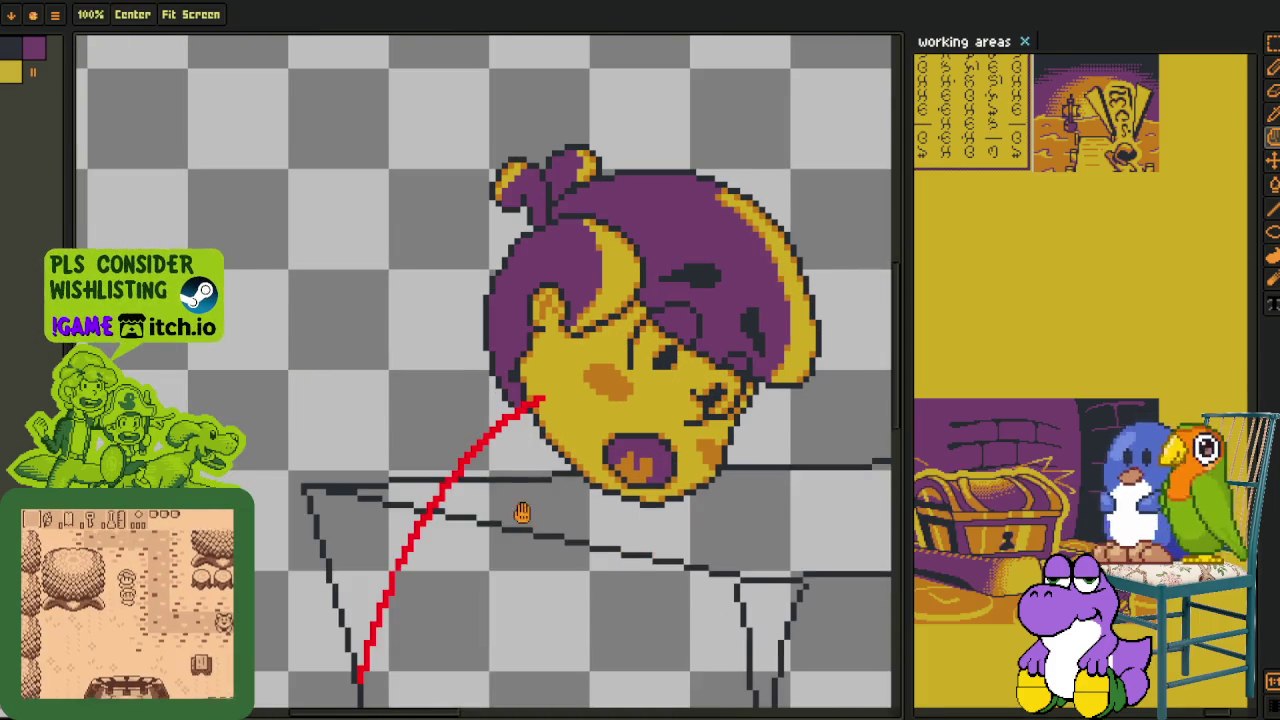
scroll(421, 388, "up", 1)
scroll(421, 388, "down", 1)
key("b")
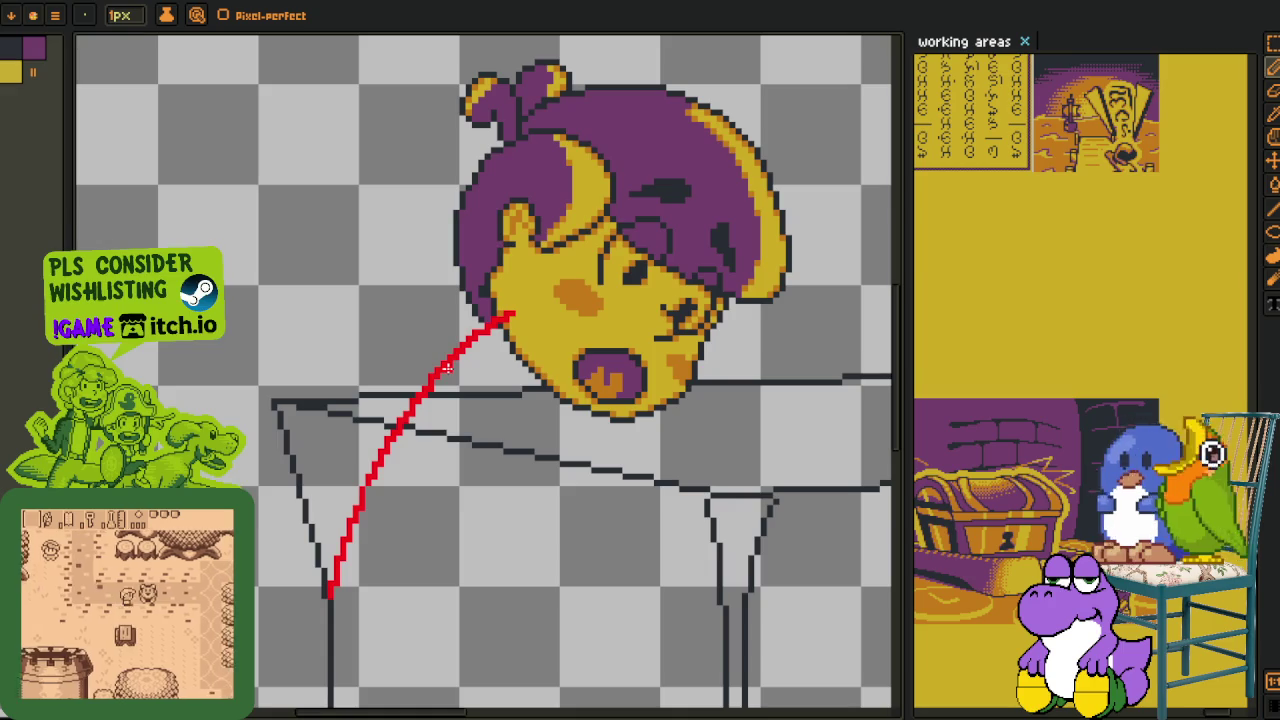
scroll(487, 350, "down", 1)
key("ctrl+z")
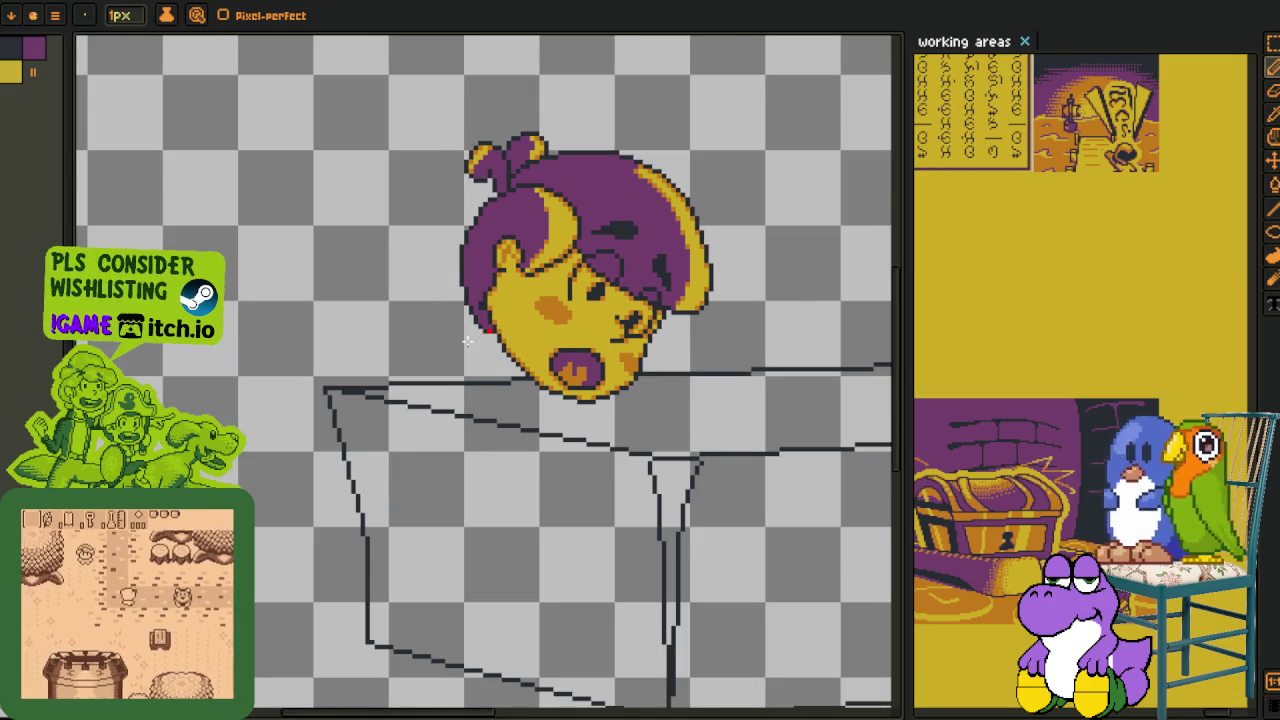
left_click_drag(489, 330, 395, 430)
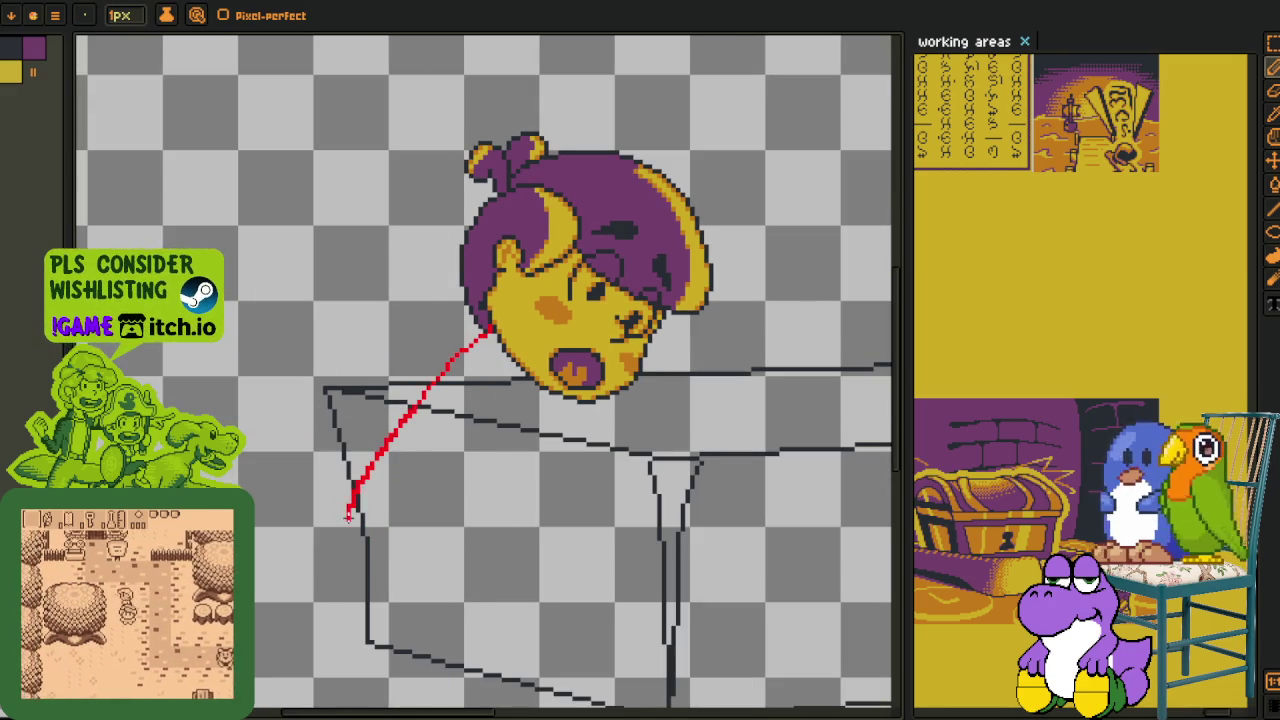
scroll(220, 410, "down", 1)
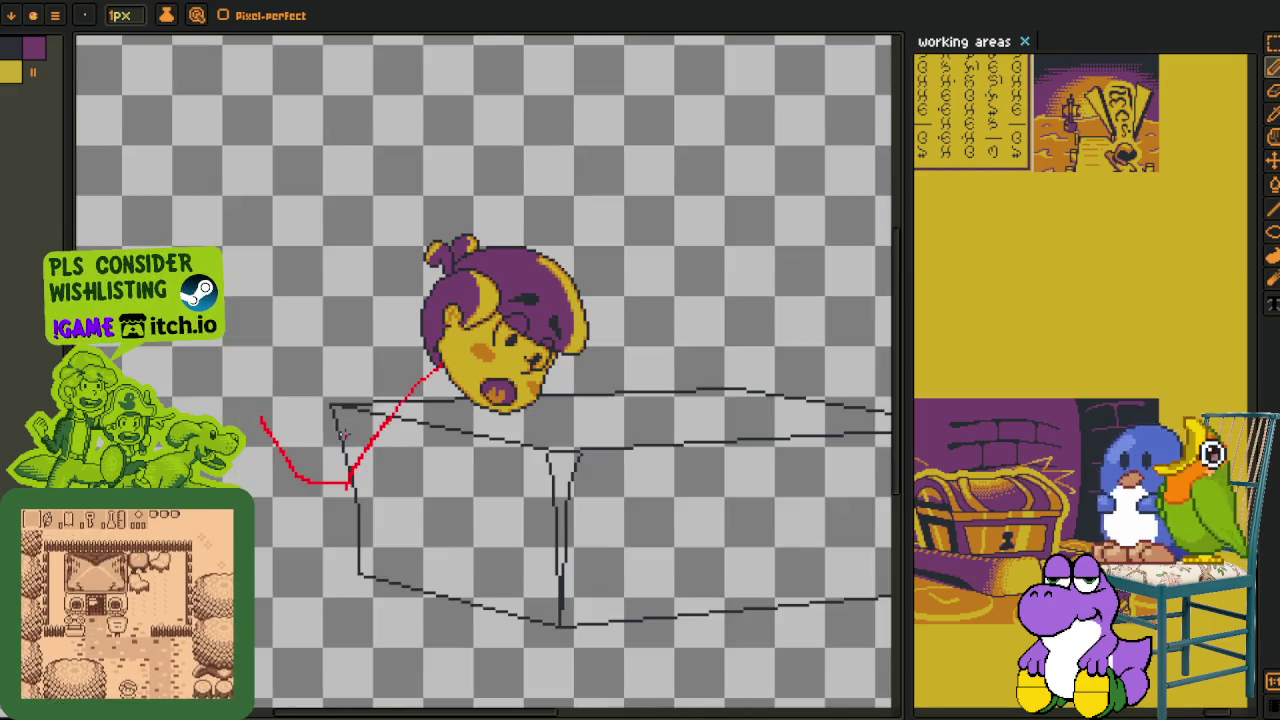
- Undo the last two red body strokes
key("z")
scroll(378, 420, "up", 1)
key("b")
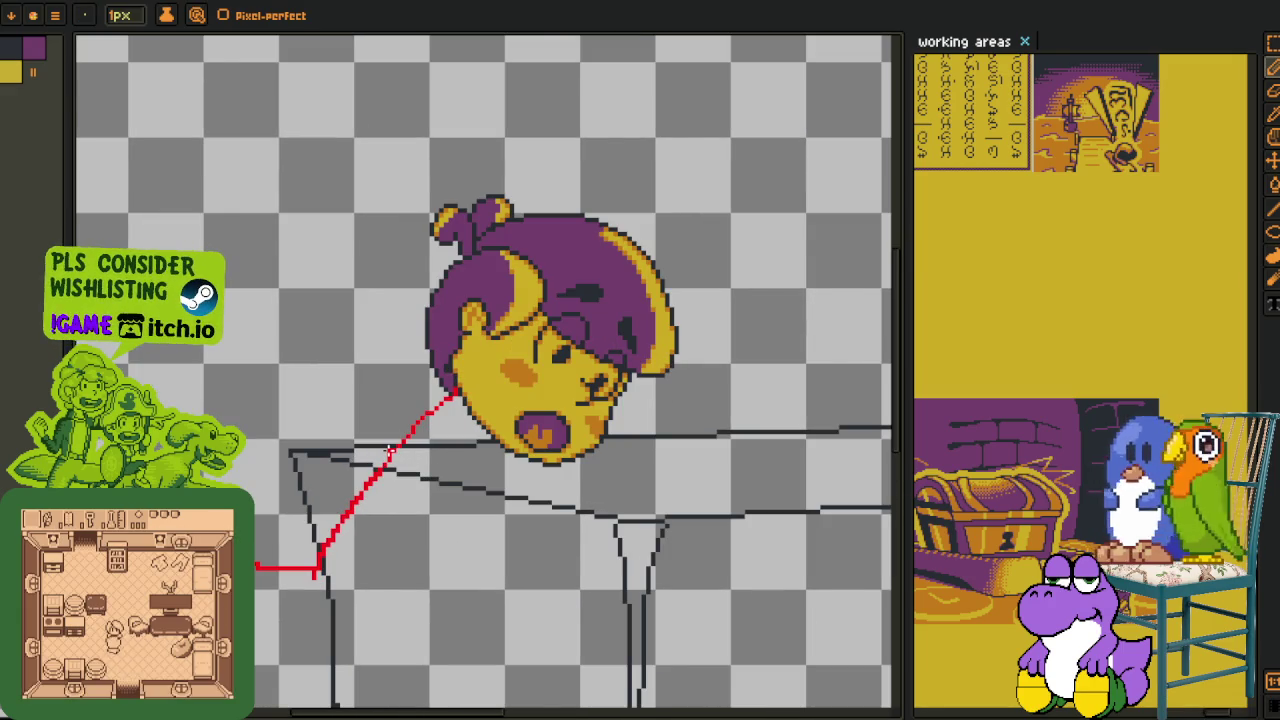
scroll(390, 450, "down", 1)
key("z")
scroll(390, 450, "down", 1)
key("b")
scroll(385, 480, "up", 1)
scroll(382, 500, "up", 2)
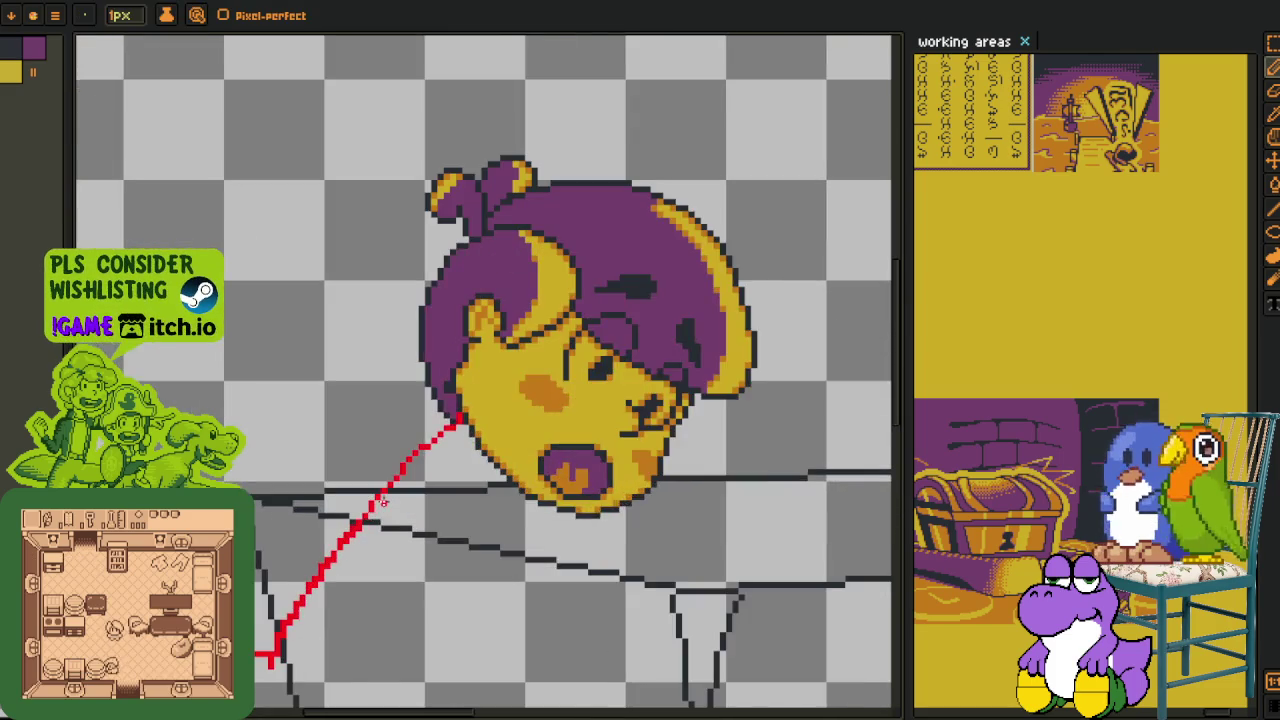
scroll(383, 502, "down", 2)
scroll(430, 455, "up", 1)
key("ctrl+z")
key("ctrl+z")
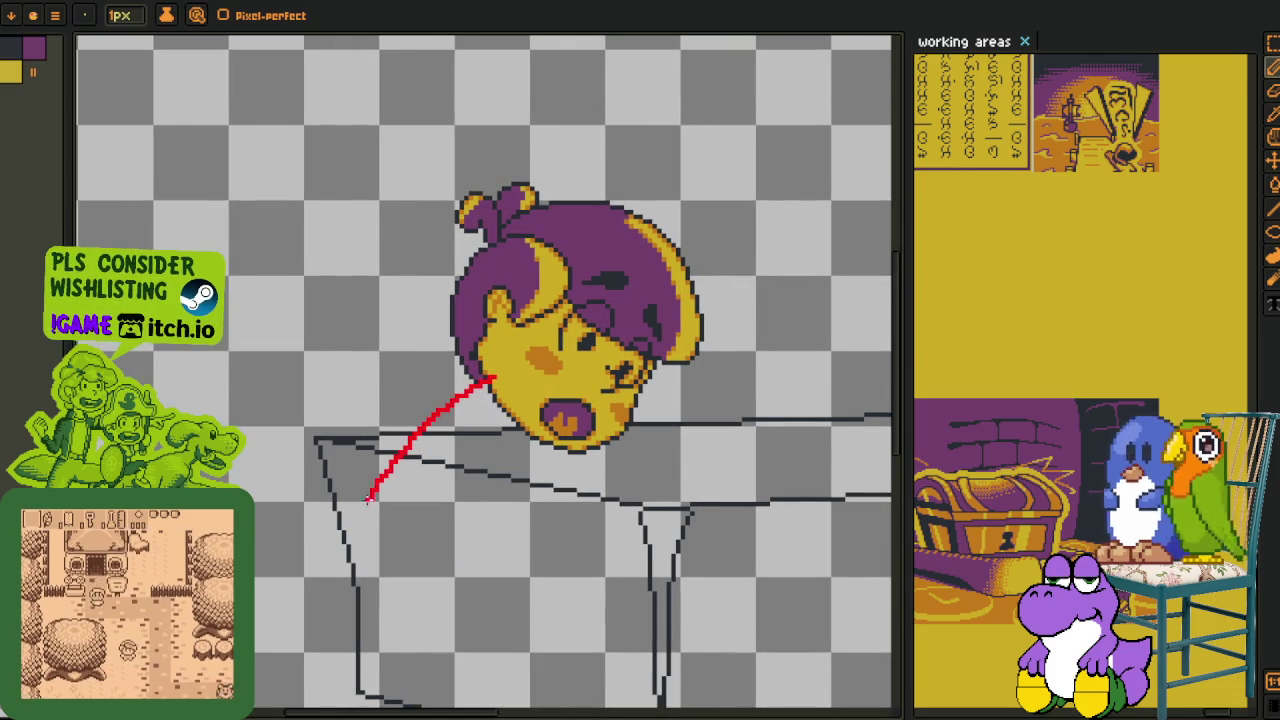
key("ctrl+z")
- Sketch two red leg lines from the face, one steep and one ending leftward
mouse_move(487, 378)
left_mouse_down()
mouse_move(392, 485)
mouse_move(370, 548)
left_mouse_up()
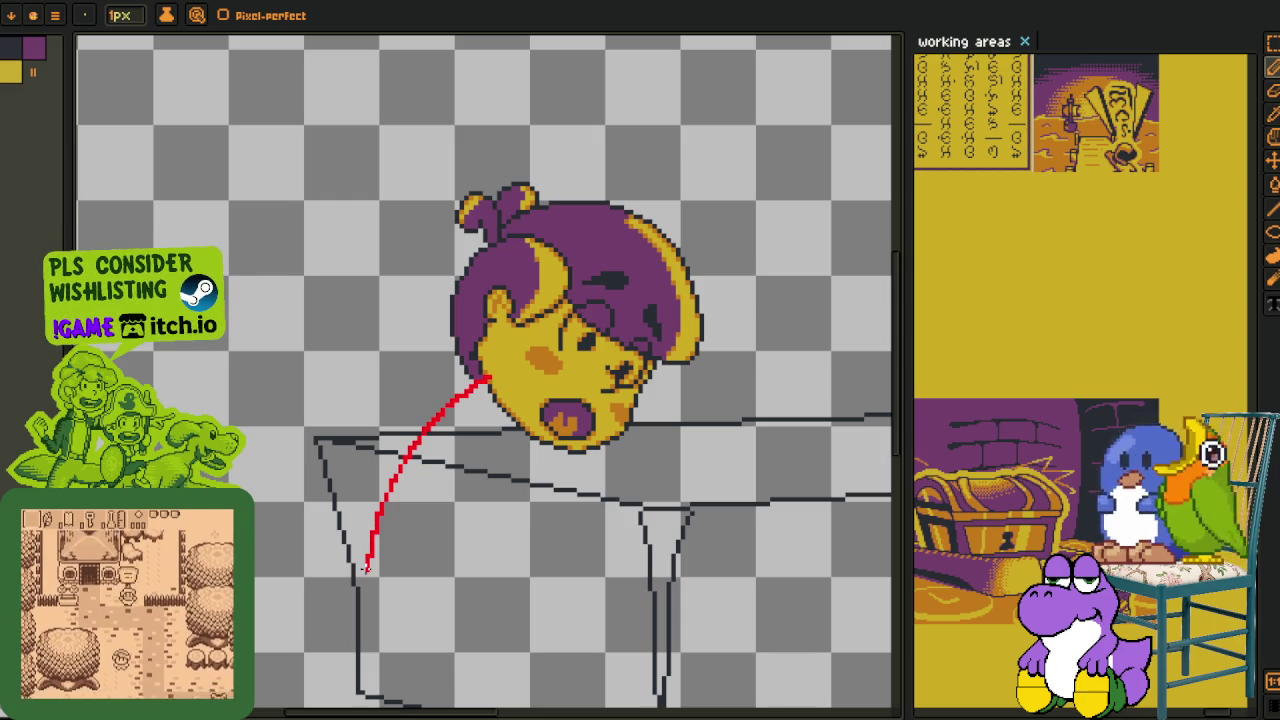
mouse_move(487, 378)
left_mouse_down()
mouse_move(372, 622)
mouse_move(300, 608)
left_mouse_up()
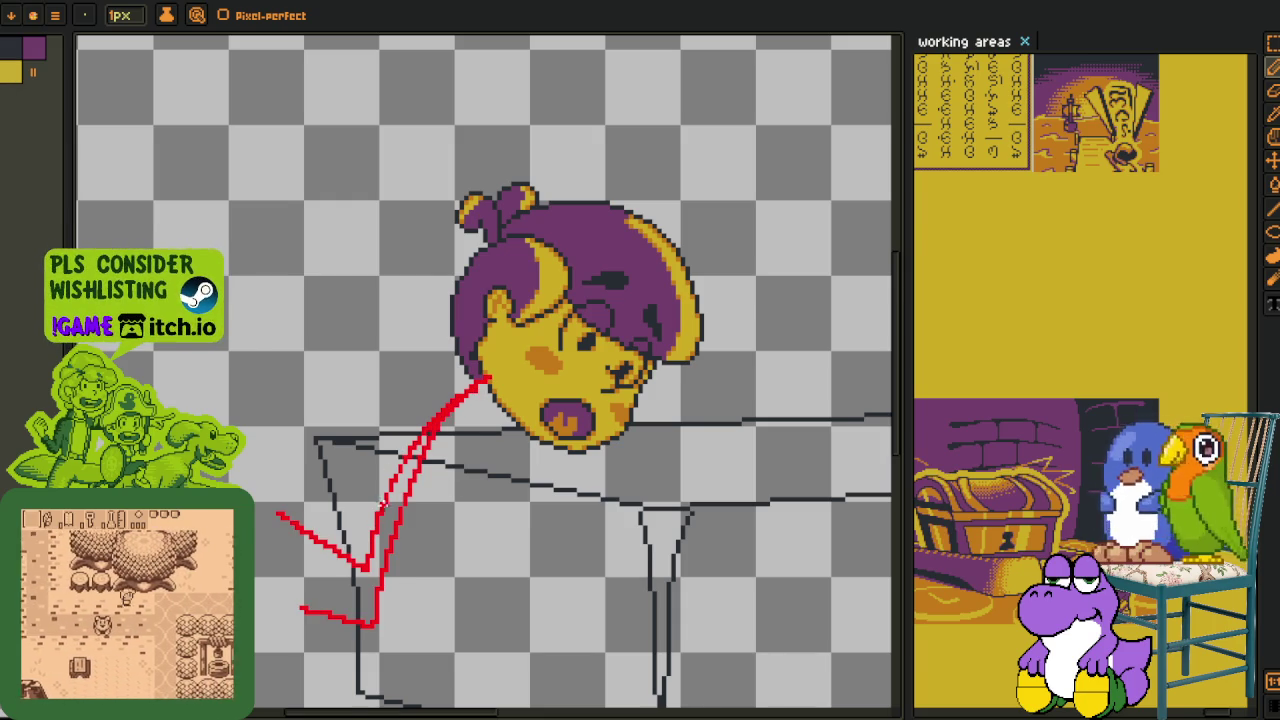
scroll(396, 457, "up", 1)
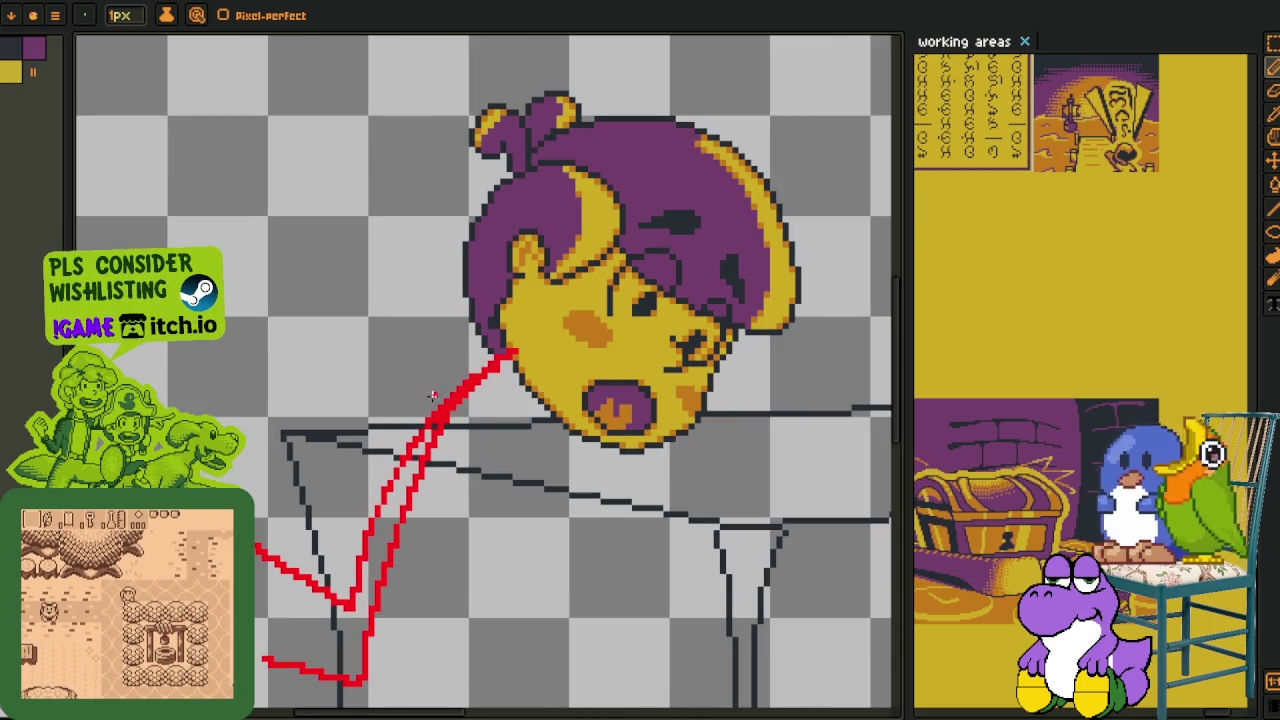
- Draw a straight red arm line reaching toward the mouth
left_click_drag(408, 365, 537, 421)
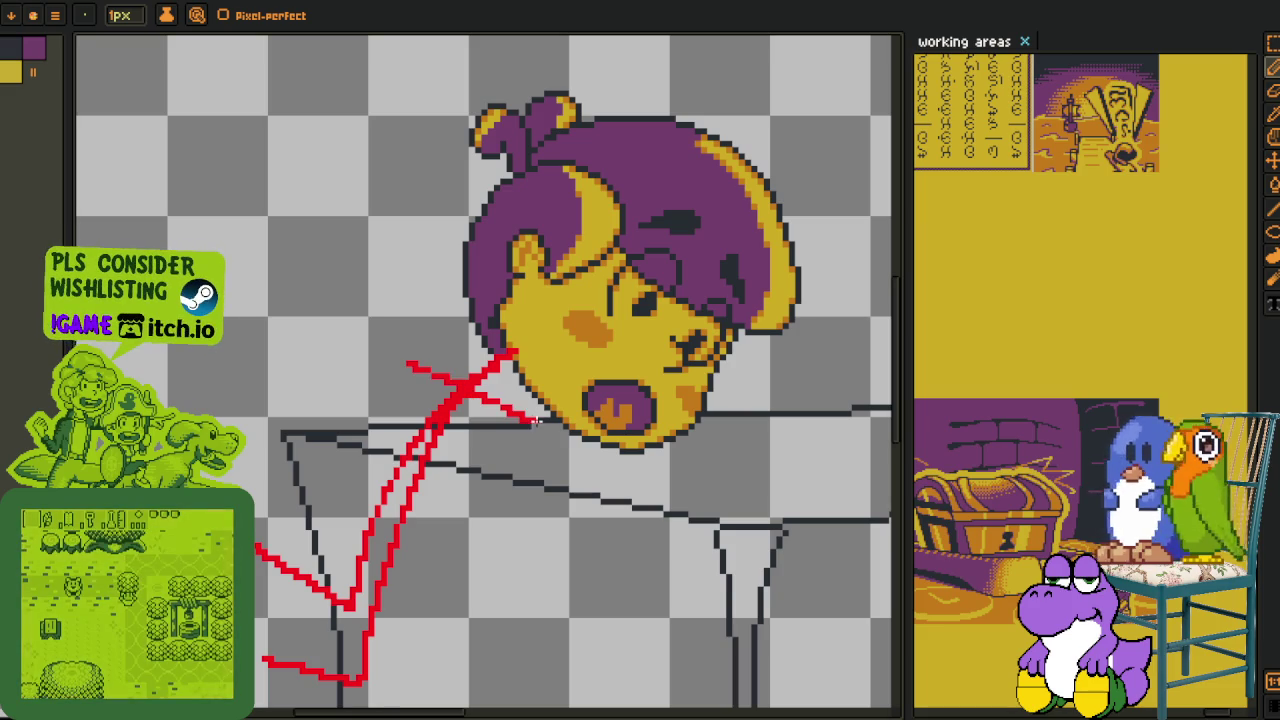
key("ctrl+z")
key("l")
left_click_drag(406, 381, 563, 401)
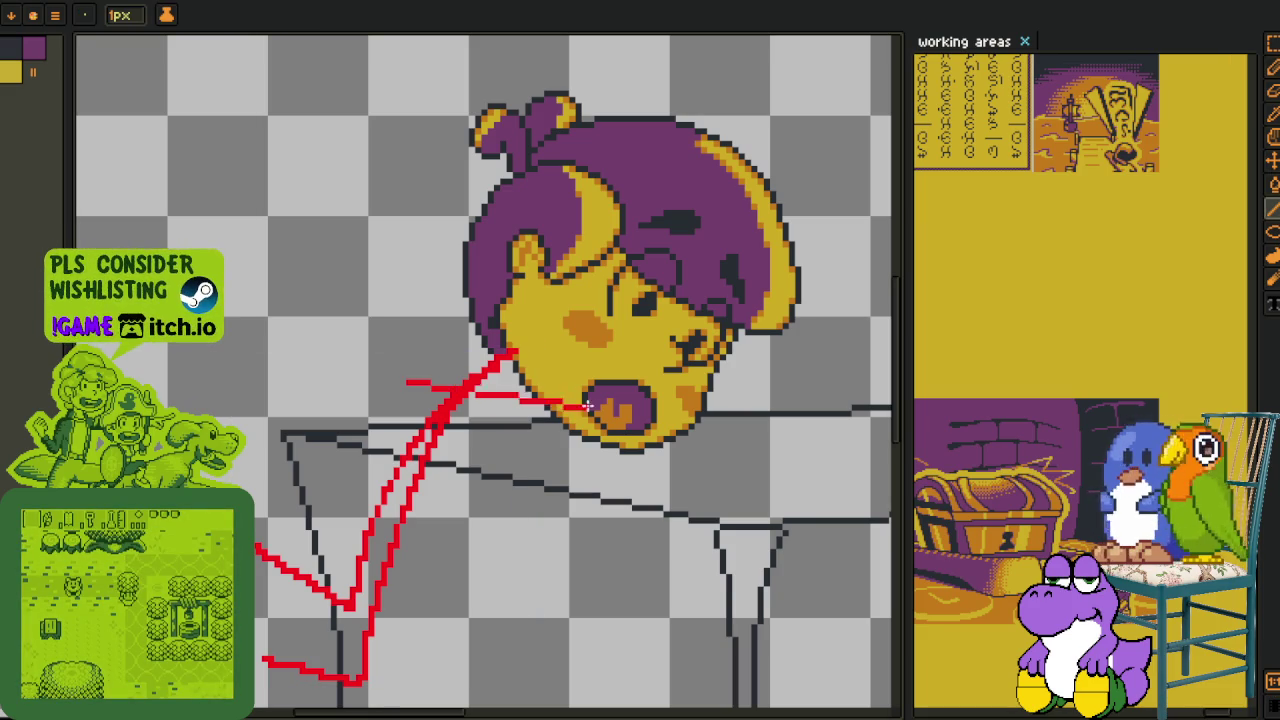
key("b")
mouse_move(404, 385)
left_mouse_down()
mouse_move(370, 384)
mouse_move(563, 425)
left_mouse_up()
key("ctrl+z")
key("ctrl+z")
key("ctrl+z")
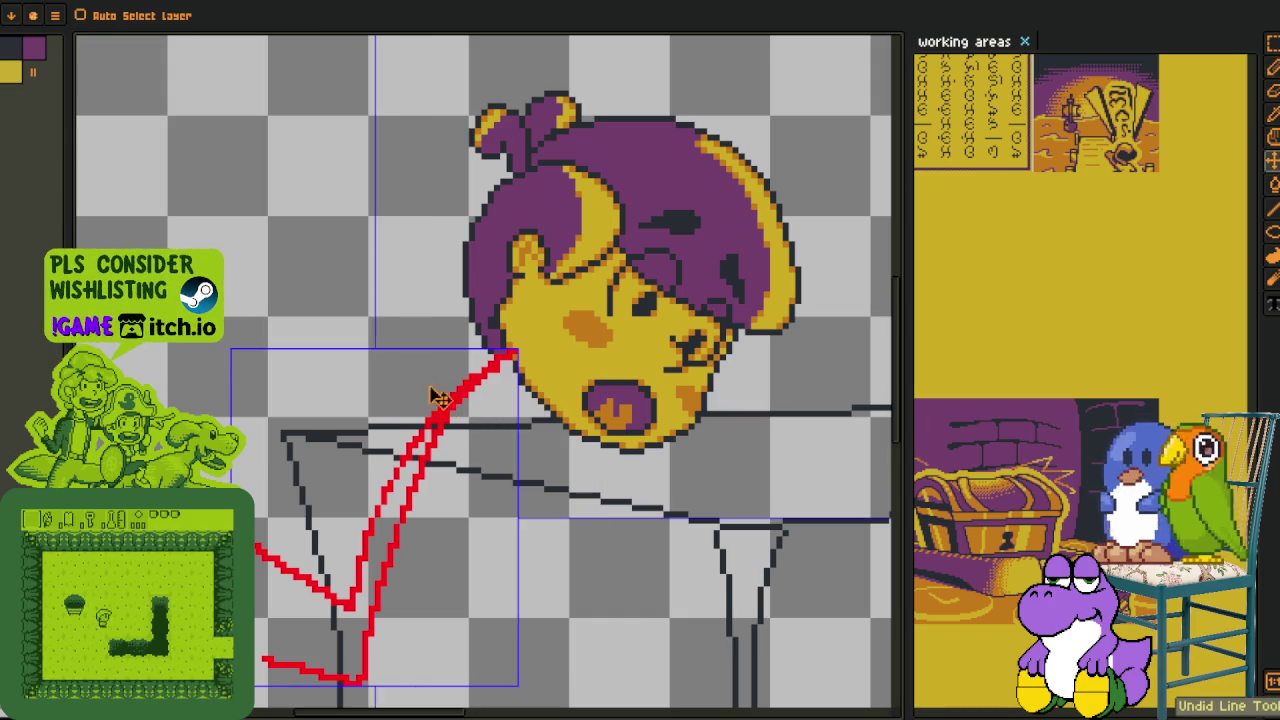
key("l")
- Add red strokes below the chin and a looping red stroke at the neck
left_click_drag(419, 368, 579, 432)
key("b")
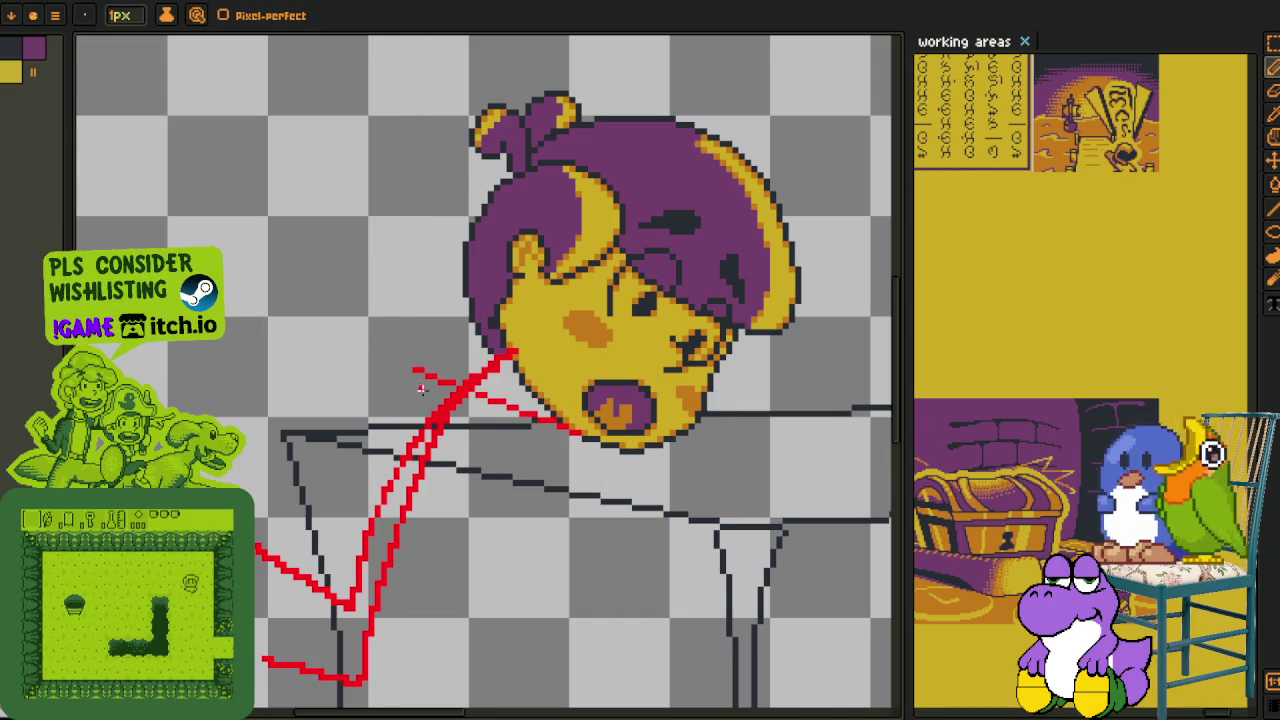
scroll(407, 410, "up", 1)
left_click_drag(410, 408, 386, 437)
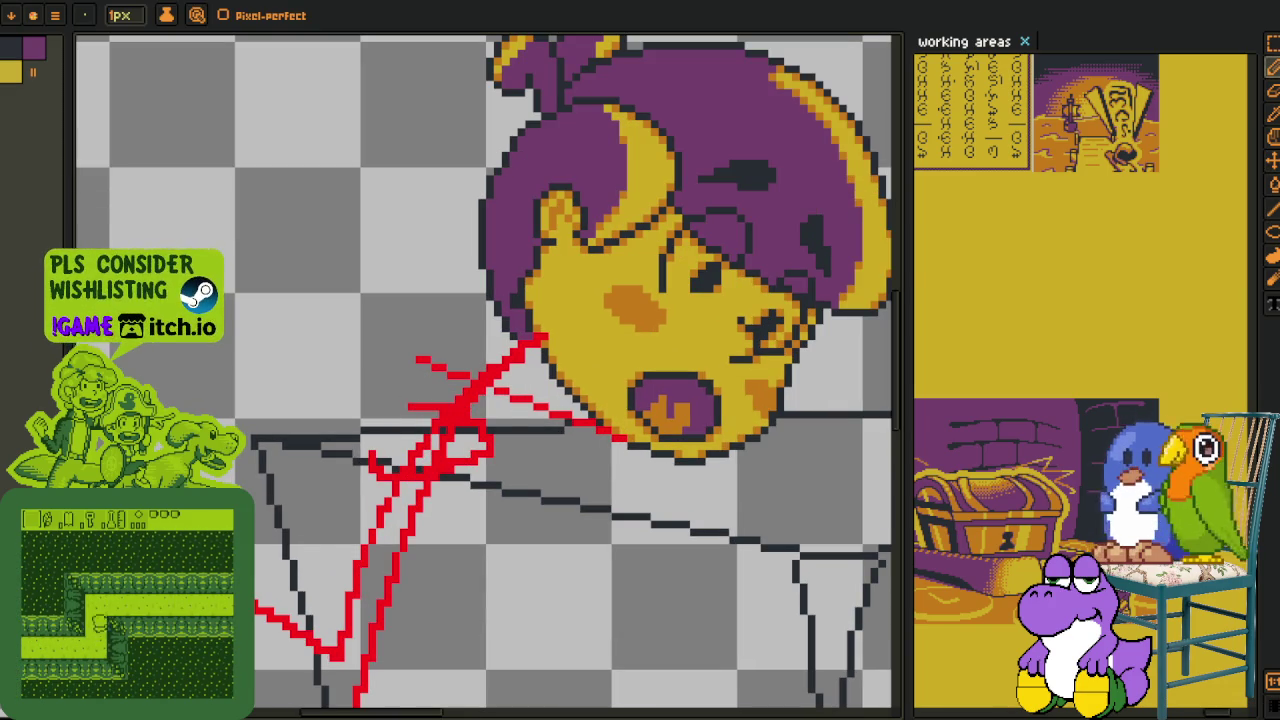
key("v")
scroll(412, 400, "up", 1)
scroll(412, 400, "up", 1)
key("ctrl+z")
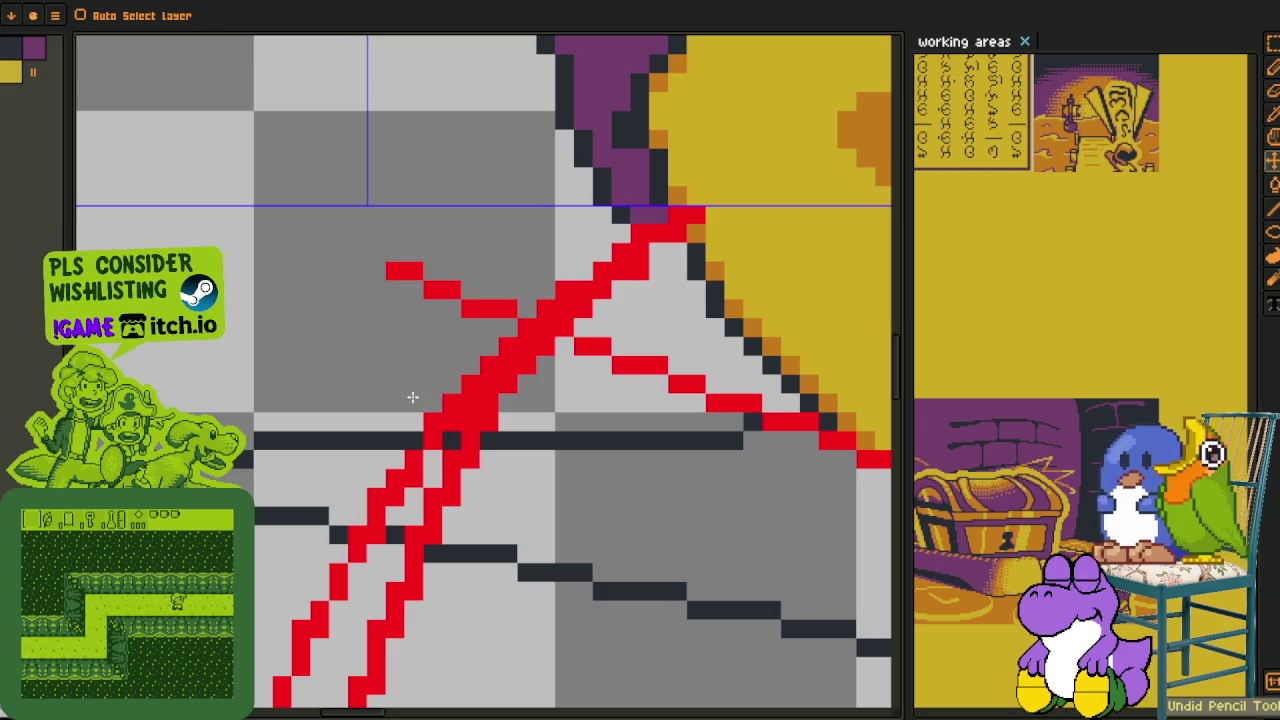
key("b")
scroll(412, 398, "down", 1)
mouse_move(505, 420)
left_mouse_down()
mouse_move(390, 515)
mouse_move(472, 460)
left_mouse_up()
- Try two red diagonal lines through the head and undo both
scroll(430, 495, "down", 1)
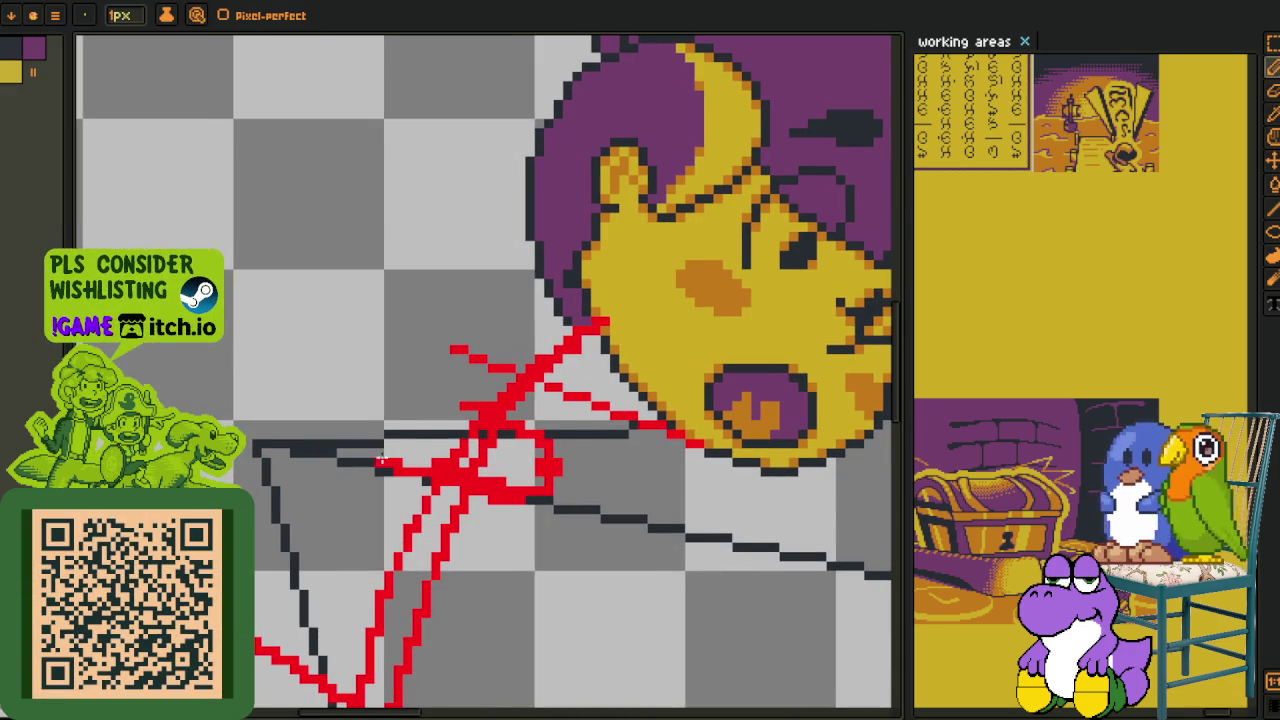
scroll(376, 444, "down", 2)
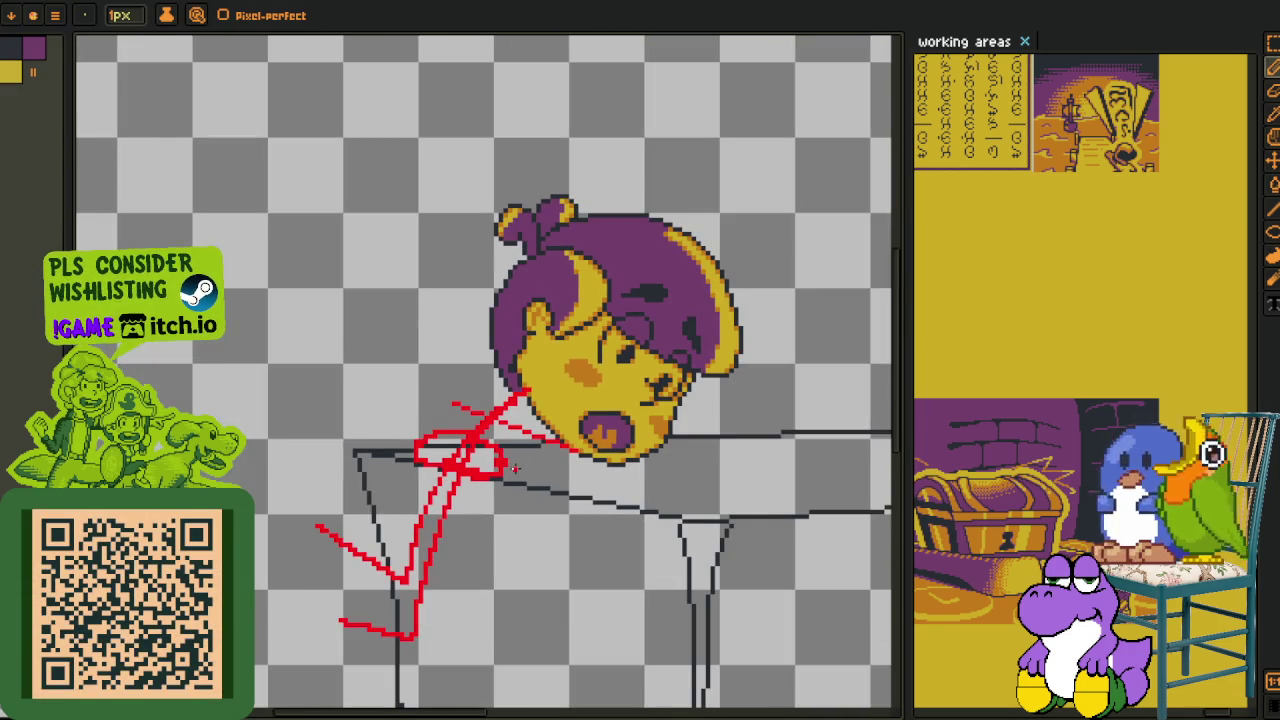
scroll(515, 468, "up", 1)
scroll(555, 425, "down", 1)
scroll(555, 415, "down", 1)
scroll(555, 390, "down", 1)
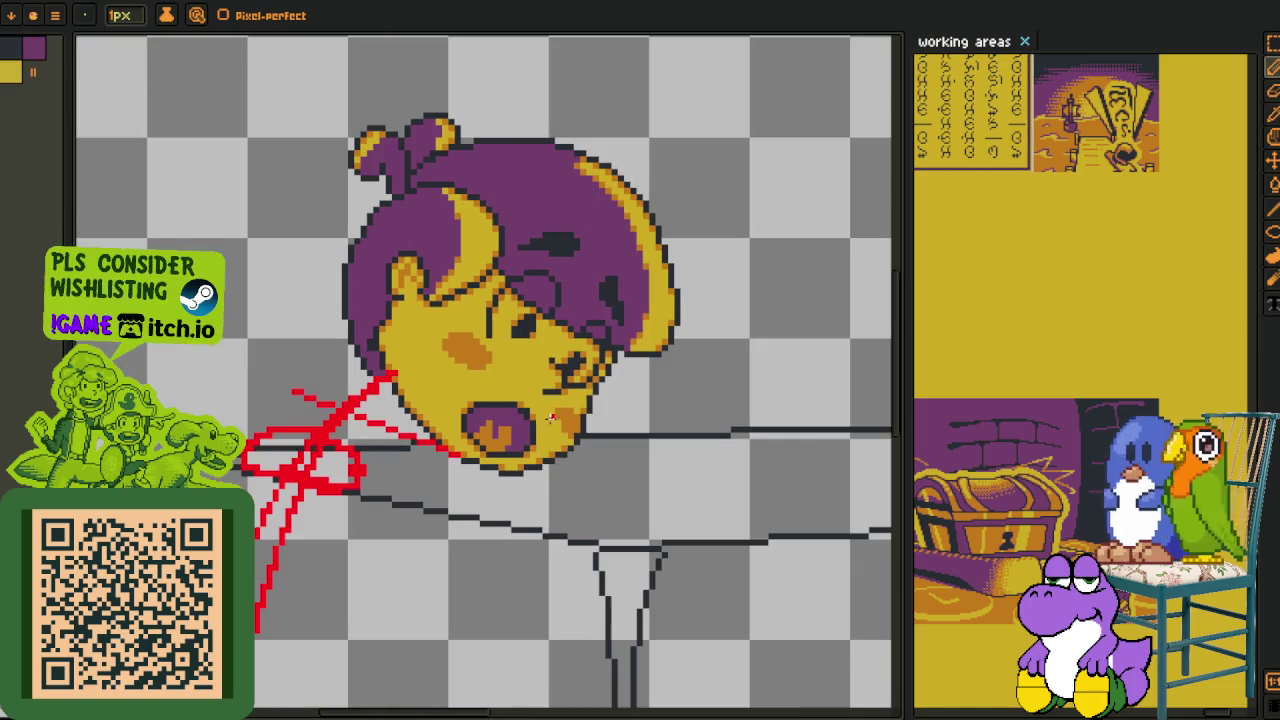
scroll(556, 363, "down", 1)
left_click_drag(556, 363, 433, 510)
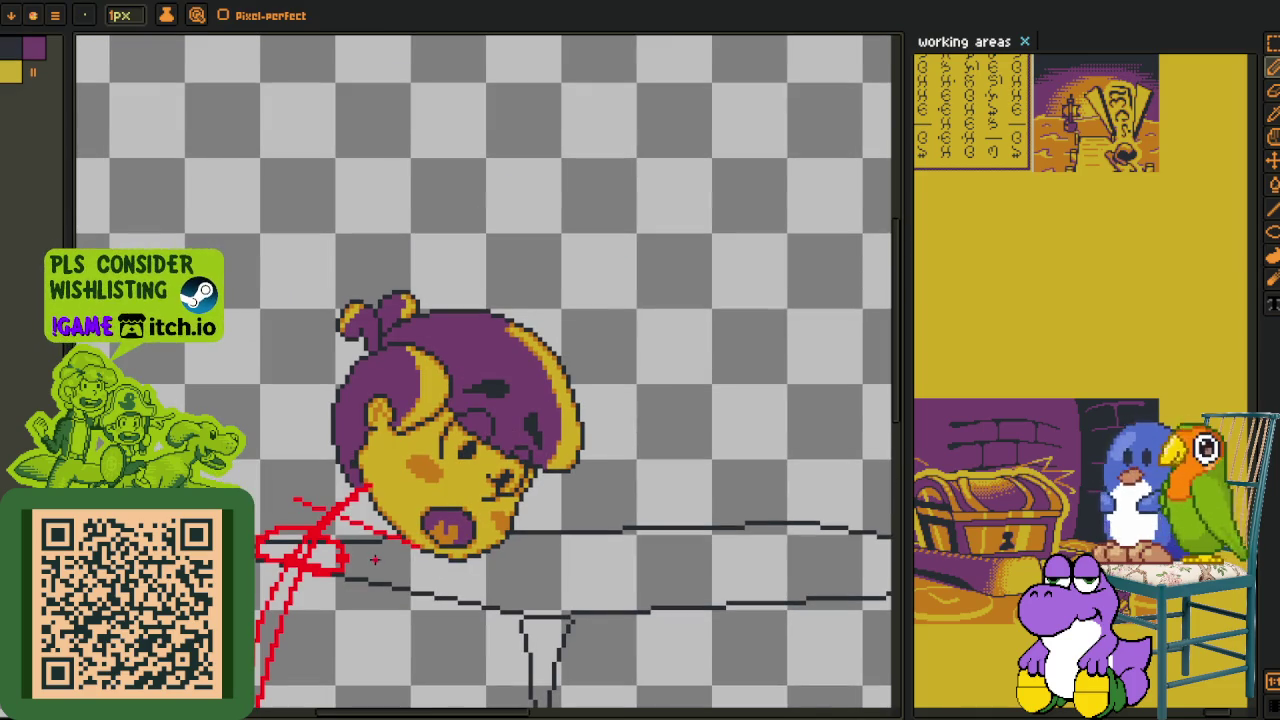
left_click_drag(378, 552, 572, 313)
key("ctrl+z")
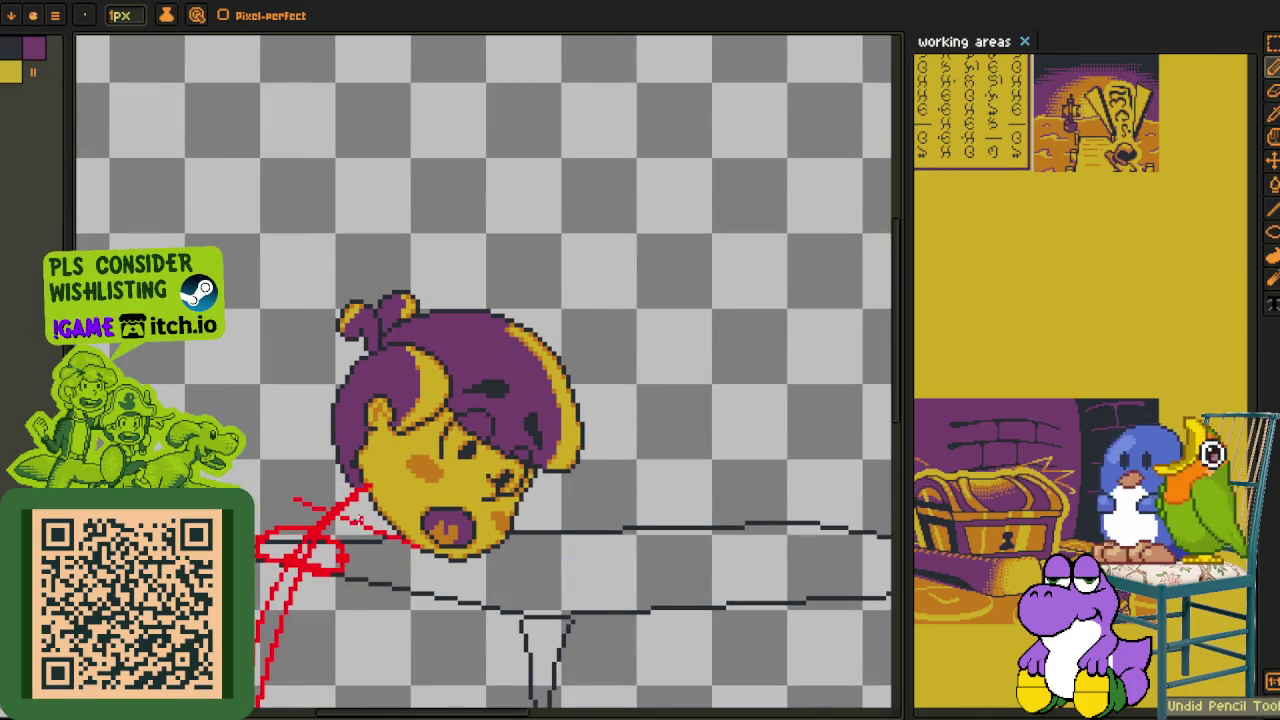
left_click_drag(358, 518, 503, 389)
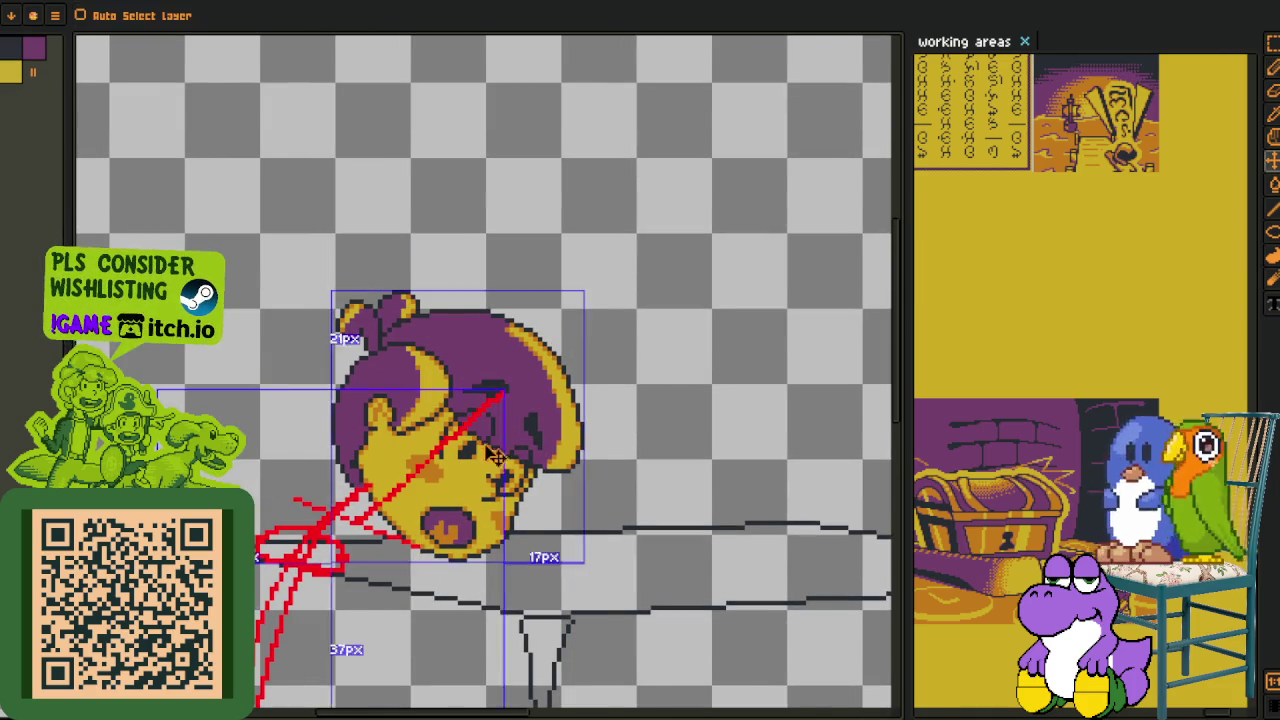
key("ctrl+z")
- Try two long red strokes below the head, undo them, and show the timeline
scroll(451, 497, "down", 1)
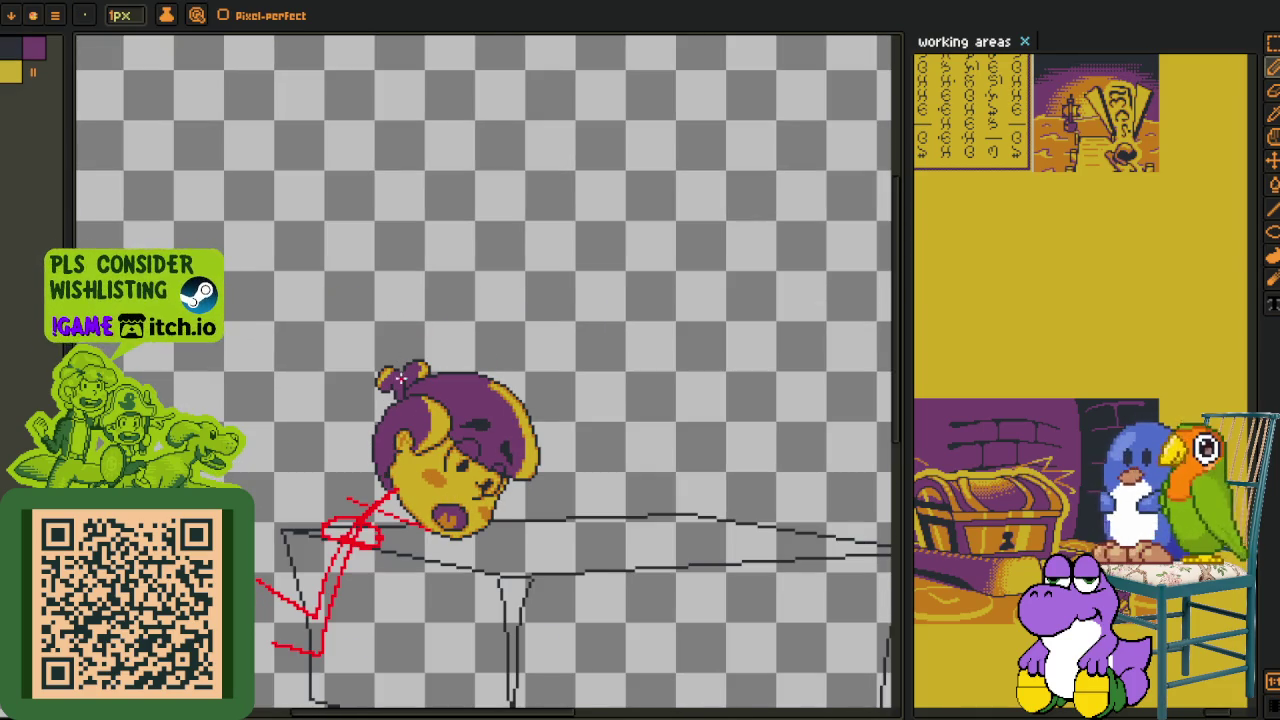
left_click_drag(603, 333, 889, 530)
left_click_drag(755, 505, 455, 560)
key("ctrl+z")
key("ctrl+z")
left_click_drag(489, 560, 497, 385)
key("Tab")
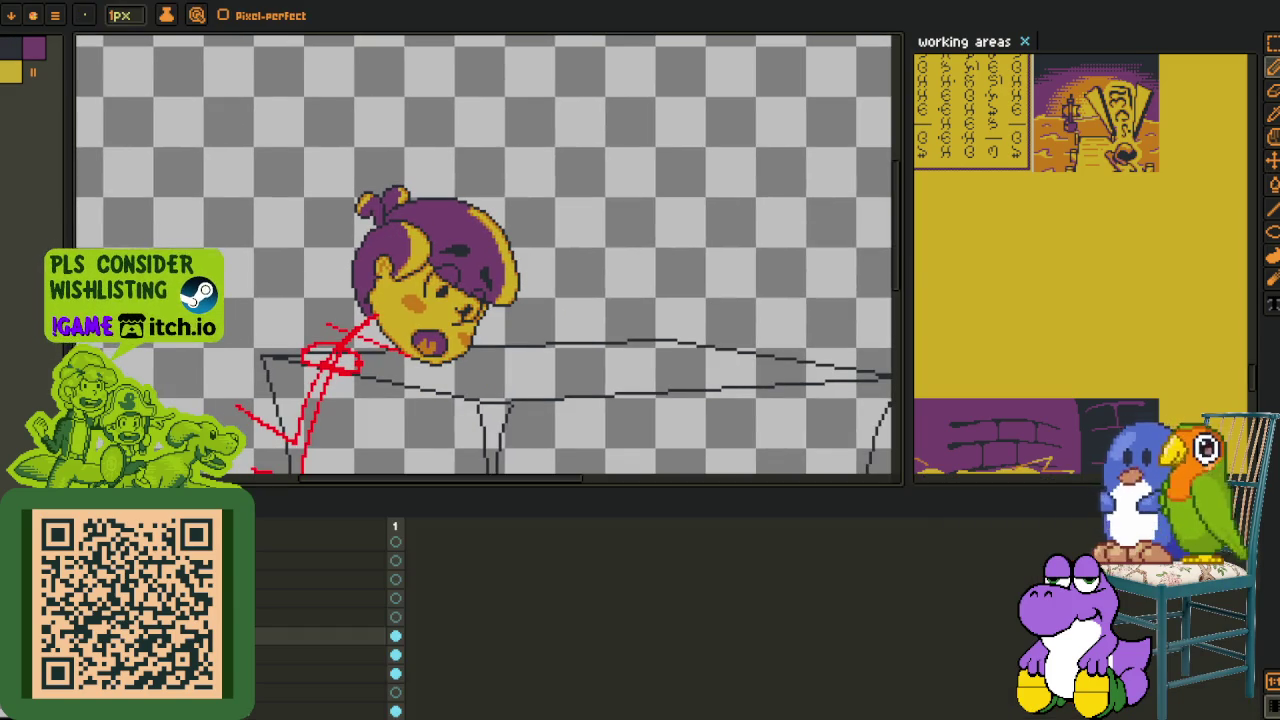
- Show the dark-red couch sketch layer and select the red sketch layer
scroll(325, 625, "down", 1)
key("F3")
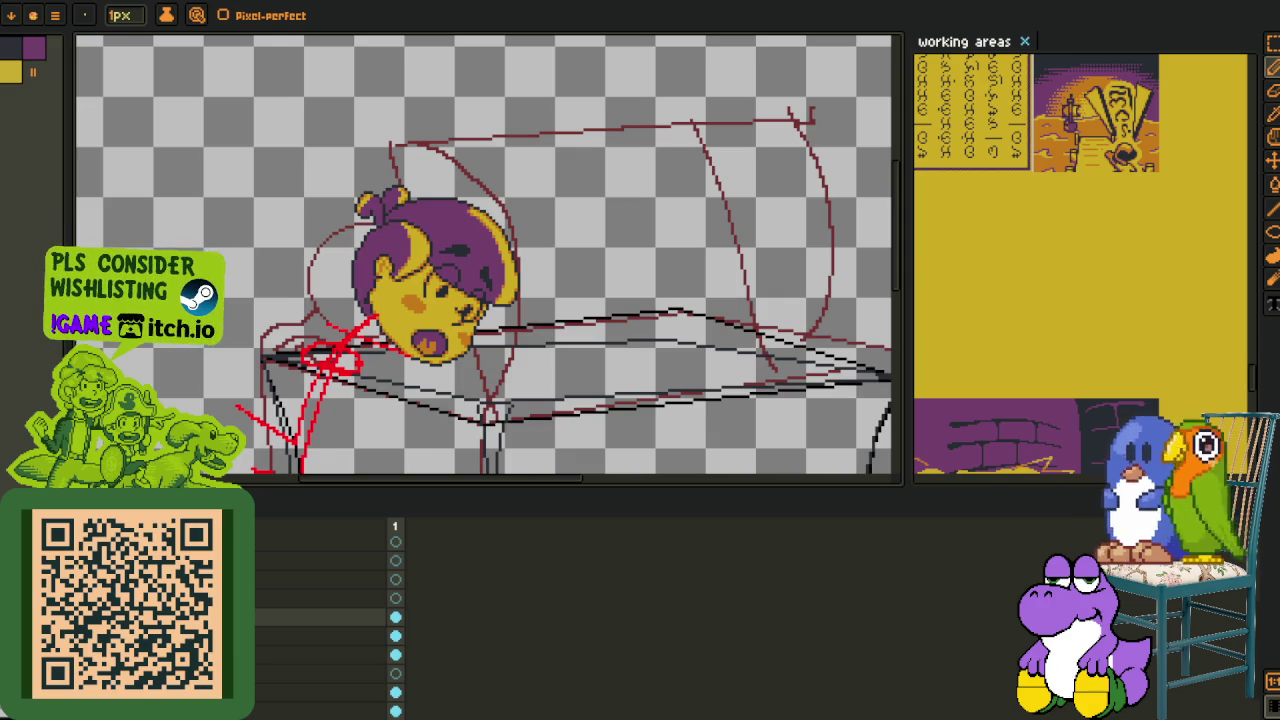
left_click_drag(307, 425, 397, 320)
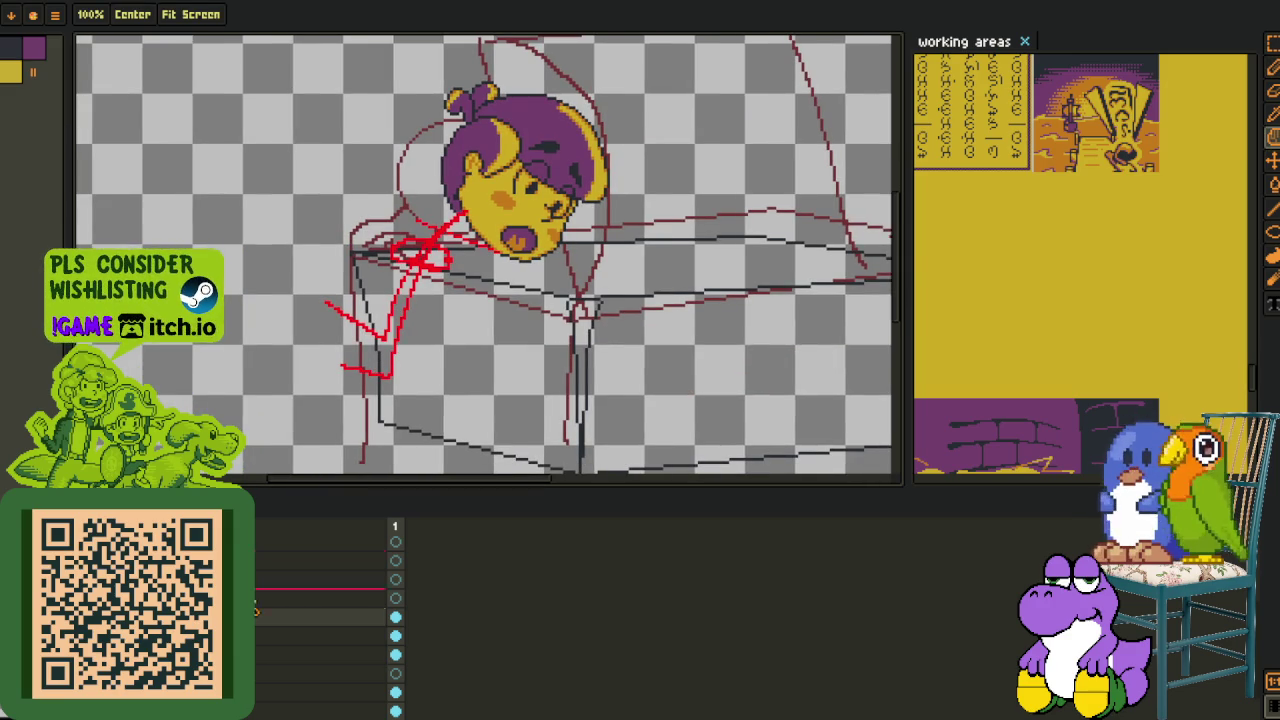
left_click(389, 636)
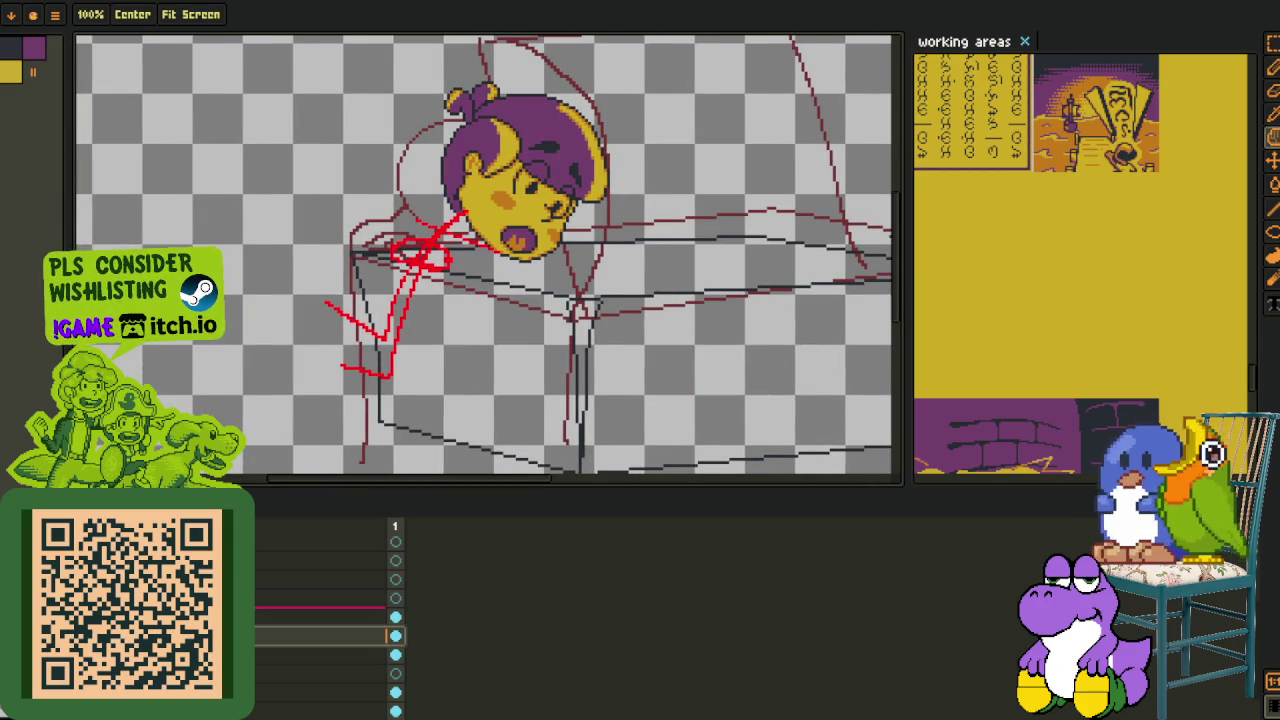
left_click(389, 617)
- Marquee-select the red body sketch and move it slightly left
key("m")
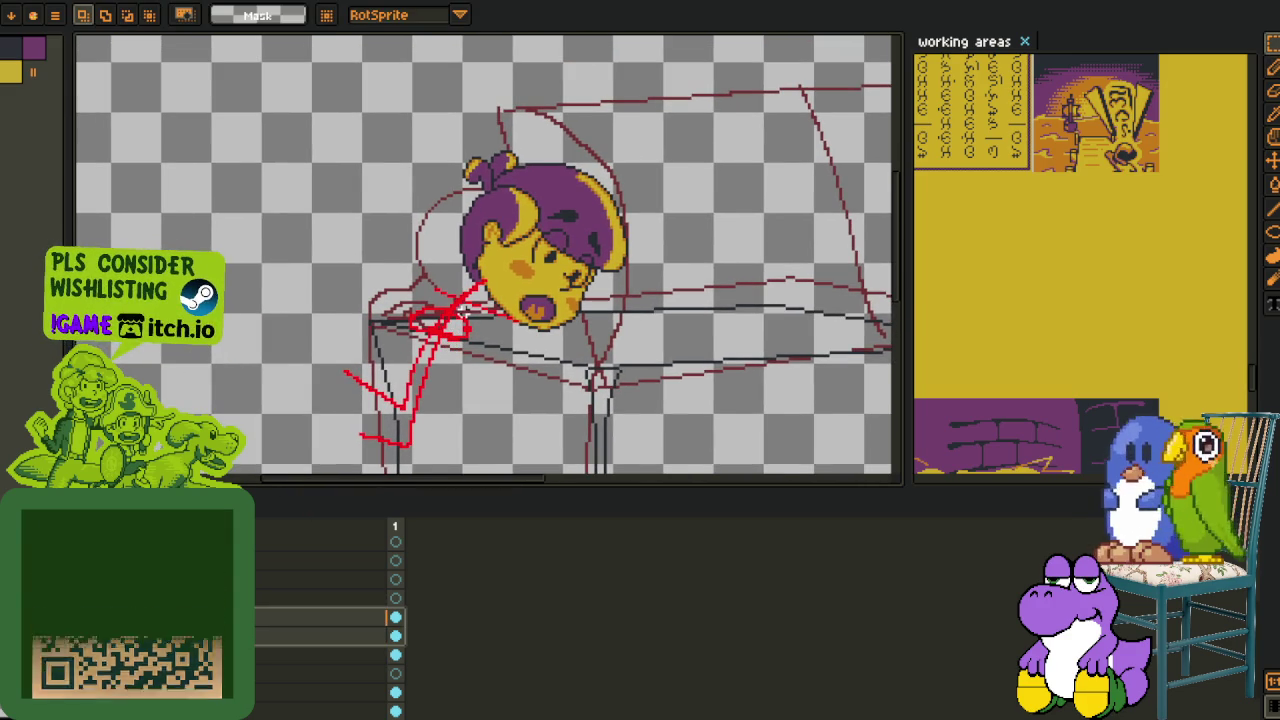
scroll(395, 255, "down", 3)
scroll(395, 255, "up", 3)
left_click_drag(270, 97, 649, 443)
scroll(500, 255, "down", 2)
left_click_drag(563, 301, 518, 306)
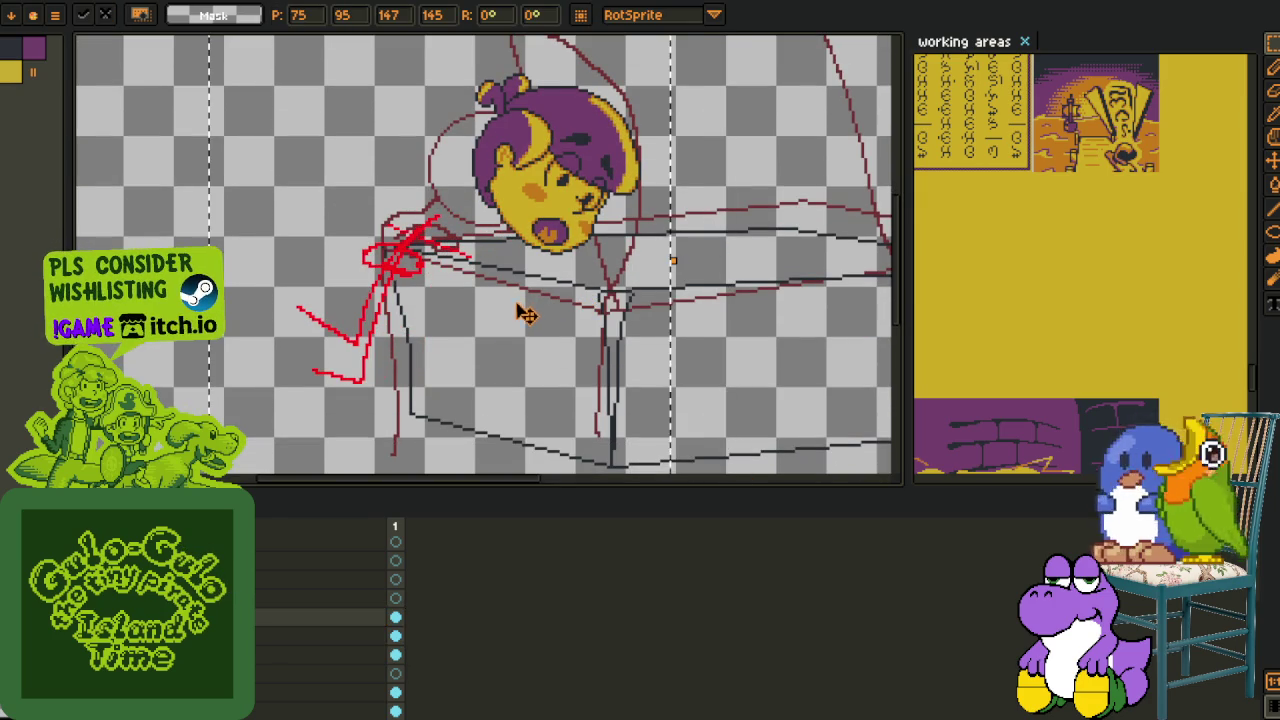
left_click(768, 283)
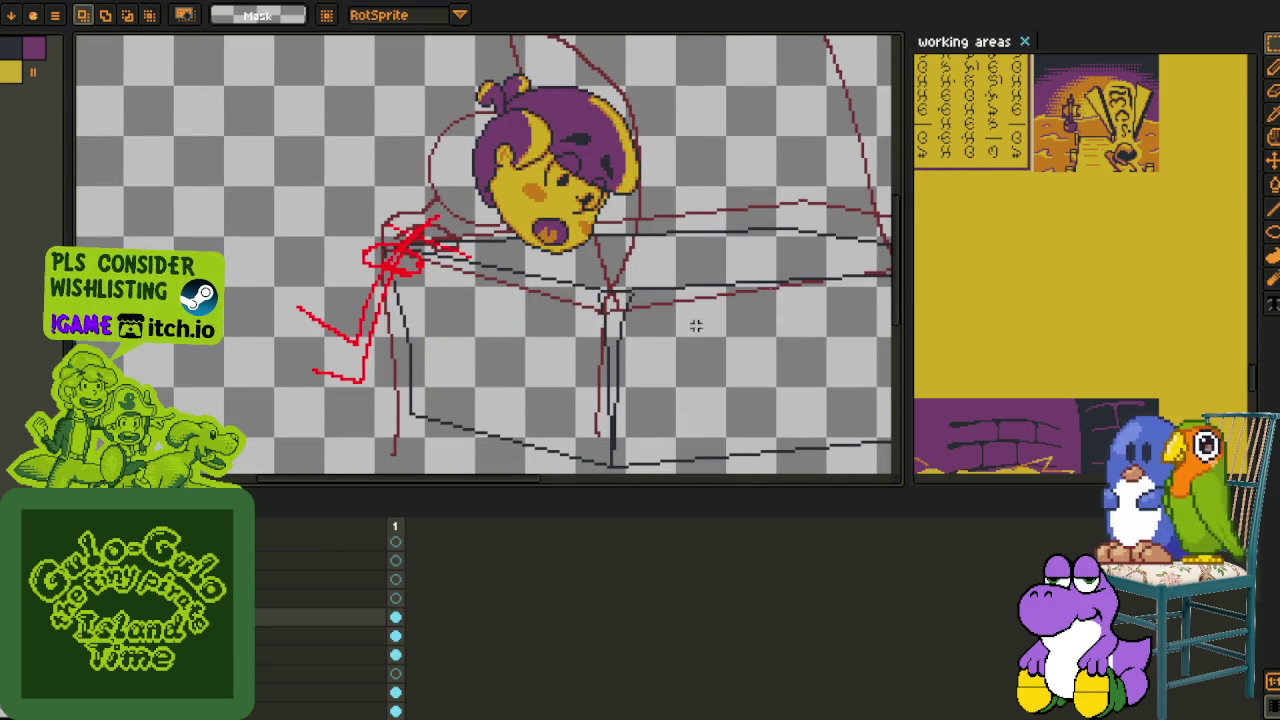
- Try moving the head down and left, undo it, and hide the couch layer again
left_click(256, 638)
scroll(397, 144, "down", 2)
scroll(397, 144, "up", 2)
left_click_drag(569, 309, 517, 338)
scroll(517, 338, "down", 1)
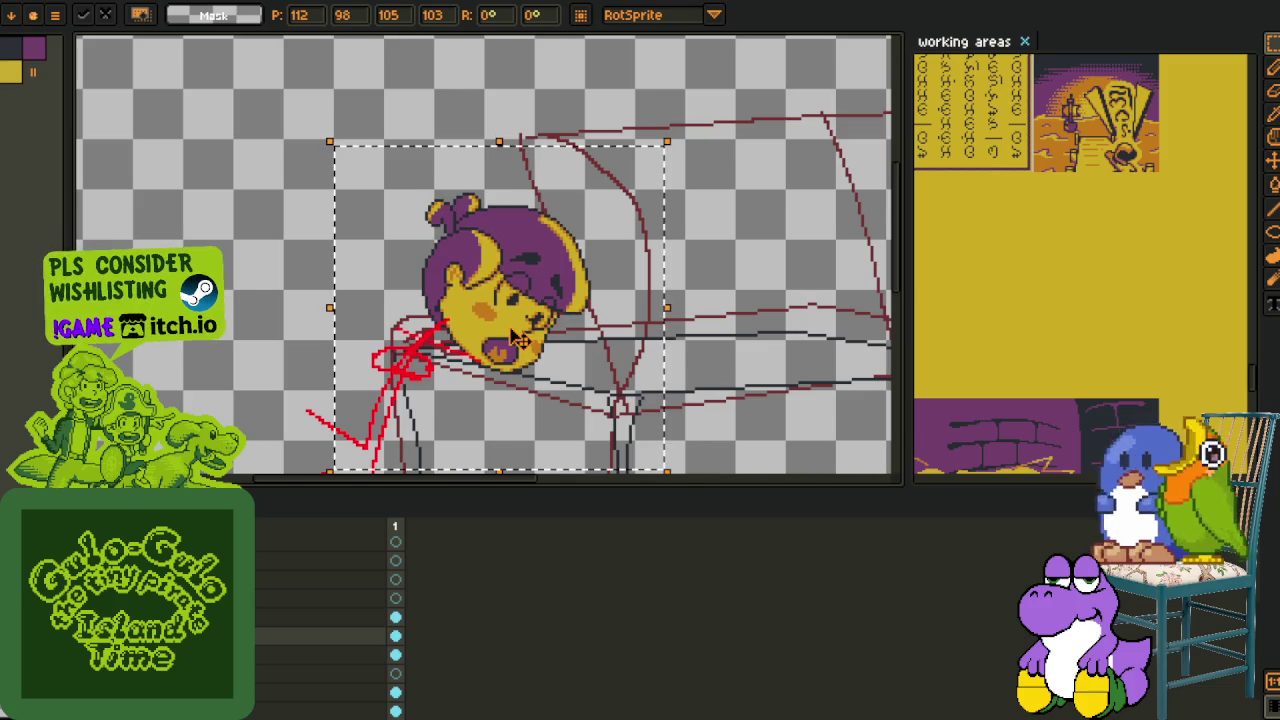
scroll(569, 328, "down", 2)
scroll(569, 328, "up", 2)
key("ctrl+z")
key("ctrl+z")
key("ctrl+z")
key("ctrl+z")
key("ctrl+z")
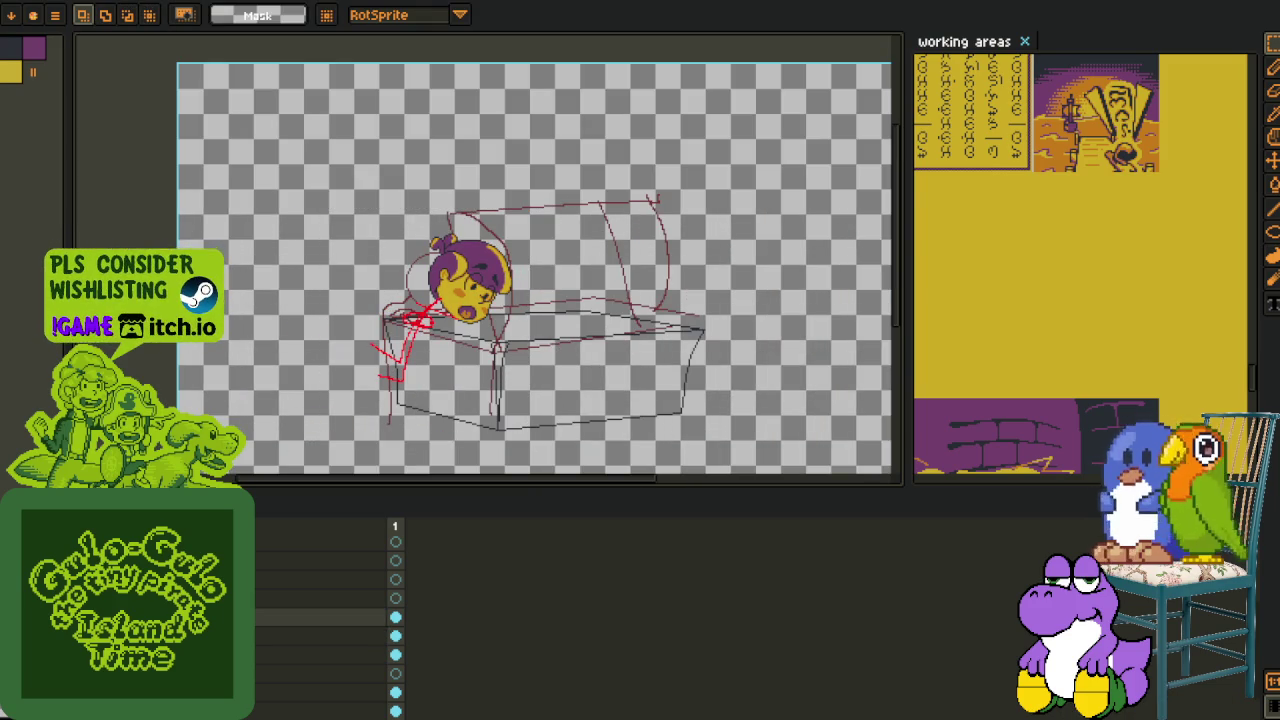
scroll(320, 620, "down", 1)
scroll(320, 620, "down", 1)
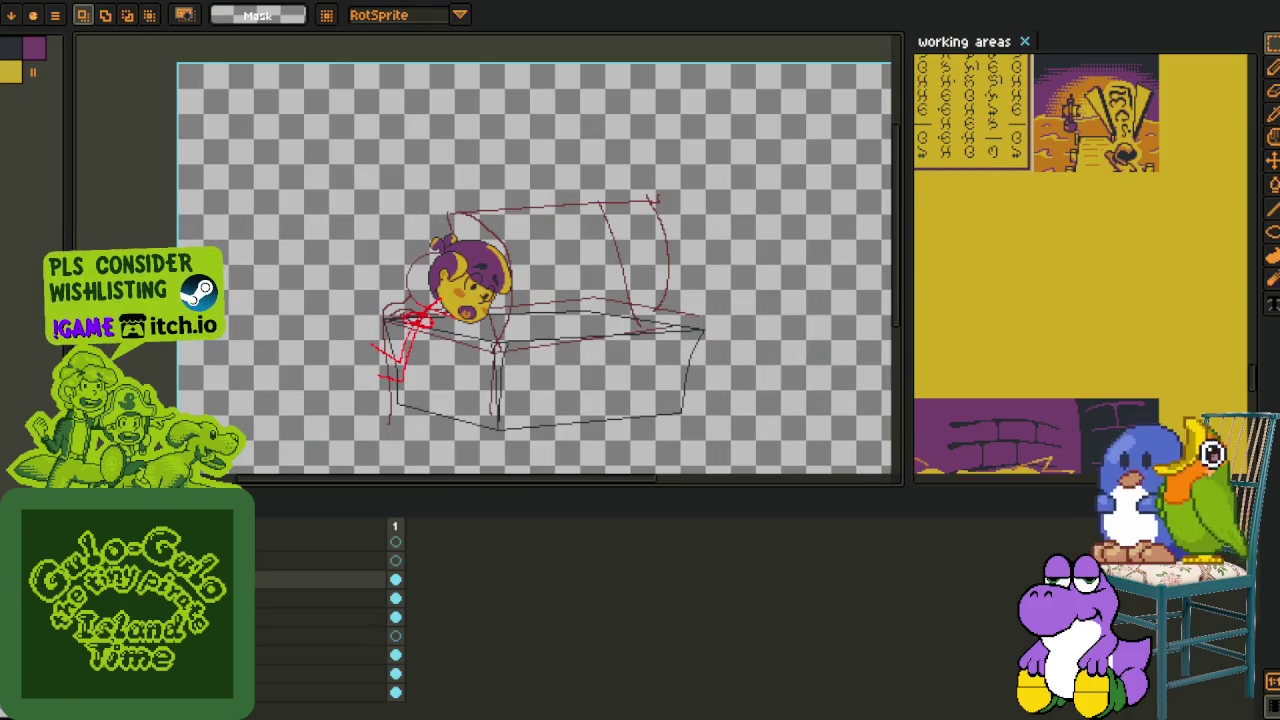
key("ctrl+z")
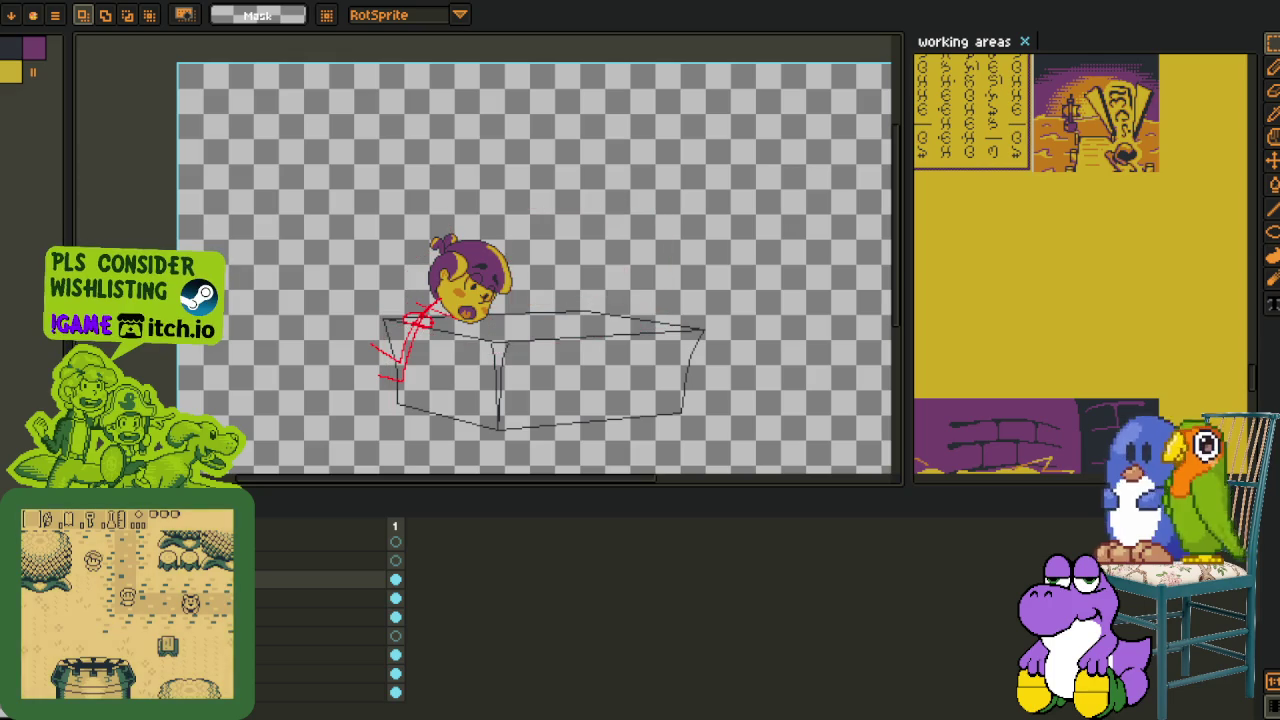
- Zoom out around the head and table
key("Tab")
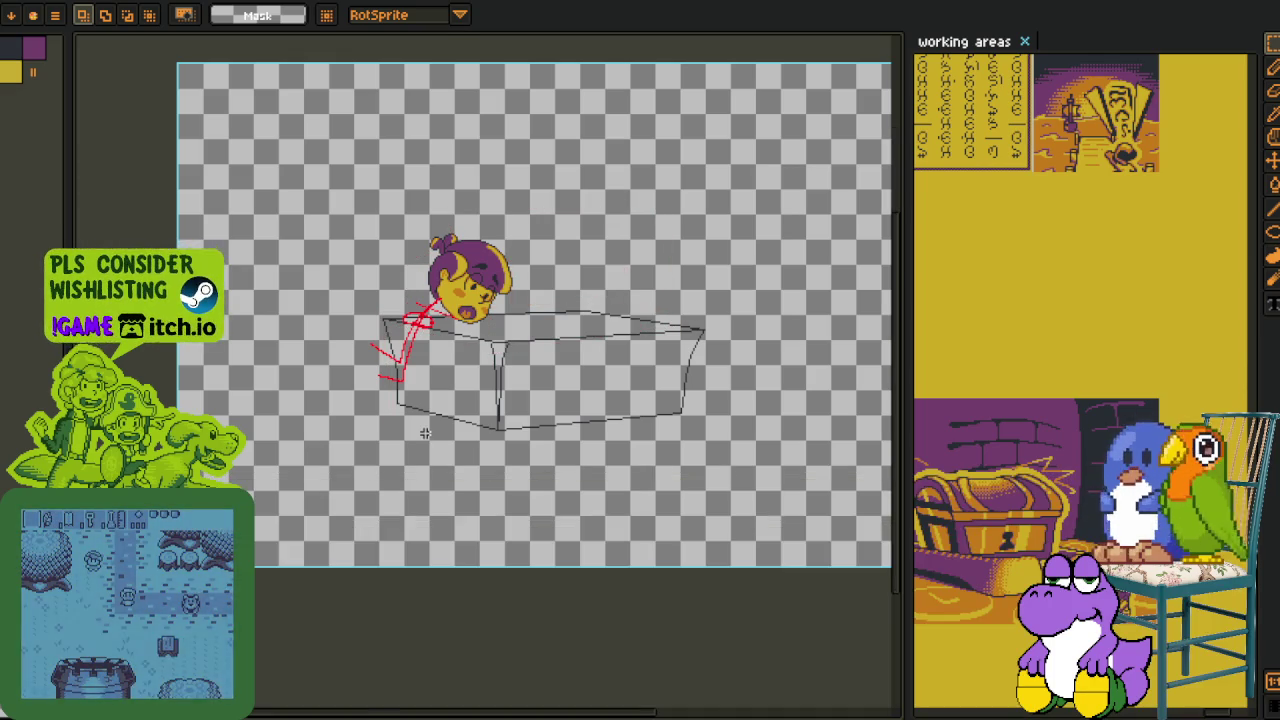
scroll(421, 404, "up", 1)
scroll(421, 404, "up", 1)
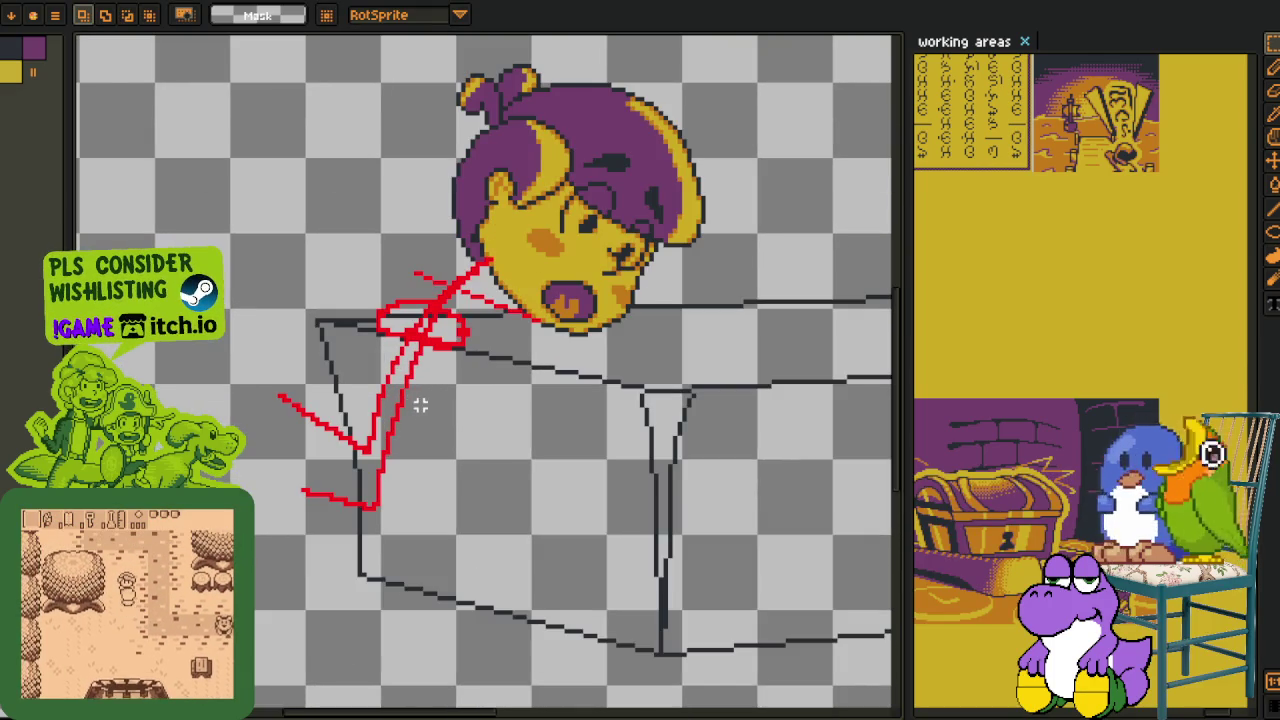
scroll(421, 402, "up", 1)
key("Tab")
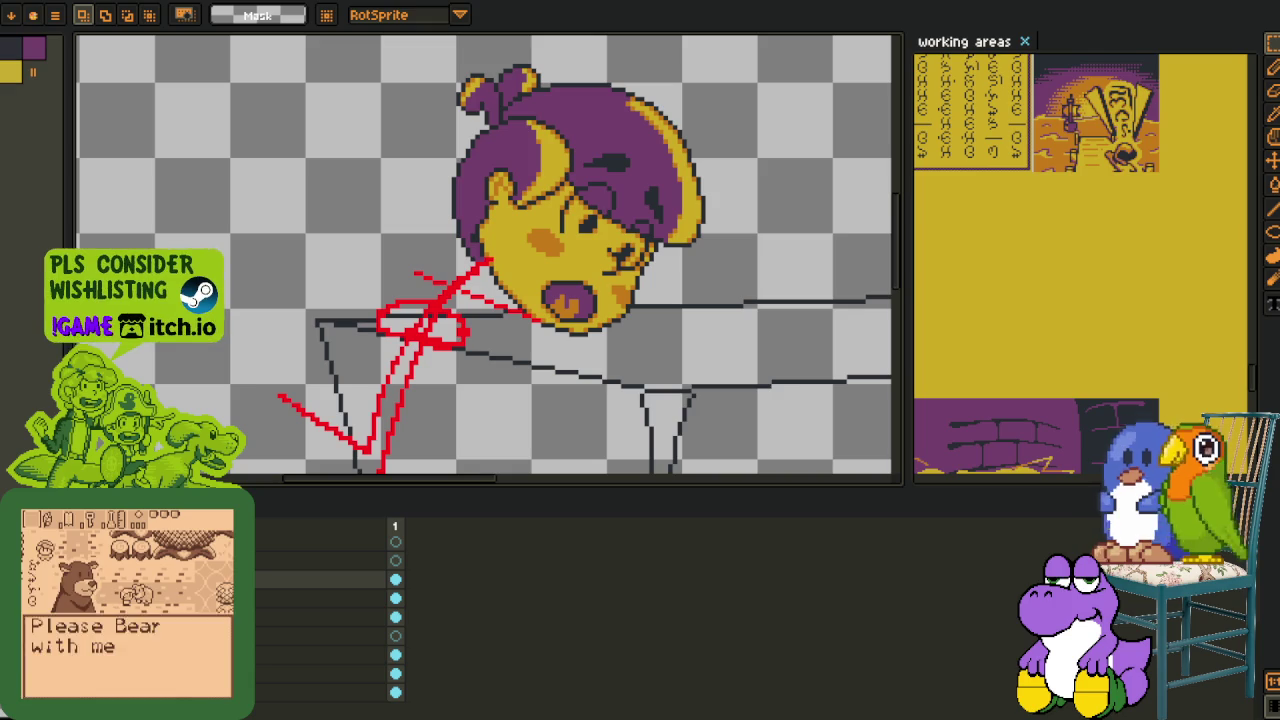
scroll(480, 255, "down", 1)
- Select the red body sketch area and delete it
left_click_drag(286, 120, 663, 471)
scroll(677, 285, "up", 1)
key("Delete")
scroll(328, 396, "up", 2)
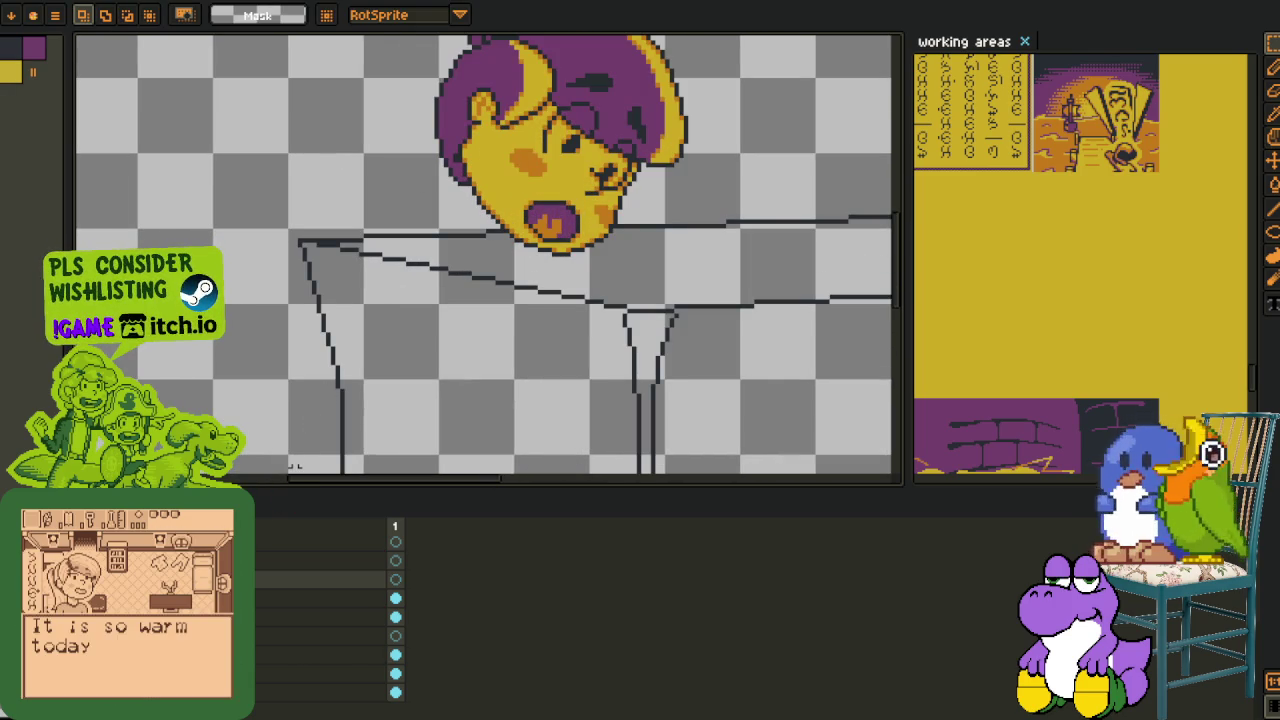
- Try a red oval beside the chin, undo it, and show the layer timeline
key("Tab")
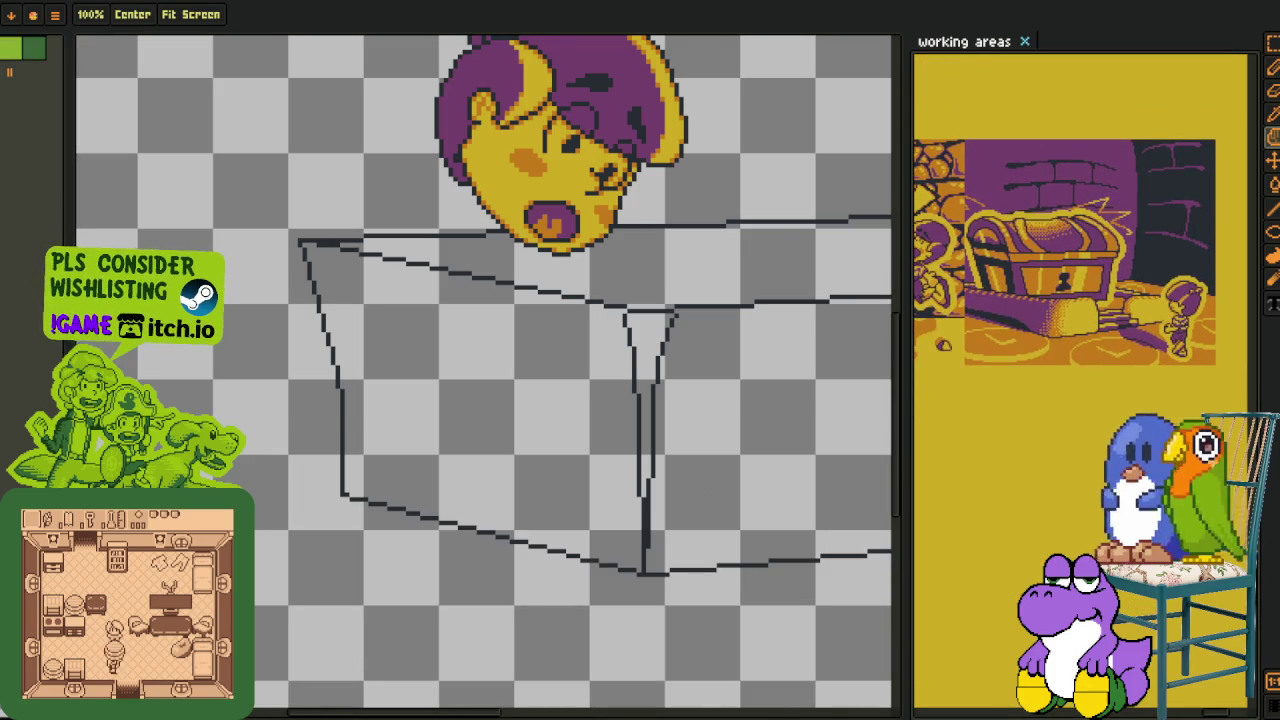
scroll(500, 193, "up", 1)
left_click_drag(437, 291, 433, 366)
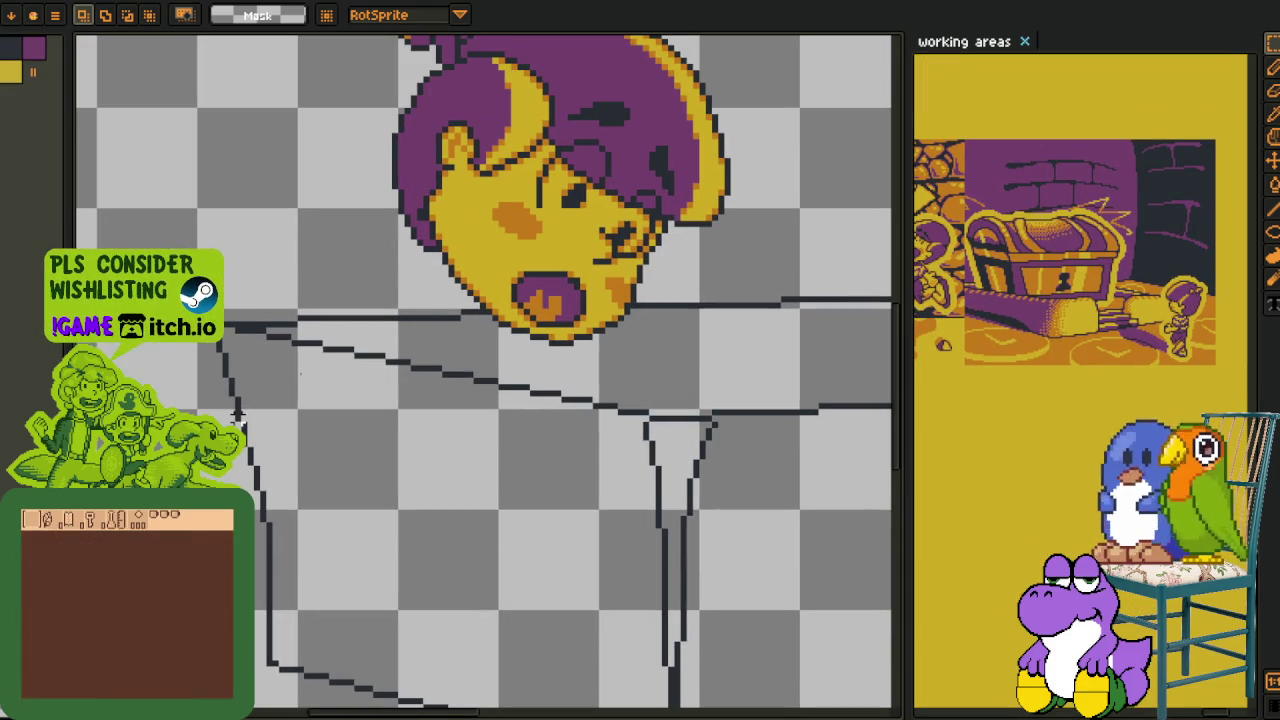
key("b")
key("u")
left_click_drag(338, 237, 434, 369)
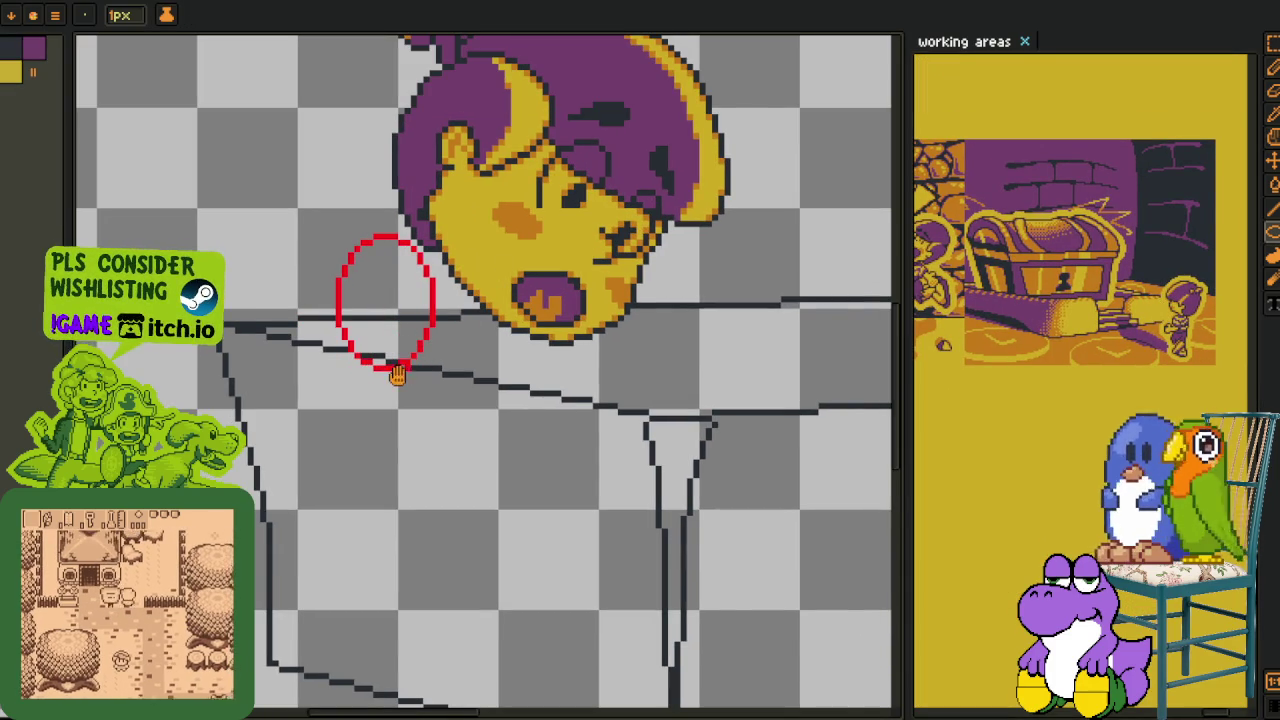
left_click_drag(397, 374, 512, 369)
key("ctrl+z")
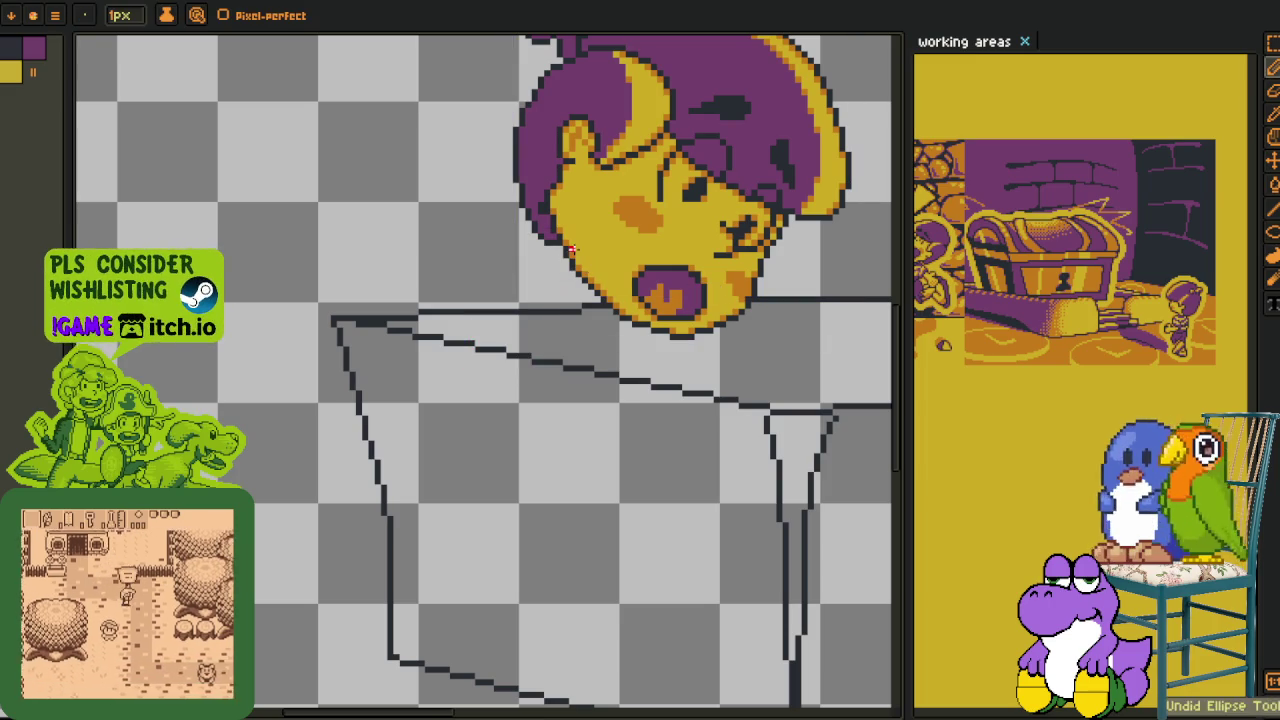
scroll(578, 272, "down", 3)
scroll(578, 272, "down", 1)
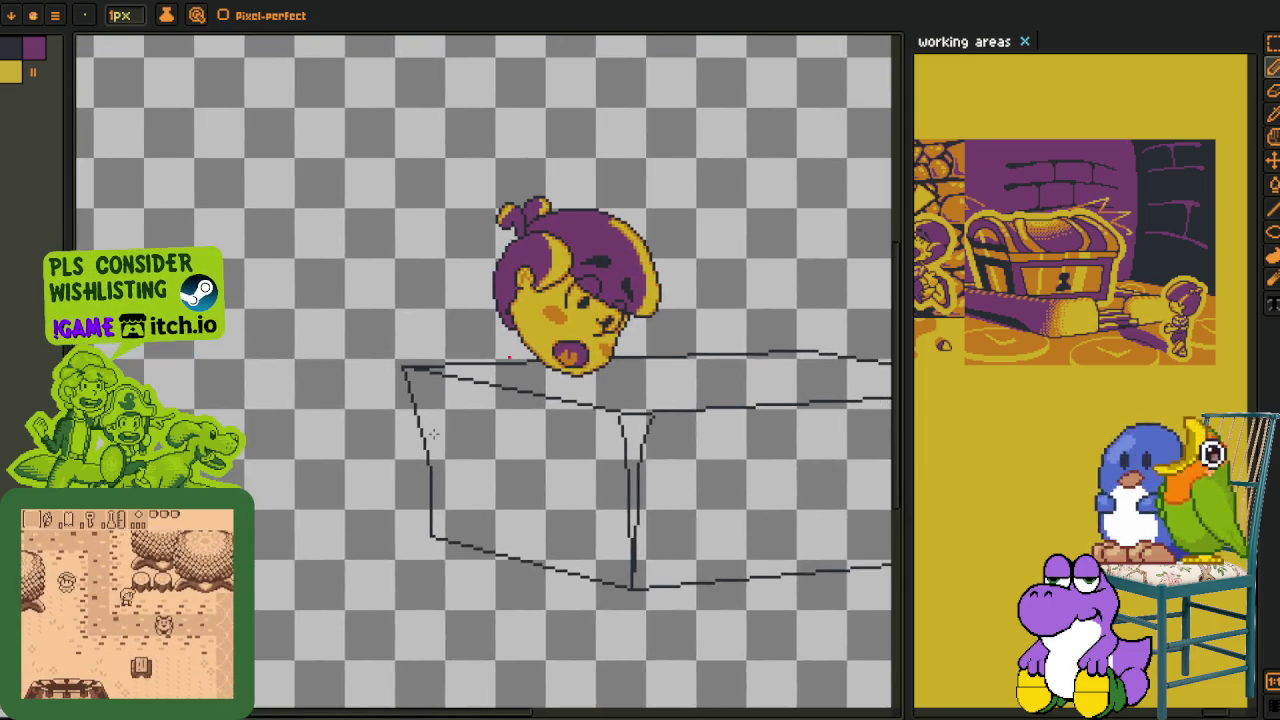
key("Tab")
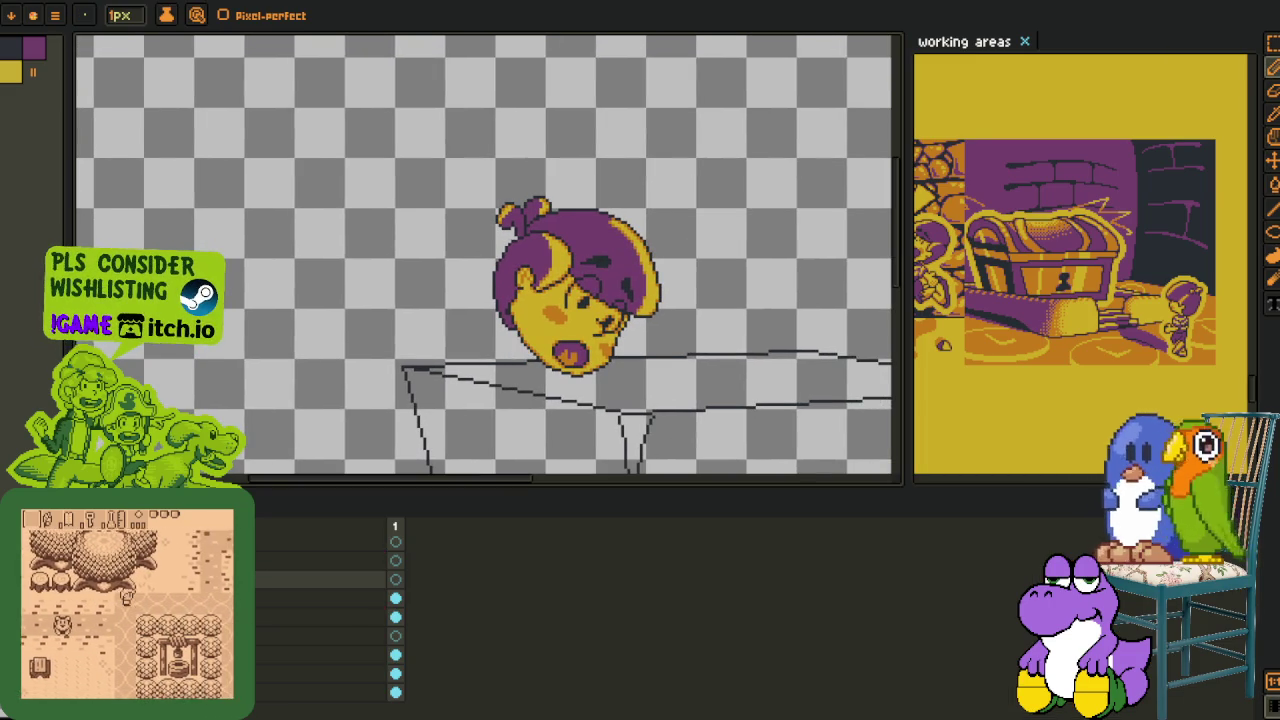
- On the layer one row down, select the head and shift it slightly right
key("Down")
mouse_move(430, 155)
left_mouse_down()
mouse_move(586, 257)
mouse_move(766, 434)
left_mouse_up()
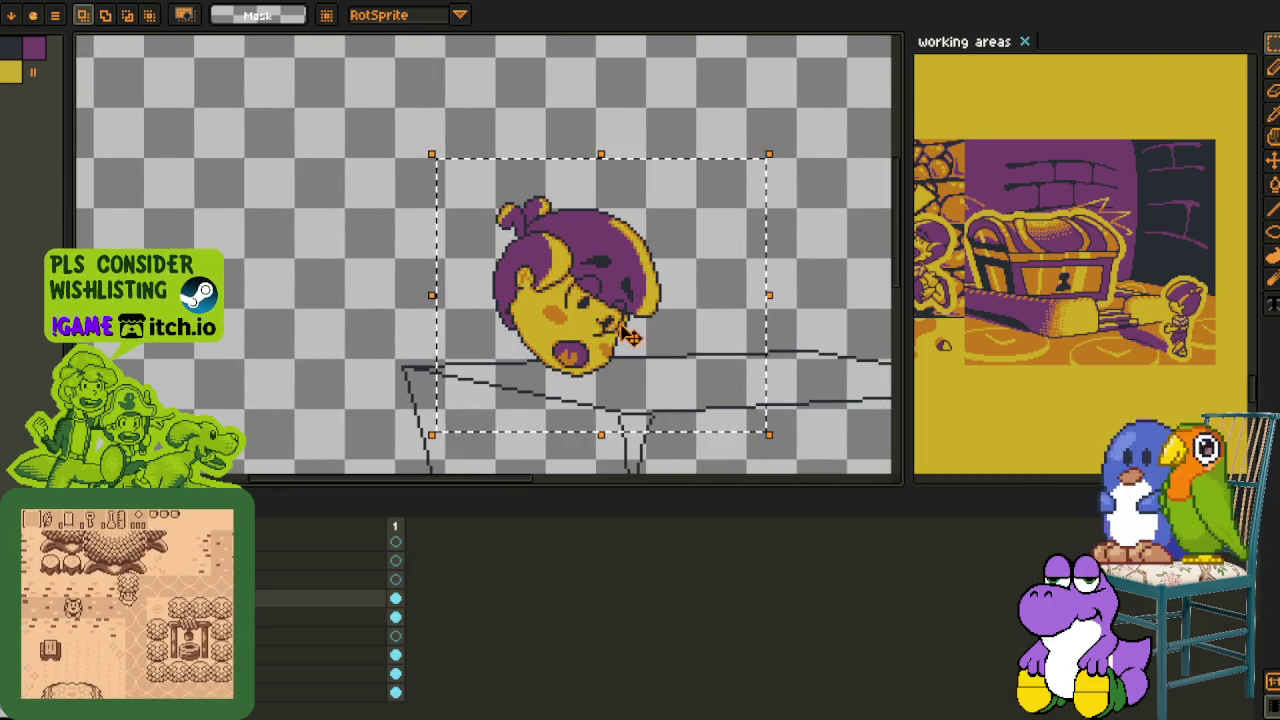
left_click_drag(490, 373, 533, 373)
key("Return")
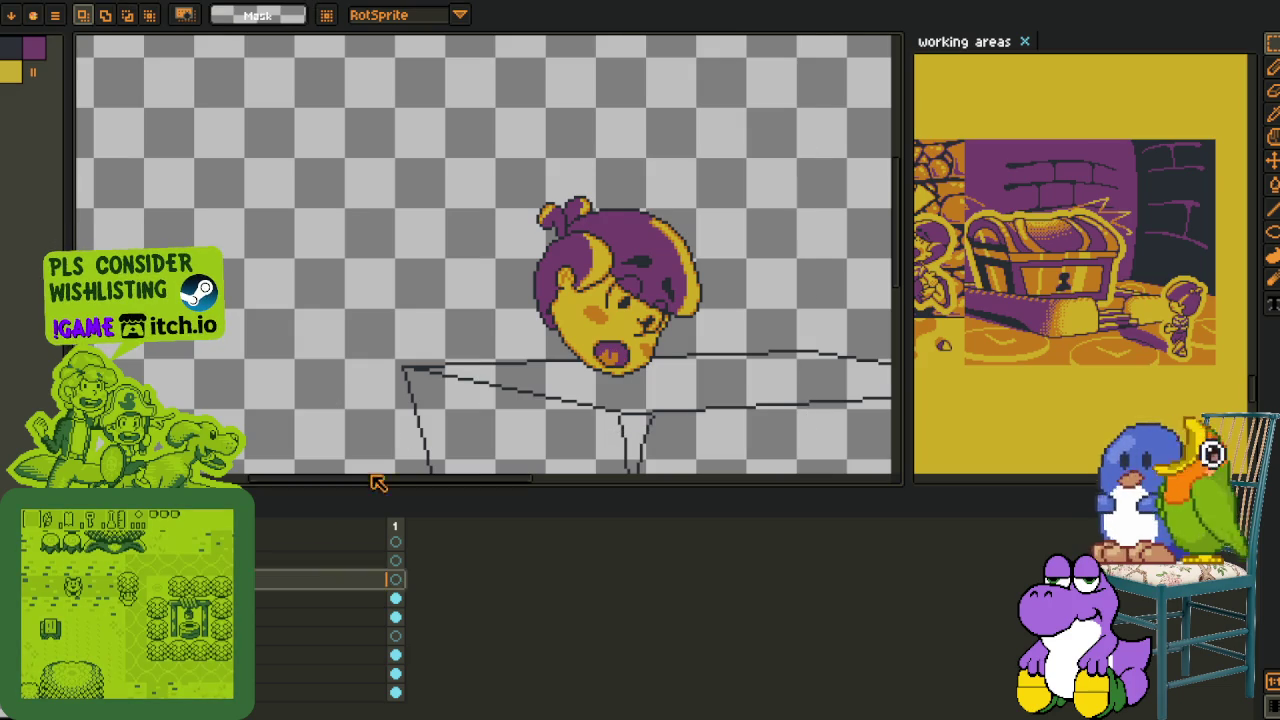
- Hide the timeline, then sketch a red body curve down-left and a red neck circle
key("Tab")
scroll(530, 335, "up", 3)
key("b")
mouse_move(548, 333)
left_mouse_down()
mouse_move(480, 334)
mouse_move(343, 437)
left_mouse_up()
key("u")
mouse_move(487, 300)
left_mouse_down()
mouse_move(540, 380)
mouse_move(600, 427)
left_mouse_up()
- Thicken the red stroke at the table corner and add two red arm strokes
key("b")
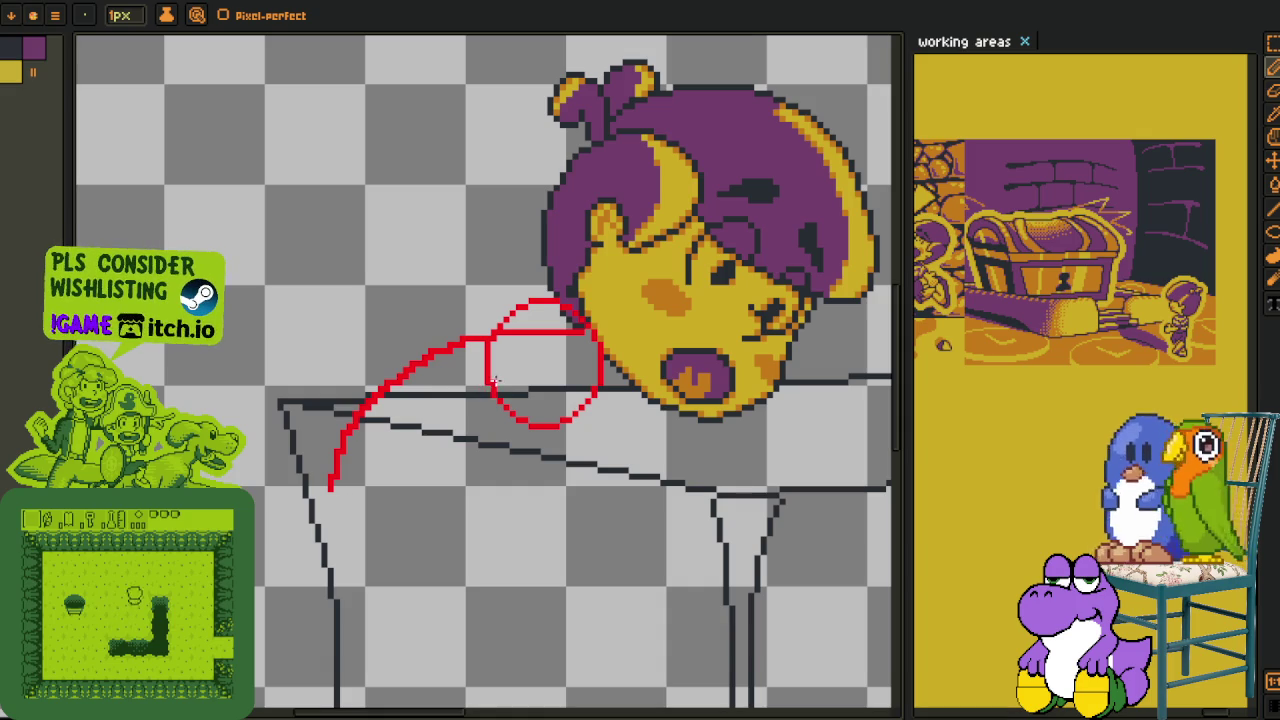
scroll(424, 413, "down", 2)
scroll(543, 357, "up", 2)
left_click_drag(480, 367, 490, 378)
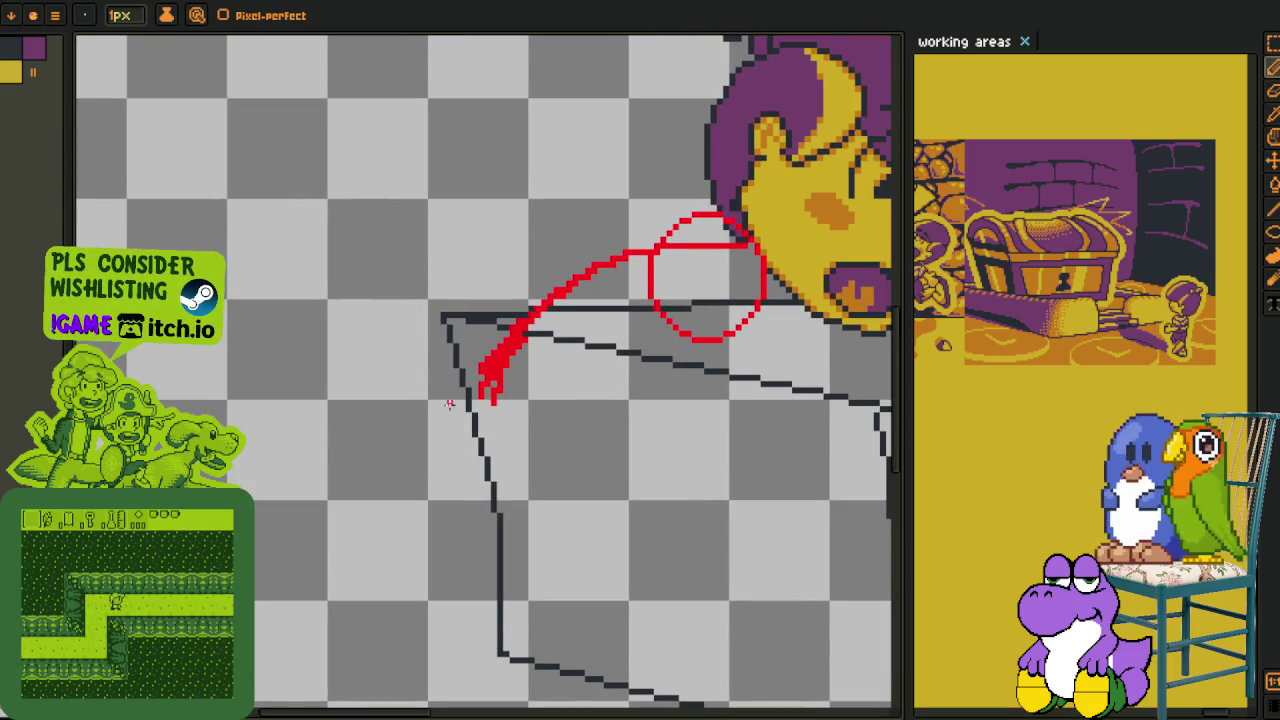
left_click_drag(393, 408, 255, 285)
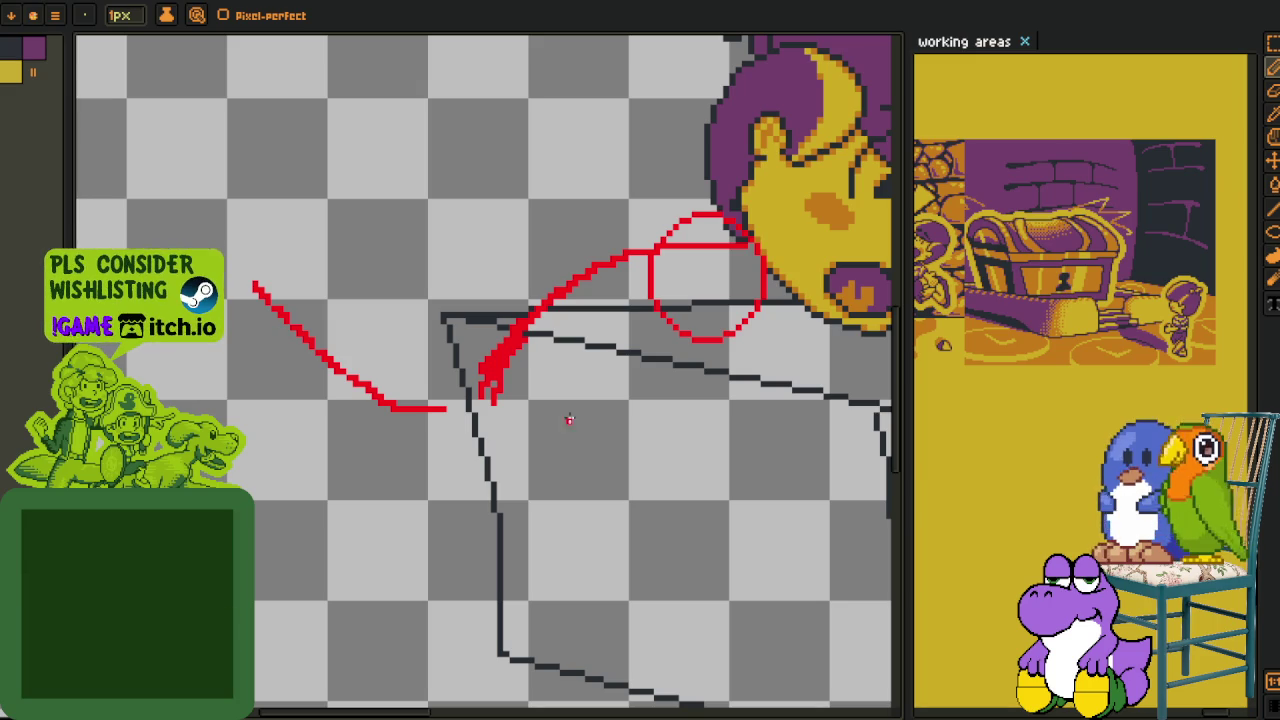
left_click_drag(505, 360, 257, 357)
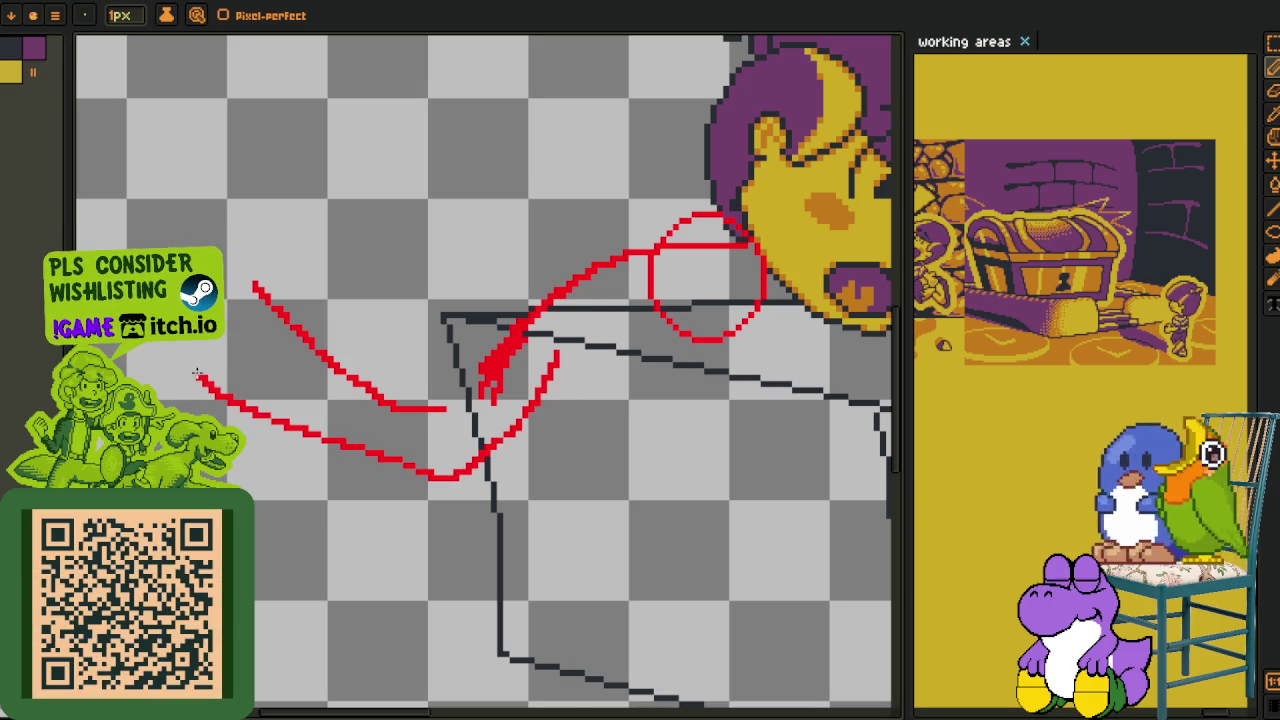
scroll(310, 403, "down", 1)
scroll(310, 403, "down", 3)
scroll(315, 411, "up", 2)
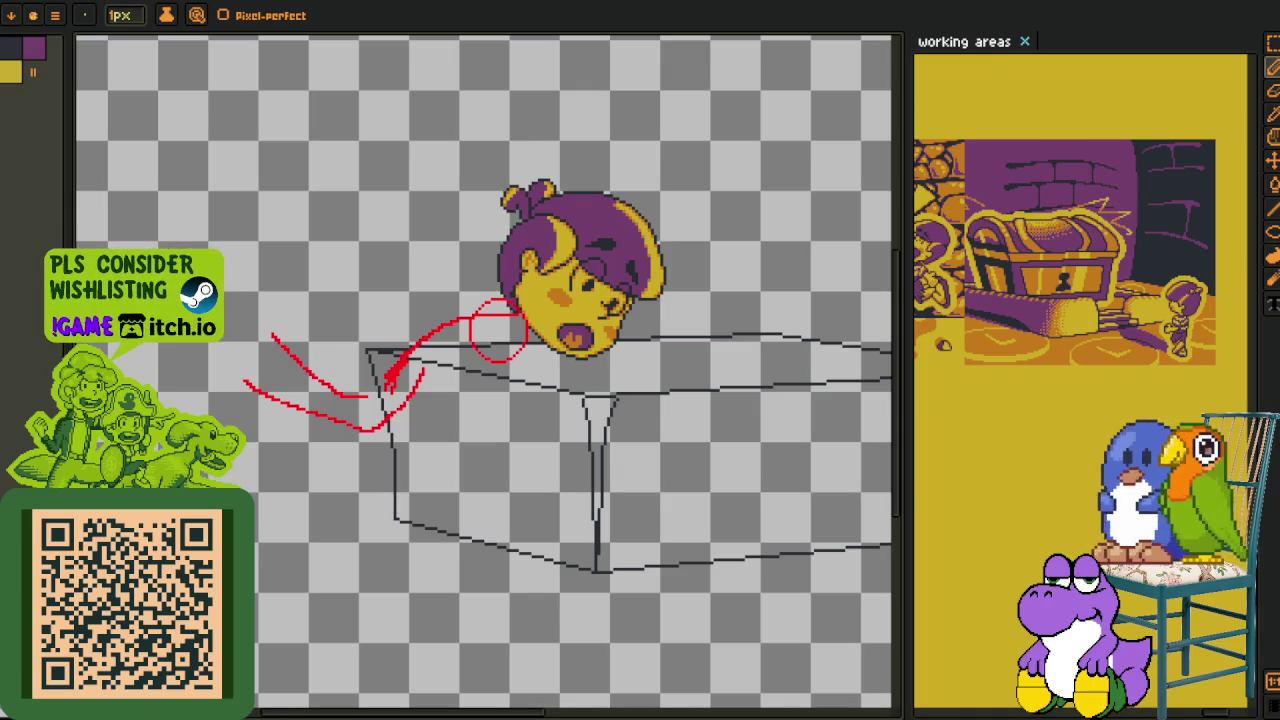
scroll(556, 383, "up", 1)
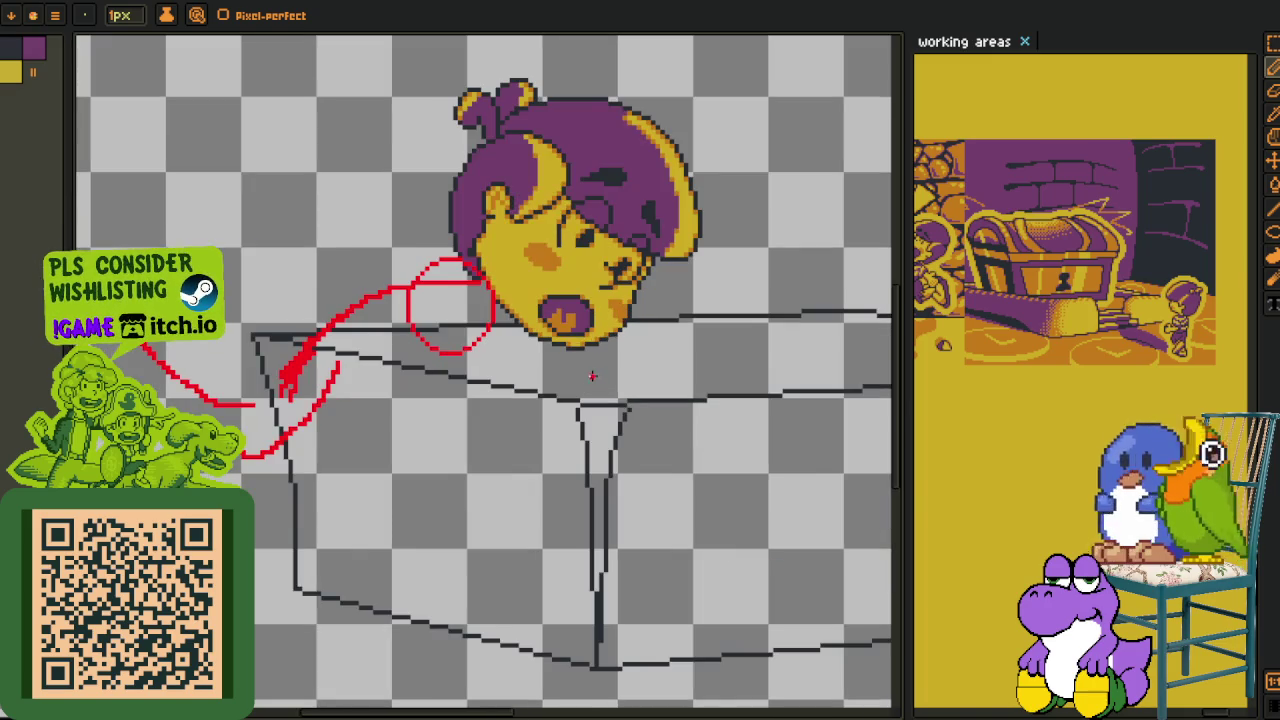
- Pan the view, then draw a red line in the empty area and undo it
key("h")
scroll(520, 420, "down", 3)
scroll(160, 355, "down", 2)
key("b")
scroll(284, 318, "up", 2)
left_click_drag(270, 158, 302, 404)
key("ctrl+z")
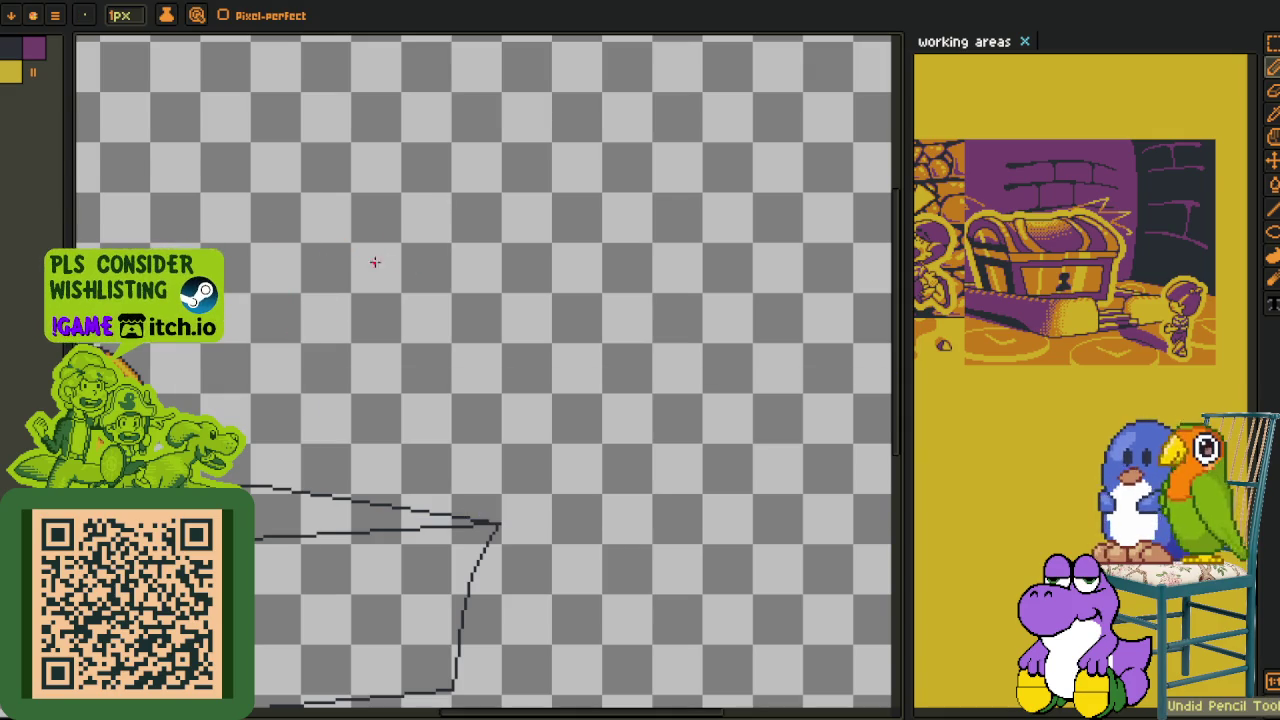
- Pencil a red rectangle doodle with a horizontal line and small ellipse inside
left_click_drag(358, 210, 338, 422)
left_click_drag(463, 194, 812, 423)
left_click_drag(341, 437, 868, 408)
mouse_move(806, 289)
left_mouse_down()
mouse_move(377, 311)
mouse_move(628, 230)
left_mouse_up()
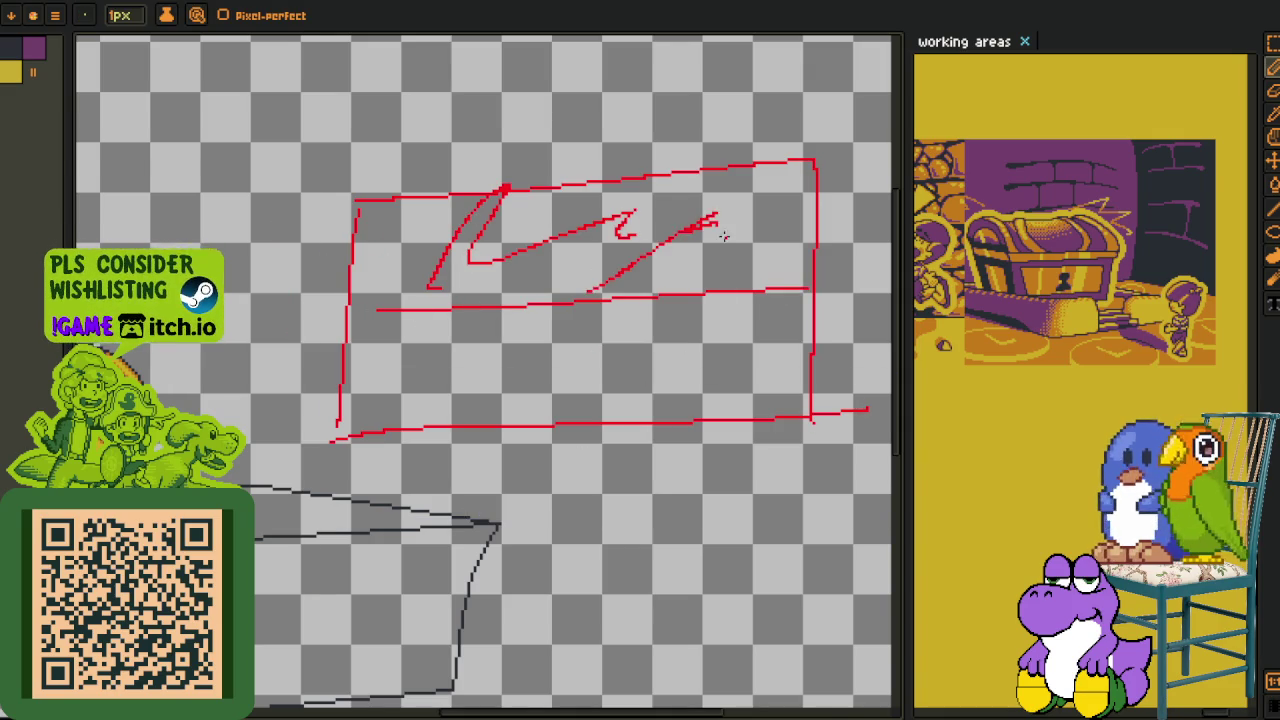
scroll(700, 330, "up", 2)
mouse_move(737, 360)
left_mouse_down()
mouse_move(777, 451)
mouse_move(771, 366)
left_mouse_up()
- Marquee-select the red rectangle doodle and delete it
scroll(529, 485, "down", 2)
key("space")
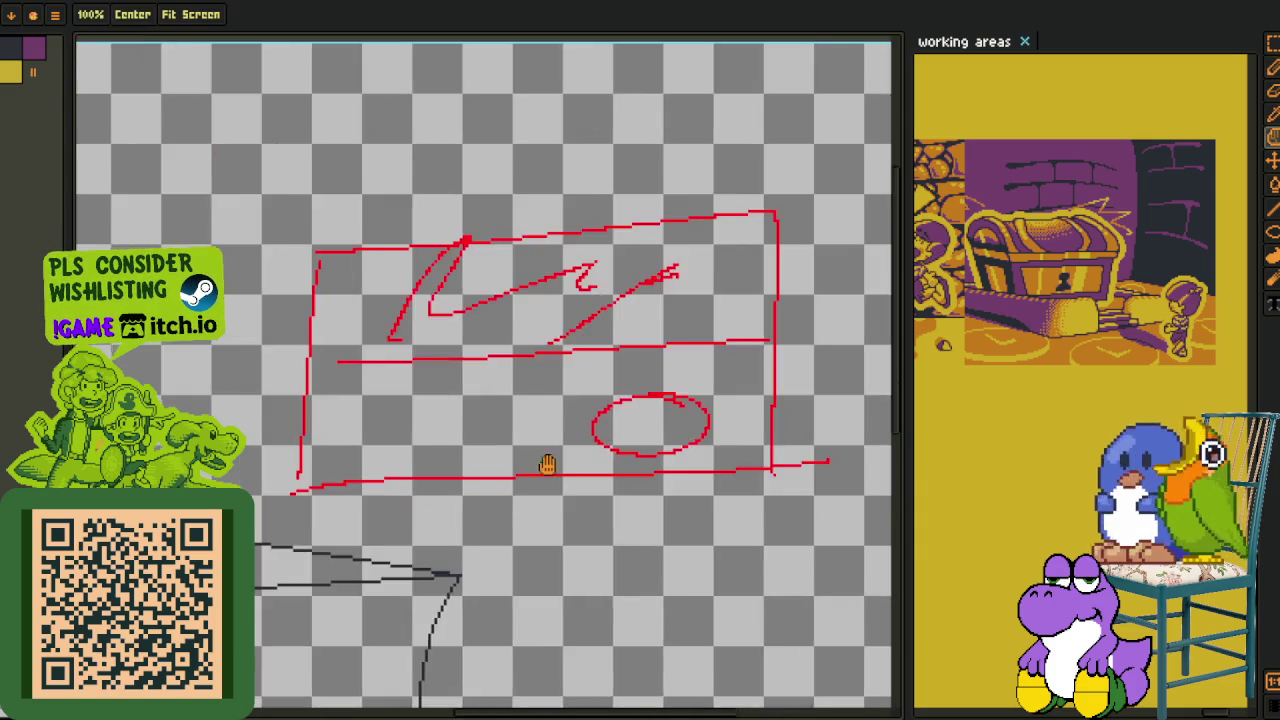
scroll(529, 485, "down", 2)
key("m")
scroll(477, 374, "down", 2)
left_click_drag(442, 398, 766, 168)
key("Delete")
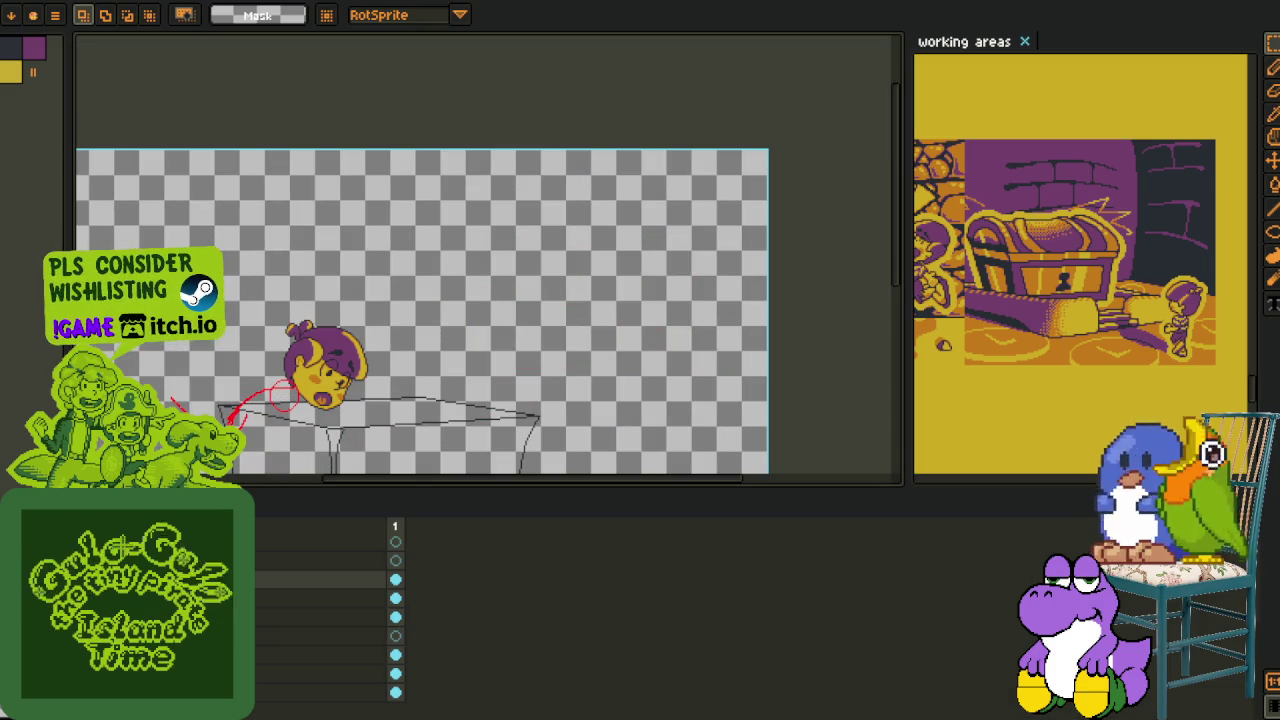
key("ctrl+v")
scroll(271, 384, "up", 1)
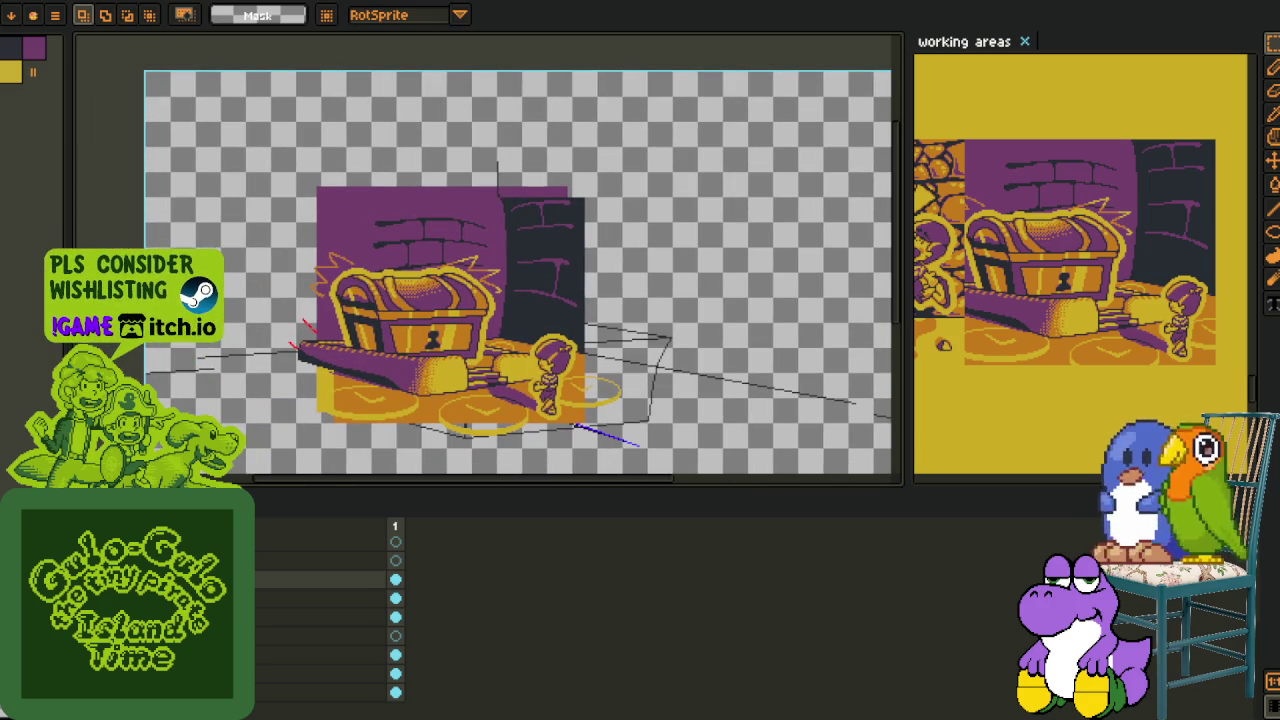
left_click_drag(290, 194, 724, 470)
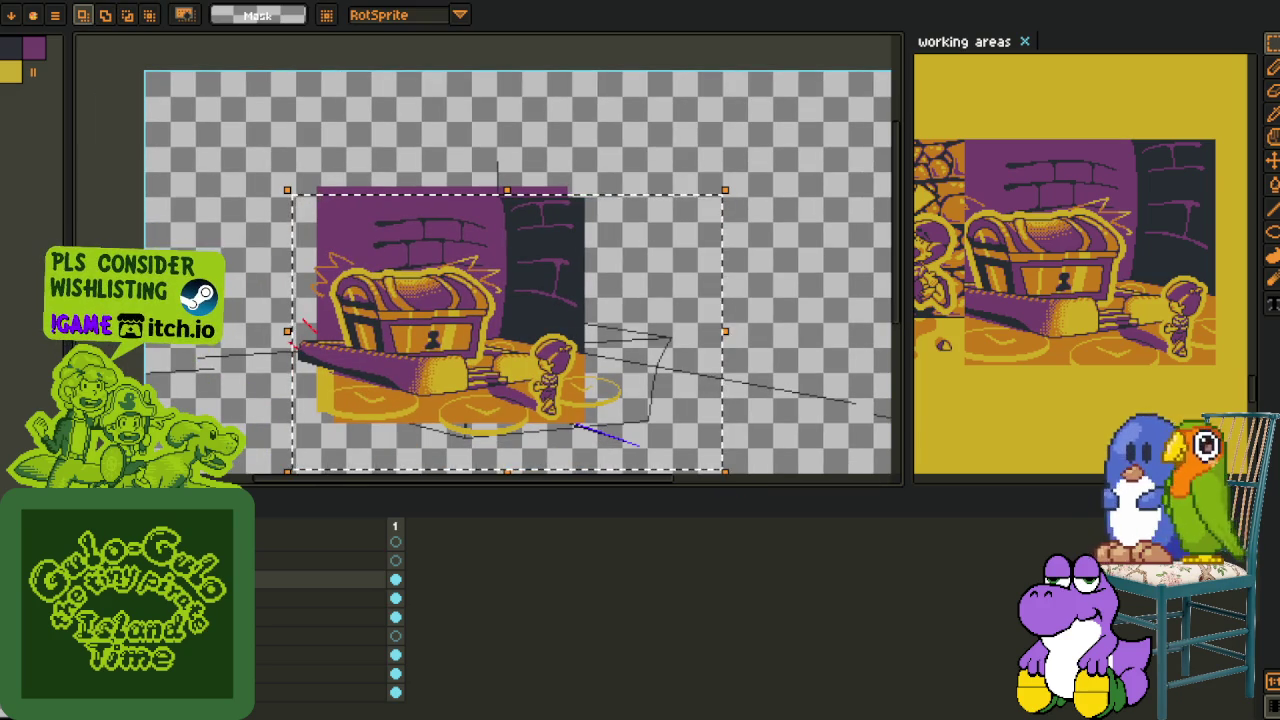
key("Delete")
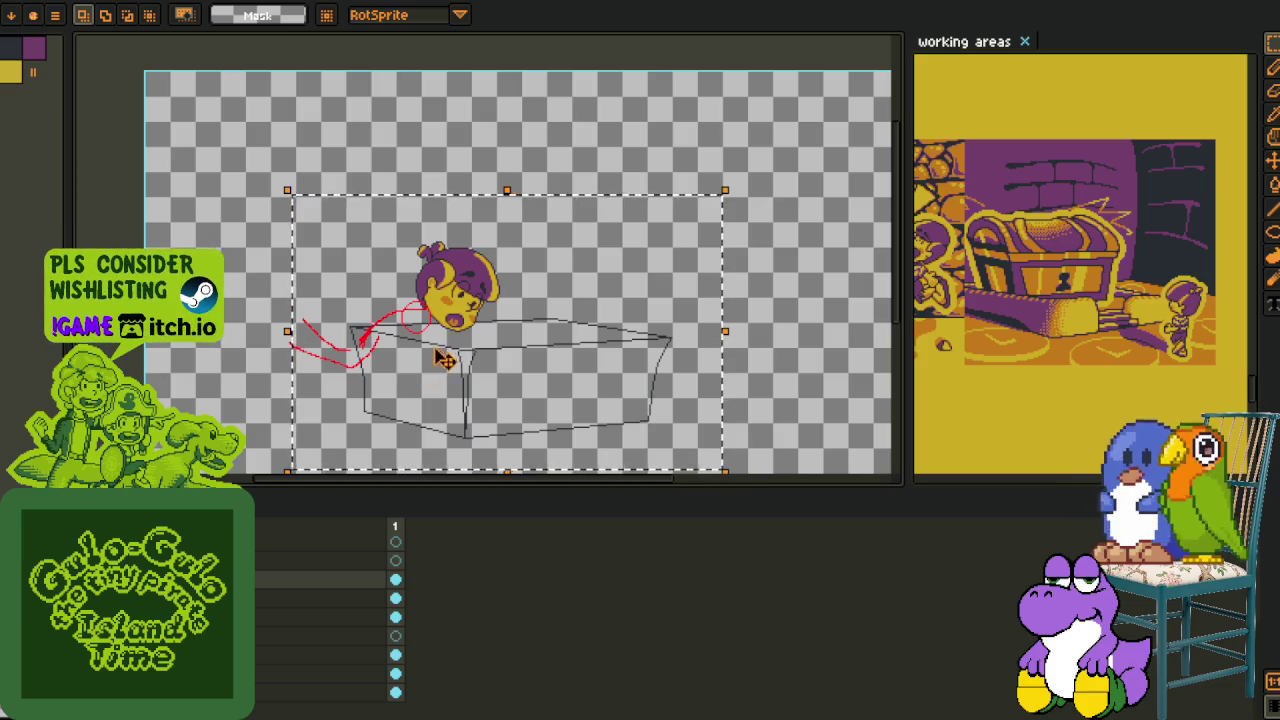
left_click_drag(437, 359, 485, 325)
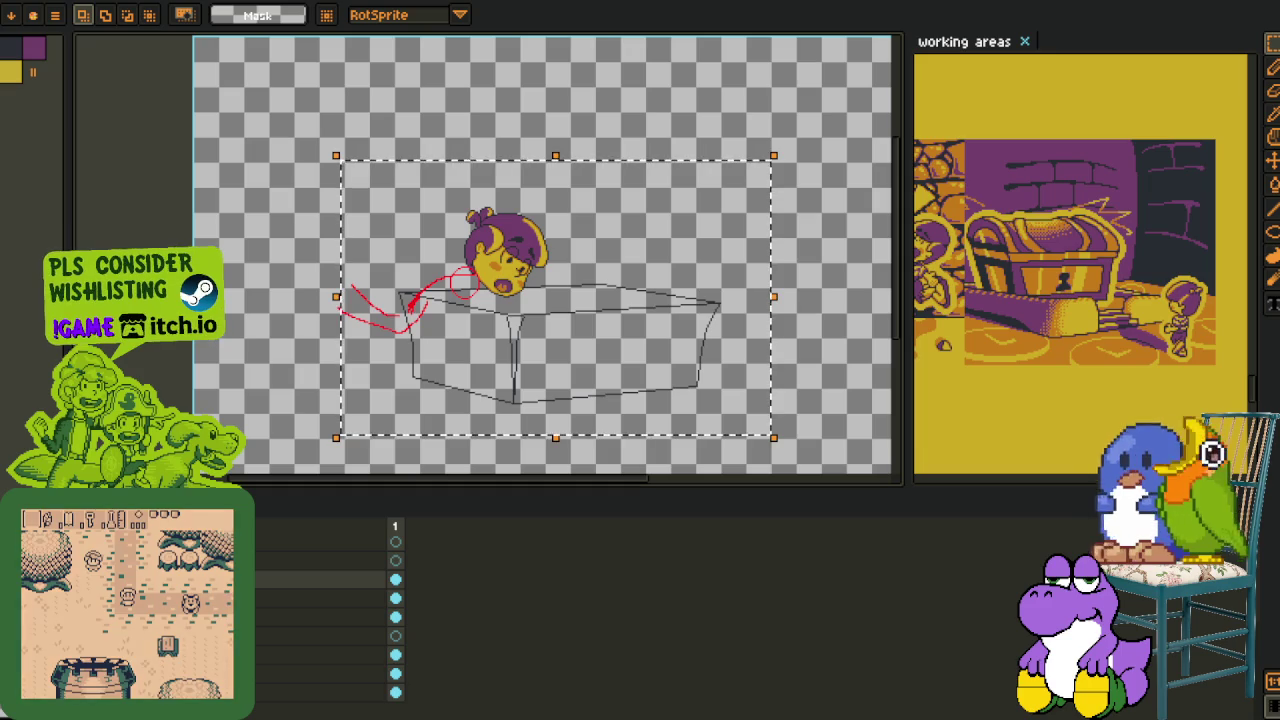
left_click(503, 320)
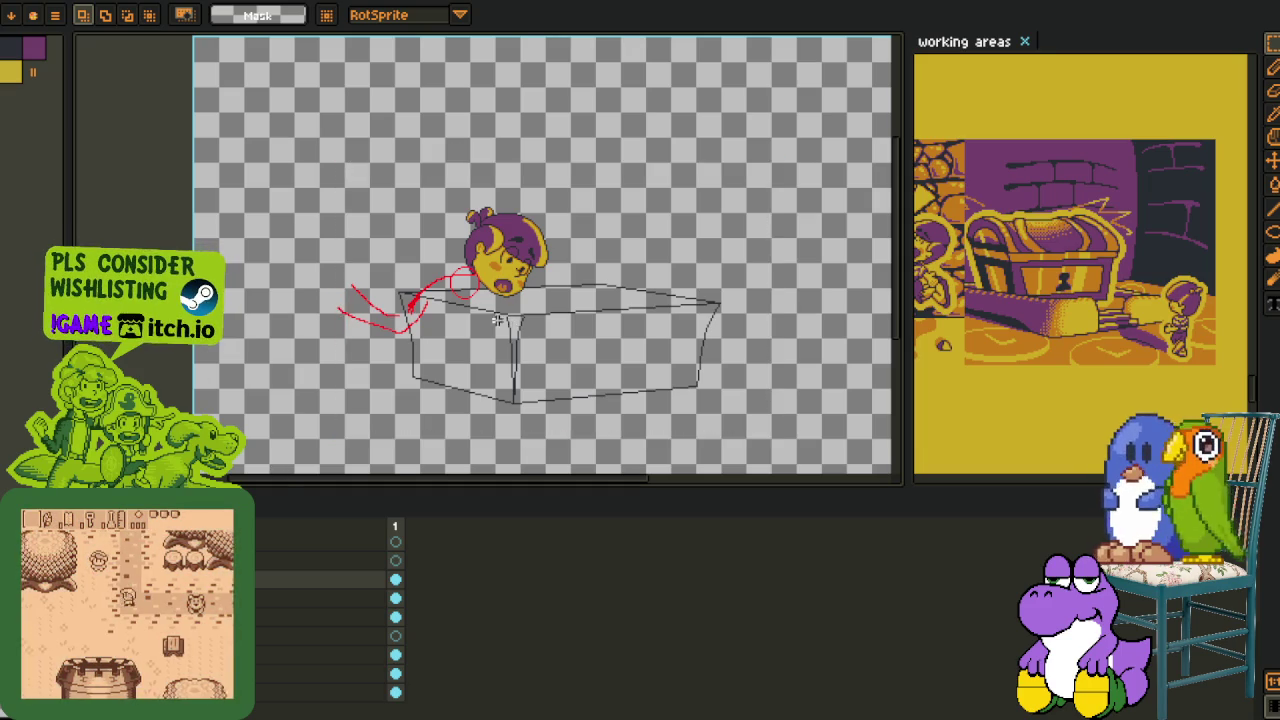
scroll(503, 320, "up", 2)
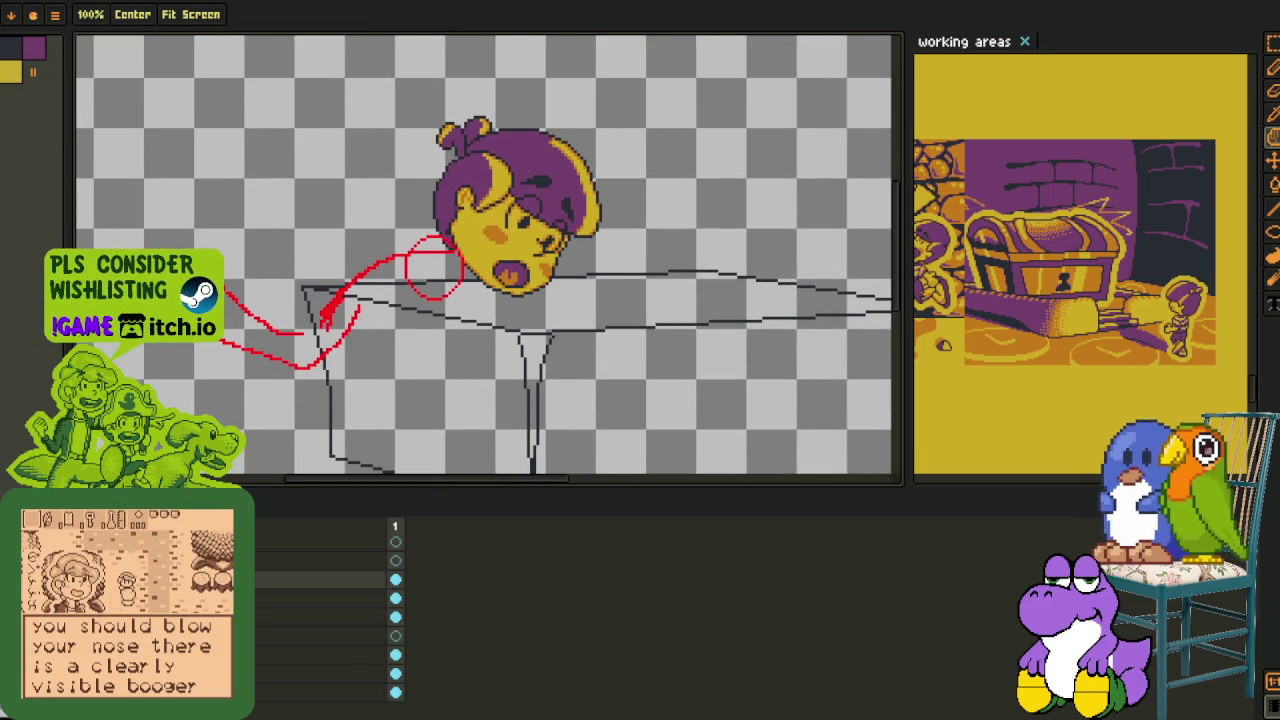
key("m")
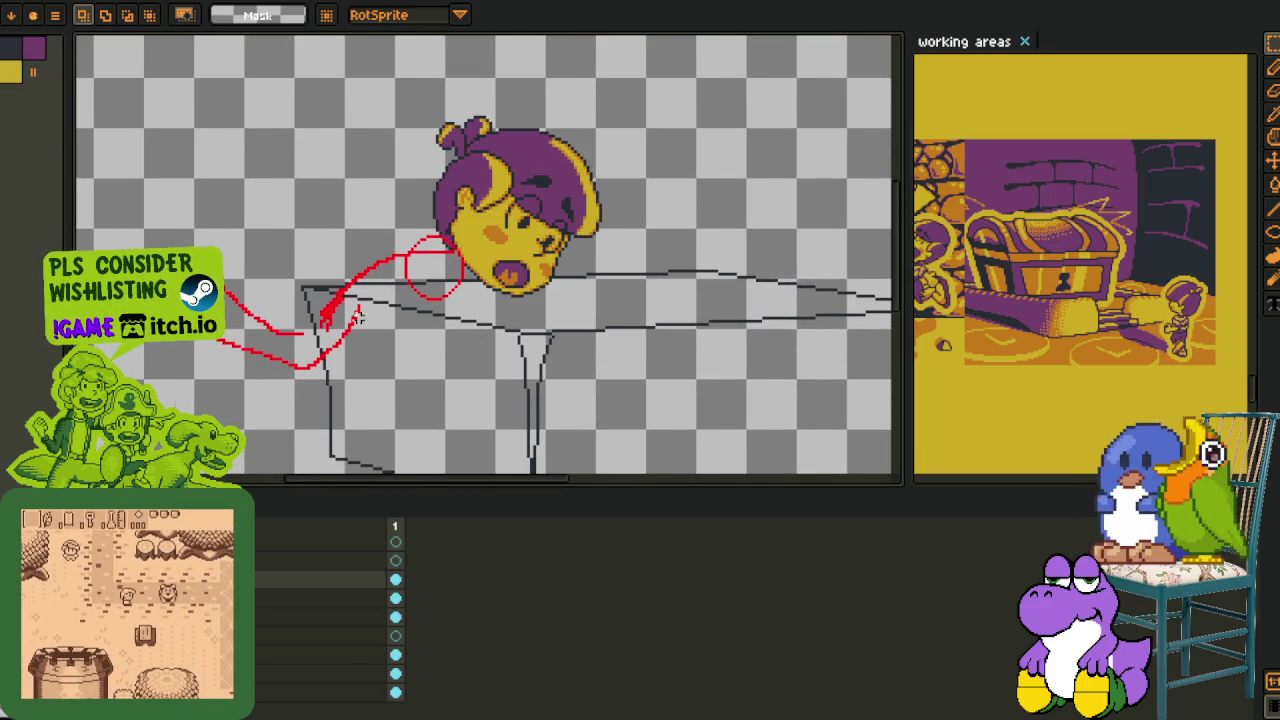
scroll(356, 318, "down", 1)
scroll(356, 318, "up", 1)
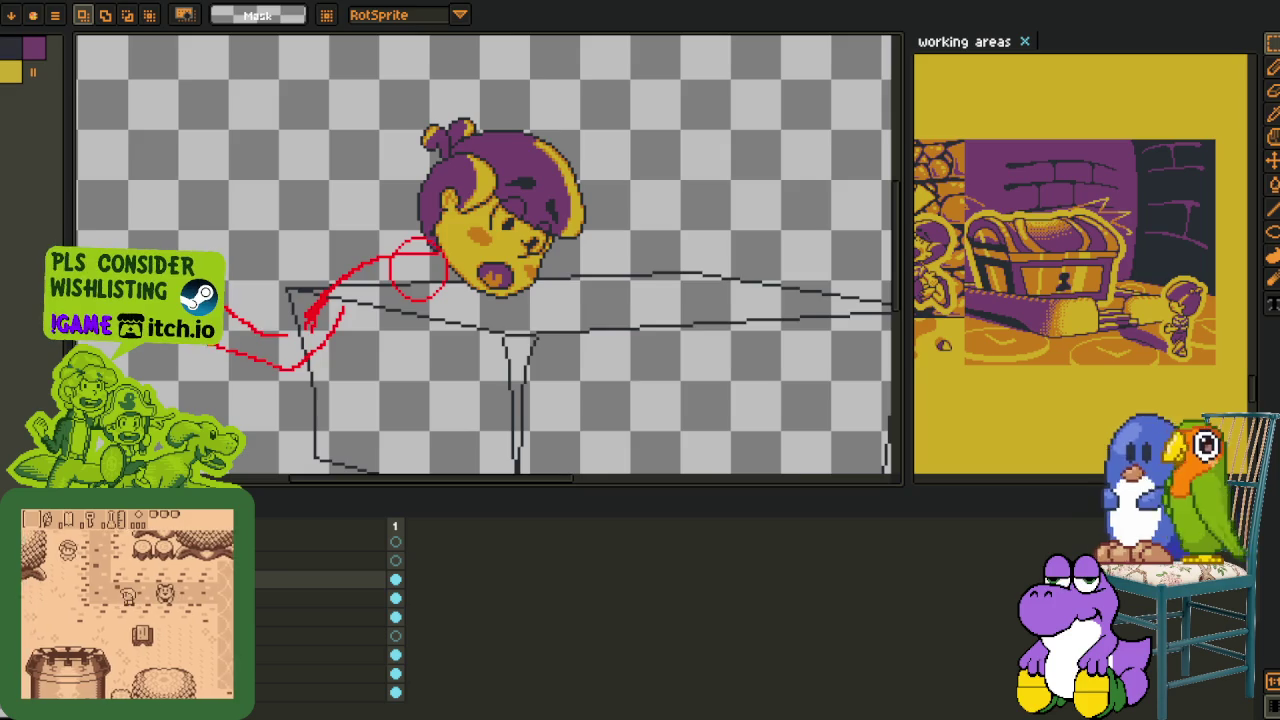
left_click_drag(370, 230, 503, 237)
left_click_drag(243, 188, 663, 443)
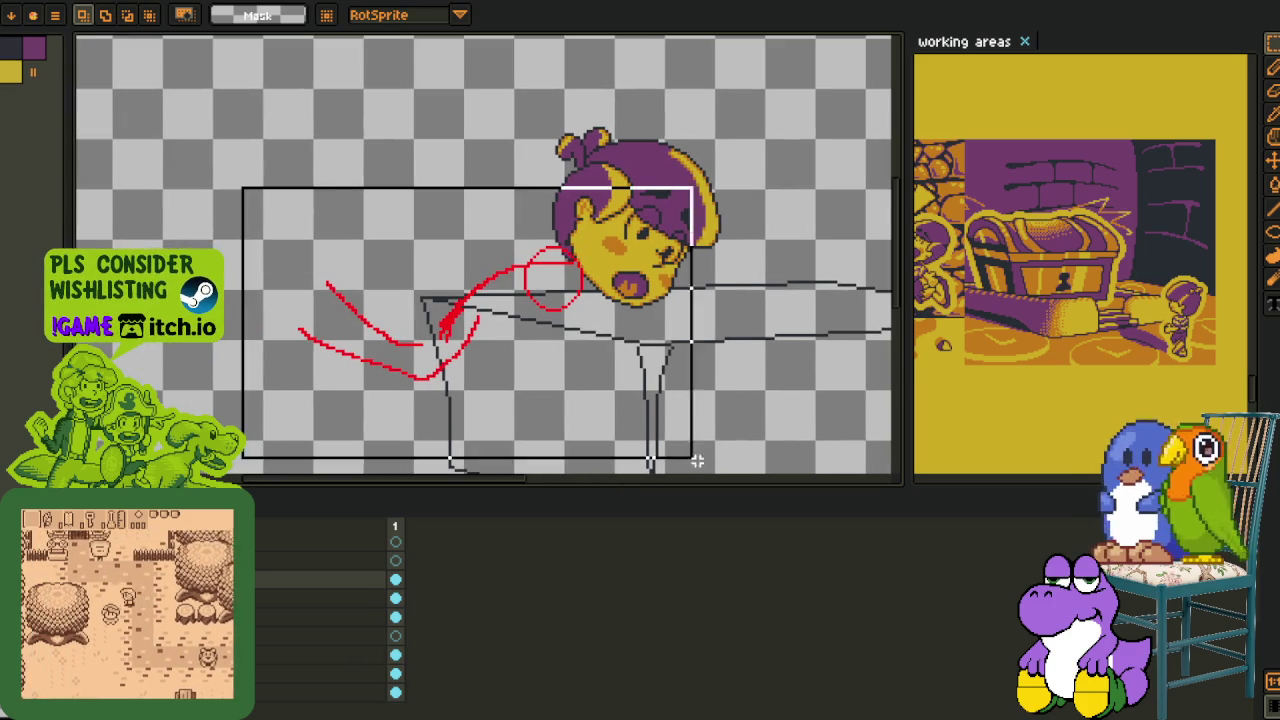
- Erase the red sketch strokes and draw two red circles near the table rim and mouth
key("Delete")
scroll(552, 272, "up", 2)
key("b")
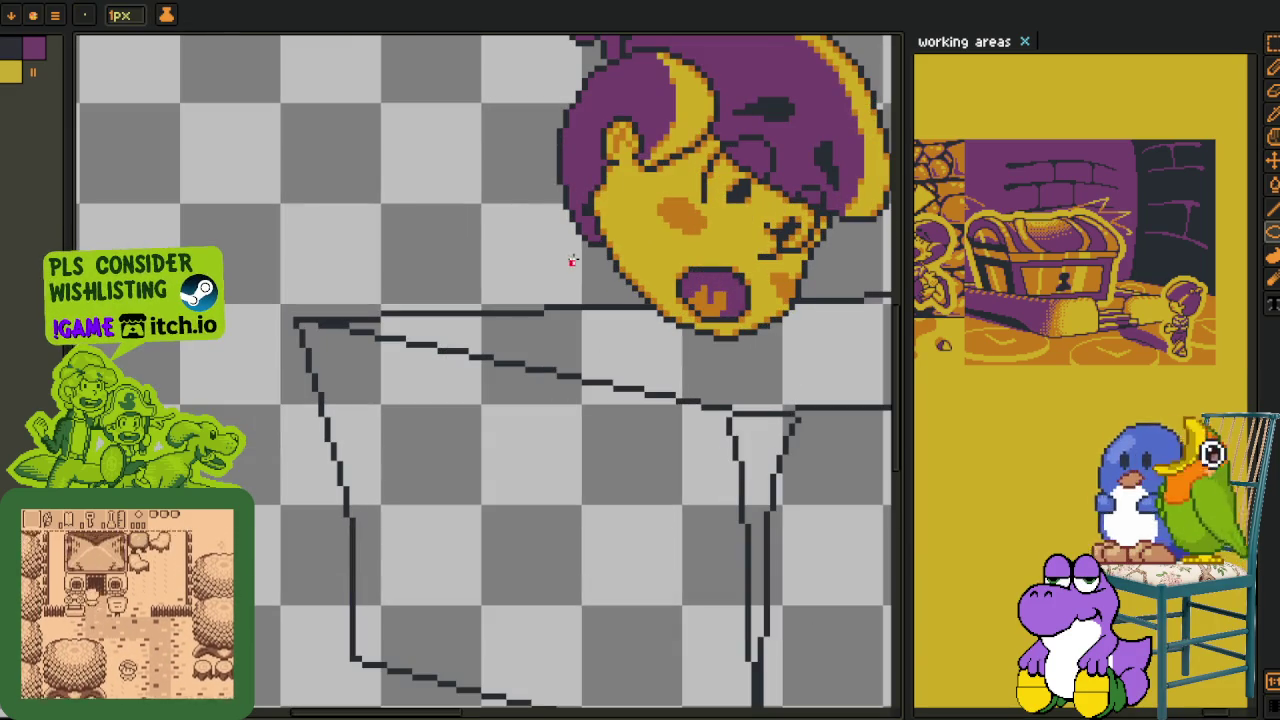
mouse_move(463, 217)
left_mouse_down()
mouse_move(605, 355)
mouse_move(577, 340)
left_mouse_up()
mouse_move(650, 257)
left_mouse_down()
mouse_move(749, 347)
mouse_move(649, 410)
left_mouse_up()
- Shift the two red circles up and right, and move their layer beneath the head
key("h")
key("u")
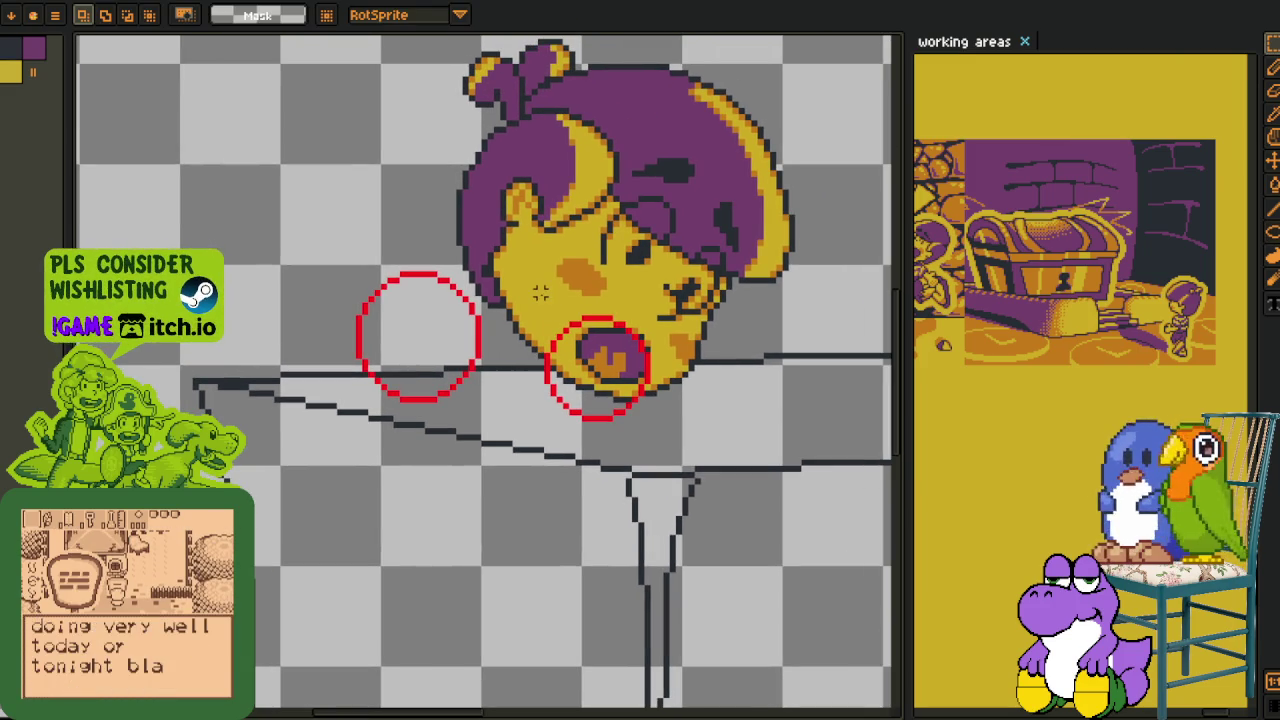
left_click_drag(308, 218, 794, 528)
mouse_move(646, 420)
left_mouse_down()
mouse_move(626, 403)
mouse_move(640, 398)
left_mouse_up()
key("Return")
key("Tab")
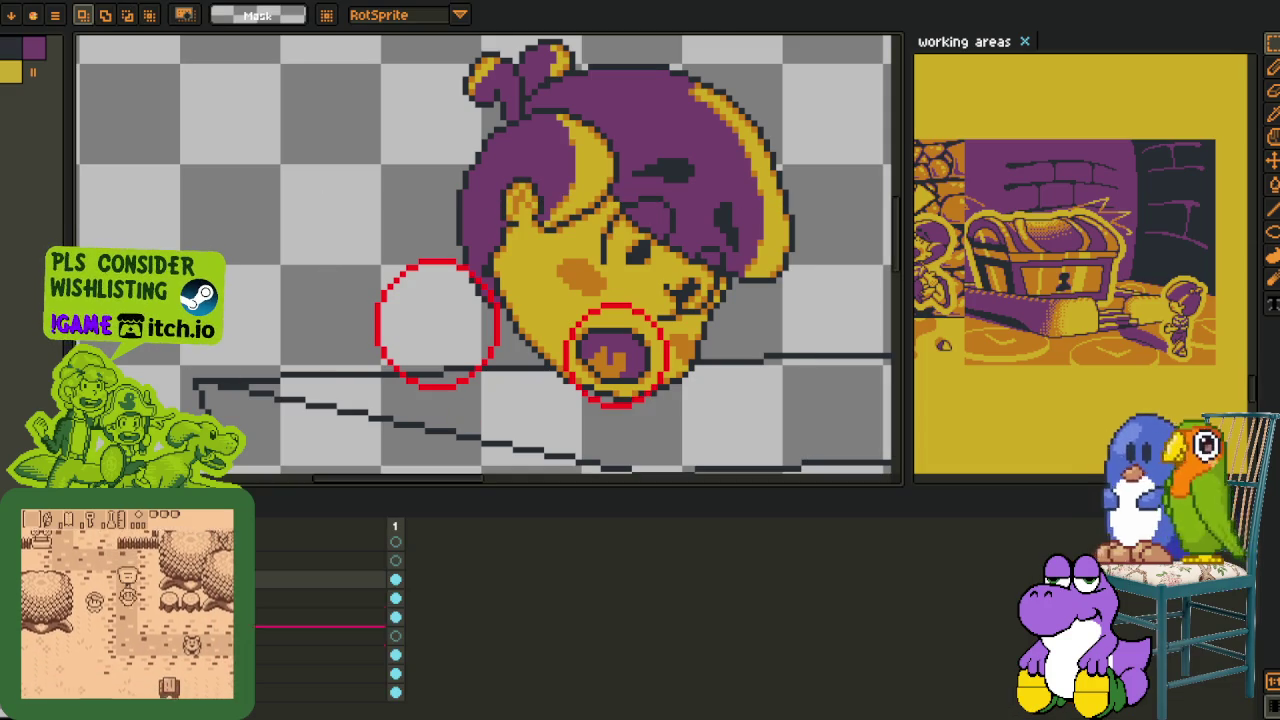
left_click_drag(395, 579, 395, 597)
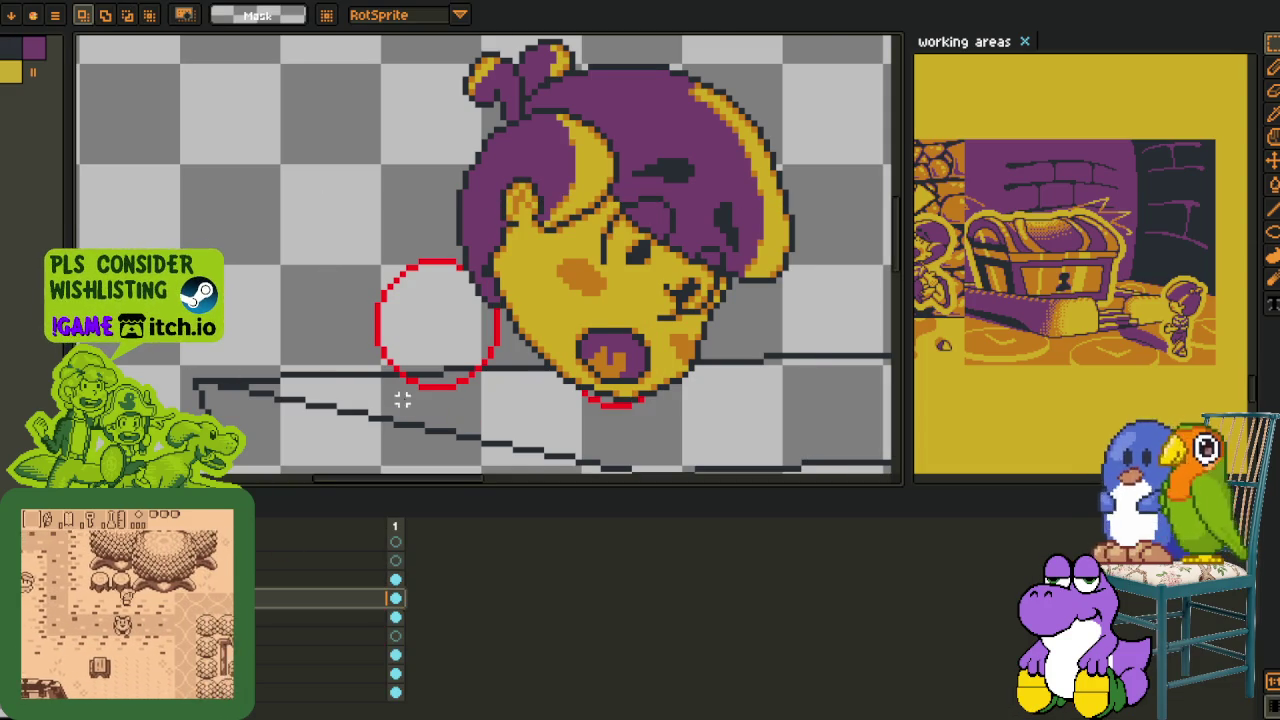
- Move the red circle under the mouth slightly left
left_click_drag(400, 400, 448, 393)
key("Tab")
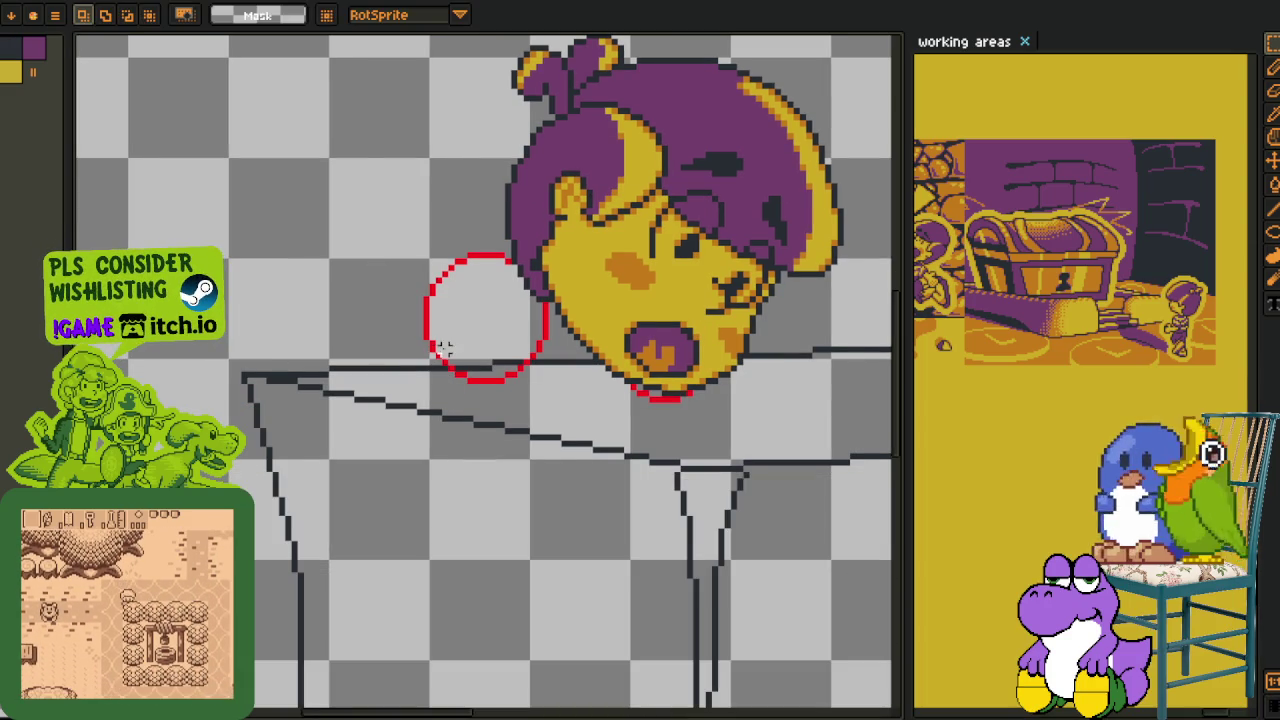
left_click_drag(482, 348, 529, 337)
mouse_move(640, 232)
left_mouse_down()
mouse_move(878, 438)
mouse_move(858, 488)
left_mouse_up()
left_click_drag(714, 380, 676, 382)
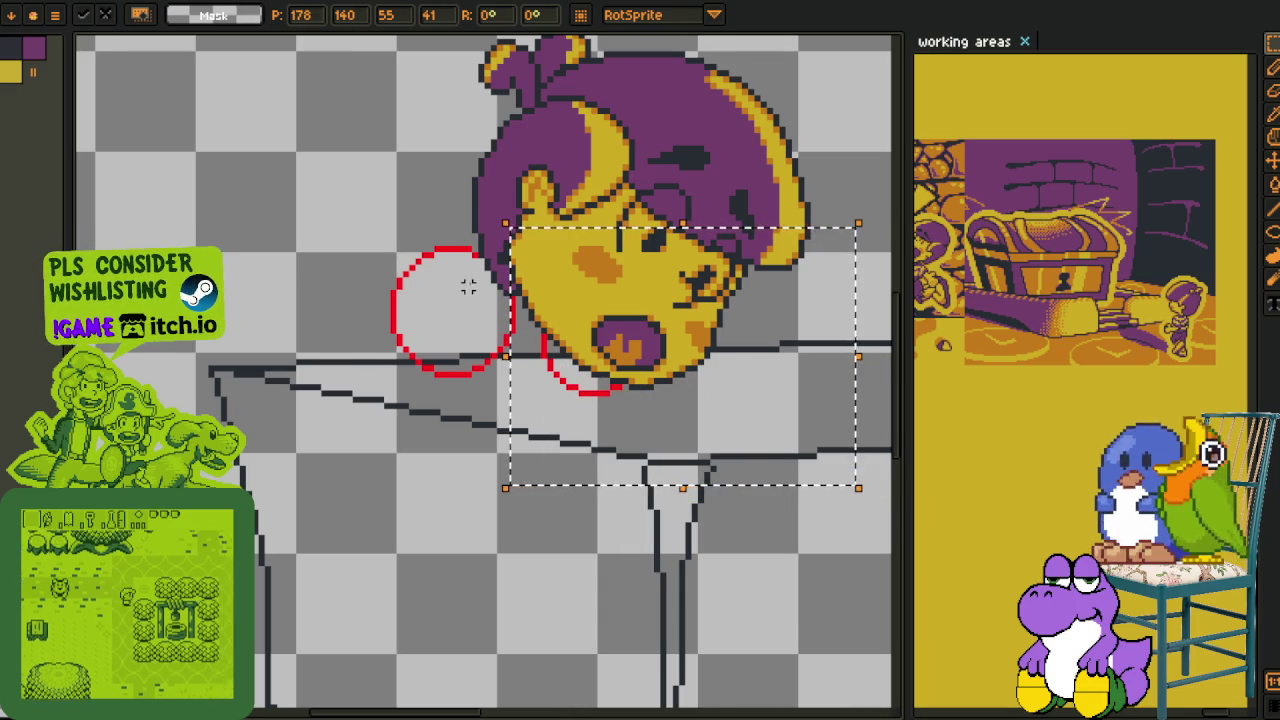
key("b")
scroll(440, 330, "left", 2)
scroll(440, 330, "down", 1)
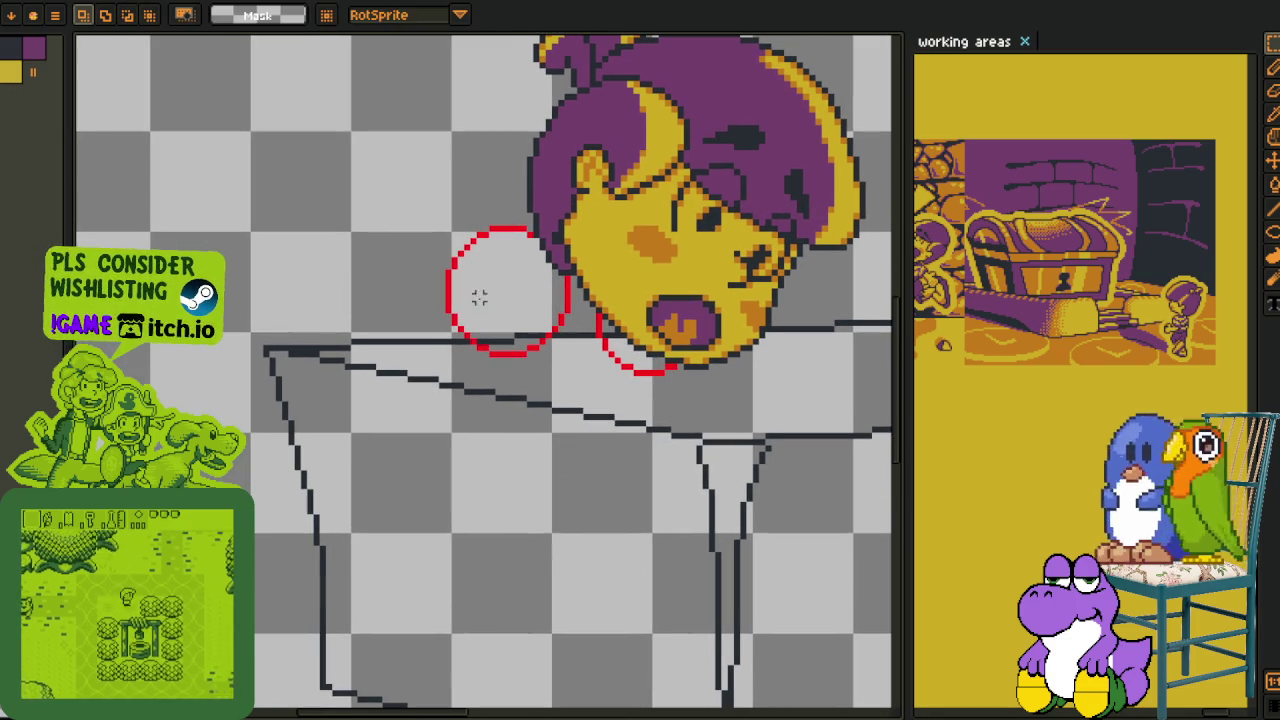
scroll(514, 300, "left", 2)
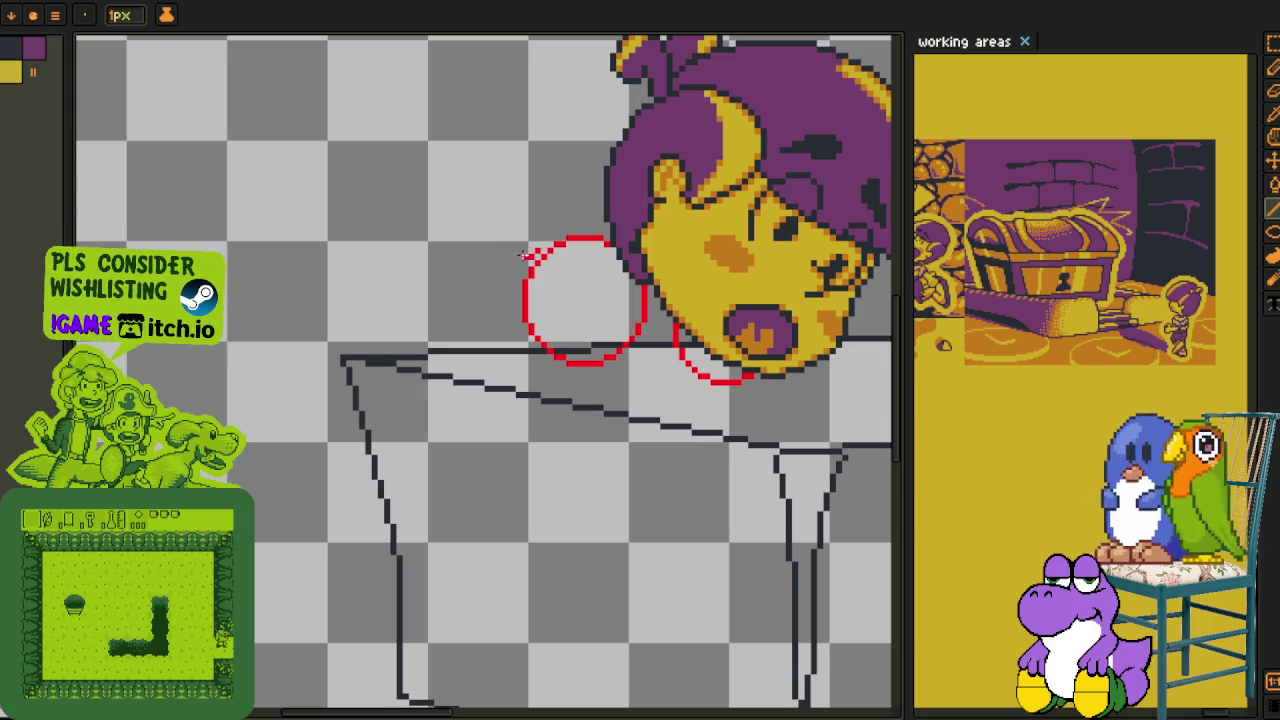
- Replace a stray red line with a straight red torso line from the circle
left_click_drag(537, 252, 343, 357)
key("m")
key("ctrl+z")
key("l")
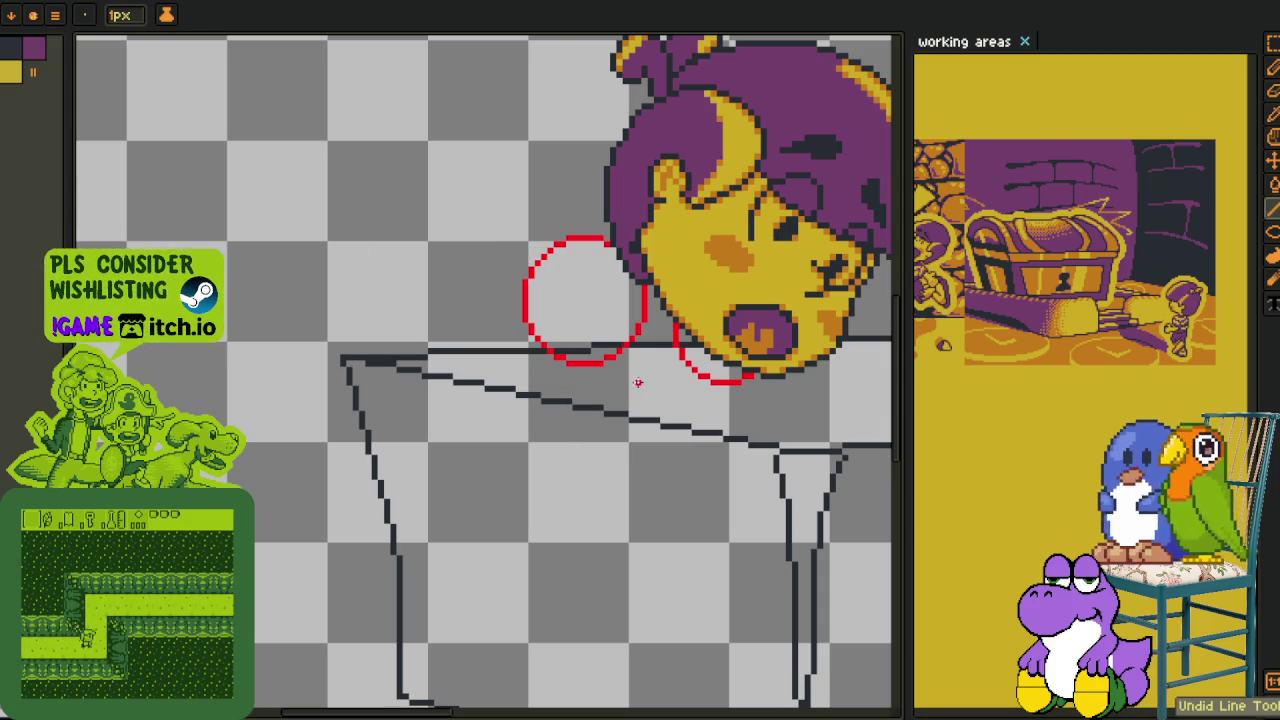
mouse_move(690, 385)
left_mouse_down()
mouse_move(468, 474)
mouse_move(450, 425)
mouse_move(380, 362)
mouse_move(535, 250)
left_mouse_up()
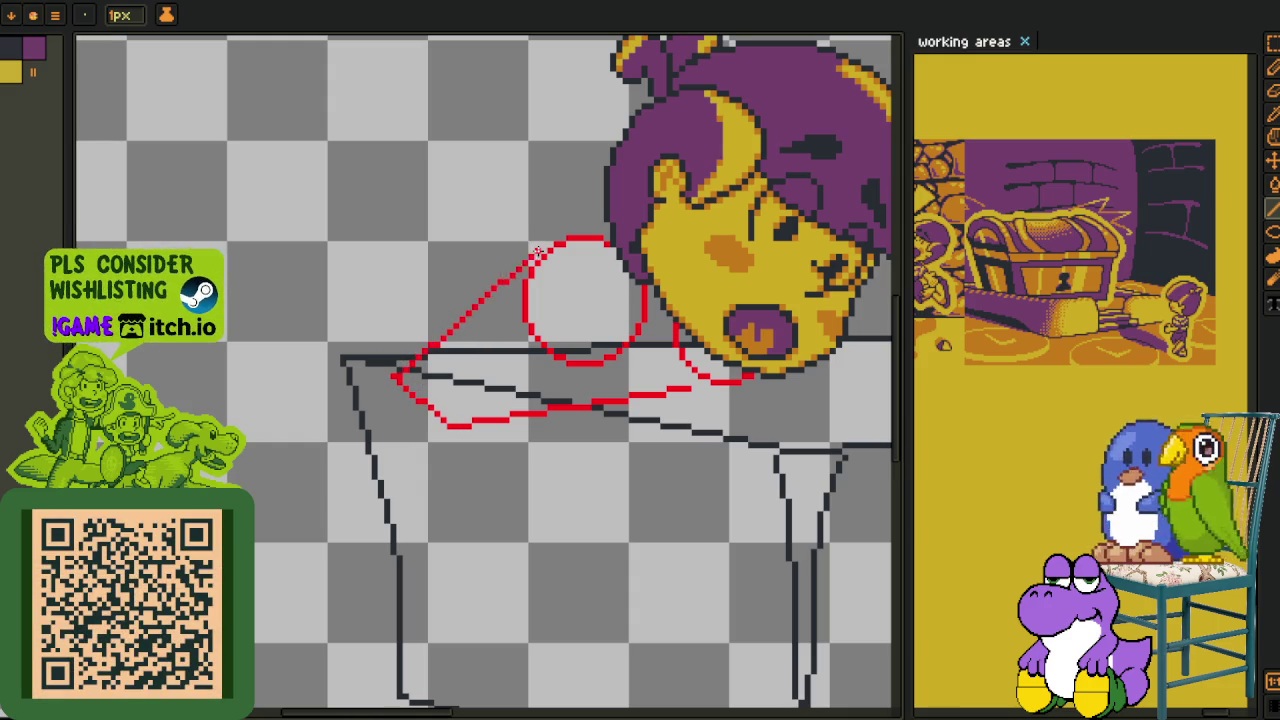
scroll(456, 345, "down", 2)
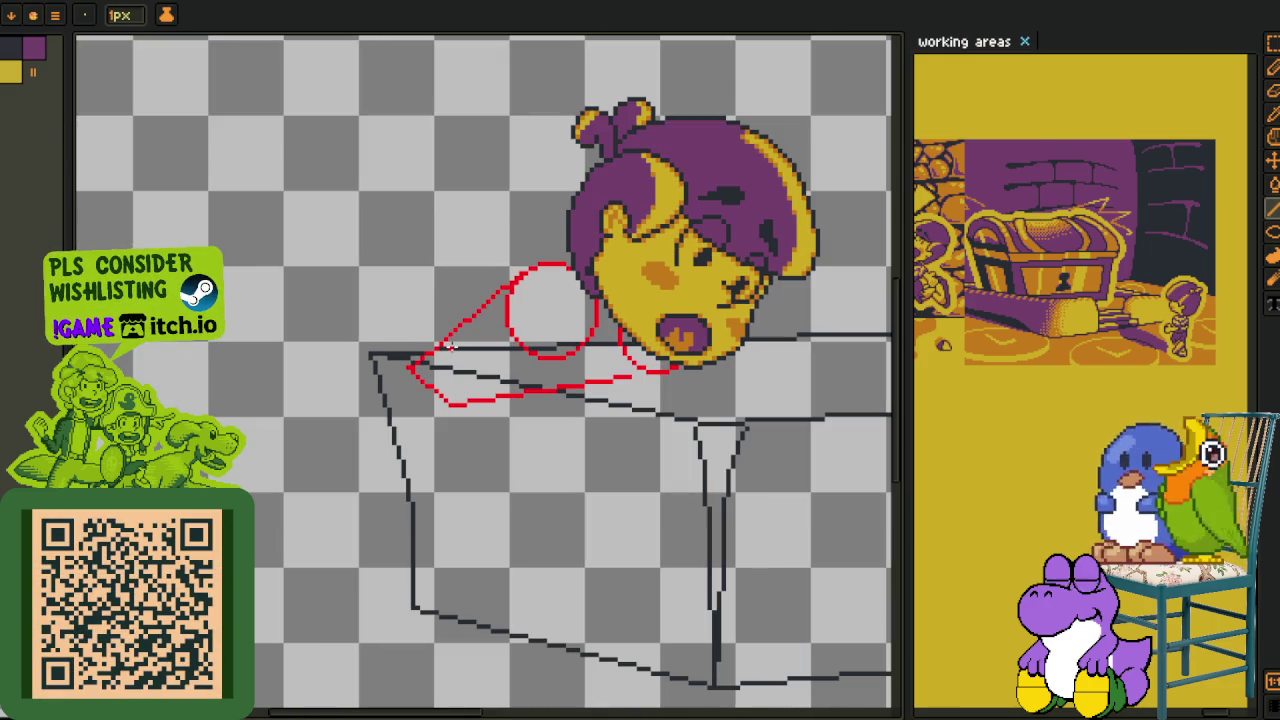
scroll(465, 343, "up", 1)
- Reposition the red strokes, then sketch more red torso lines and a downward leg stroke
key("l")
left_click_drag(570, 405, 580, 414)
key("Return")
key("b")
left_click_drag(398, 412, 434, 400)
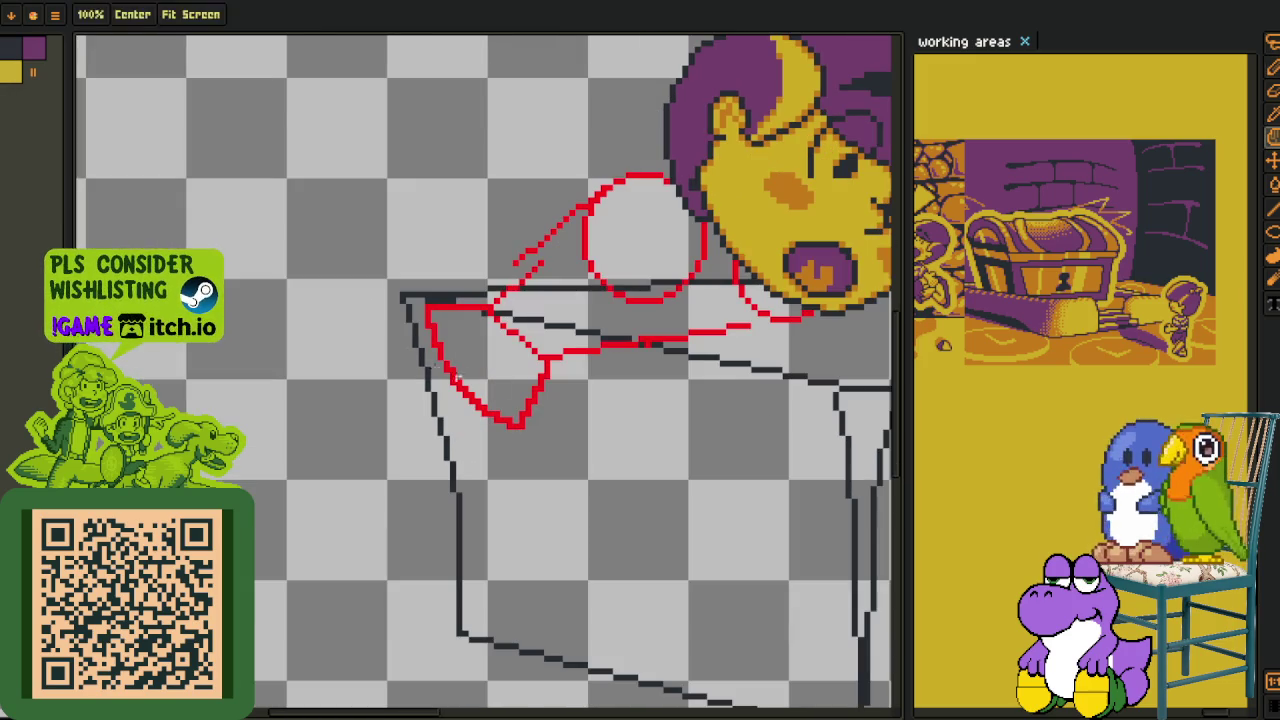
left_click_drag(511, 404, 538, 360)
left_click_drag(430, 320, 396, 460)
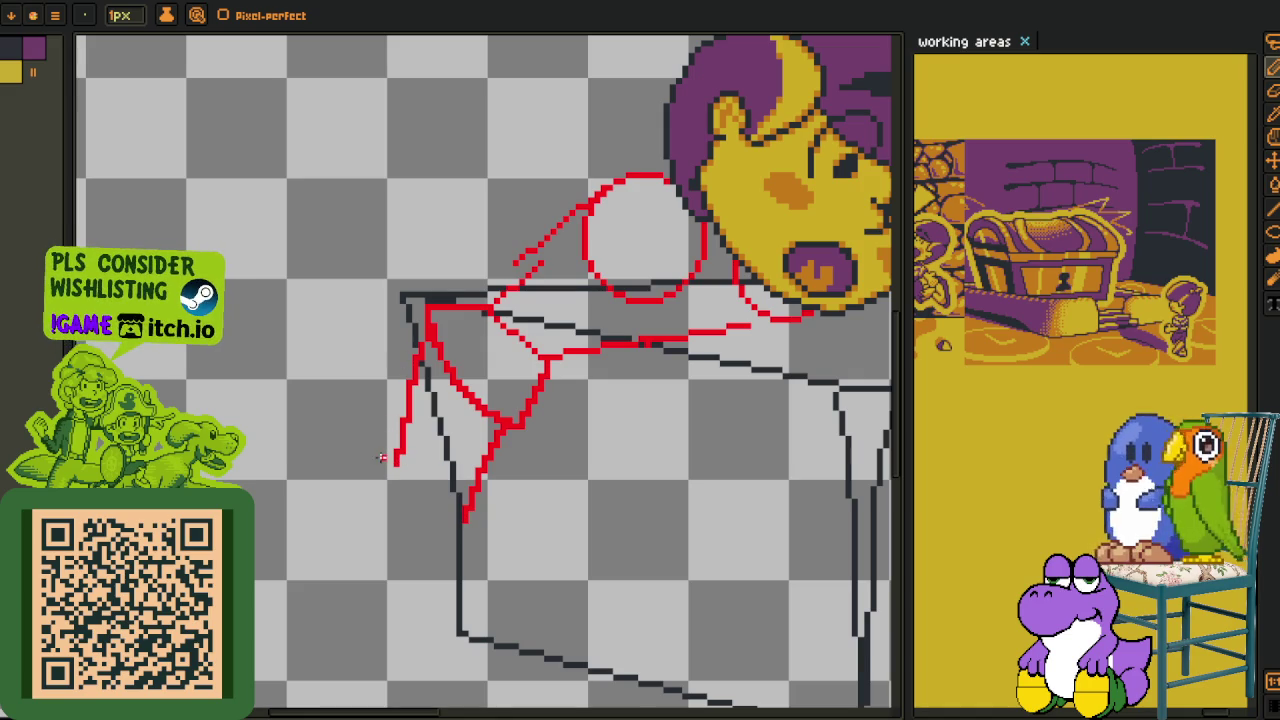
- Extend the red leg line up-left, then shift the leg lines down-right
left_click_drag(380, 470, 444, 506)
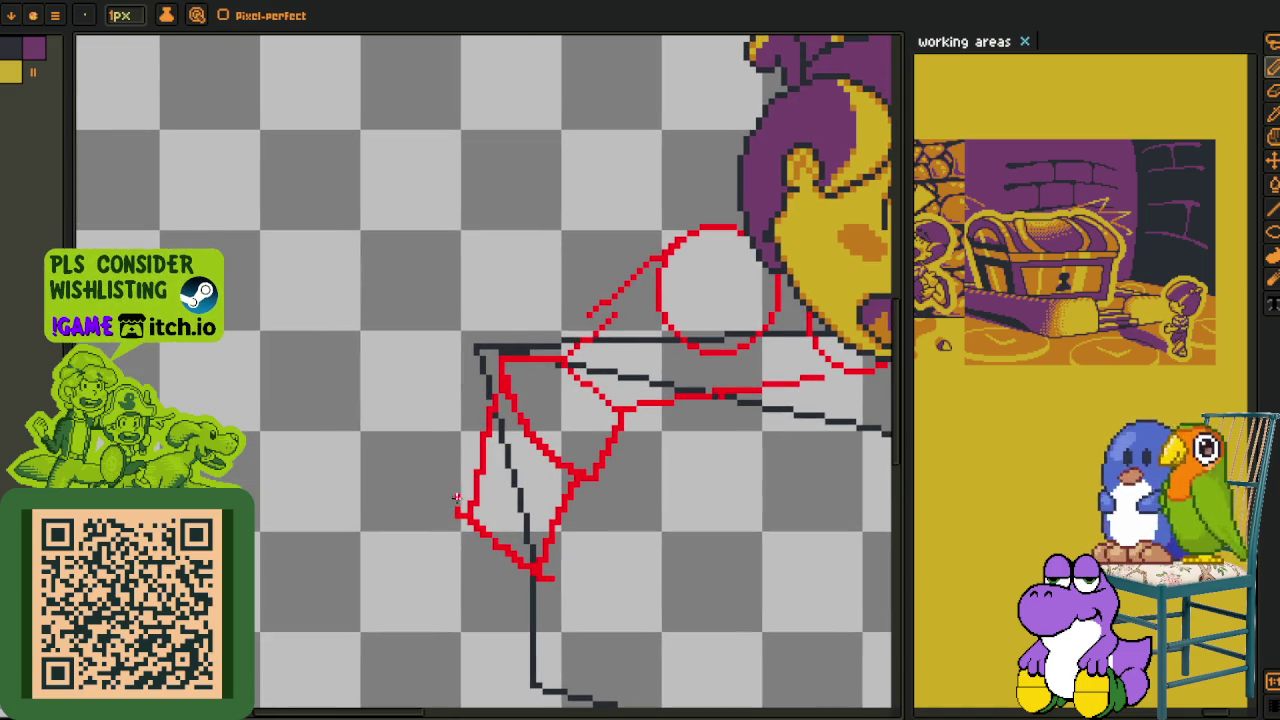
mouse_move(390, 434)
left_mouse_down()
mouse_move(340, 405)
mouse_move(515, 608)
left_mouse_up()
key("l")
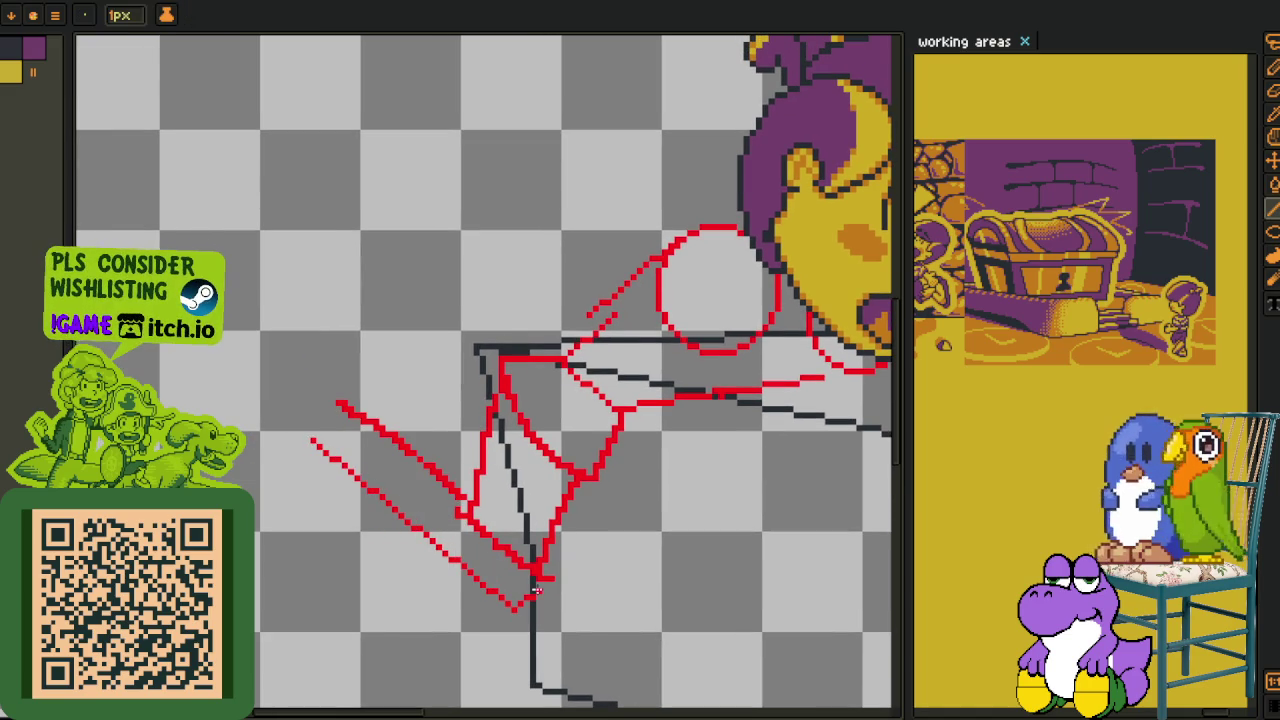
key("q")
mouse_move(428, 434)
left_mouse_down()
mouse_move(400, 446)
mouse_move(440, 492)
left_mouse_up()
key("Return")
scroll(600, 500, "down", 2)
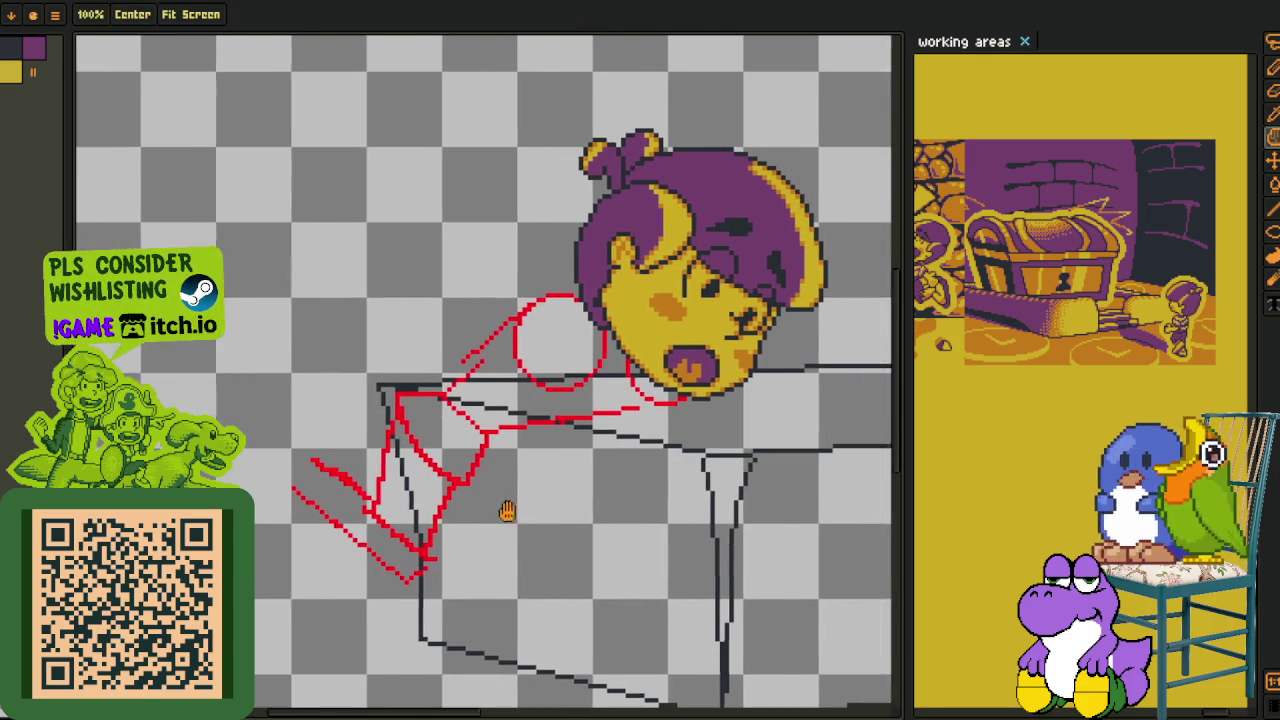
- Move the red strokes right and reposition the red circle
mouse_move(548, 418)
left_mouse_down()
mouse_move(337, 335)
mouse_move(440, 470)
mouse_move(480, 443)
mouse_move(497, 449)
left_mouse_up()
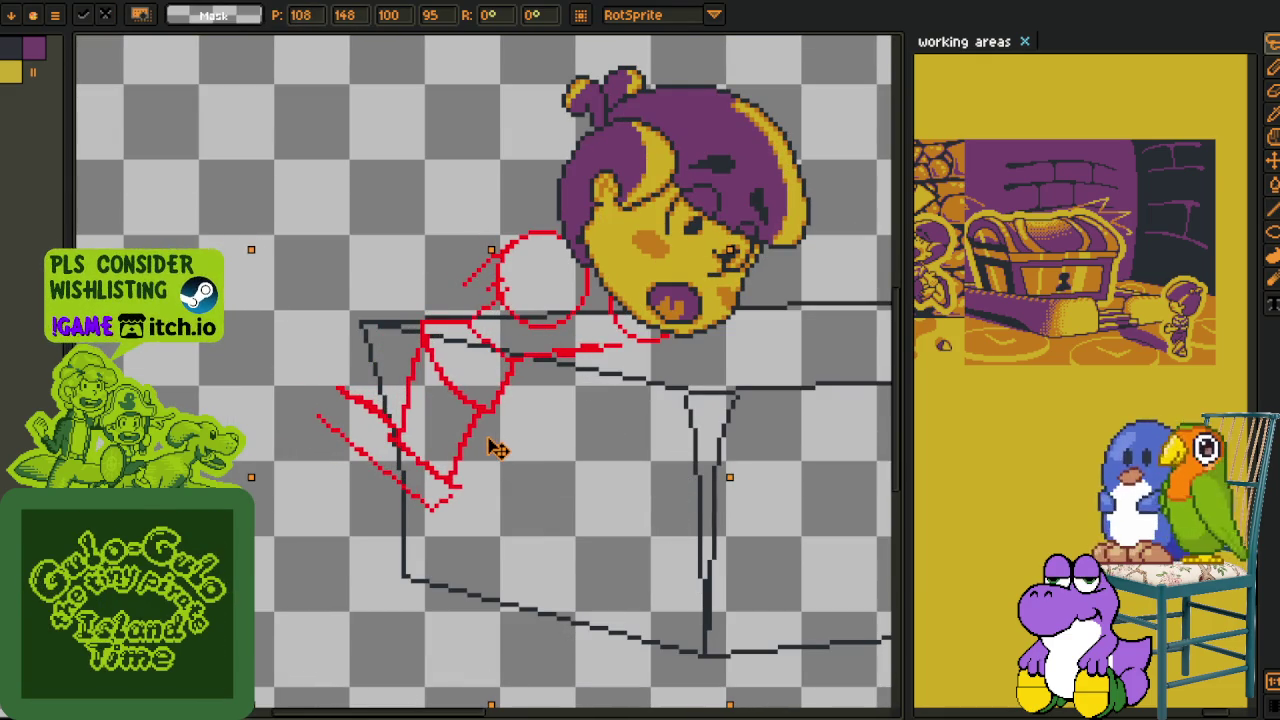
key("b")
mouse_move(598, 262)
left_mouse_down()
mouse_move(434, 243)
mouse_move(507, 337)
left_mouse_up()
key("ctrl+z")
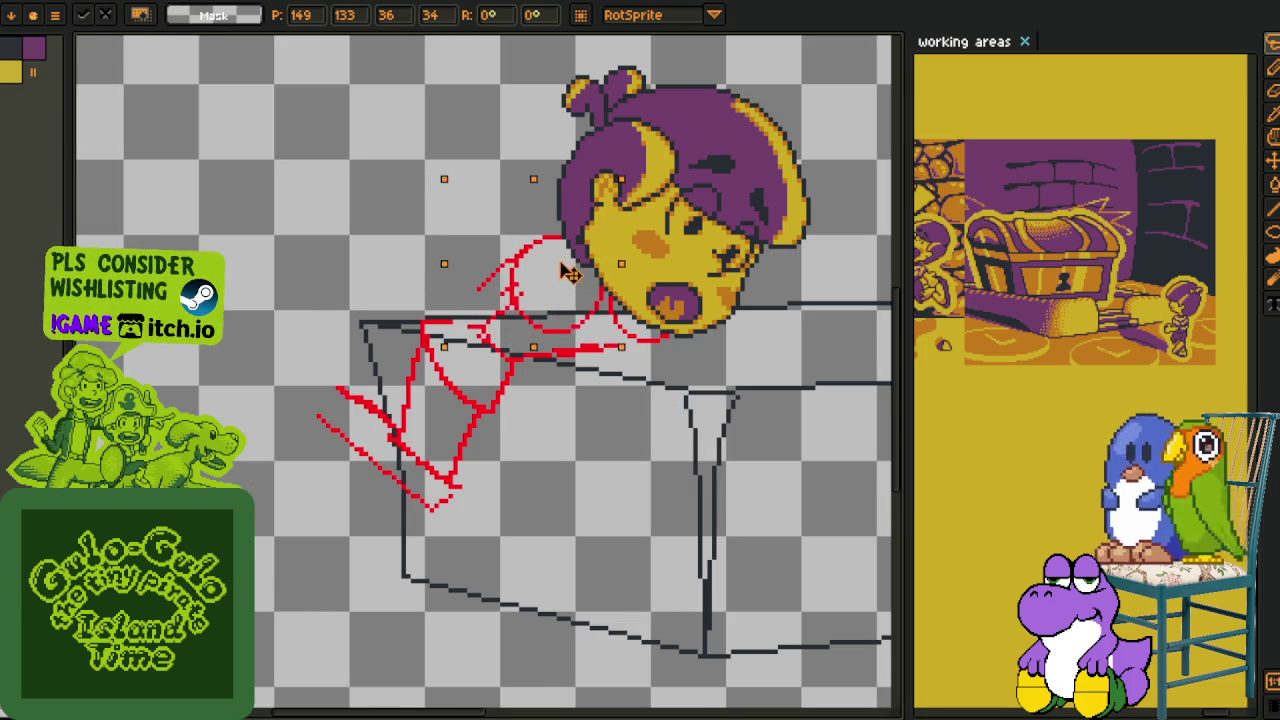
left_click_drag(560, 275, 580, 285)
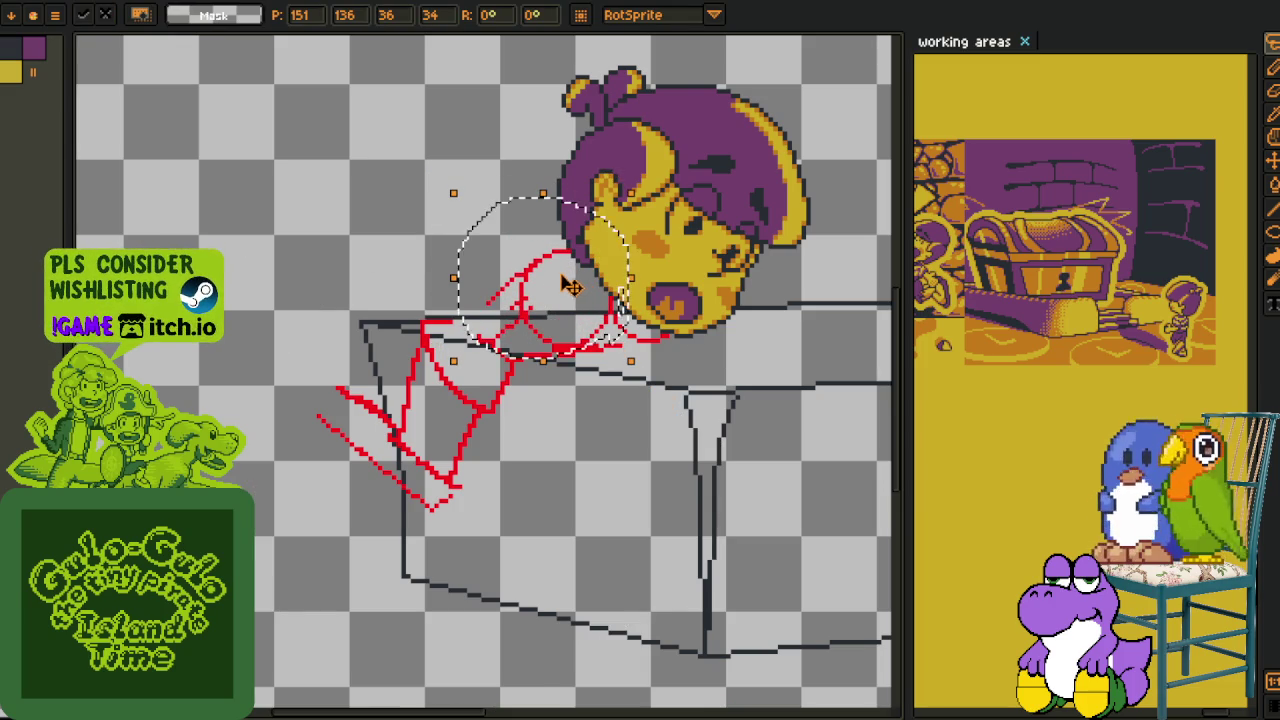
key("Return")
- Nudge the red torso strokes into place
left_click_drag(441, 430, 449, 488)
scroll(440, 470, "up", 2)
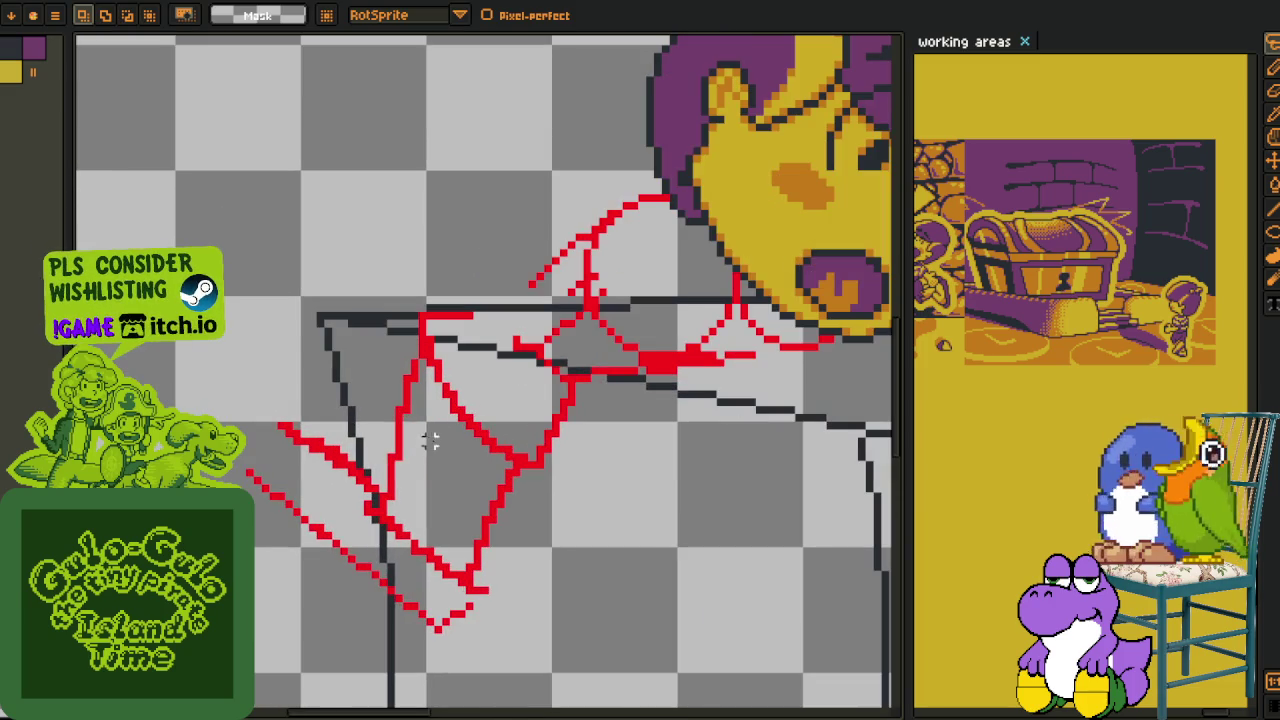
left_click_drag(425, 365, 430, 372)
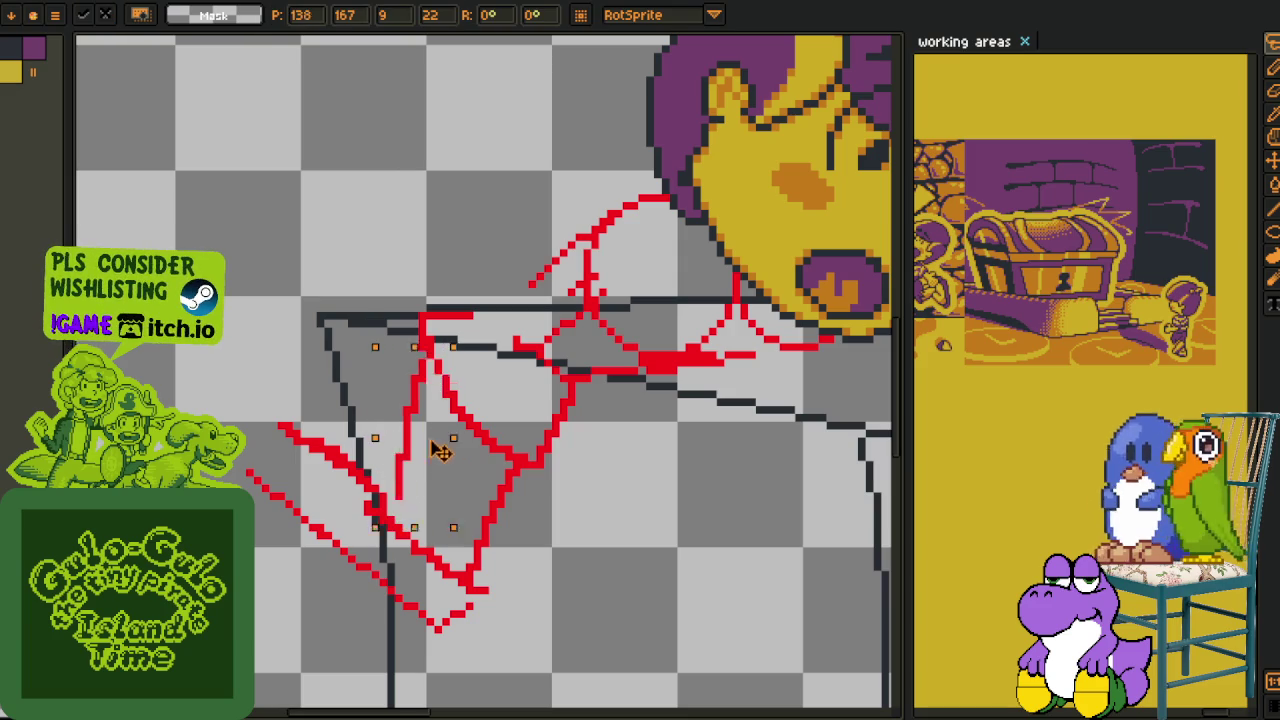
left_click_drag(434, 448, 451, 466)
key("Return")
- Draw a red vertical leg stroke, a bottom curve and an oval limb
key("i")
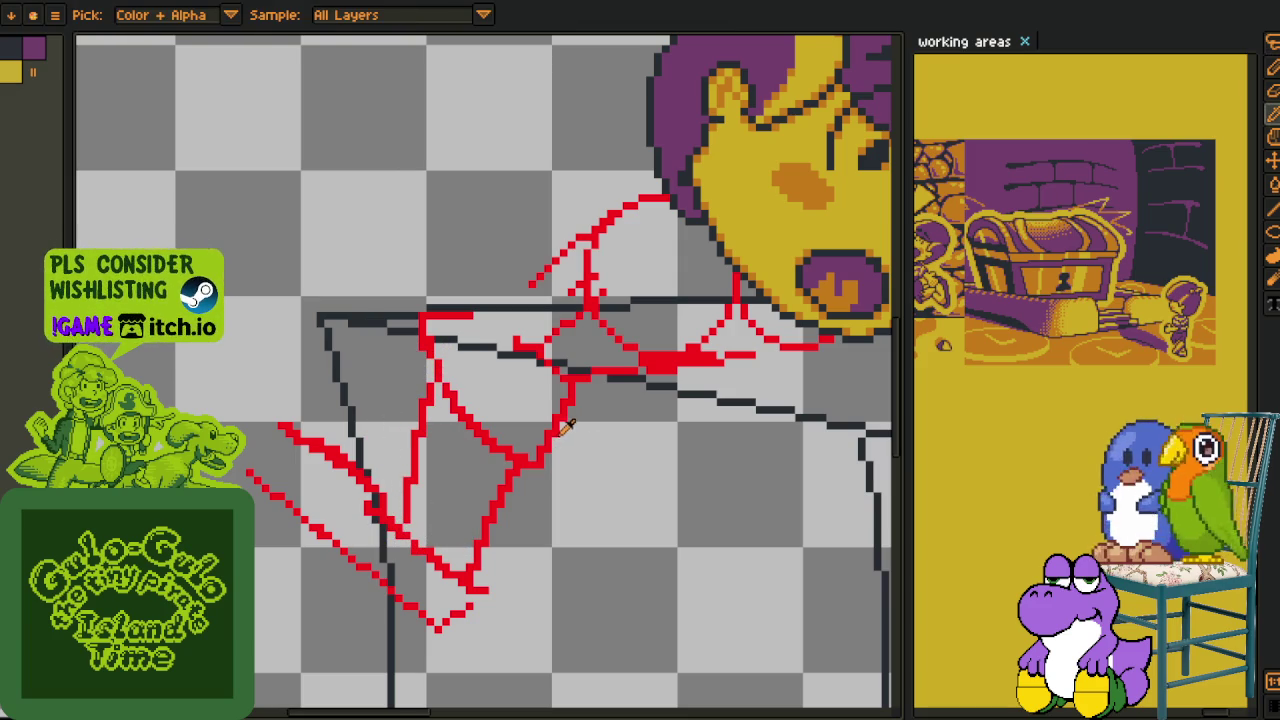
key("b")
mouse_move(565, 433)
left_mouse_down()
mouse_move(555, 618)
mouse_move(548, 533)
mouse_move(448, 540)
left_mouse_up()
mouse_move(415, 478)
left_mouse_down()
mouse_move(366, 505)
mouse_move(380, 600)
mouse_move(440, 520)
left_mouse_up()
mouse_move(371, 376)
left_mouse_down()
mouse_move(398, 463)
mouse_move(400, 445)
left_mouse_up()
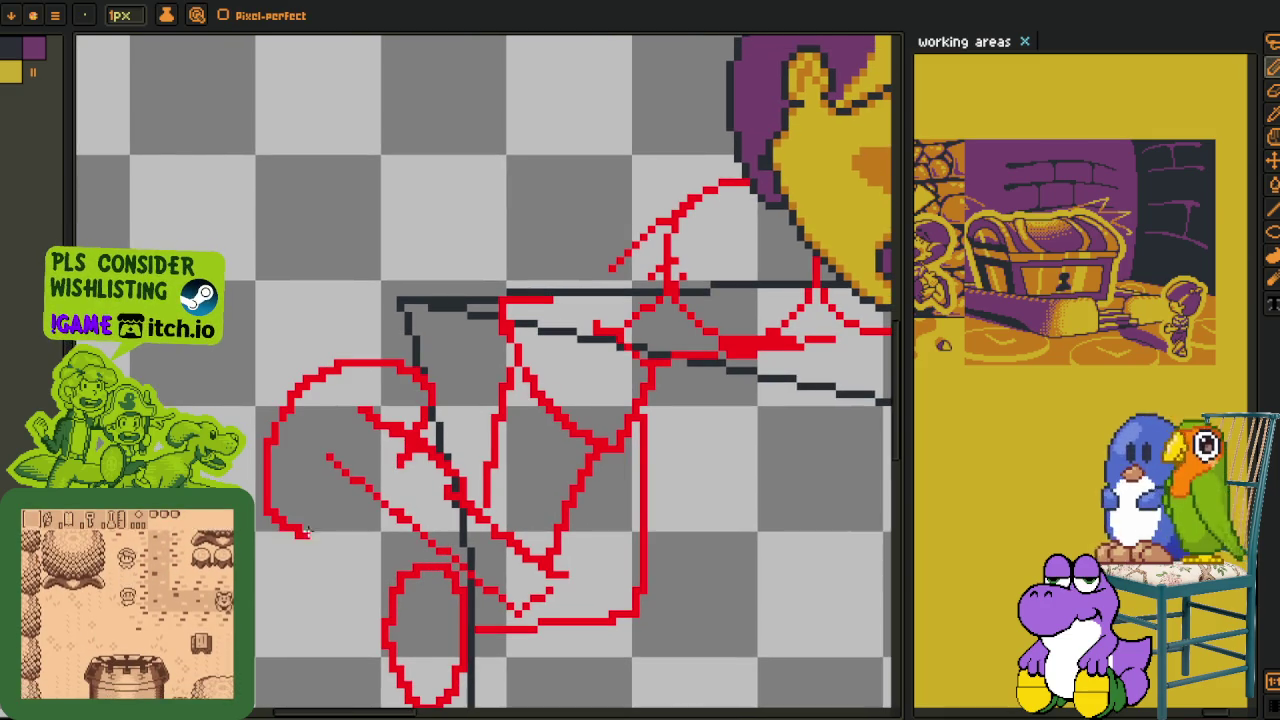
scroll(407, 470, "down", 2)
scroll(407, 470, "down", 1)
scroll(400, 472, "down", 1)
- Zoom to review the head and red body sketch, then save with Ctrl+S
scroll(390, 476, "down", 1)
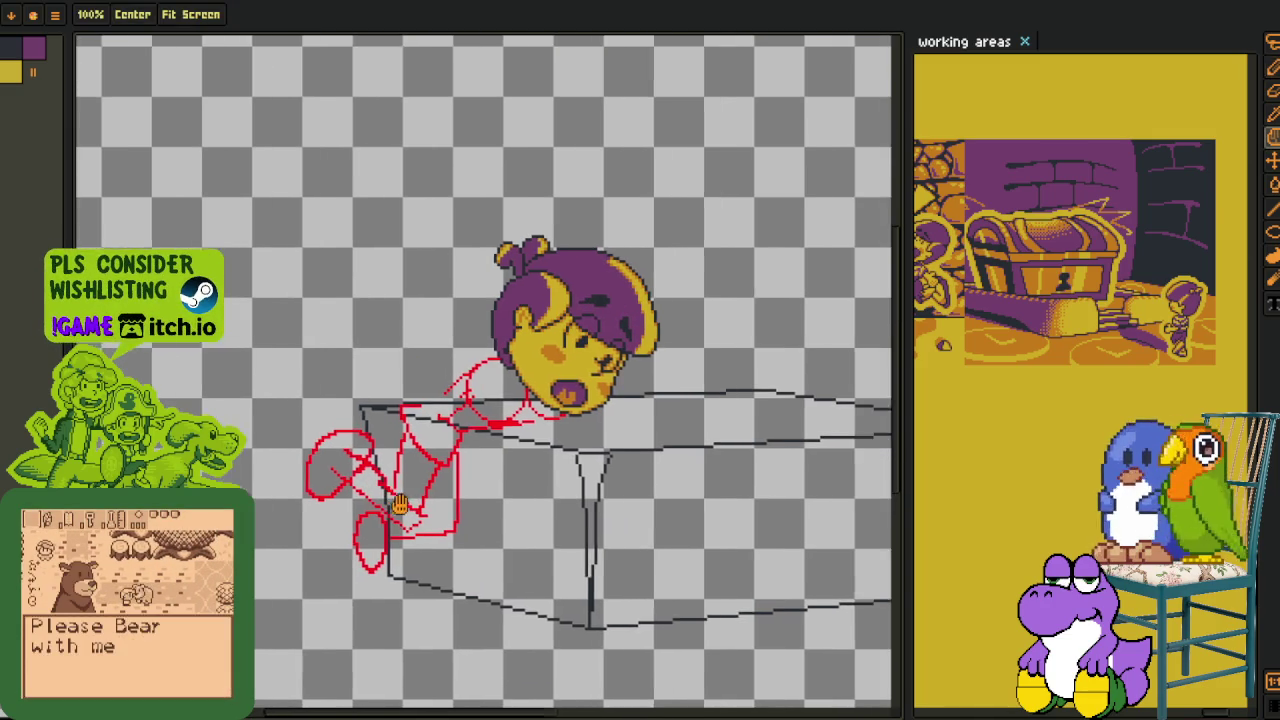
scroll(375, 482, "down", 1)
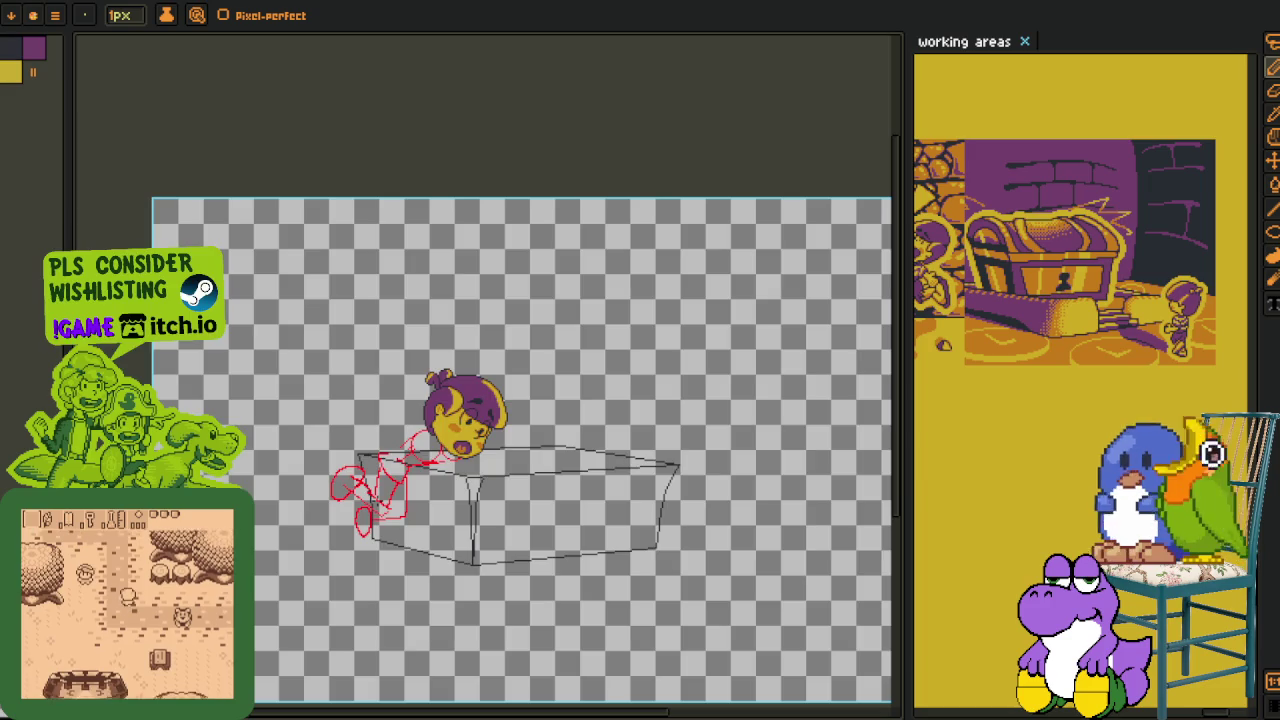
scroll(377, 500, "up", 2)
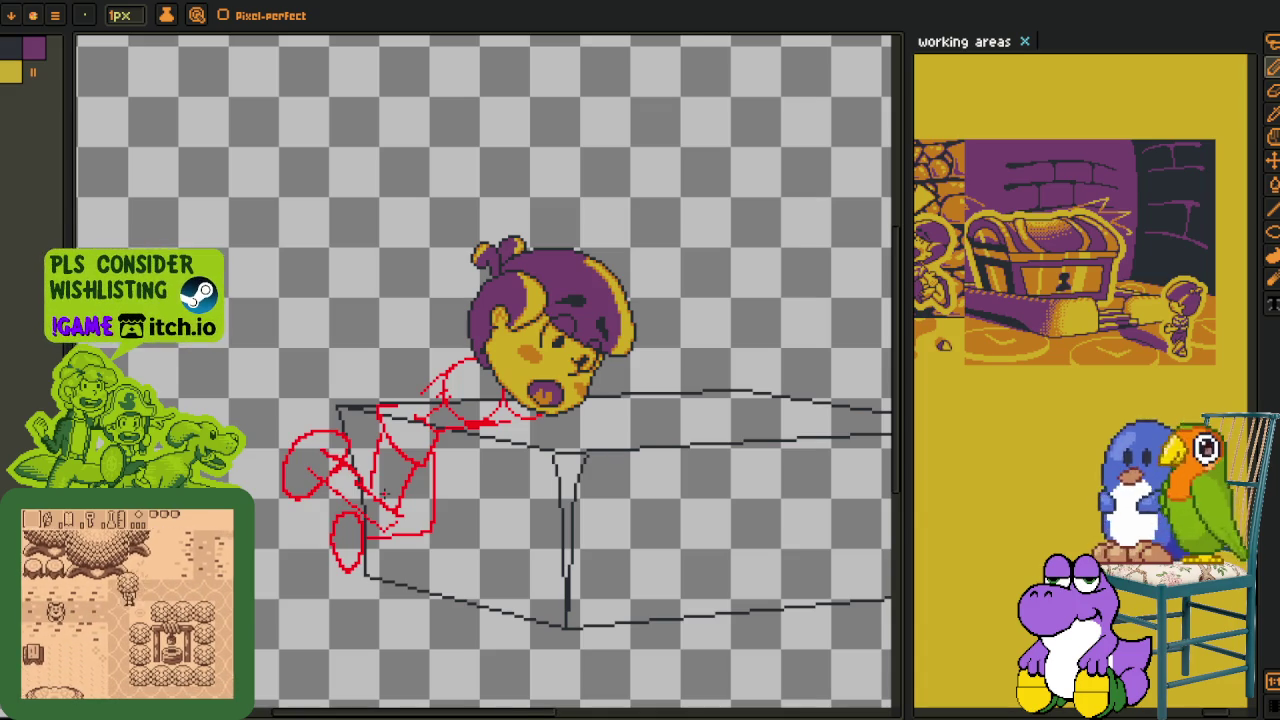
key("o")
scroll(491, 523, "down", 2)
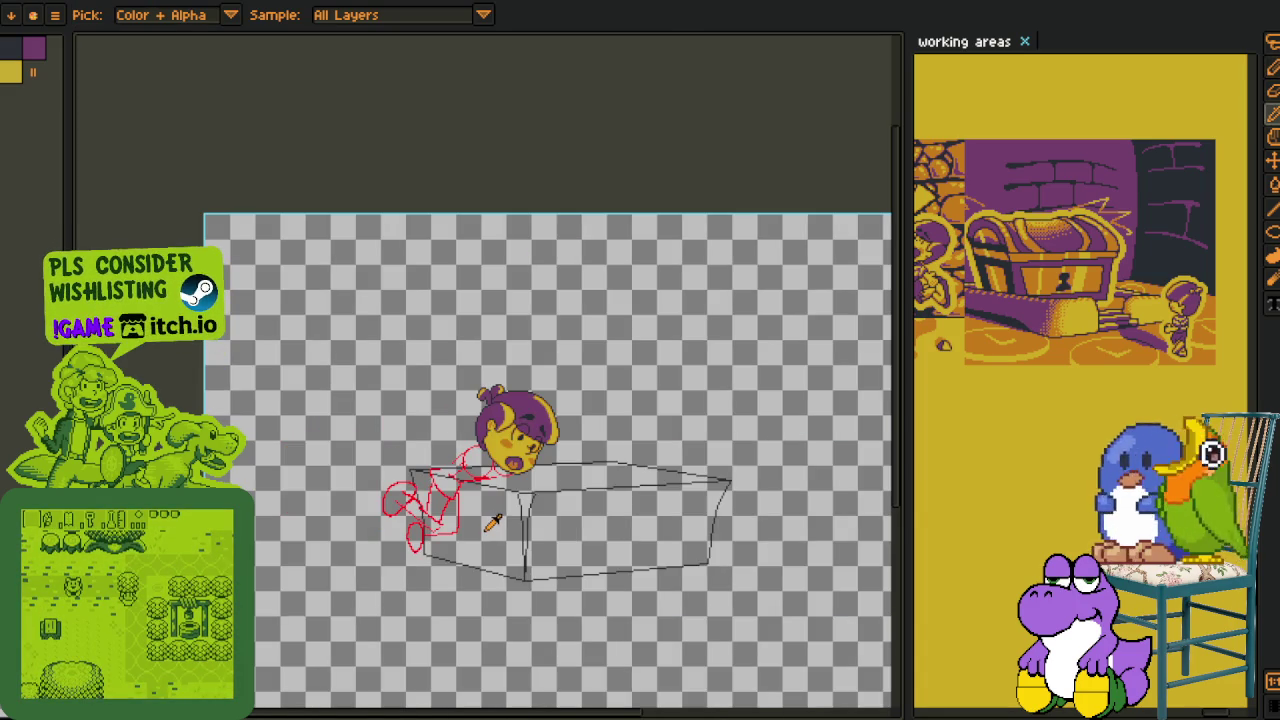
key("ctrl+s")
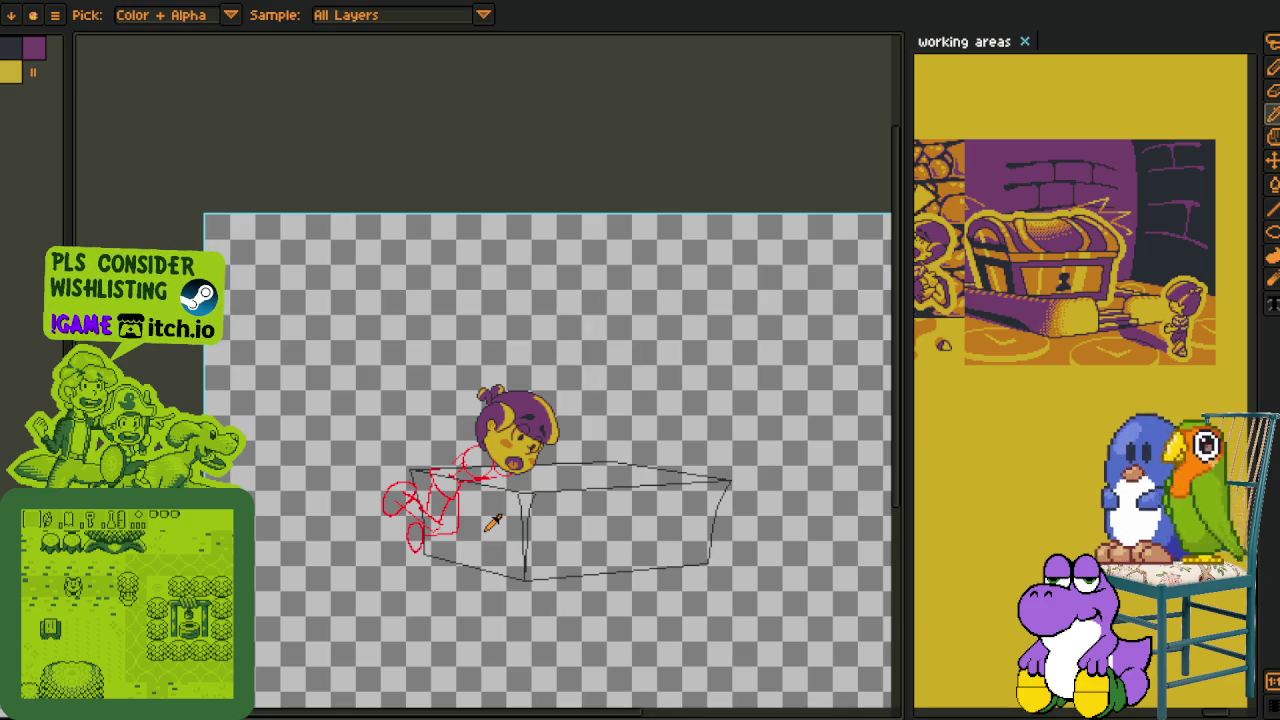